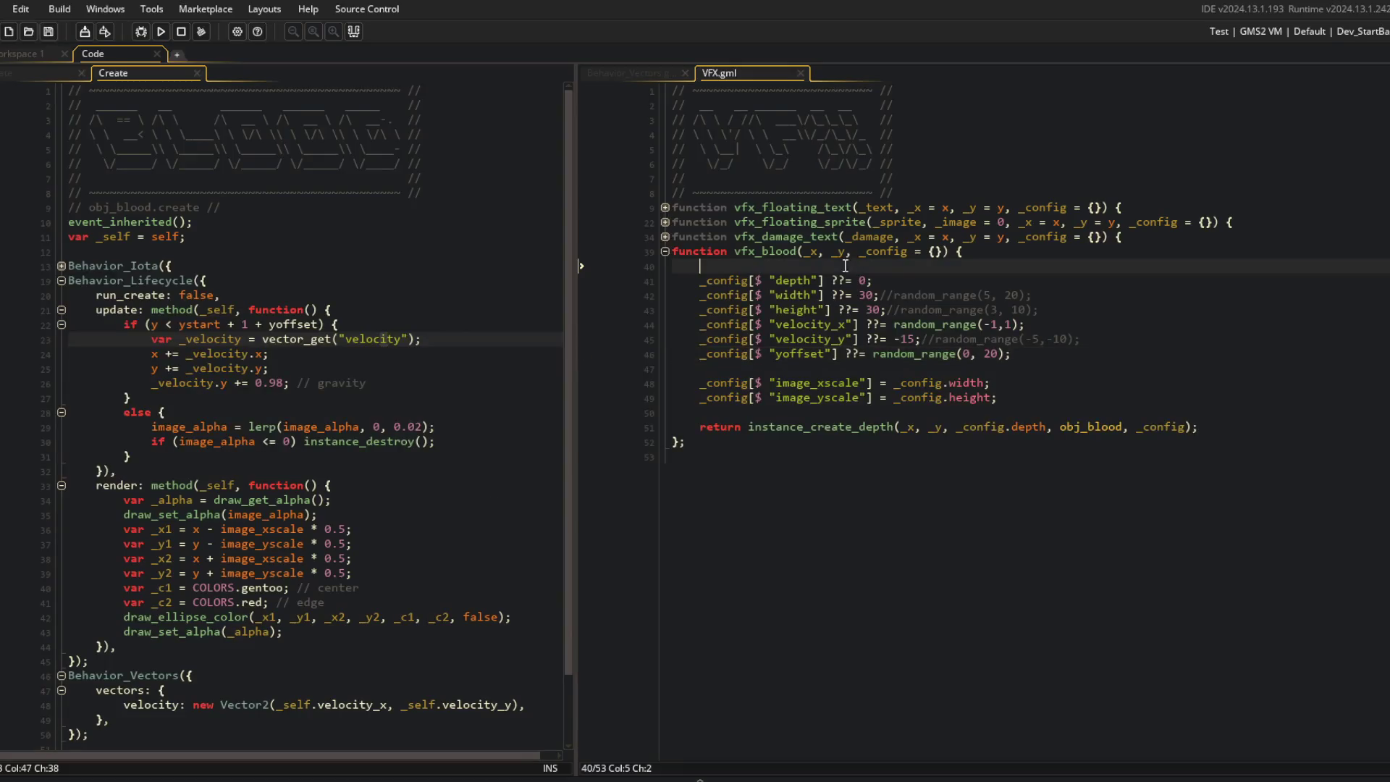
Step: Add a `_count = 1` parameter to vfx_blood and wrap its body in `repeat(_count) { }`
click(861, 252)
text(_count)
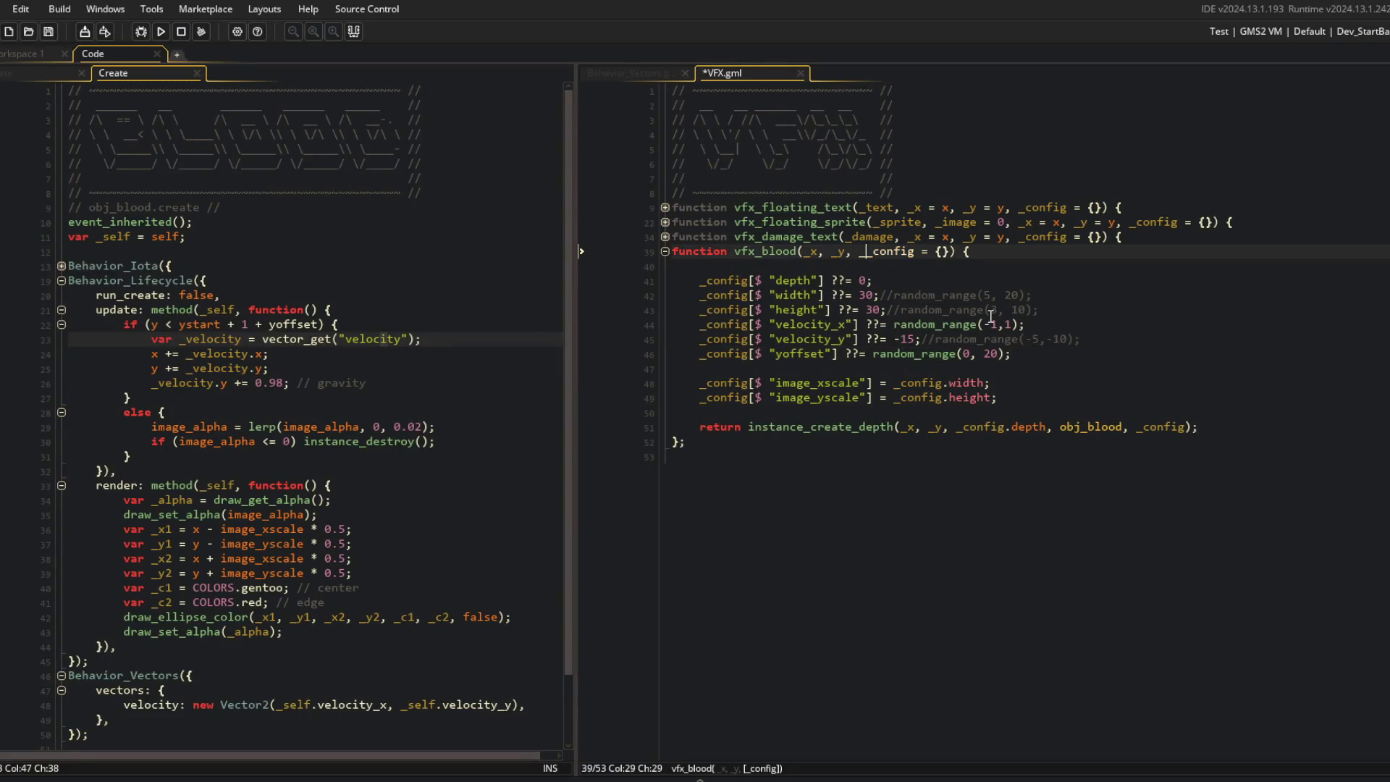
text( = 1, _co)
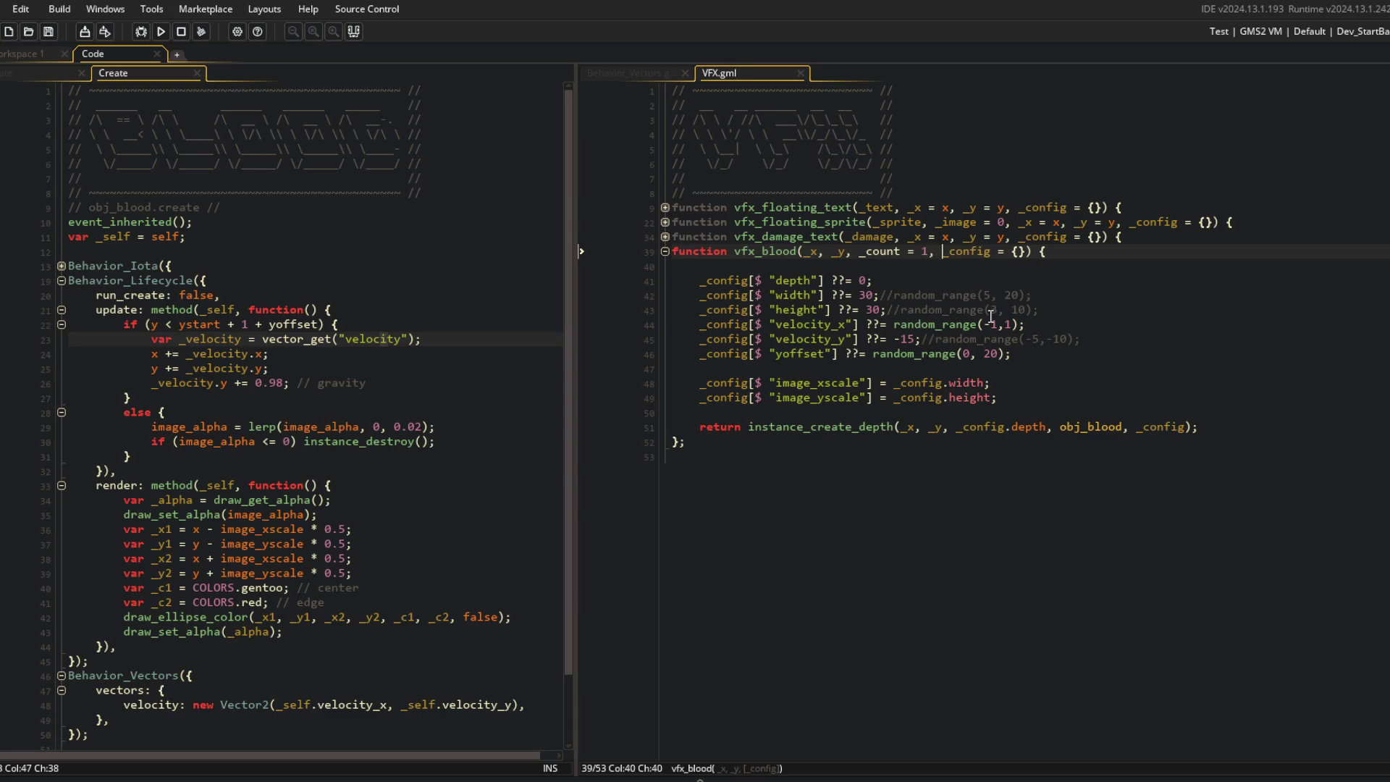
key(Down)
key(Return)
text(peat(_count) {)
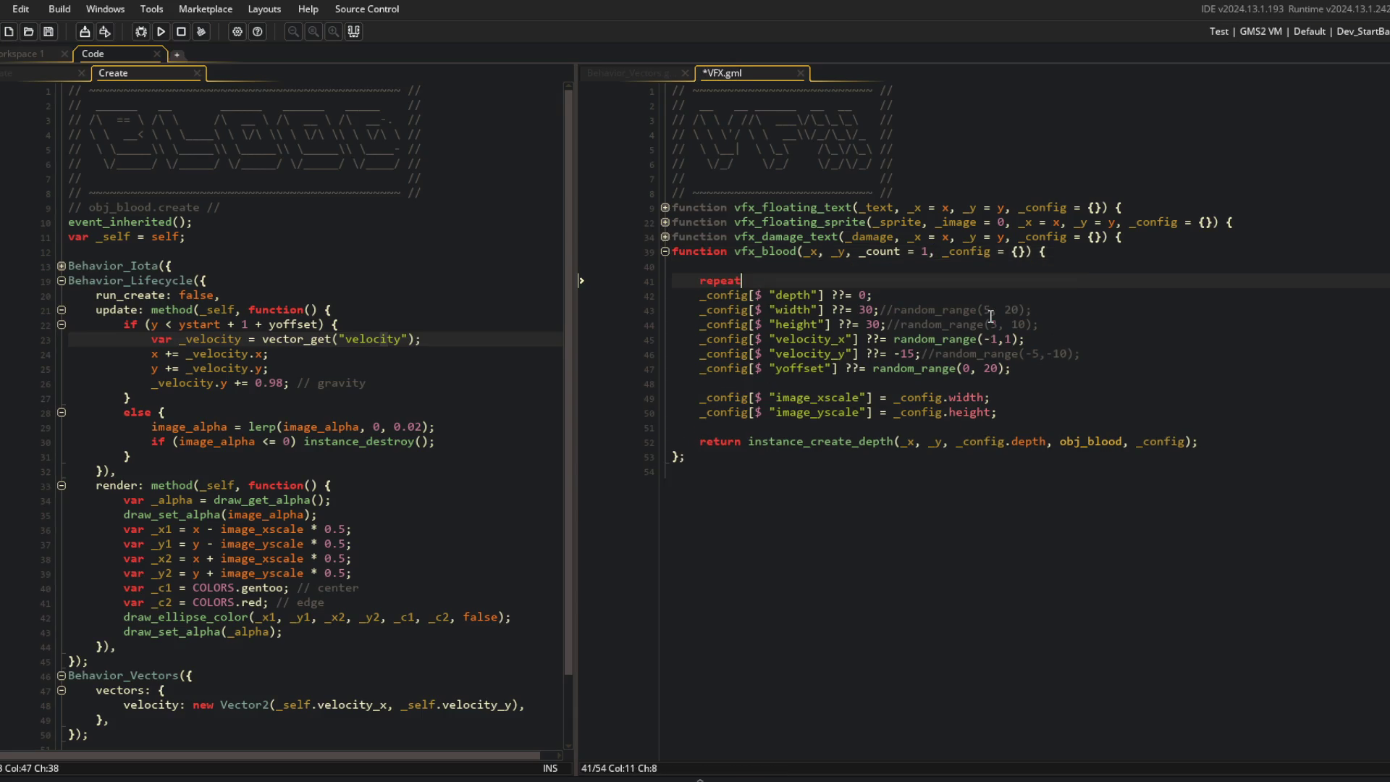
key(Down)
key(Home)
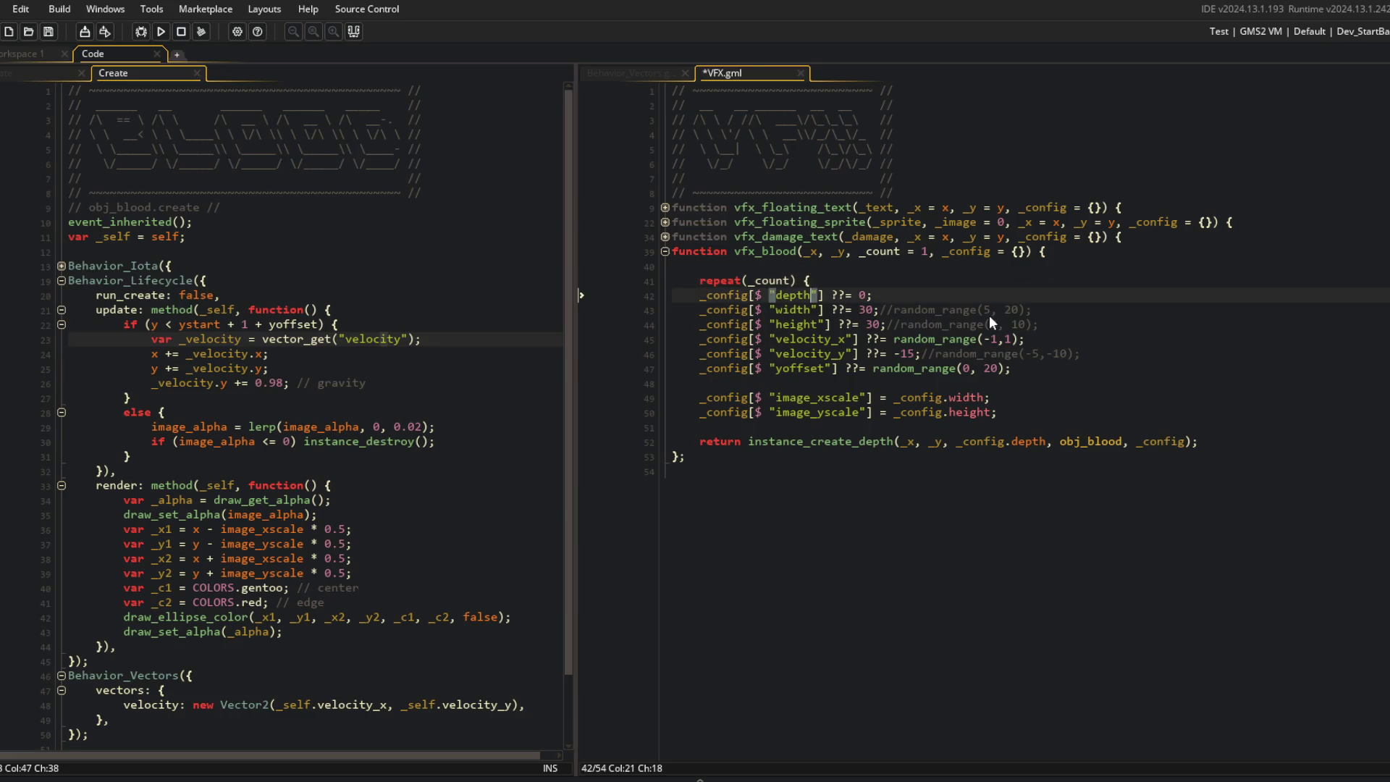
key(shift+End)
key(shift+Down)
key(shift+Down)
key(shift+Down)
key(Tab)
key(End)
key(Return)
text(})
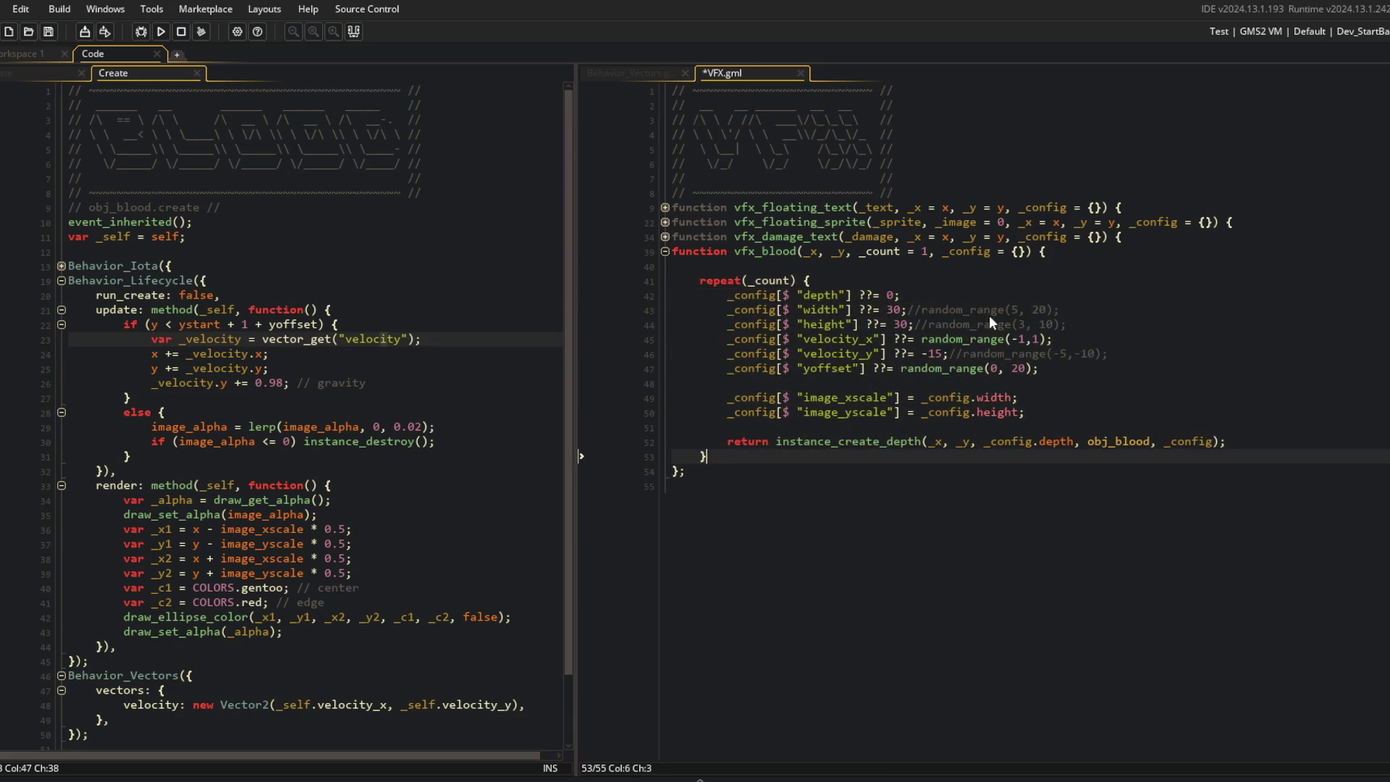
text(;)
key(Up)
key(Up)
Step: Declare `var _bloods = array_create(0);` above the repeat loop and save
key(Up)
key(Up)
key(Up)
key(ctrl+Right)
key(Up)
key(Return)
text(var _b)
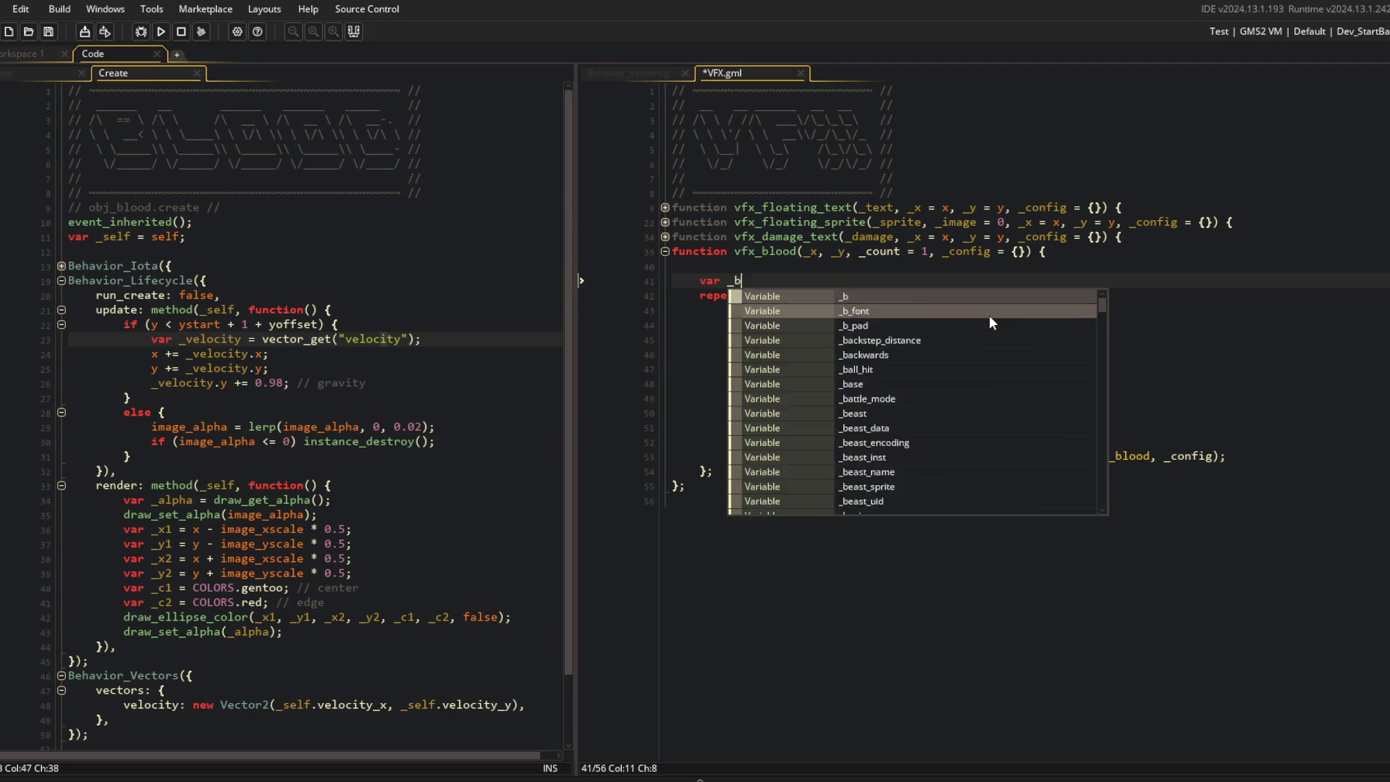
text(loods = array_create(0);)
key(ctrl+s)
Step: Store each created instance in `_blood` and push it with `array_push(_bloods, _blood);`
key(Up)
key(Delete)
key(Down)
key(Down)
key(Down)
key(Home)
key(ctrl+Right)
key(ctrl+BackSpace)
text(var _blood =)
key(End)
key(ctrl+s)
key(Return)
text(array_push(_bloods, _blood))
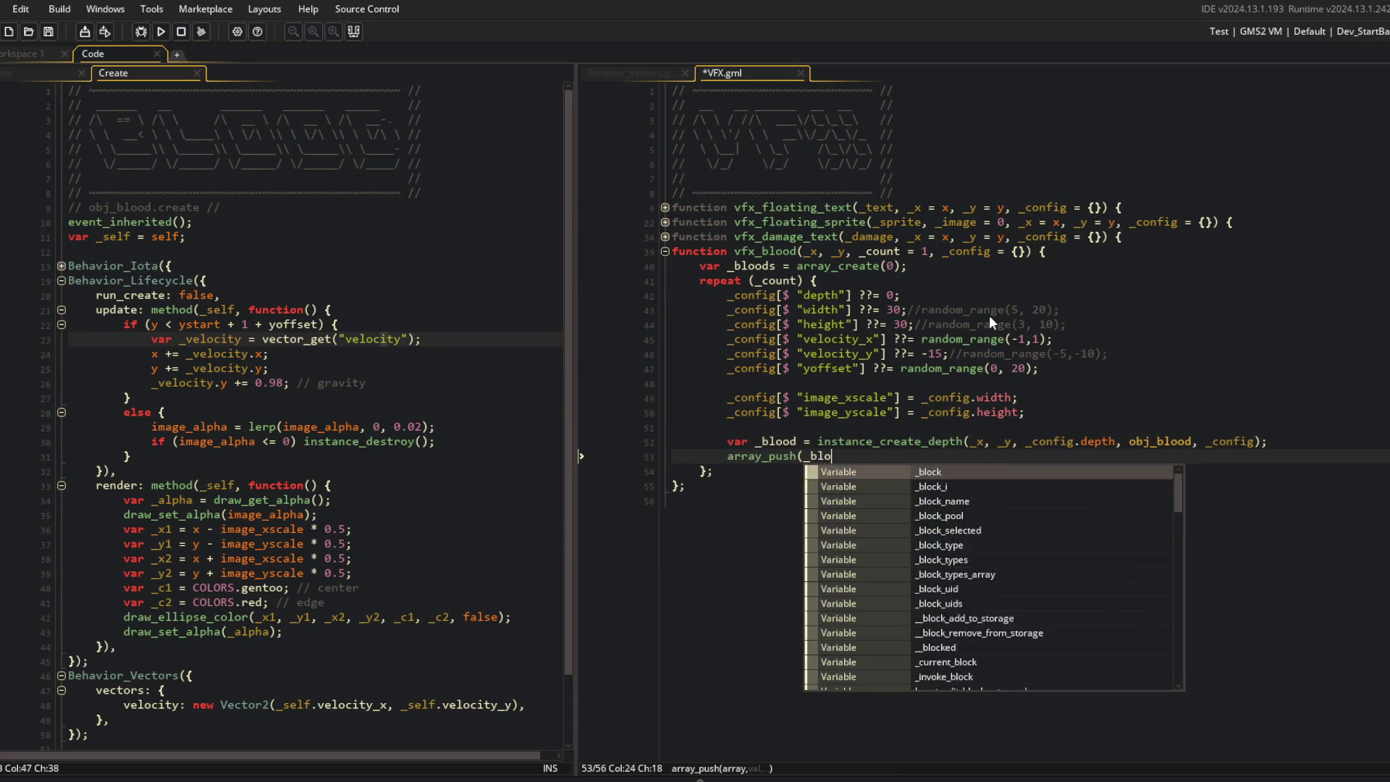
text(;)
Step: Add `return _bloods;` after the loop and save VFX.gml
key(Down)
key(Return)
text(return _bloods;)
key(ctrl+s)
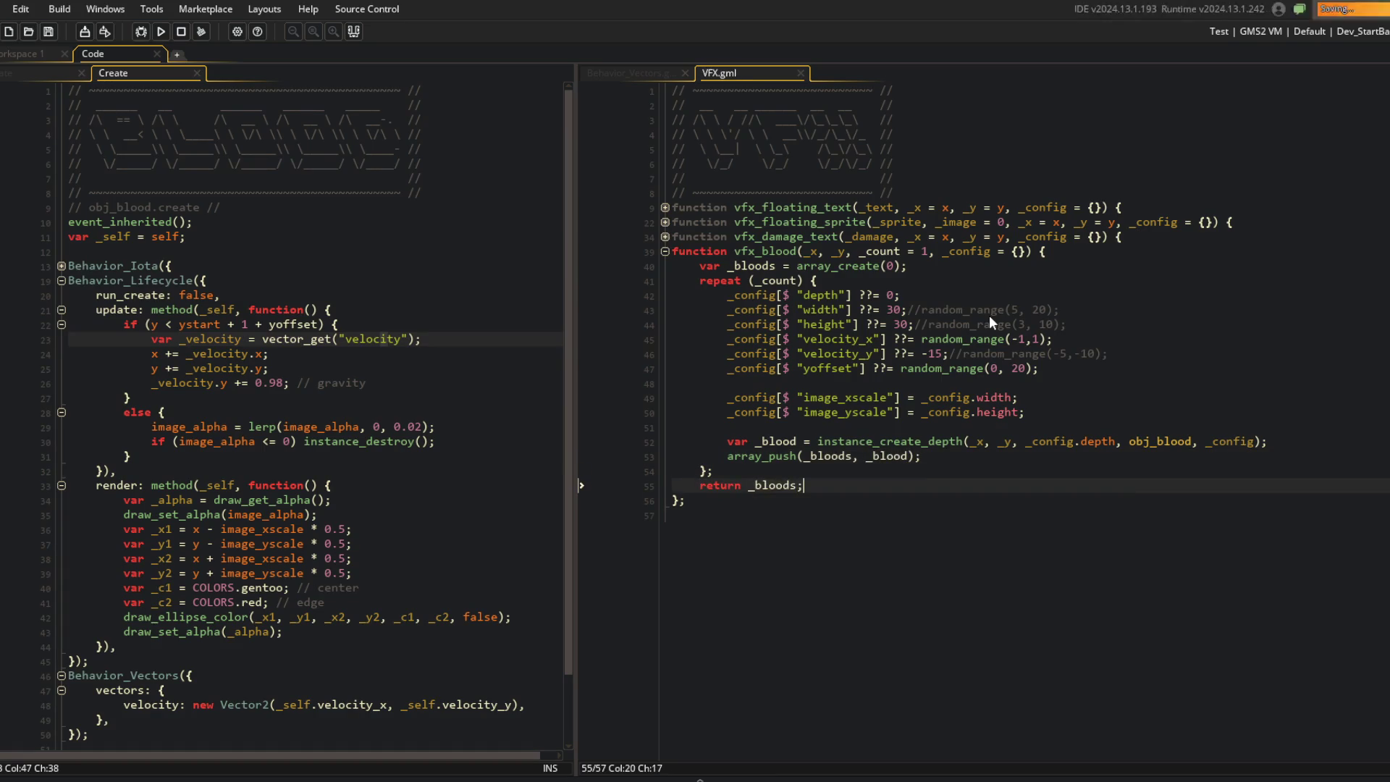
Step: Review the vfx_blood repeat loop, instance creation call and _x parameter
click(1057, 337)
click(1005, 305)
click(984, 282)
click(854, 439)
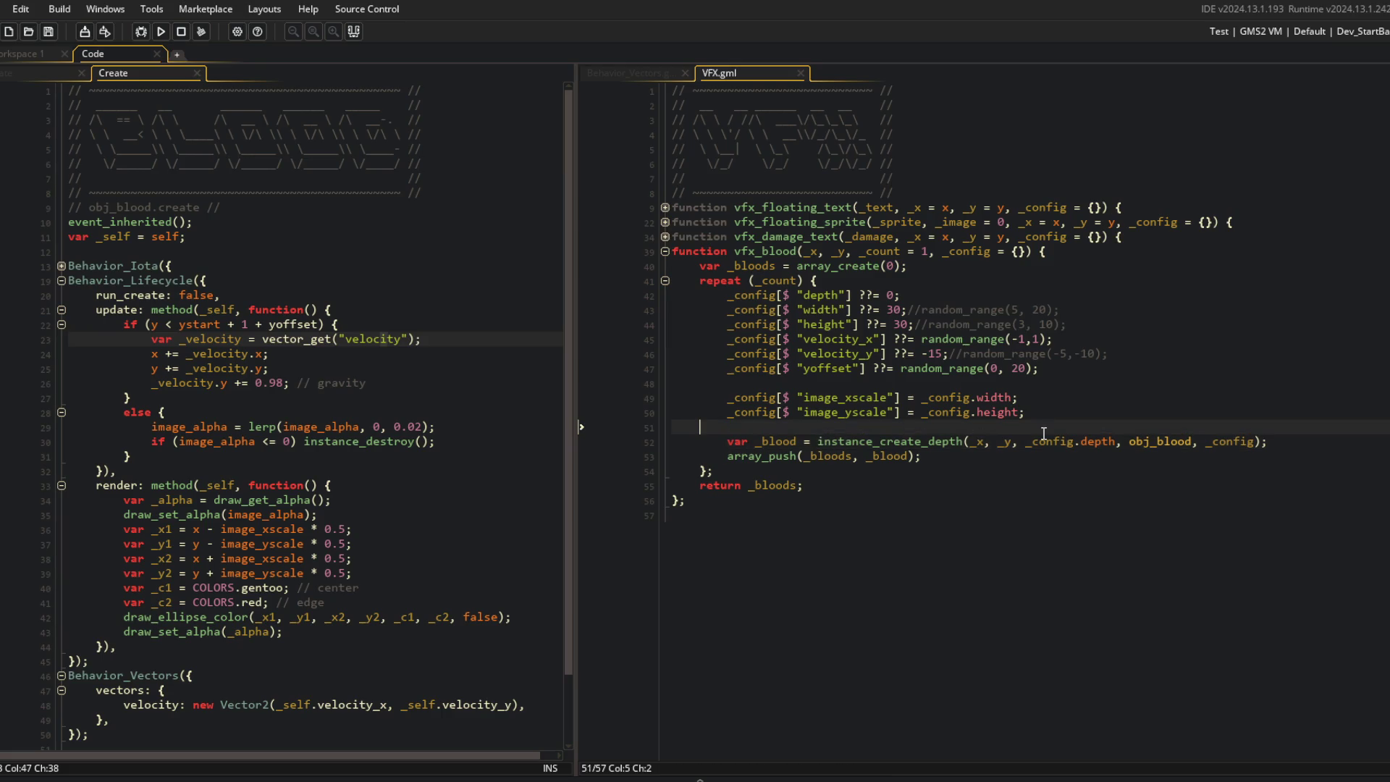
click(901, 295)
click(819, 252)
click(813, 252)
click(945, 296)
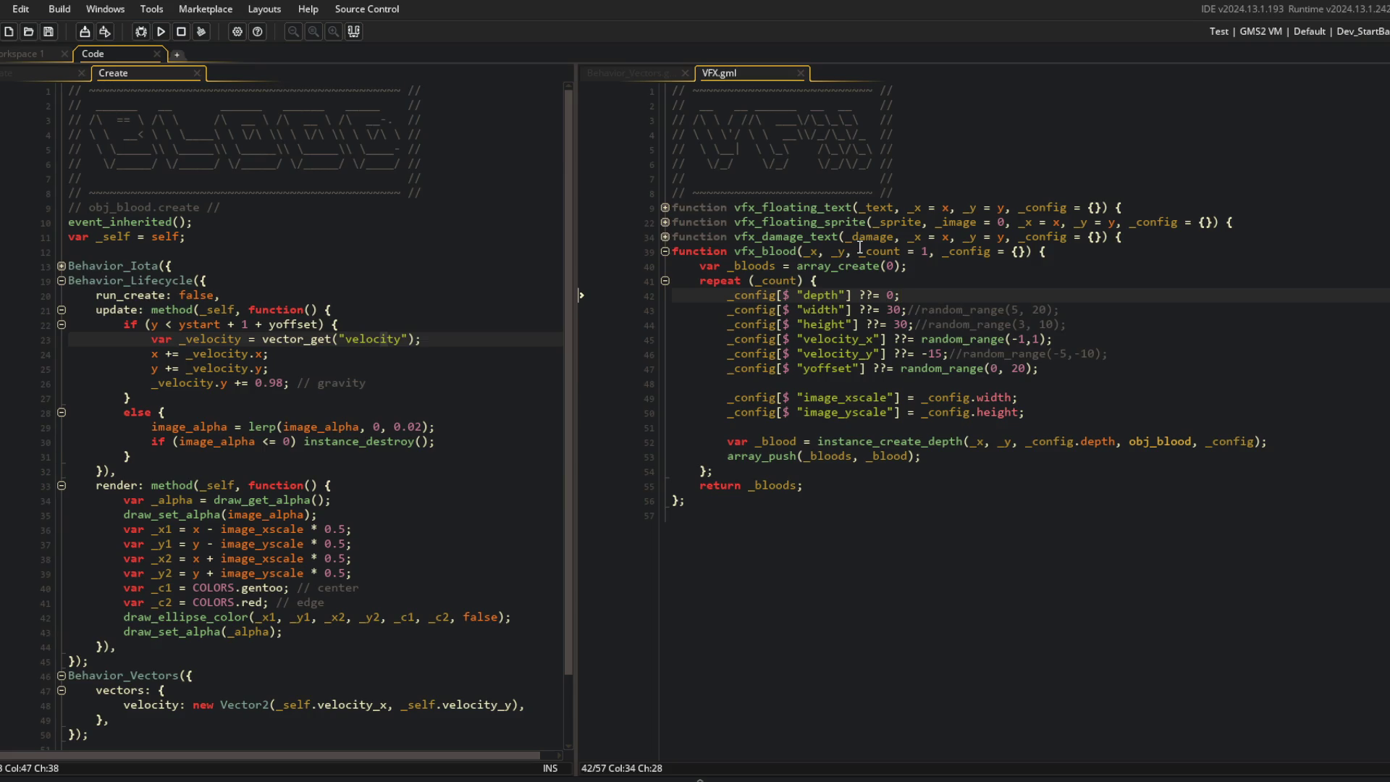
key(Up)
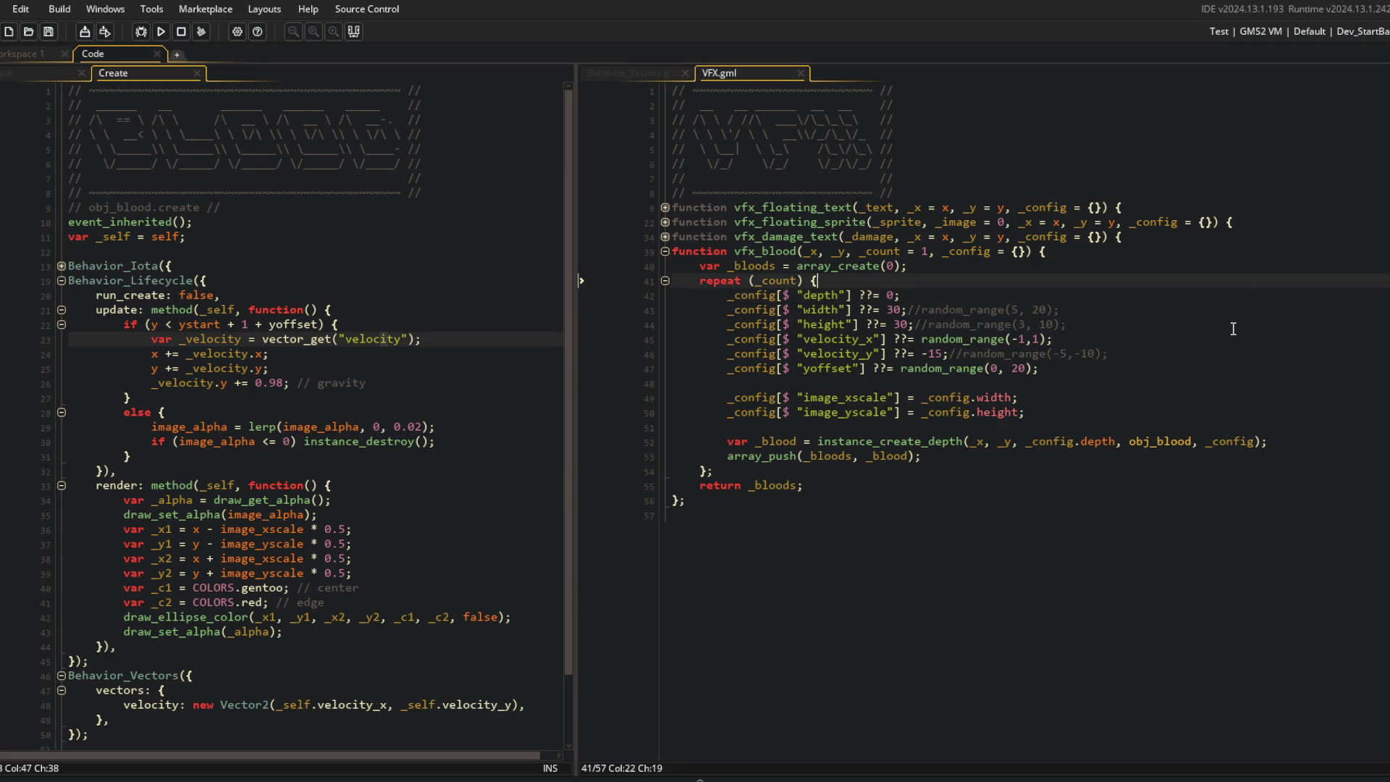
Step: Add `_x += random_range(-5, 5);` and a matching `_y` line inside the loop, then save
key(Return)
text(x)
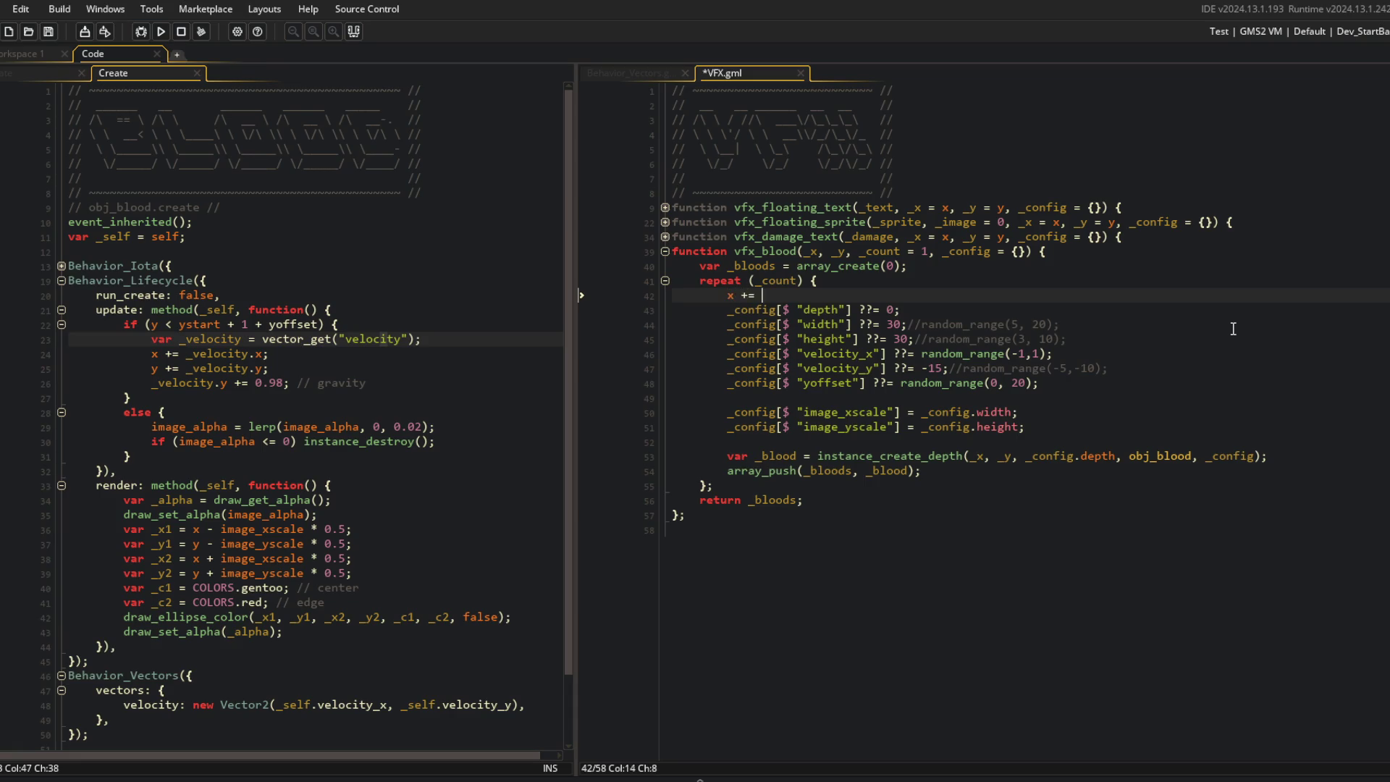
key(BackSpace)
text(_x += )
text(random_range(-)
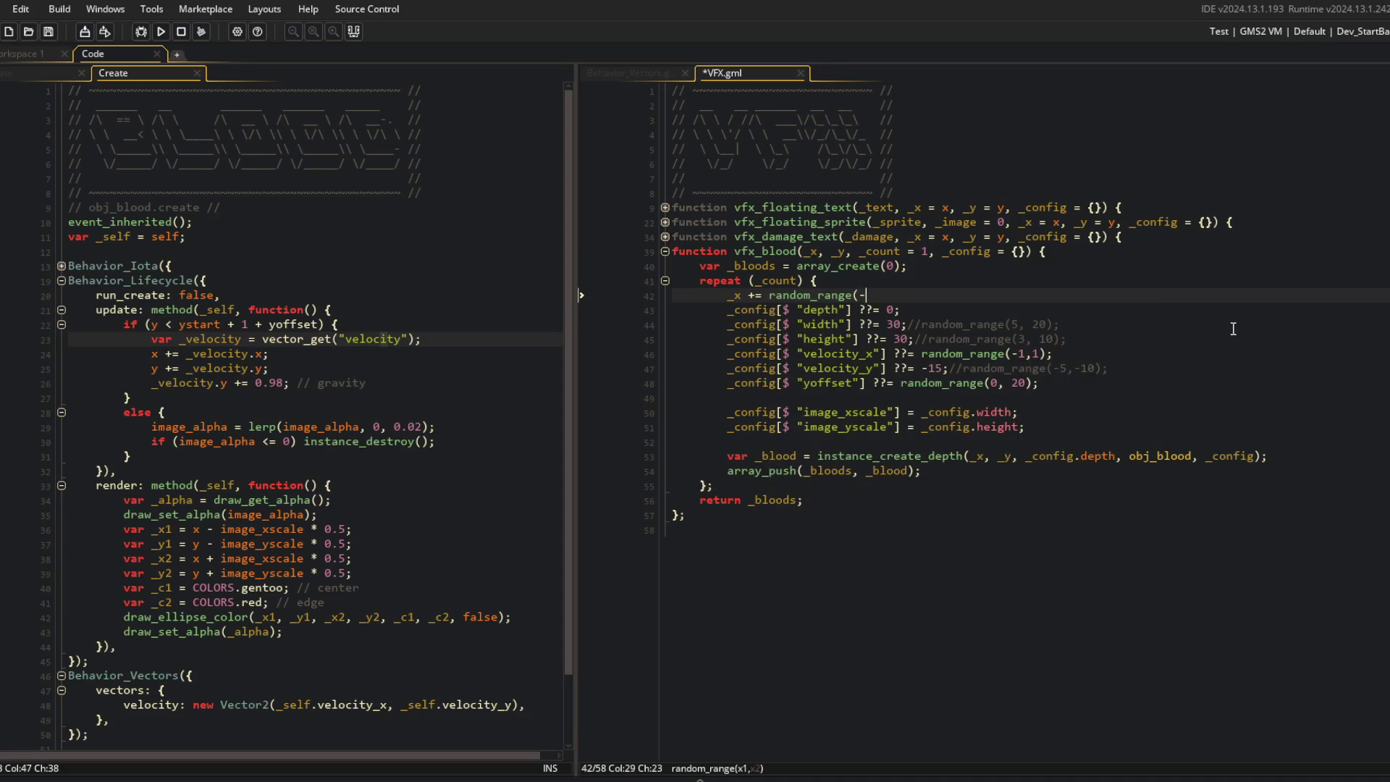
text(5, 5);)
key(ctrl+d)
key(Home)
key(Right)
key(Delete)
text(y)
key(ctrl+s)
Step: Declare `_xstart` and `_ystart` from `_x` and `_y` near the `_bloods` declaration, then save
key(Return)
key(Up)
key(Up)
key(Up)
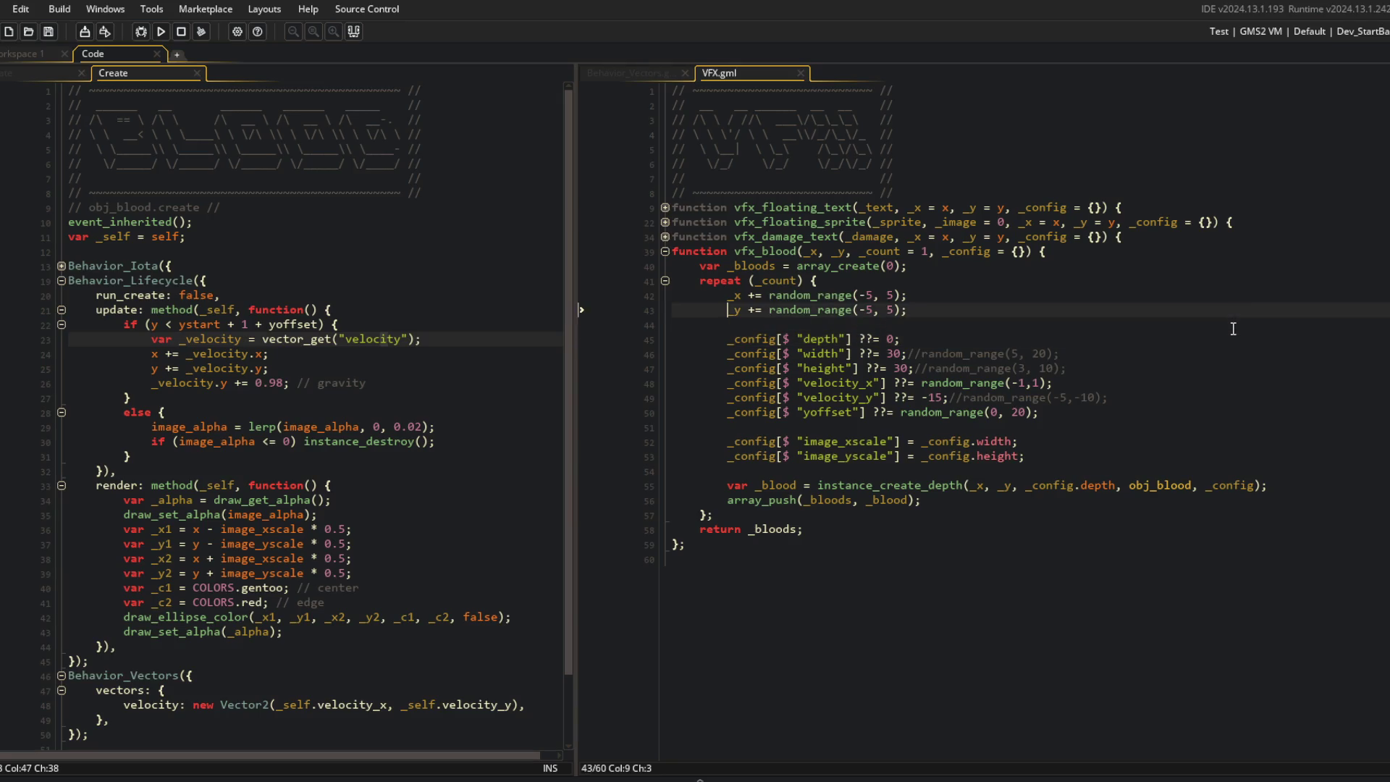
click(1087, 237)
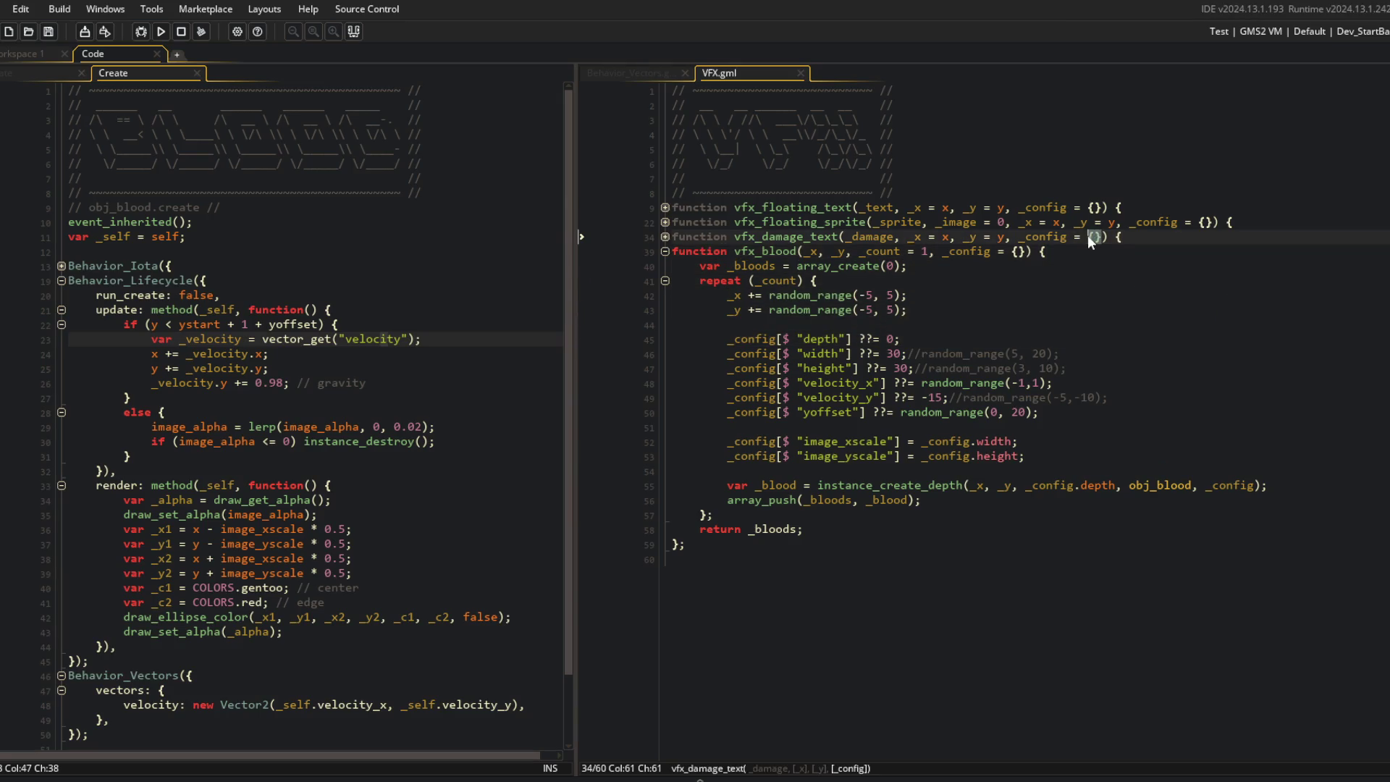
click(929, 281)
click(955, 268)
key(Home)
key(Return)
key(End)
key(Return)
key(Return)
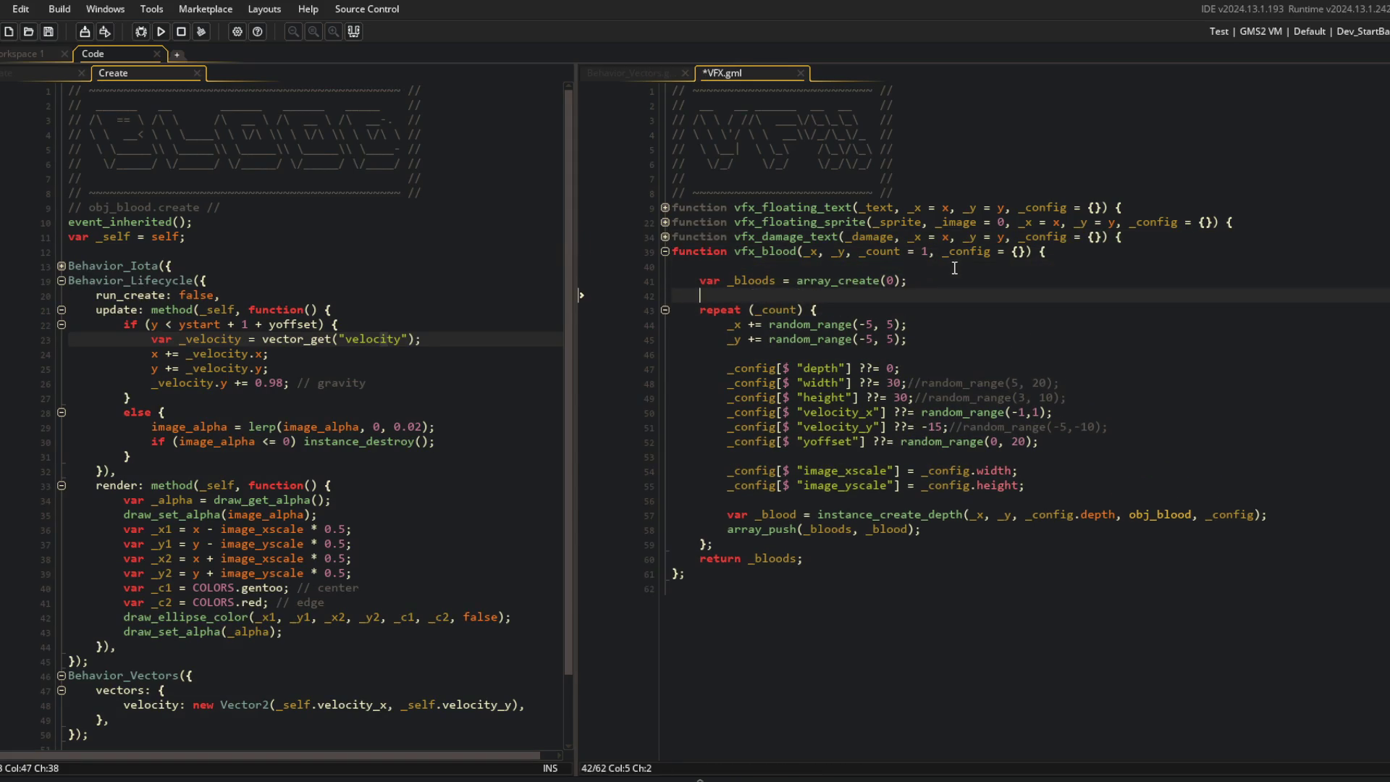
key(Up)
text(xstart)
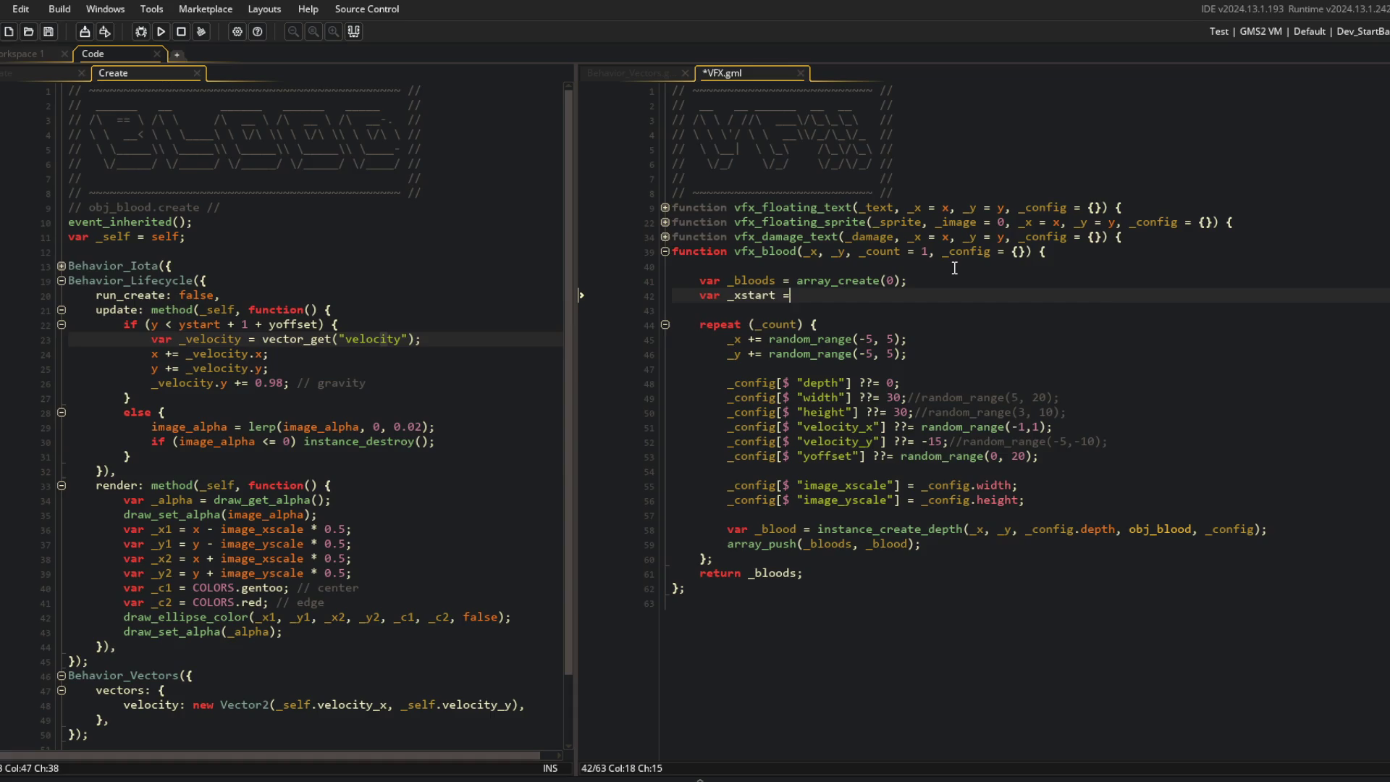
text(_x)
key(Return)
text(var _y)
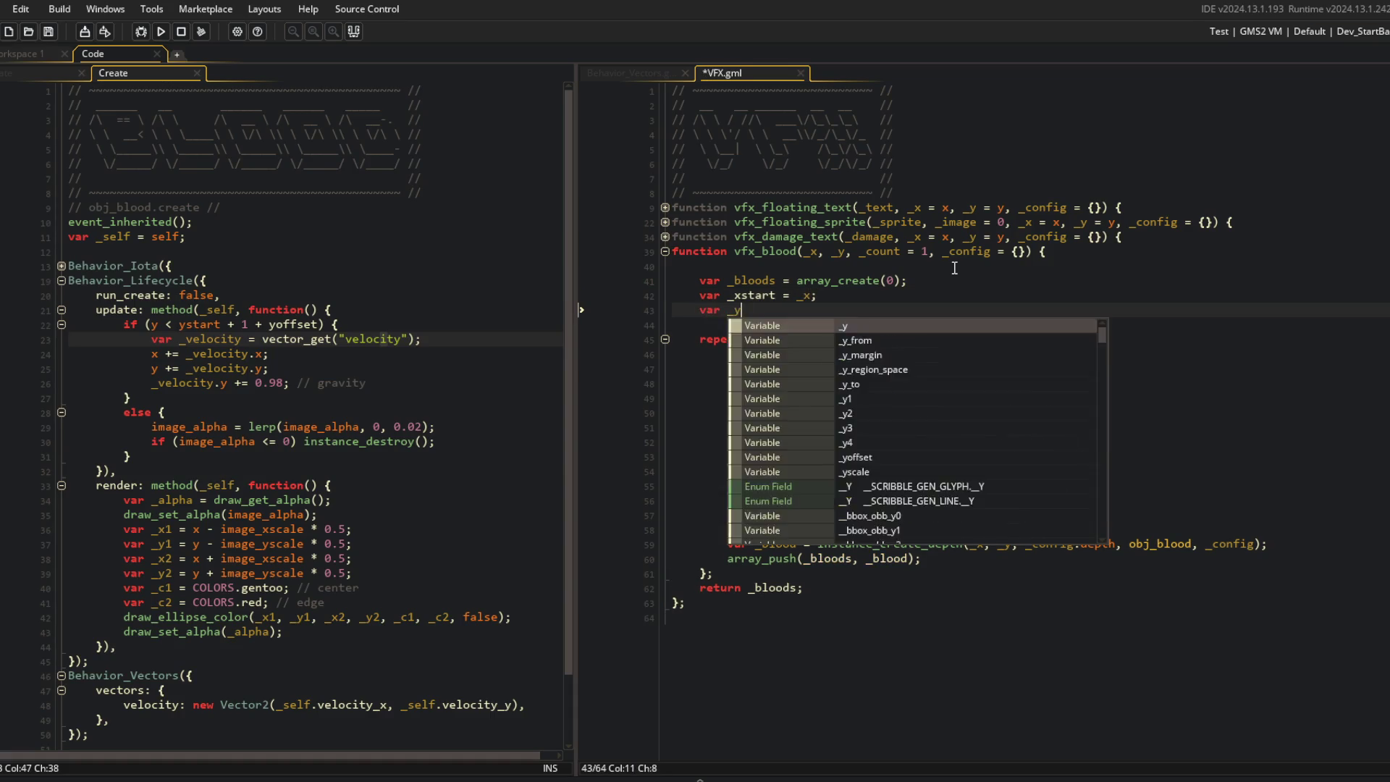
text(start = _y;)
key(ctrl+s)
Step: Change the offset lines to `_x = _xstart + random_range(-5, 5)` and likewise with `_ystart`
key(Down)
key(Down)
key(Down)
key(Home)
key(Right)
key(Right)
key(Down)
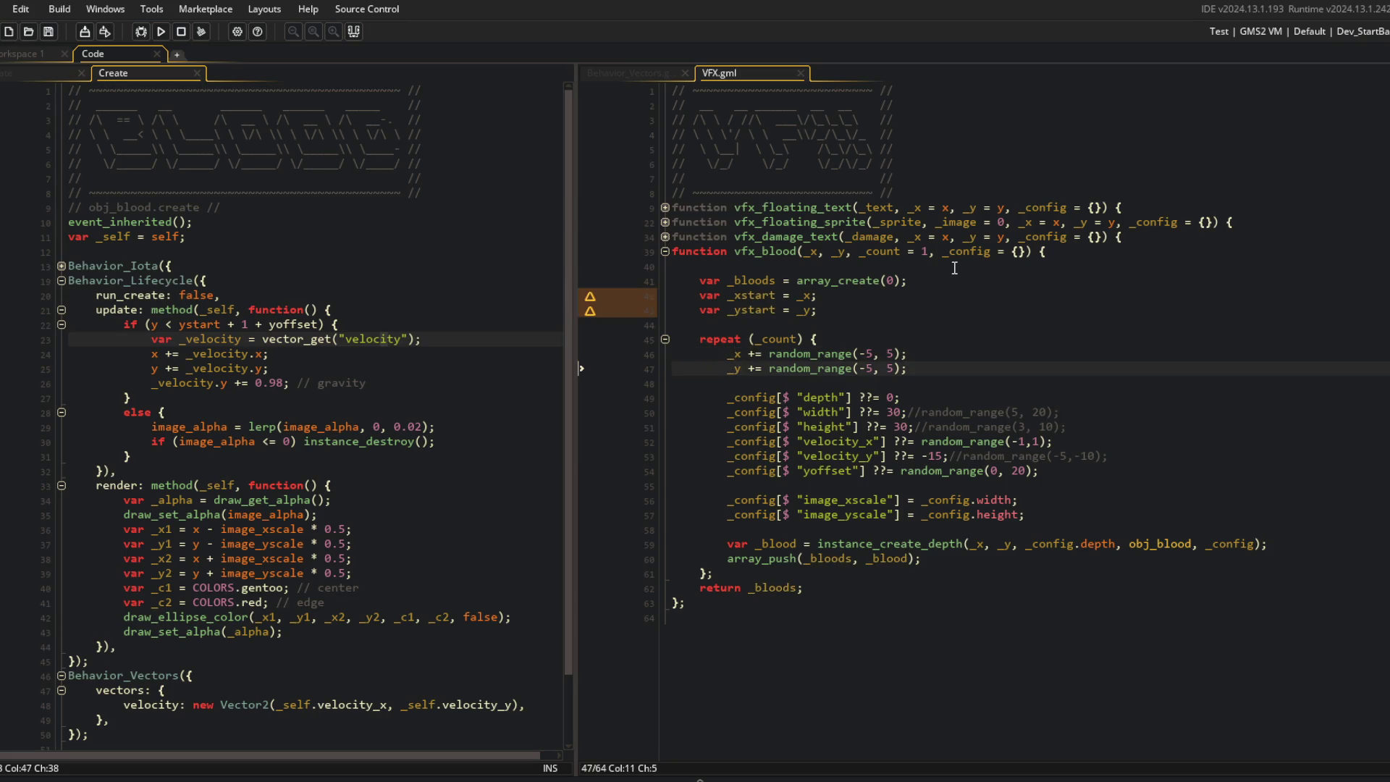
key(alt+shift+Up)
key(Delete)
key(Right)
key(Right)
text(_xstar)
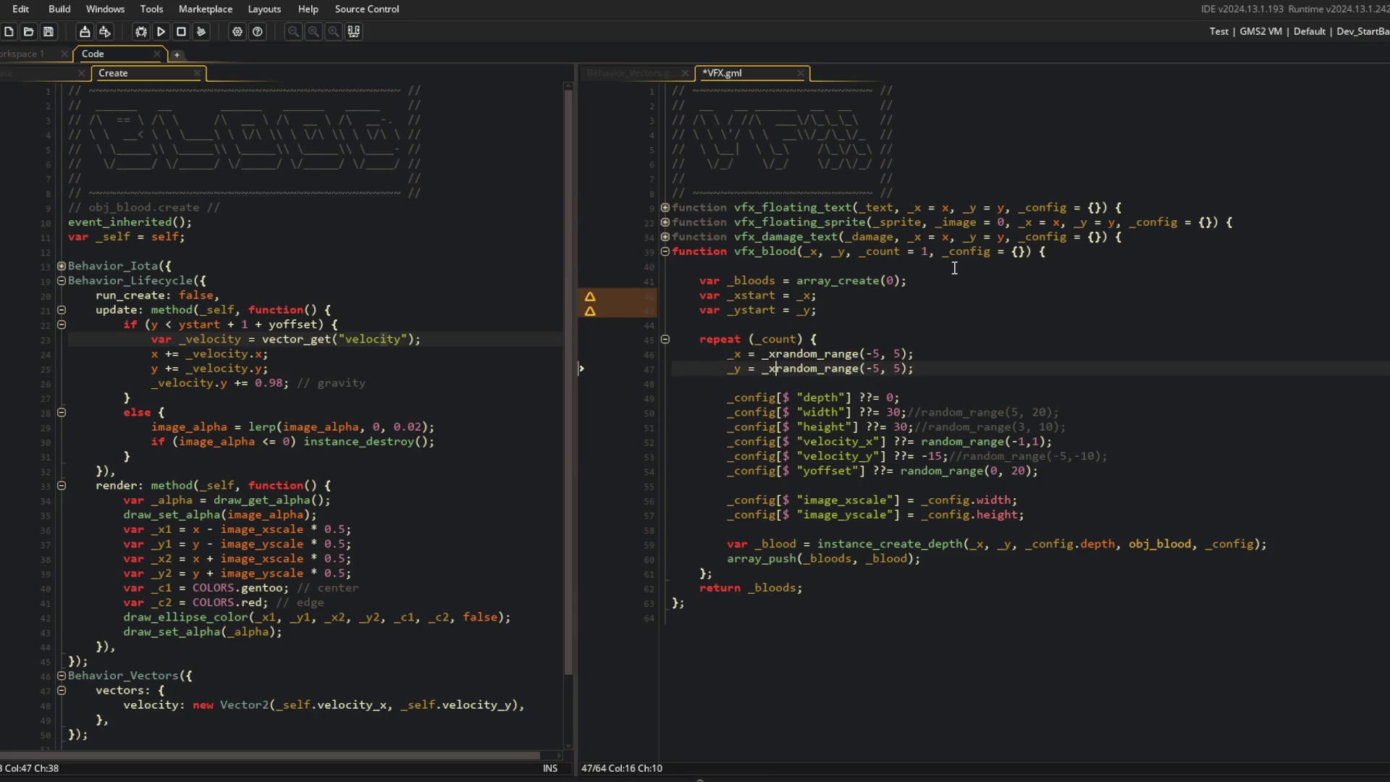
text(t +)
key(Left)
key(Left)
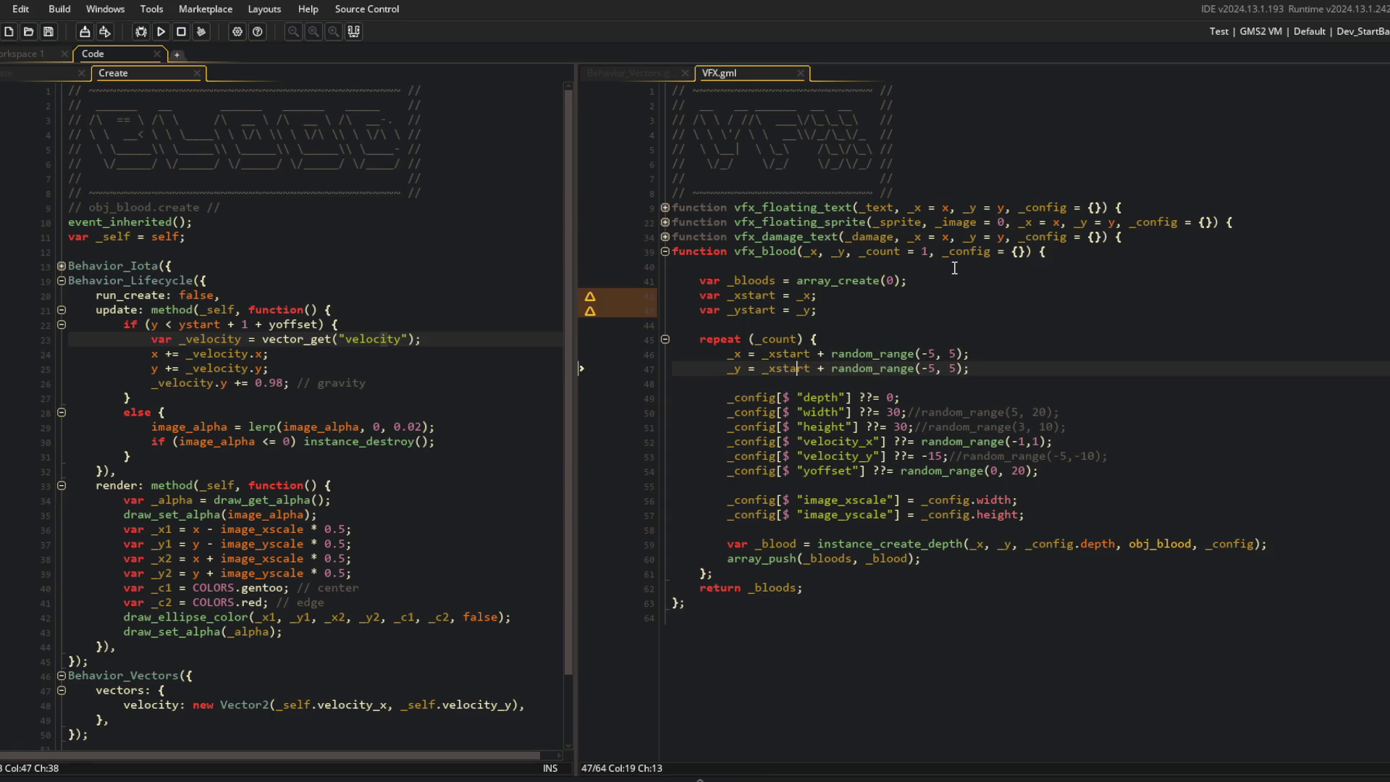
key(ctrl+shift+Left)
text(_ysta)
key(Up)
key(Up)
key(Down)
key(Left)
key(Left)
key(Left)
Step: Switch to obj_blood's Create code
click(1013, 307)
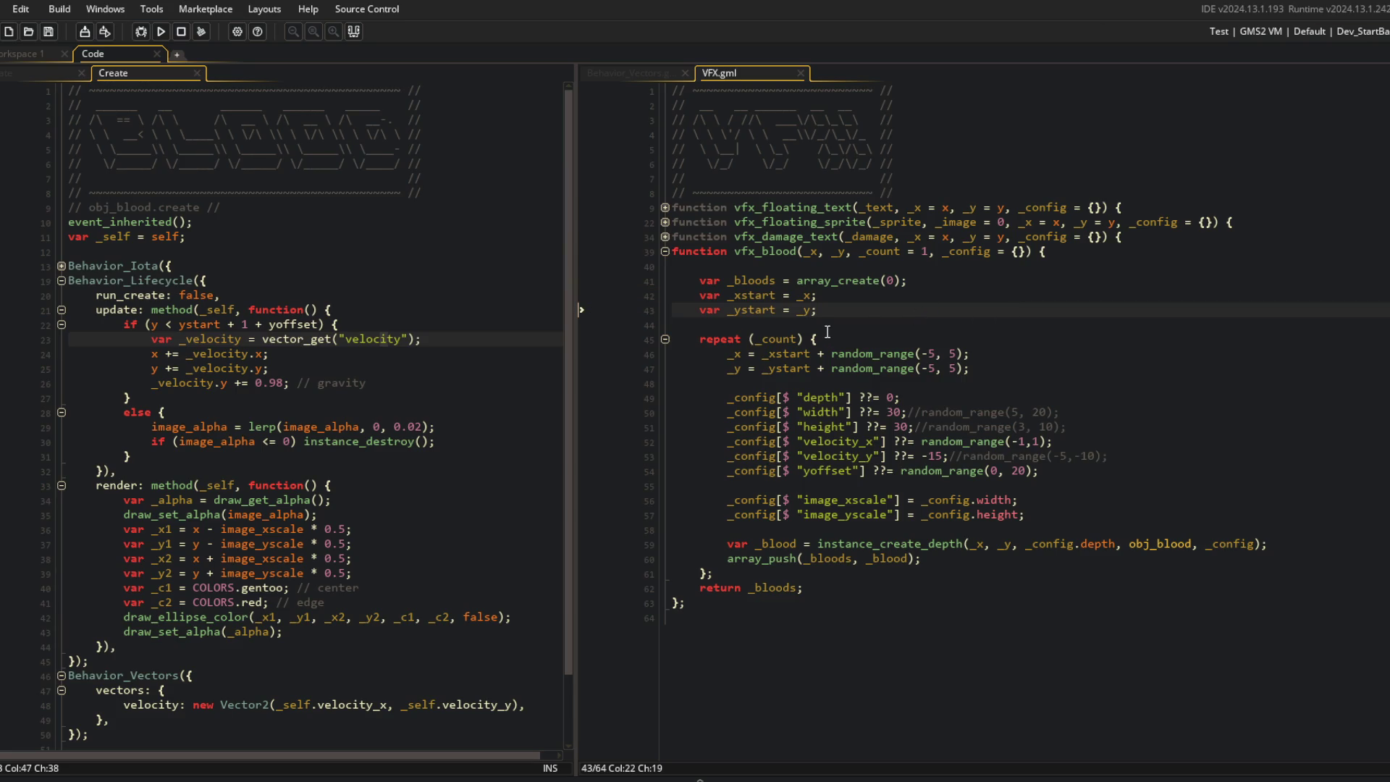
scroll(304, 362, down, 3)
click(286, 318)
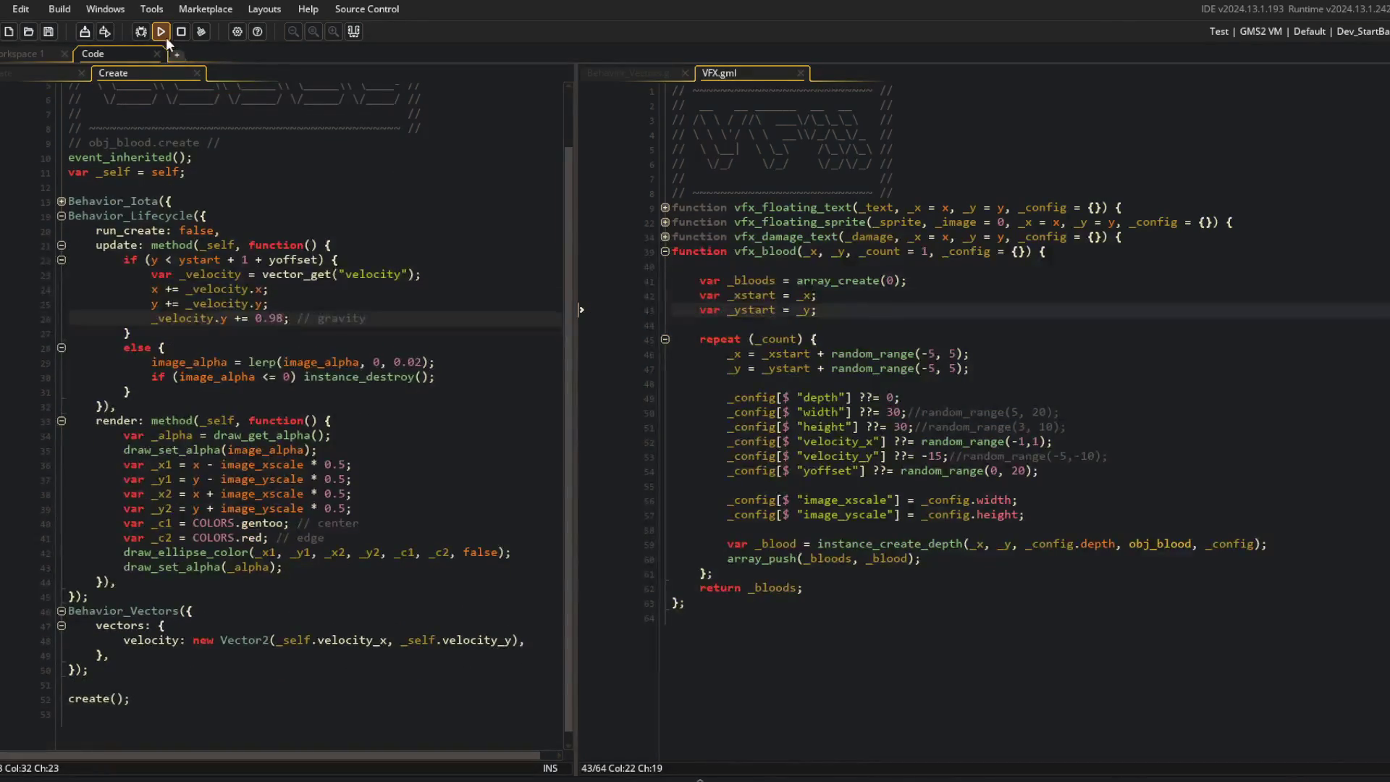
Step: Add `image_yscale = height * 0.5;` in obj_blood's fading branch and run the game with F5
click(344, 290)
click(249, 304)
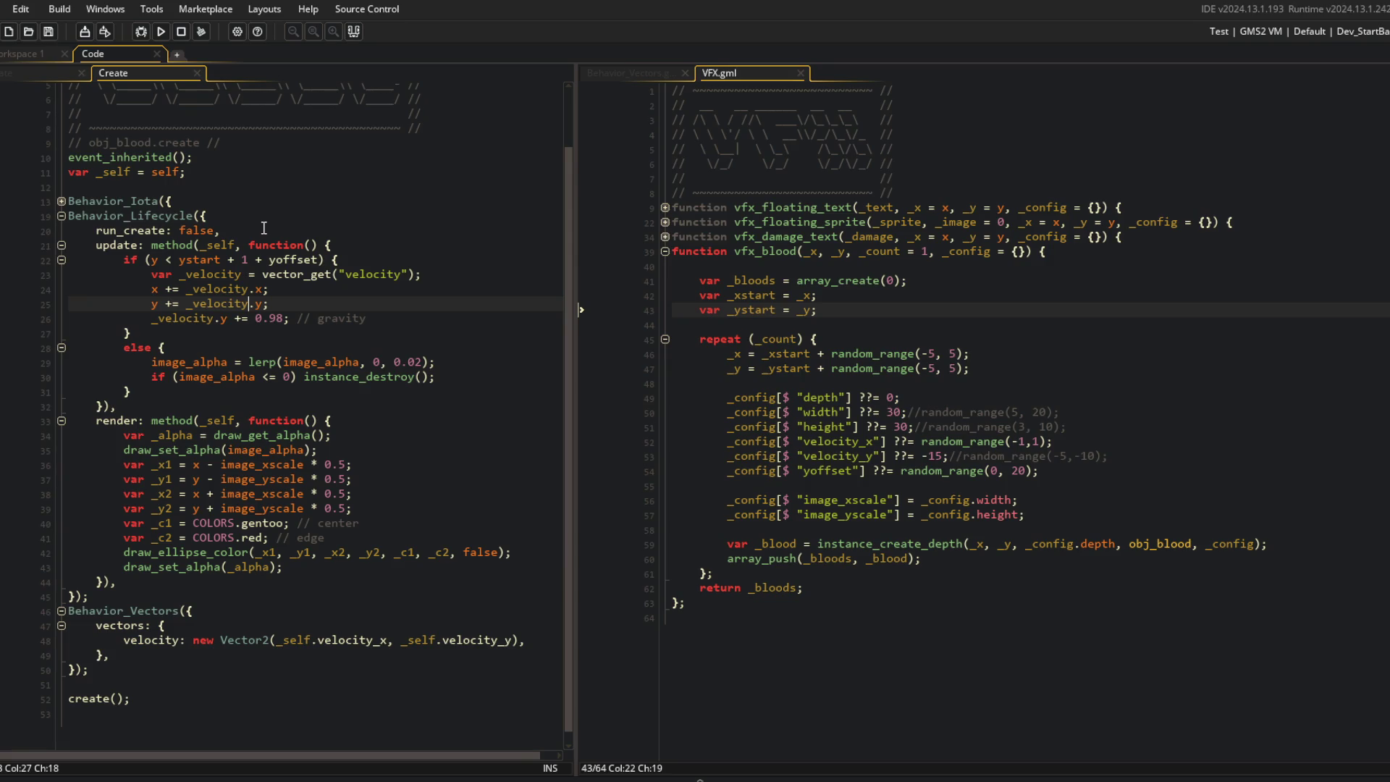
double_click(259, 464)
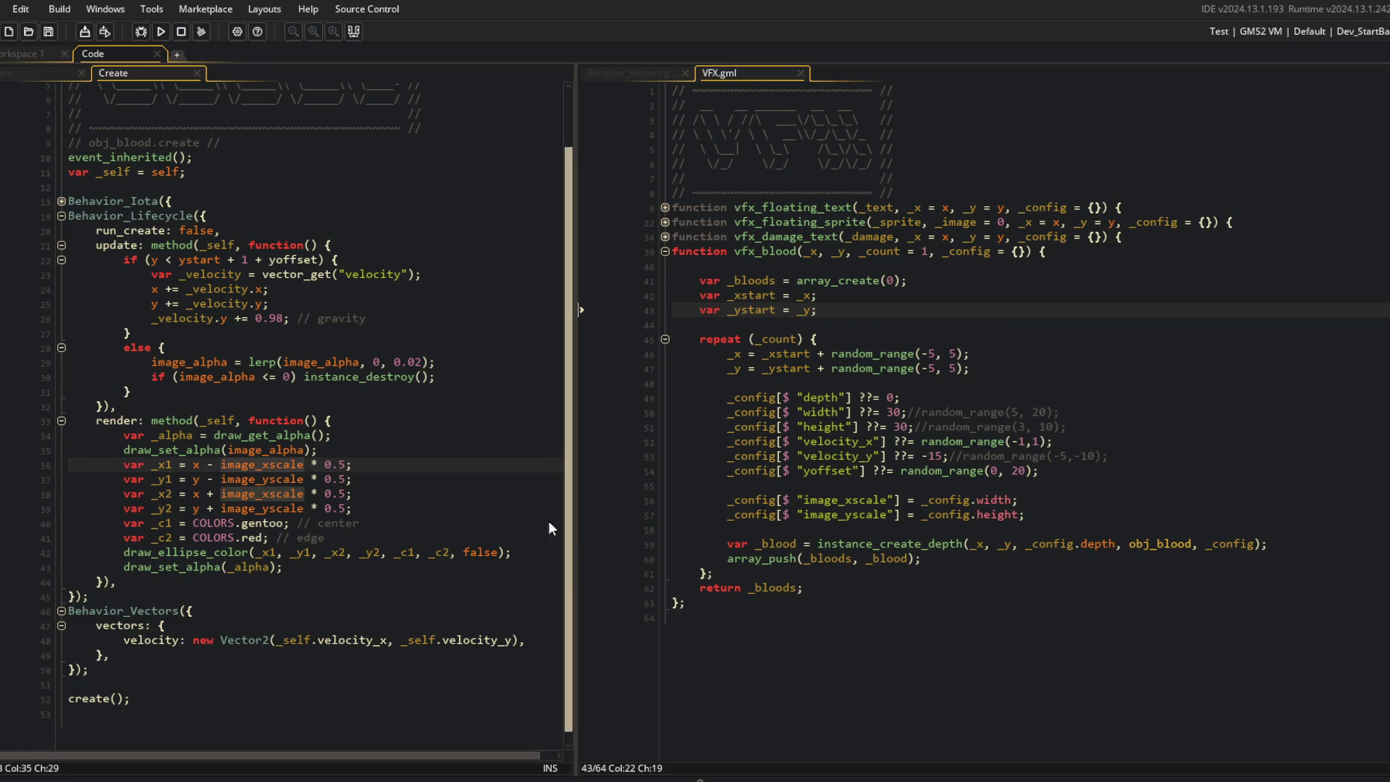
click(473, 376)
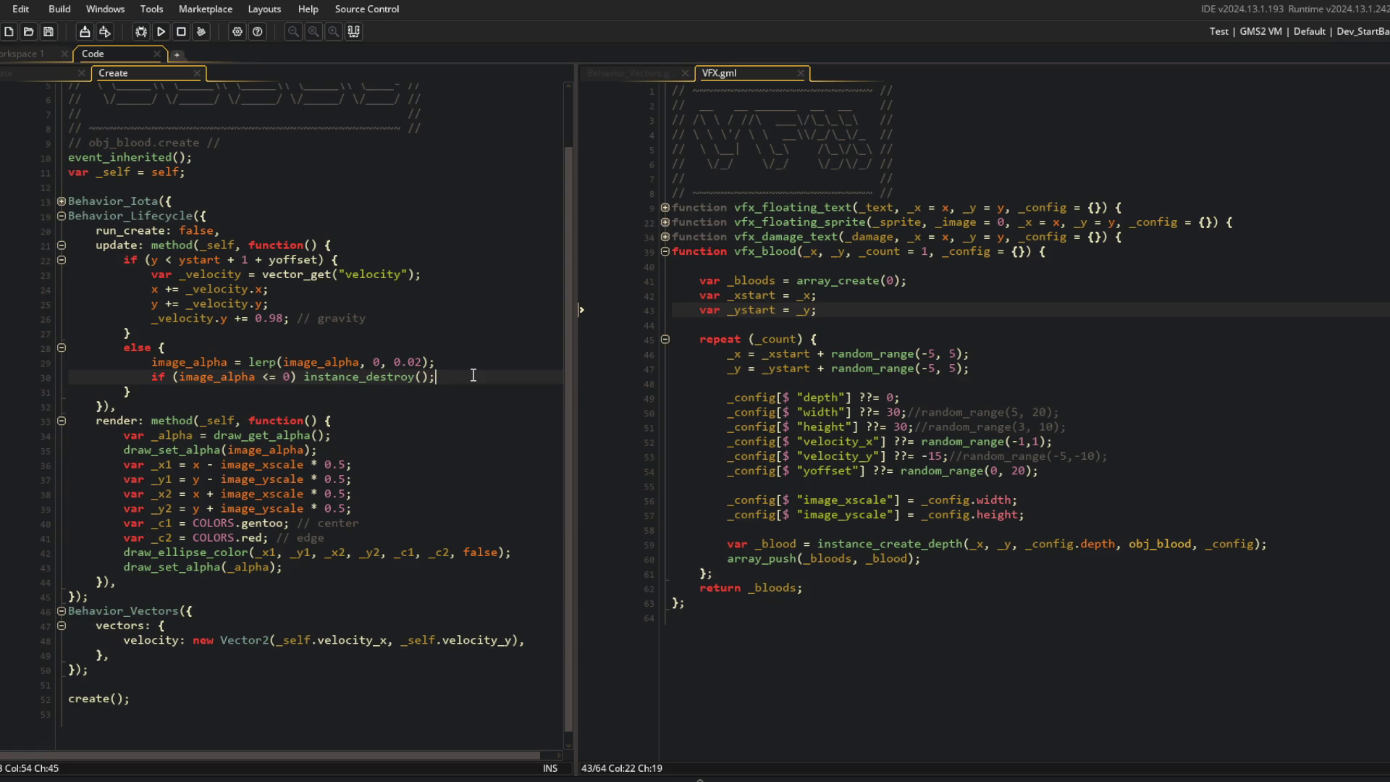
key(Return)
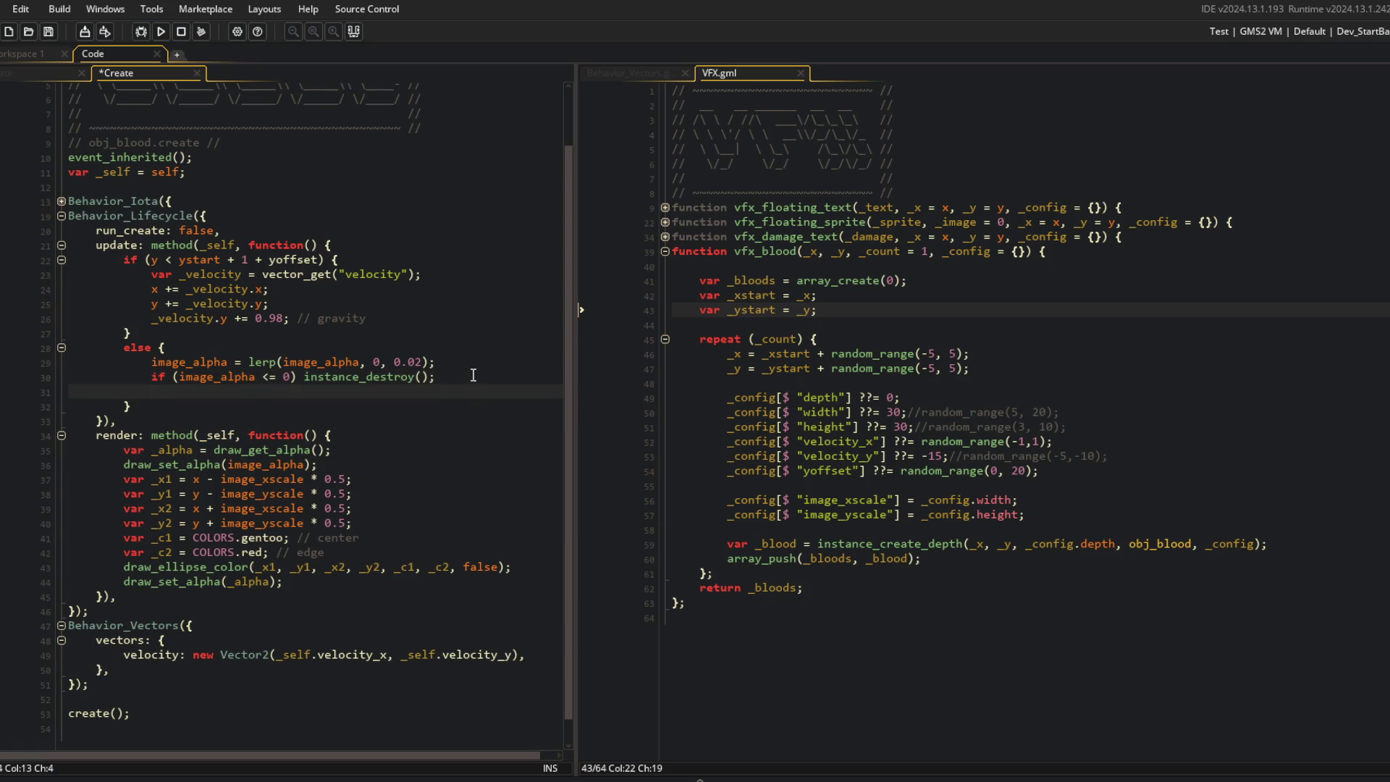
text(image_yscale = )
text(height * 0.5;)
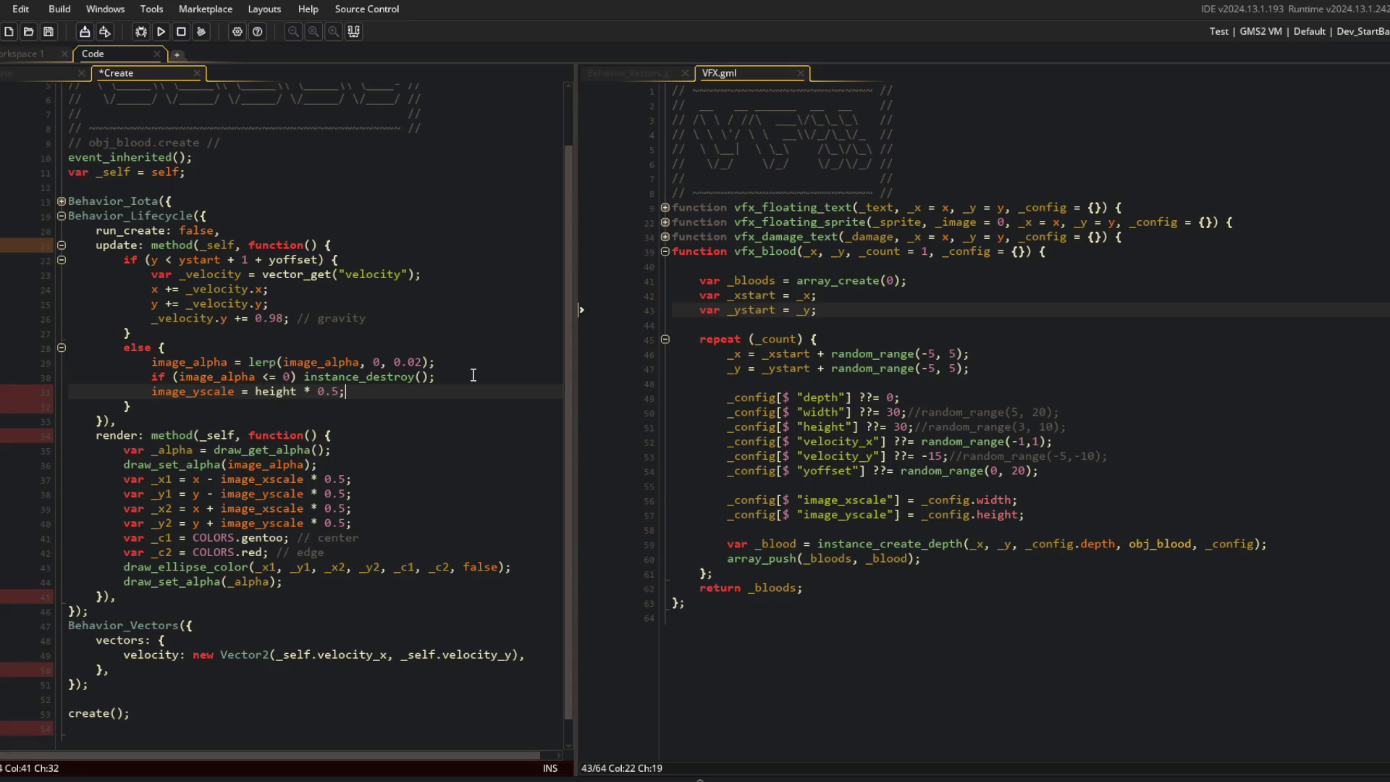
key(F5)
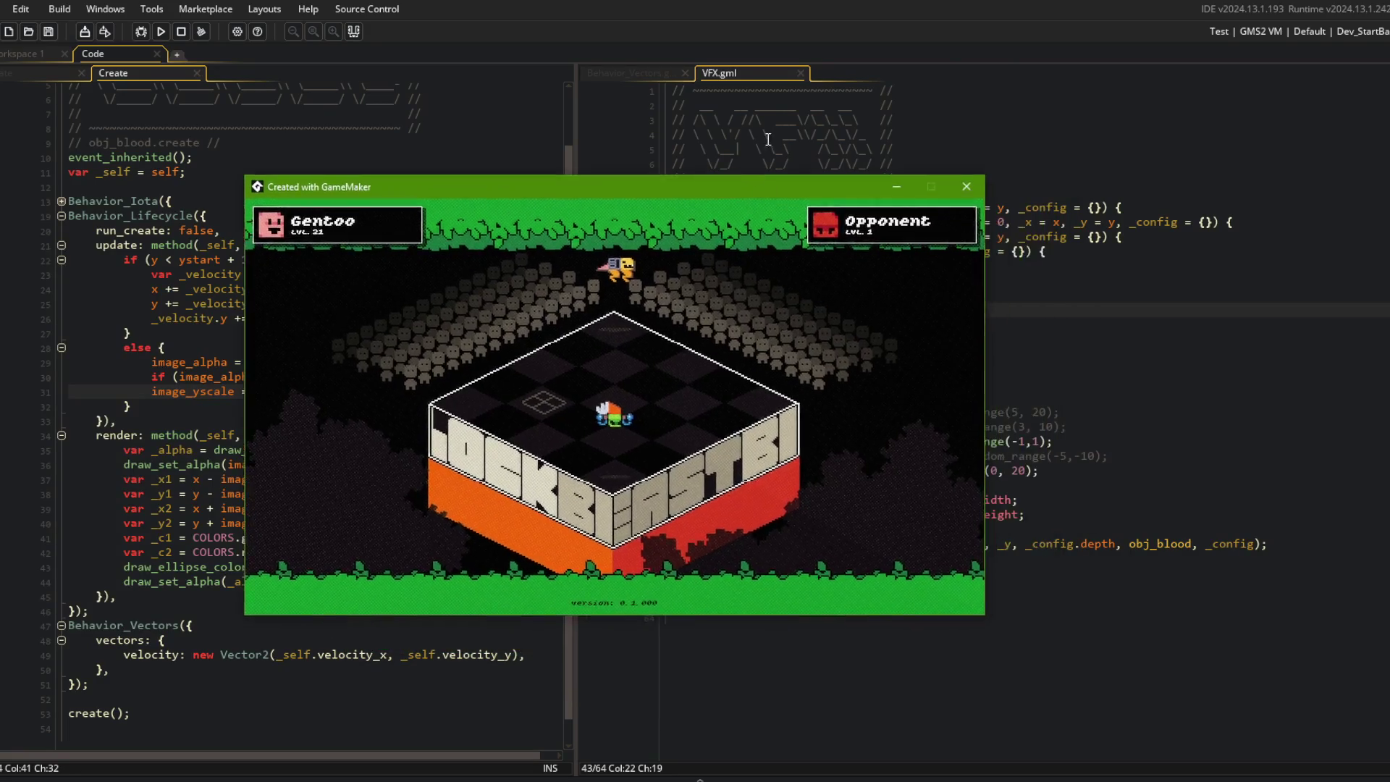
Step: Close the test game and go to the vfx_blood debug call in obj_beast's Create code
click(975, 315)
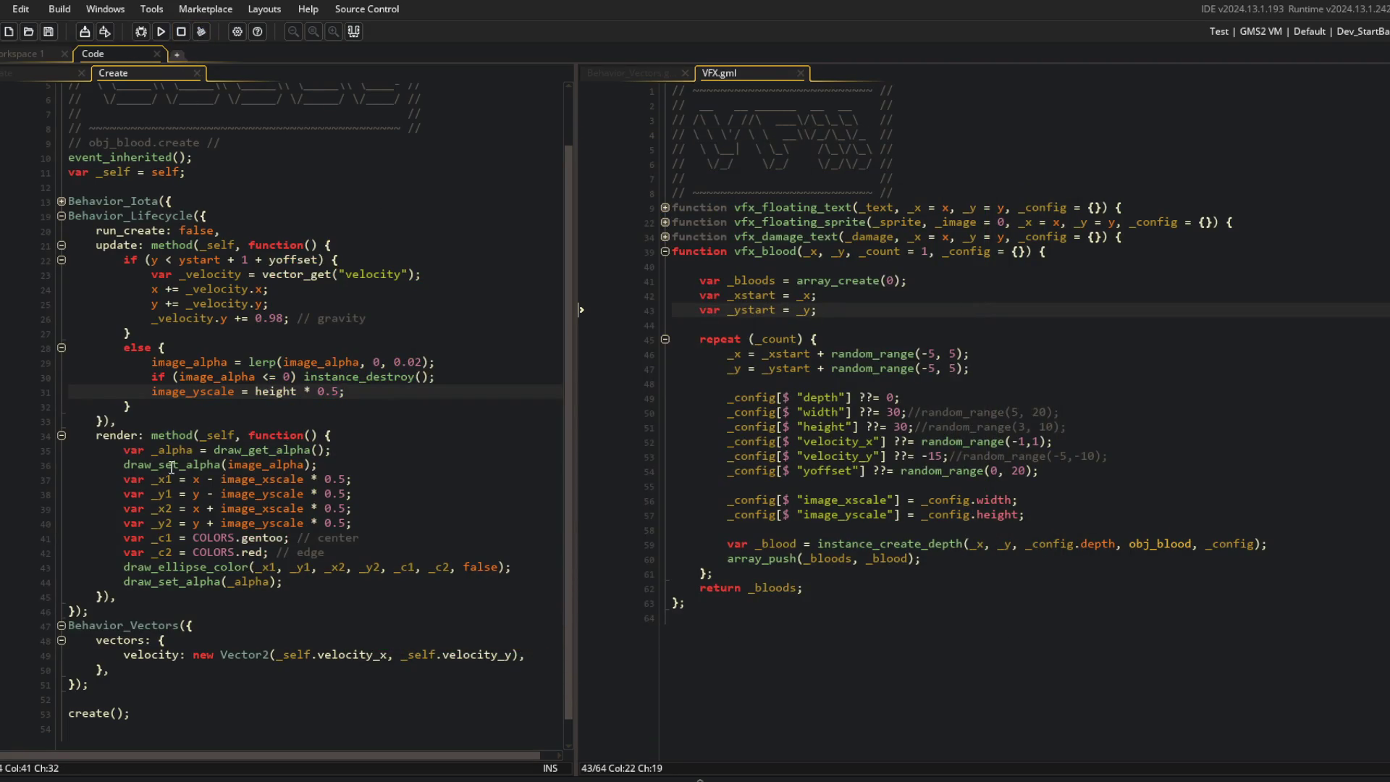
drag(353, 509, 717, 348)
click(898, 252)
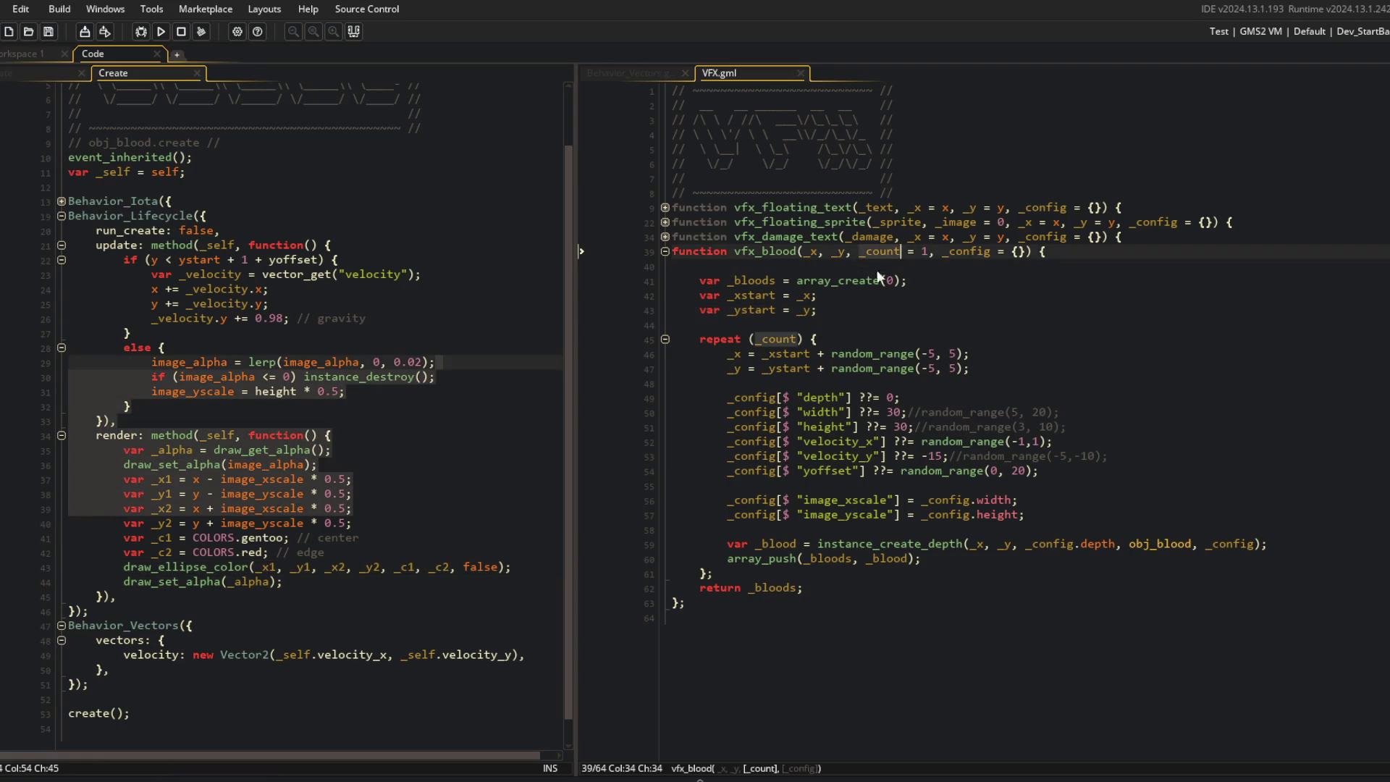
click(394, 376)
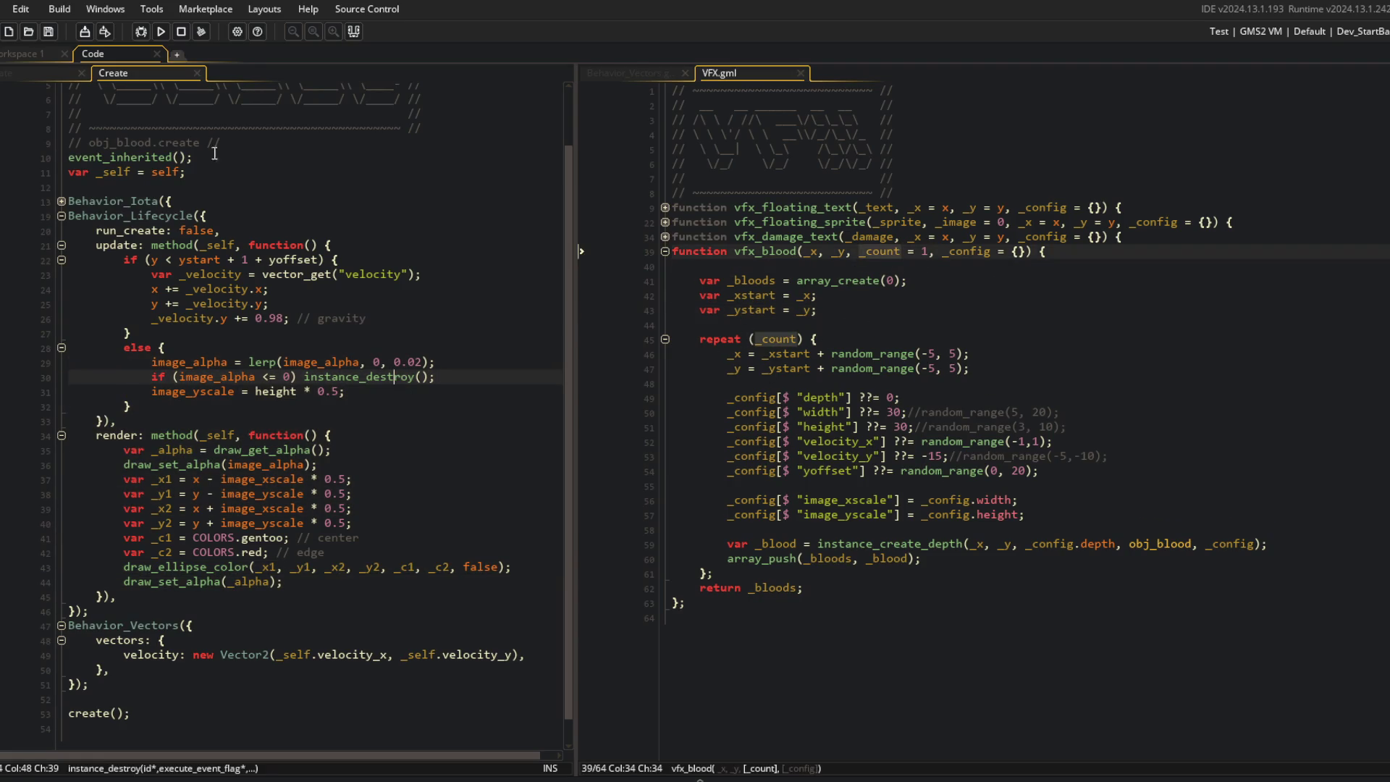
click(55, 77)
click(298, 661)
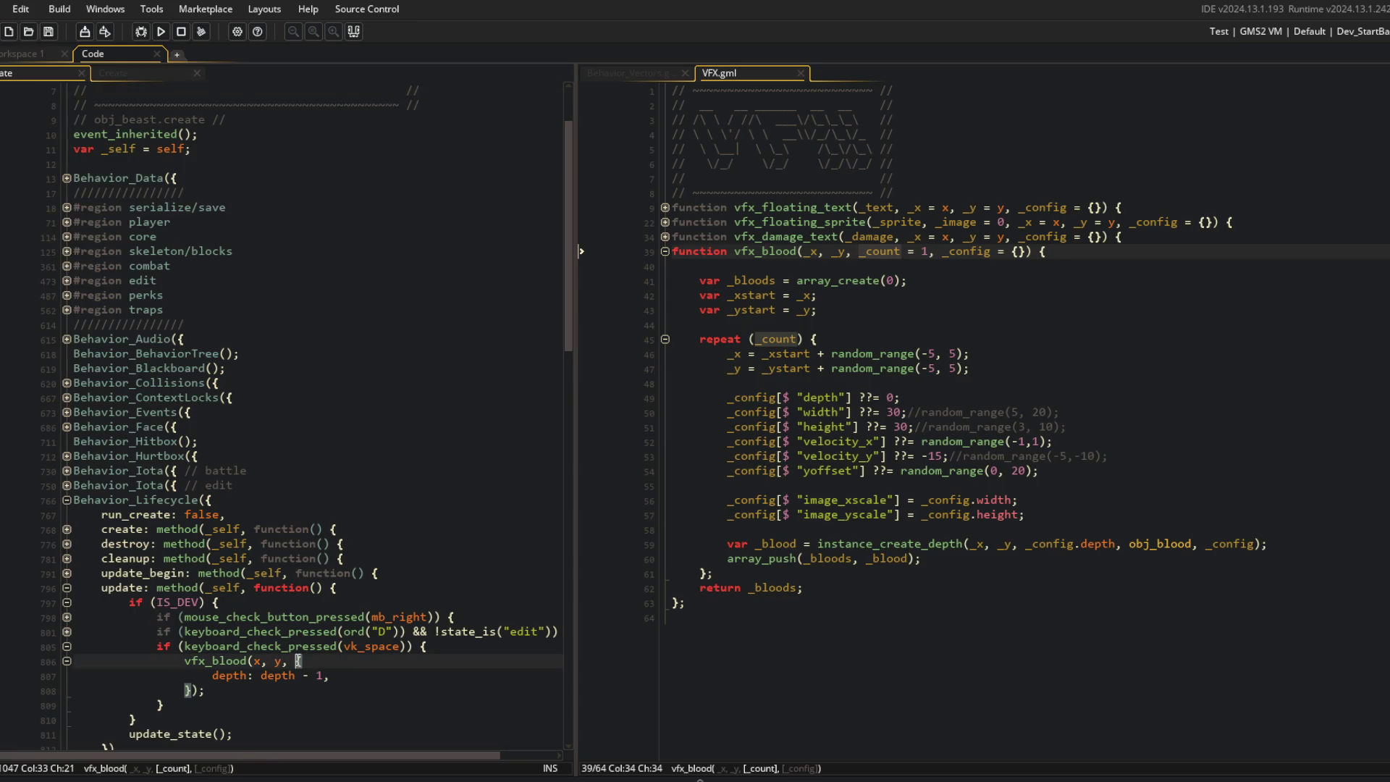
Step: Pass a count of 5 to the beast's `vfx_blood(x, y, …)` call and run the game
text(1,)
click(293, 529)
double_click(299, 662)
text(5)
key(F5)
scroll(323, 564, down, 4)
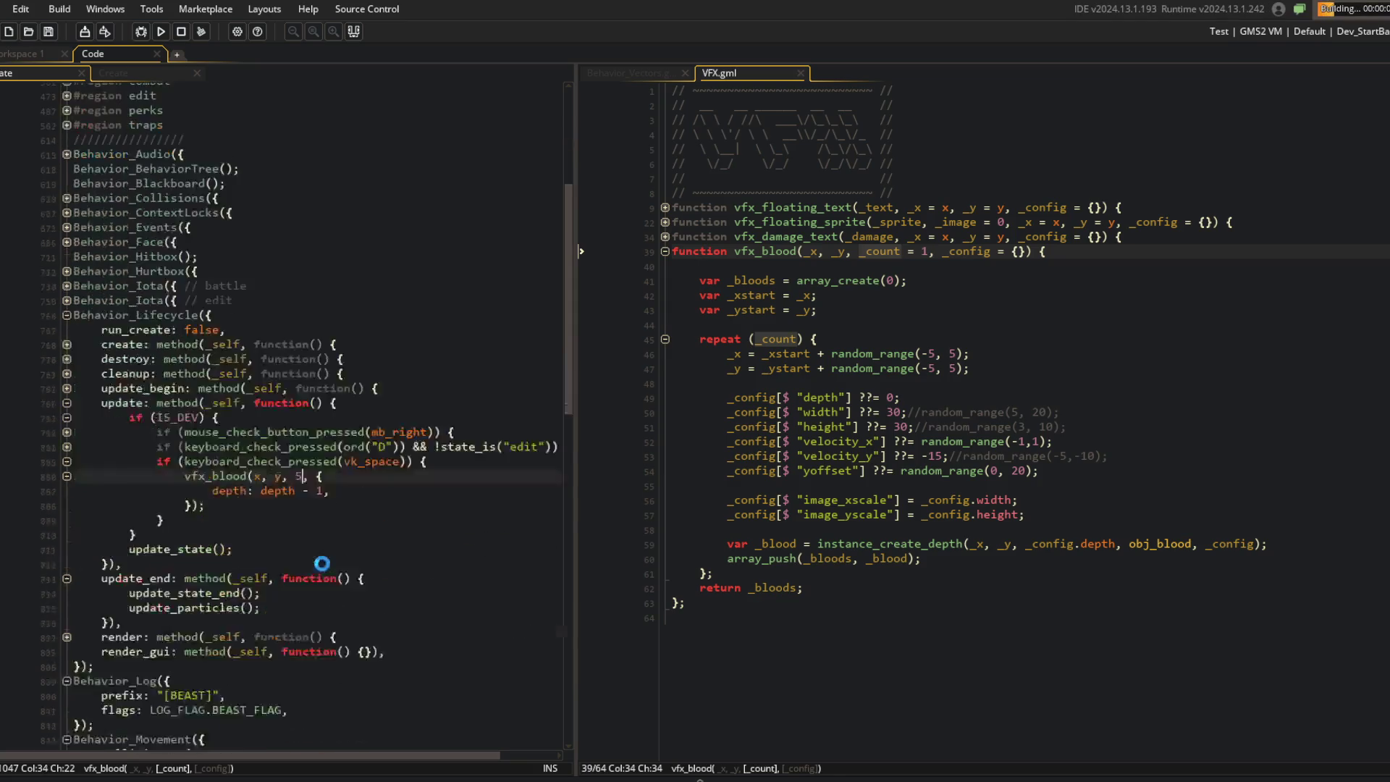
scroll(322, 564, down, 3)
click(344, 323)
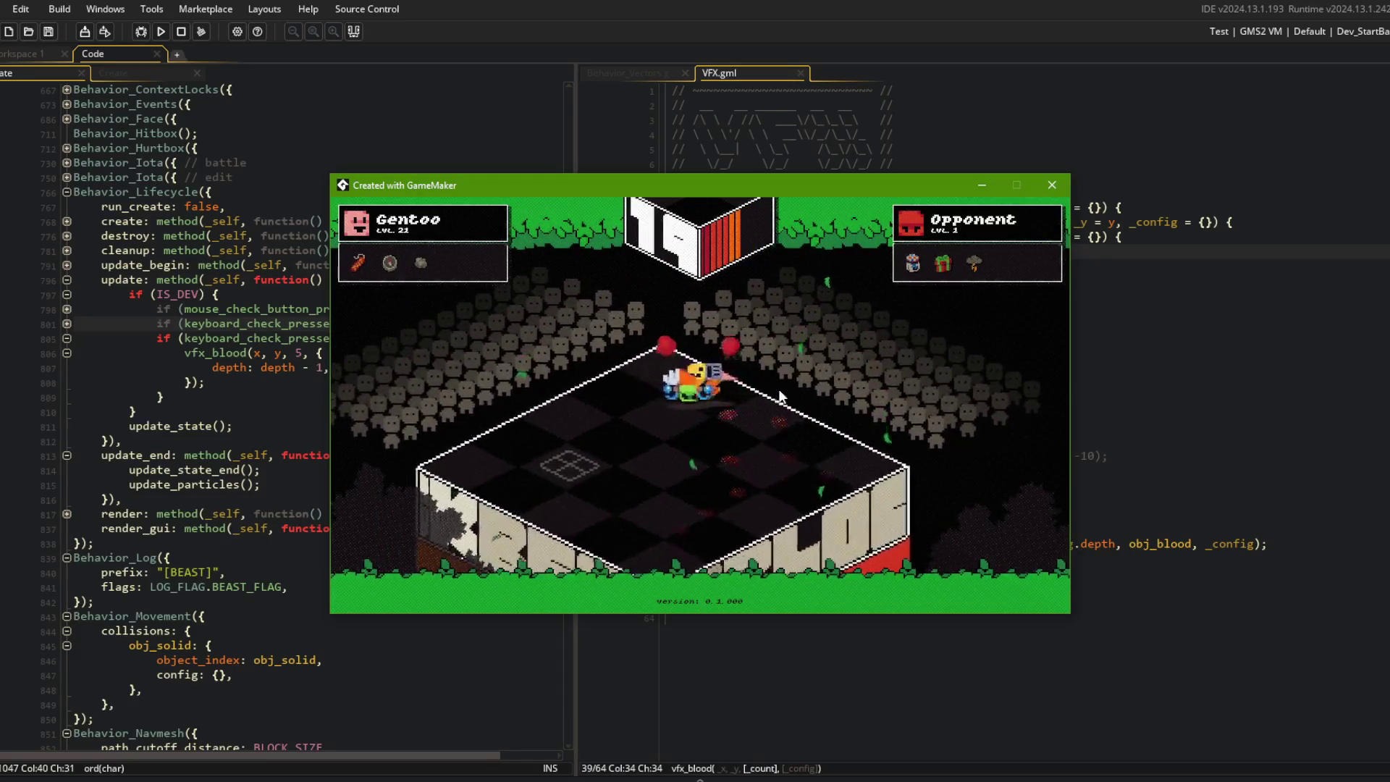
Step: Add `image_xscale = width * 0.5;` under obj_blood's gravity line, then test the game
click(136, 192)
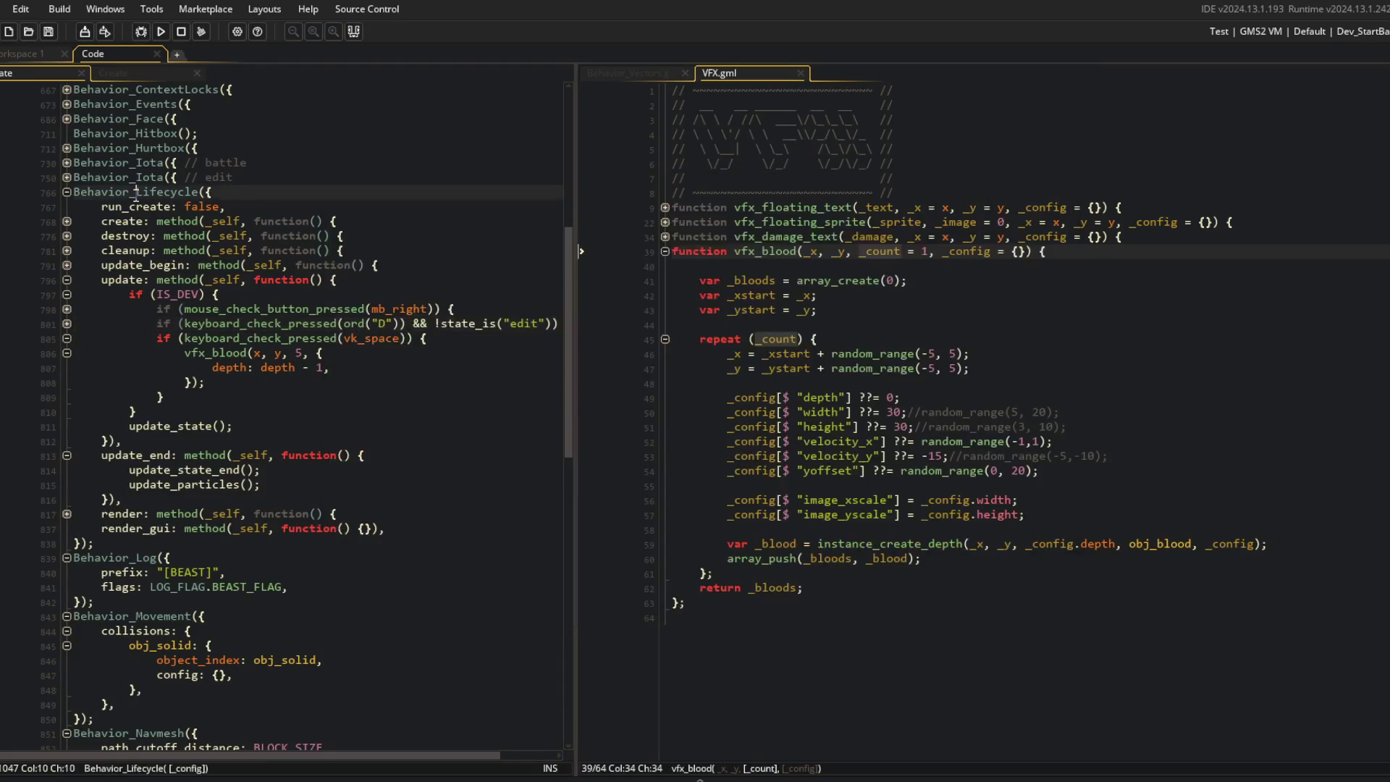
click(131, 73)
click(362, 304)
click(405, 319)
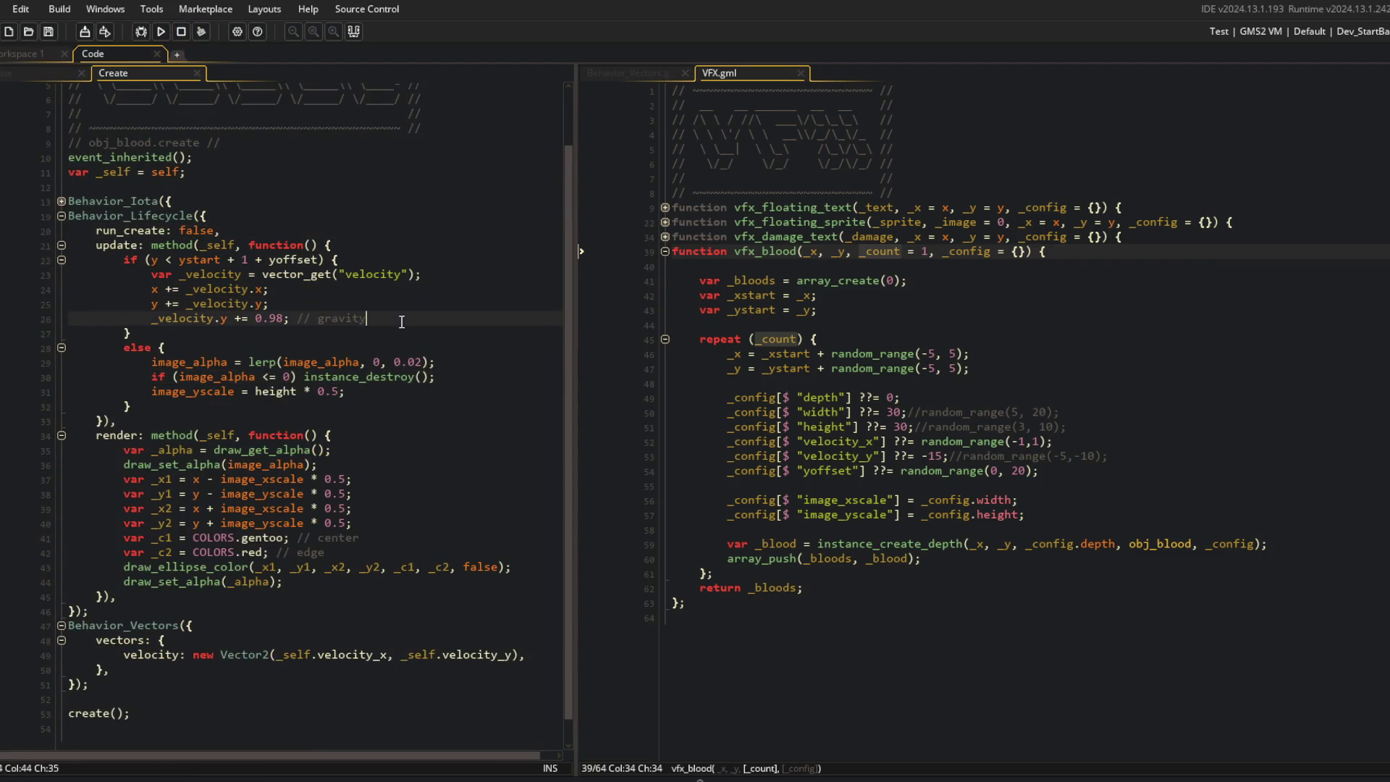
key(Return)
text(image_xscale = width  *)
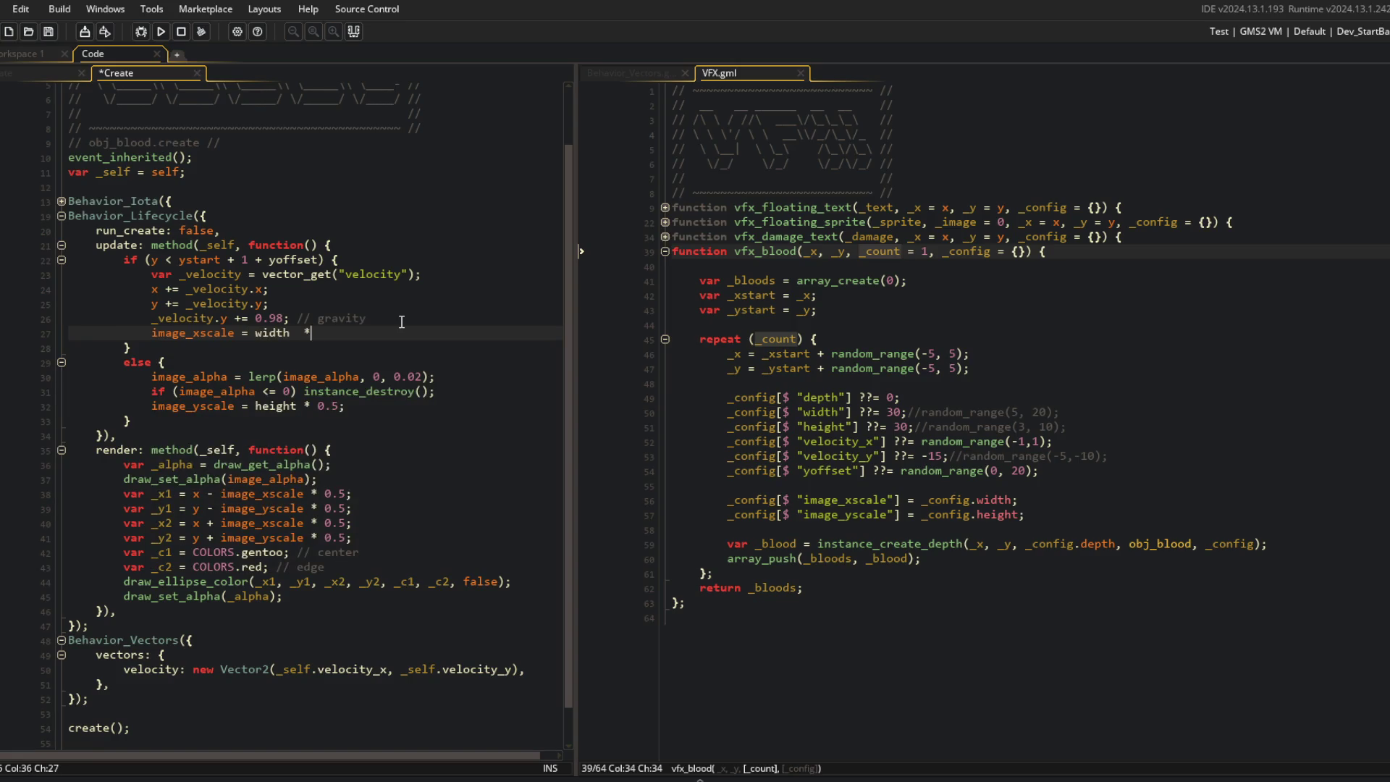
key(BackSpace)
key(BackSpace)
text(* 0.5;)
key(F5)
click(360, 211)
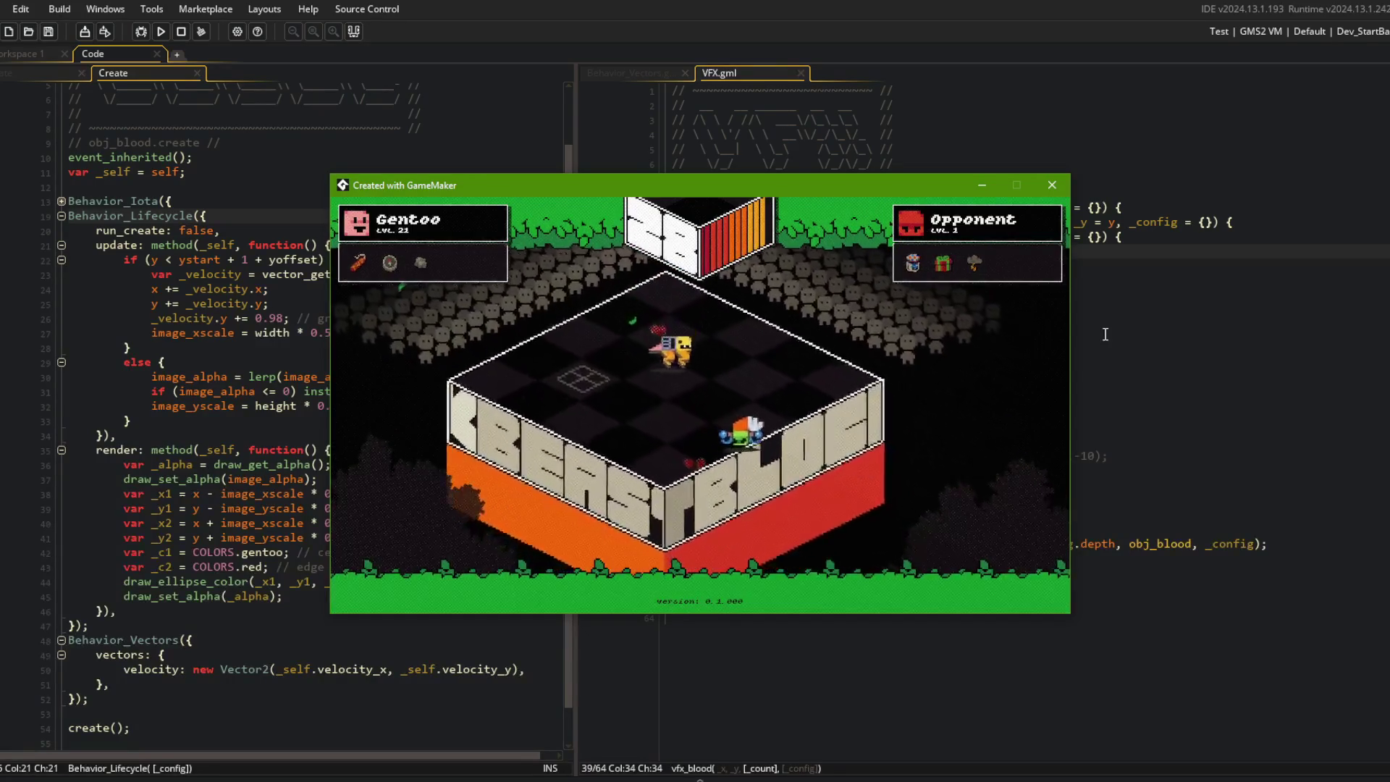
key(Escape)
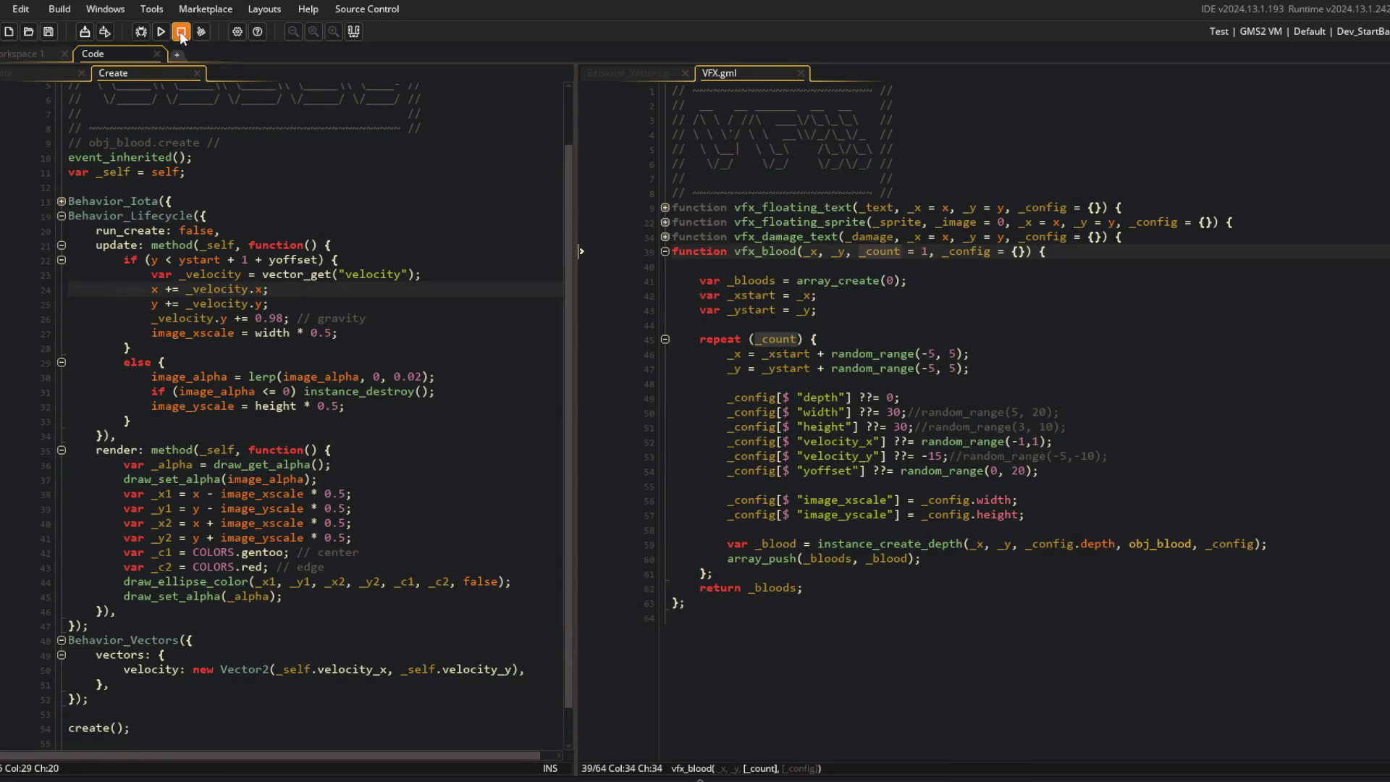
Step: Add `image_xscale = width;` in the landed branch and relaunch the game
click(375, 406)
key(Home)
key(Return)
key(Up)
text(imag)
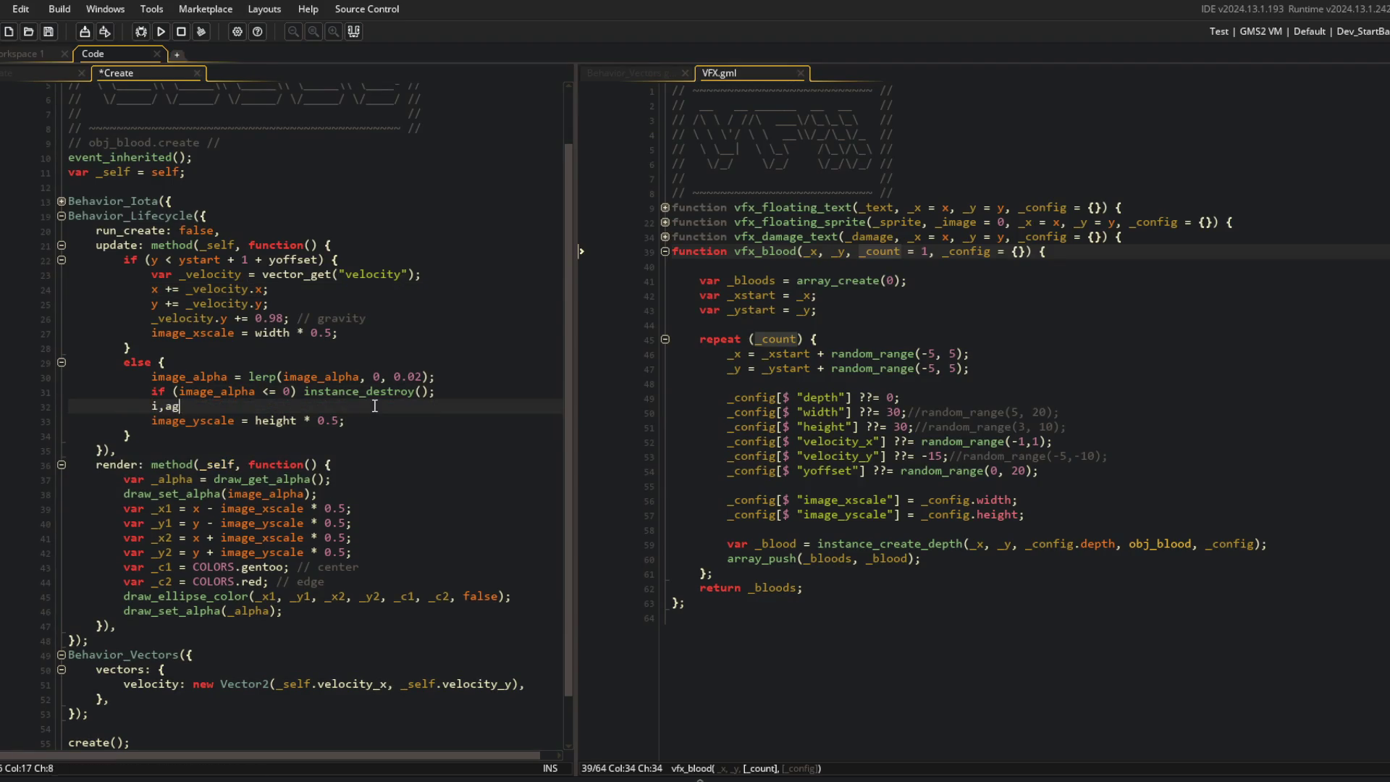
text(e_xscale = width;)
key(F5)
scroll(346, 281, down, 2)
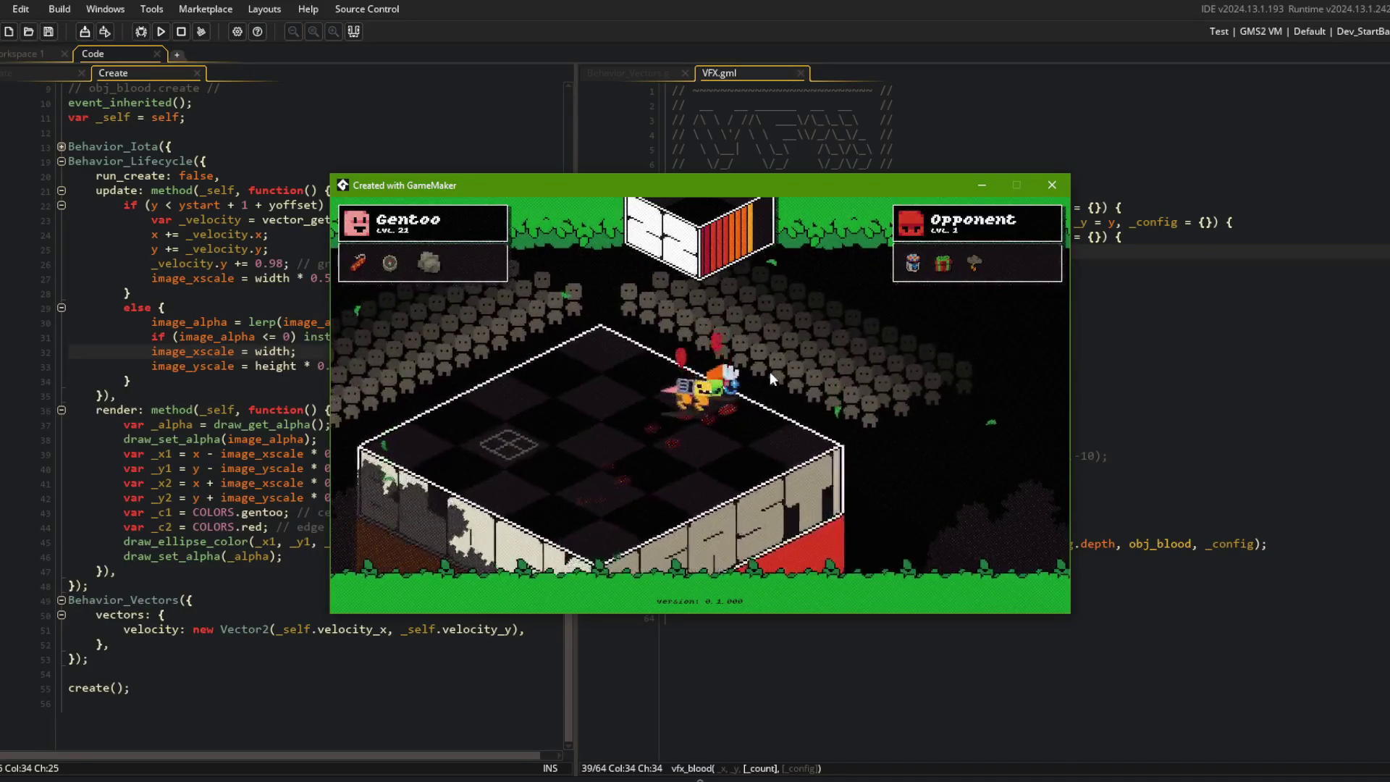
Step: Add a _depth parameter before _count in the vfx_blood signature
click(1089, 392)
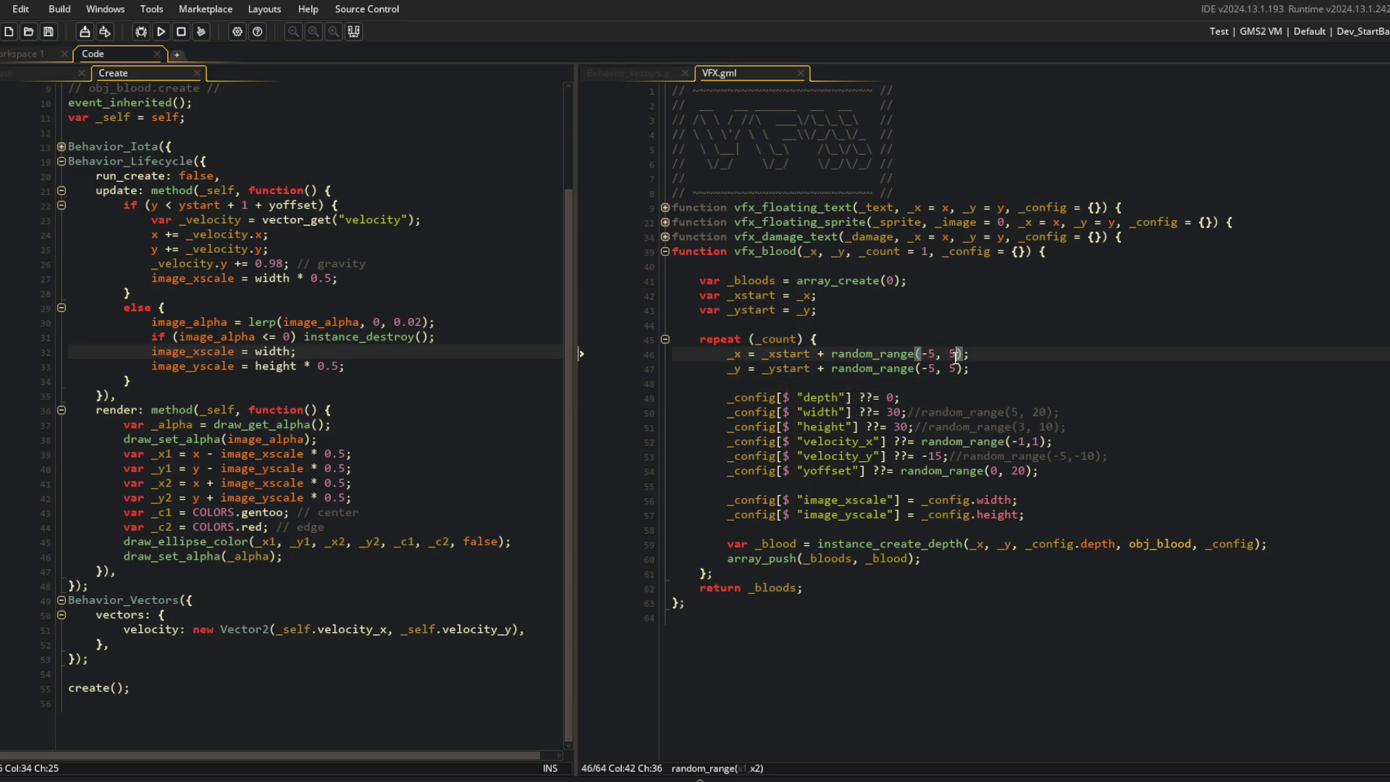
click(774, 393)
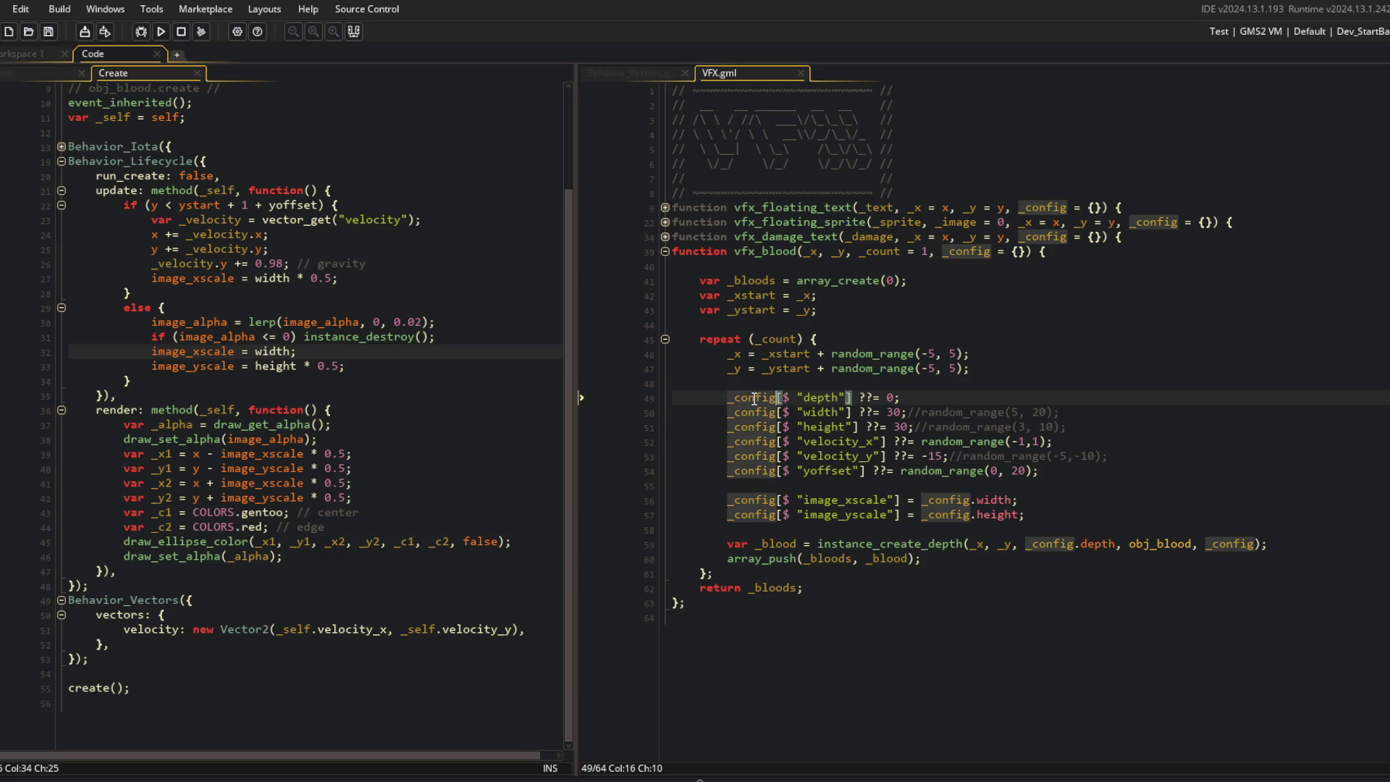
scroll(322, 449, up, 1)
click(322, 450)
click(943, 251)
key(Left)
key(Left)
key(Left)
text(_depth,)
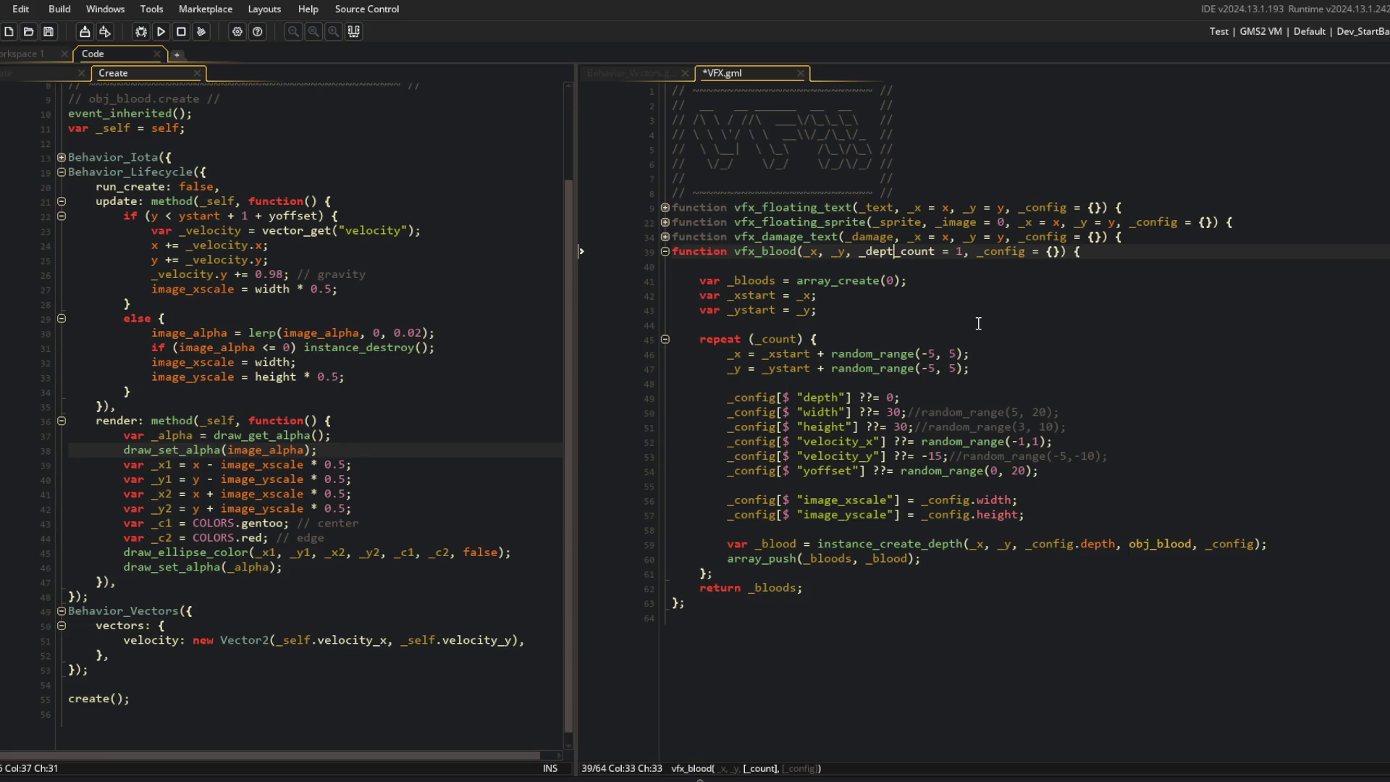
Step: Change obj_beast's call to vfx_blood(x, y, depth - 1, 5), dropping the config struct argument
click(29, 77)
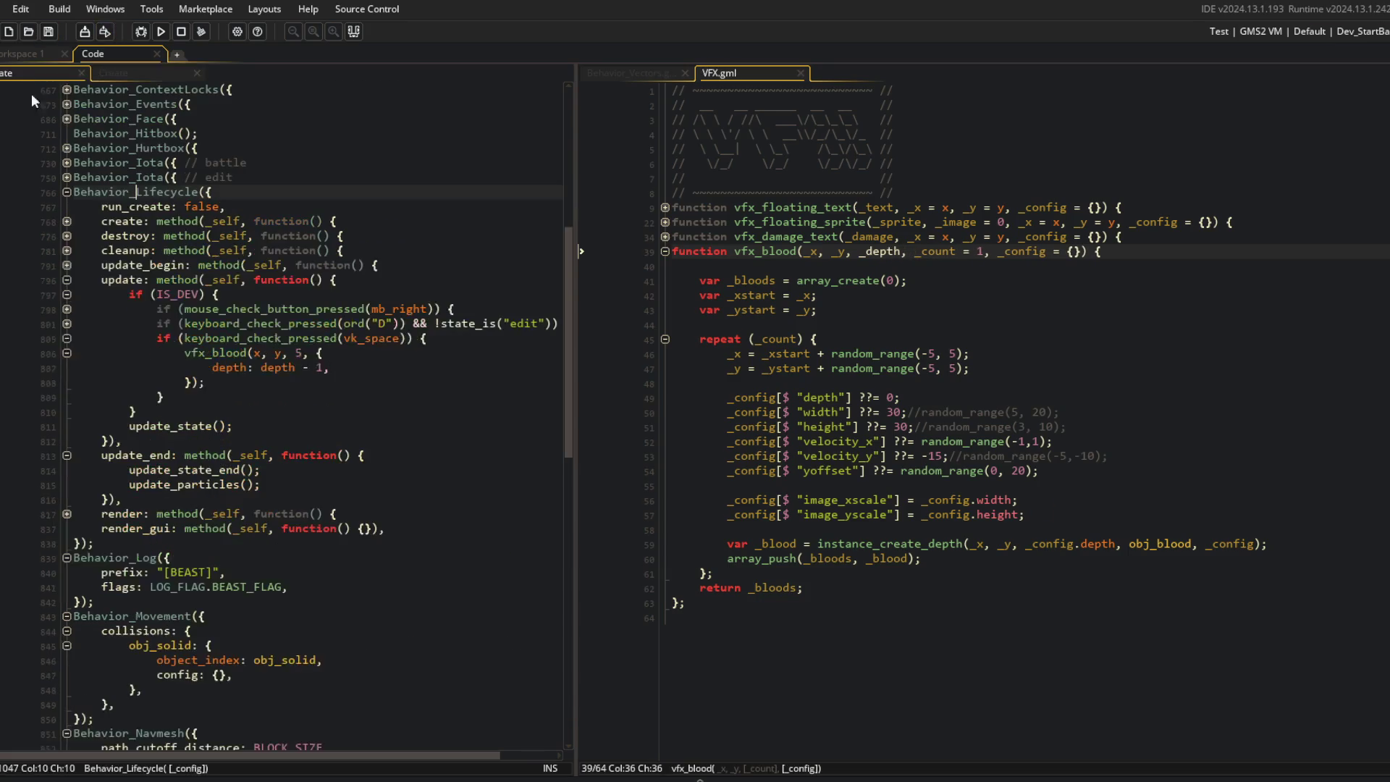
click(318, 352)
key(Left)
key(Left)
key(Left)
text(depth -)
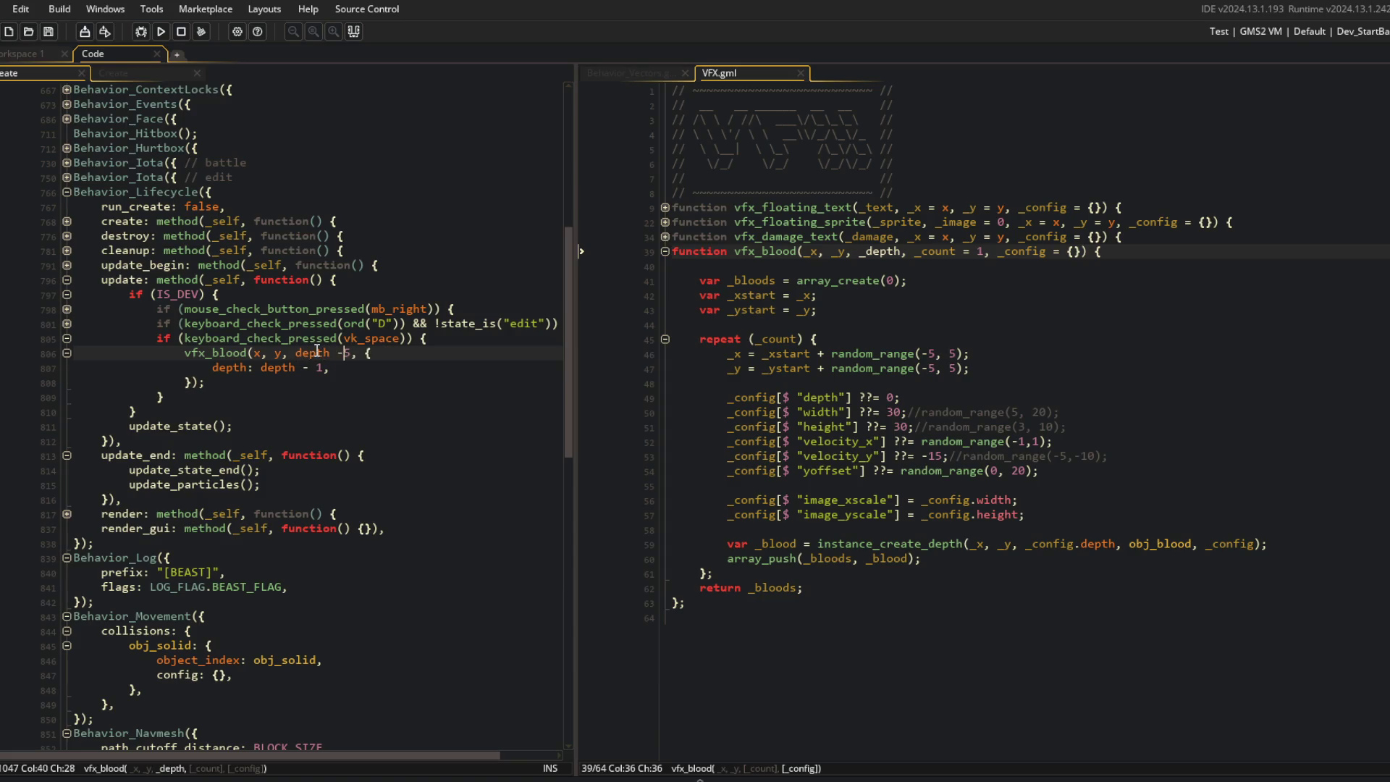
text( 1,)
key(End)
key(shift+Down)
key(shift+Down)
key(shift+End)
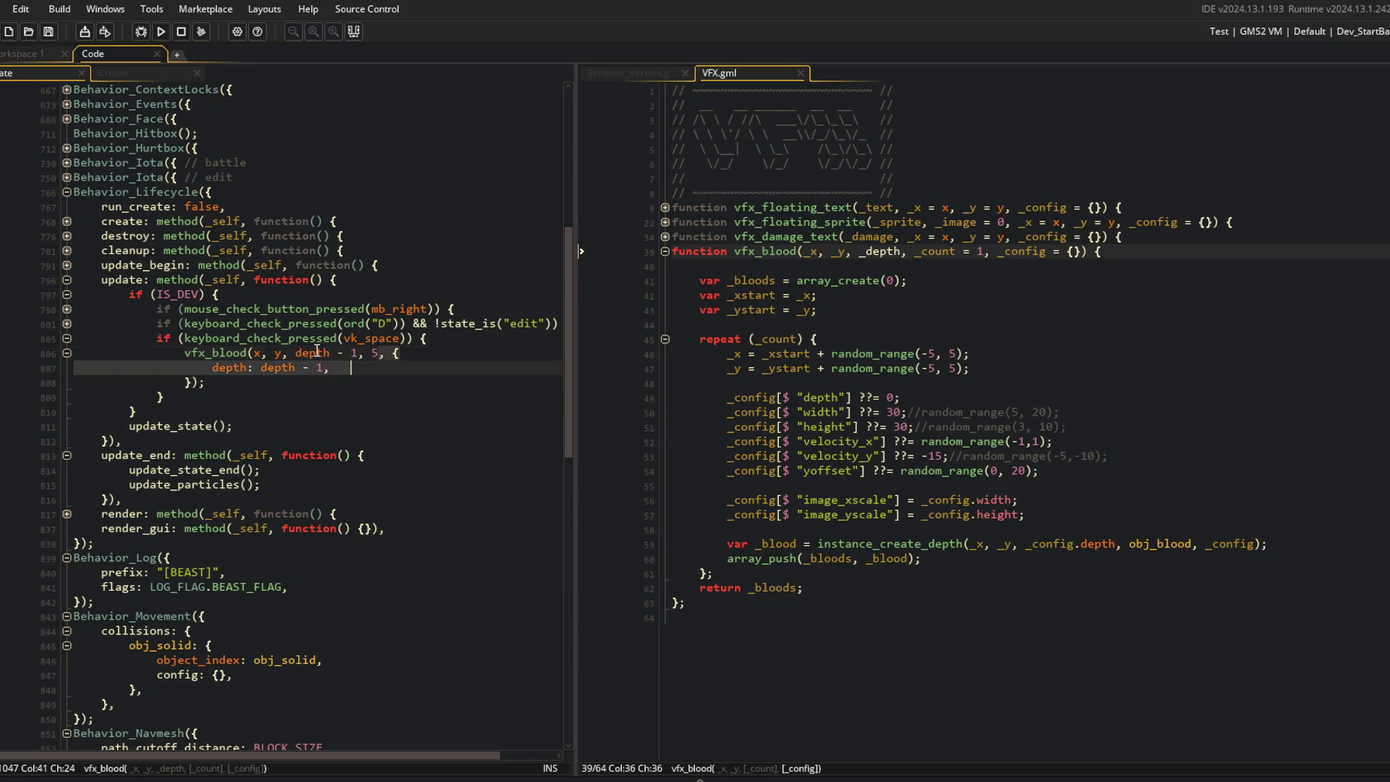
key(BackSpace)
key(BackSpace)
key(BackSpace)
text();)
Step: Delete the _config parameter from the vfx_blood signature
click(904, 354)
click(1000, 252)
key(Left)
key(shift+End)
key(shift+Left)
key(shift+Left)
key(shift+Left)
key(Delete)
Step: Make instance_create_depth in the loop use the _depth parameter
click(1059, 338)
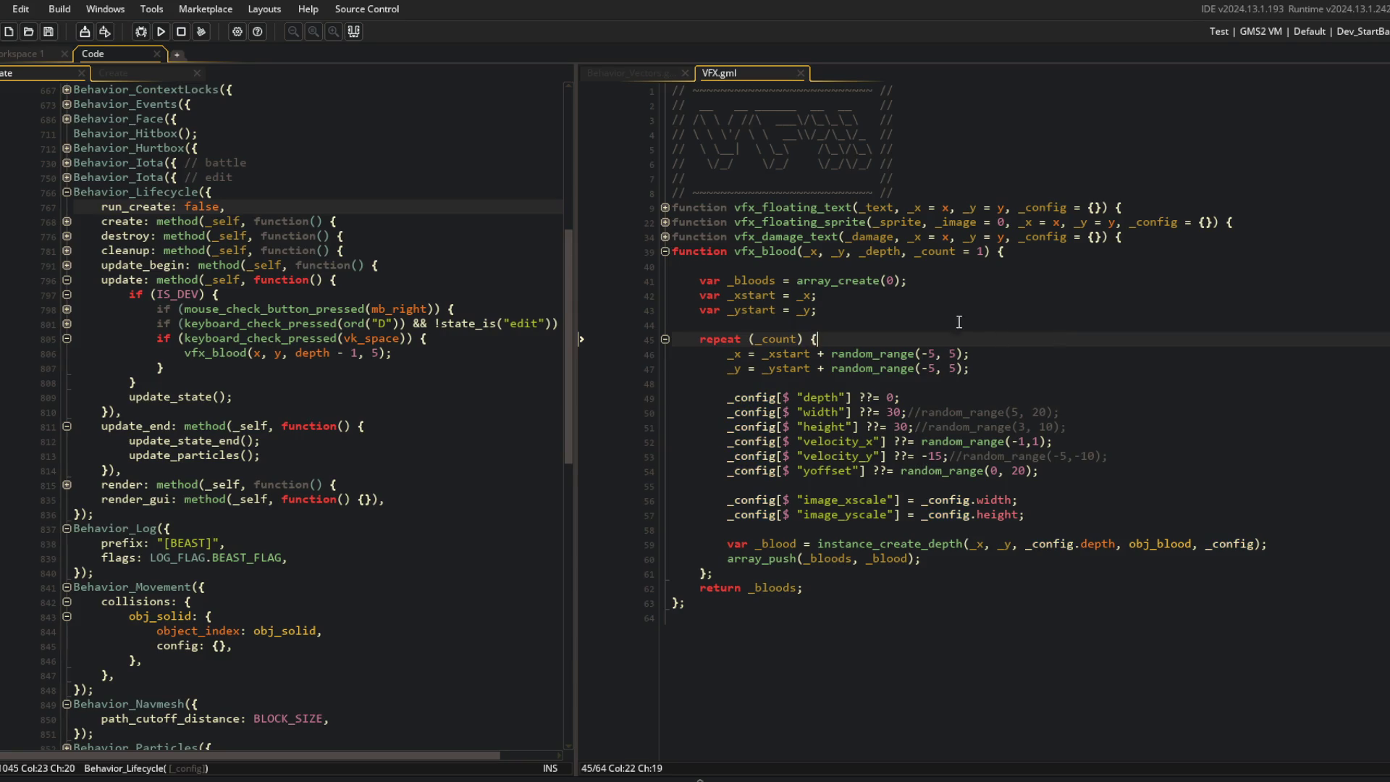
click(780, 265)
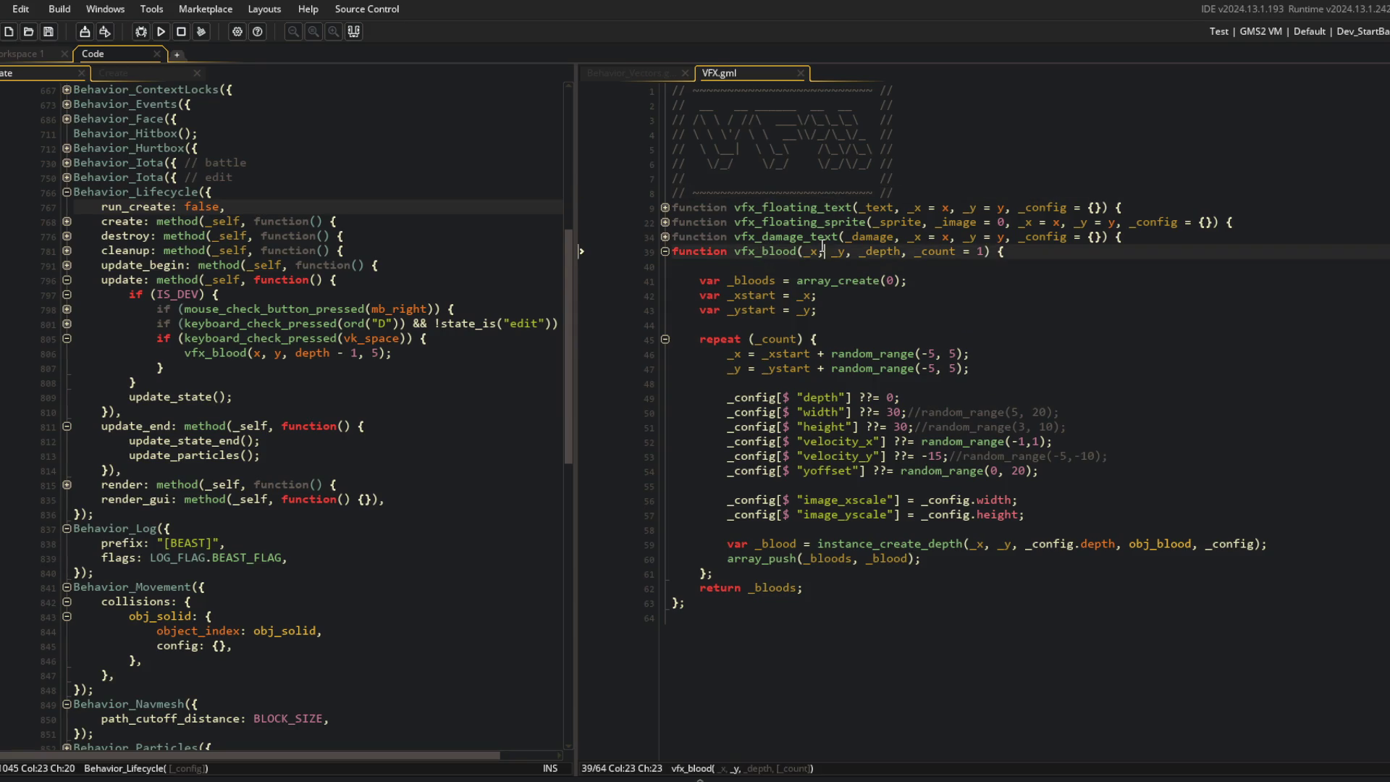
click(819, 355)
click(778, 398)
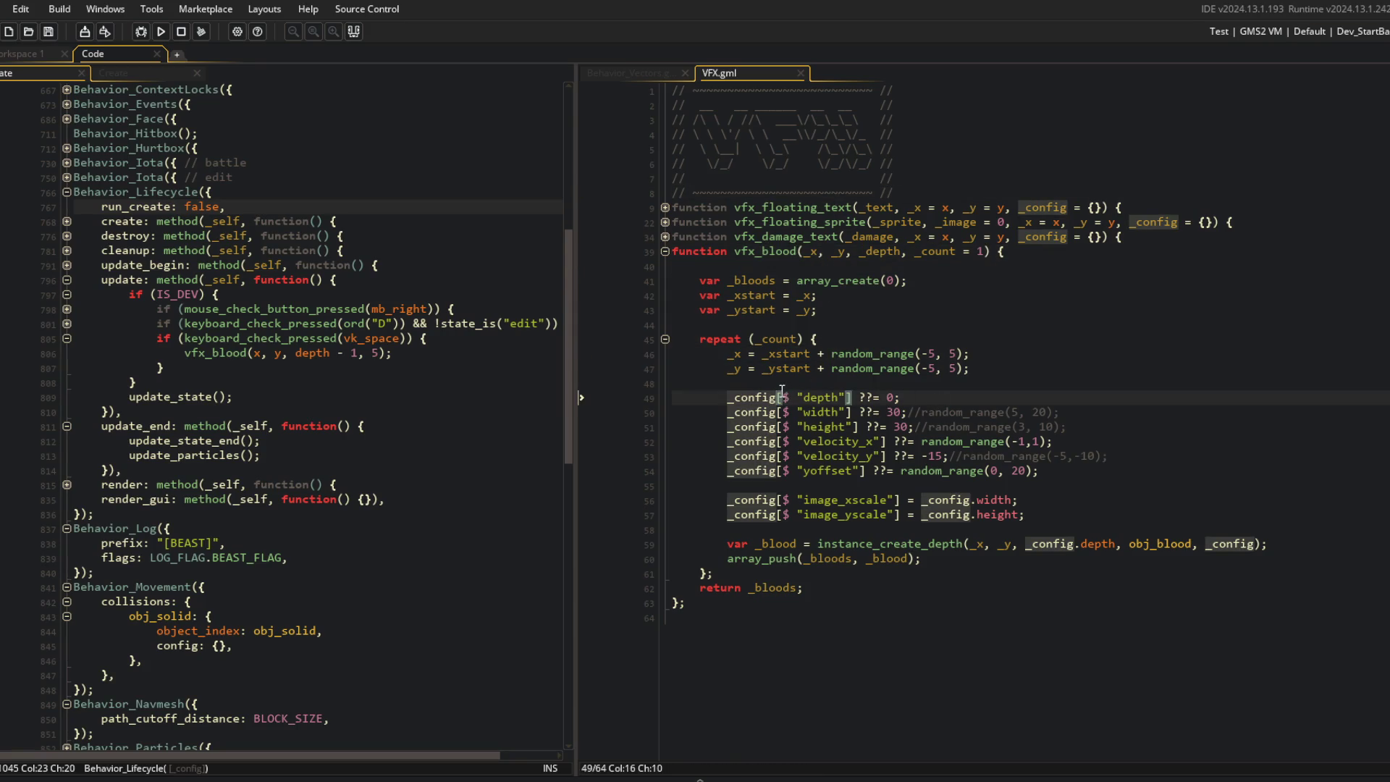
click(901, 252)
click(1082, 544)
key(BackSpace)
key(BackSpace)
key(BackSpace)
Step: Declare a local _config variable inside the repeat loop and save the VFX script
click(987, 362)
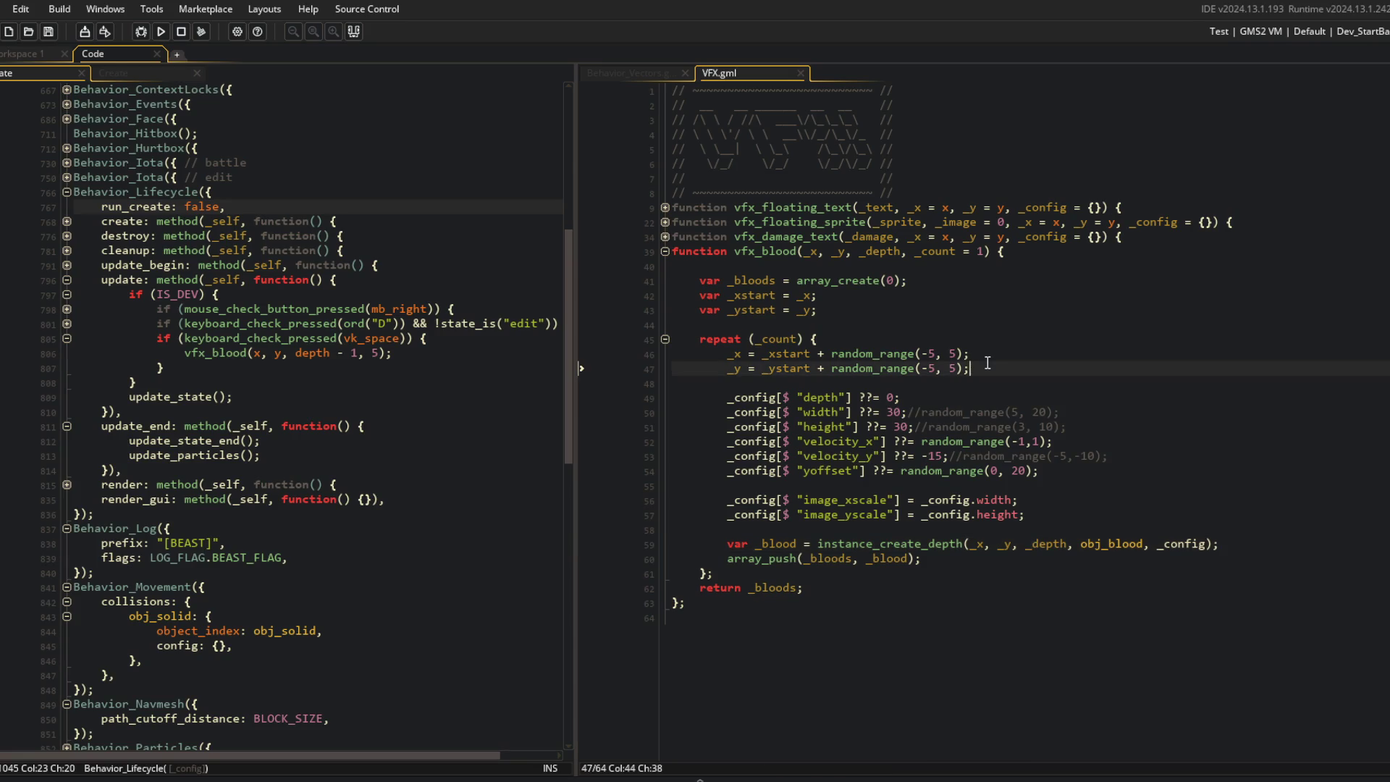
key(Return)
key(BackSpace)
key(Return)
text(var _c)
text(;)
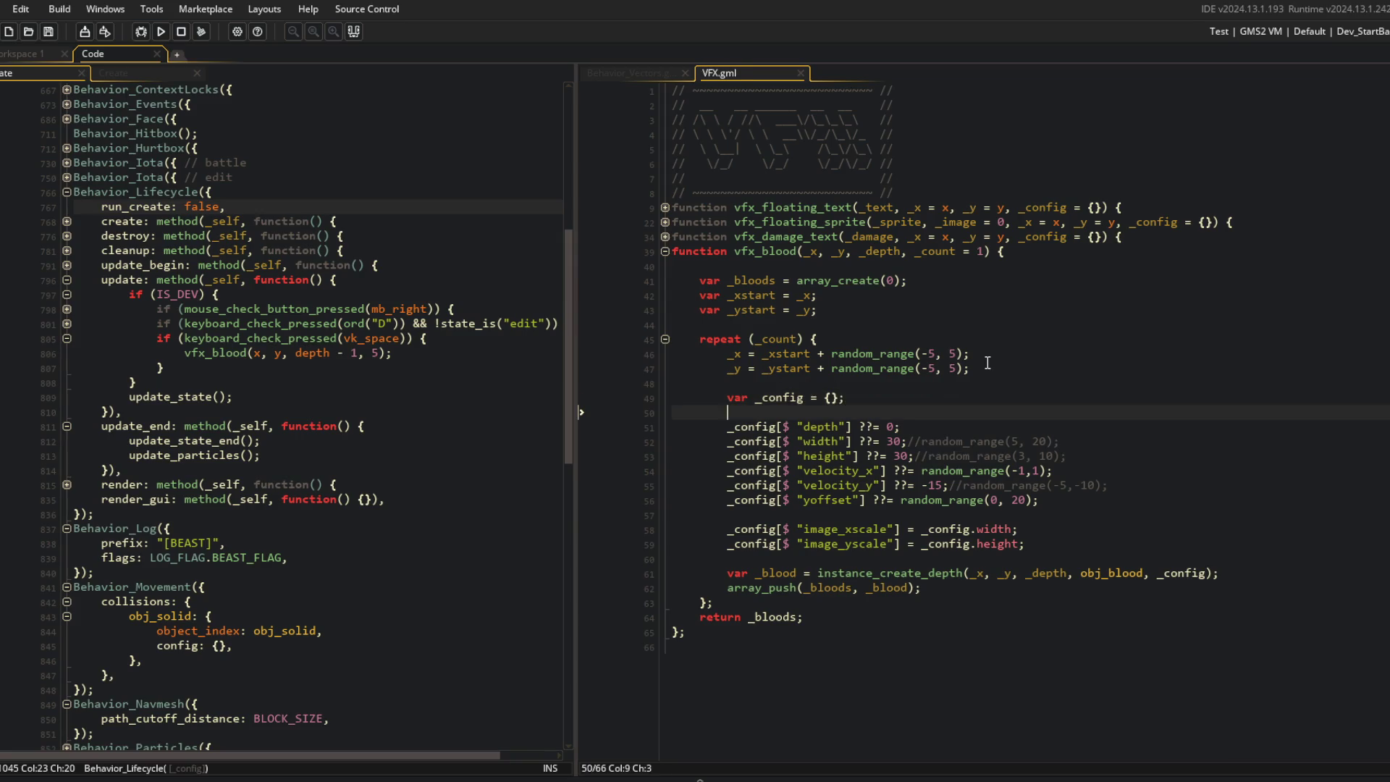
key(Delete)
key(ctrl+s)
Step: Remove the blank line above the scale settings and run the game
click(1021, 443)
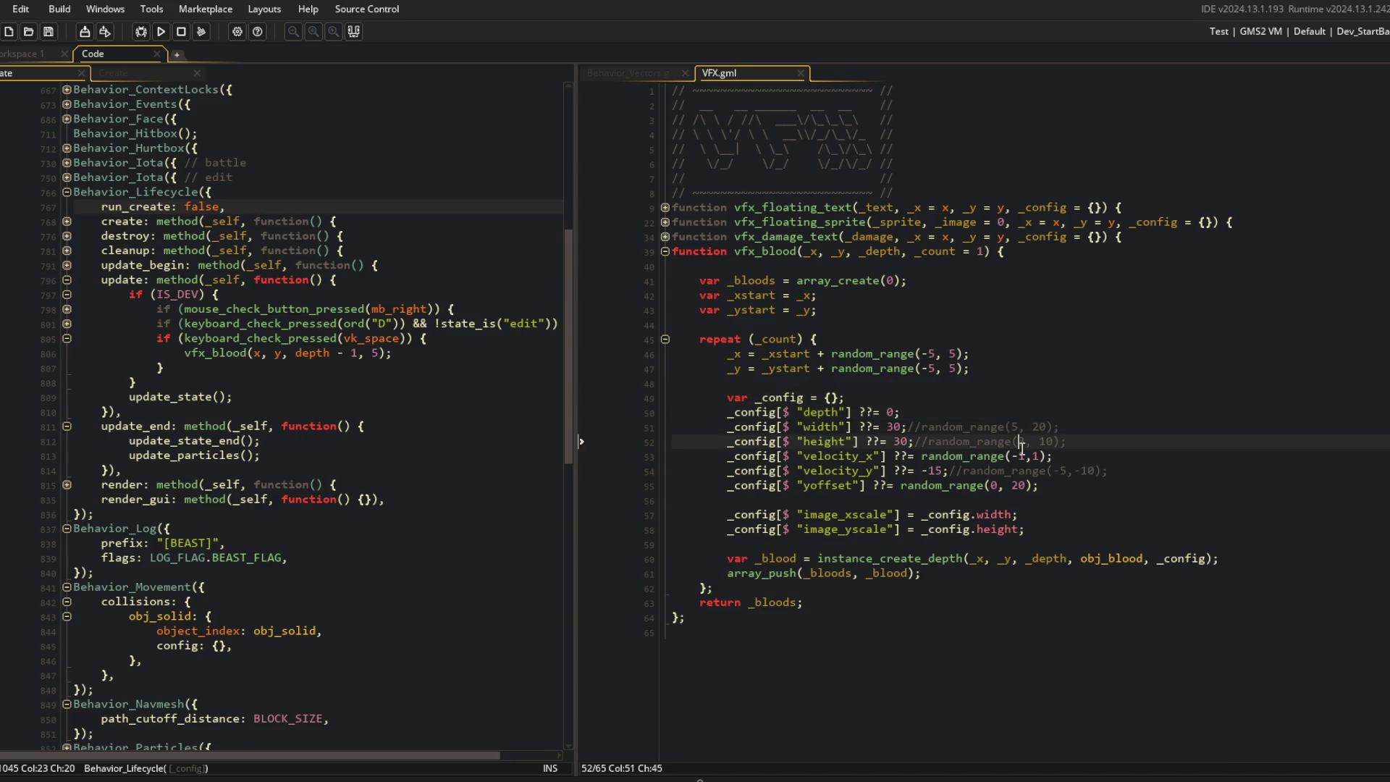
click(835, 412)
click(835, 499)
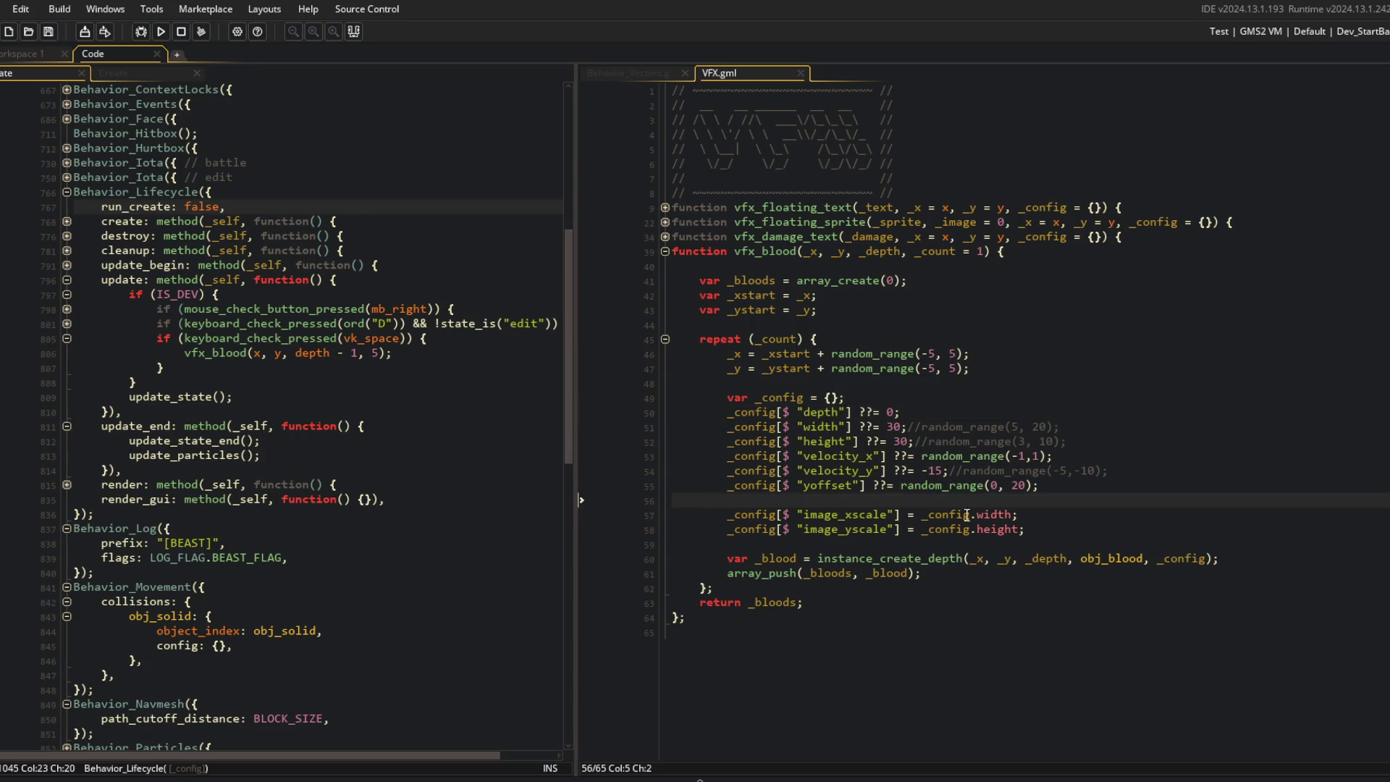
click(1031, 512)
key(Up)
key(BackSpace)
click(995, 399)
click(161, 31)
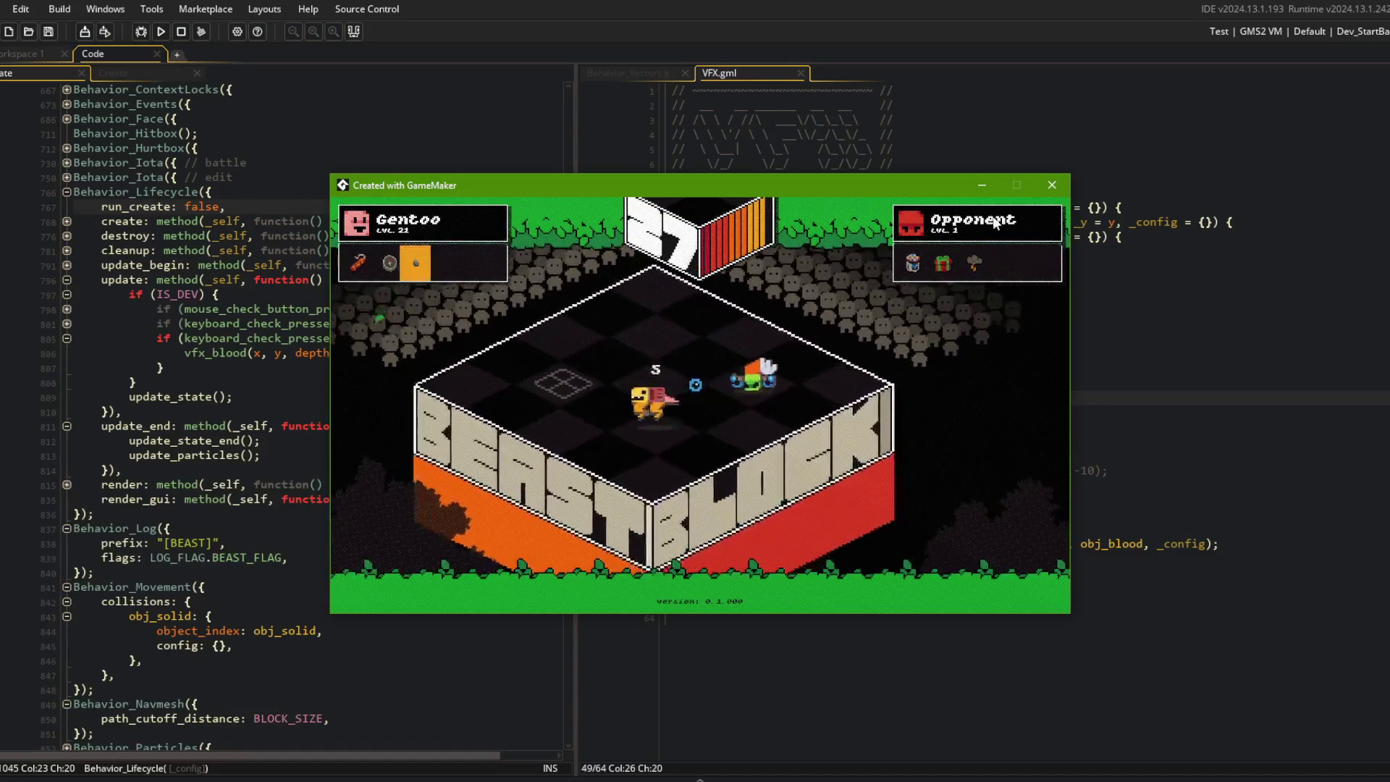
Step: Review the depth argument in the beast's vfx_blood call against the _config uses in VFX.gml
click(1086, 178)
click(304, 323)
click(743, 295)
click(308, 353)
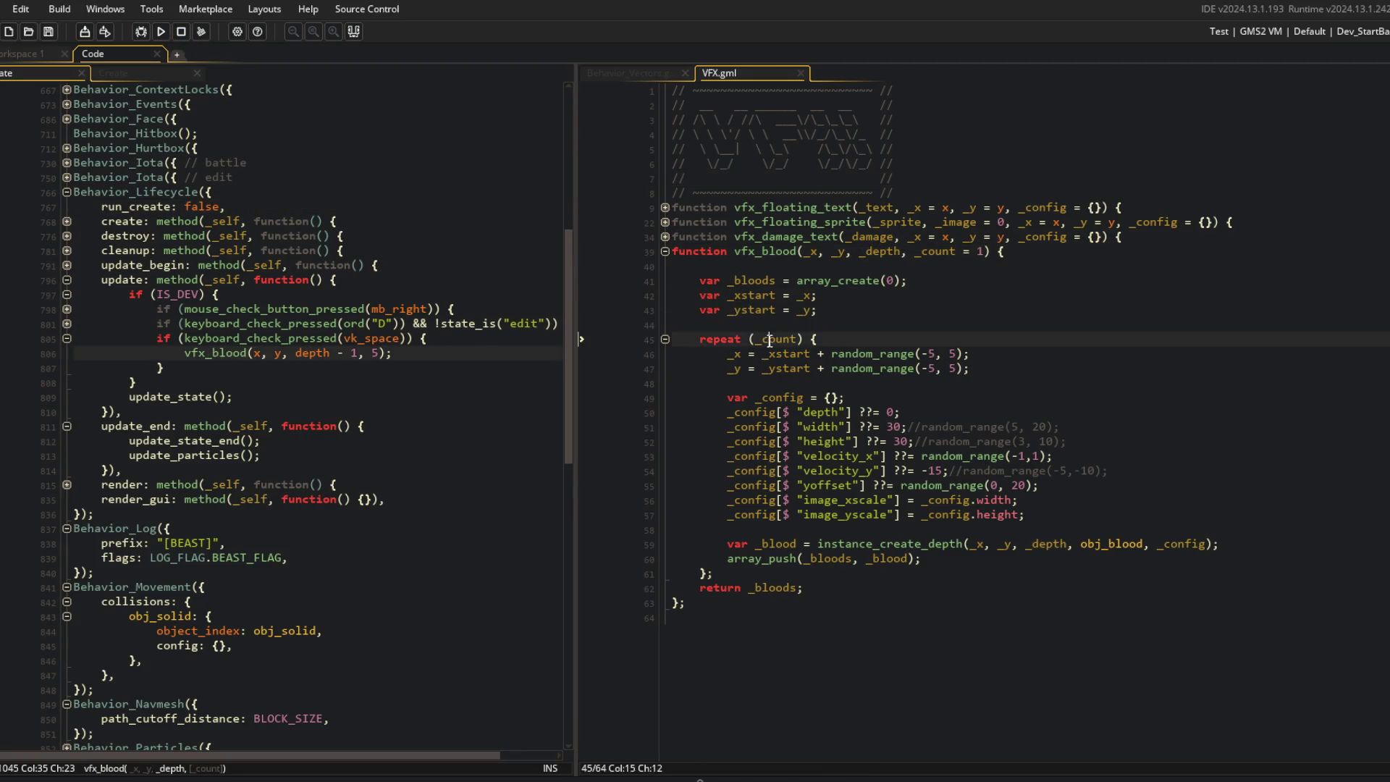
click(799, 339)
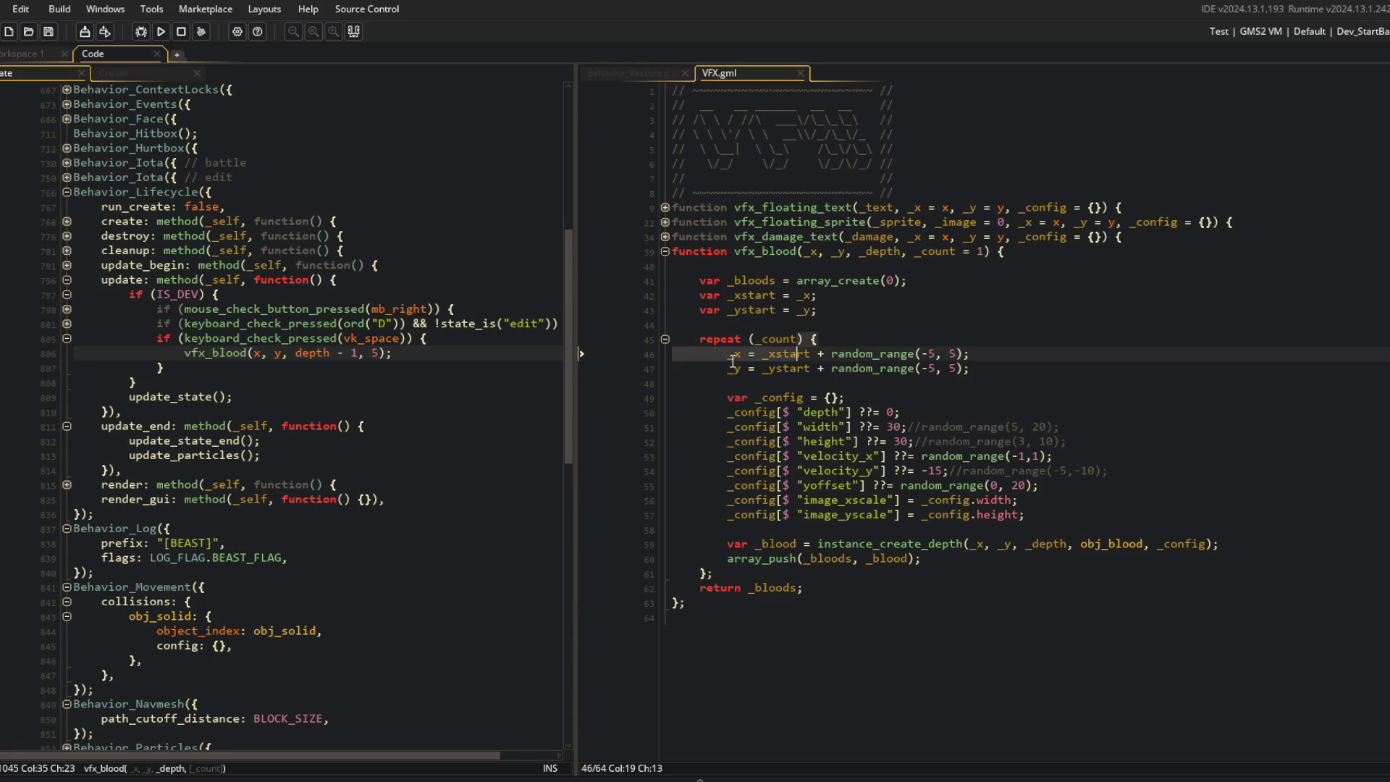
click(922, 416)
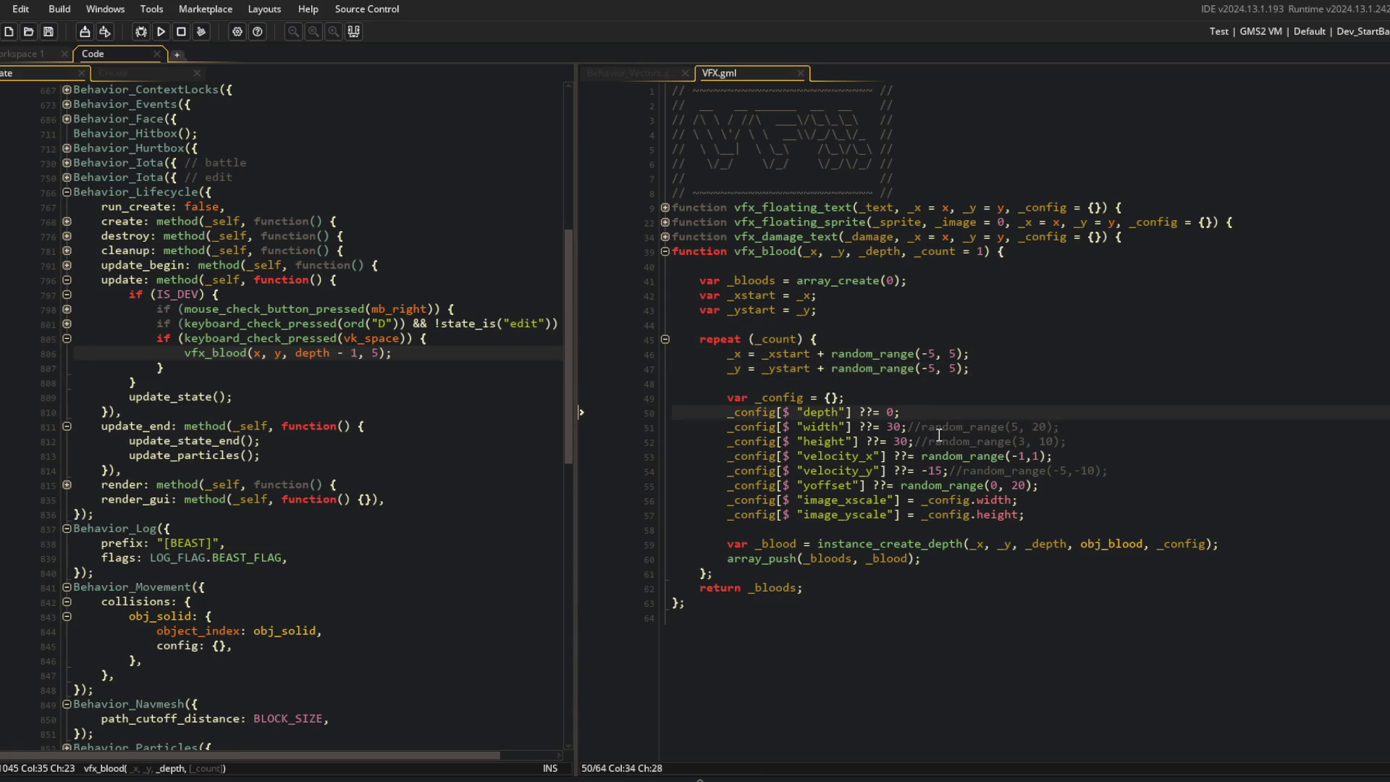
click(753, 414)
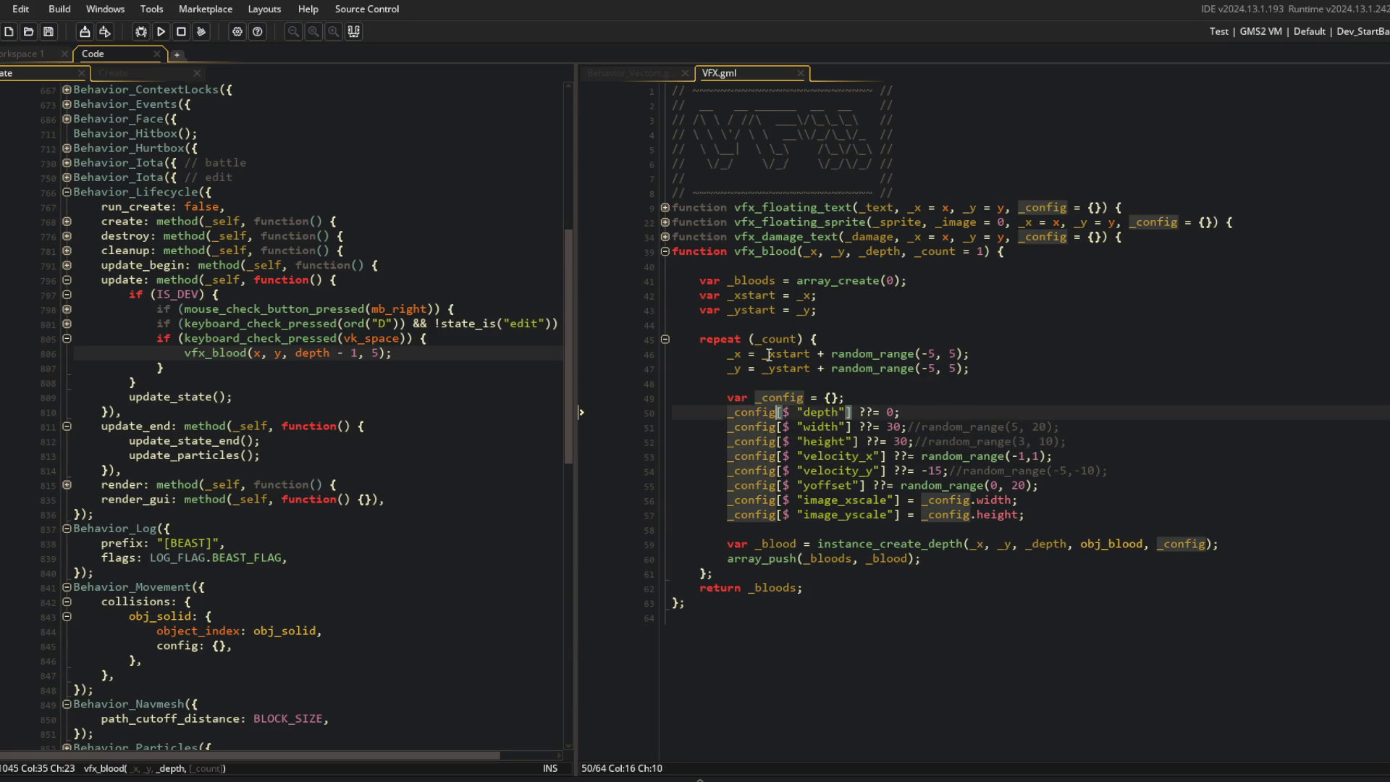
click(269, 353)
click(335, 352)
click(324, 368)
click(396, 347)
Step: Delete the _config[$ "depth"] ??= 0; line and run the game
drag(578, 274, 598, 290)
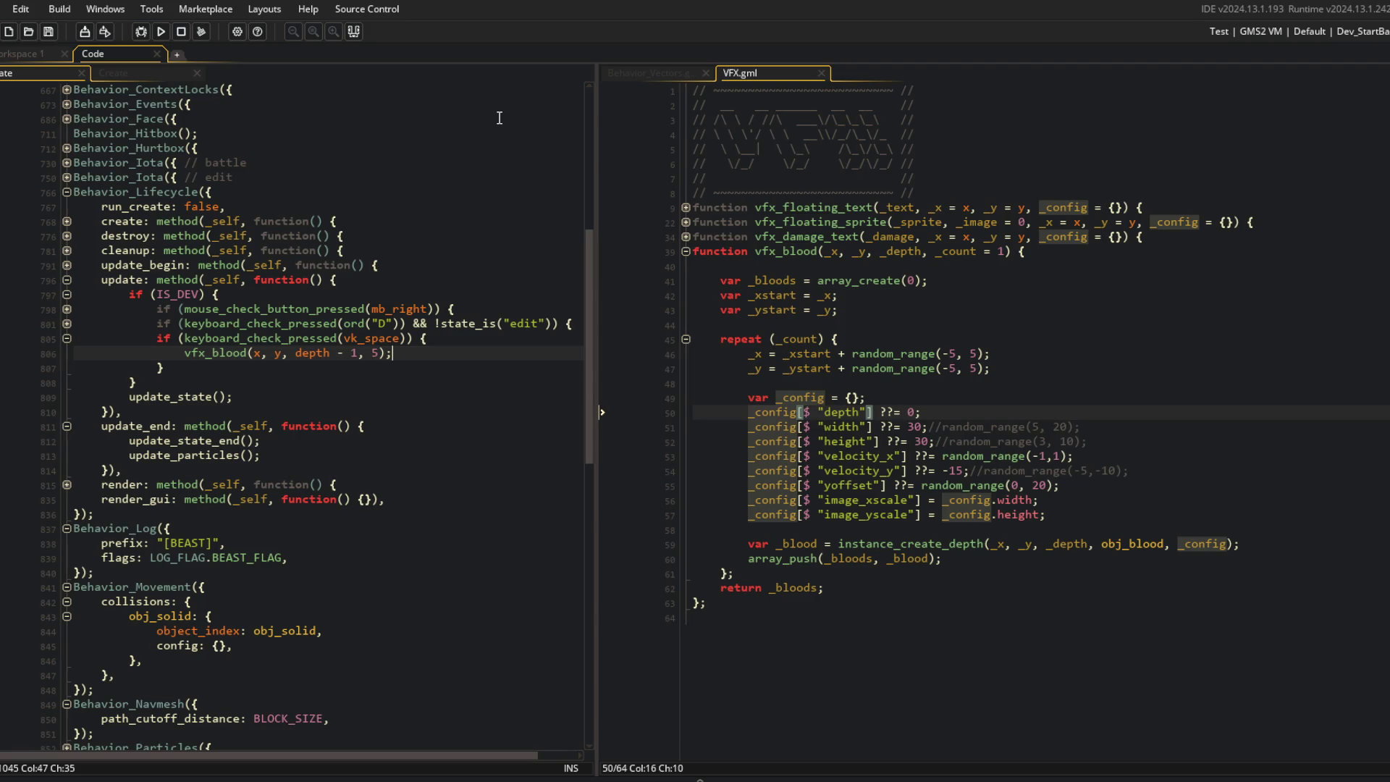
click(791, 280)
key(Down)
key(Down)
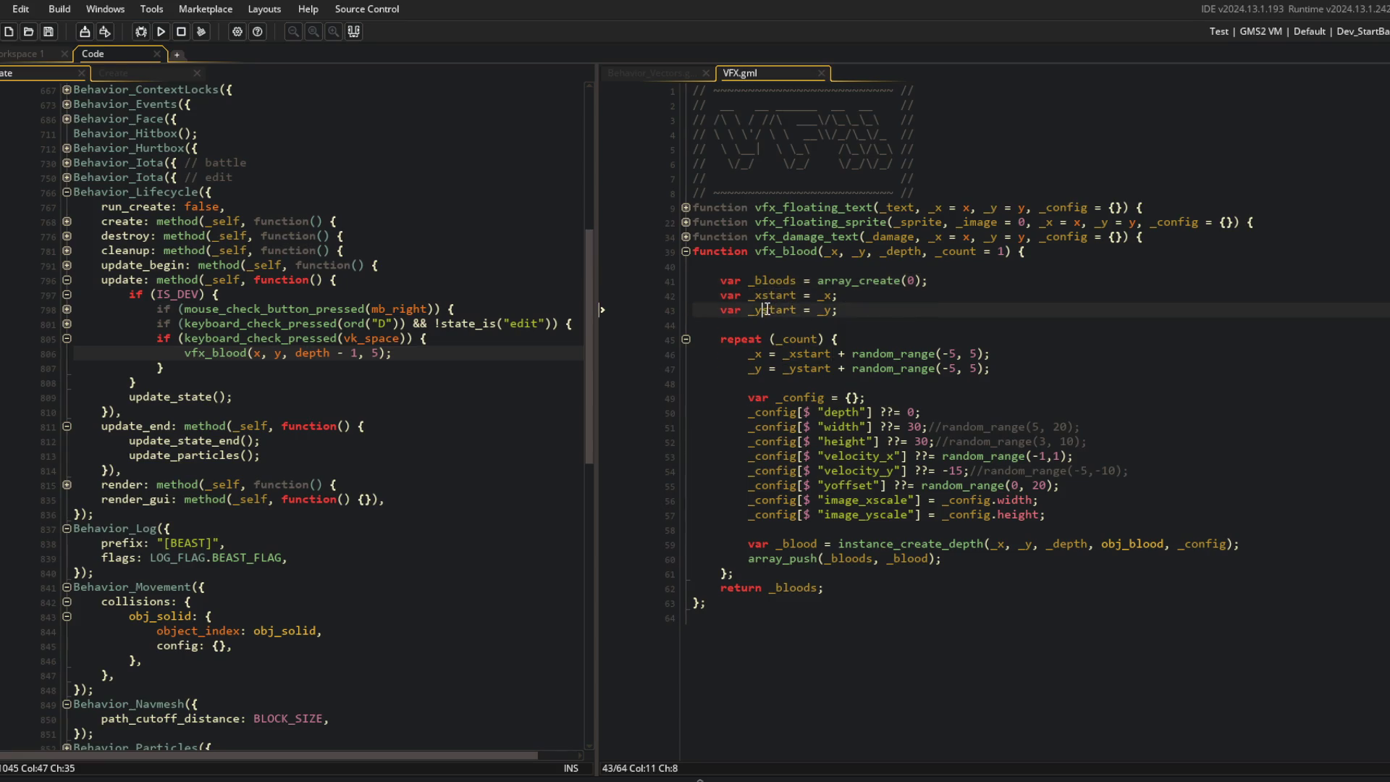
double_click(814, 352)
click(915, 413)
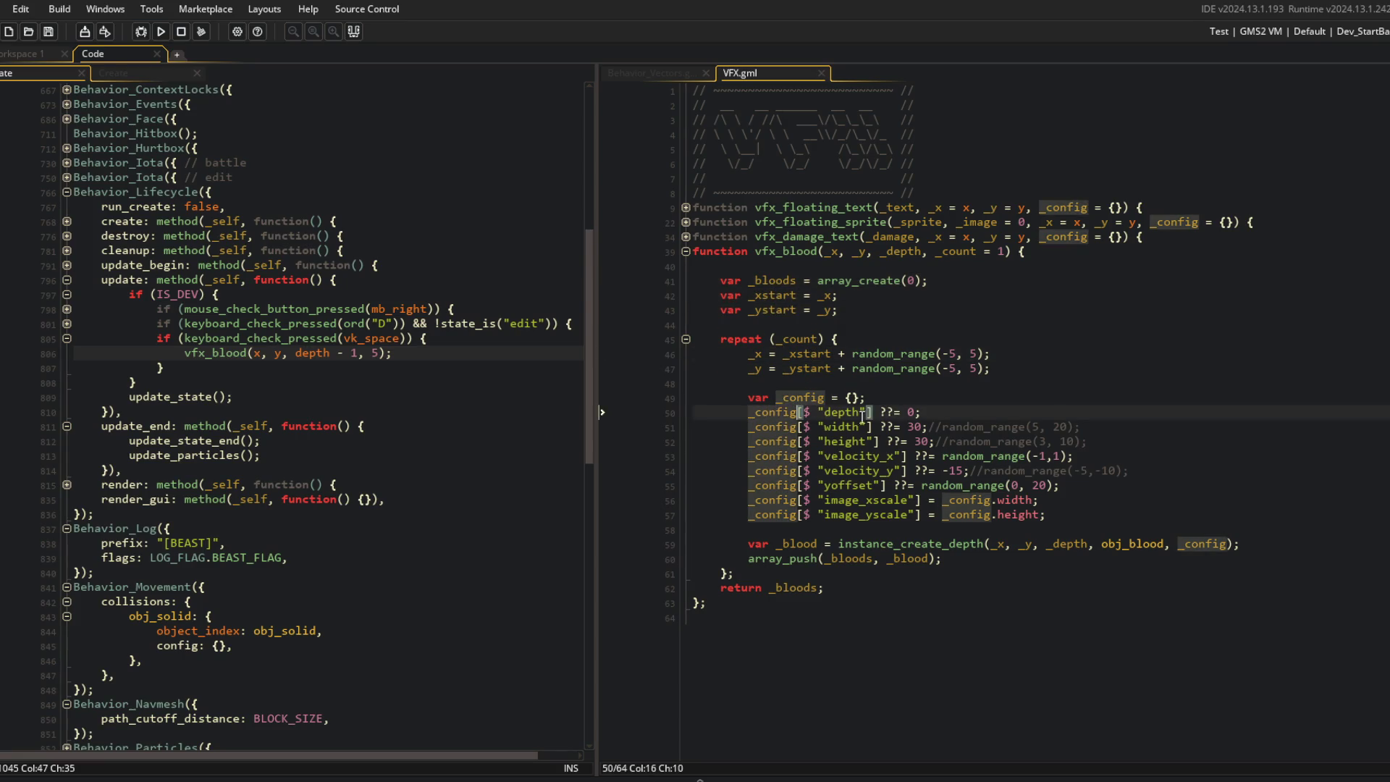
key(ctrl+d)
click(956, 378)
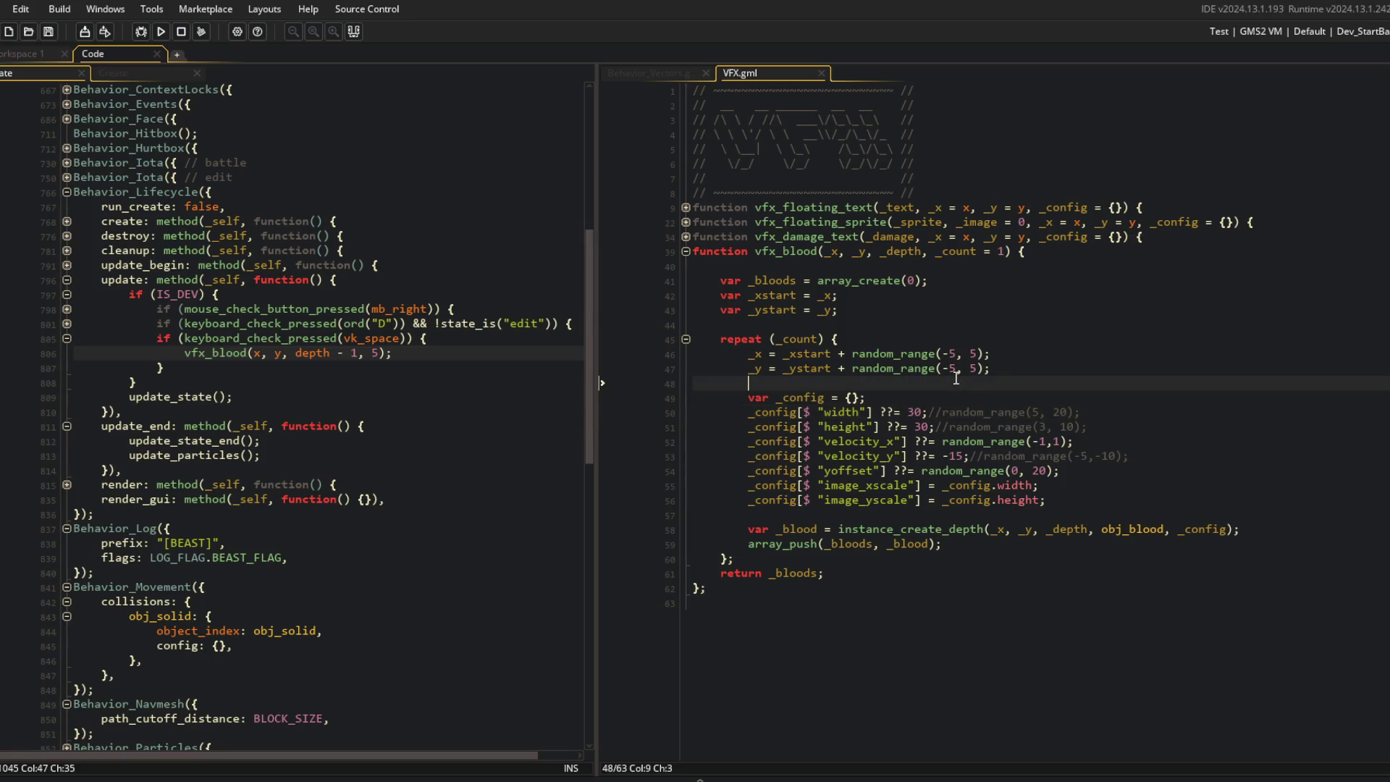
click(161, 31)
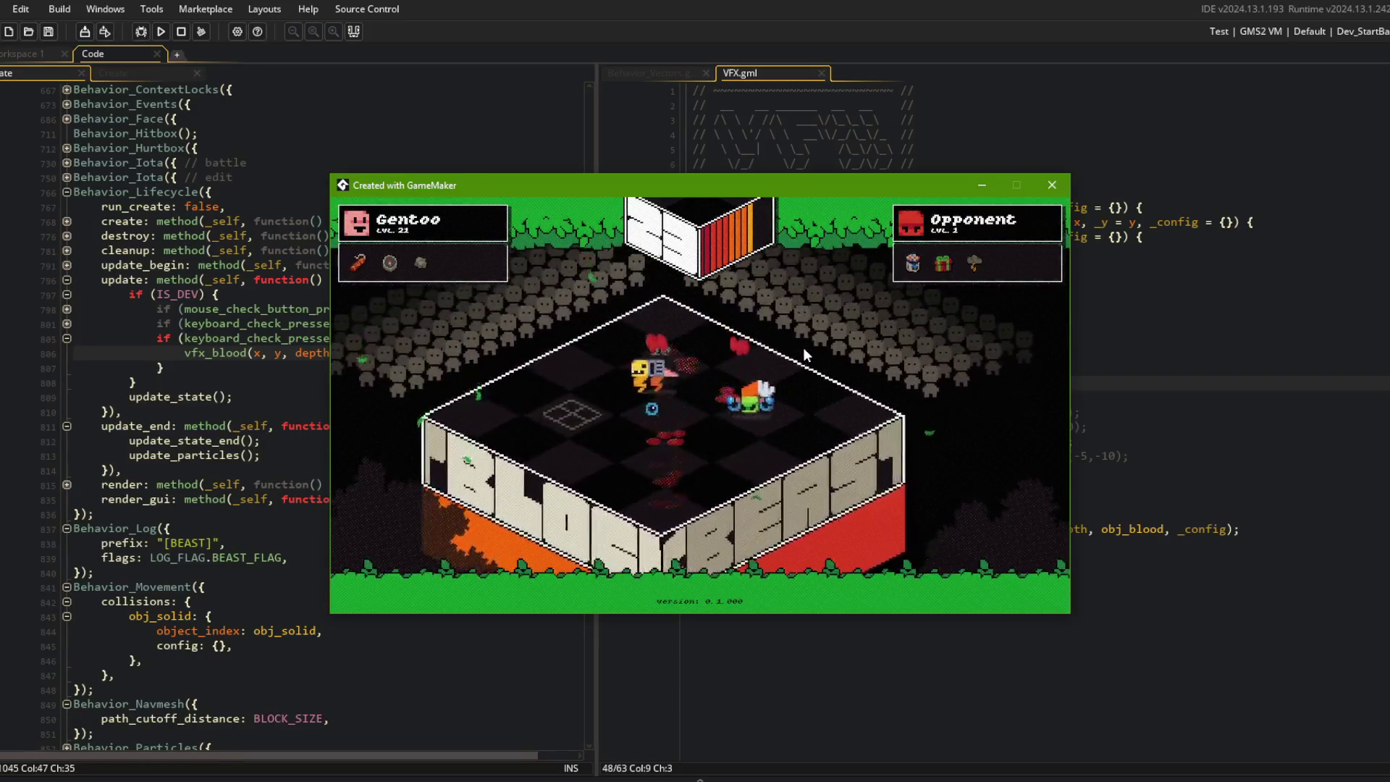
Step: Close the game and widen the horizontal velocity range to 3
click(1053, 185)
click(1049, 367)
key(Up)
key(Up)
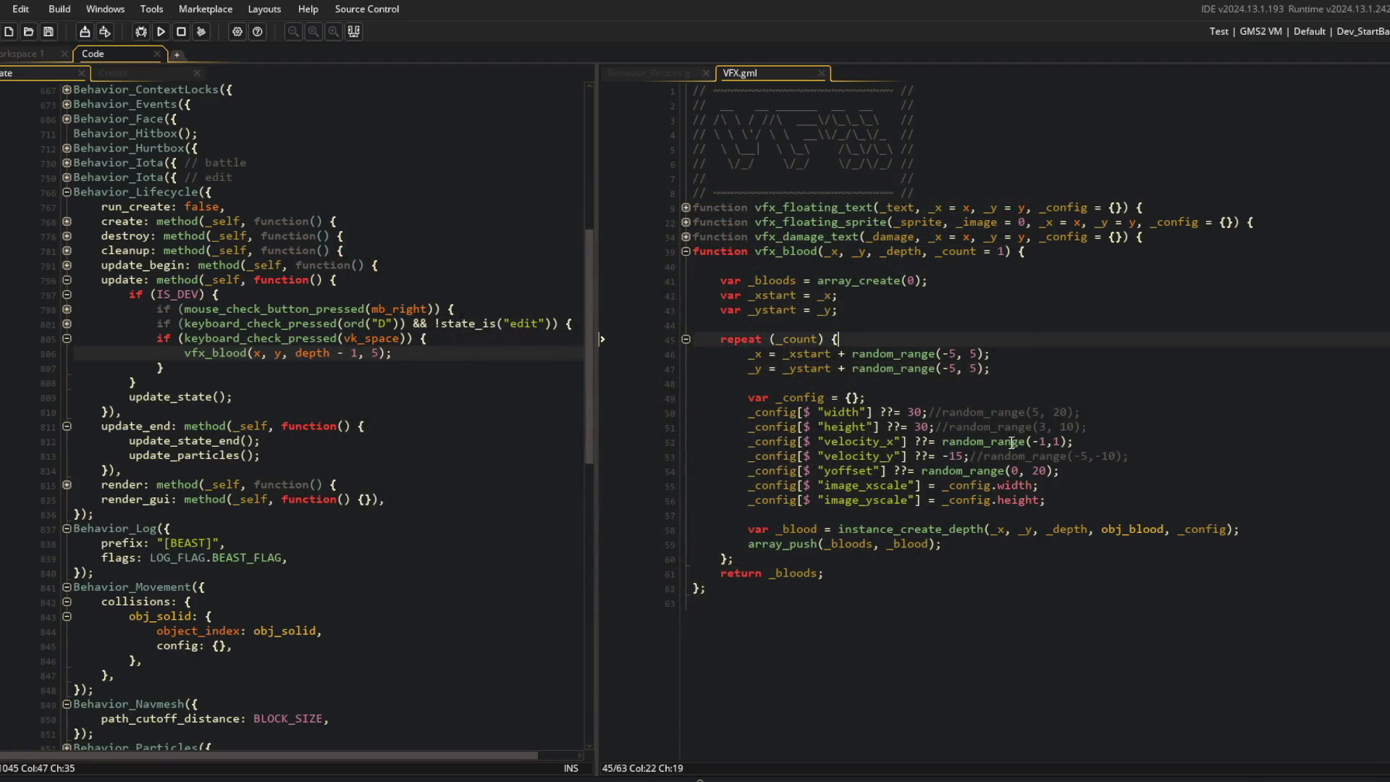
click(1047, 441)
key(BackSpace)
text(3)
key(Right)
key(Delete)
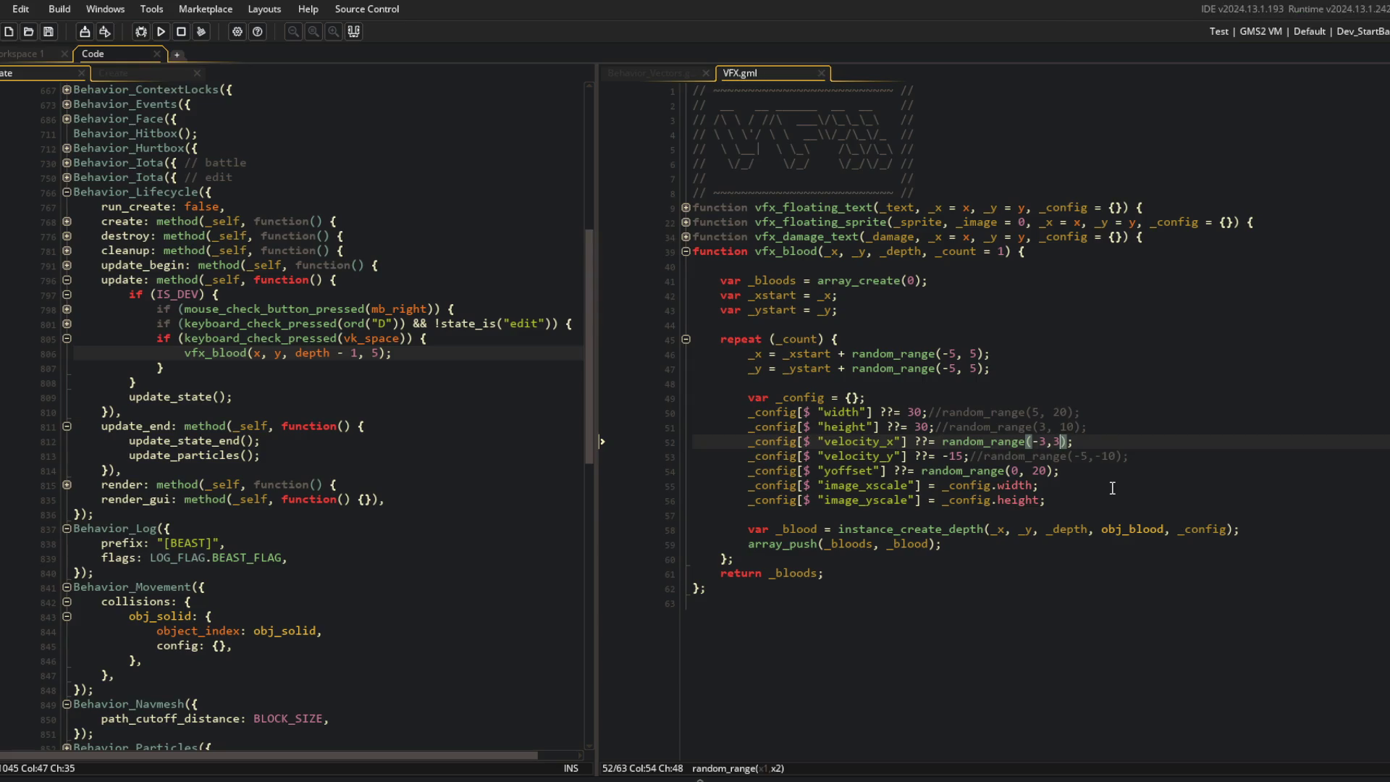
Step: Replace the fixed -15 vertical velocity with a random range reaching -20
click(968, 456)
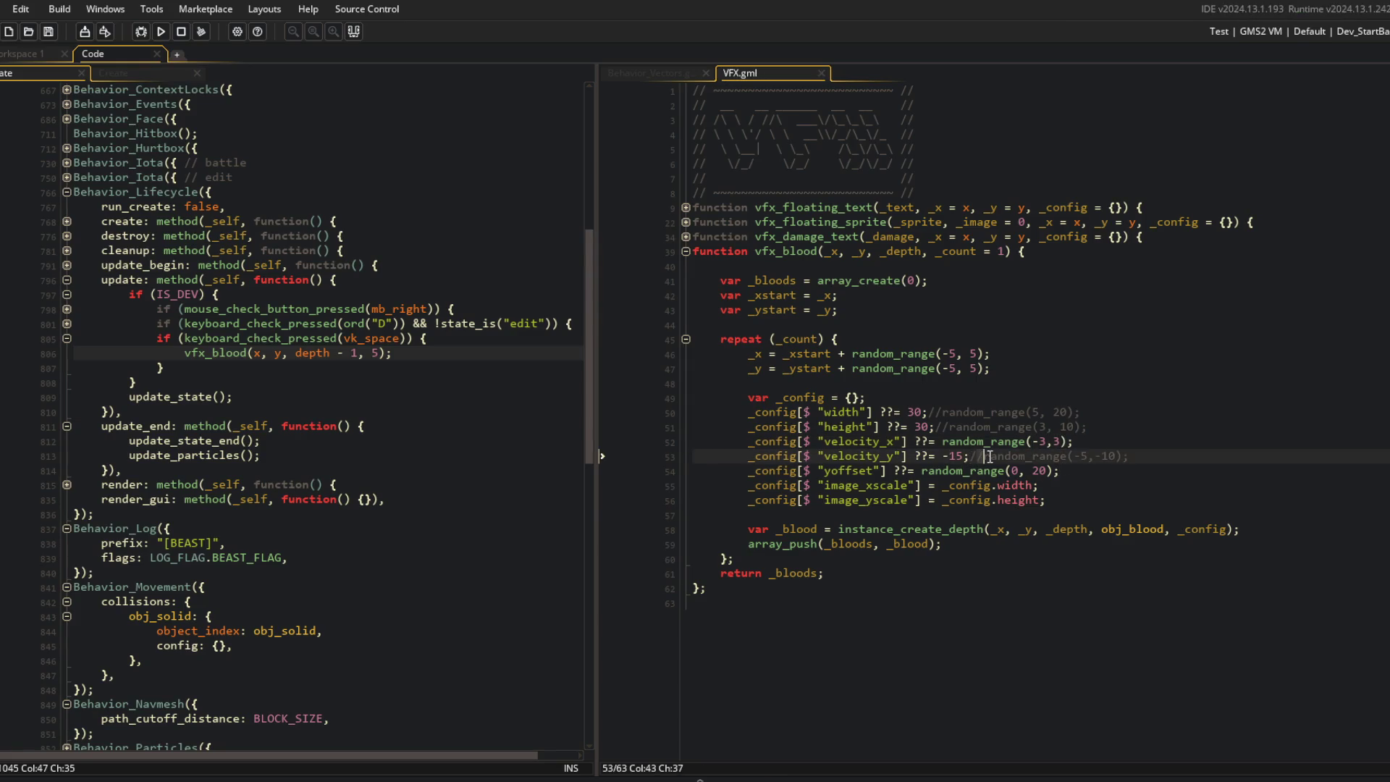
key(BackSpace)
key(BackSpace)
key(BackSpace)
key(End)
key(Left)
key(Left)
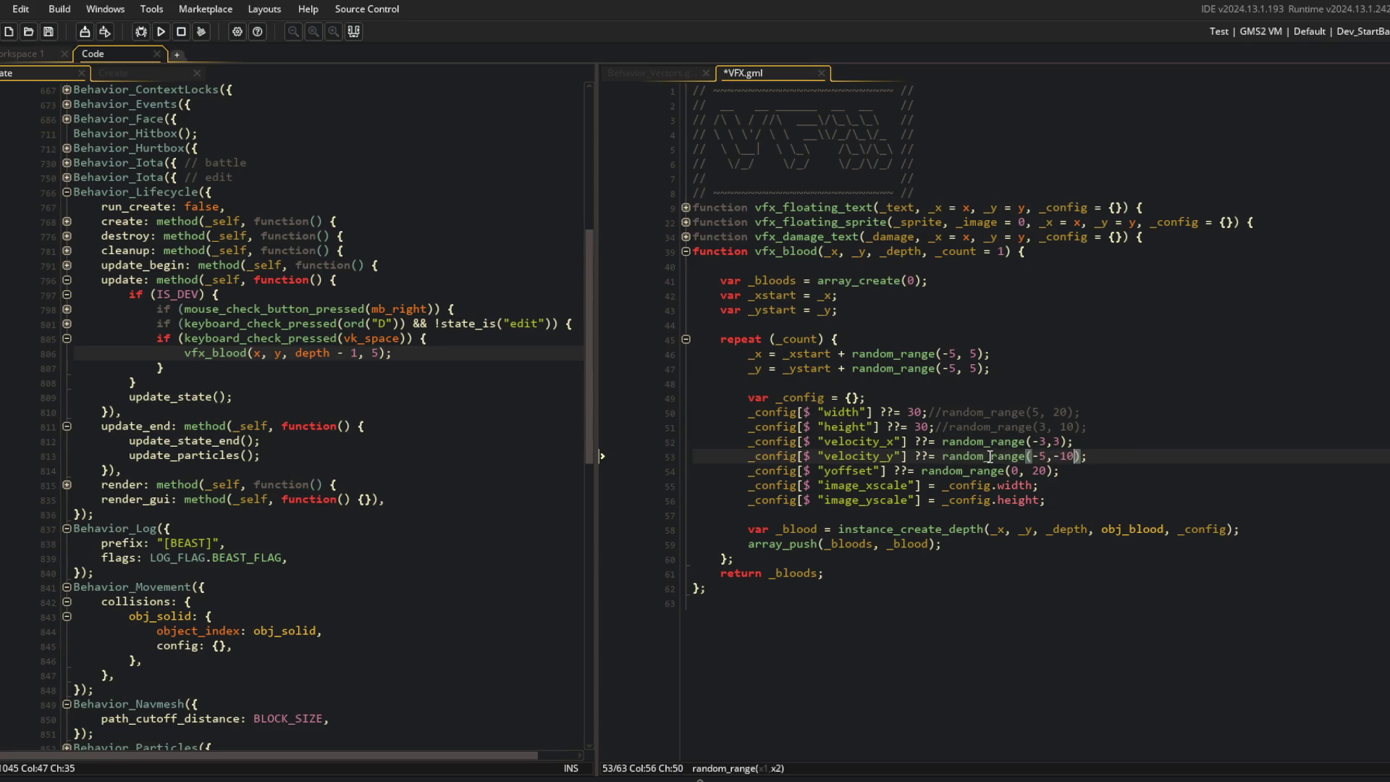
key(BackSpace)
key(BackSpace)
text(20)
key(Down)
key(Left)
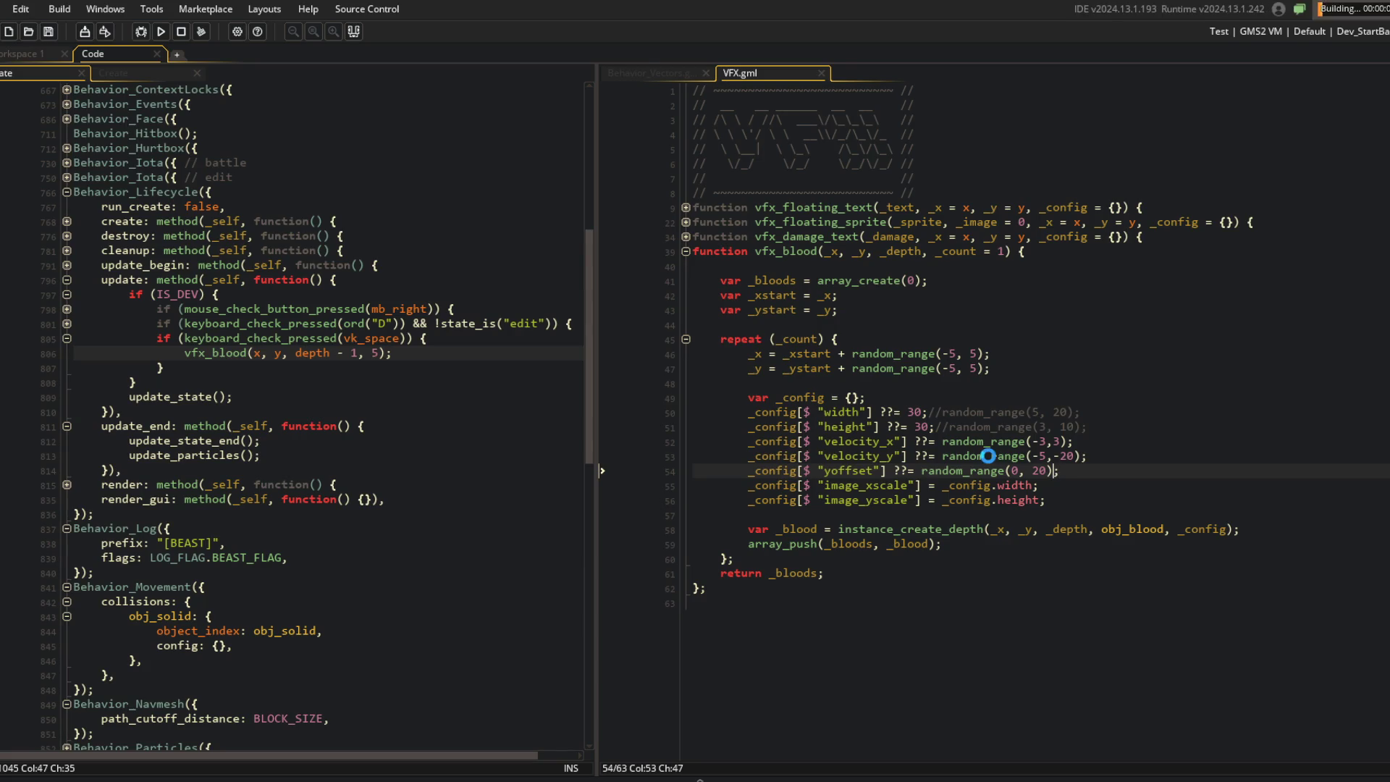
Step: Uncomment the random width and height ranges and raise their upper limits to 30
click(943, 412)
key(BackSpace)
key(BackSpace)
key(BackSpace)
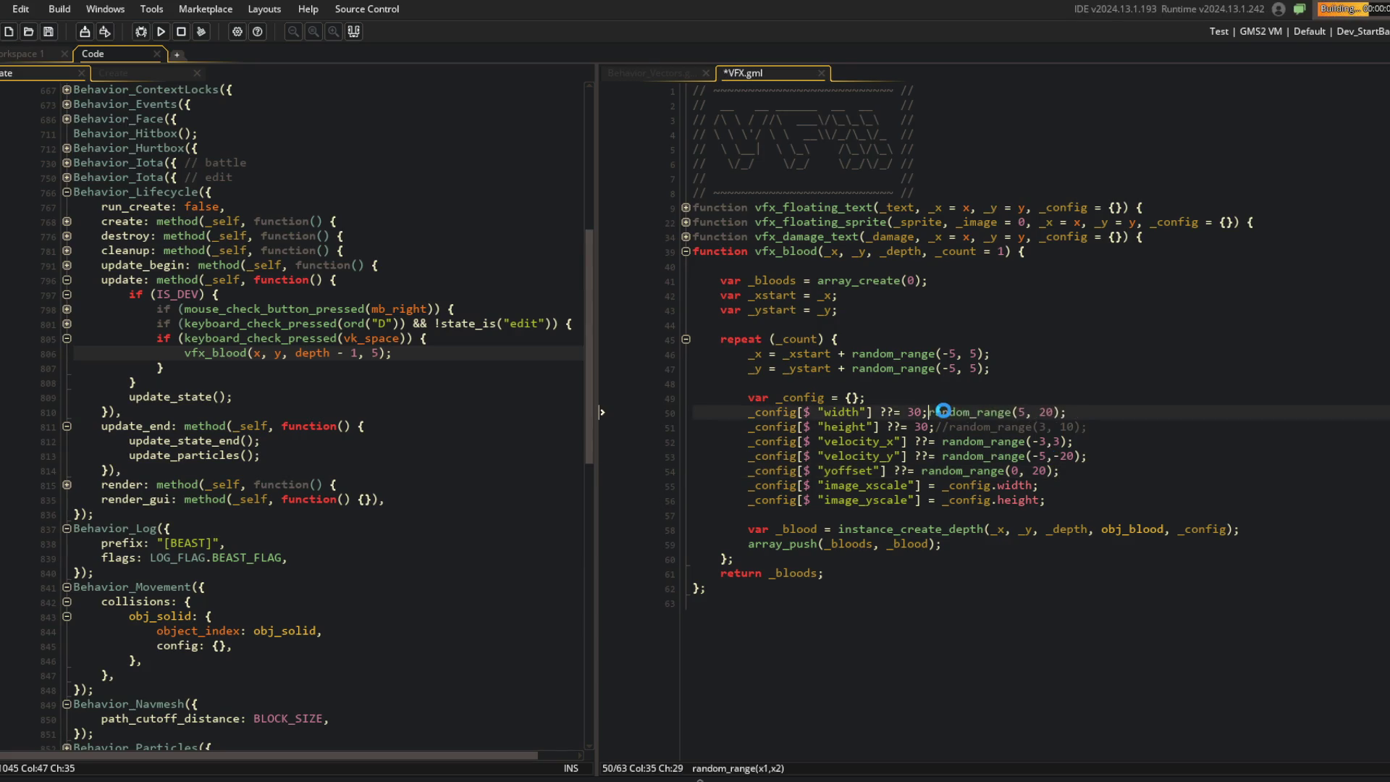
key(Down)
key(Delete)
key(Delete)
key(Delete)
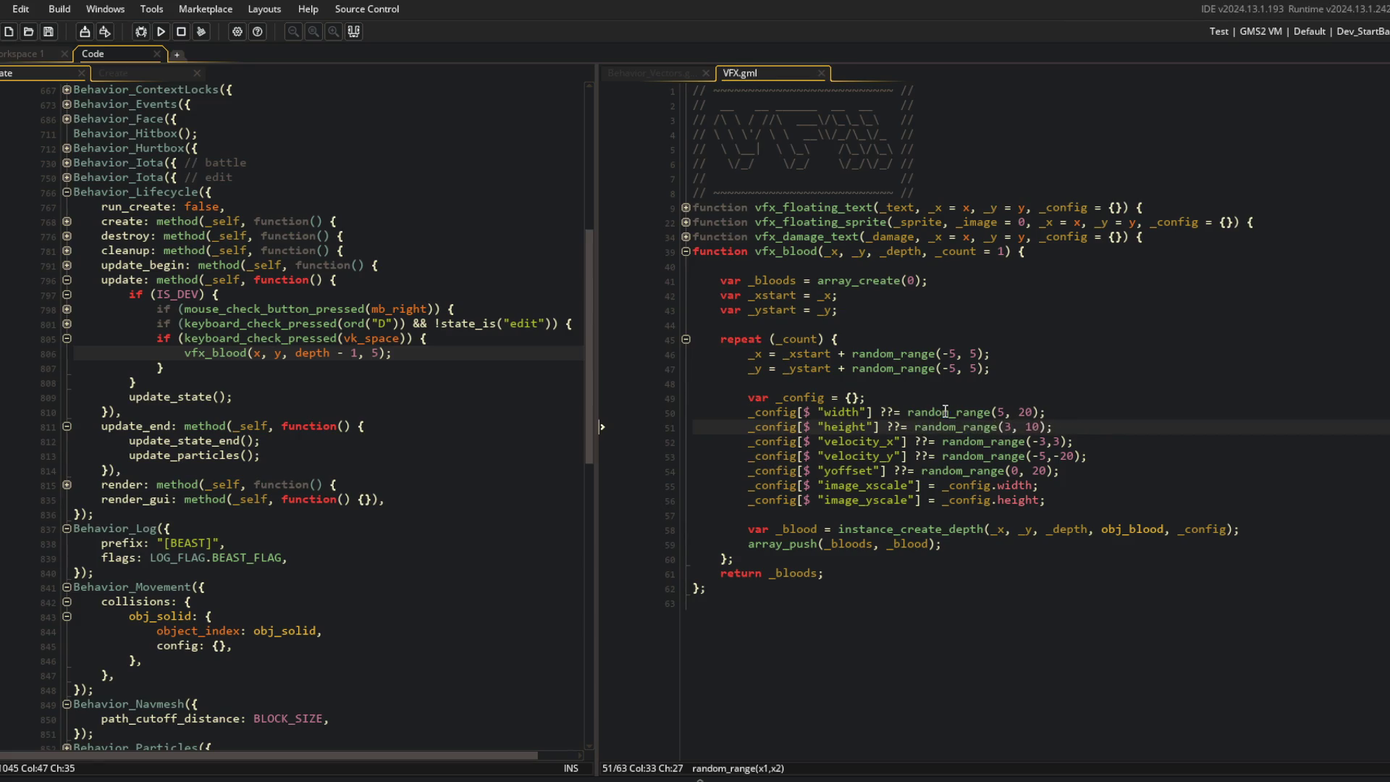
click(1032, 412)
click(1032, 412)
key(BackSpace)
key(BackSpace)
text(30)
key(Down)
key(BackSpace)
text(3)
key(ctrl+s)
Step: Set the height lower limit to 5 and rerun the game
key(BackSpace)
text(5)
key(F5)
click(1117, 286)
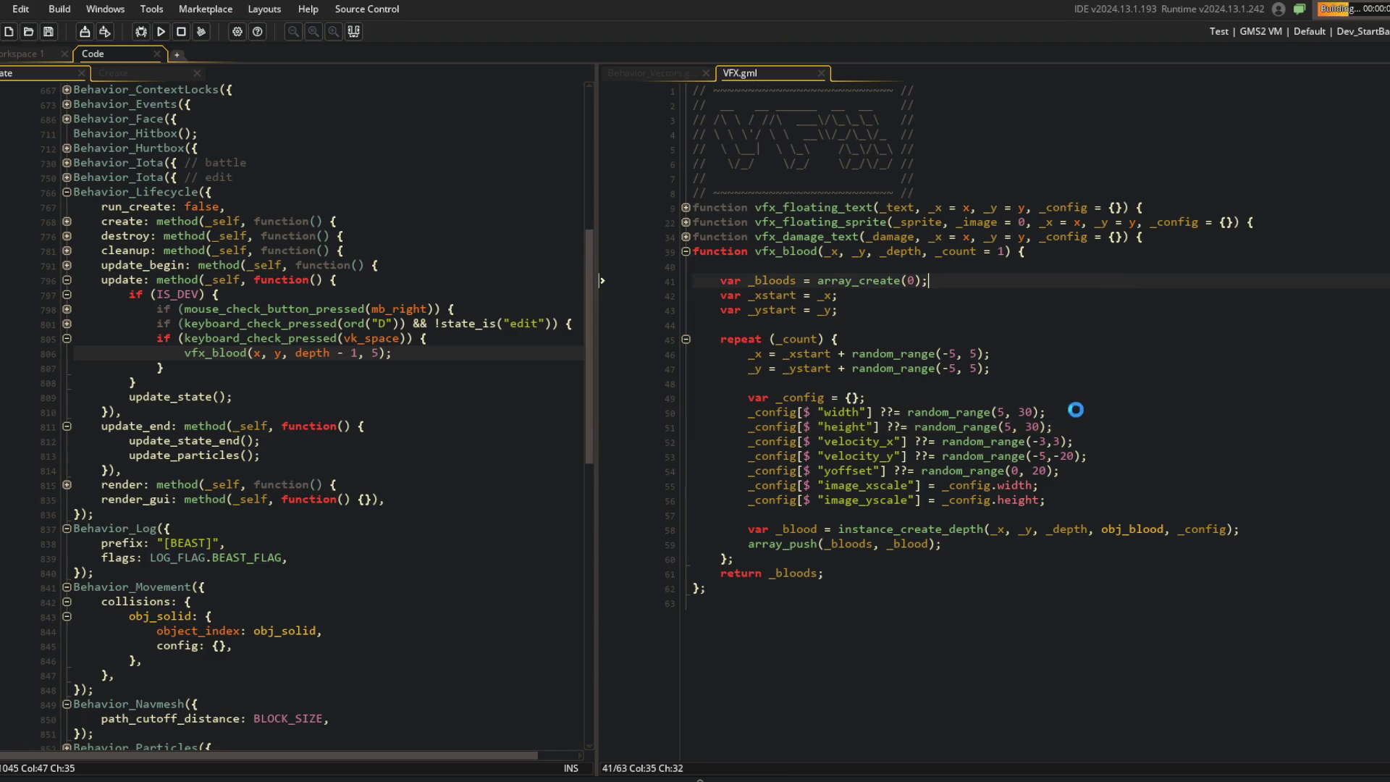
click(1117, 419)
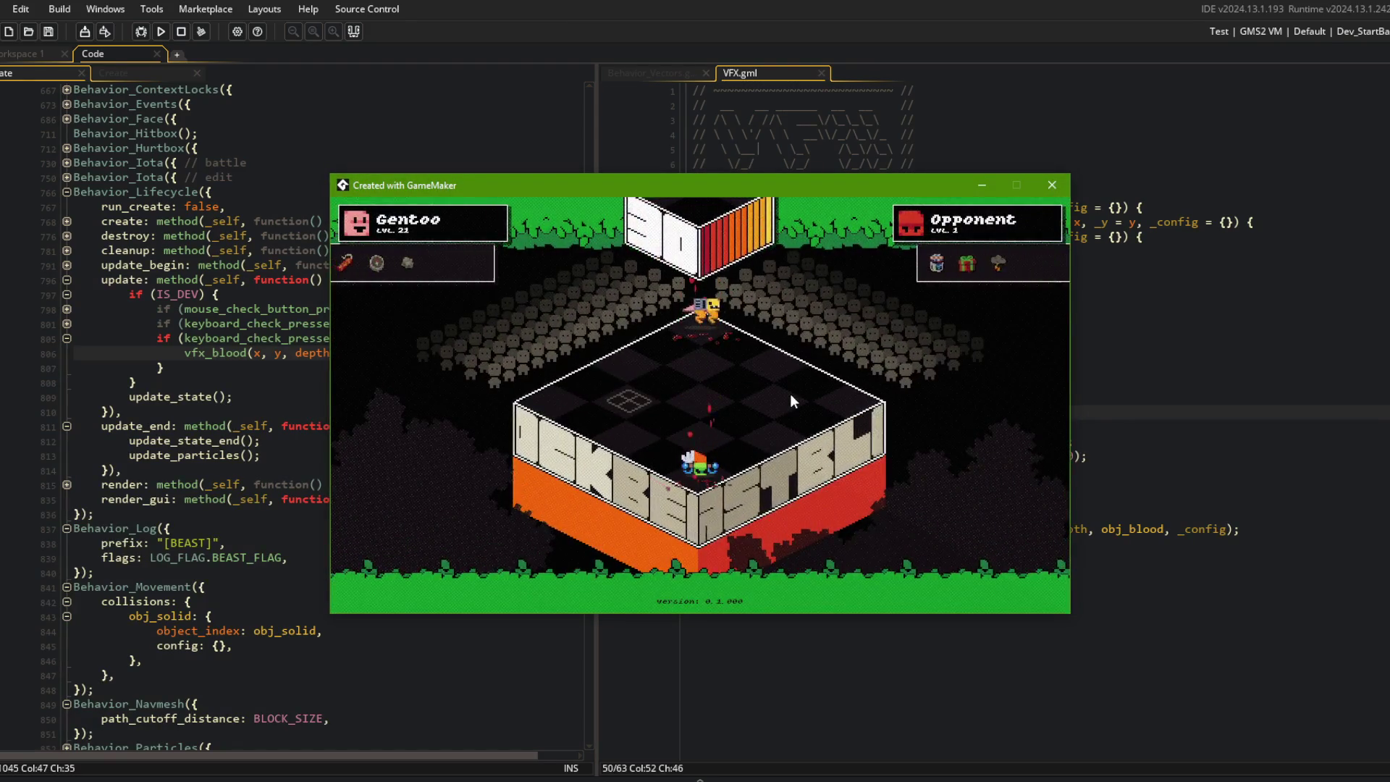
Step: Close the game and raise both width and height lower limits to 10
click(1079, 405)
click(1008, 412)
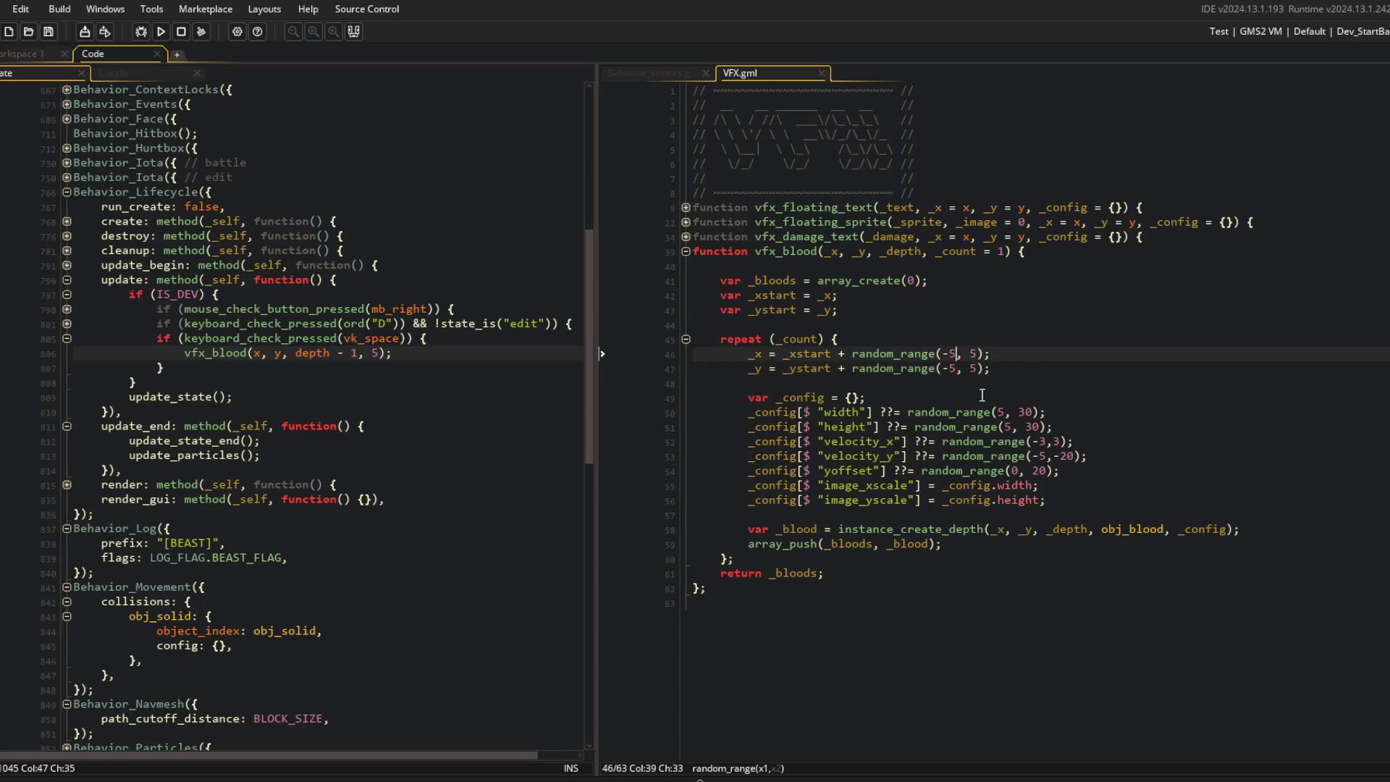
key(BackSpace)
text(10)
key(Down)
key(BackSpace)
text(10)
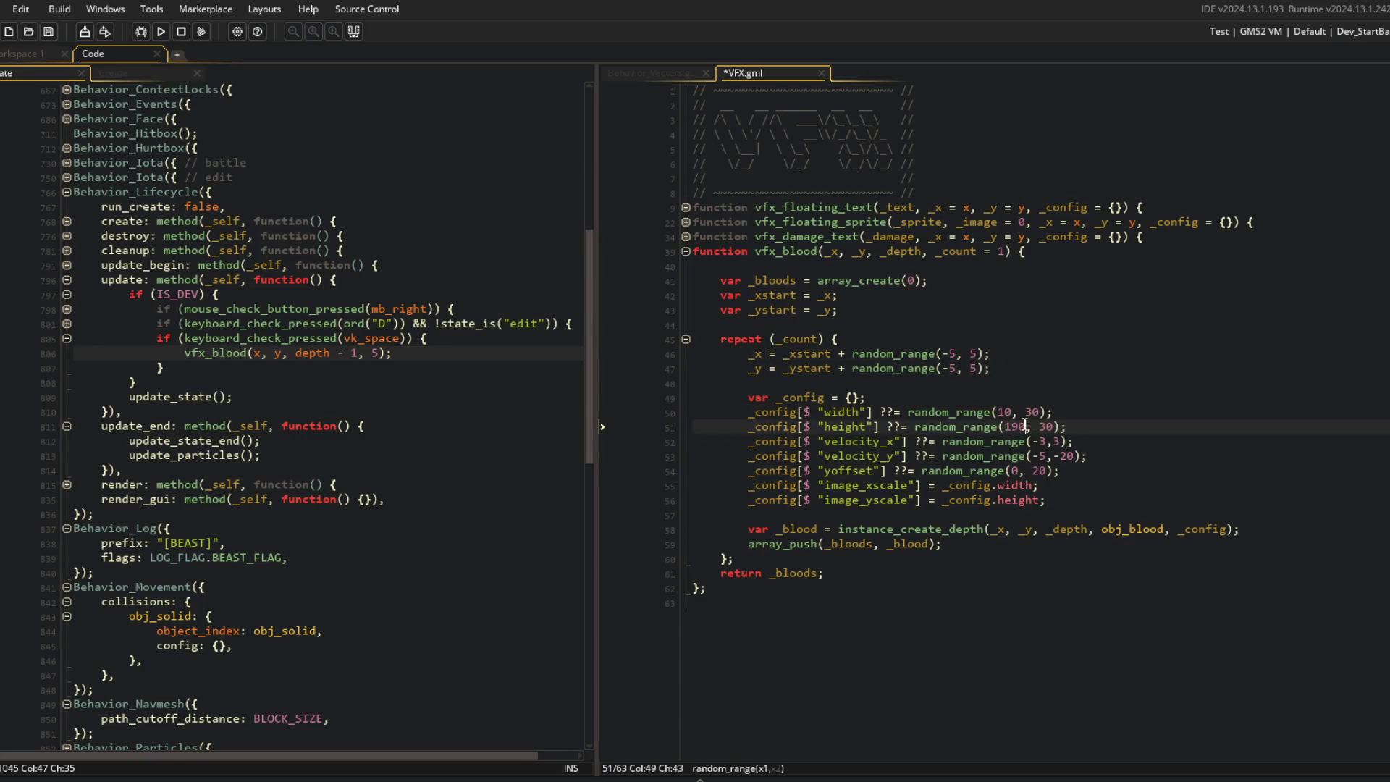
Step: Set the horizontal velocity range to random_range(-2, 2)
key(Up)
key(Delete)
key(Down)
key(Down)
key(Right)
key(Right)
key(Right)
key(BackSpace)
text(2)
key(Left)
key(Left)
key(BackSpace)
text(2)
Step: Tidy the yoffset range spacing, save, and rerun the game
key(Down)
key(Down)
key(Left)
key(Left)
key(BackSpace)
key(ctrl+s)
key(F5)
click(999, 355)
click(1054, 368)
click(1010, 340)
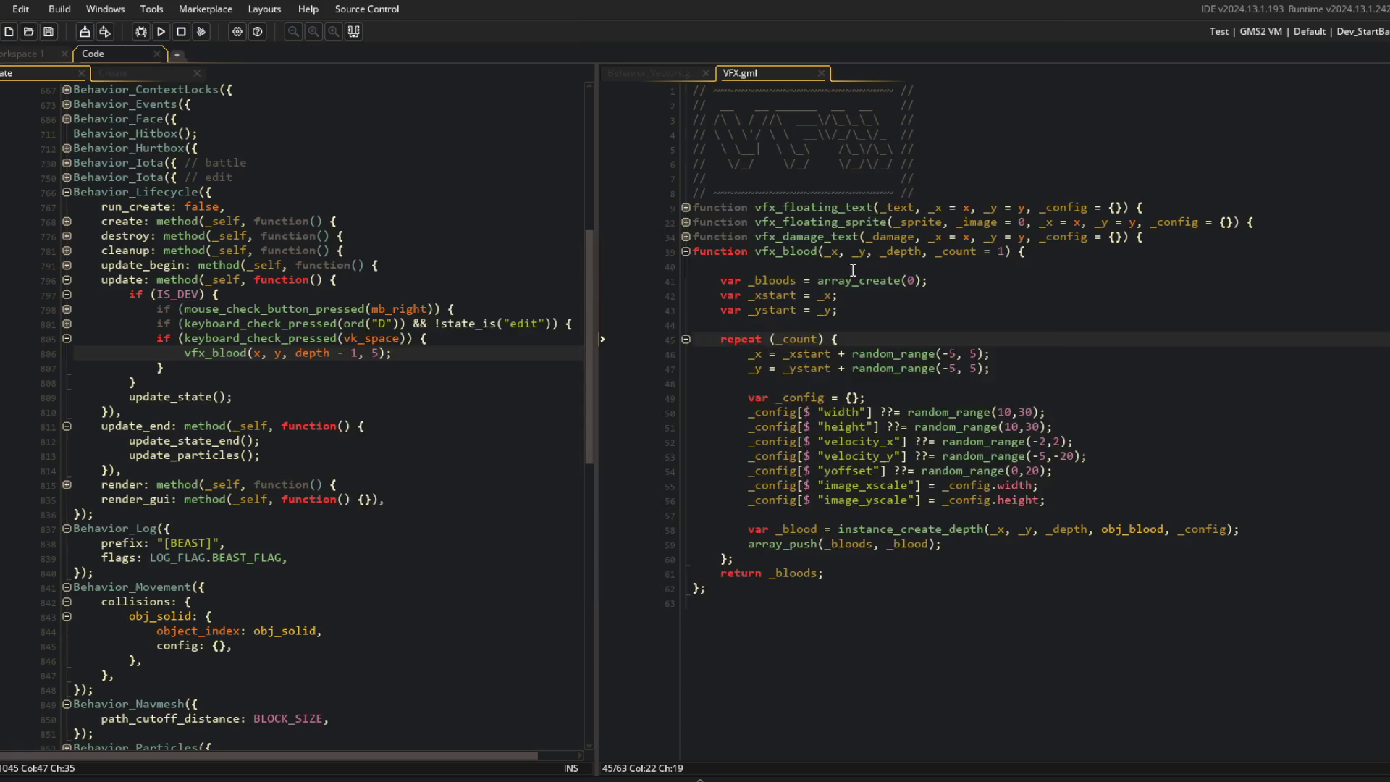
Step: Replace ??= with = for width, height and the remaining settings, then save
click(1217, 355)
click(895, 413)
key(BackSpace)
key(BackSpace)
key(Down)
key(BackSpace)
key(BackSpace)
key(Down)
key(Down)
key(Delete)
key(Delete)
key(Down)
key(Delete)
key(Delete)
key(ctrl+s)
key(alt+Tab)
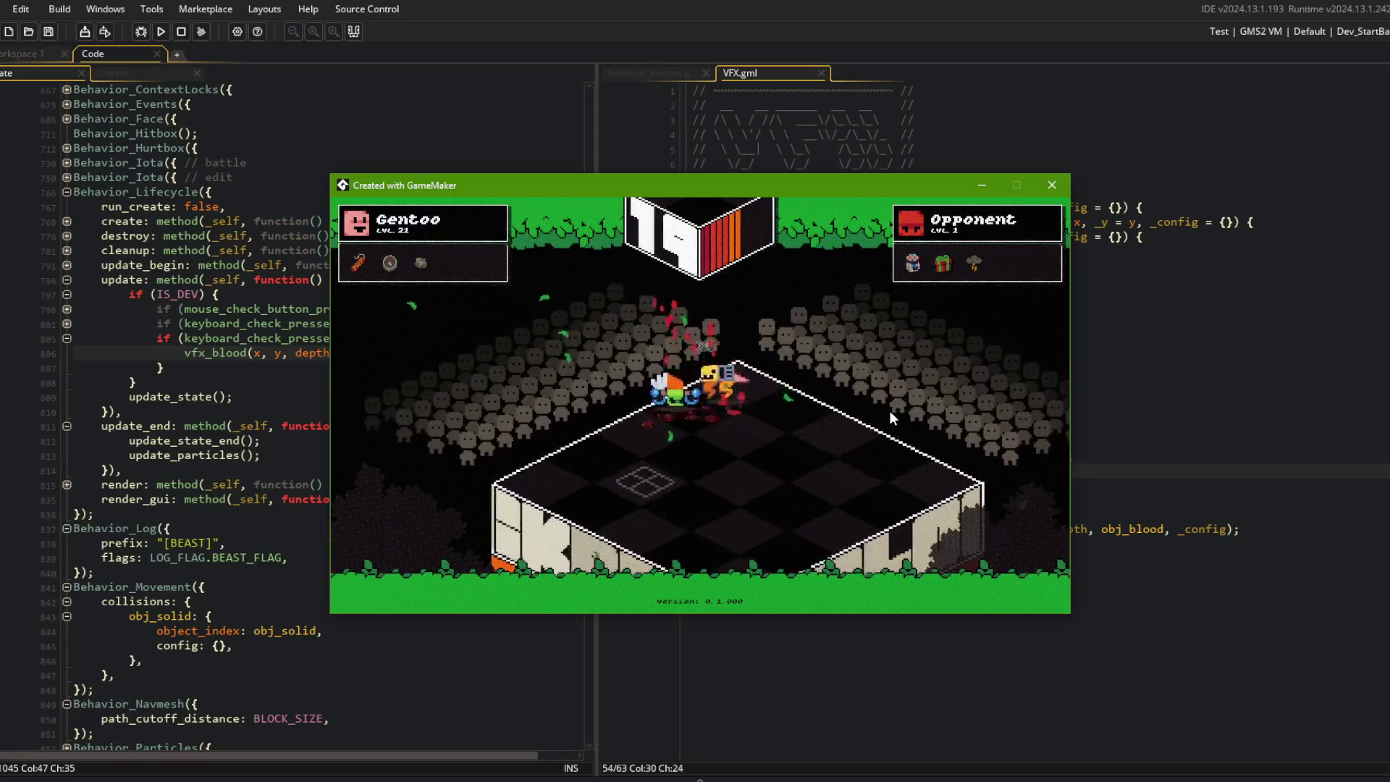
Step: Close the test game and change the blood's vertical velocity to random_range(-5,-15)
click(1052, 185)
click(986, 398)
click(1060, 455)
key(BackSpace)
key(BackSpace)
text(15)
key(Up)
Step: Widen the horizontal velocity to random_range(-4,4), then rebuild, run and close the game
key(Left)
key(Left)
key(BackSpace)
text(3)
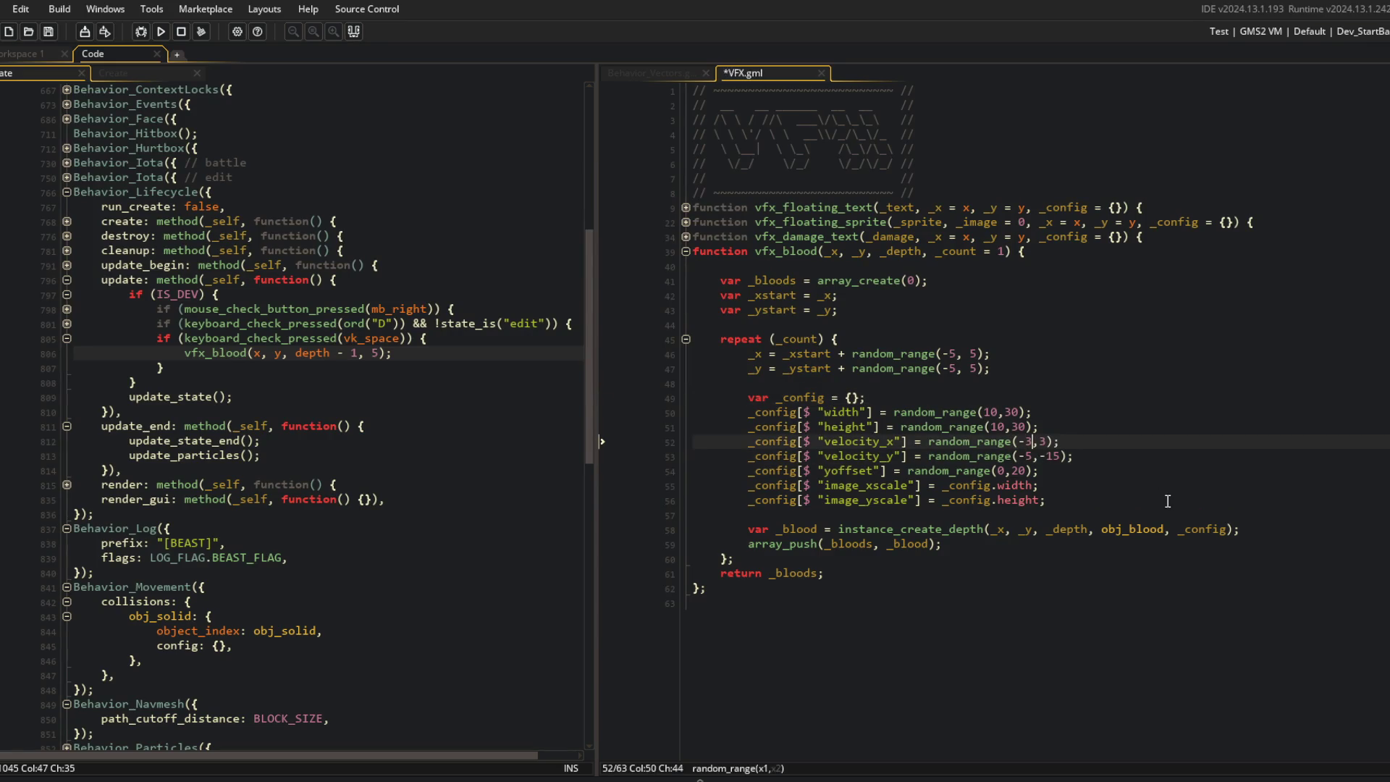
key(BackSpace)
text(4)
key(Right)
key(Delete)
key(F5)
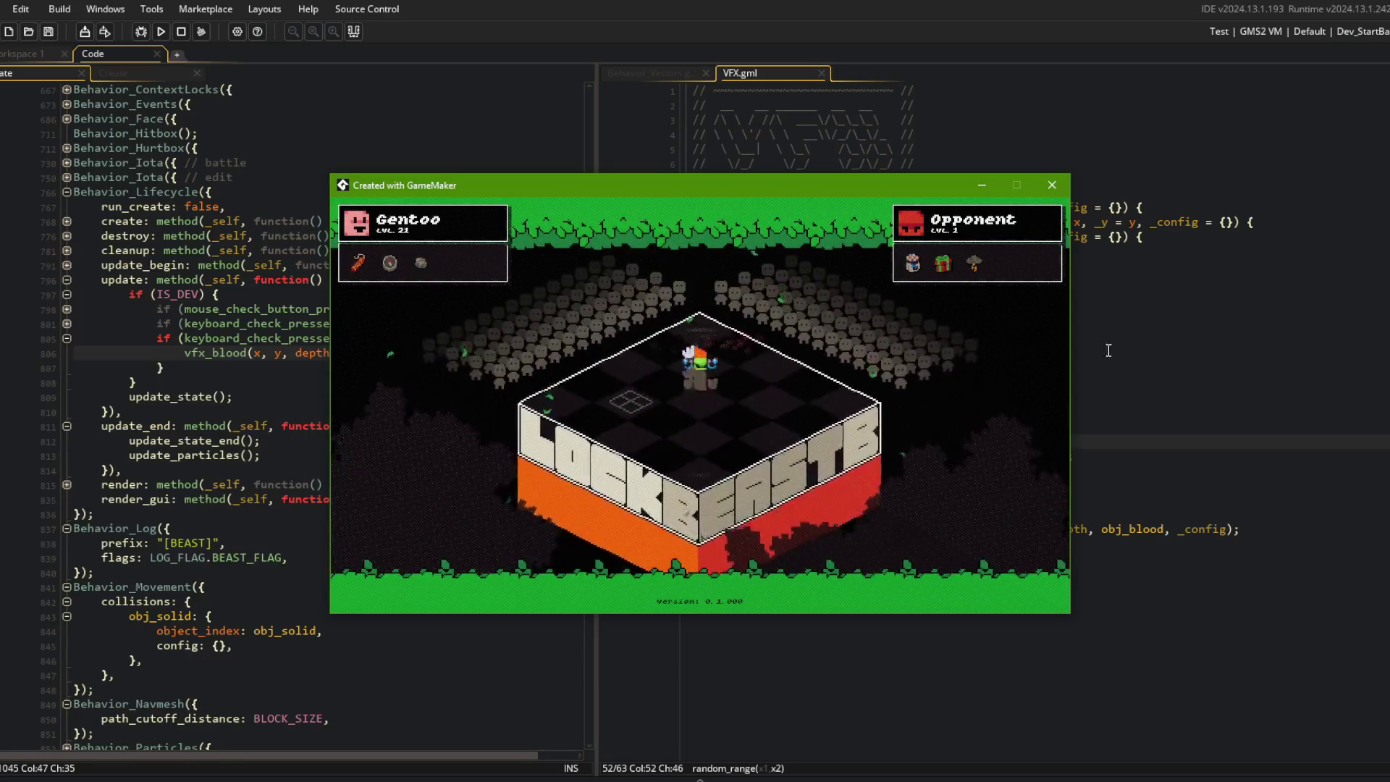
click(1052, 185)
Step: Open obj_blood's Create event code at its Behavior_Vectors block
click(227, 207)
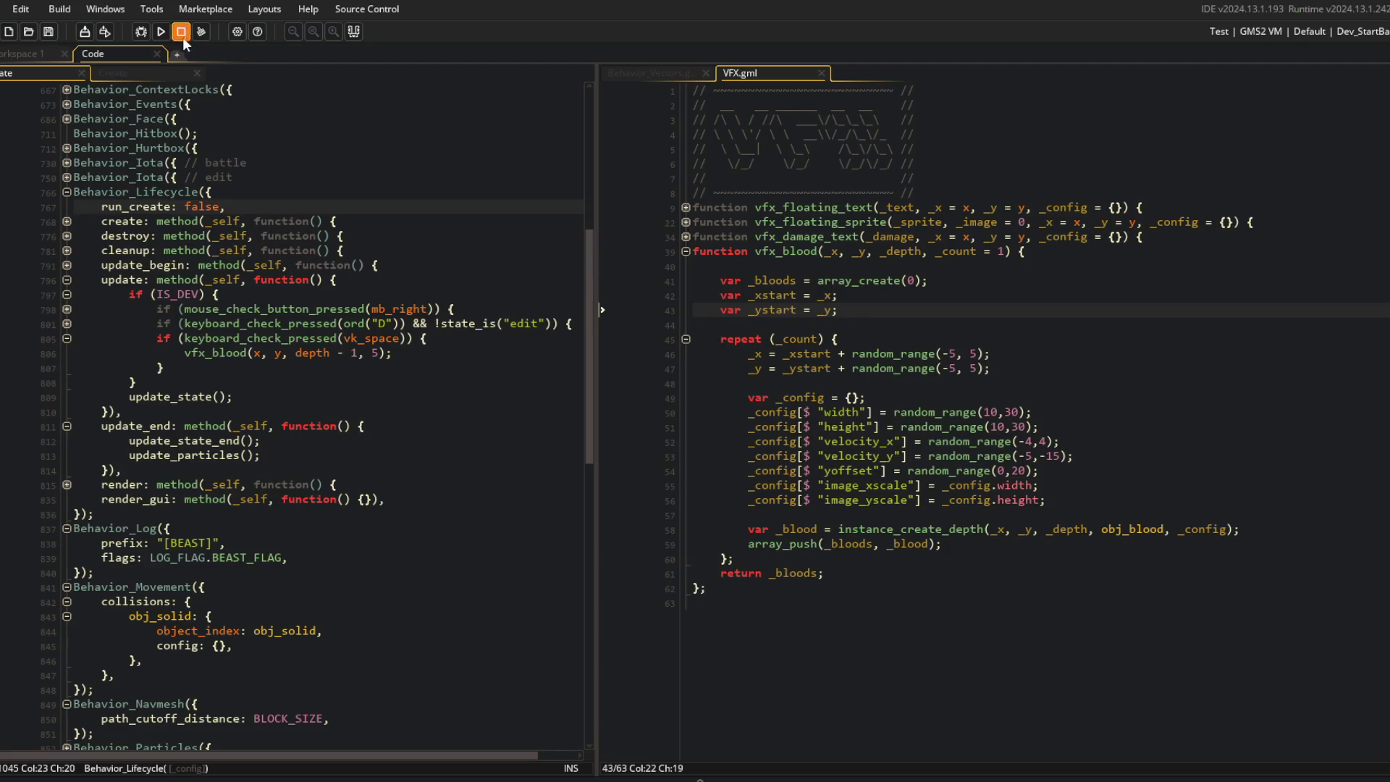
click(247, 221)
scroll(247, 221, up, 9)
click(145, 79)
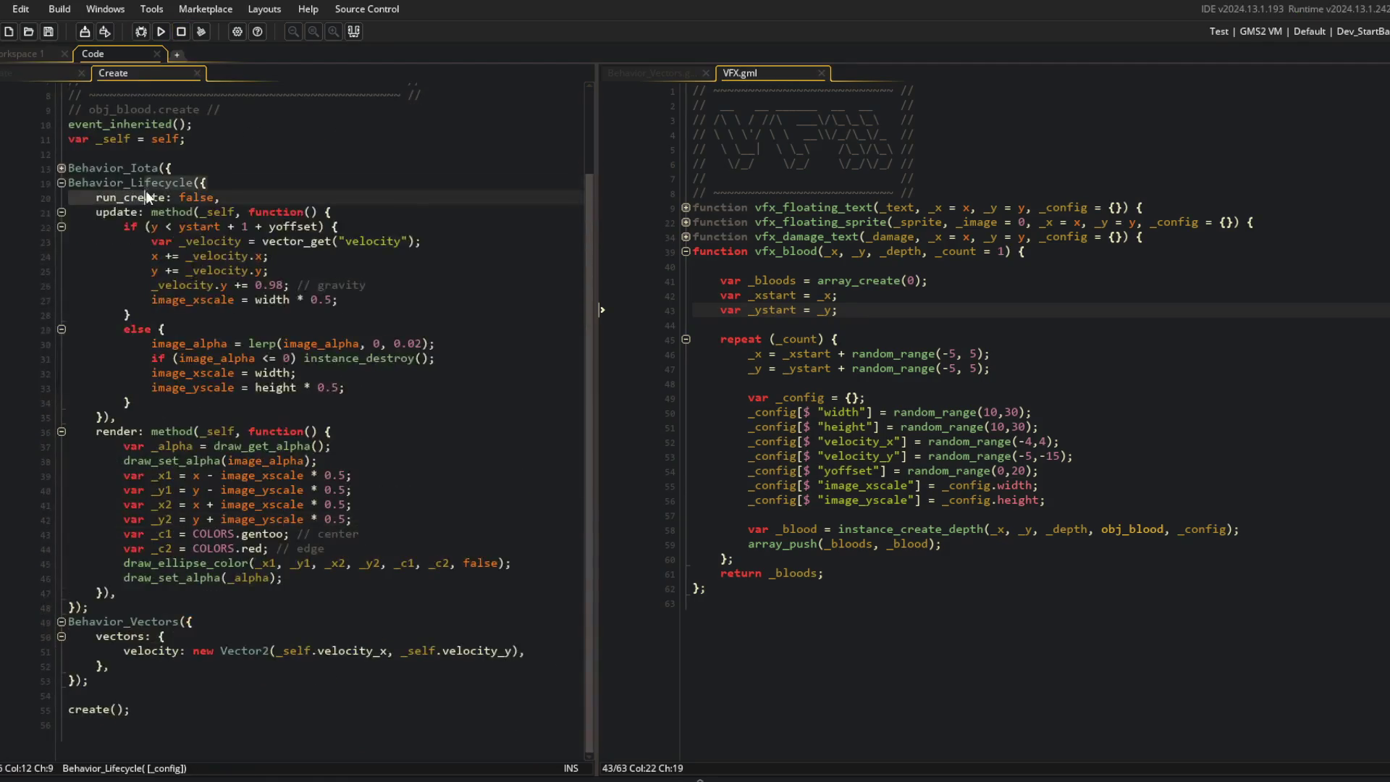
scroll(127, 262, down, 2)
click(174, 661)
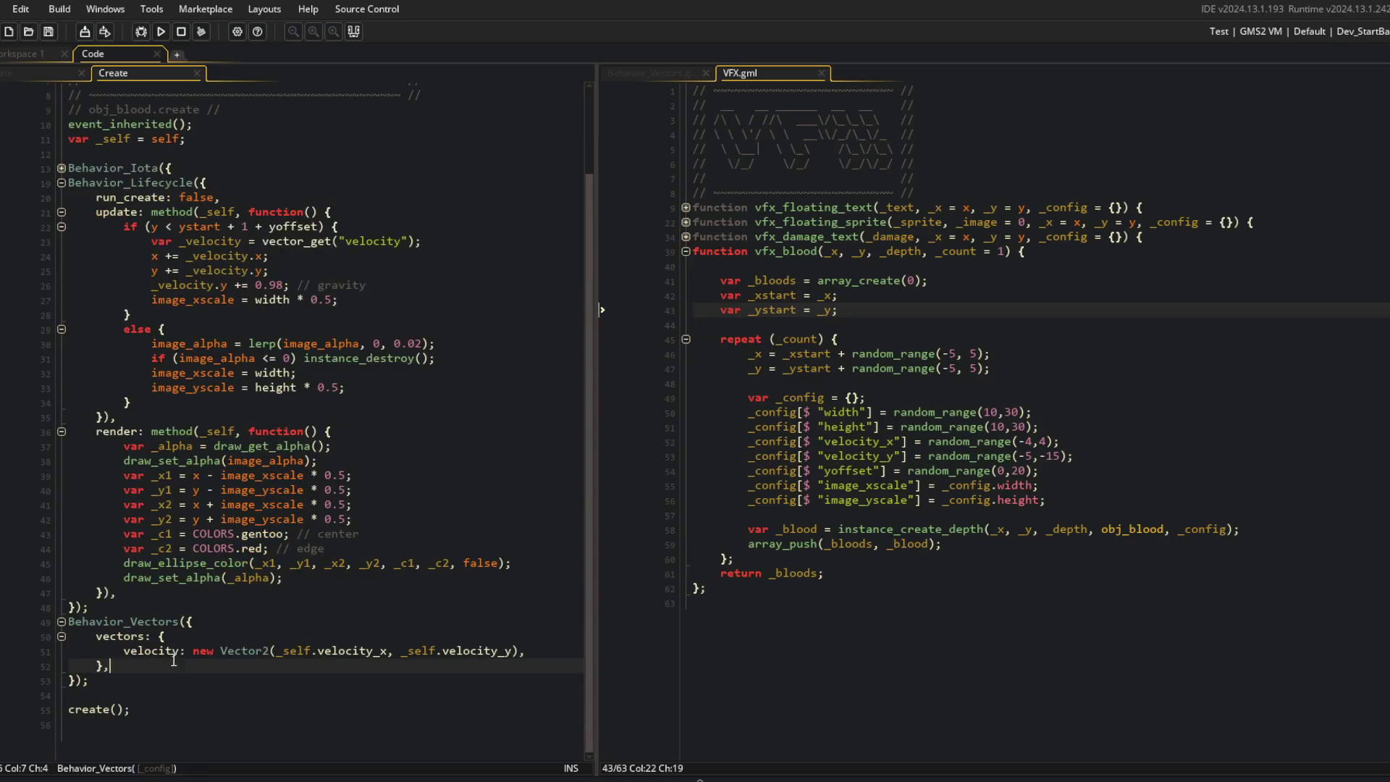
Step: Add a Room End event to obj_blood, then close its empty code tab
right_click(195, 168)
mouse_move(326, 425)
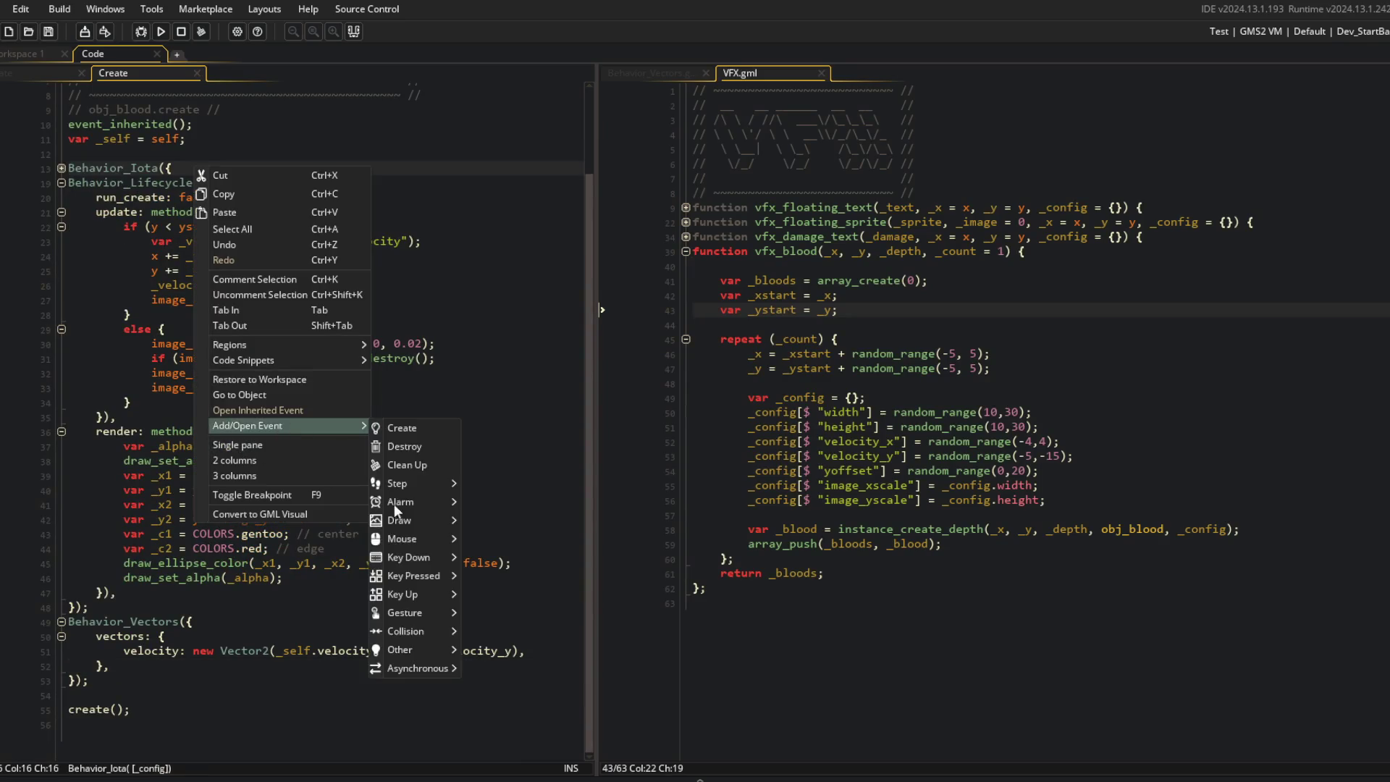
mouse_move(456, 654)
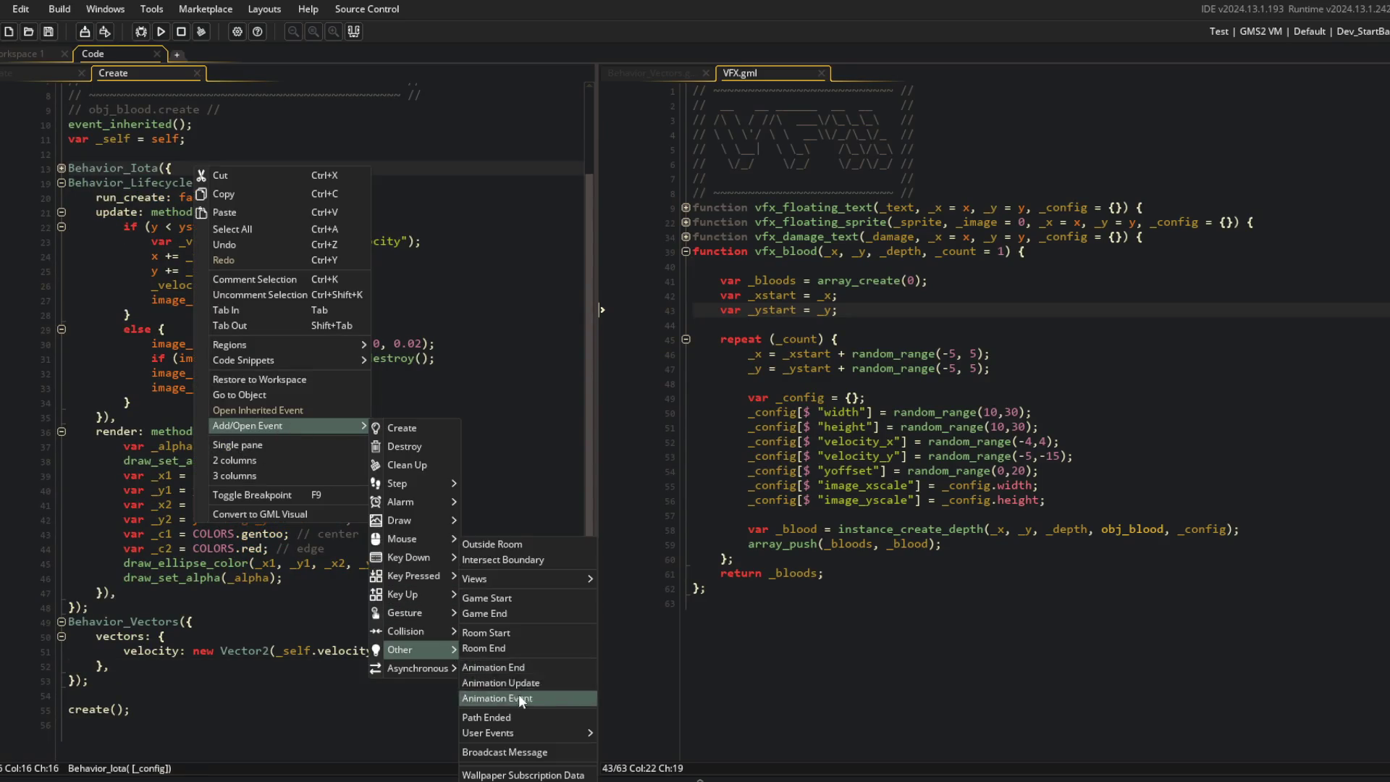
click(520, 648)
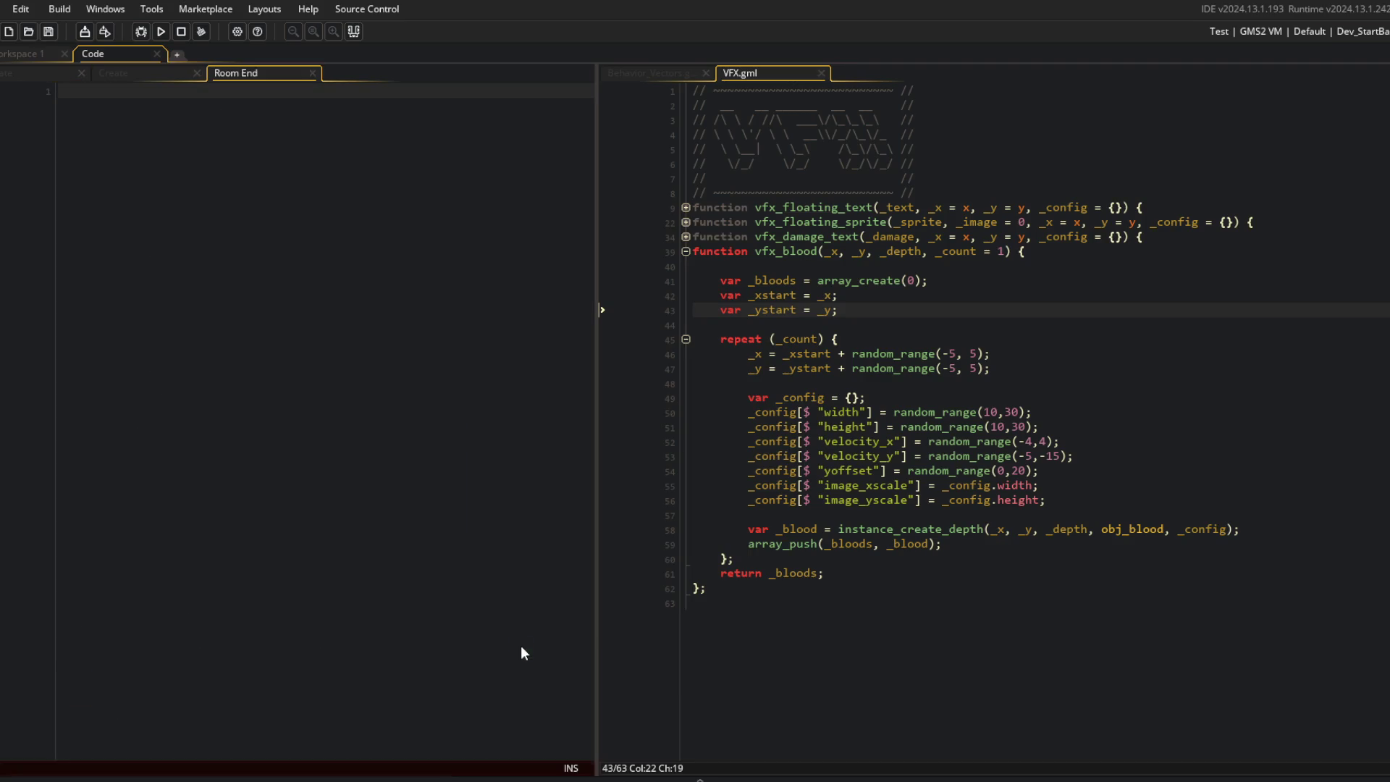
middle_click(275, 71)
click(45, 50)
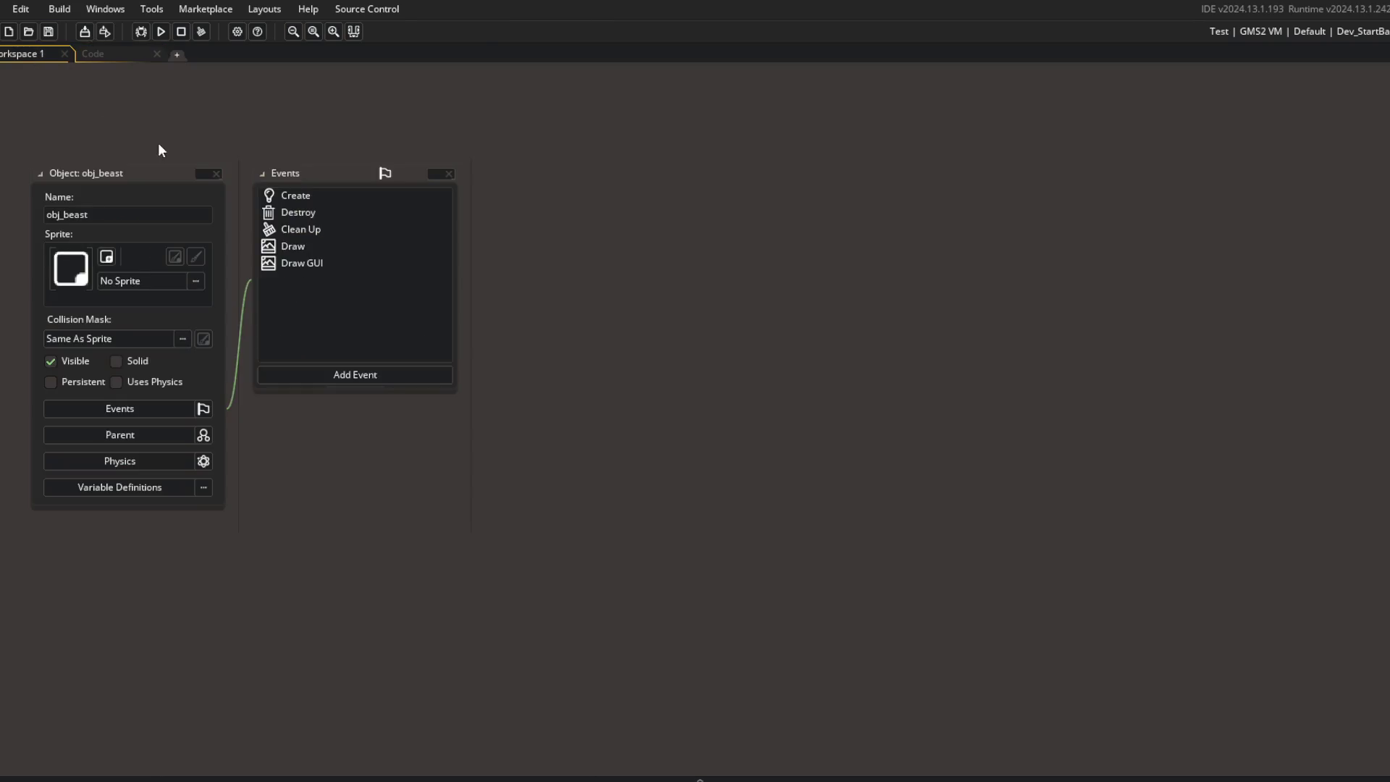
Step: Find obj_blood via asset search, delete its Room End event, and return to its code
key(ctrl+t)
text(ood)
key(Return)
click(389, 304)
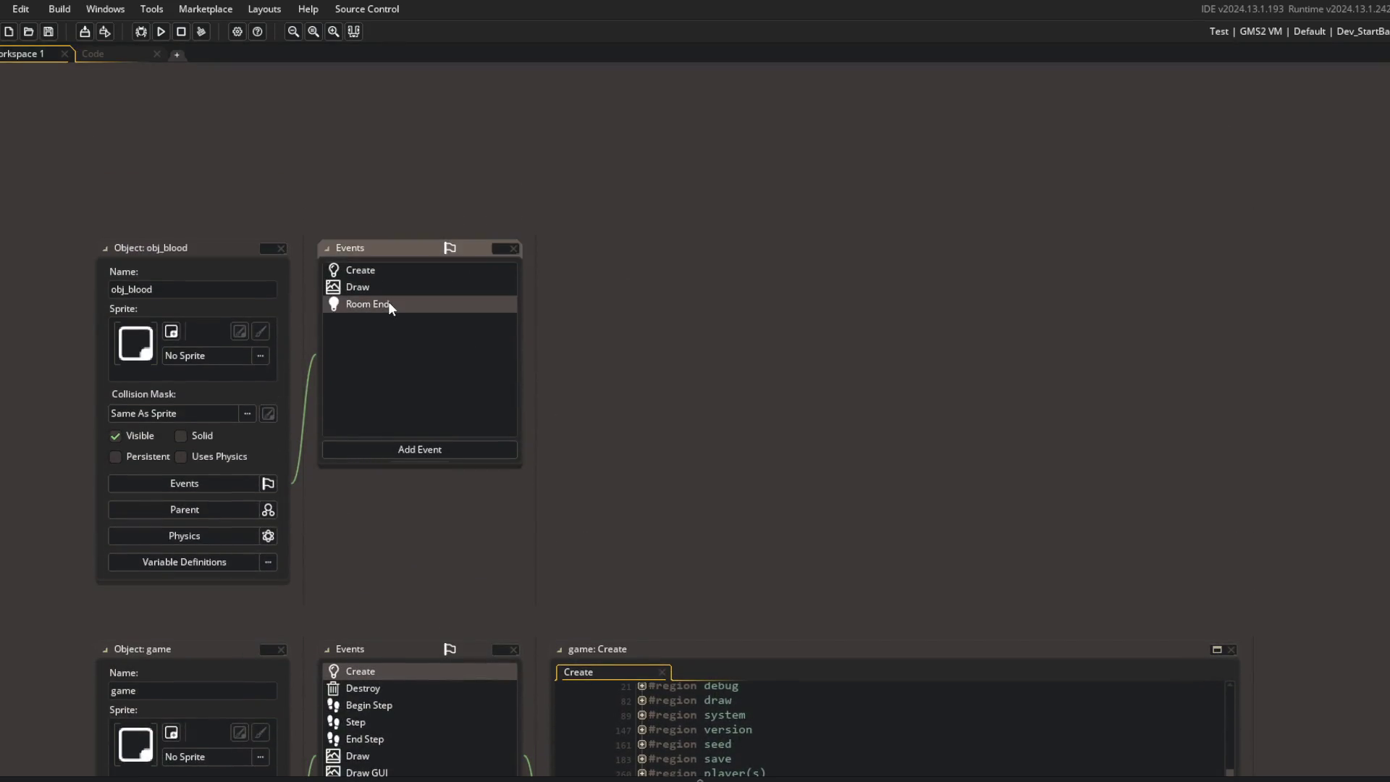
key(Delete)
key(Return)
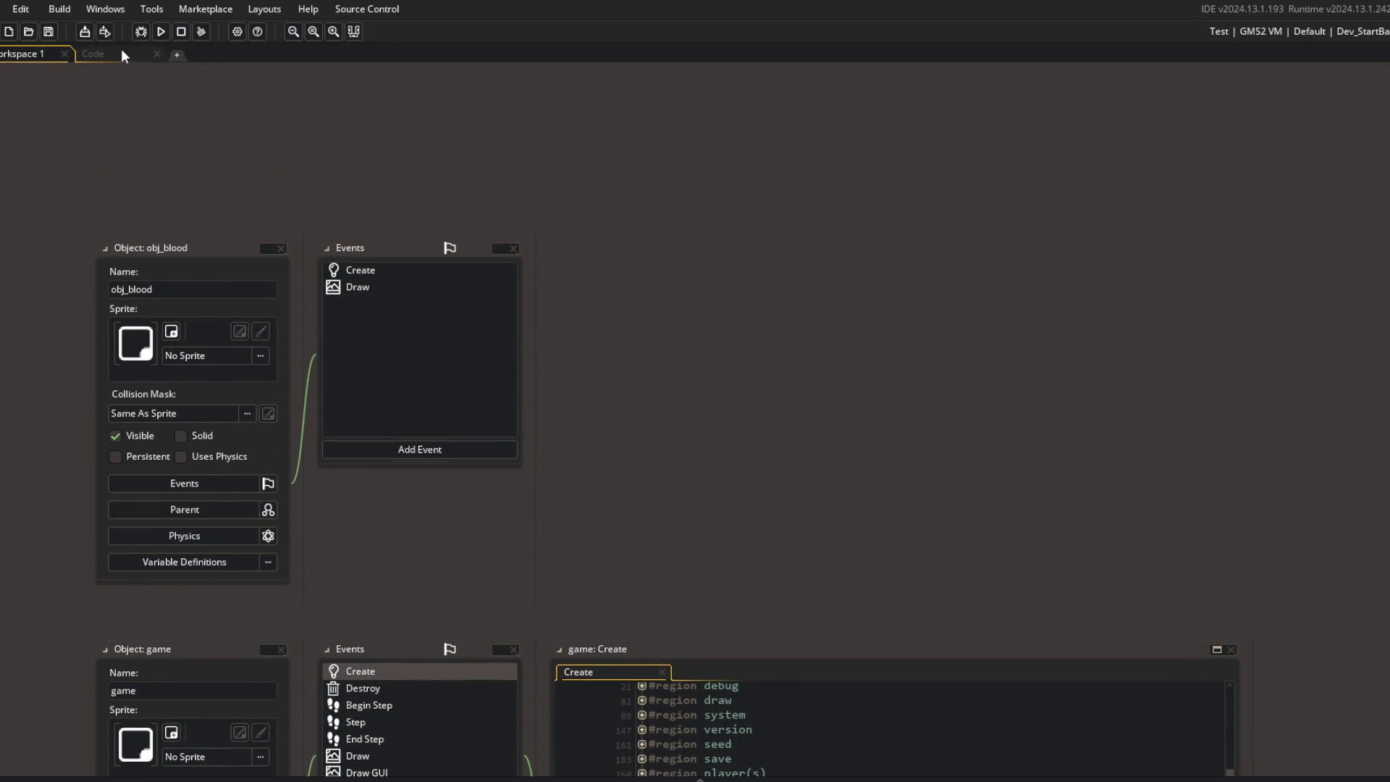
click(122, 56)
click(173, 151)
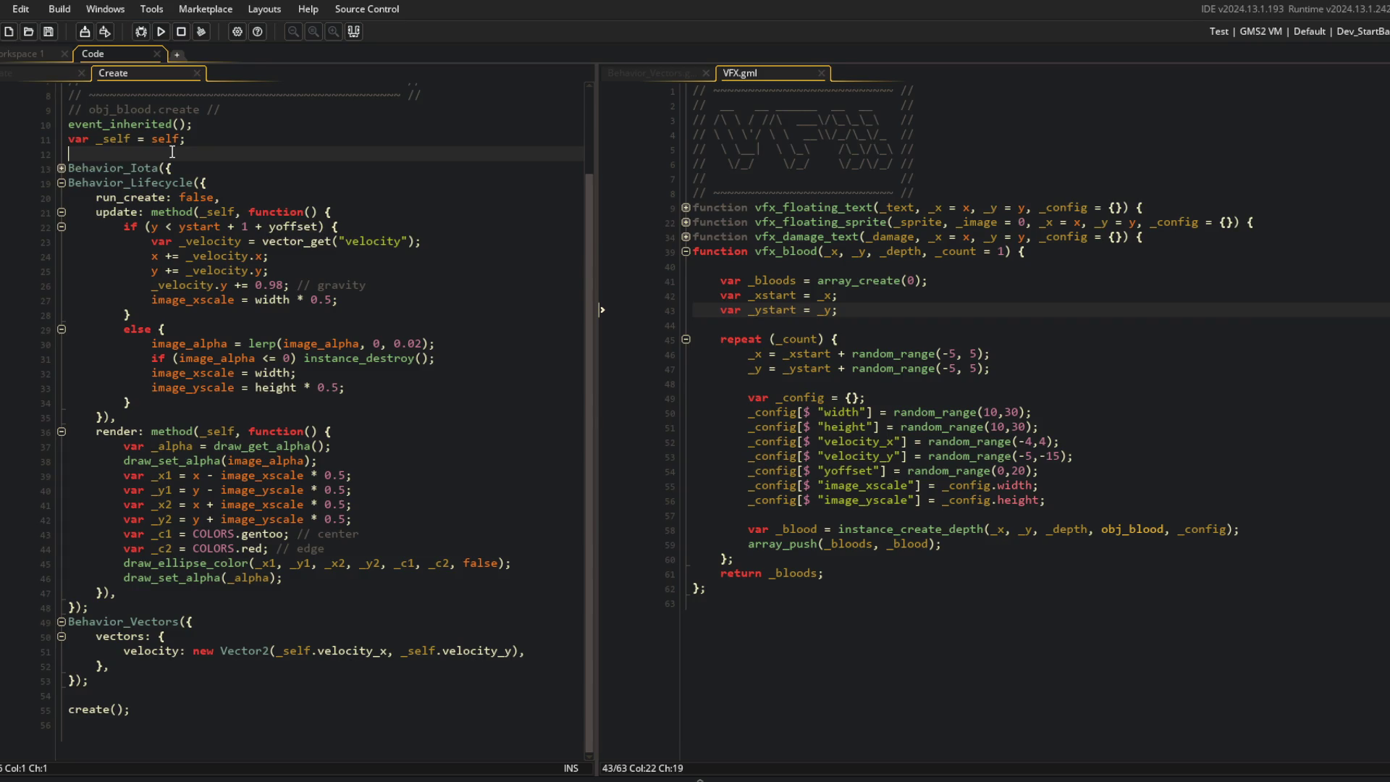
Step: Add 'cleanup: method(_self, function() { cleanup_event(); })' to Behavior_Lifecycle and save
triple_click(172, 138)
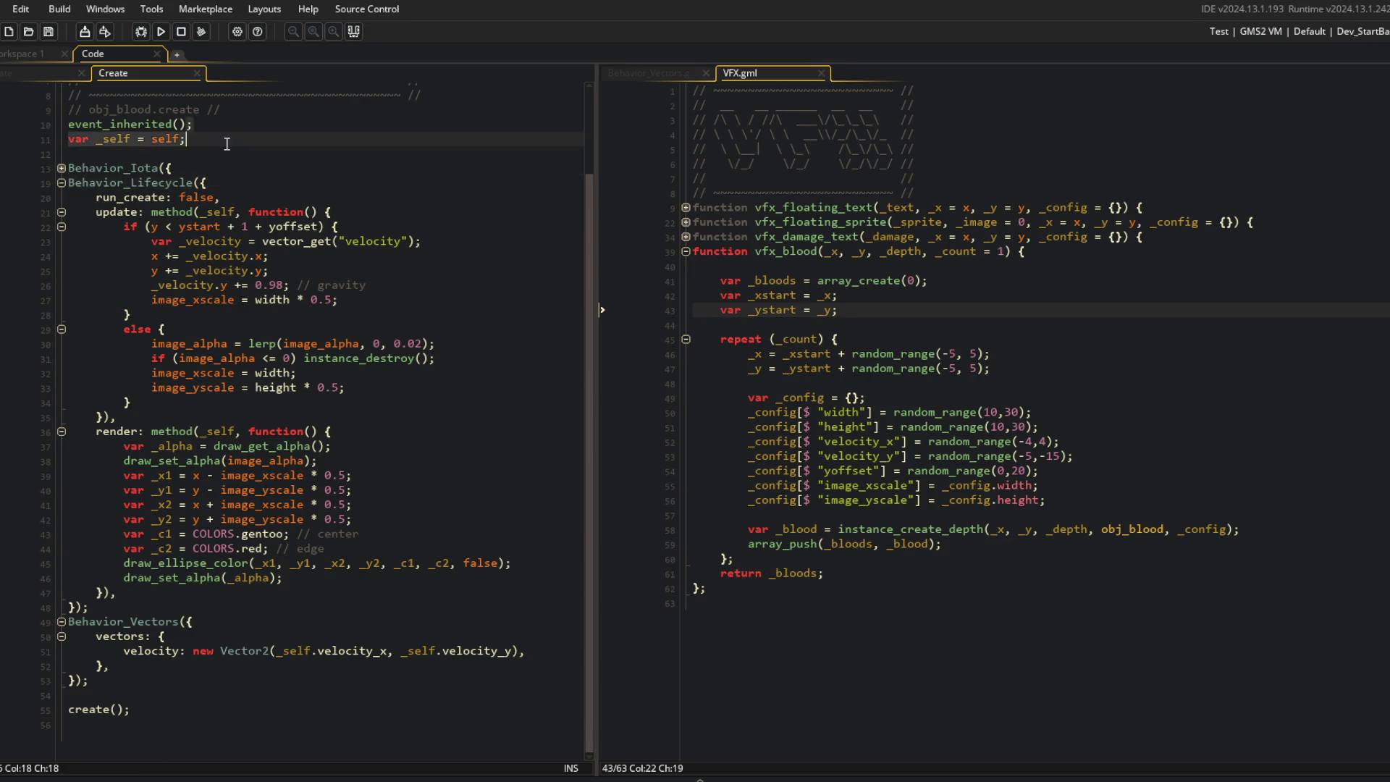
scroll(225, 178, up, 3)
click(251, 271)
scroll(260, 247, down, 2)
click(292, 196)
key(Return)
text(cleanup: method(_self, fucnti)
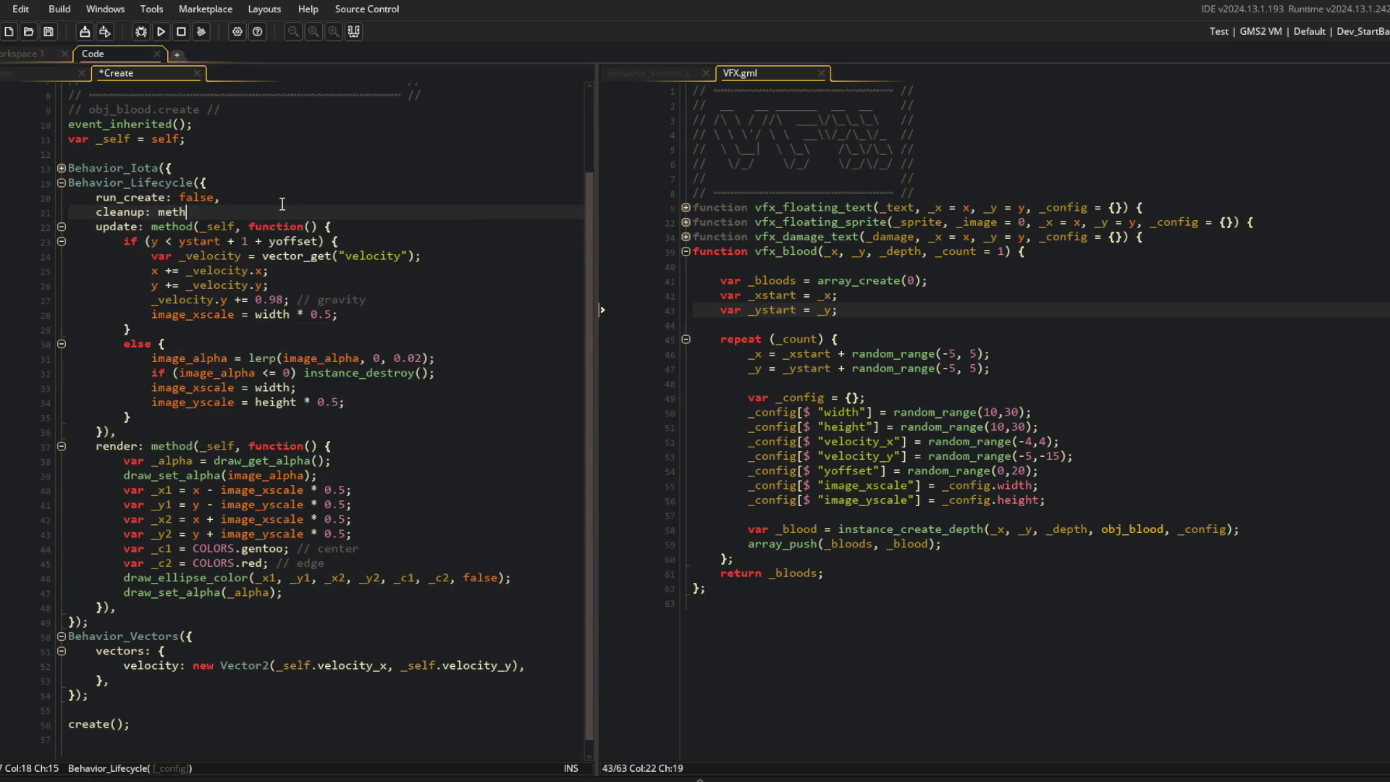
key(BackSpace)
key(BackSpace)
key(BackSpace)
text(function() {)
key(Return)
text(),)
key(Up)
text(clean)
text(up_event())
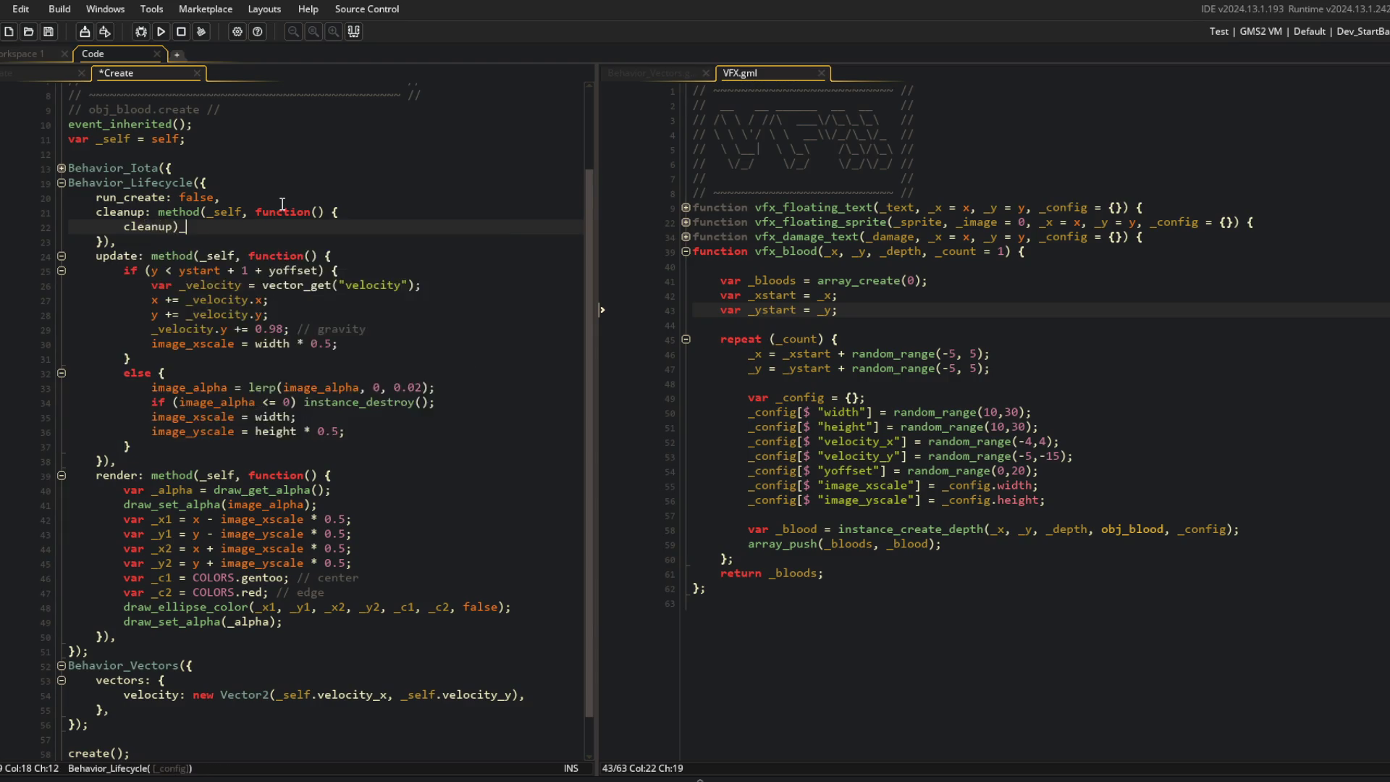
text(;)
key(ctrl+s)
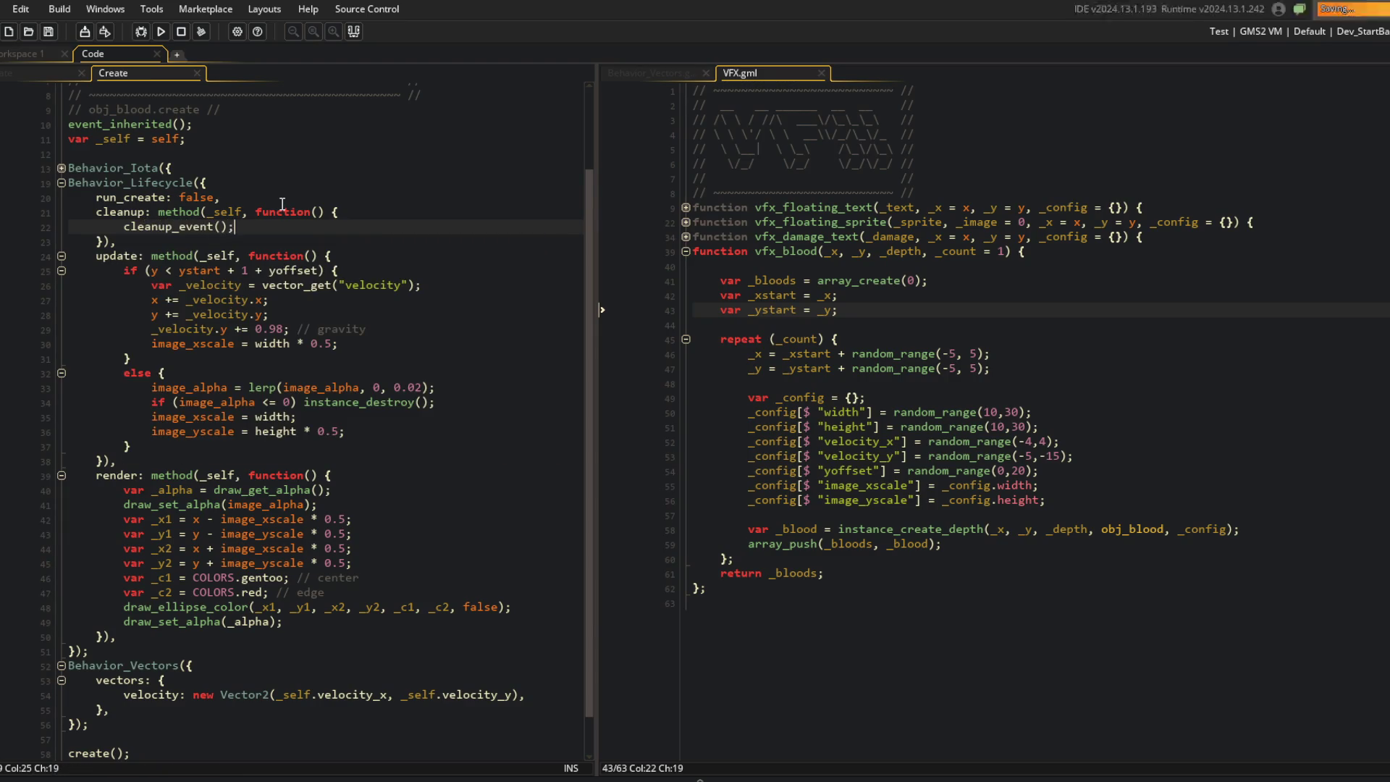
Step: Add a Clean Up event and paste the Create header into it, renaming create to cleanup
right_click(283, 205)
mouse_move(349, 463)
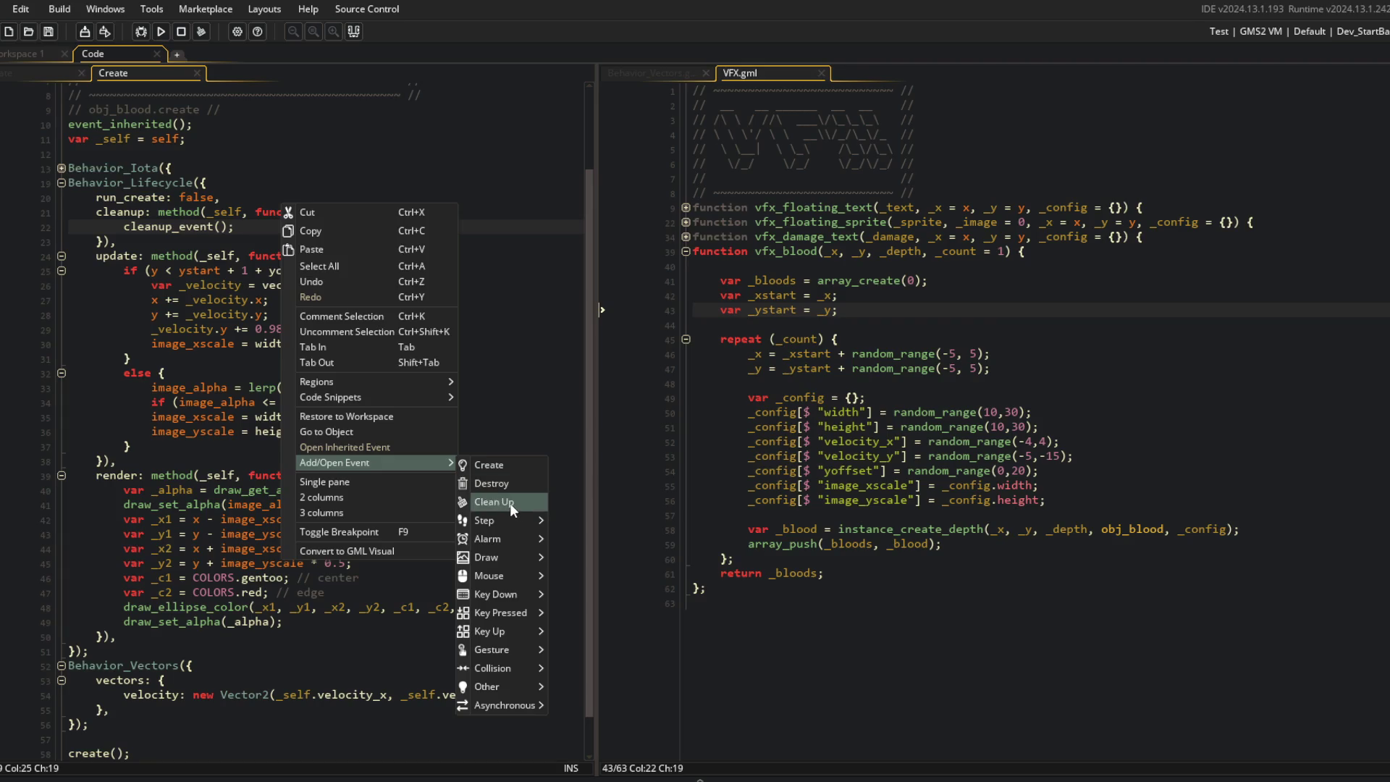
click(510, 503)
click(111, 73)
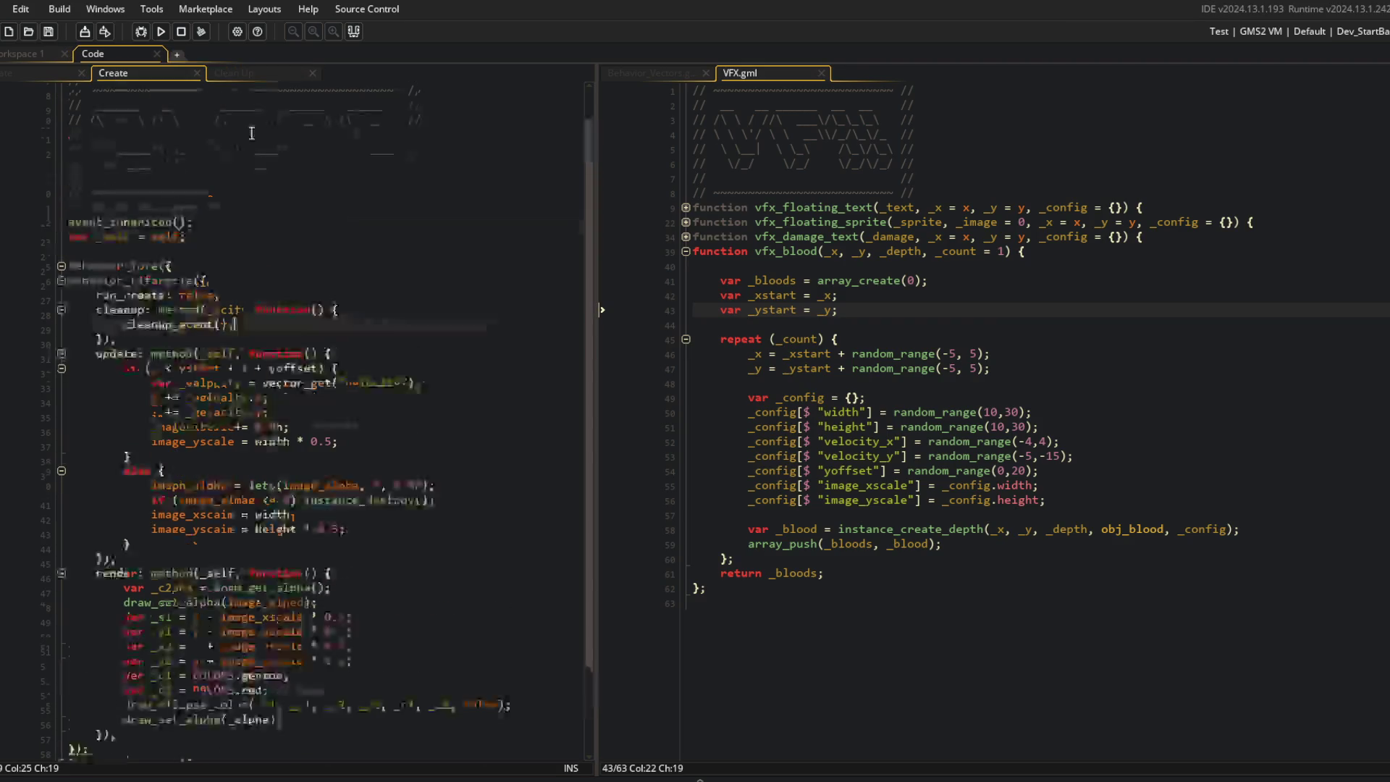
shift+click(276, 234)
key(ctrl+c)
key(ctrl+Tab)
key(ctrl+v)
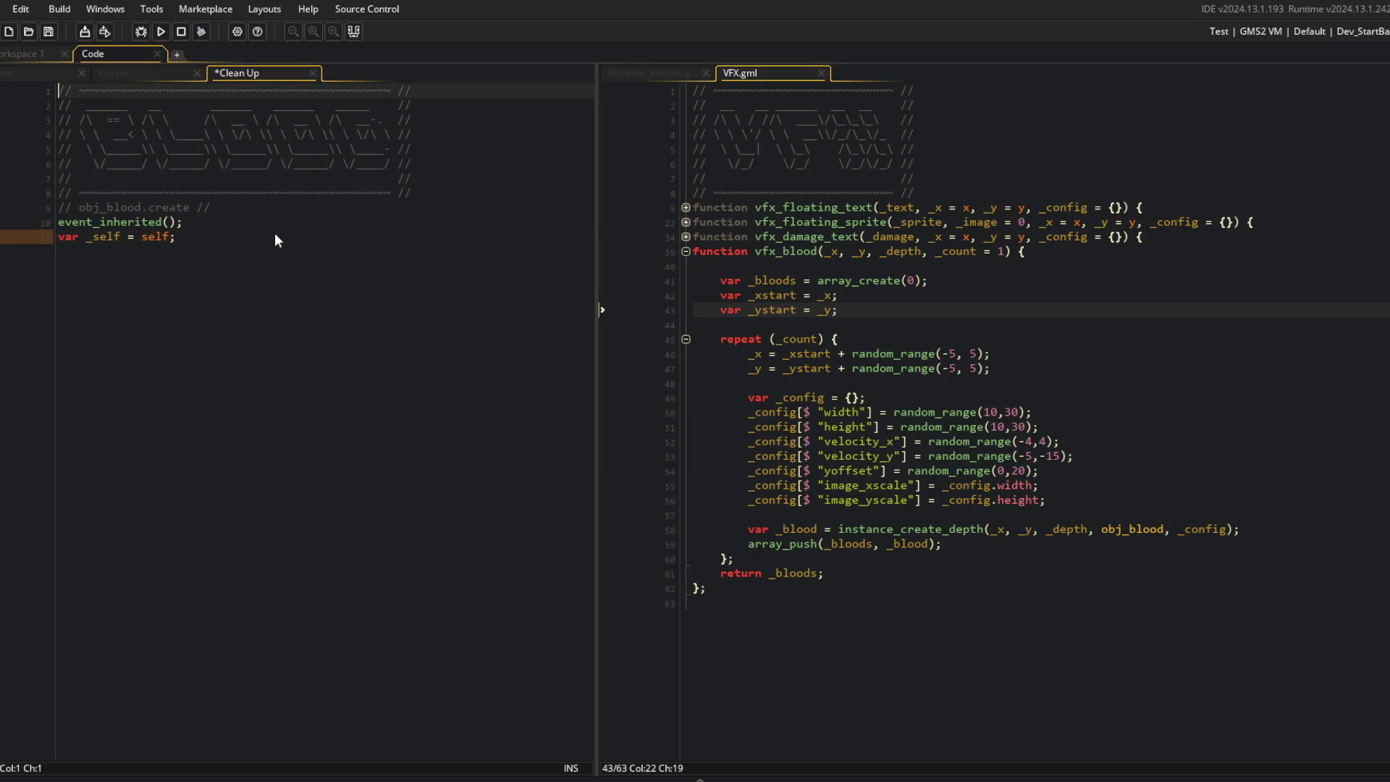
key(Delete)
key(Delete)
key(BackSpace)
key(BackSpace)
key(BackSpace)
text(cleanup)
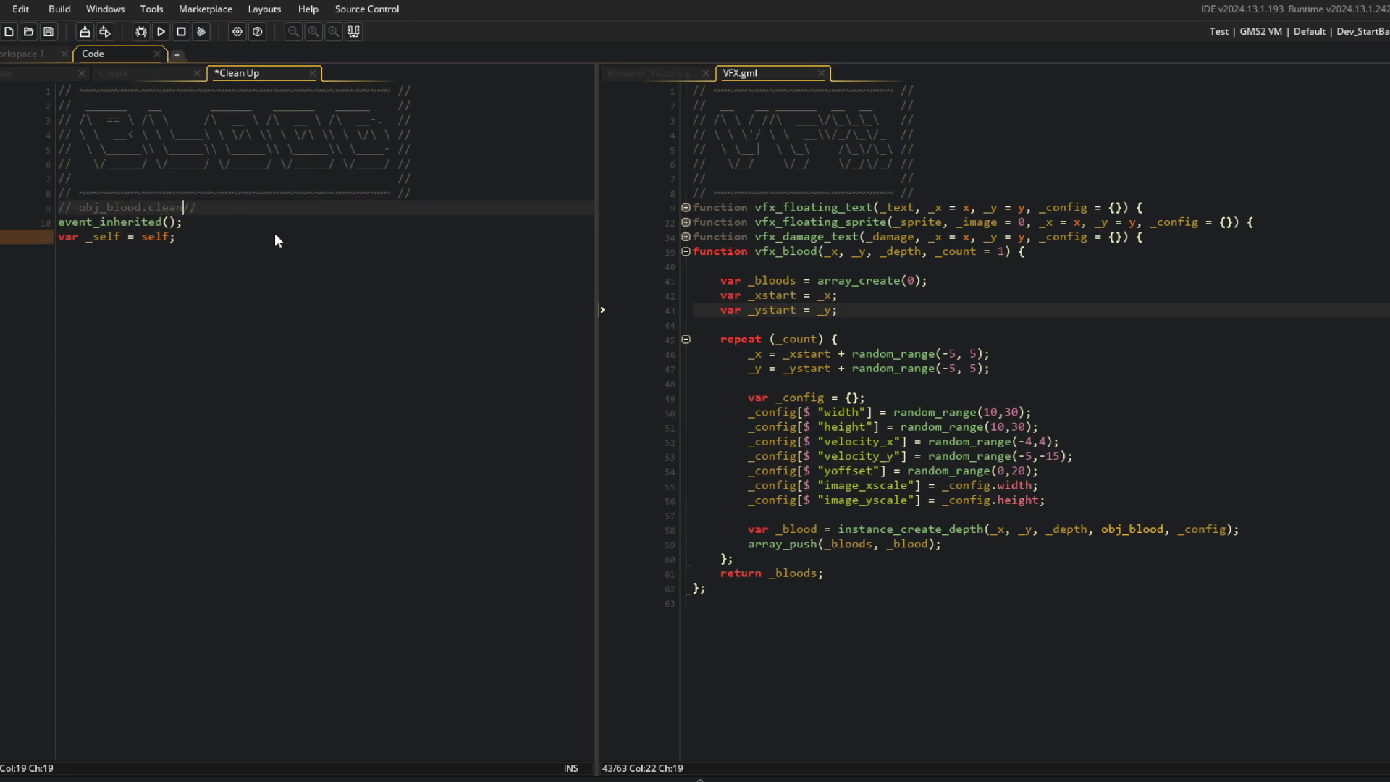
Step: Replace the Clean Up event's trailing lines with a cleanup_event(); call, save and close it
key(ctrl+s)
click(275, 233)
key(shift+Up)
key(shift+Home)
key(Return)
text(cleanup_event();)
key(ctrl+s)
key(ctrl+w)
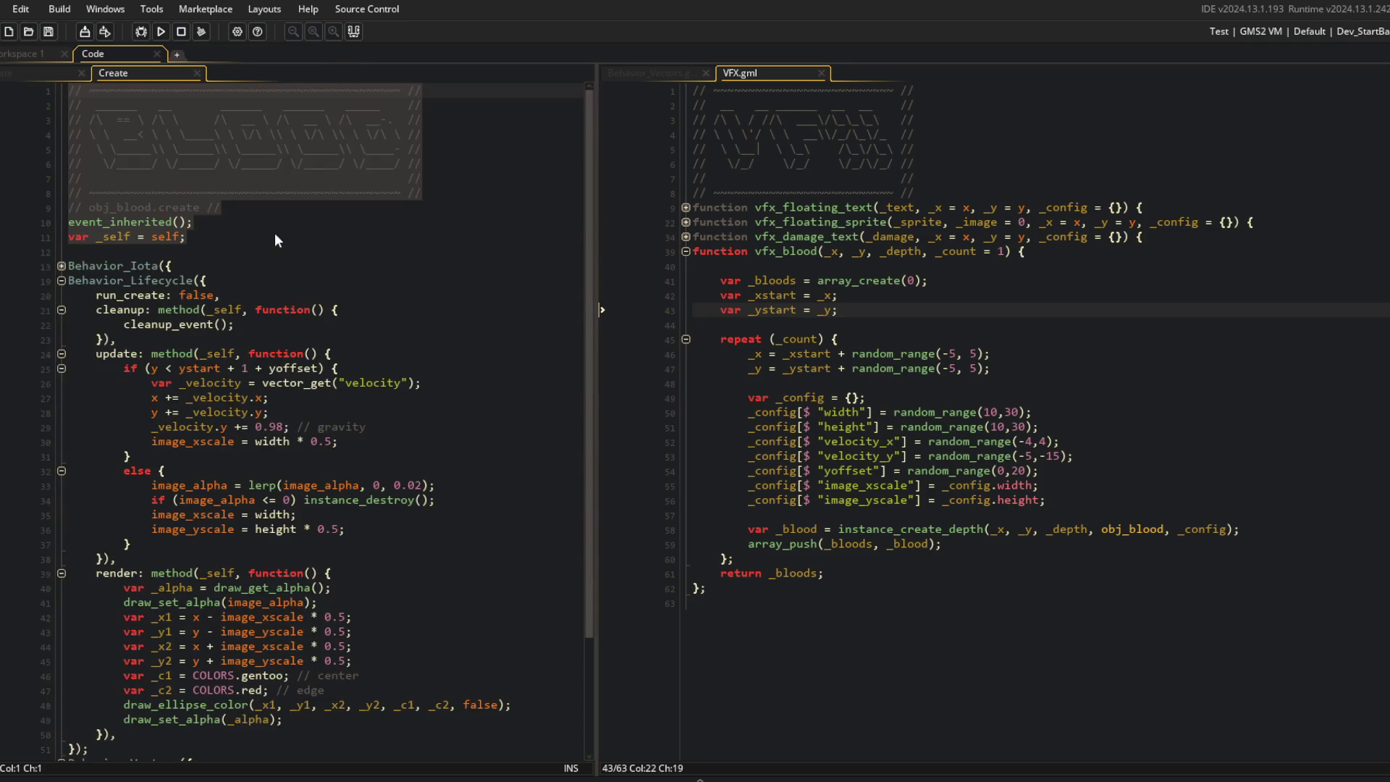
click(275, 241)
Step: Start a Behavior_Events({ block on a new line in obj_blood's Create code
key(Return)
key(Delete)
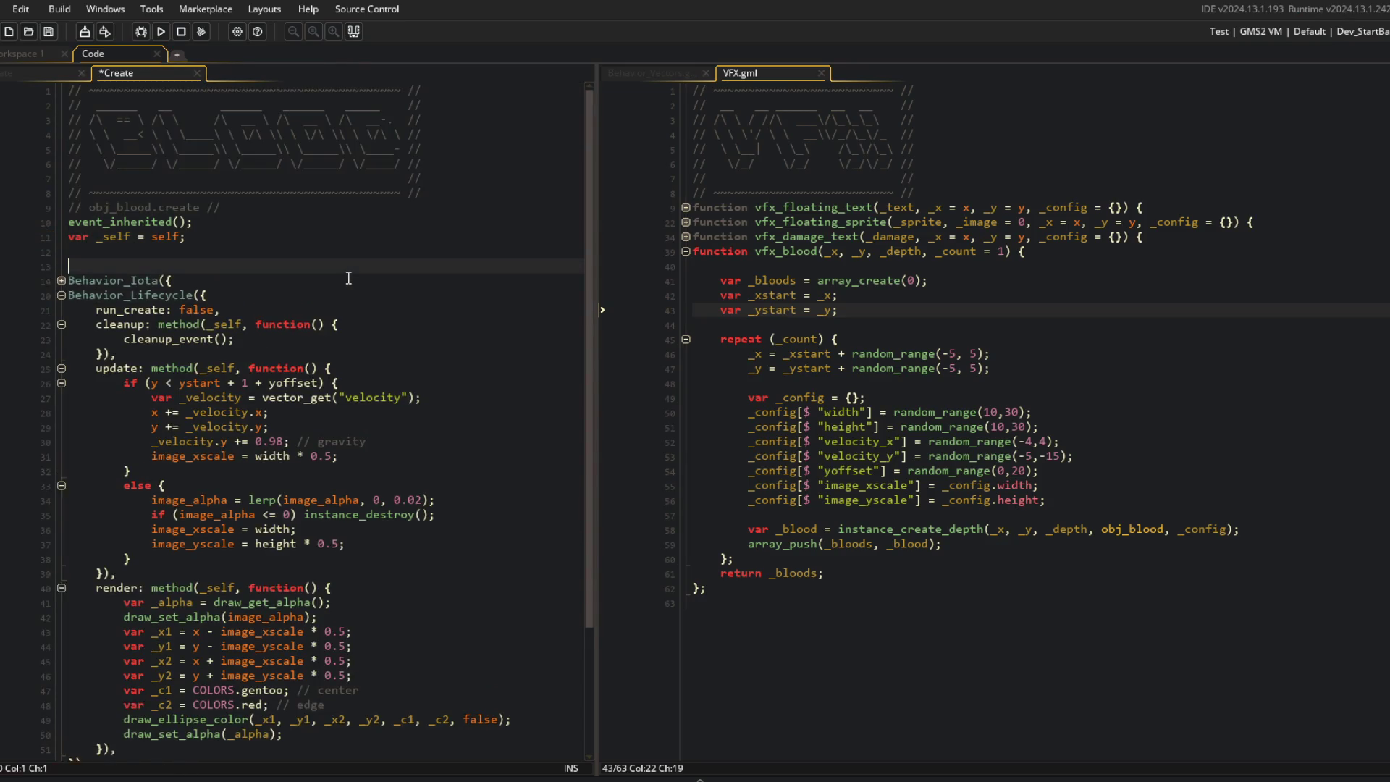
key(Return)
text(Behavior_Eve)
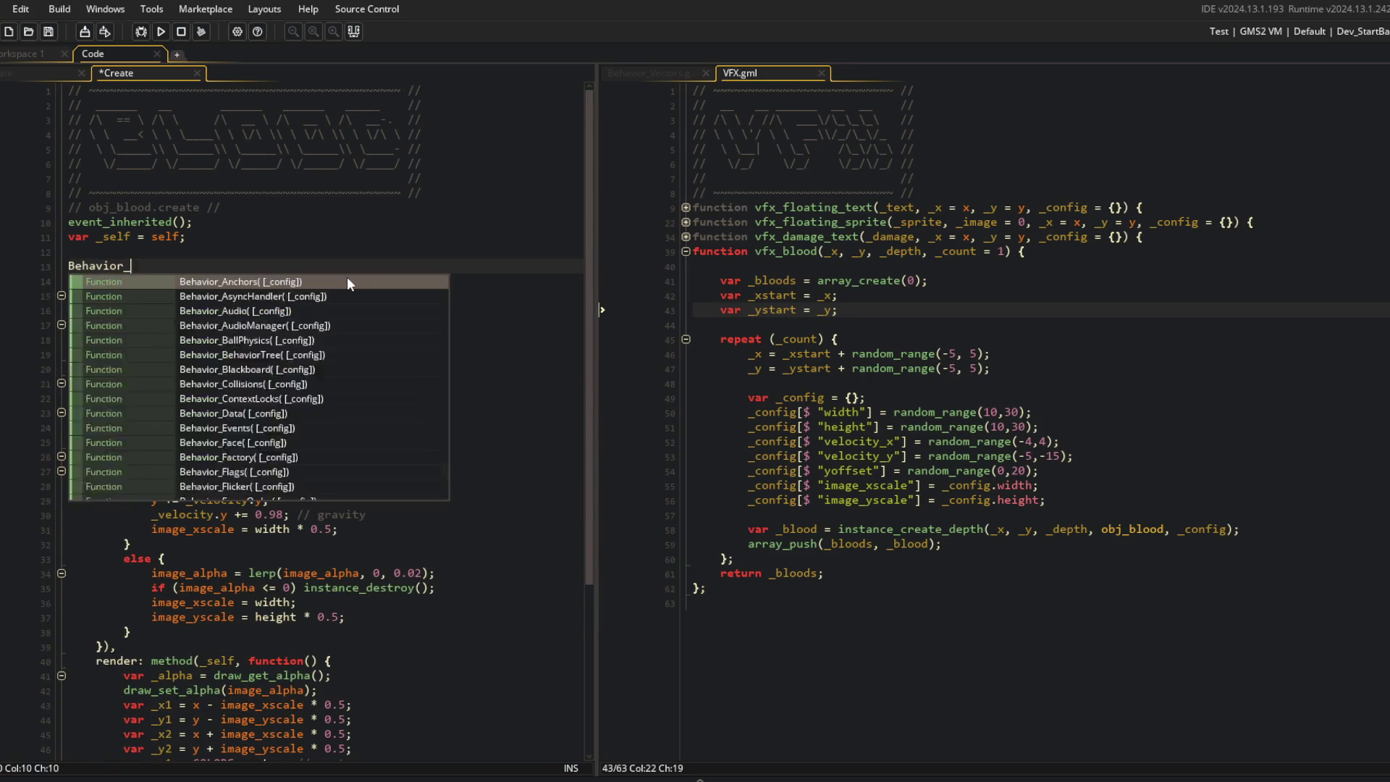
key(Return)
text((INPUT_VERB)
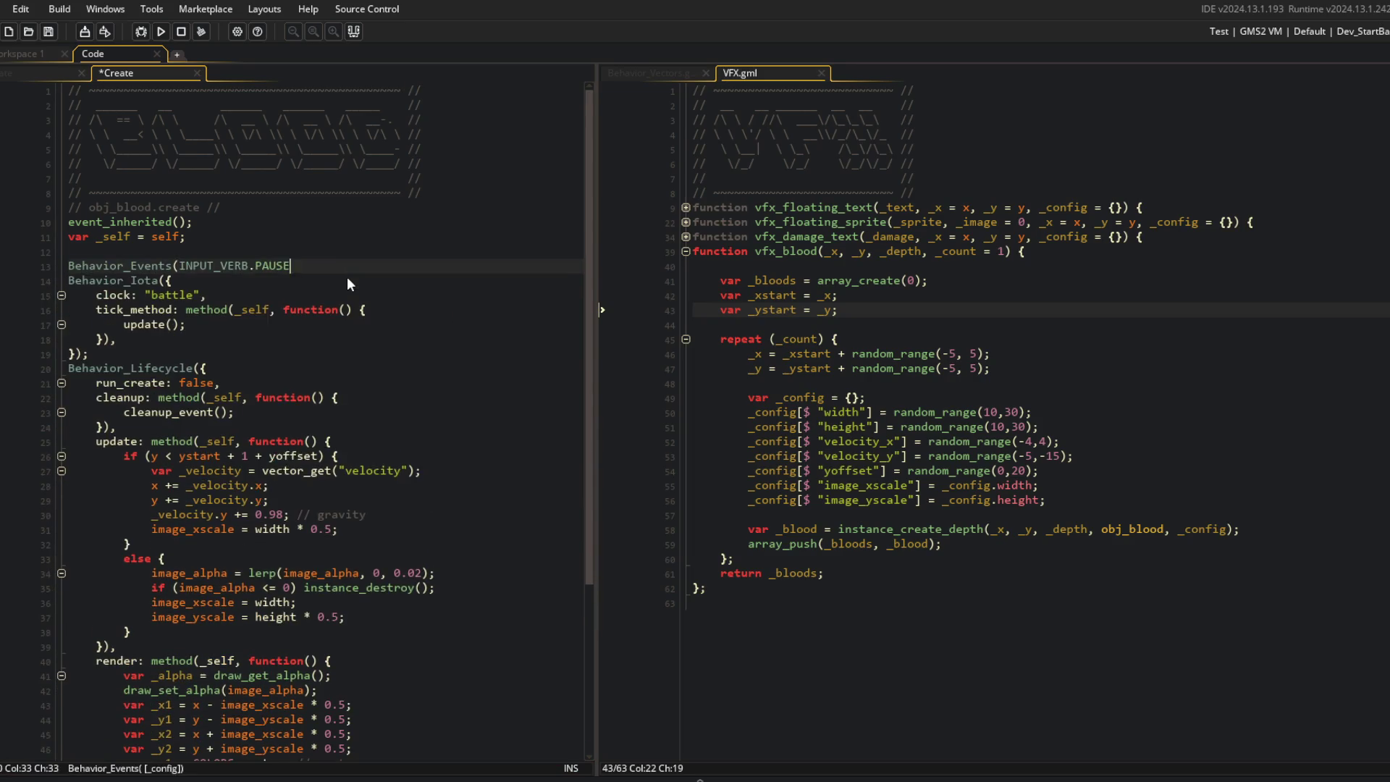
key(ctrl+BackSpace)
text({)
key(Return)
key(ctrl+s)
Step: Fill the block with publisher: PUBLISHER and an empty events: { } map, then save
text(publish)
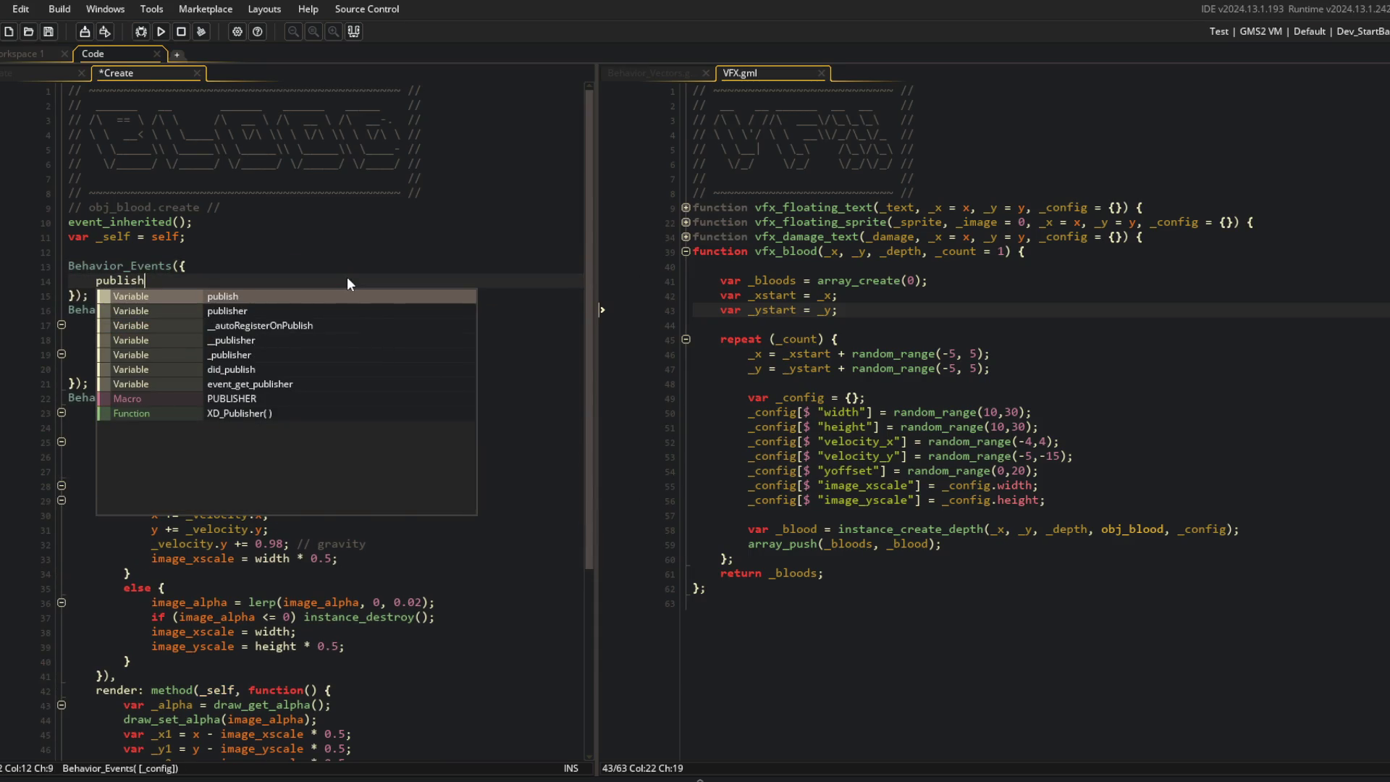
text(er: PUBLISHER,)
key(Return)
text(events: {)
key(Return)
text(battel)
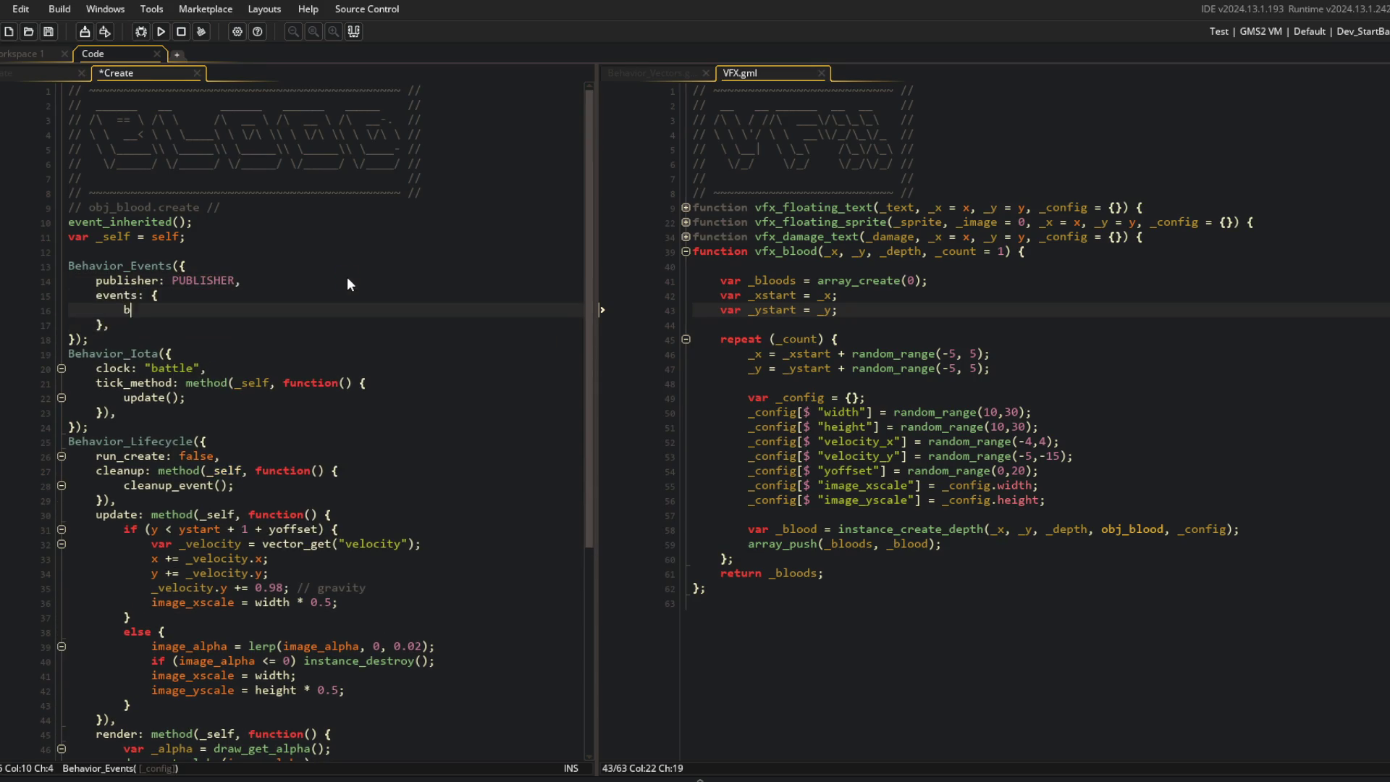
key(shift+Home)
key(BackSpace)
key(ctrl+s)
Step: Open EVENTS.gml in the right pane and look up the battle_started and battle_finished events
key(ctrl+t)
text(events)
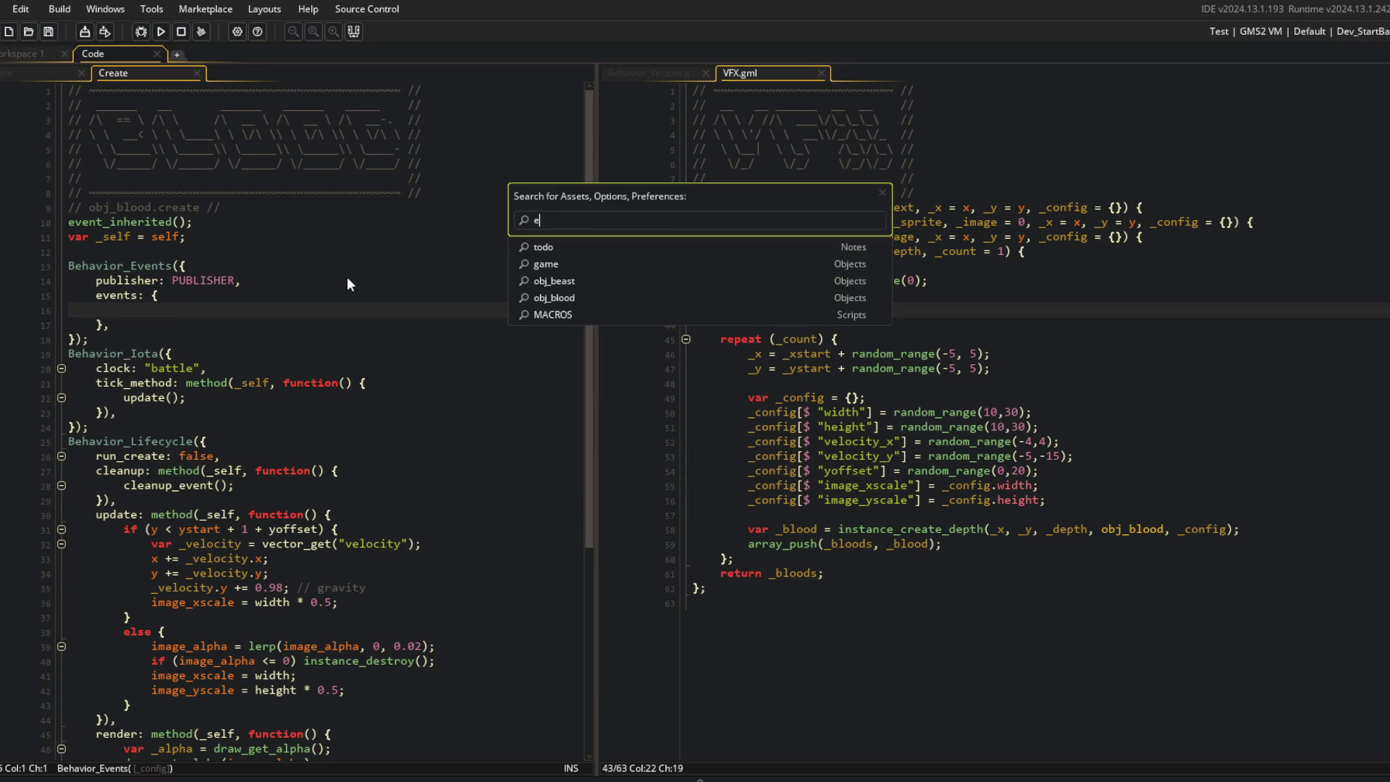
key(Return)
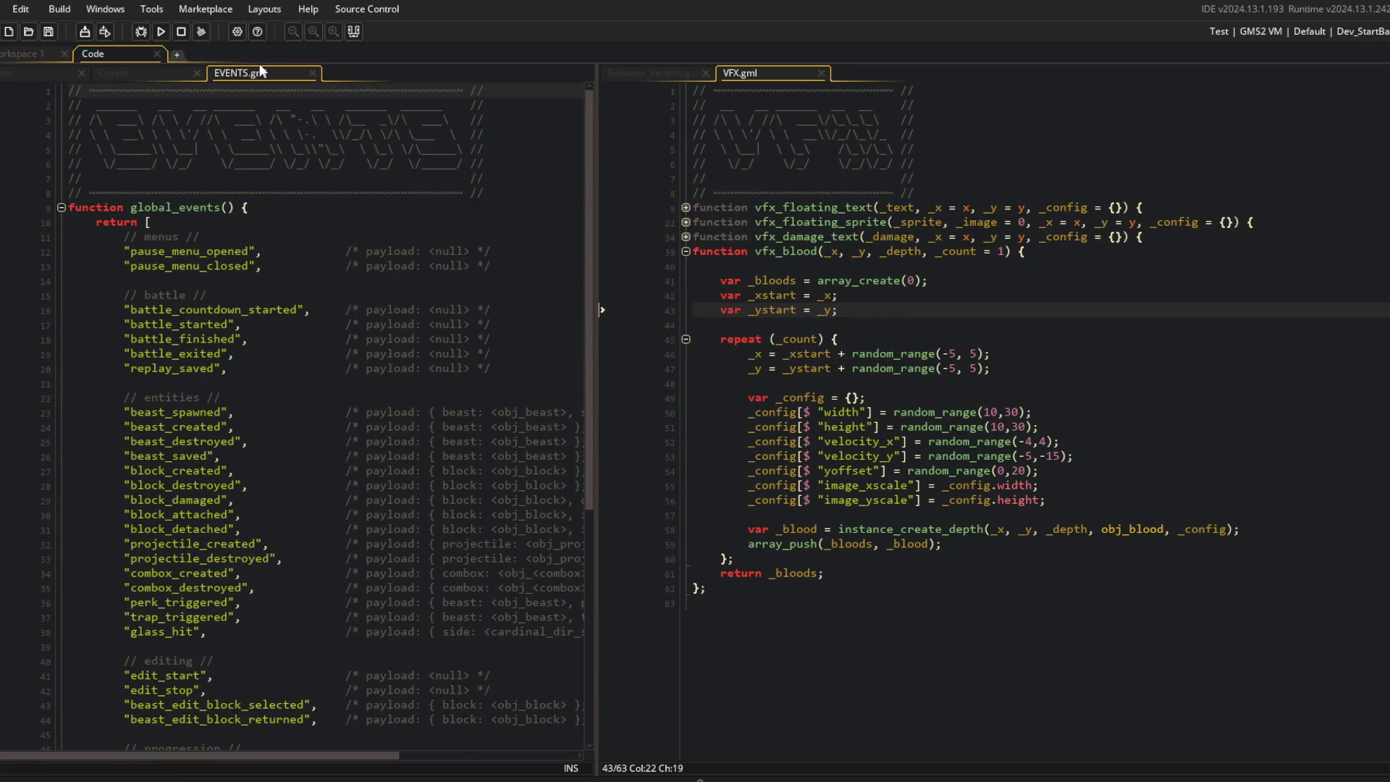
drag(281, 73, 971, 83)
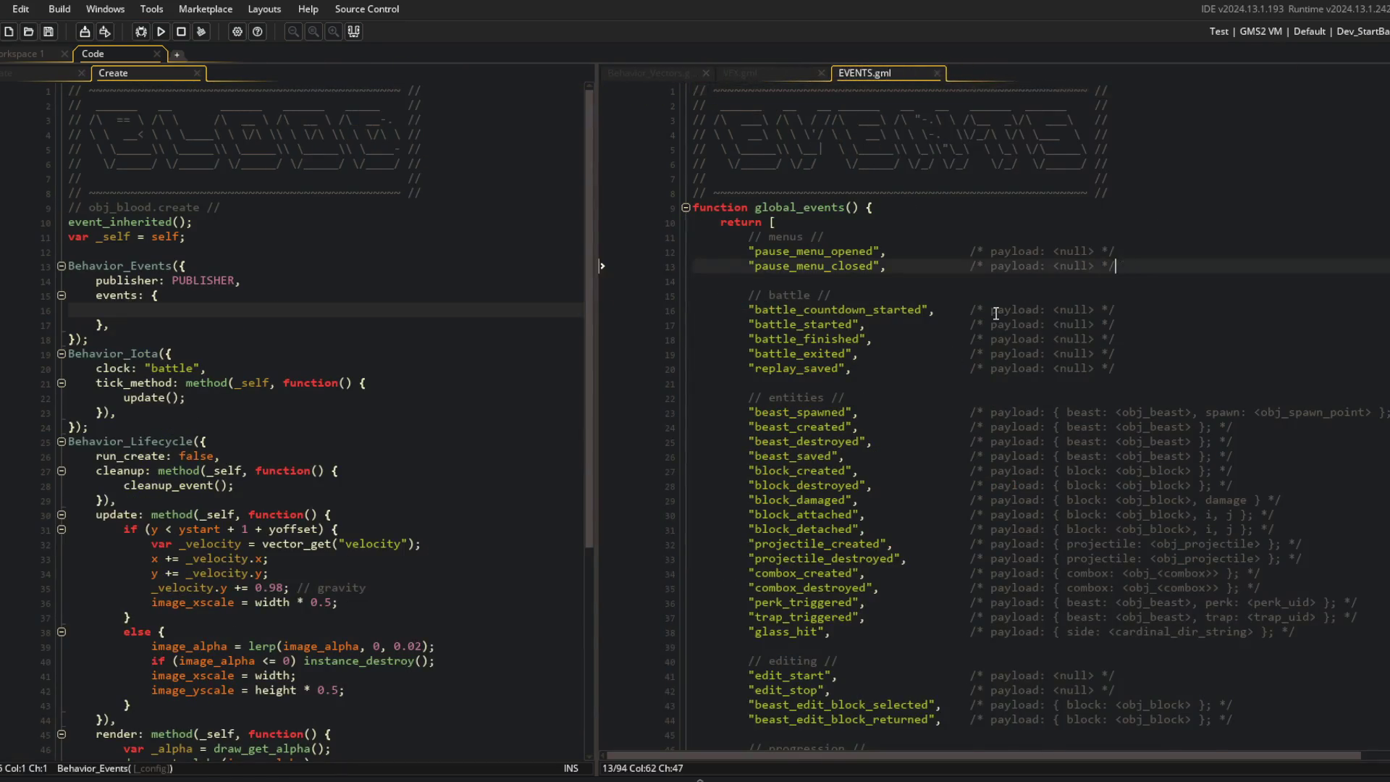
scroll(1009, 311, down, 1)
double_click(817, 308)
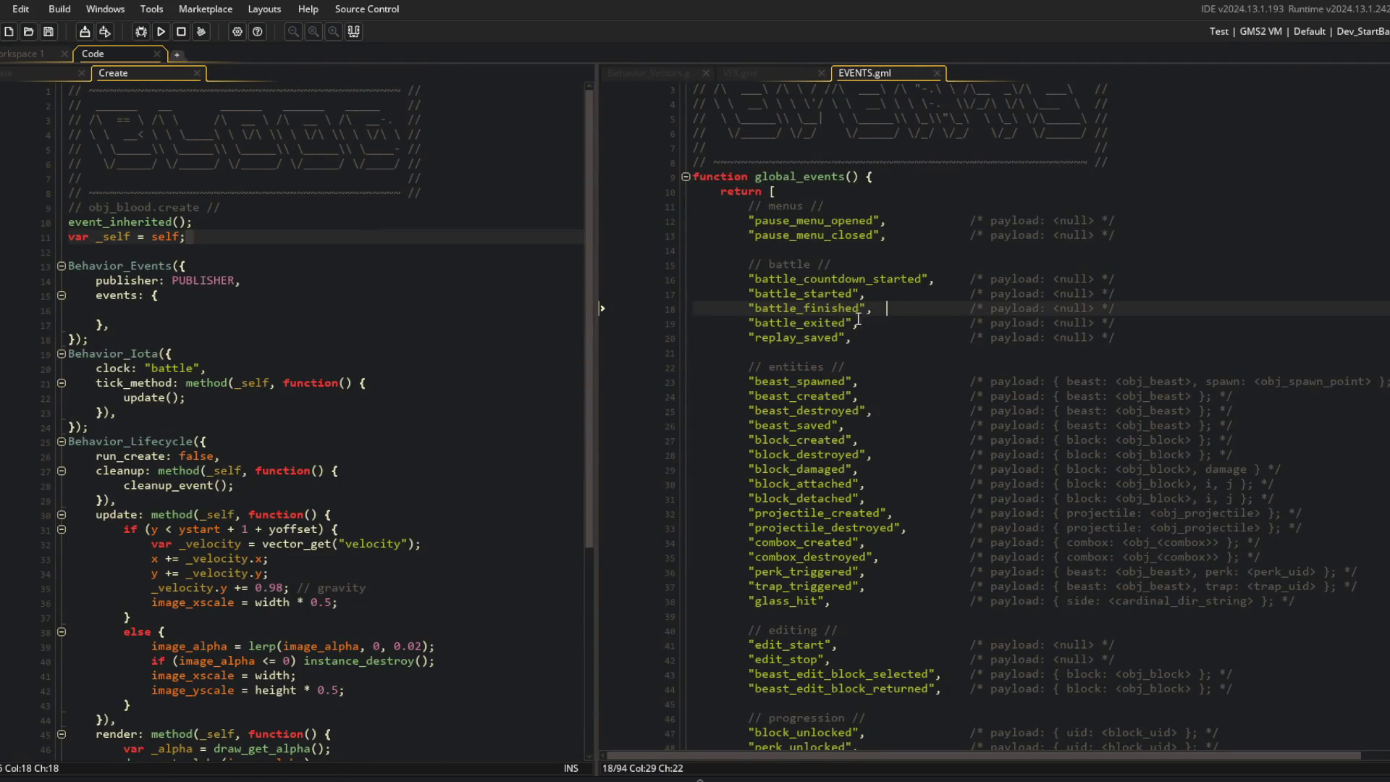
double_click(814, 294)
double_click(807, 309)
double_click(814, 294)
click(849, 293)
click(1011, 231)
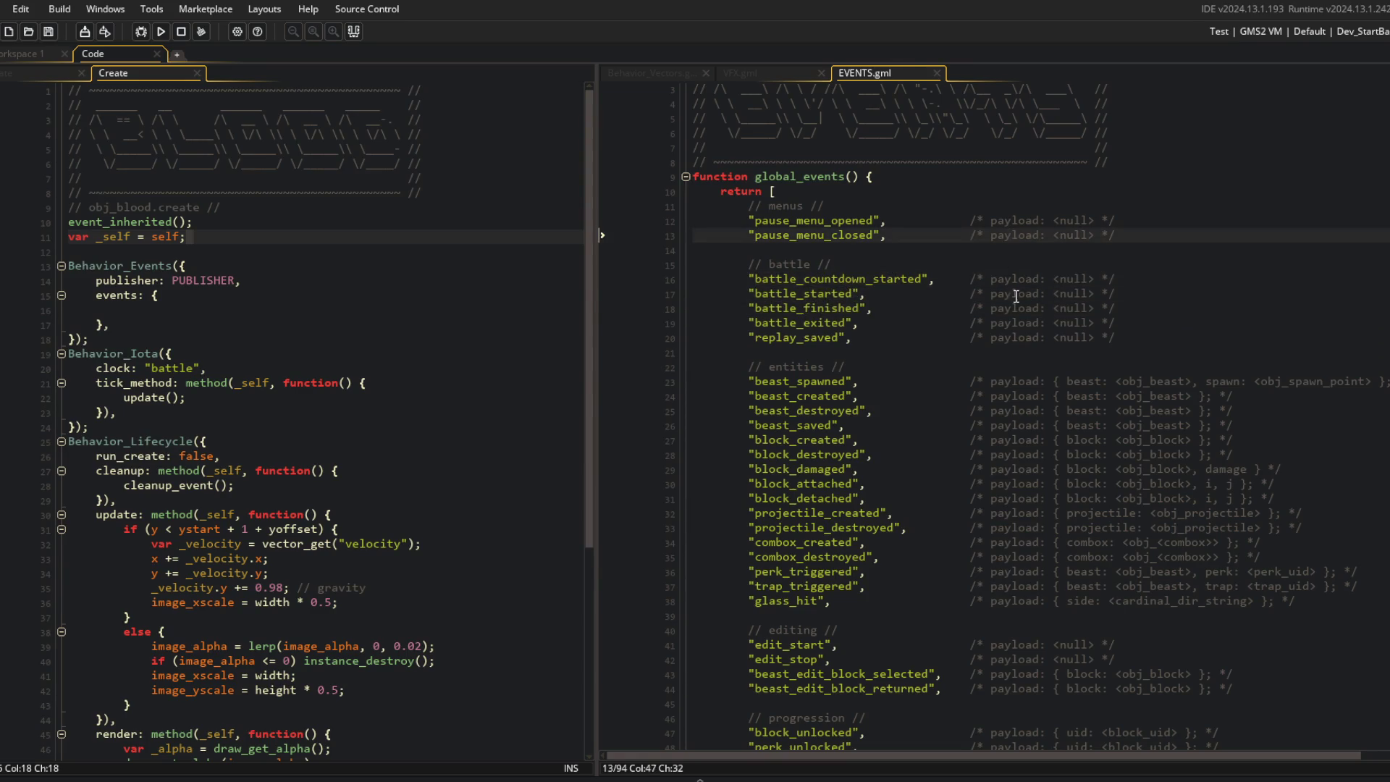
click(26, 55)
key(ctrl+t)
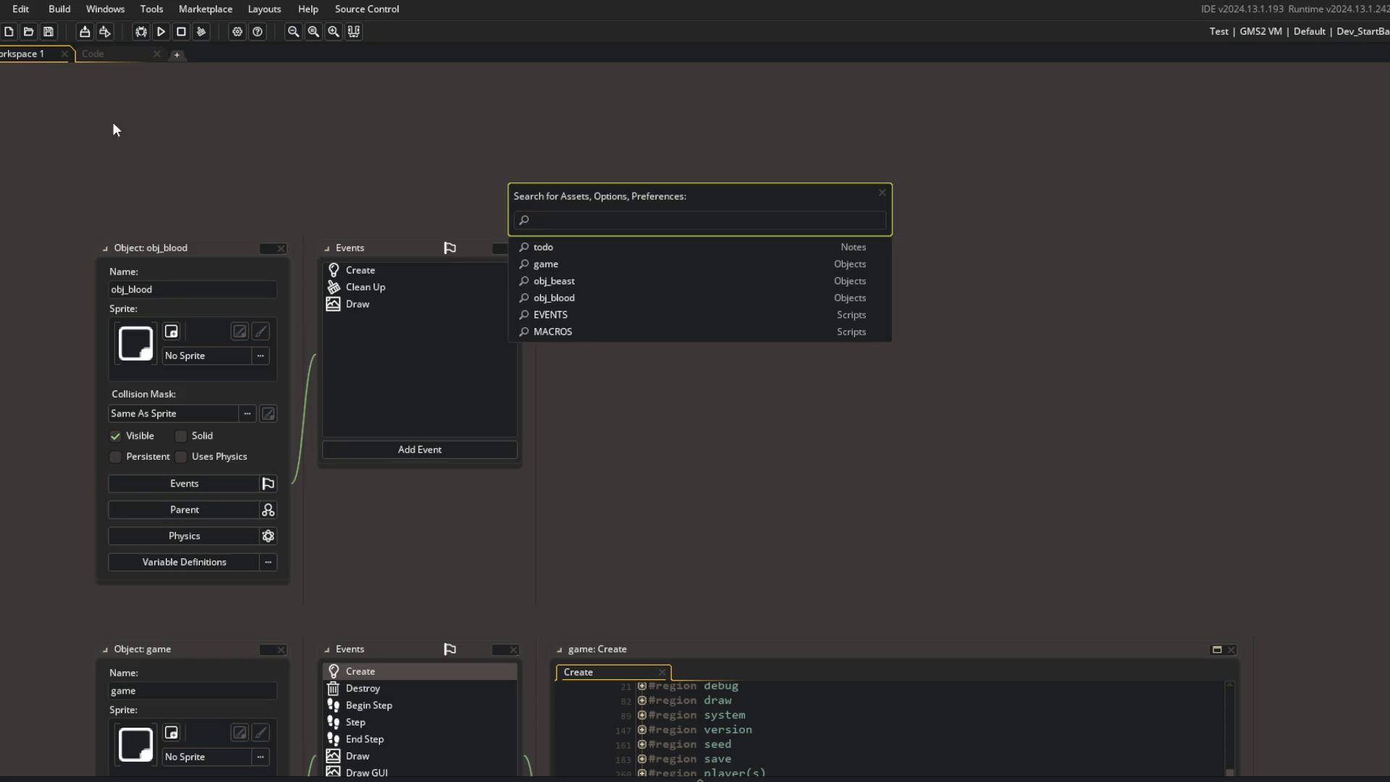
Step: Open the battle object's Create event code and maximize the editor
text(batle)
key(Return)
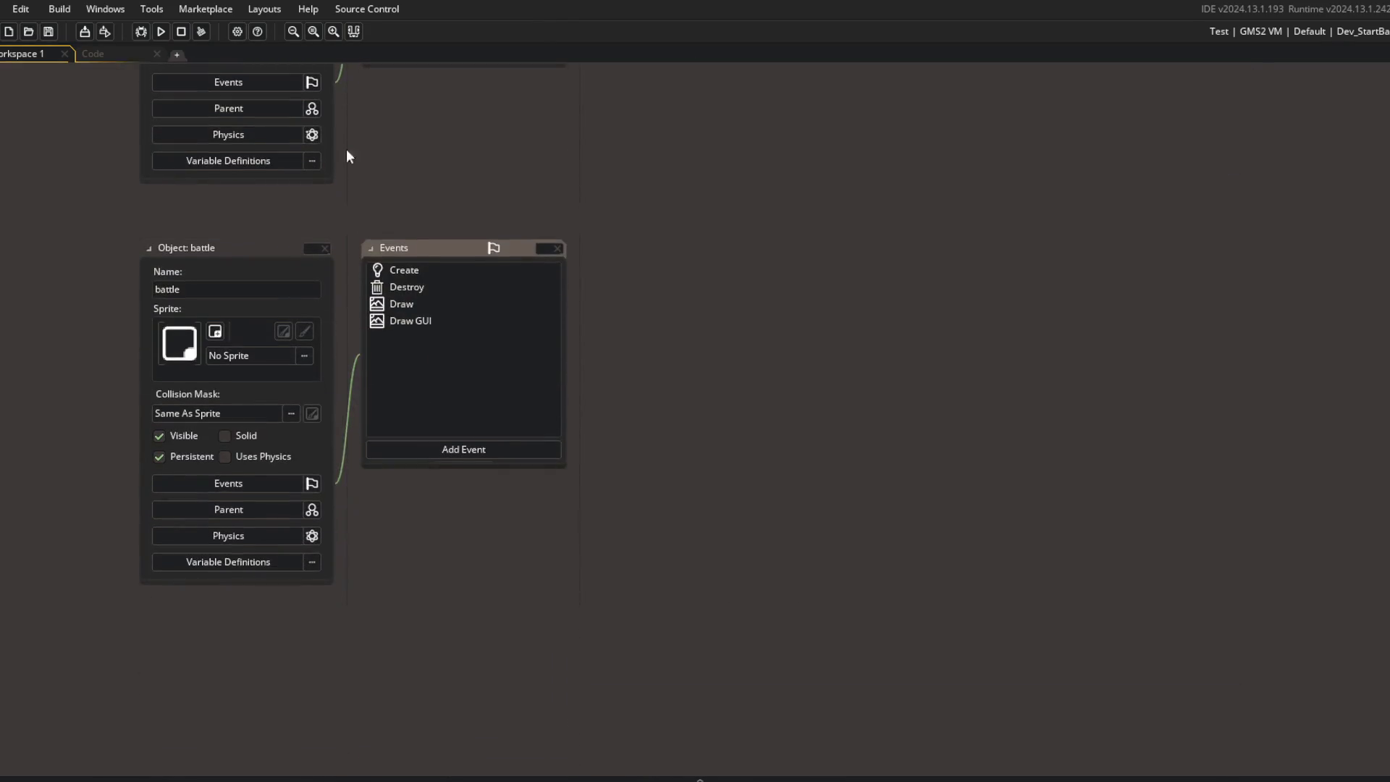
double_click(484, 272)
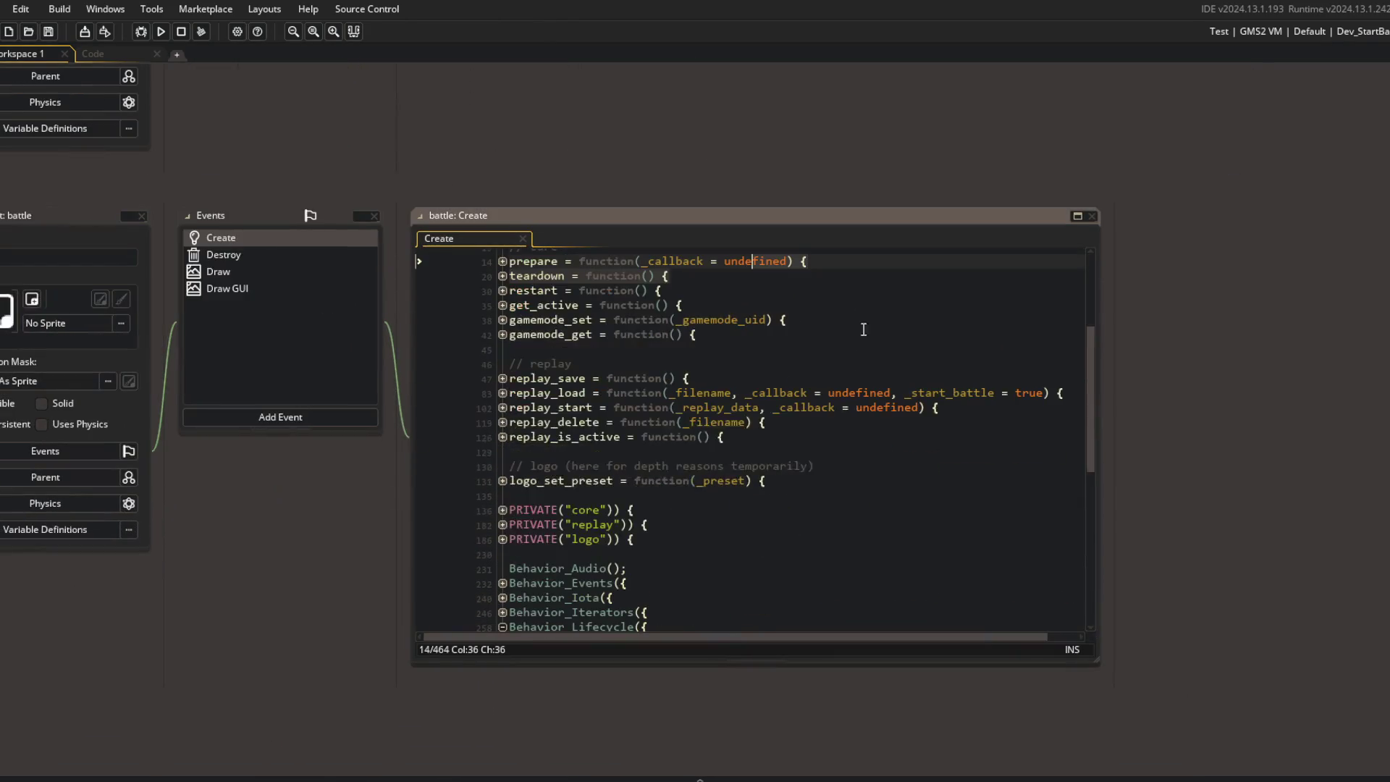
click(1078, 214)
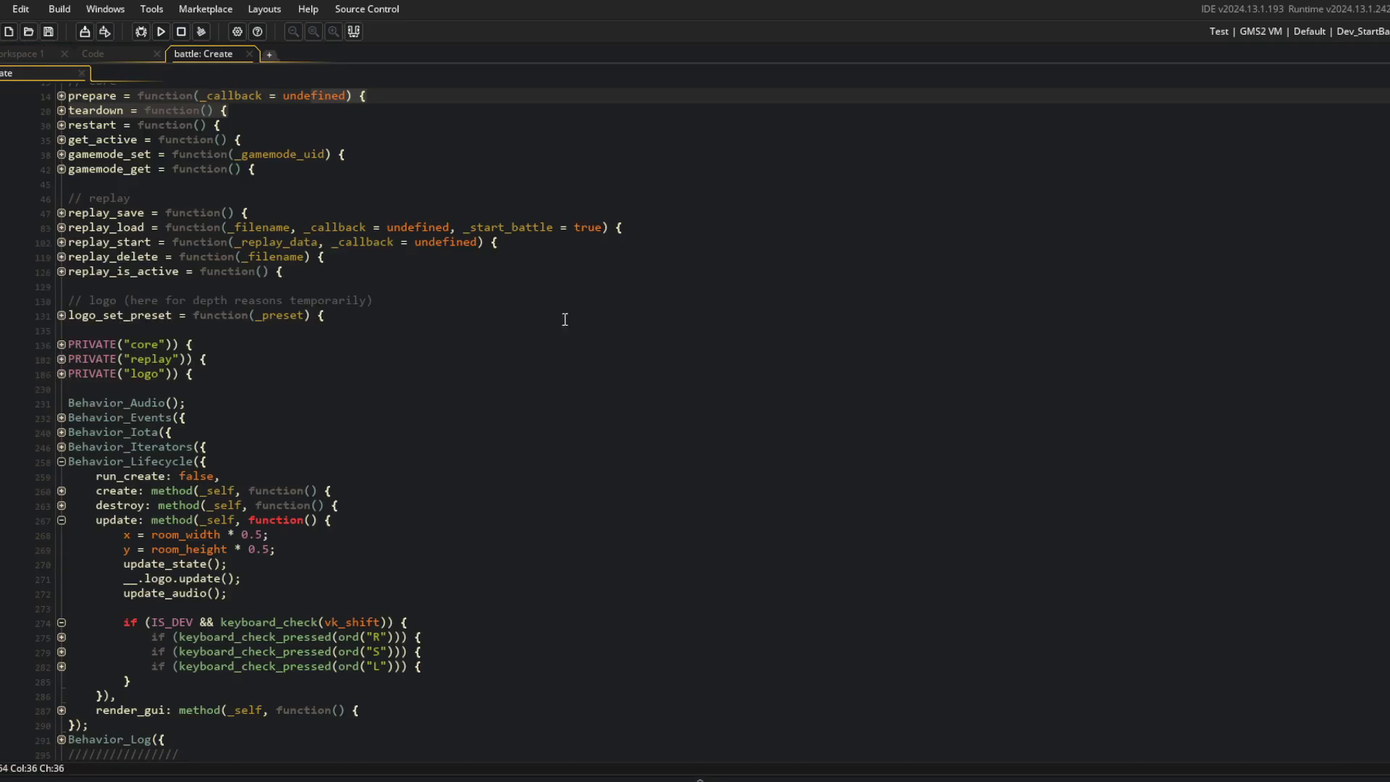
Step: Unfold the teardown and prepare functions in battle's Create code
click(61, 124)
click(62, 125)
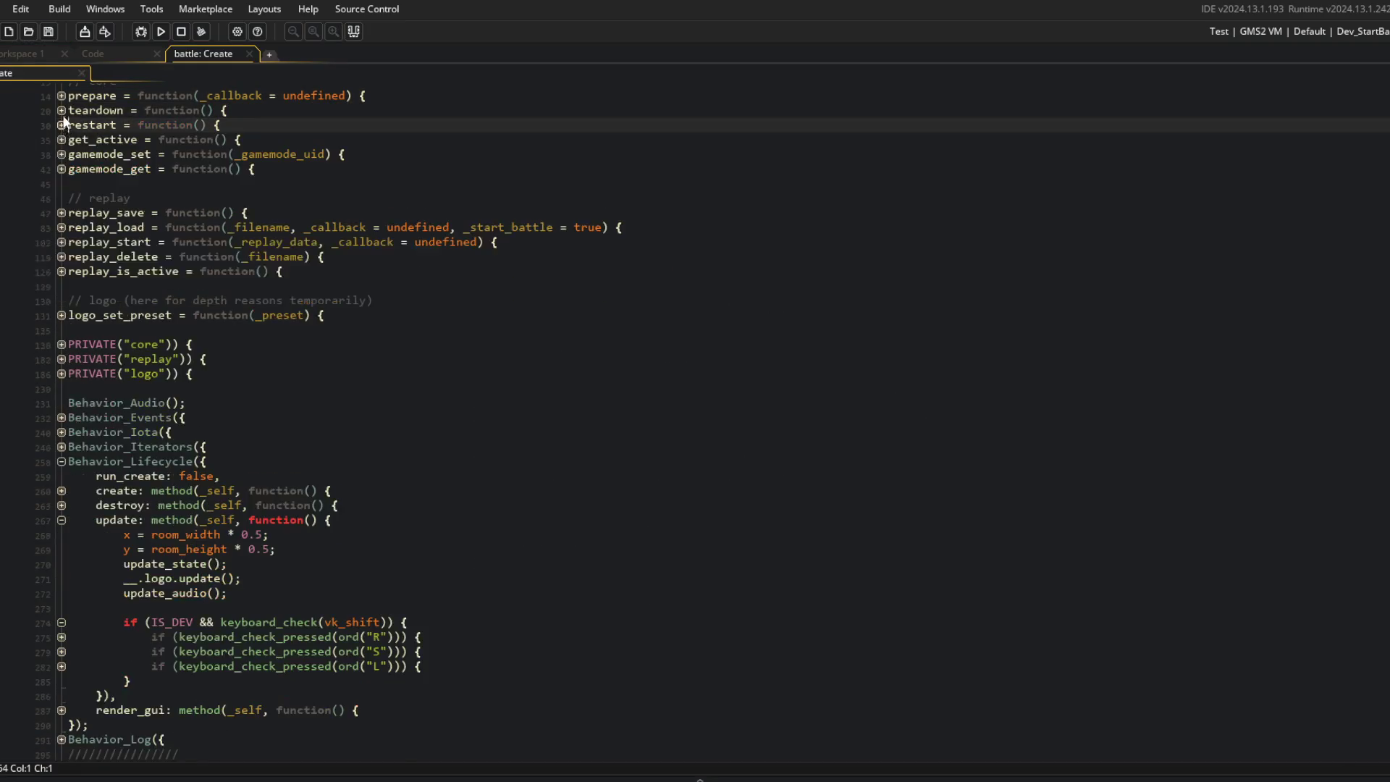
click(62, 111)
click(63, 102)
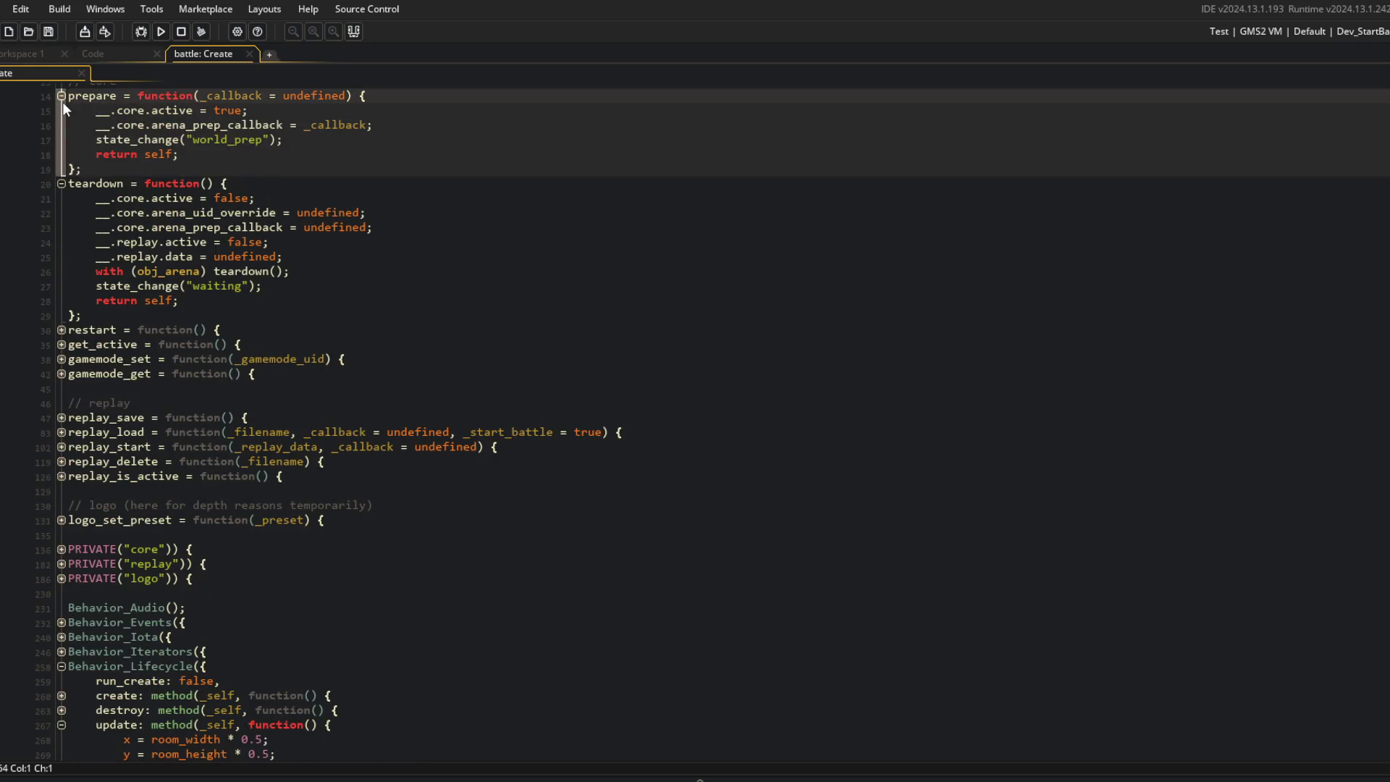
scroll(68, 185, up, 2)
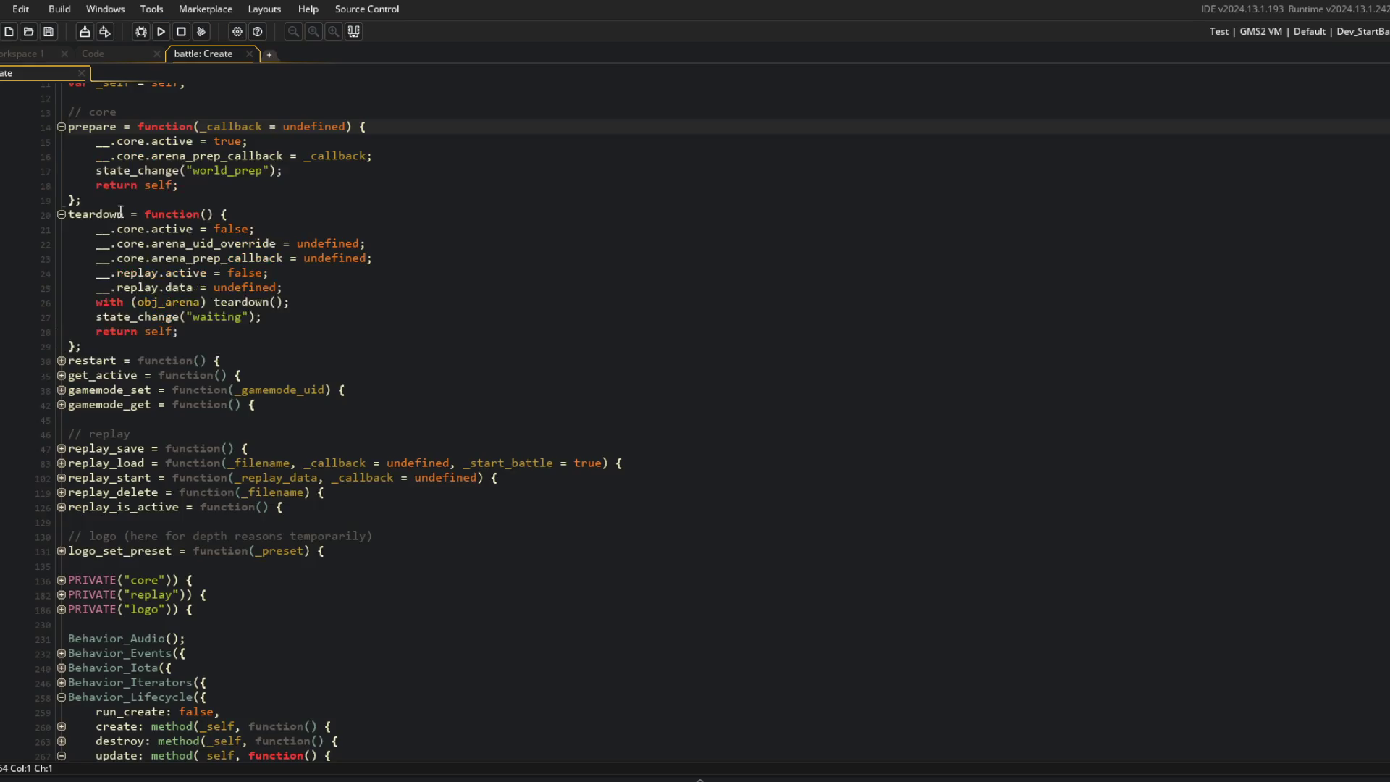
click(282, 318)
click(348, 350)
scroll(335, 348, down, 8)
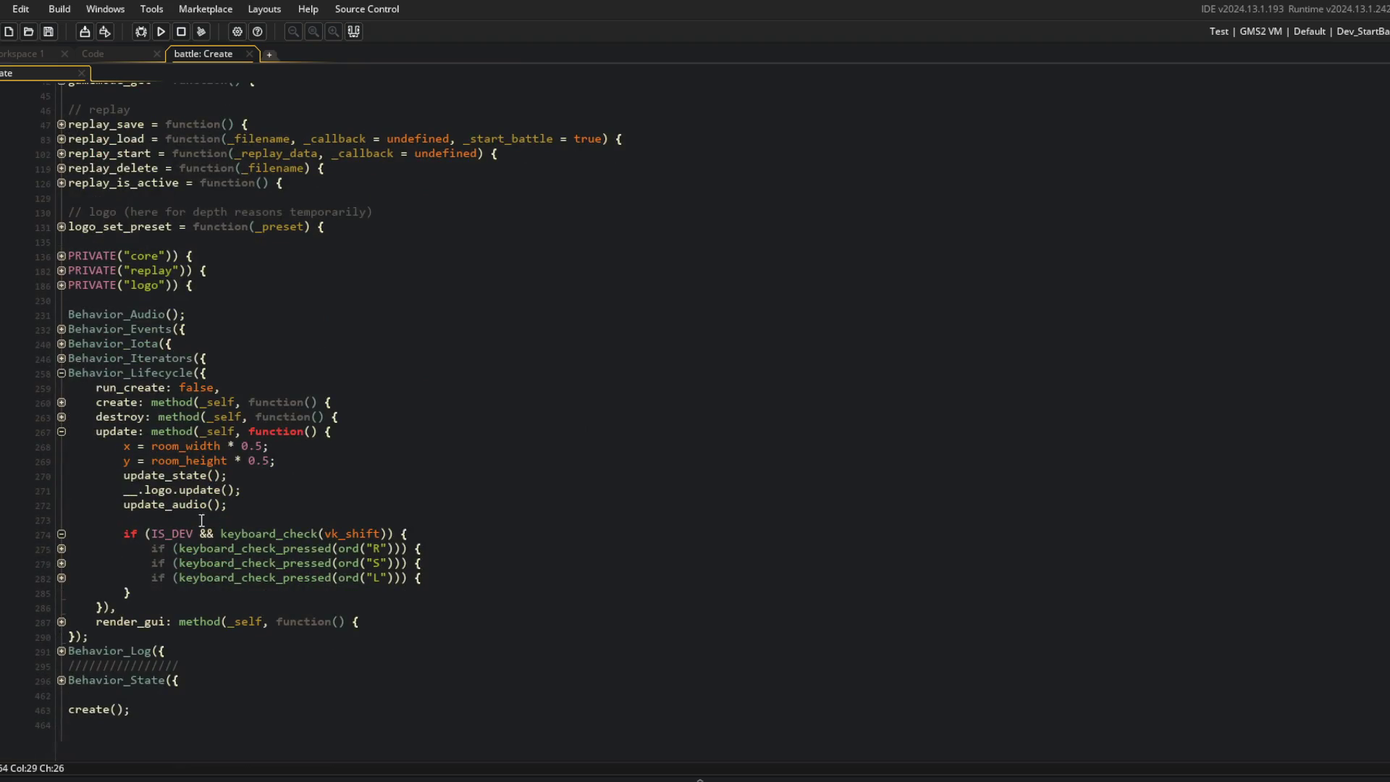
Step: Collapse Behavior_Lifecycle and expand Behavior_State, folding the world_prep and victory_screen states
click(62, 403)
click(62, 680)
scroll(61, 670, down, 1)
click(62, 661)
scroll(252, 543, down, 5)
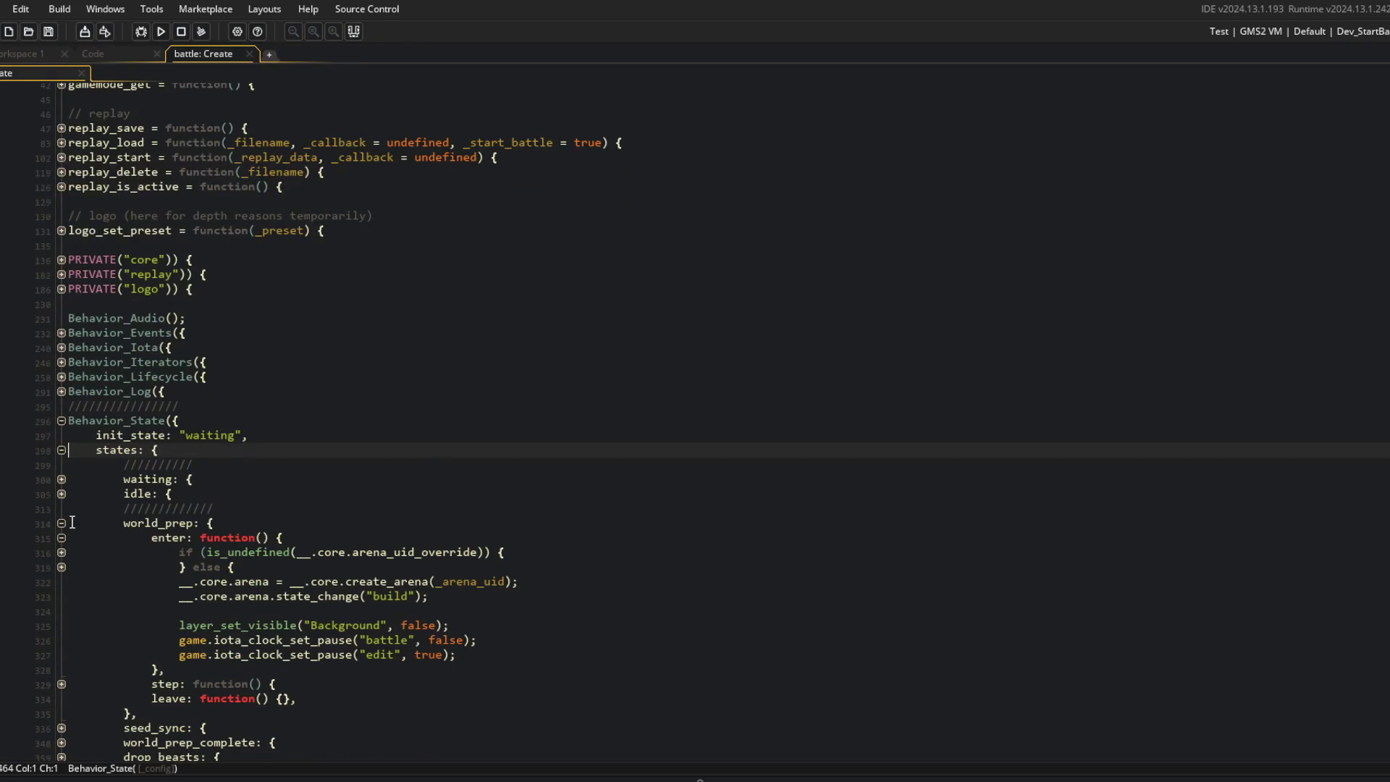
click(62, 522)
scroll(61, 524, down, 3)
click(62, 501)
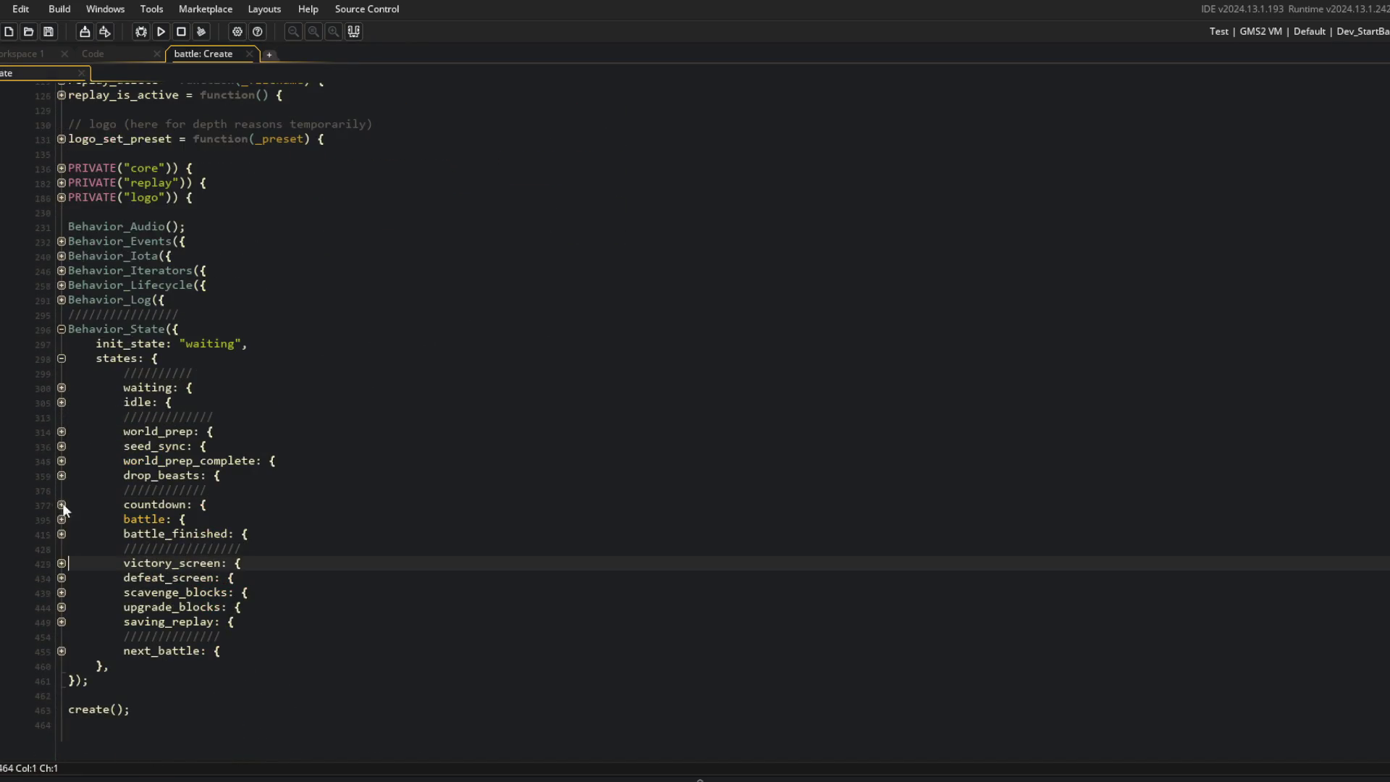
Step: Expand the battle state's enter, step and leave functions and the battle_finished state
click(62, 519)
click(62, 535)
click(63, 621)
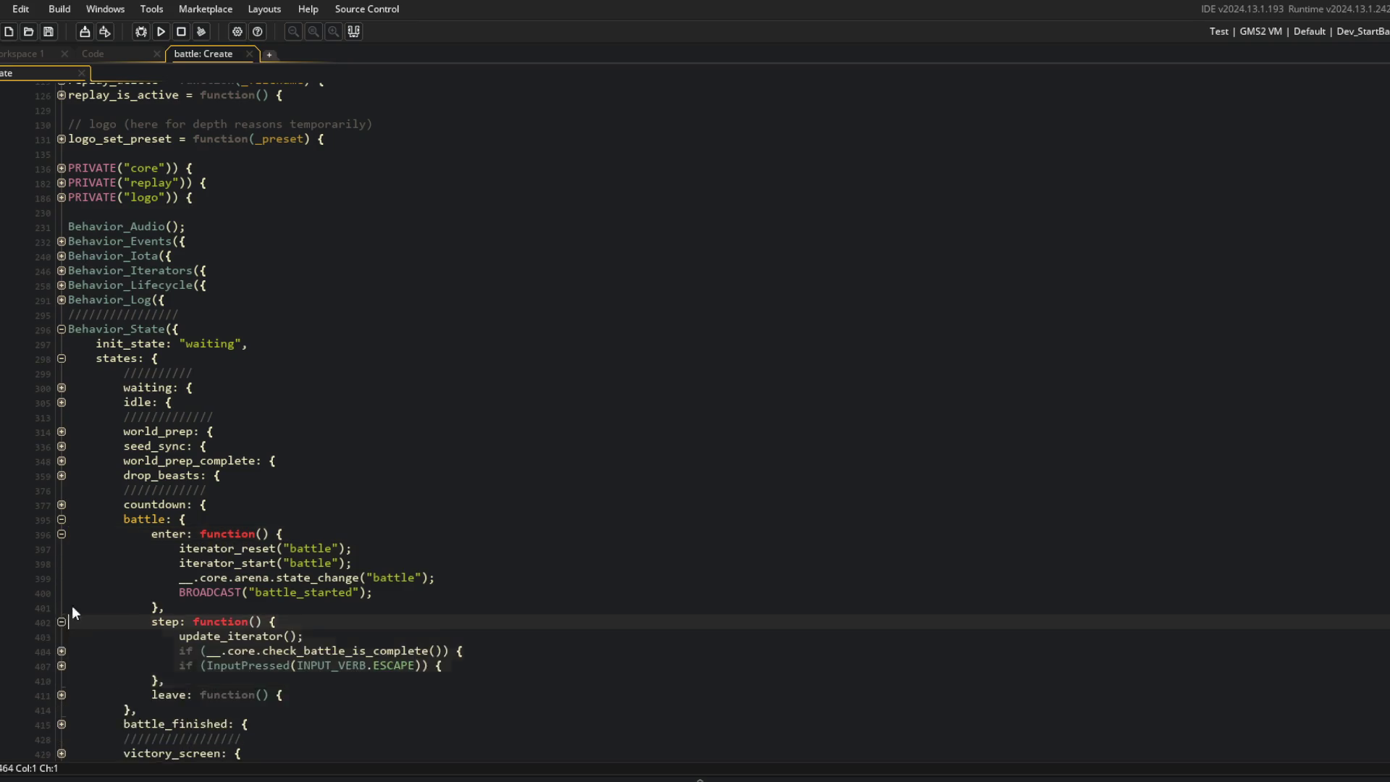
scroll(66, 615, down, 3)
click(62, 530)
click(62, 574)
scroll(80, 558, down, 3)
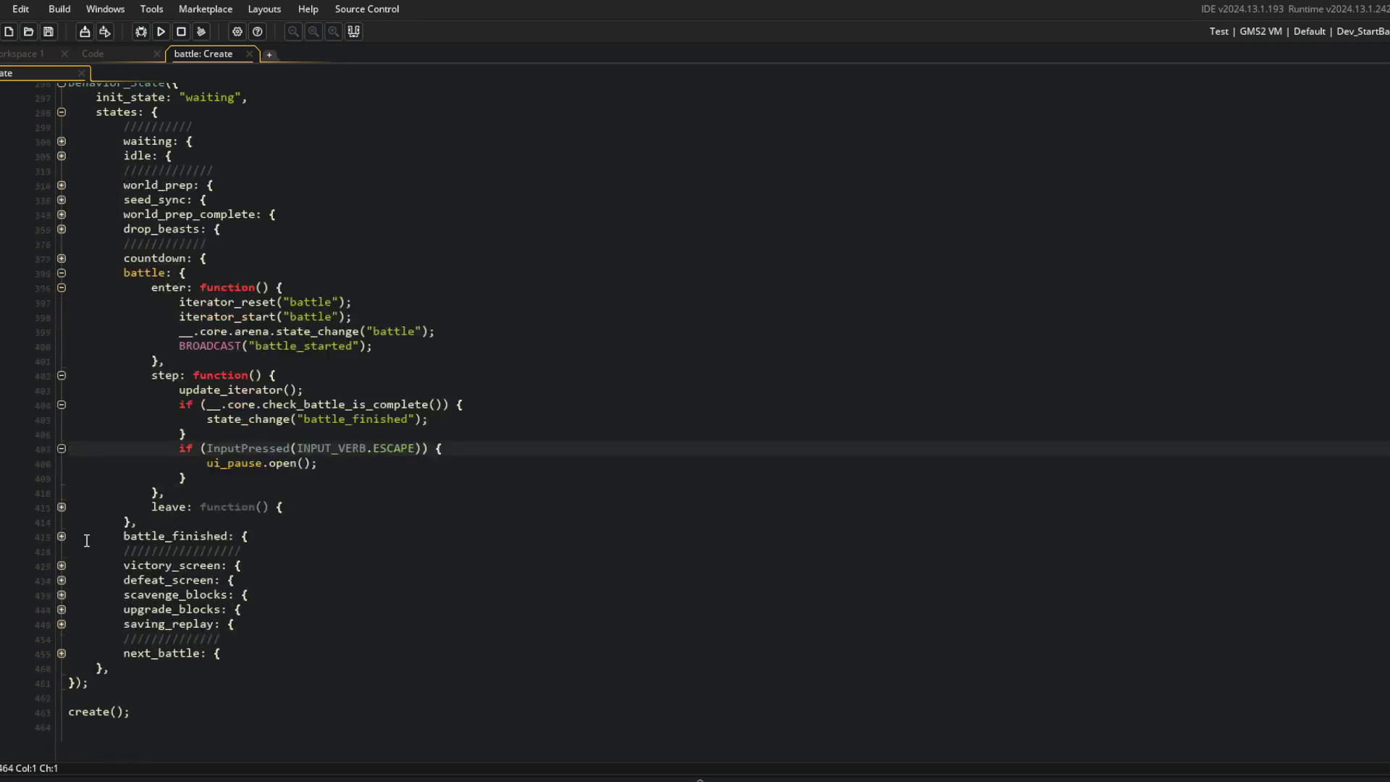
click(62, 507)
click(62, 565)
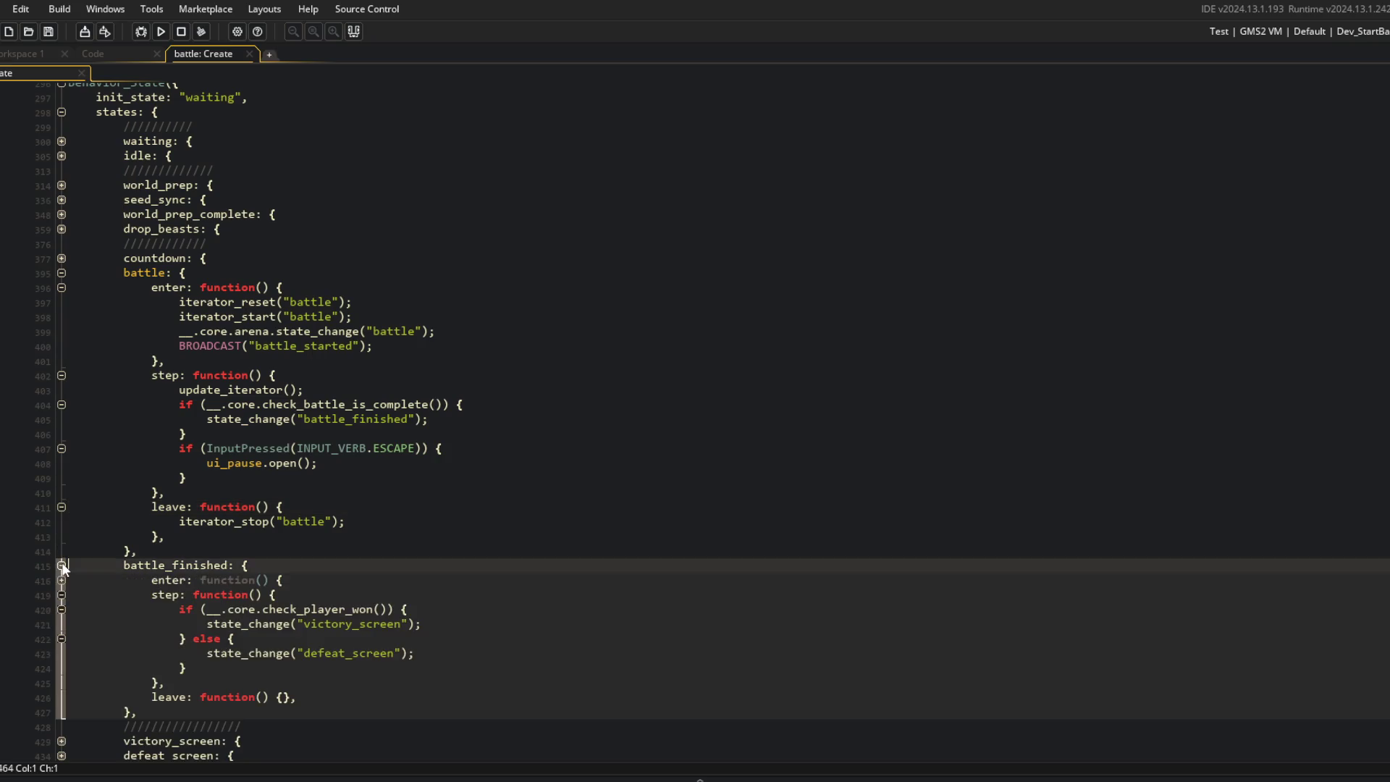
click(62, 595)
double_click(177, 564)
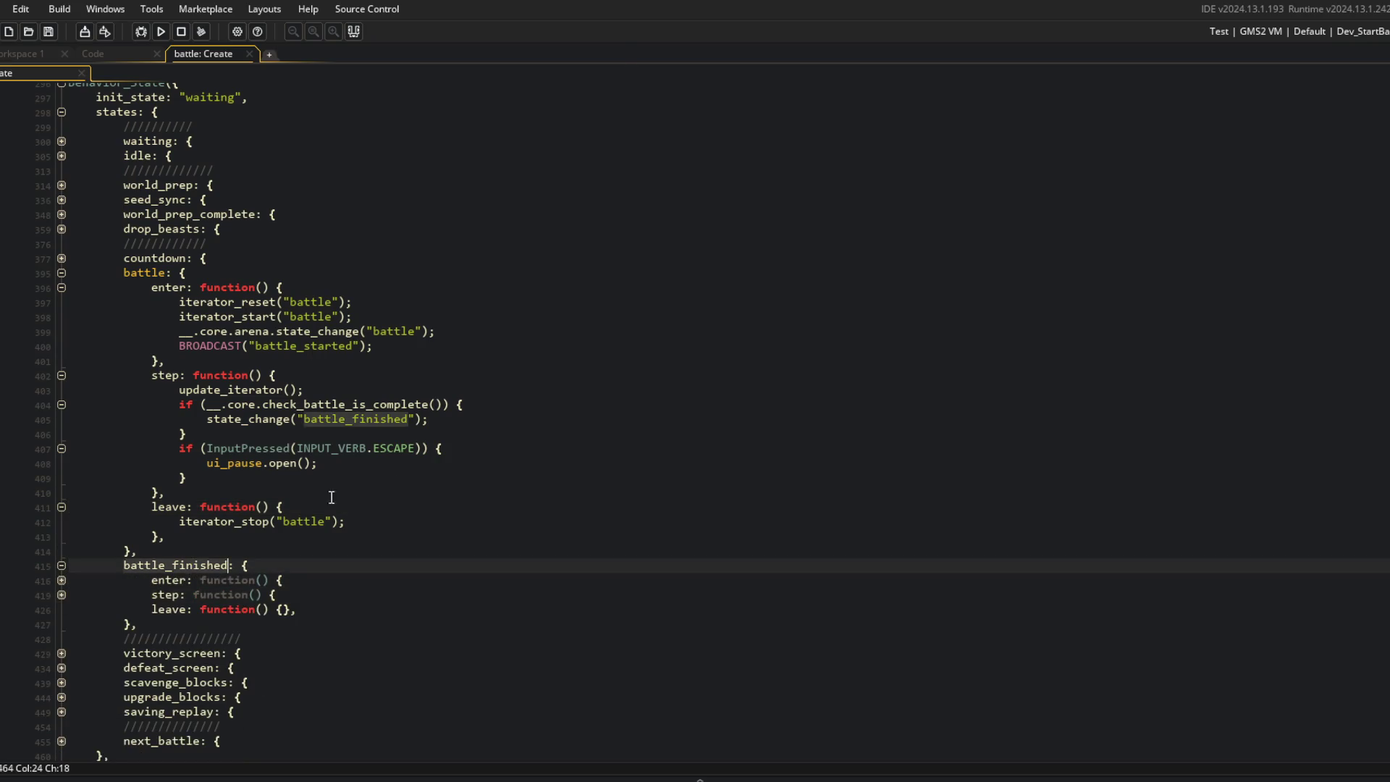
Step: Find every battle_finished occurrence and delete the beast_destroyed handler from Behavior_Events
key(ctrl+shift+f)
key(Return)
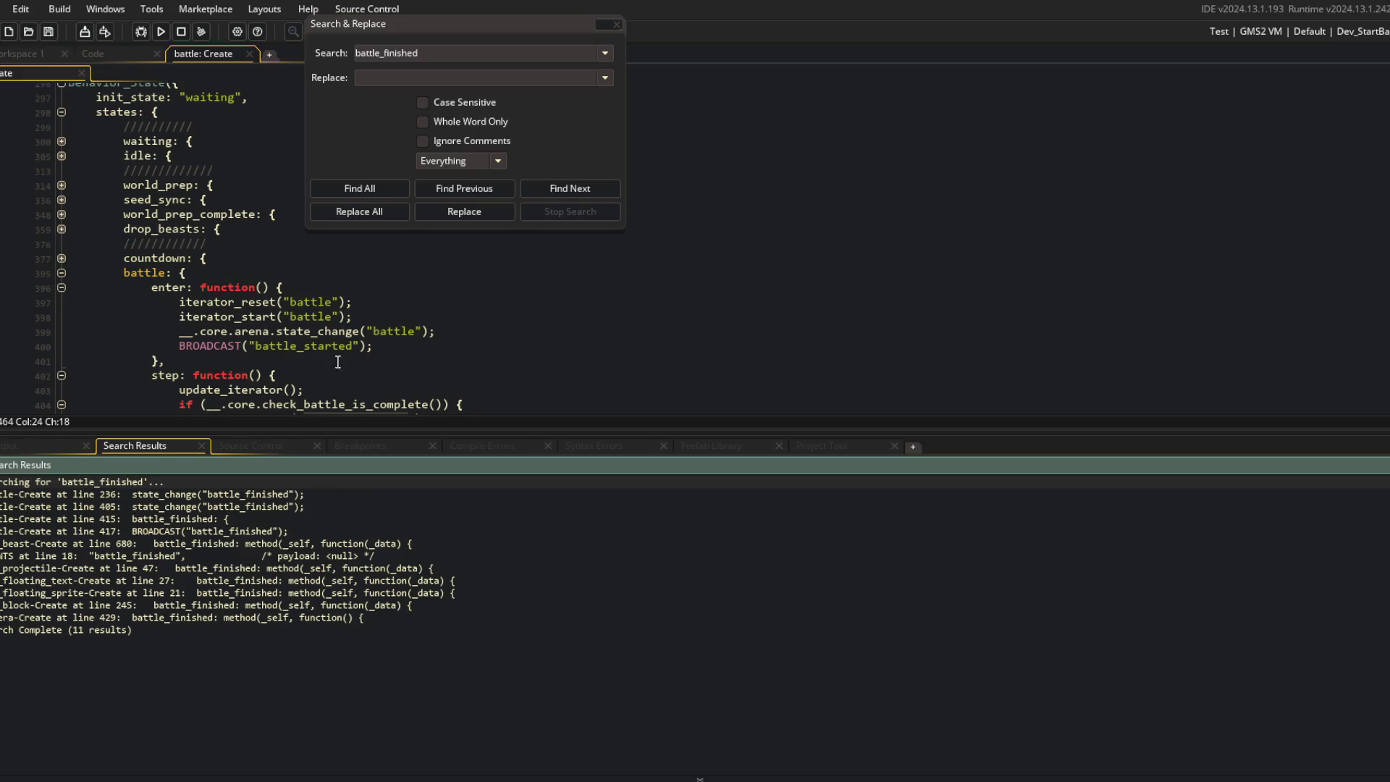
double_click(244, 496)
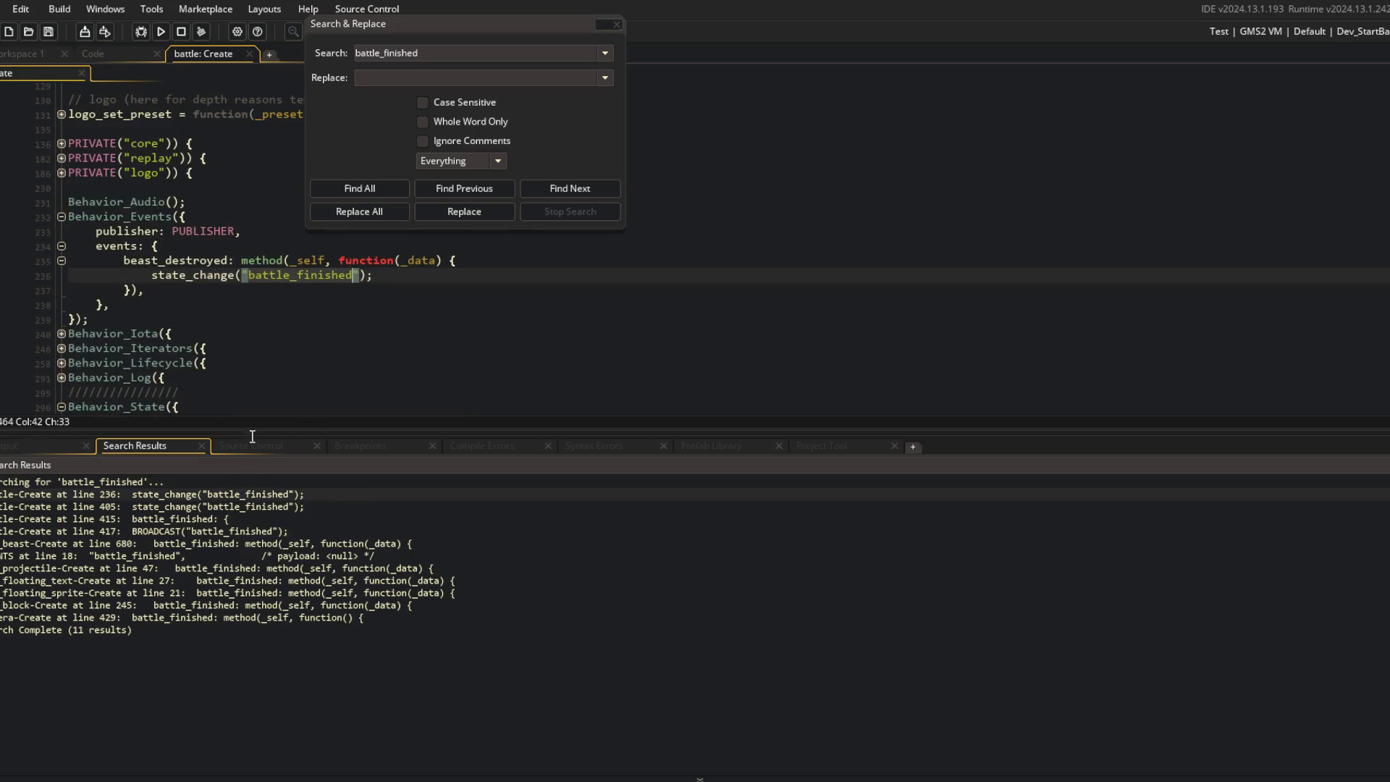
double_click(265, 507)
scroll(232, 258, up, 4)
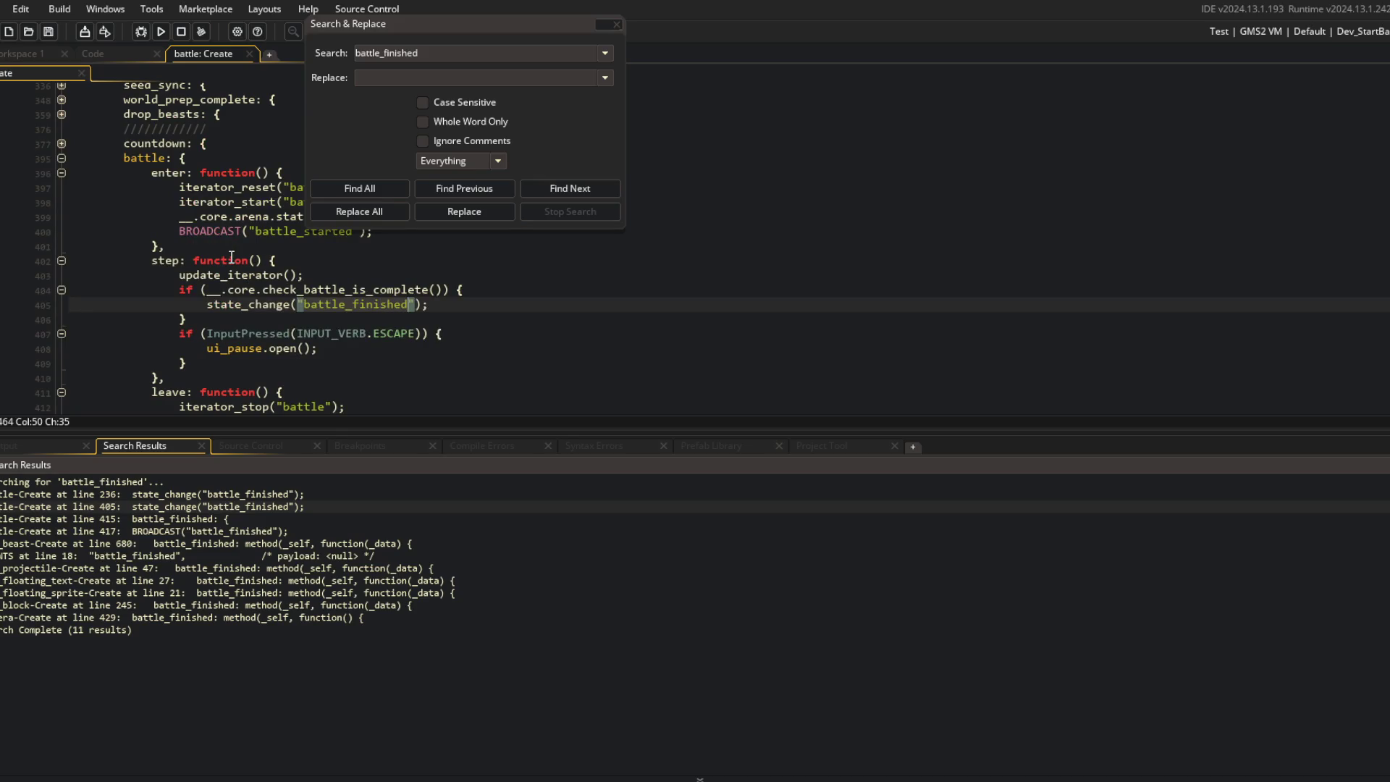
double_click(226, 496)
click(159, 259)
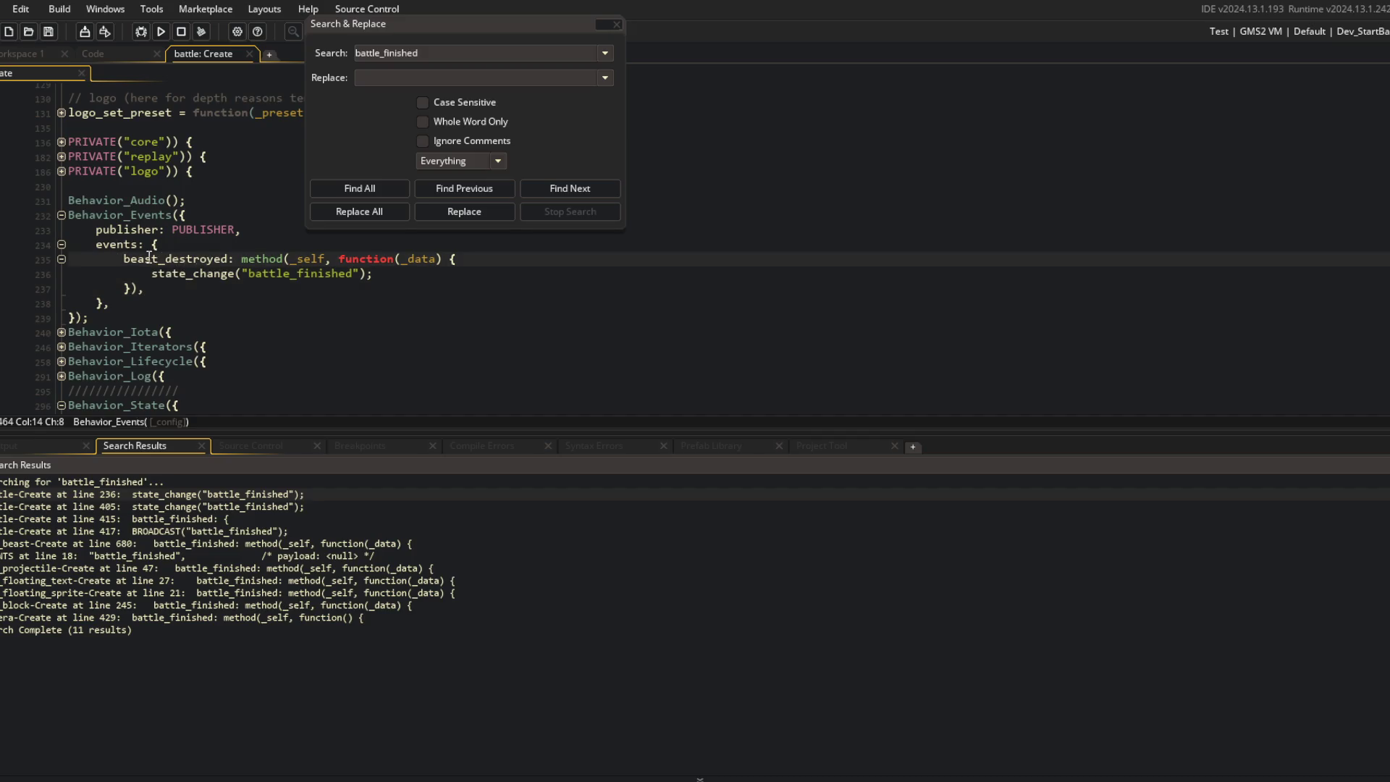
drag(122, 259, 228, 291)
click(156, 245)
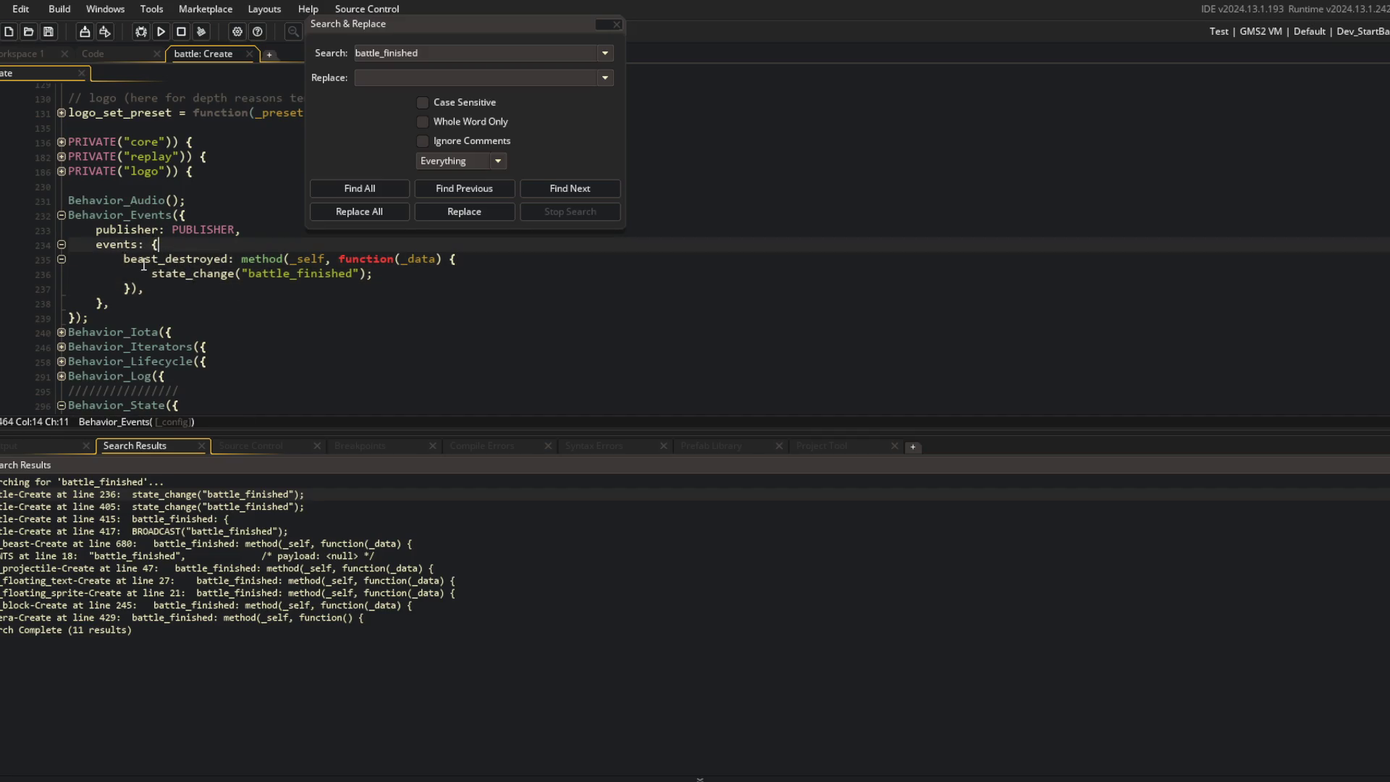
key(ctrl+Delete)
key(ctrl+Delete)
key(ctrl+Delete)
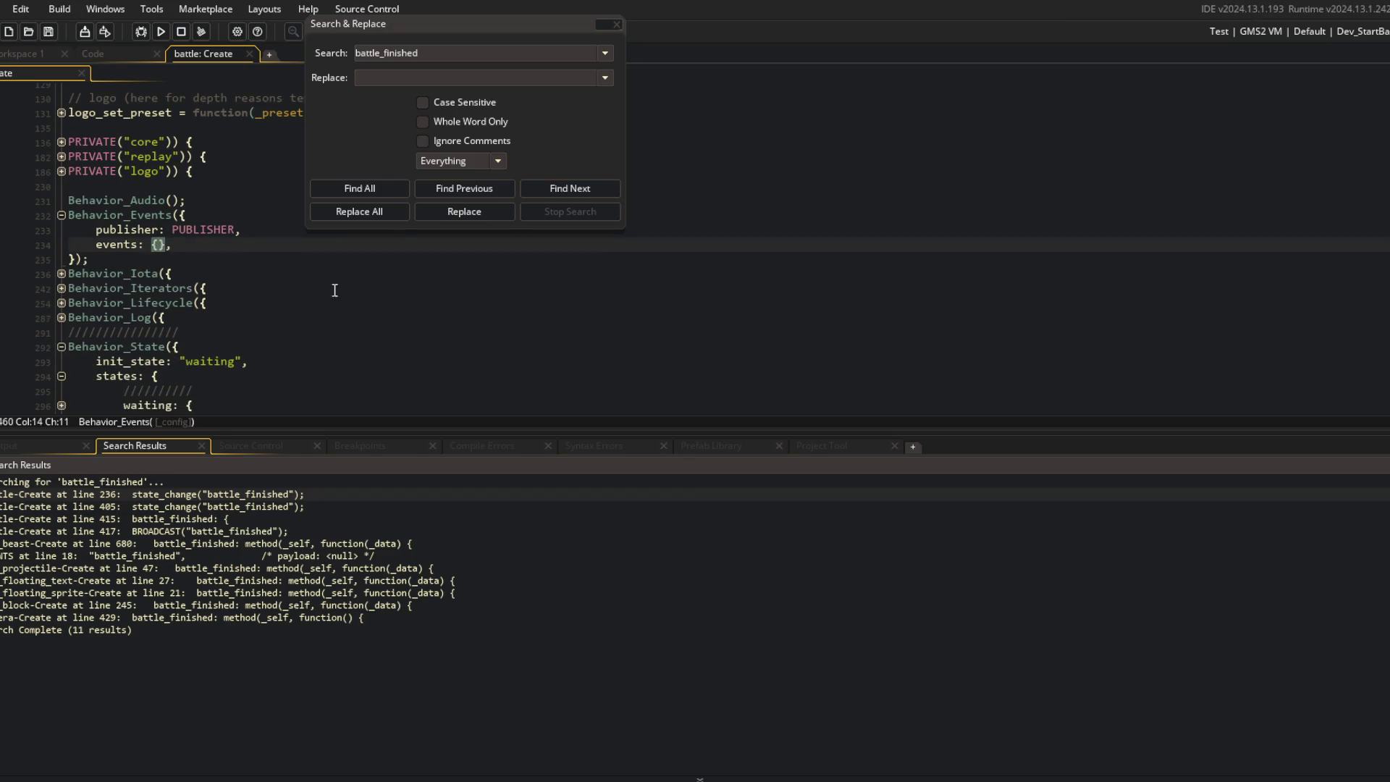
Step: Re-run the battle_finished search, check the line 413 broadcast, and close the search panels
click(360, 189)
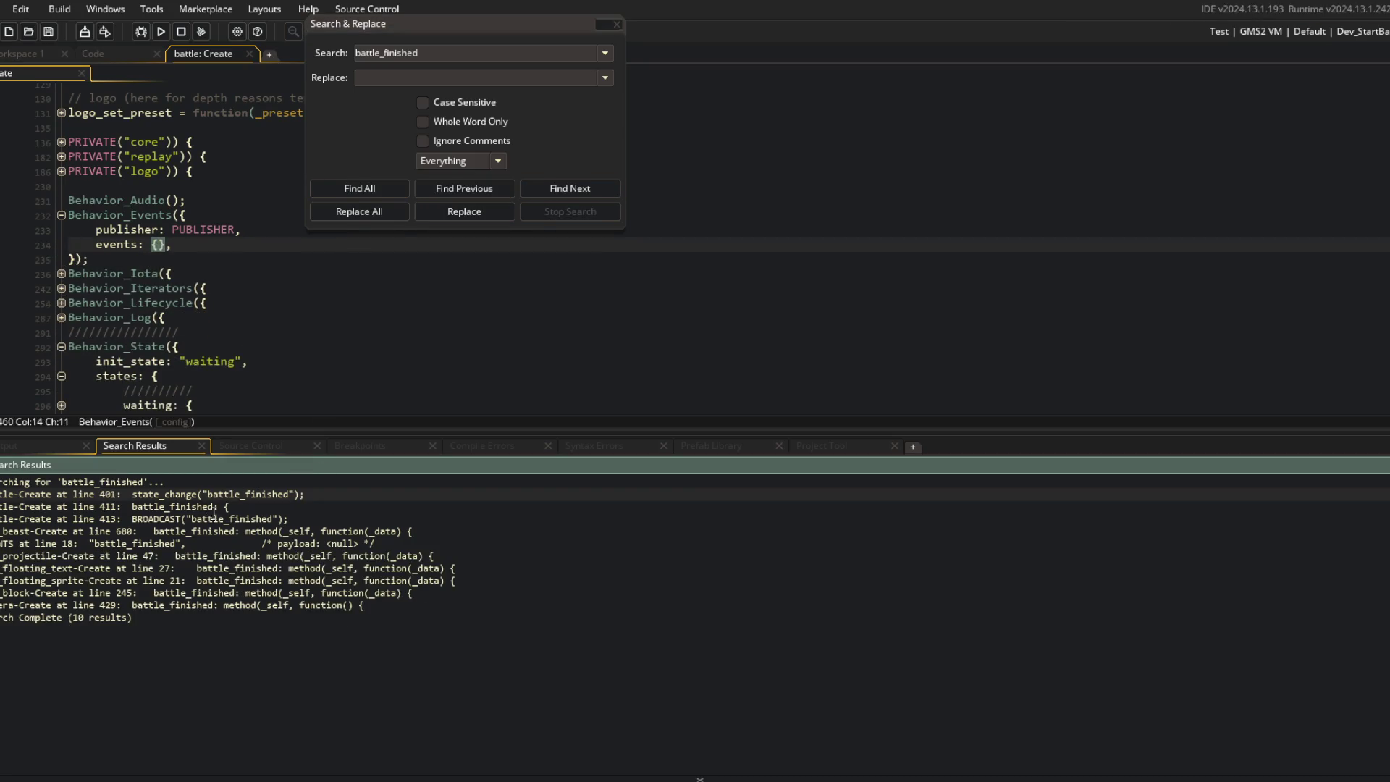
click(262, 520)
double_click(248, 520)
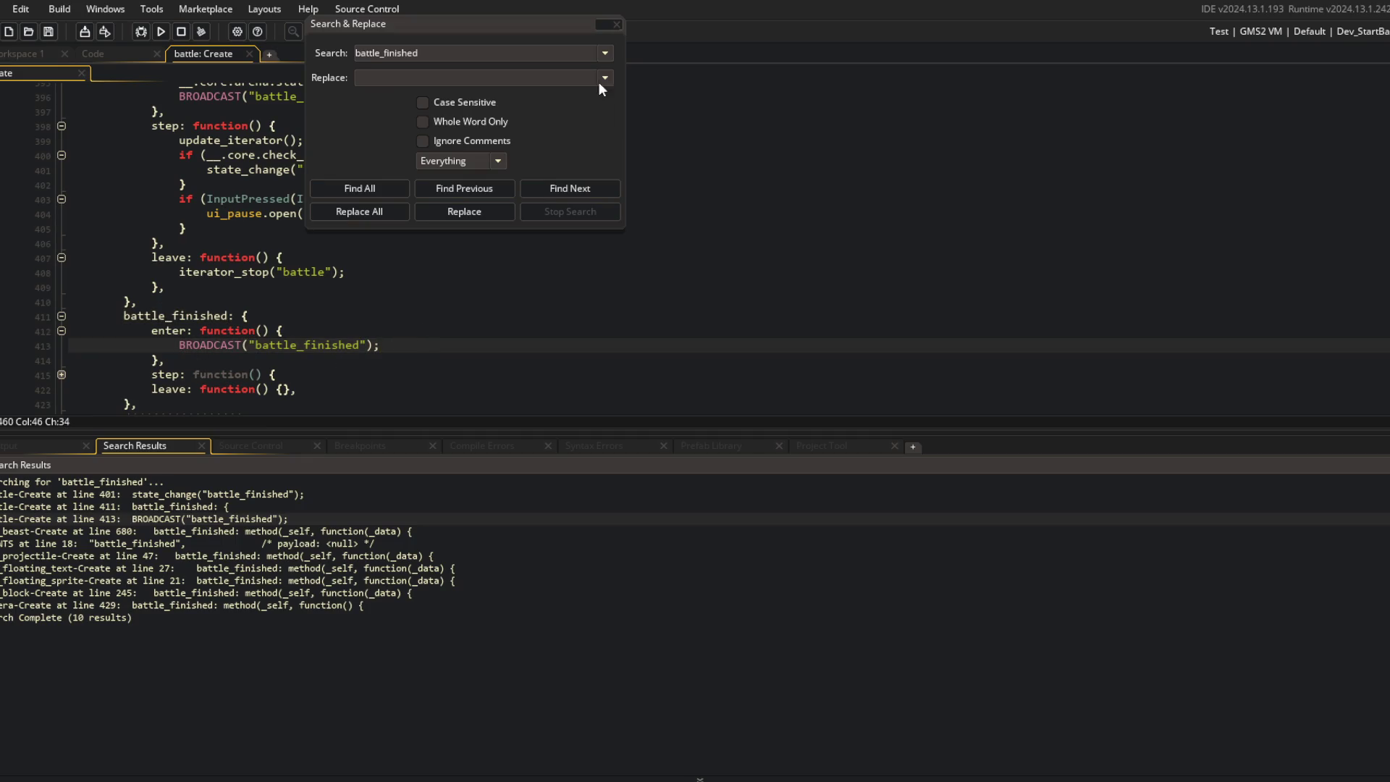
click(617, 24)
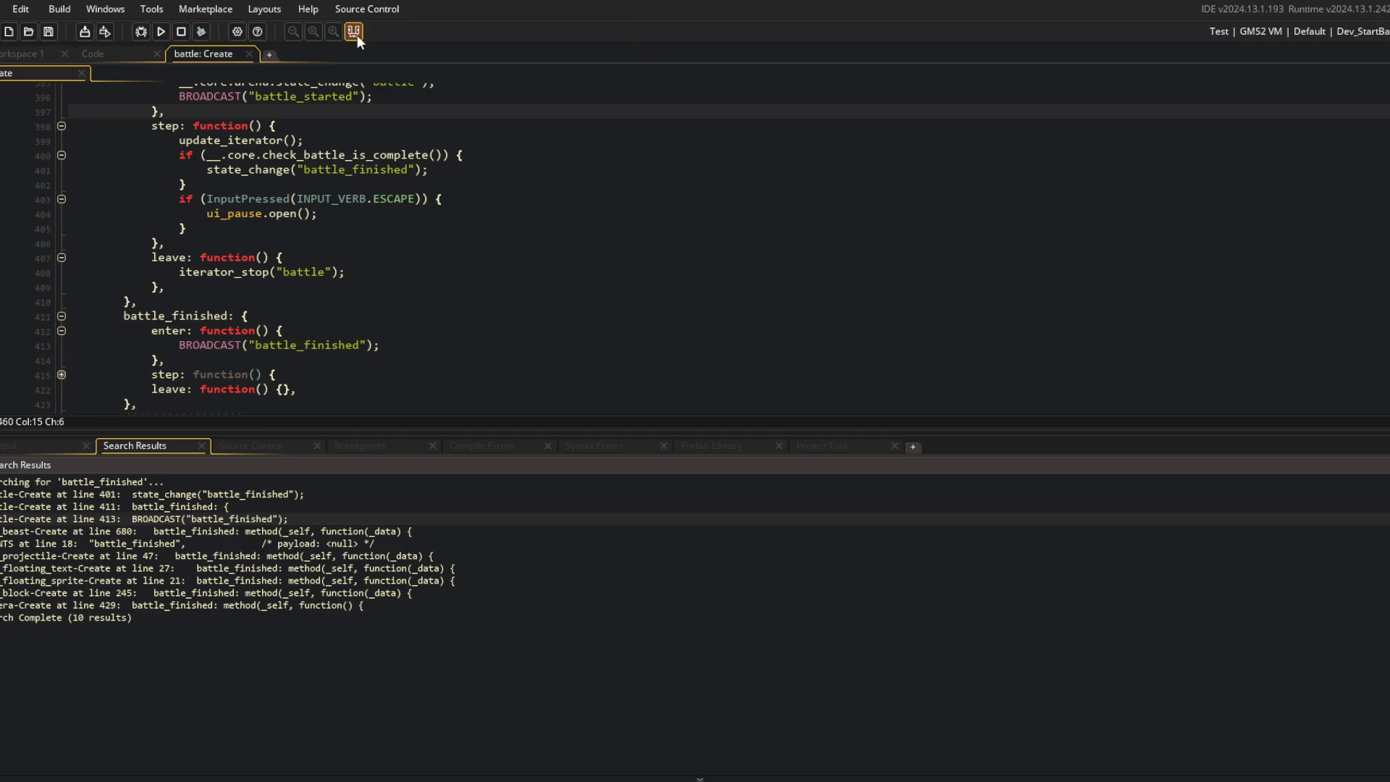
click(357, 33)
Step: Review the battle_finished broadcast line in the battle object's code, then go to the Code workspace
scroll(316, 199, up, 10)
scroll(316, 199, up, 10)
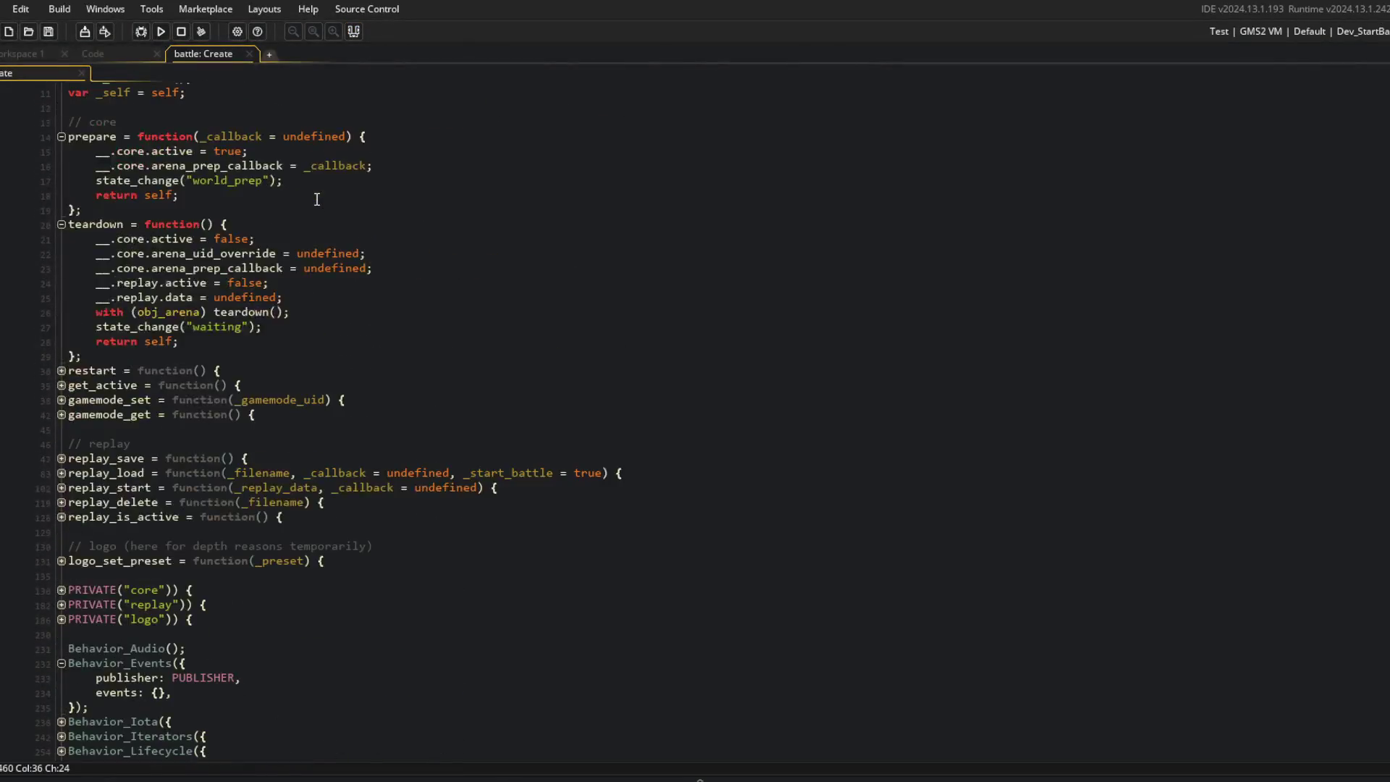
click(320, 178)
click(237, 281)
scroll(238, 277, down, 2)
click(343, 409)
click(105, 362)
click(303, 405)
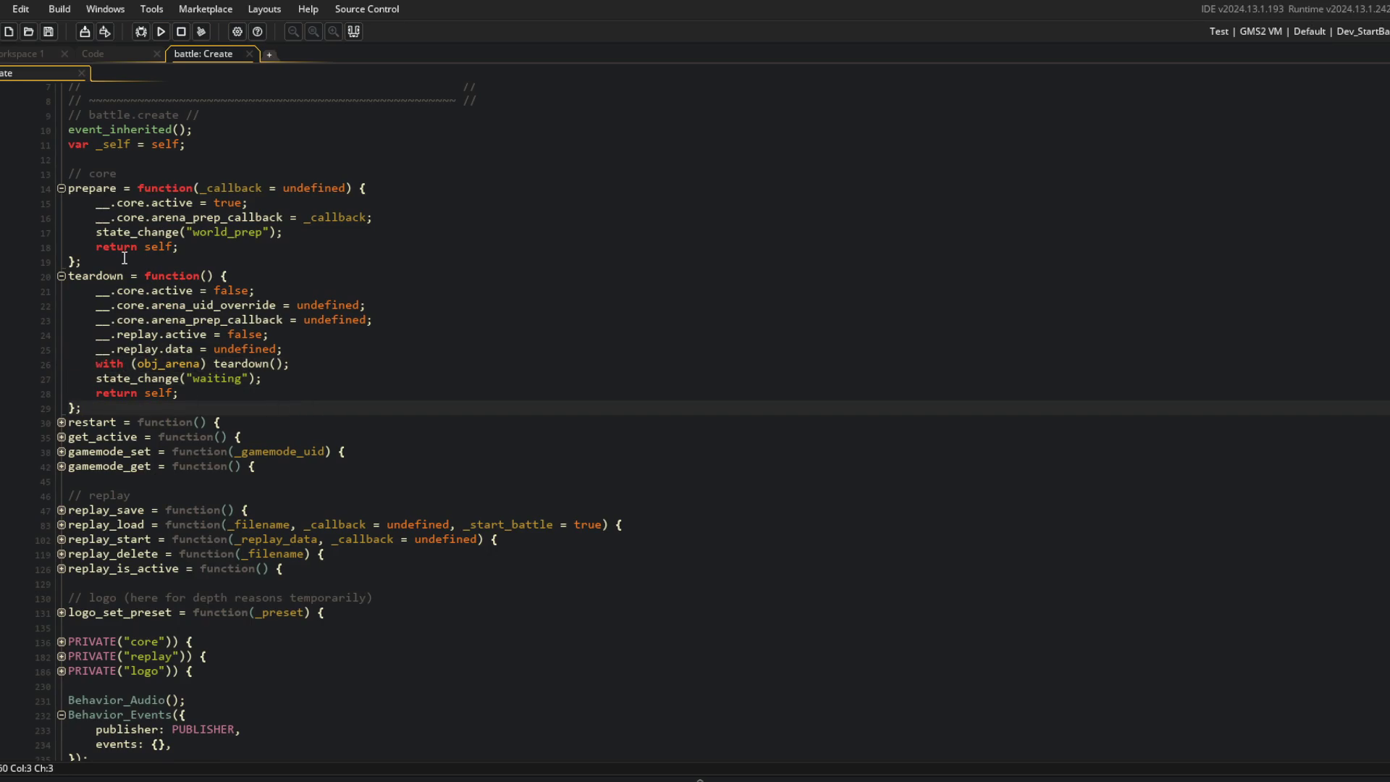
scroll(120, 260, down, 15)
click(317, 345)
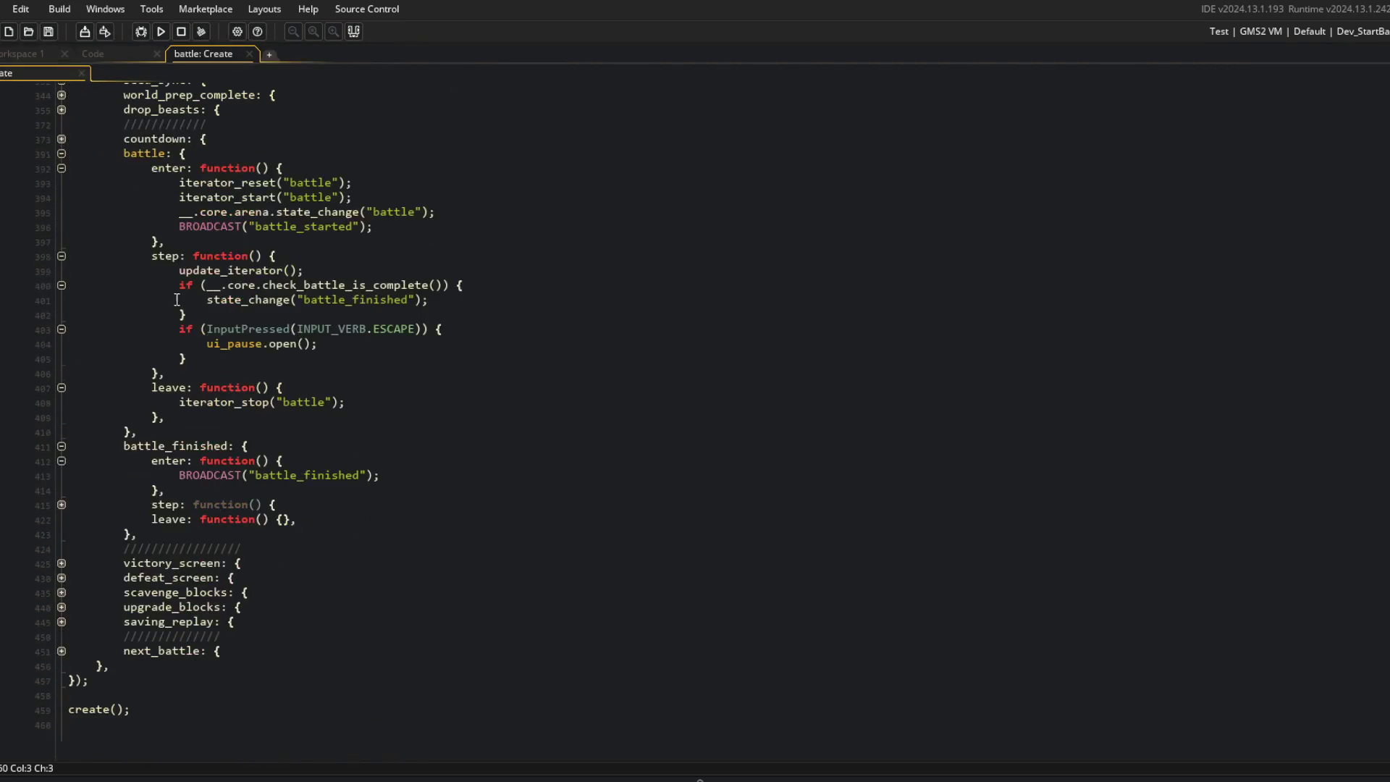
click(304, 505)
click(434, 475)
scroll(443, 467, up, 7)
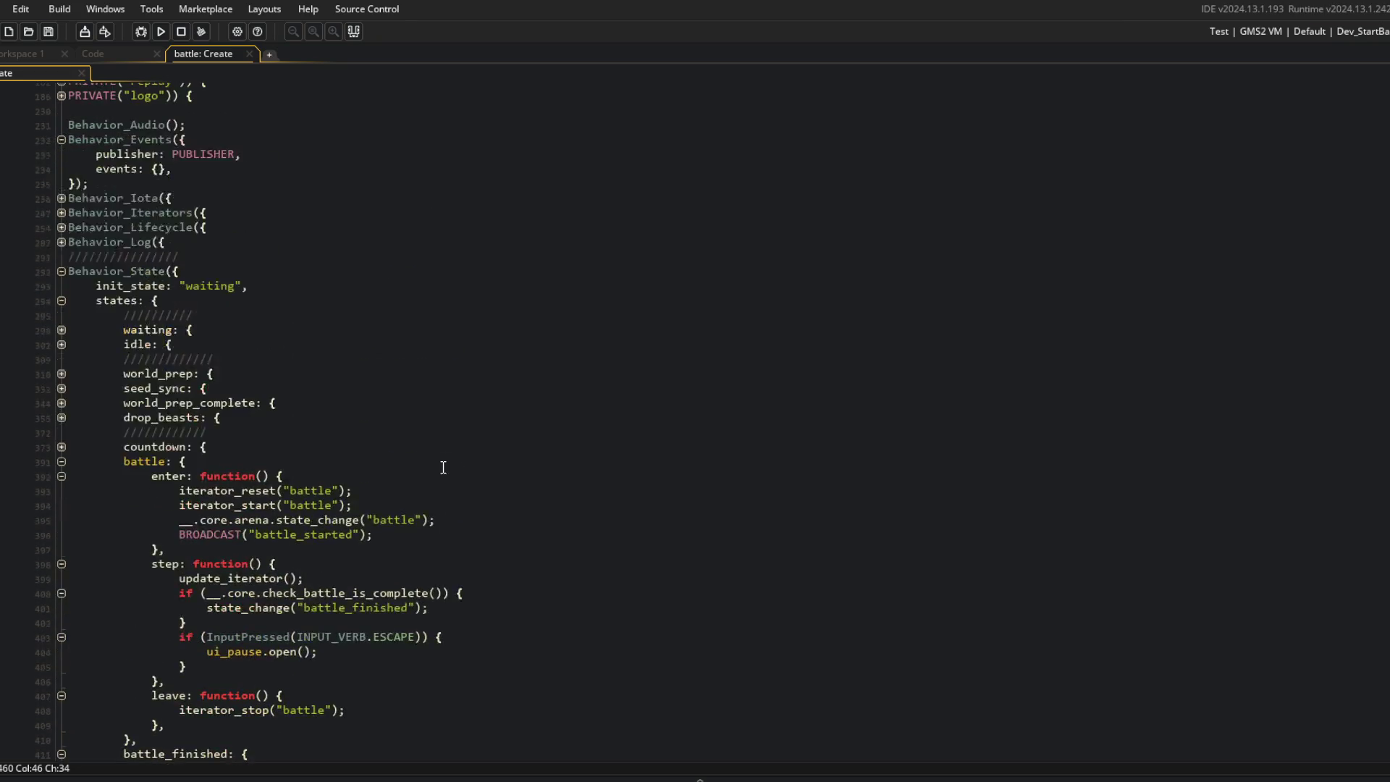
click(94, 54)
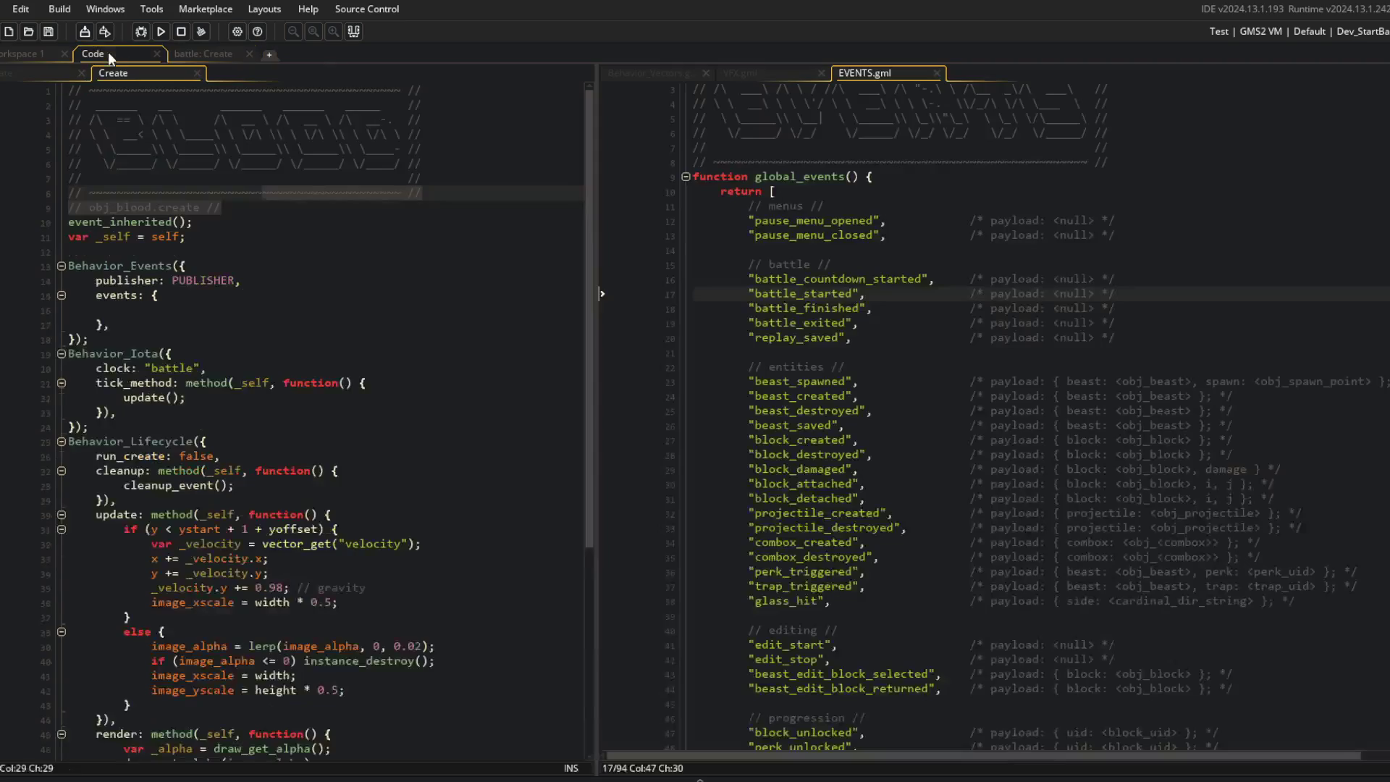
Step: Browse obj_beast's Create code and the battle_finished and replay_saved entries in EVENTS.gml
click(59, 72)
click(123, 72)
click(45, 67)
click(207, 51)
click(106, 56)
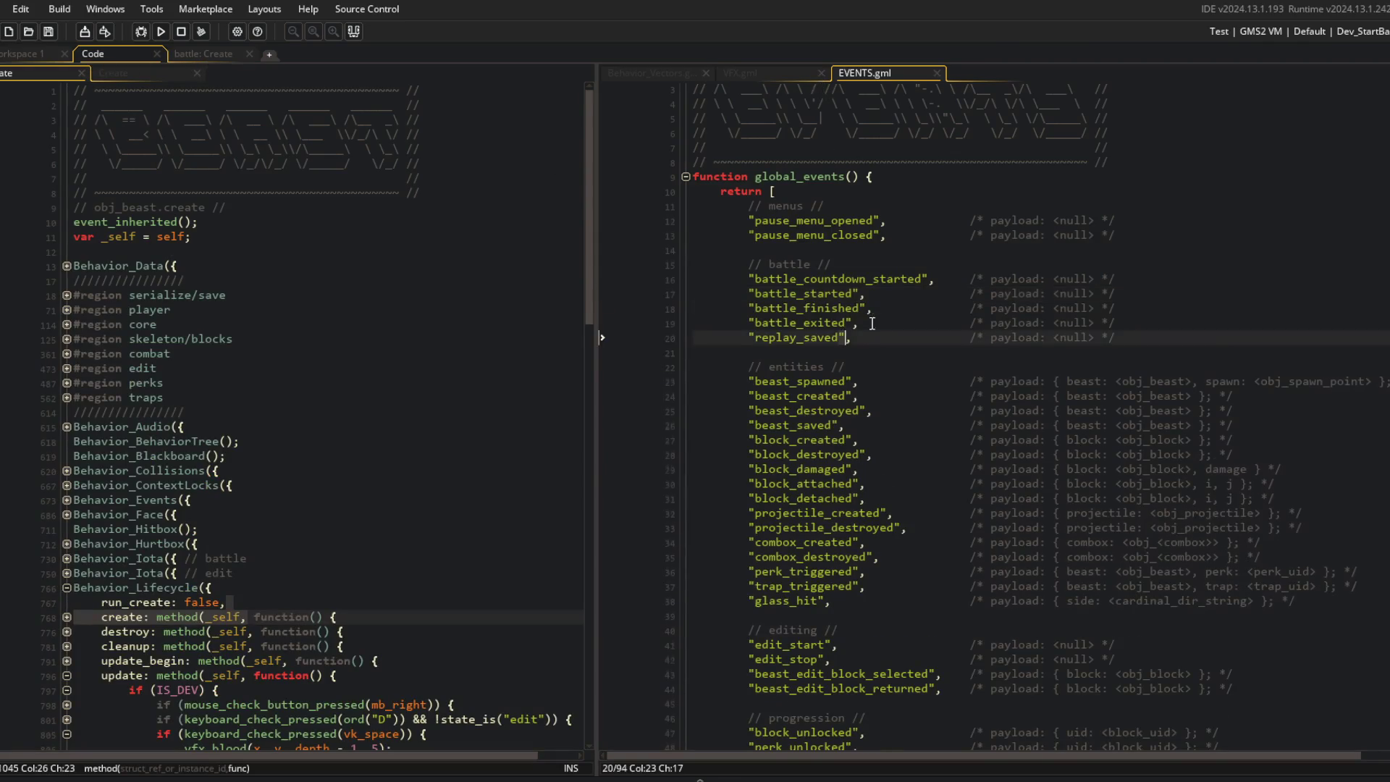
scroll(942, 210, down, 2)
click(1162, 216)
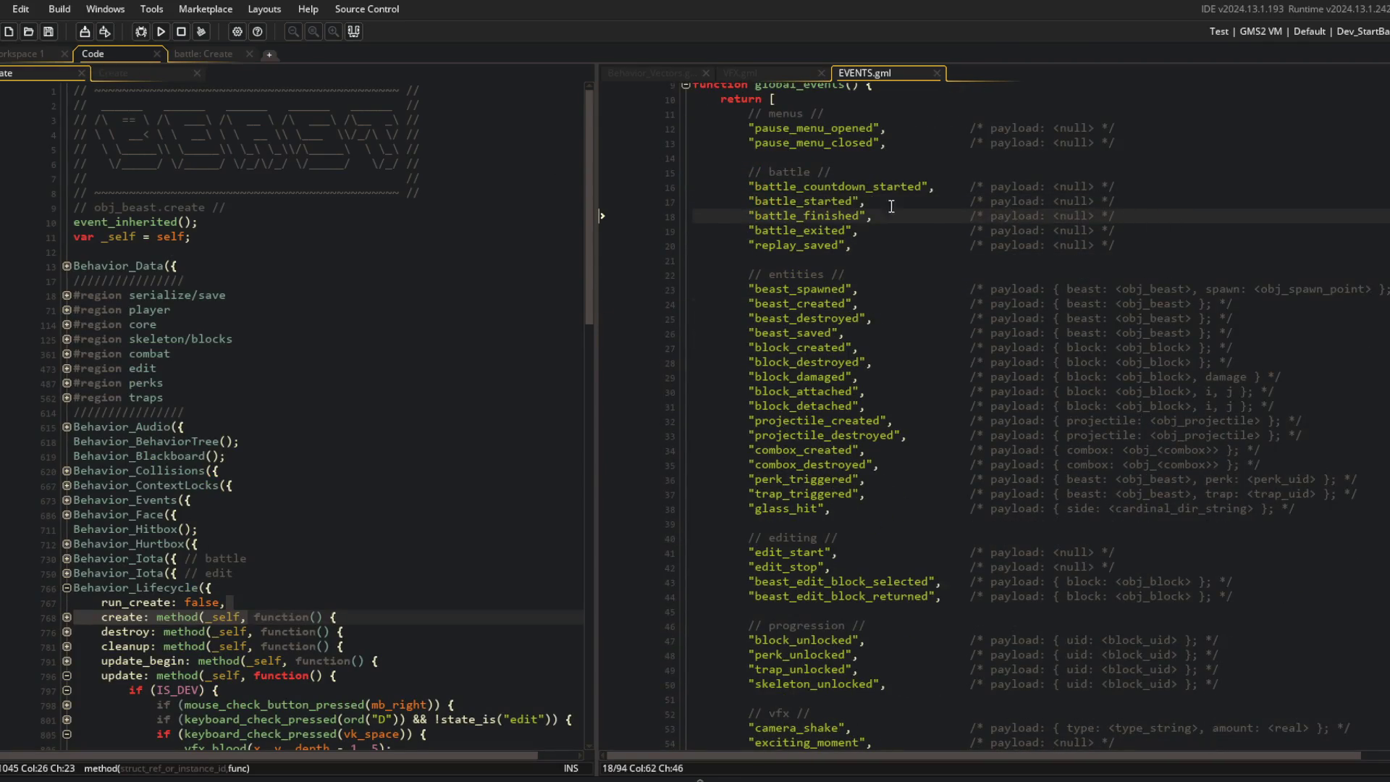
click(1208, 246)
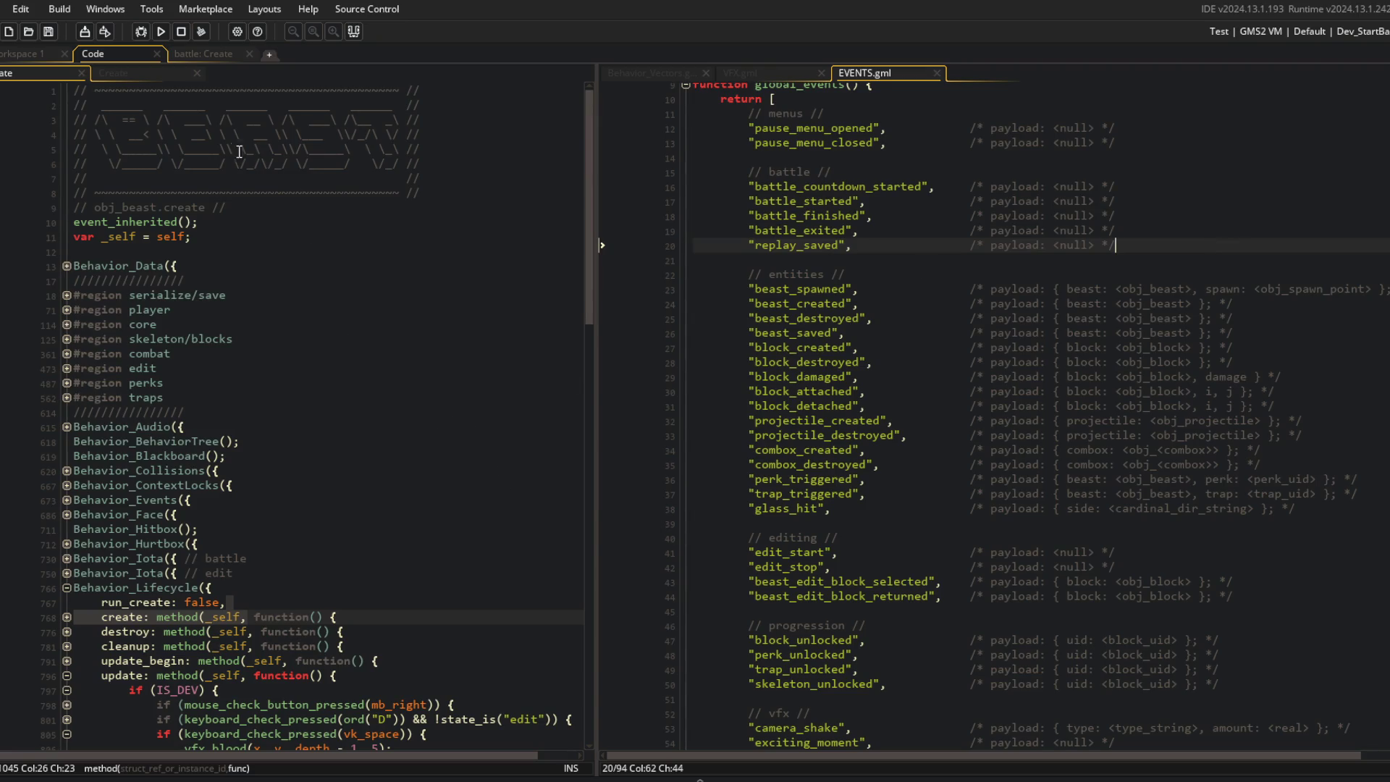
Step: Select battle_finished in the global events list, then return to the battle object's Create code
click(144, 73)
click(40, 71)
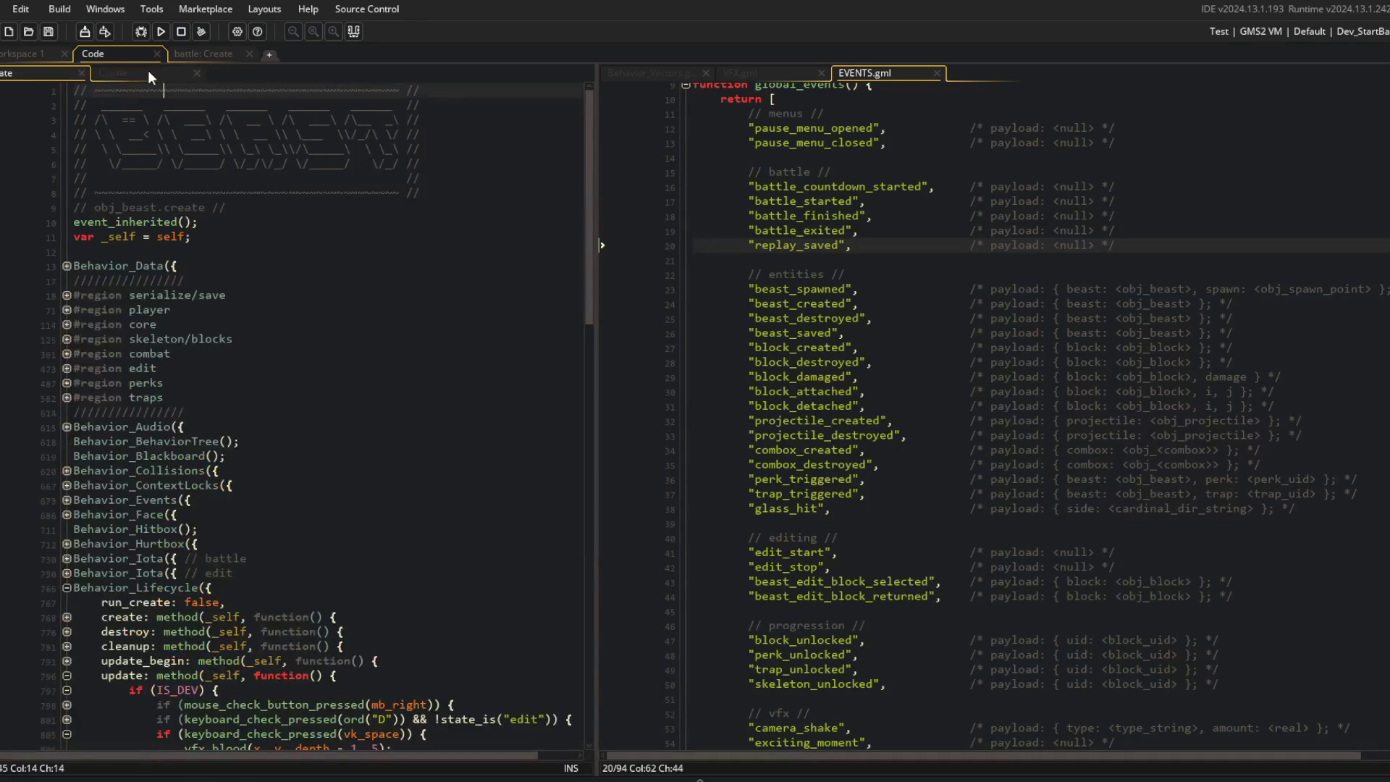
click(910, 223)
double_click(854, 216)
click(403, 238)
scroll(382, 217, down, 9)
scroll(382, 286, up, 8)
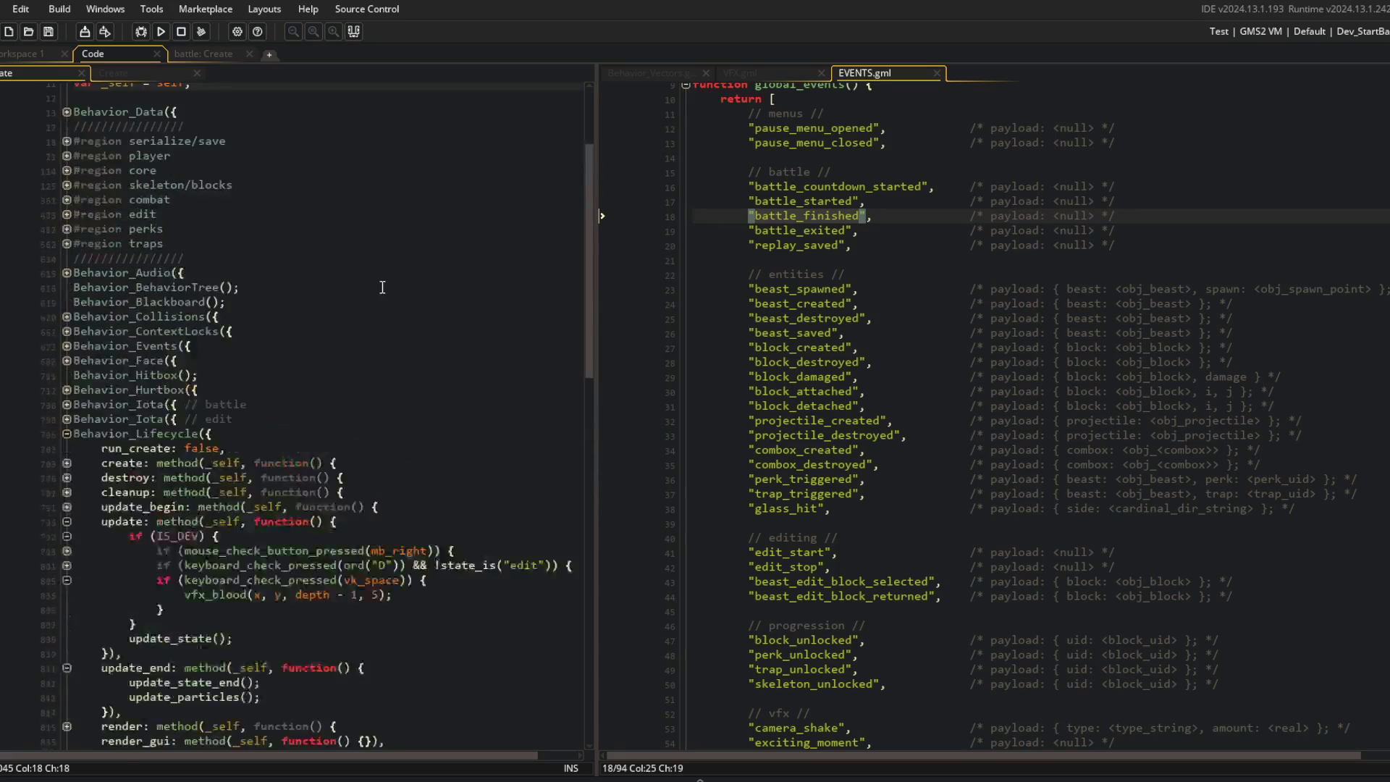
click(190, 250)
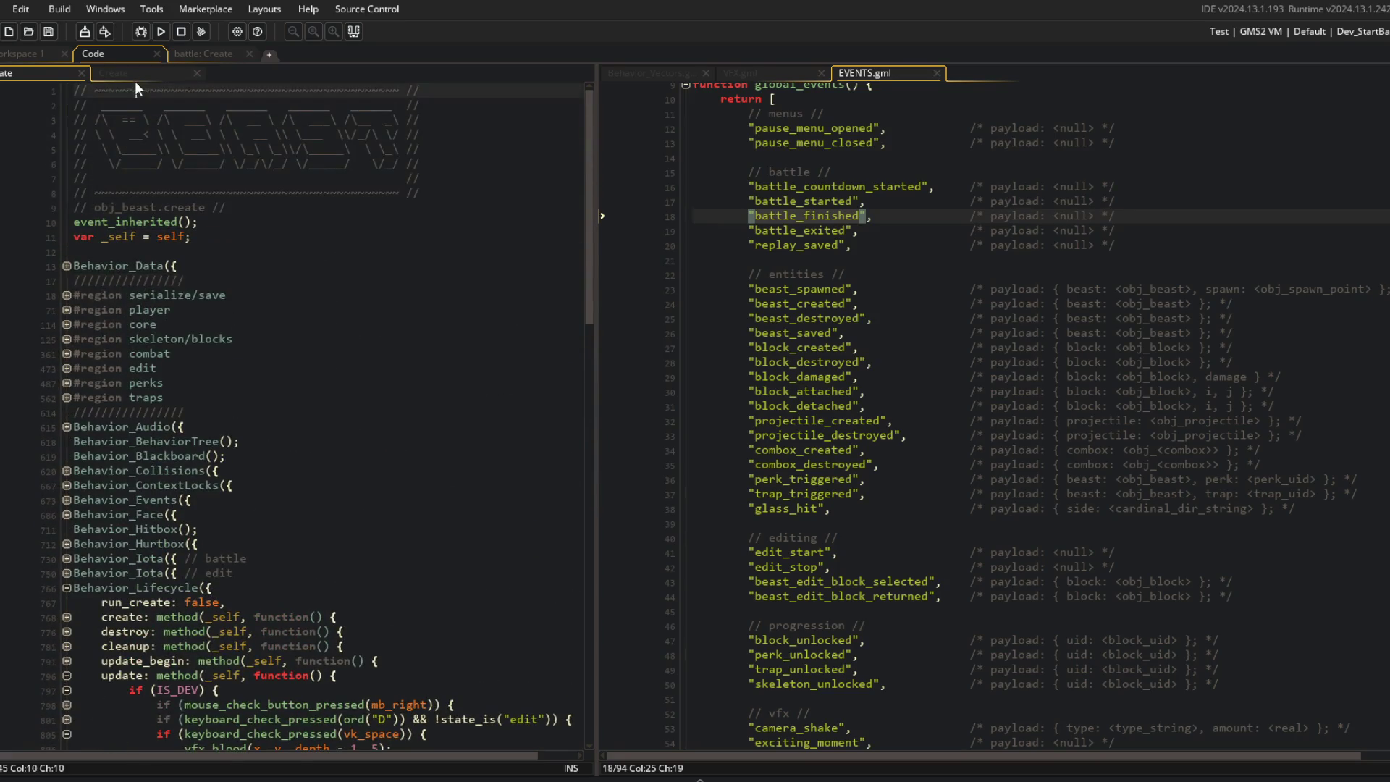
click(138, 72)
click(224, 53)
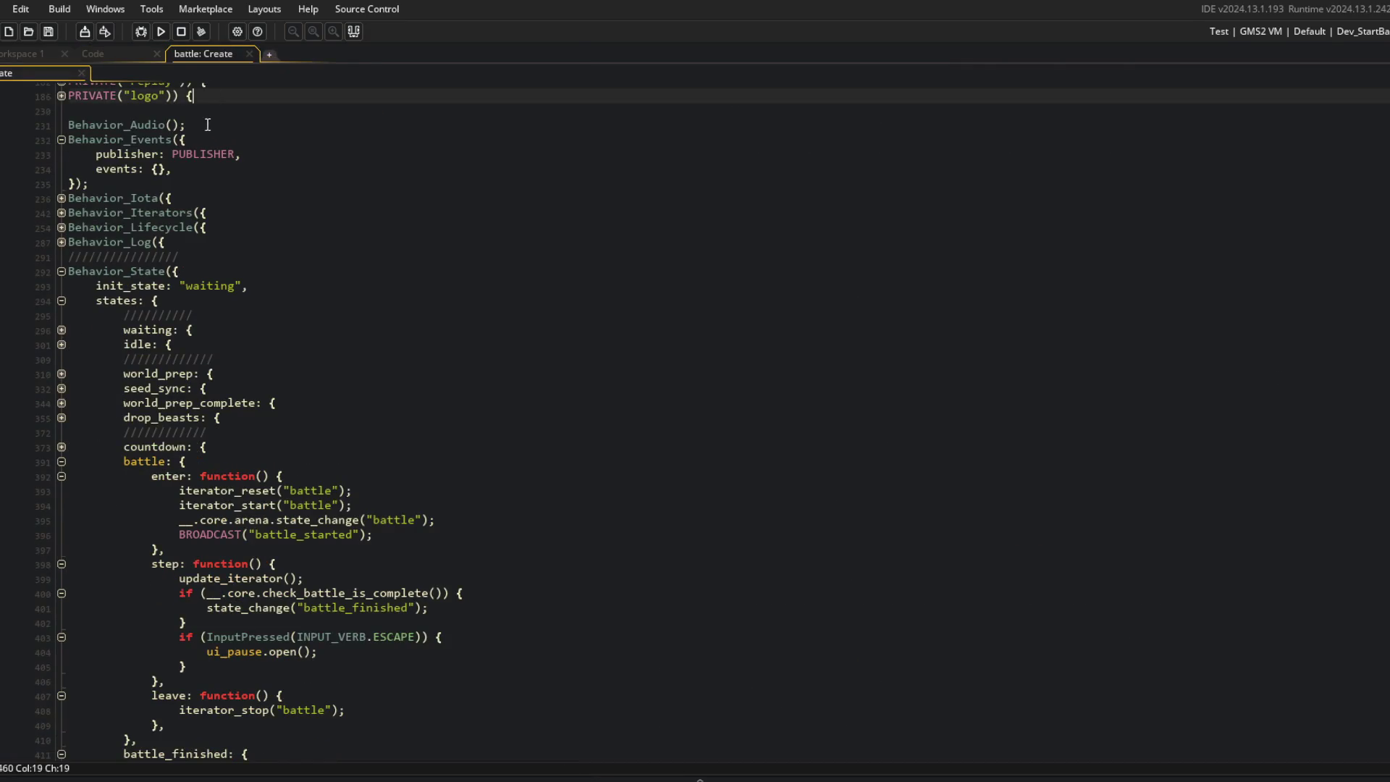
Step: Fold the Behavior_Events block and review the battle state's restart and teardown functions
scroll(63, 258, up, 3)
click(63, 262)
click(63, 262)
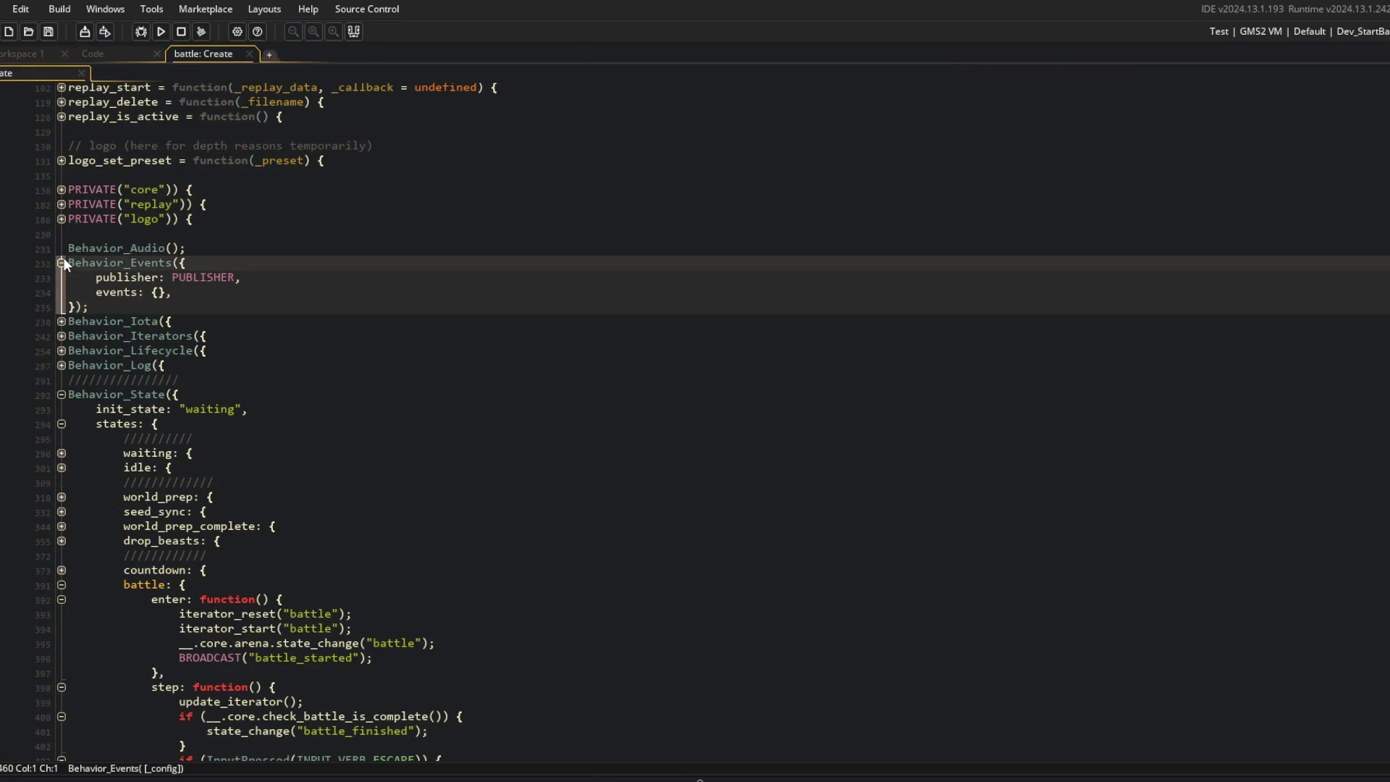
click(63, 263)
scroll(391, 439, down, 4)
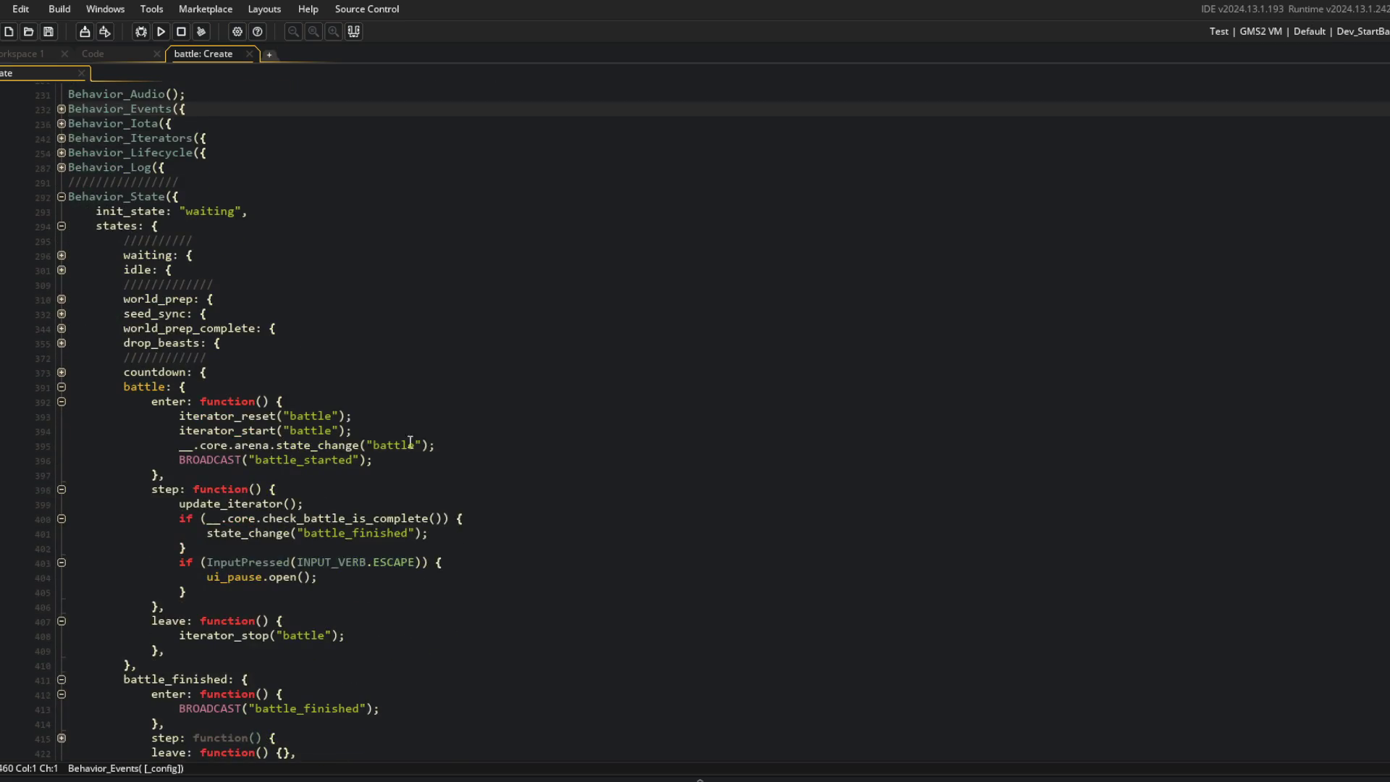
click(395, 460)
scroll(217, 405, up, 3)
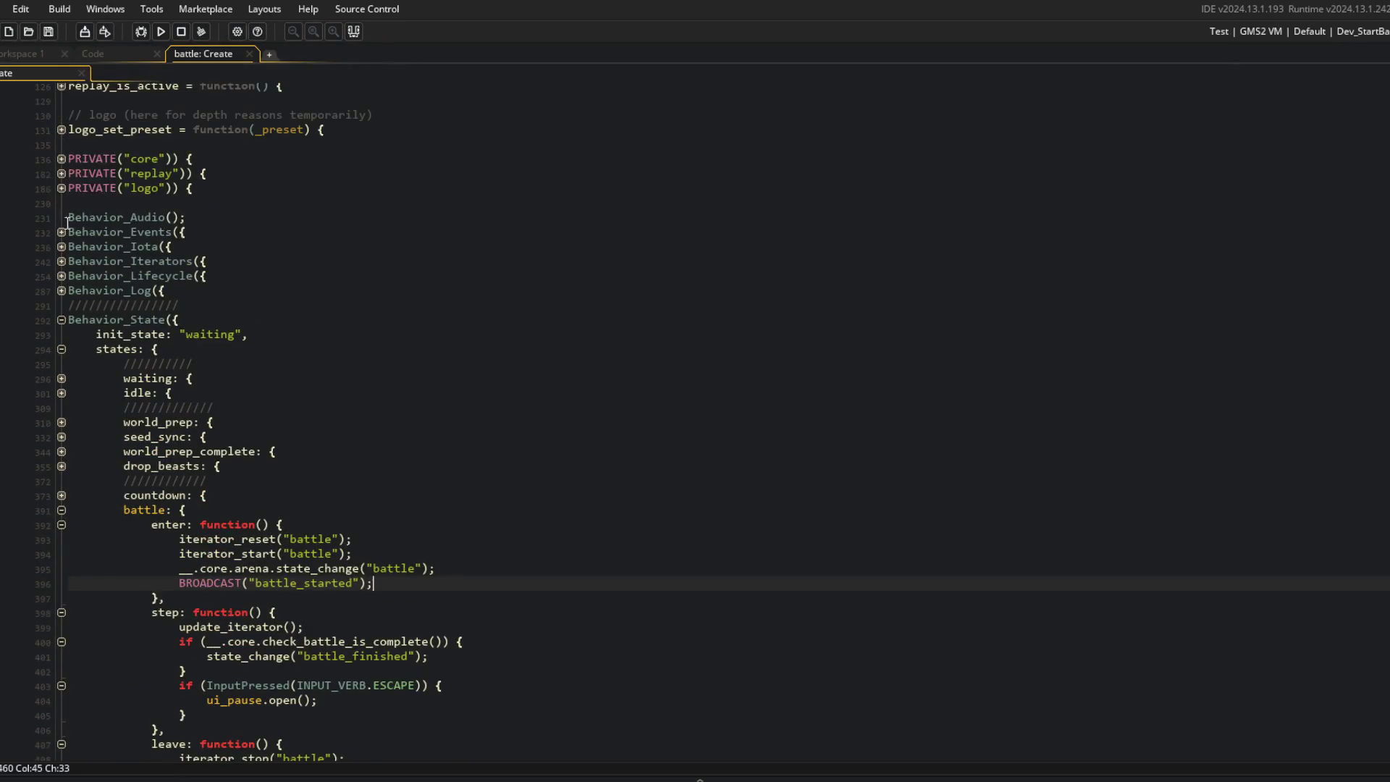
scroll(65, 194, up, 4)
click(61, 123)
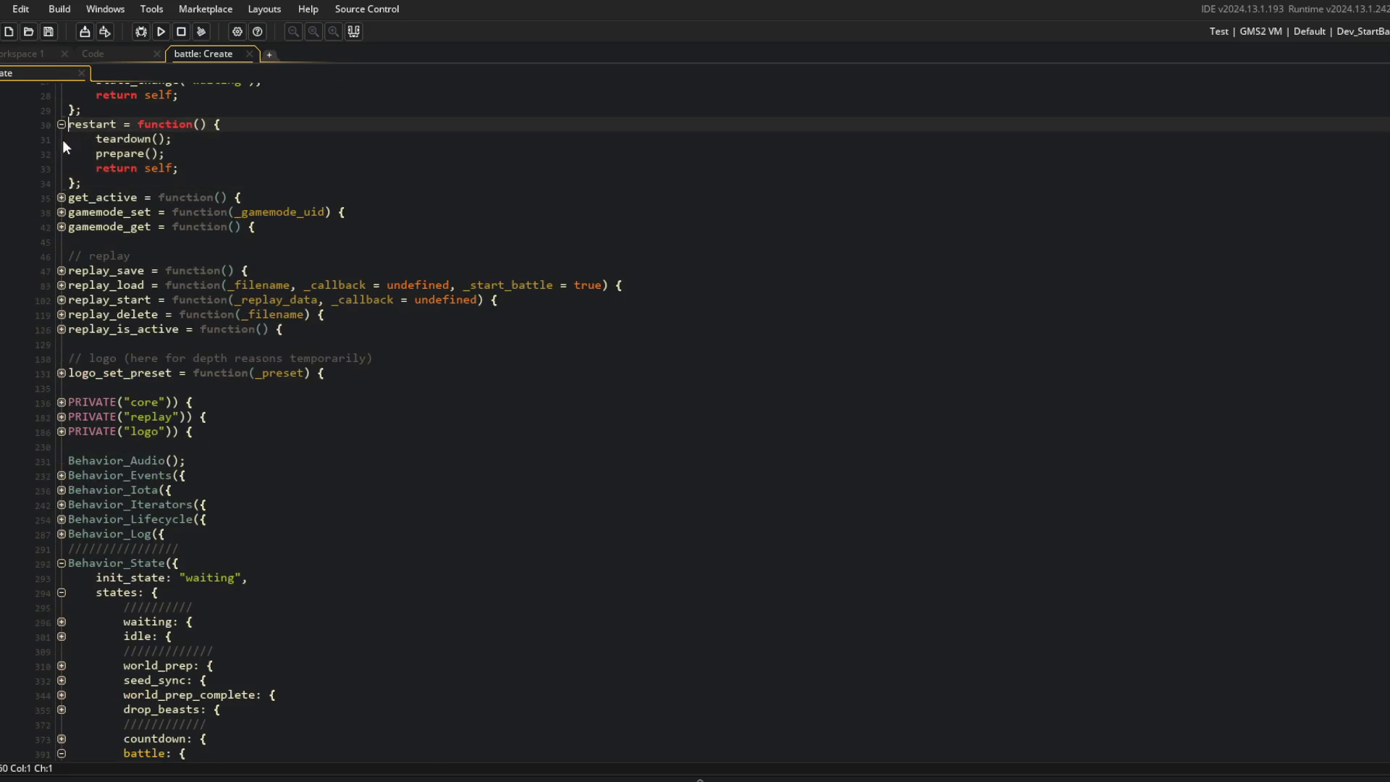
scroll(65, 145, up, 5)
double_click(103, 209)
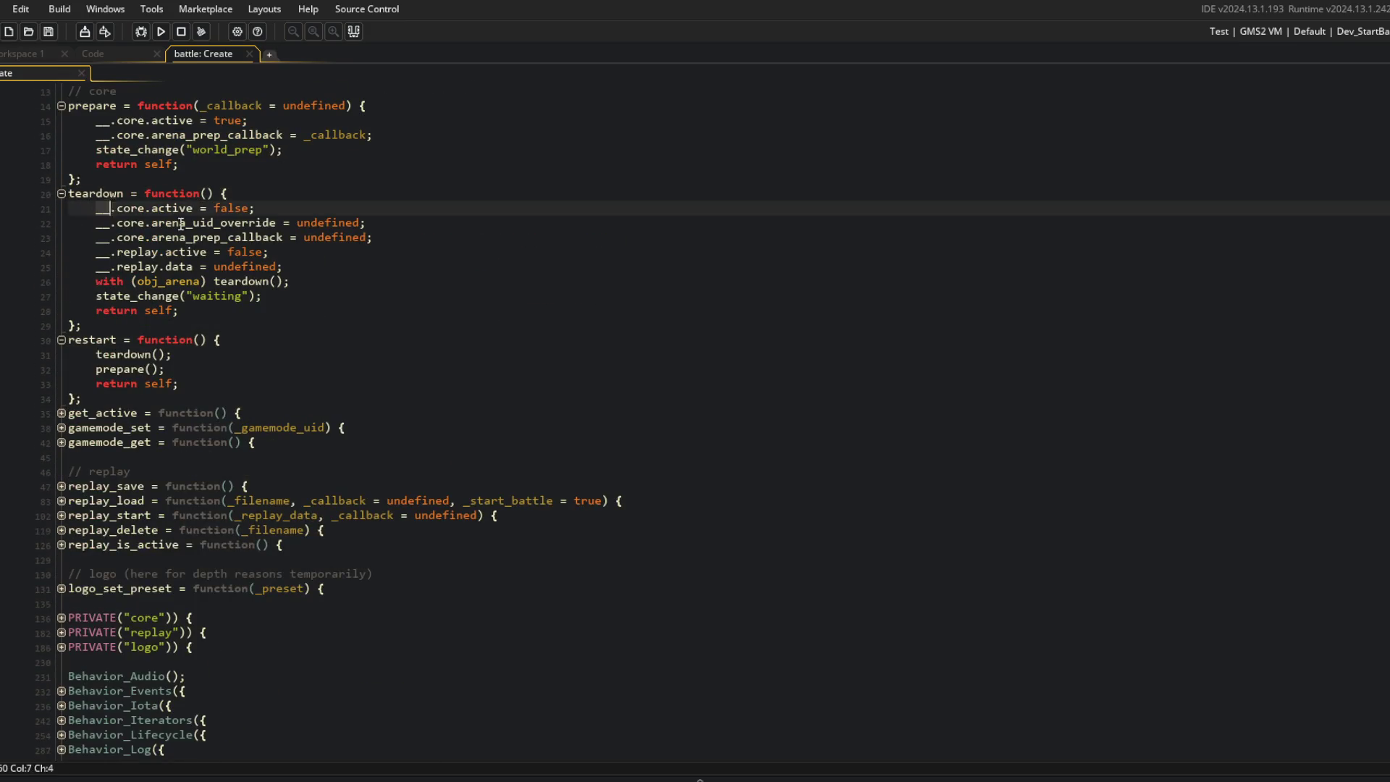
scroll(434, 326, down, 20)
Step: Copy BROADCAST("battle_finished"); onto a new line after iterator_stop("battle") in battle's leave function
click(249, 374)
click(178, 417)
key(End)
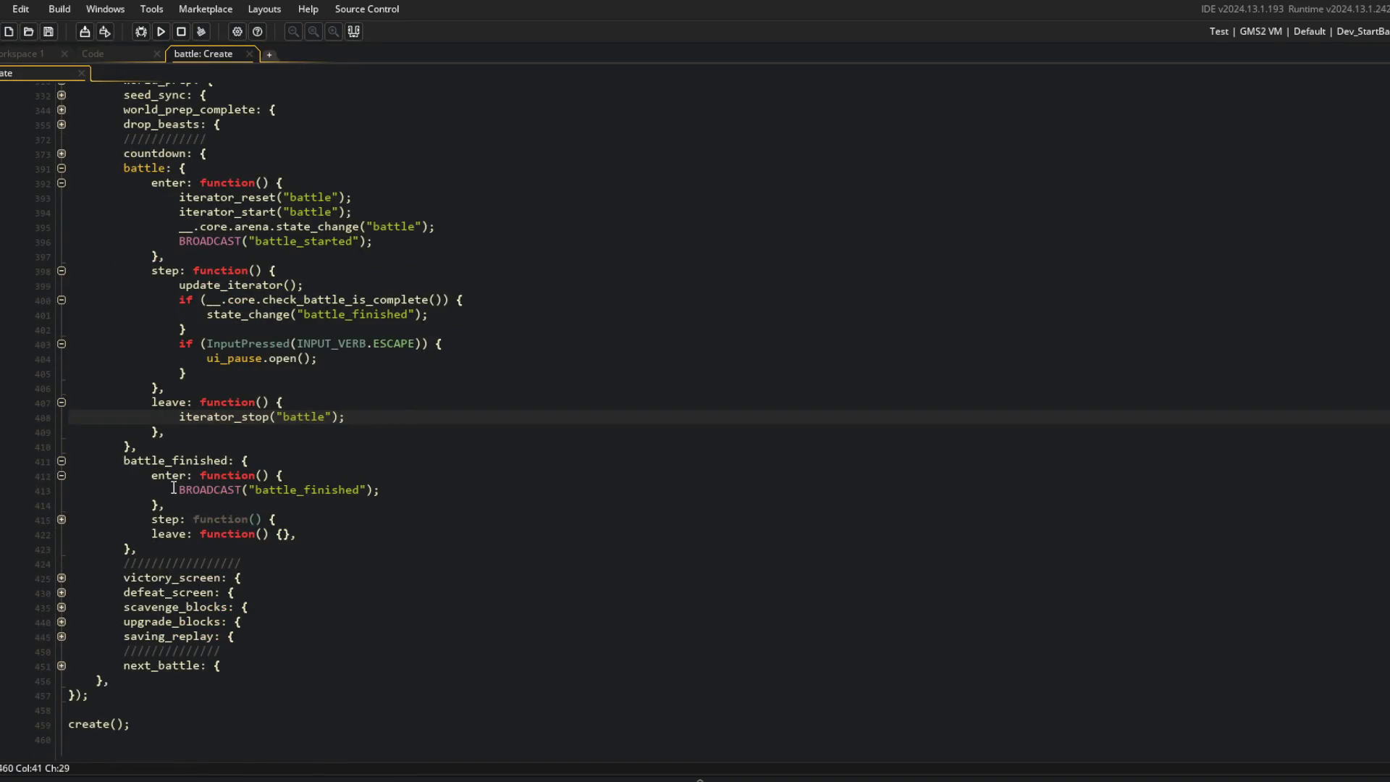
click(174, 489)
click(62, 519)
key(Up)
key(Up)
key(Up)
click(286, 402)
click(479, 417)
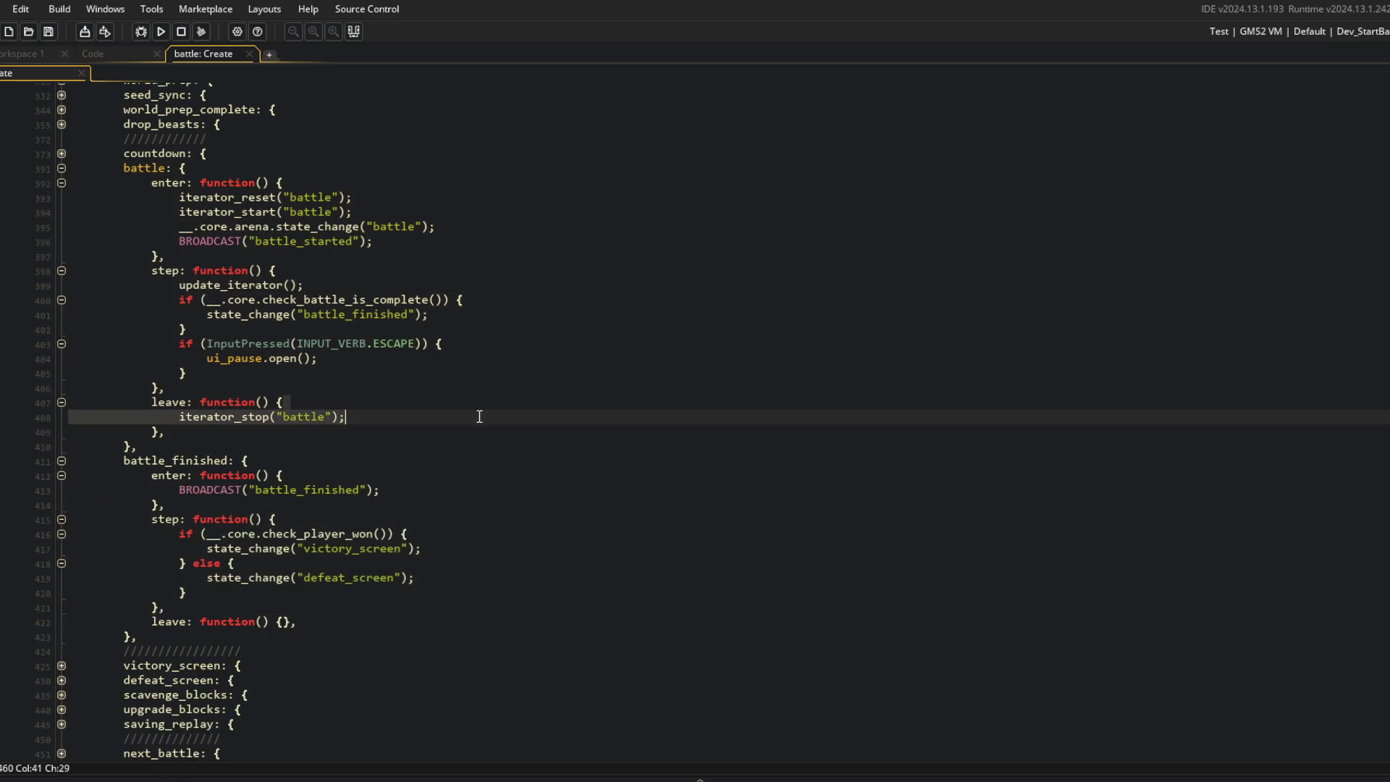
key(Return)
text(BROADCAST("battle_finished");)
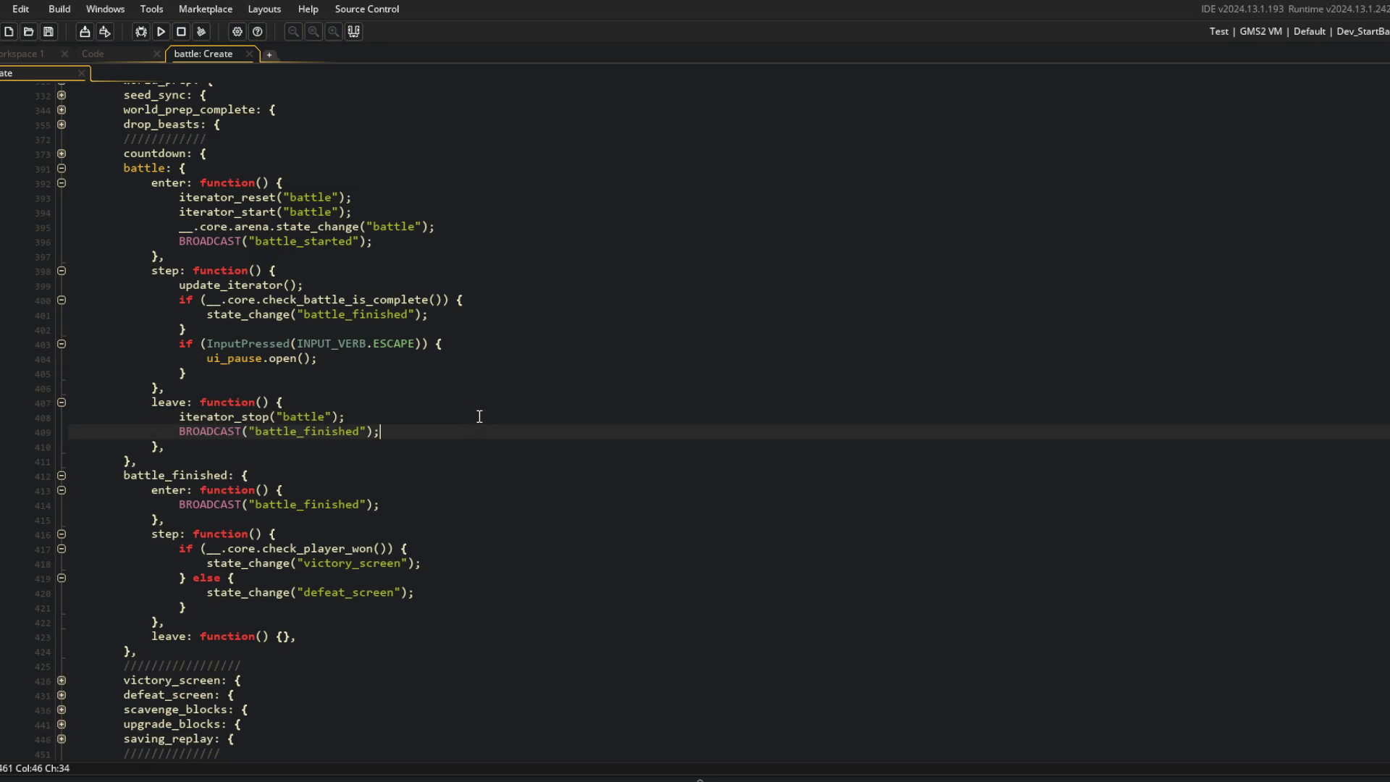
Step: Replace battle_finished.enter's broadcast with the comment '// broadcast in state -> battle.leave()'
scroll(479, 417, down, 1)
key(Down)
key(Down)
key(Down)
key(shift+Home)
key(BackSpace)
text(/)
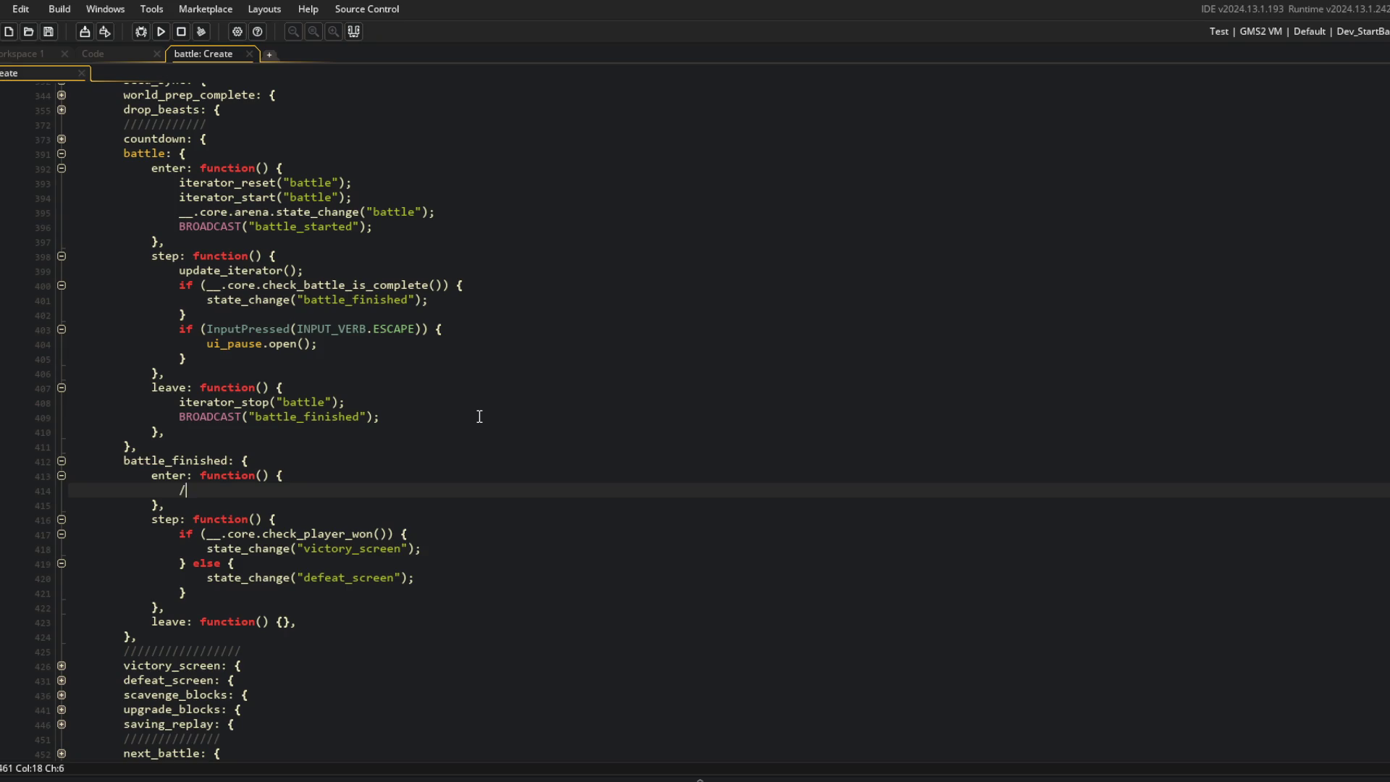
text(/ broadcast in battl)
text(e.leave())
key(ctrl+Left)
key(ctrl+Left)
key(ctrl+Left)
key(ctrl+Left)
text(stati)
key(BackSpace)
text(e ->)
Step: Review the edited battle state block, then bring up obj_blood's Create code
click(480, 416)
click(499, 457)
click(499, 448)
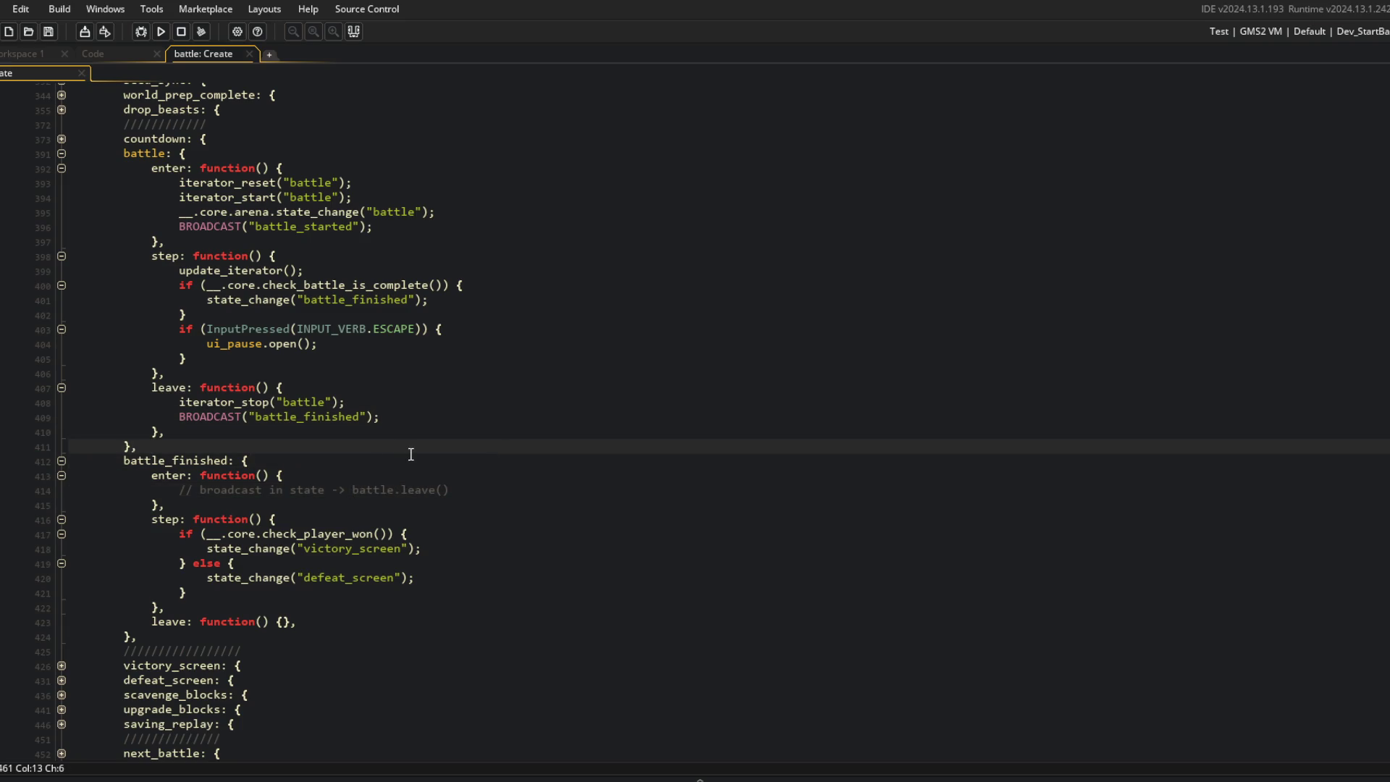
click(413, 458)
scroll(412, 456, up, 3)
click(379, 499)
drag(68, 322, 318, 591)
click(319, 591)
drag(178, 571, 492, 565)
click(511, 556)
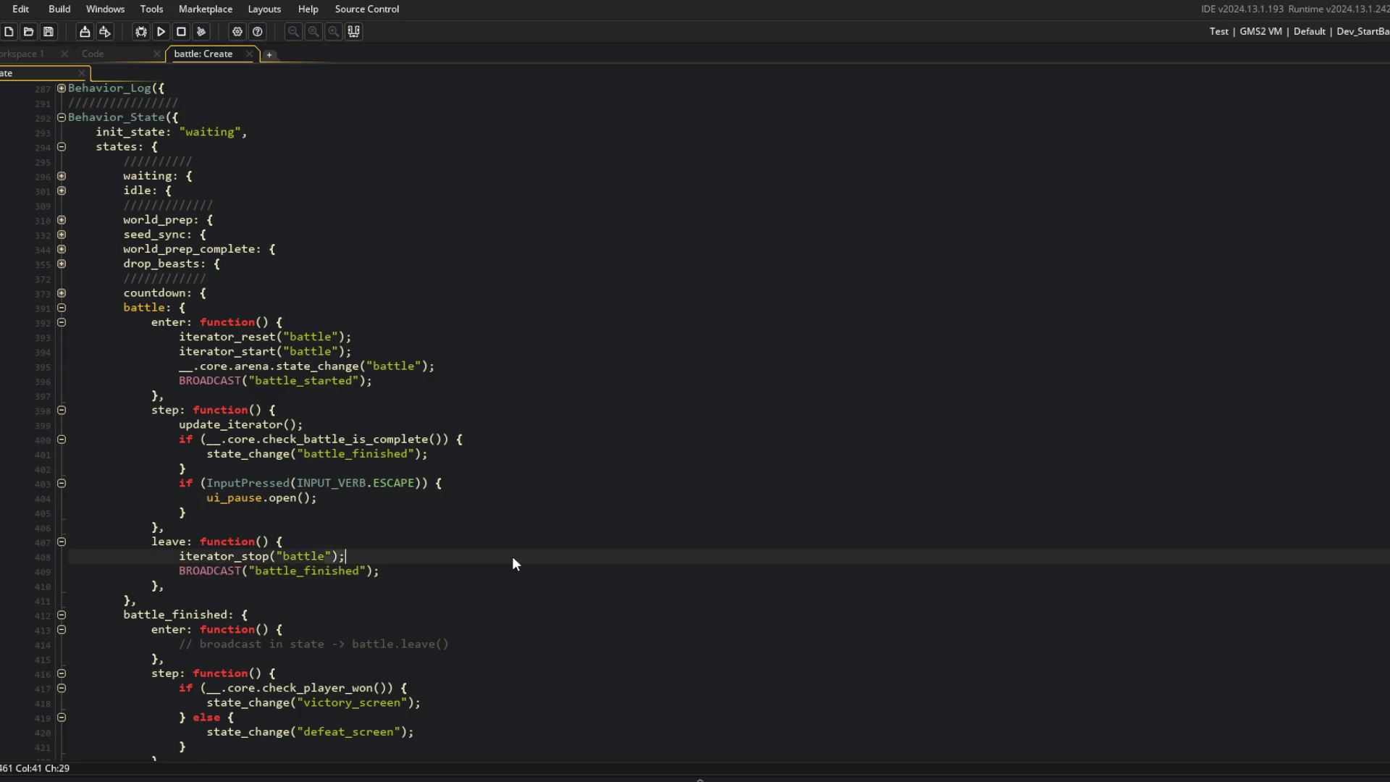
scroll(512, 556, down, 3)
scroll(366, 351, up, 5)
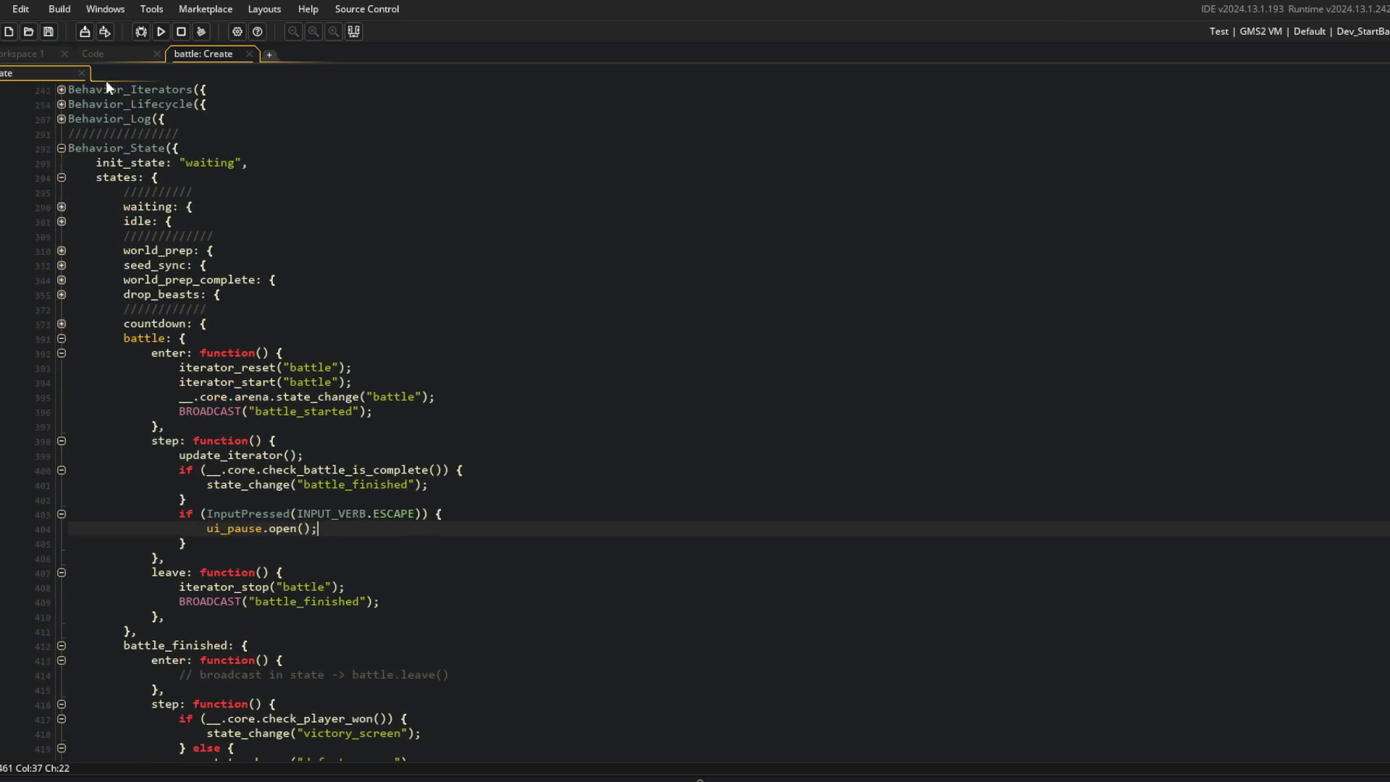
click(145, 54)
scroll(289, 362, down, 2)
Step: Add a battle_finished: method(_self, function() { instance_destroy(); }) event to obj_blood and save
click(133, 219)
key(Tab)
text(battle_finish)
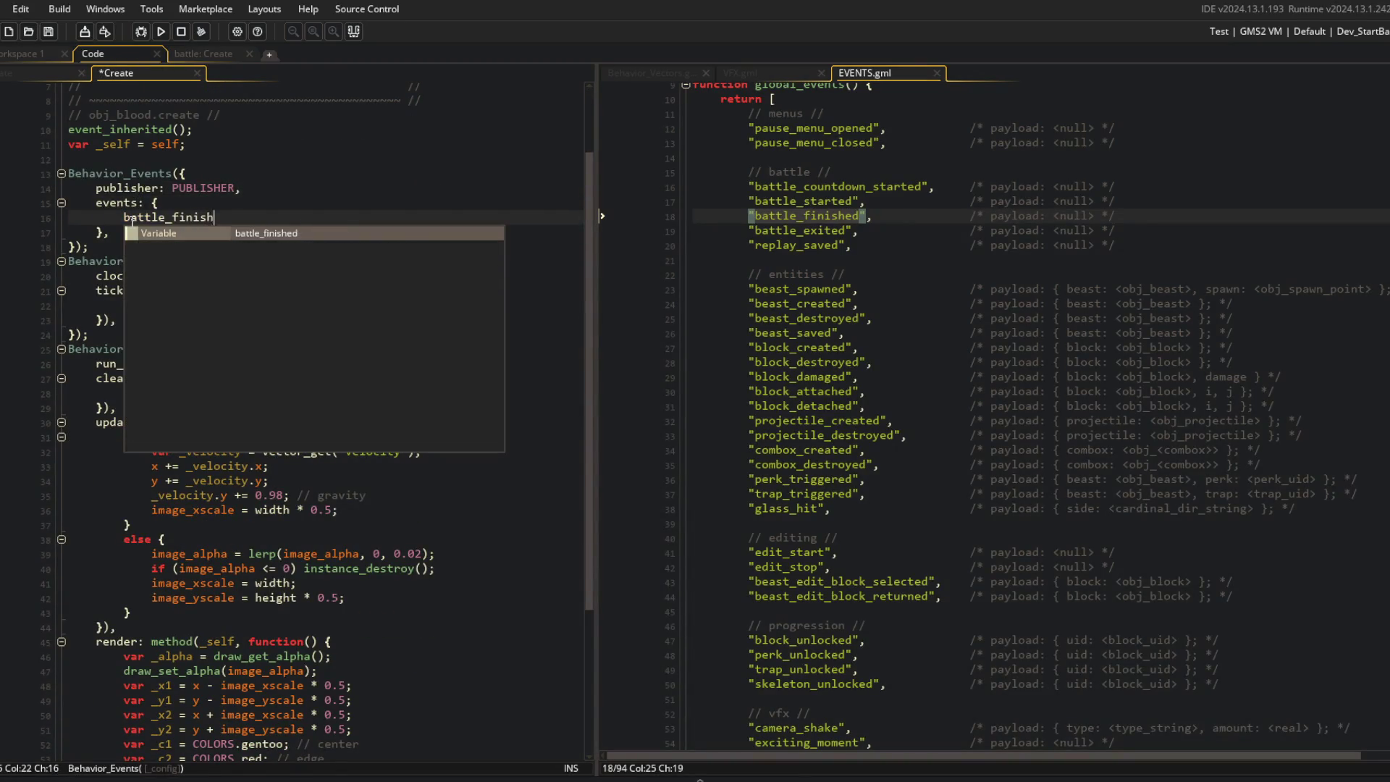
text(ed: method(_self, func)
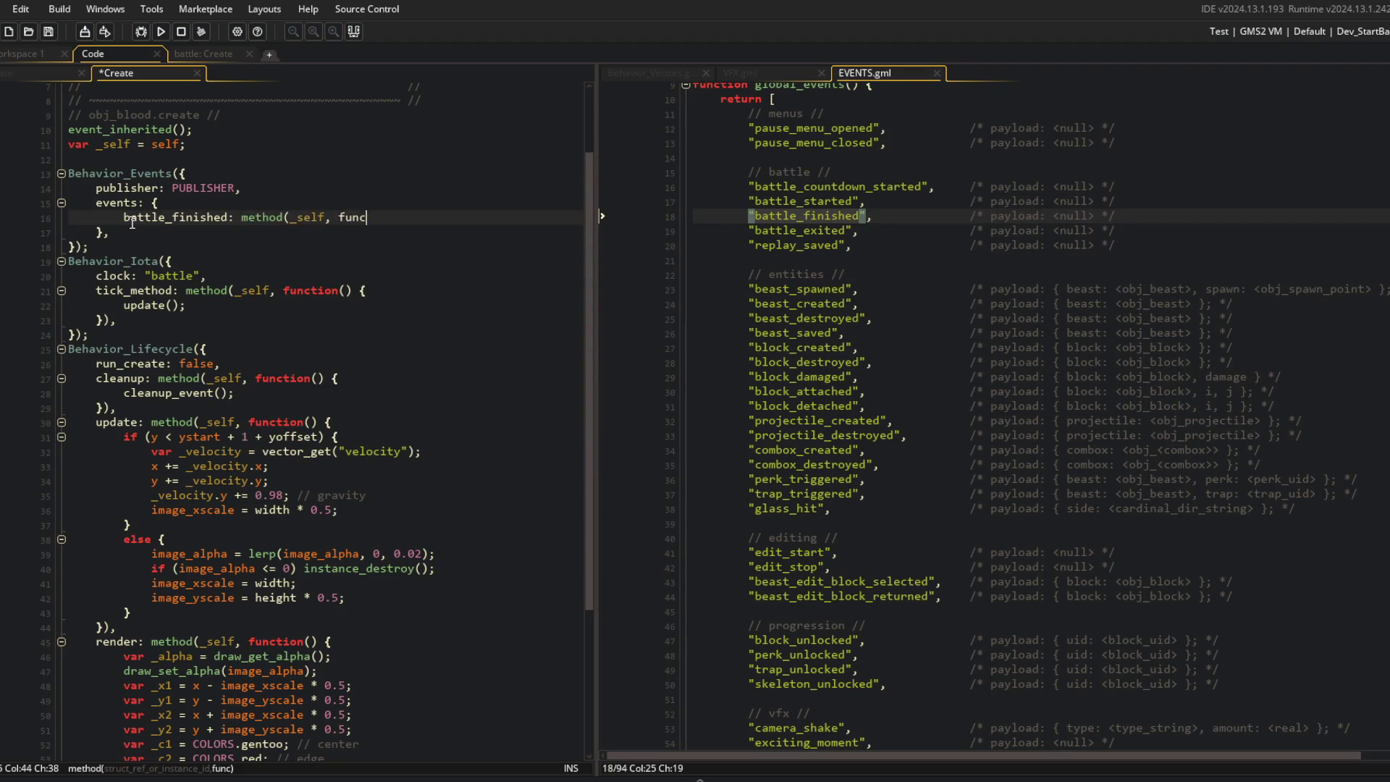
text(tion() {)
key(Return)
text(instance_destroy();)
key(ctrl+s)
Step: Fold the Behavior blocks, build and run the game, and close EVENTS.gml
key(F5)
click(157, 305)
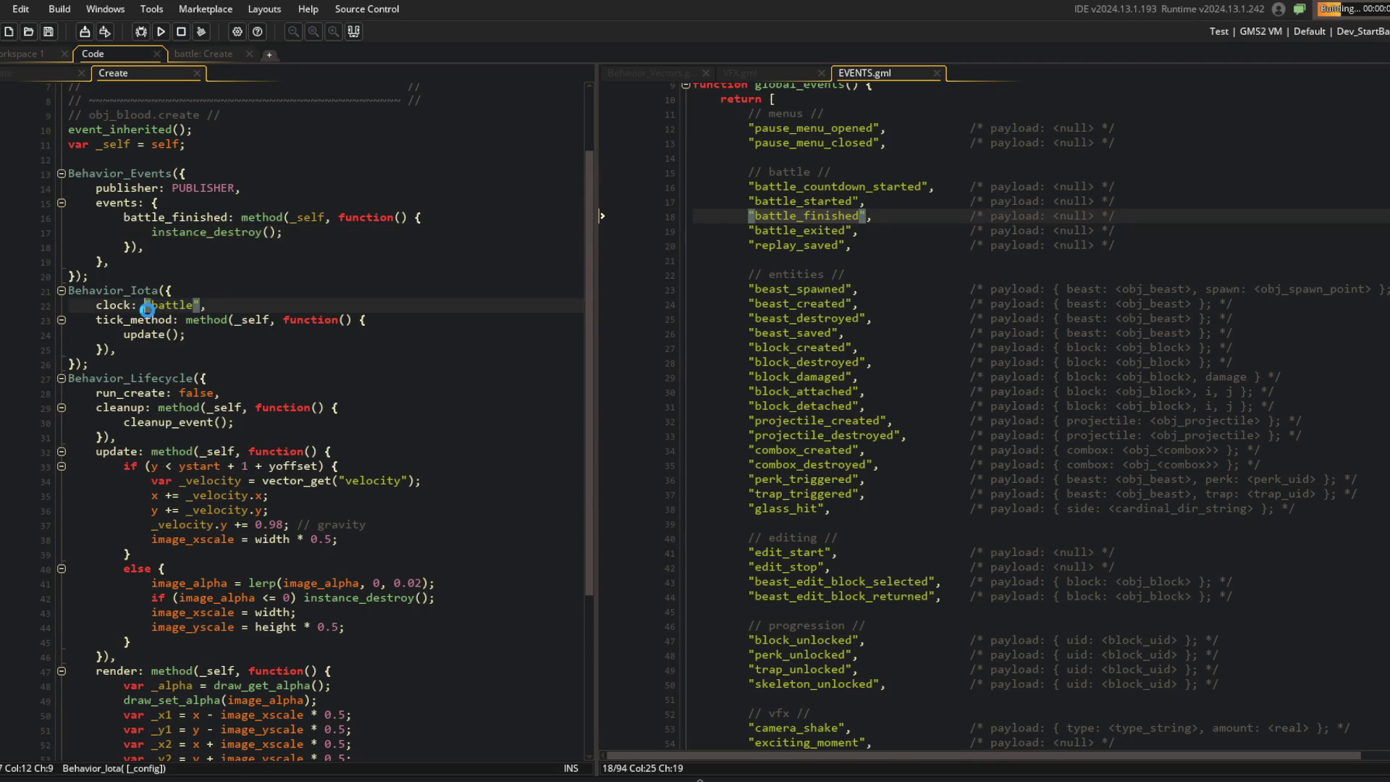
key(ctrl+shift+m)
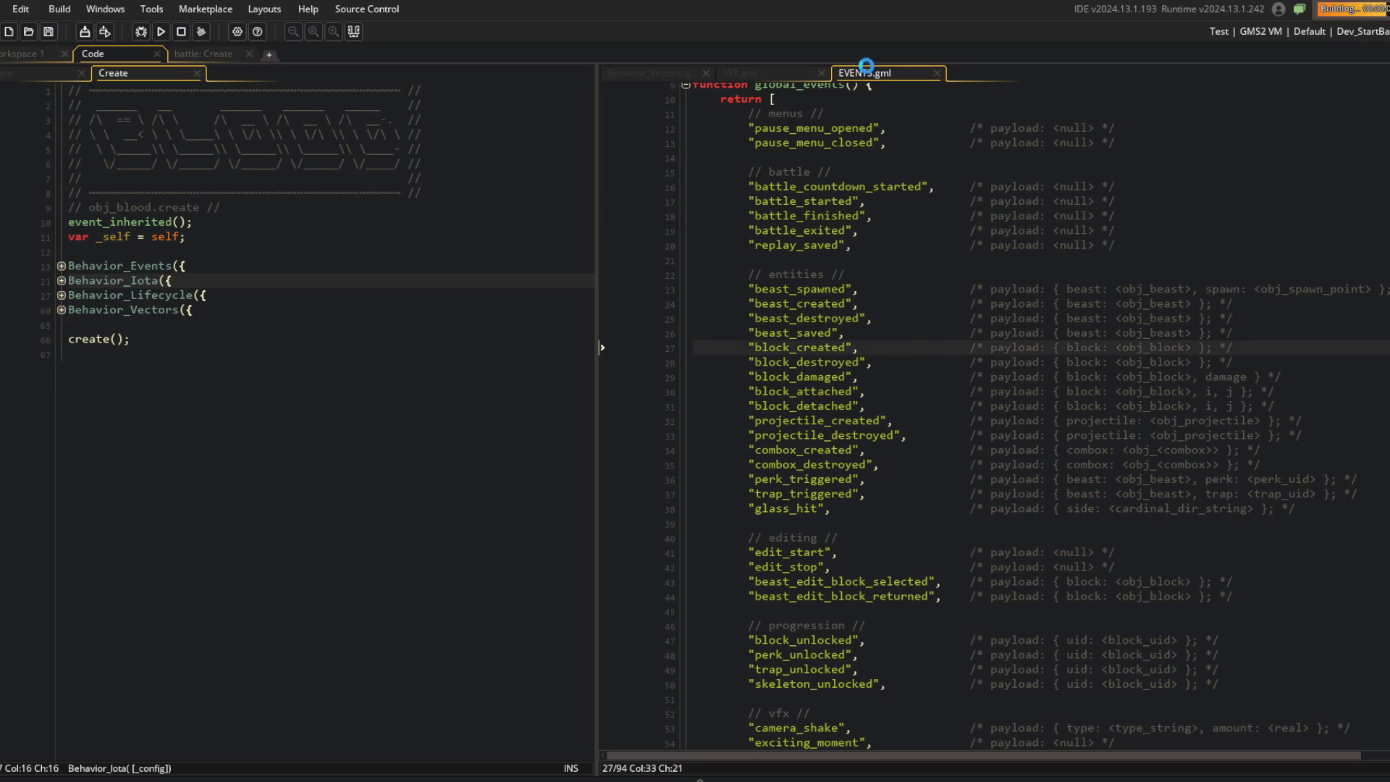
middle_click(867, 69)
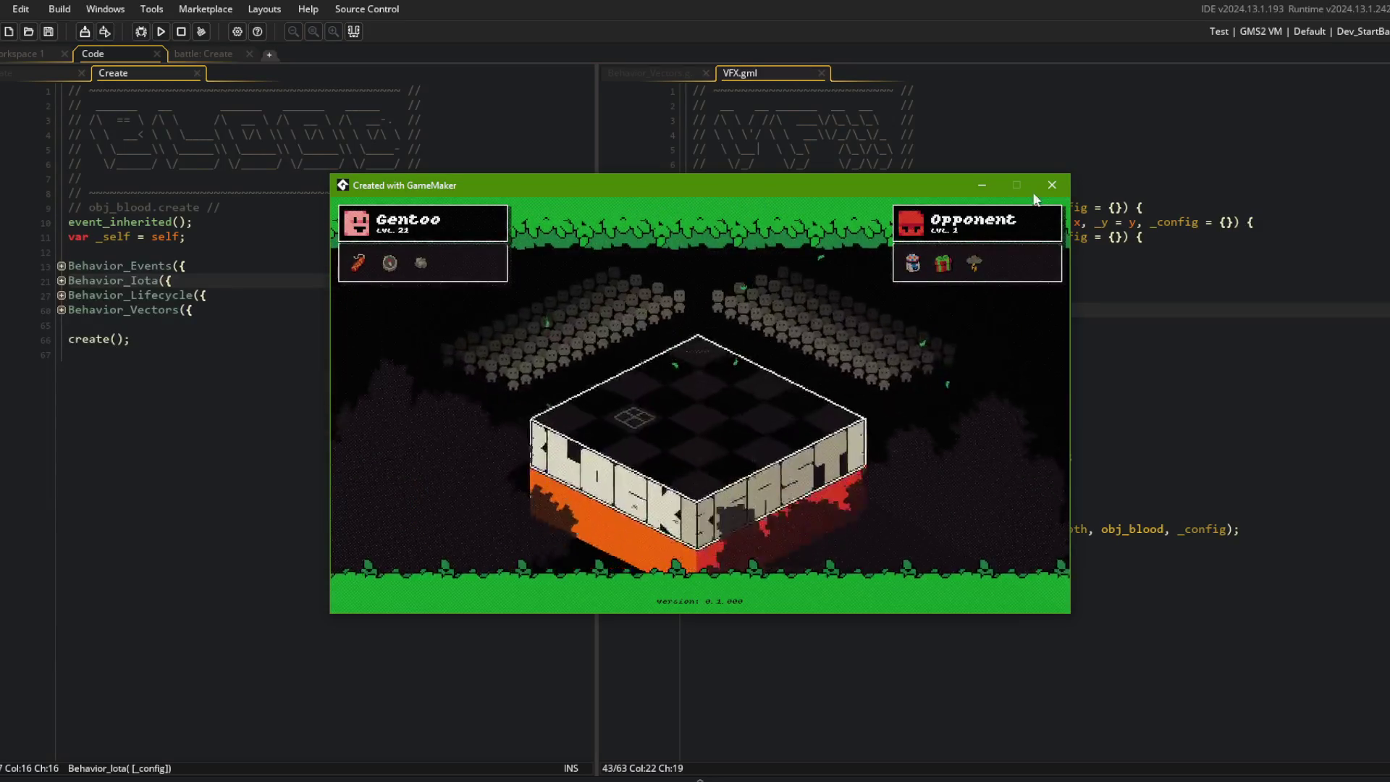
Step: Close the running game window and widen the VFX.gml editor pane showing vfx_blood
click(853, 135)
drag(597, 125, 539, 125)
click(263, 419)
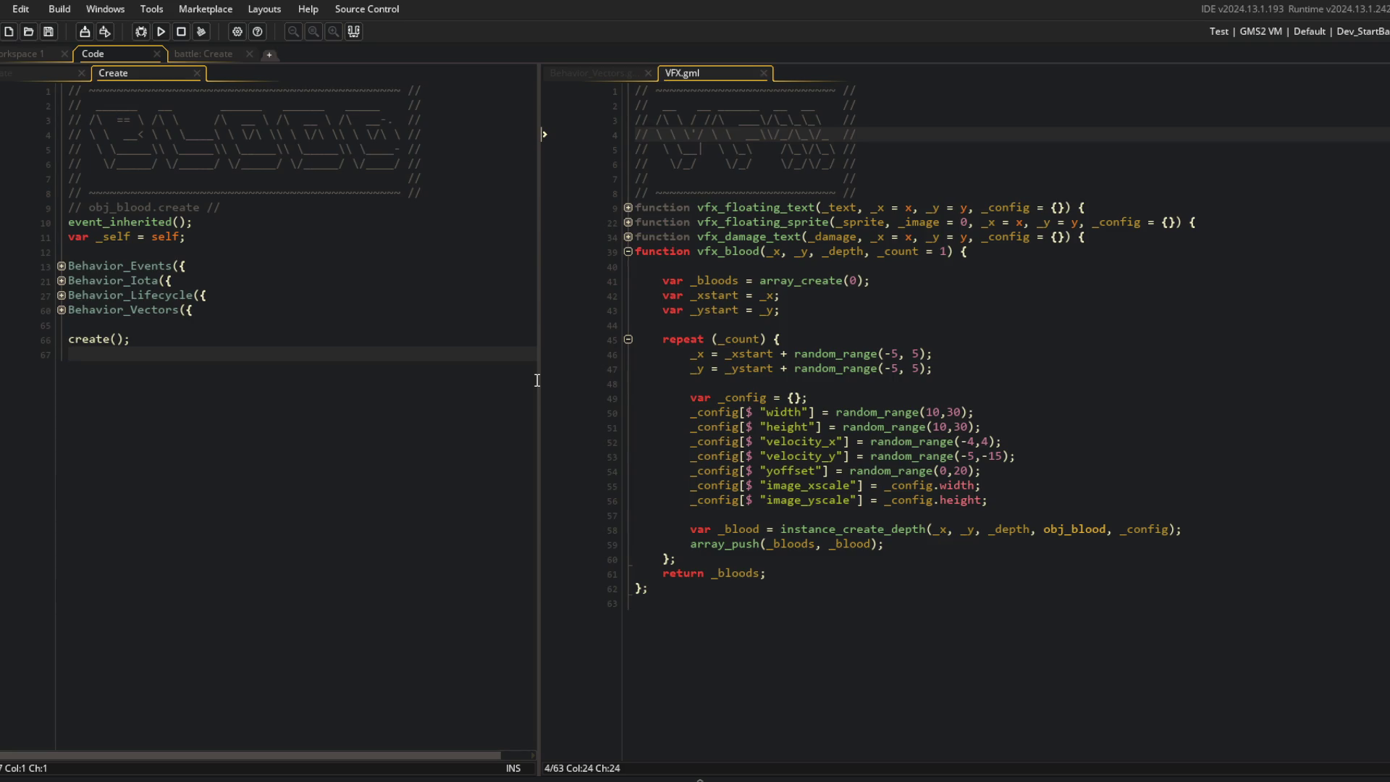
Step: Move Posy's Phub And to the top of the Block Beast playlist and restart it, then rerun the game
key(alt+Tab)
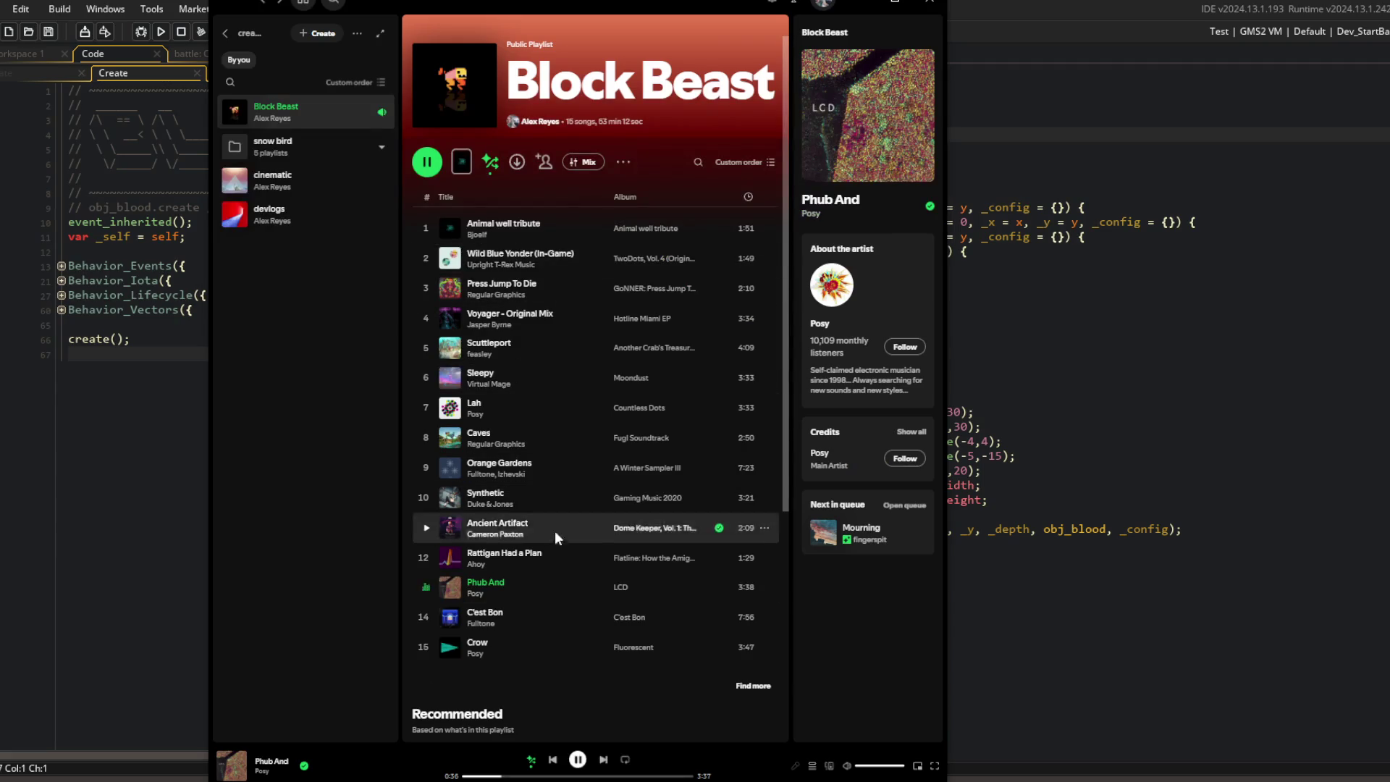
drag(534, 584, 537, 215)
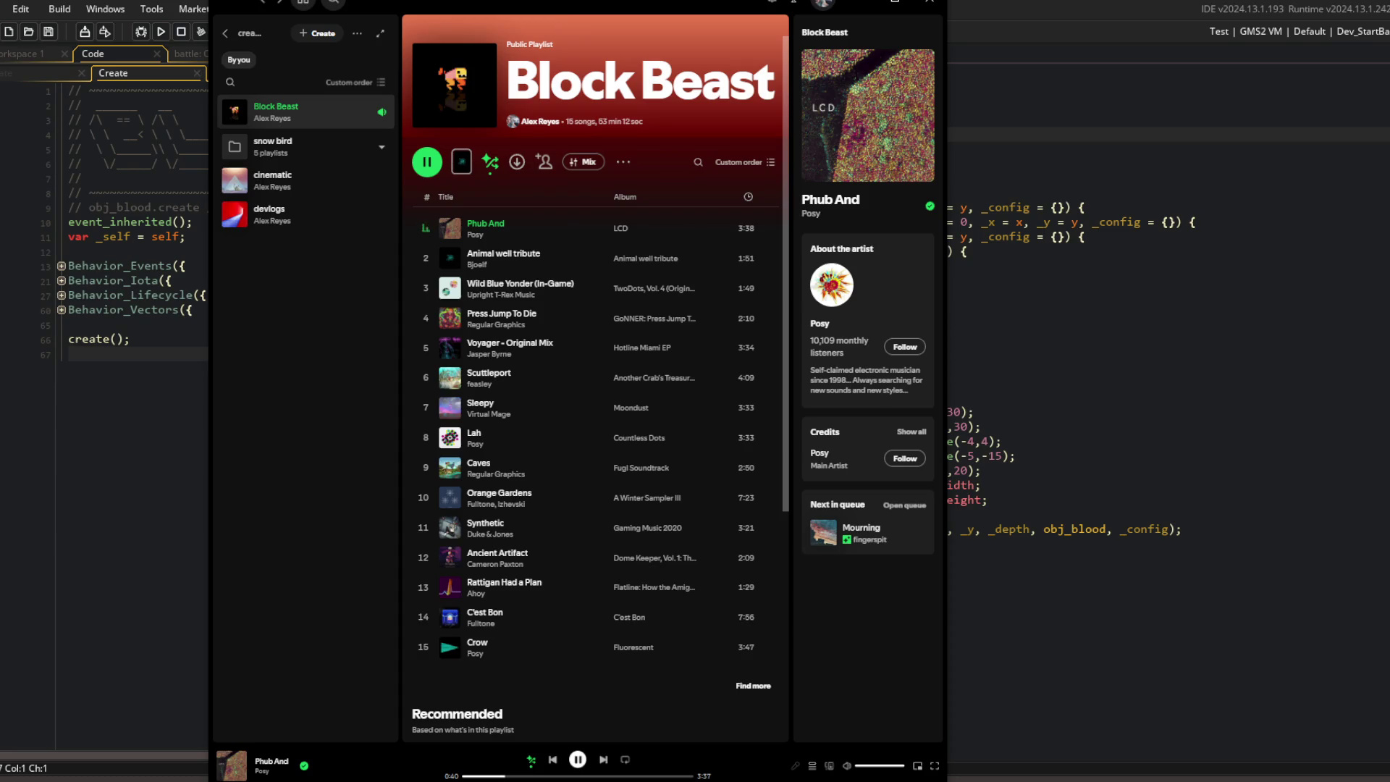
click(427, 162)
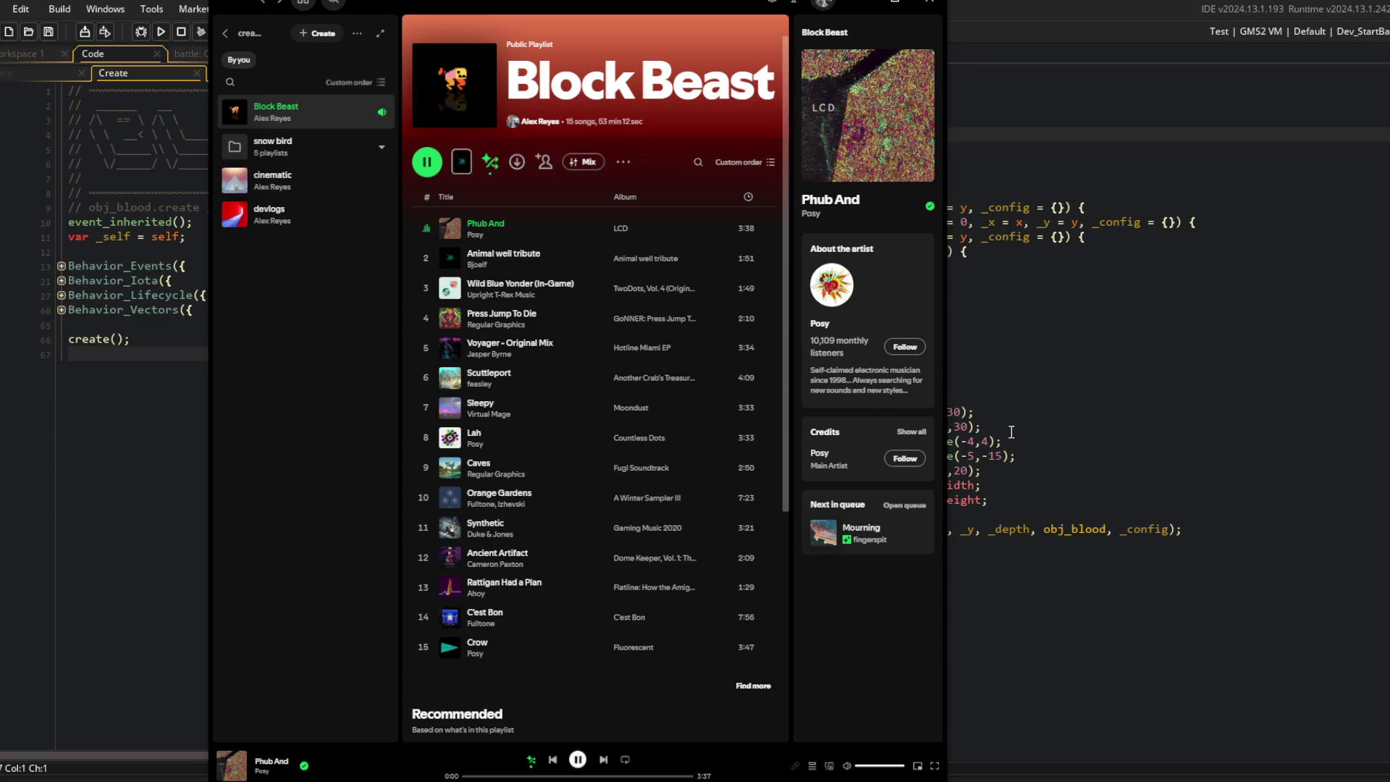
key(alt+Tab)
click(161, 32)
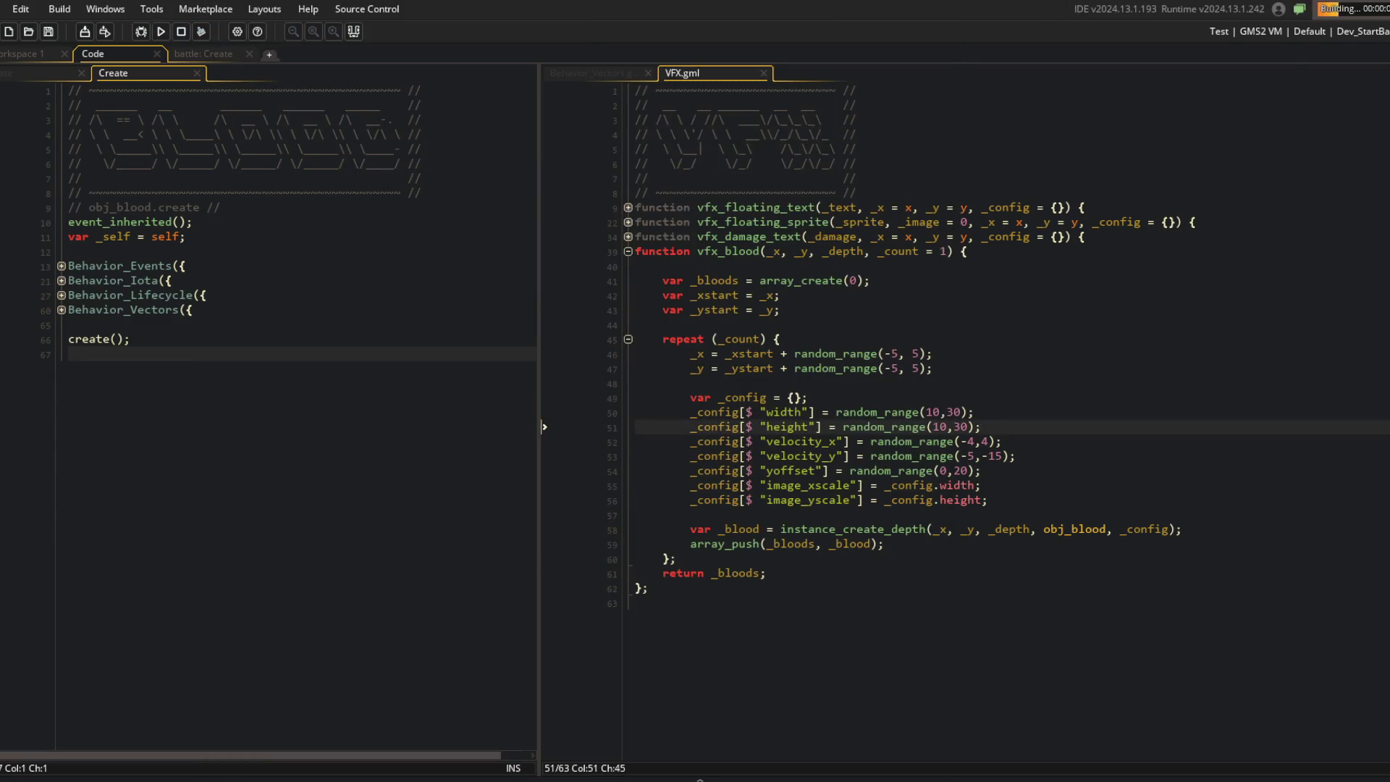
Step: Play the test game, pause and quit to the main menu, then open Posy's Spotify artist page
click(1273, 456)
click(1241, 324)
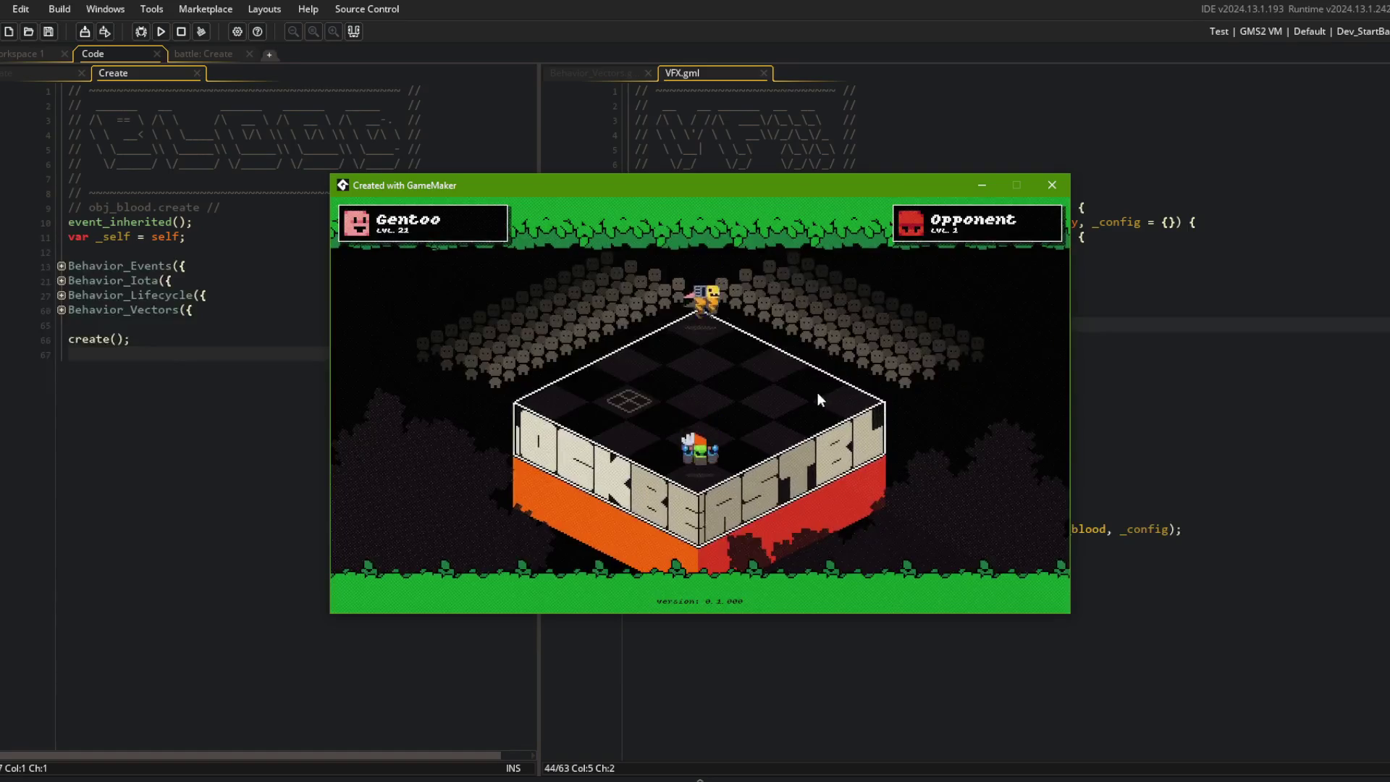
key(Escape)
click(787, 389)
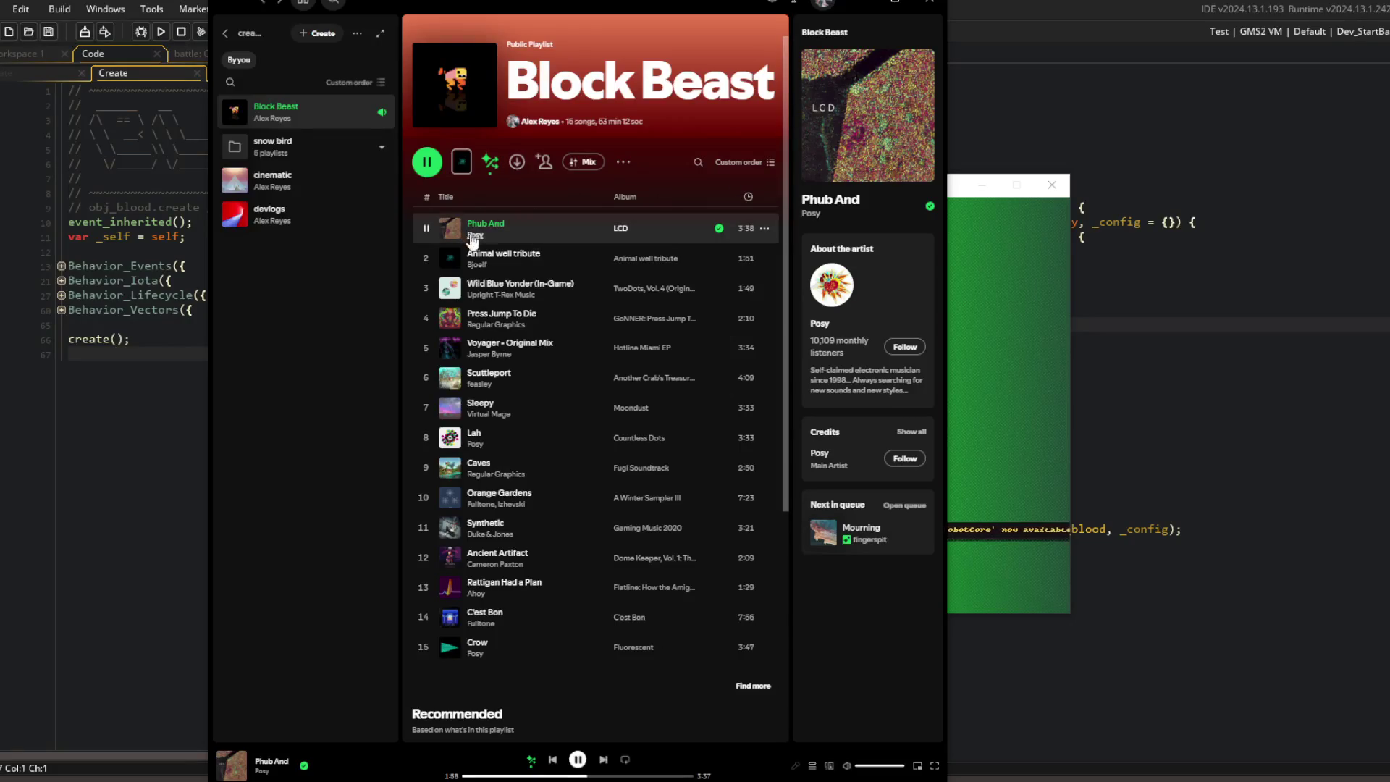
click(474, 236)
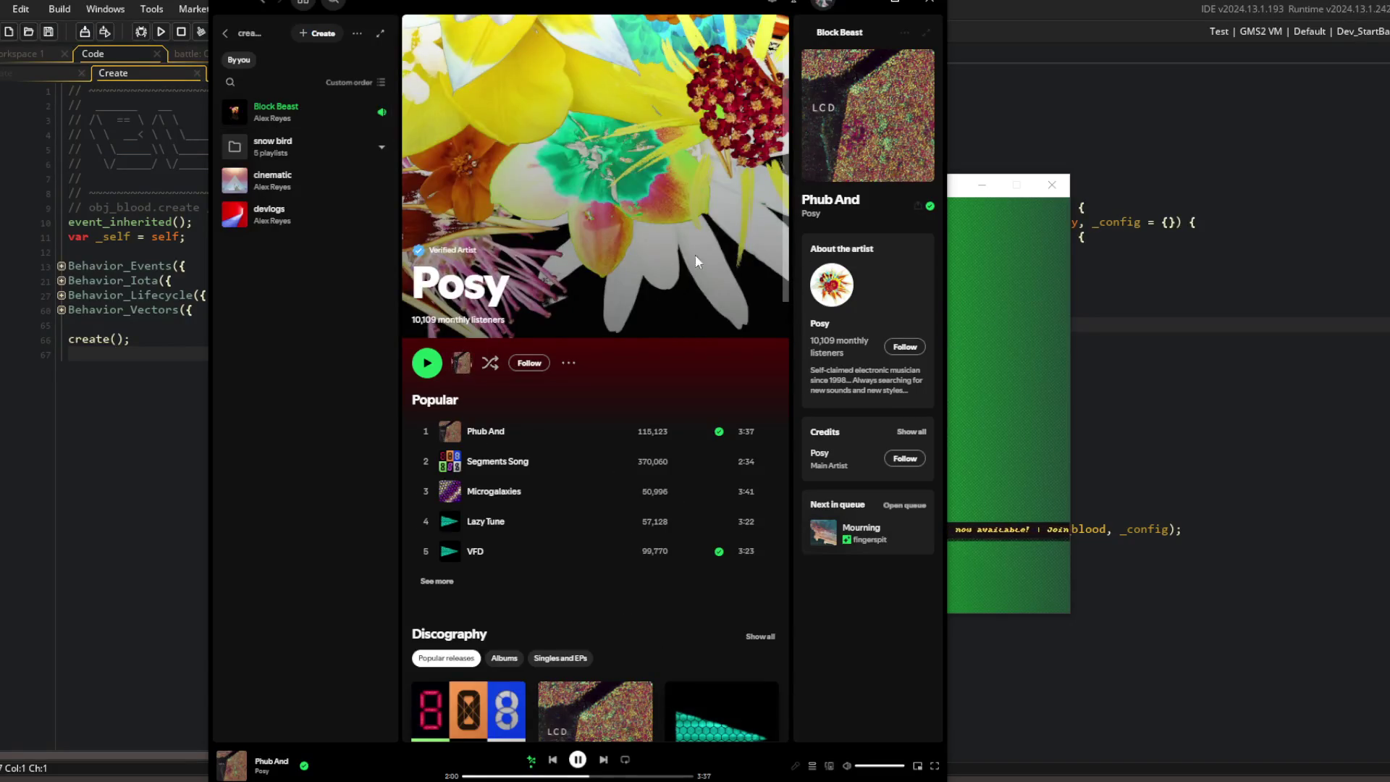
Step: Scroll through Posy's artist page to browse popular tracks and the discography
scroll(567, 194, down, 4)
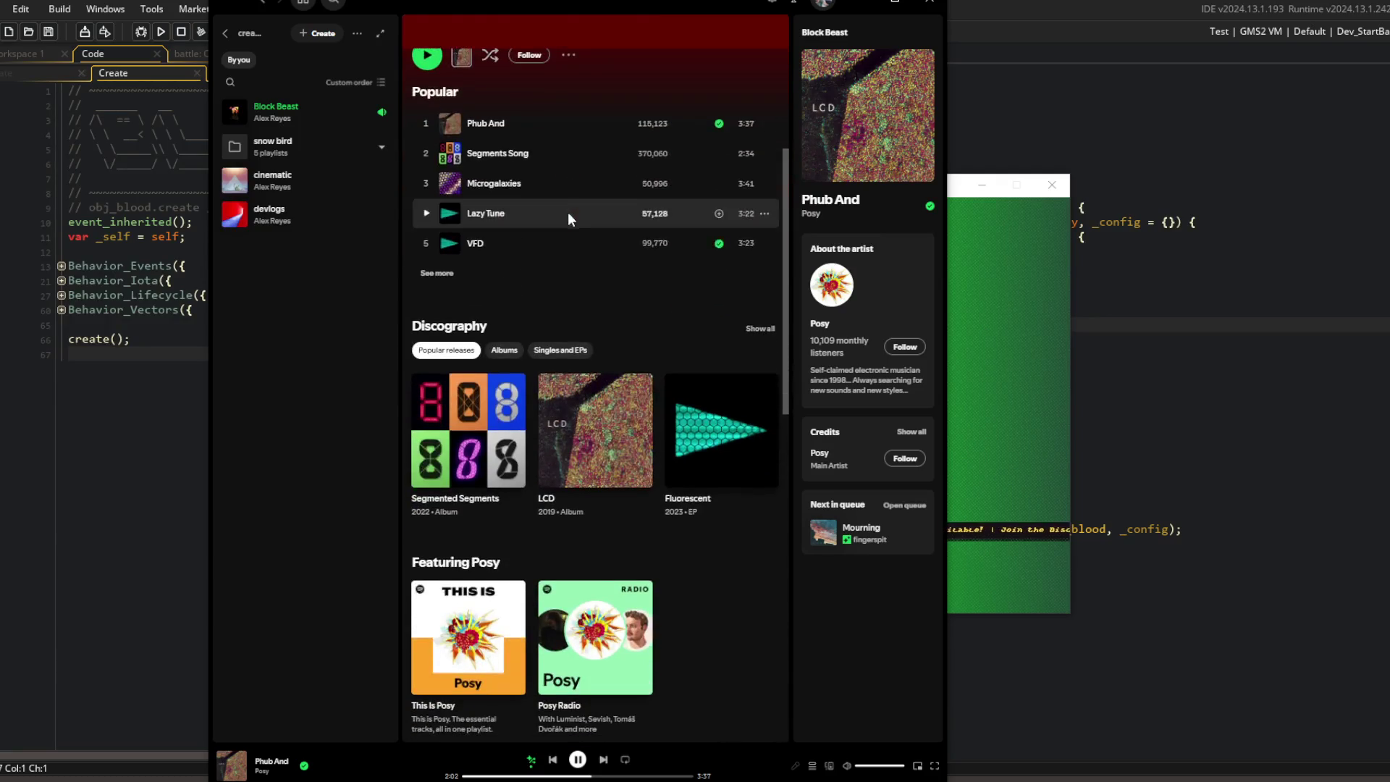
scroll(568, 212, down, 1)
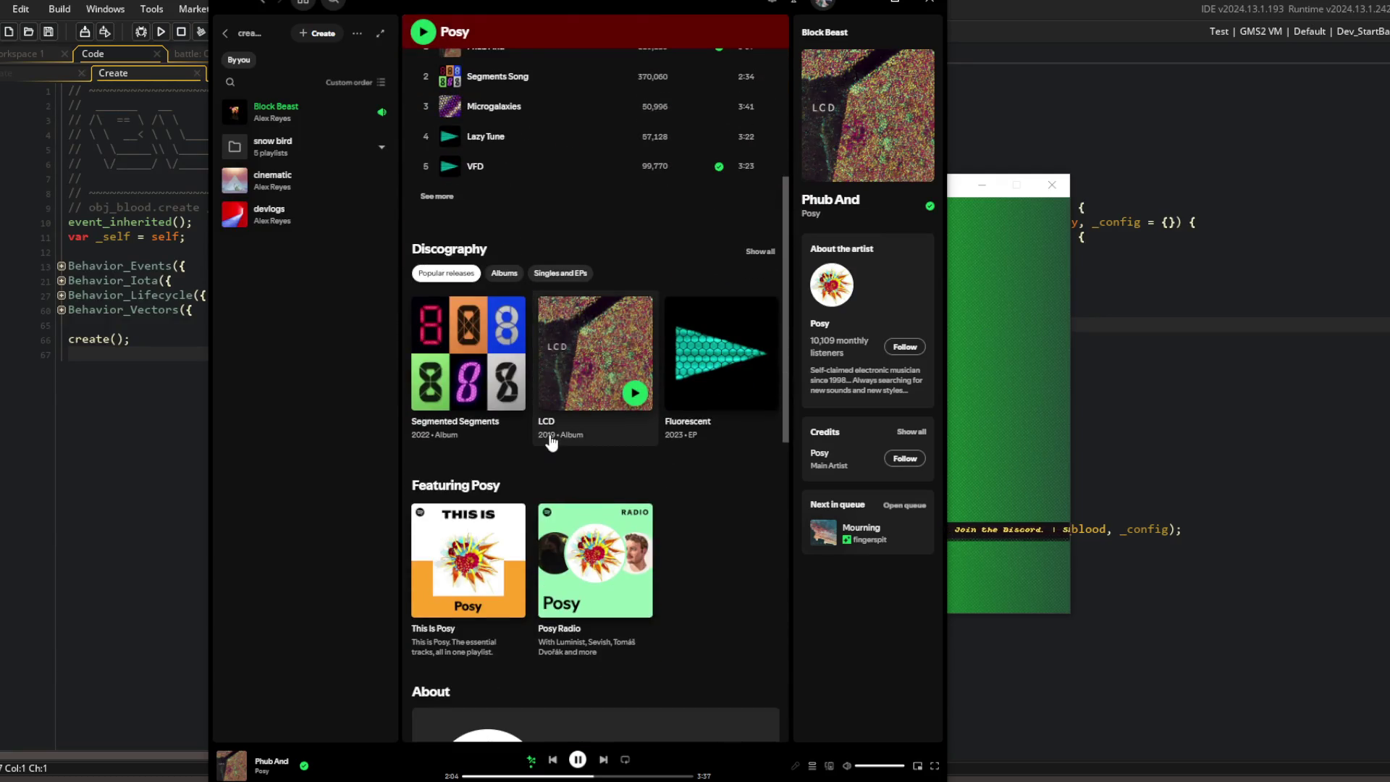
scroll(589, 411, down, 2)
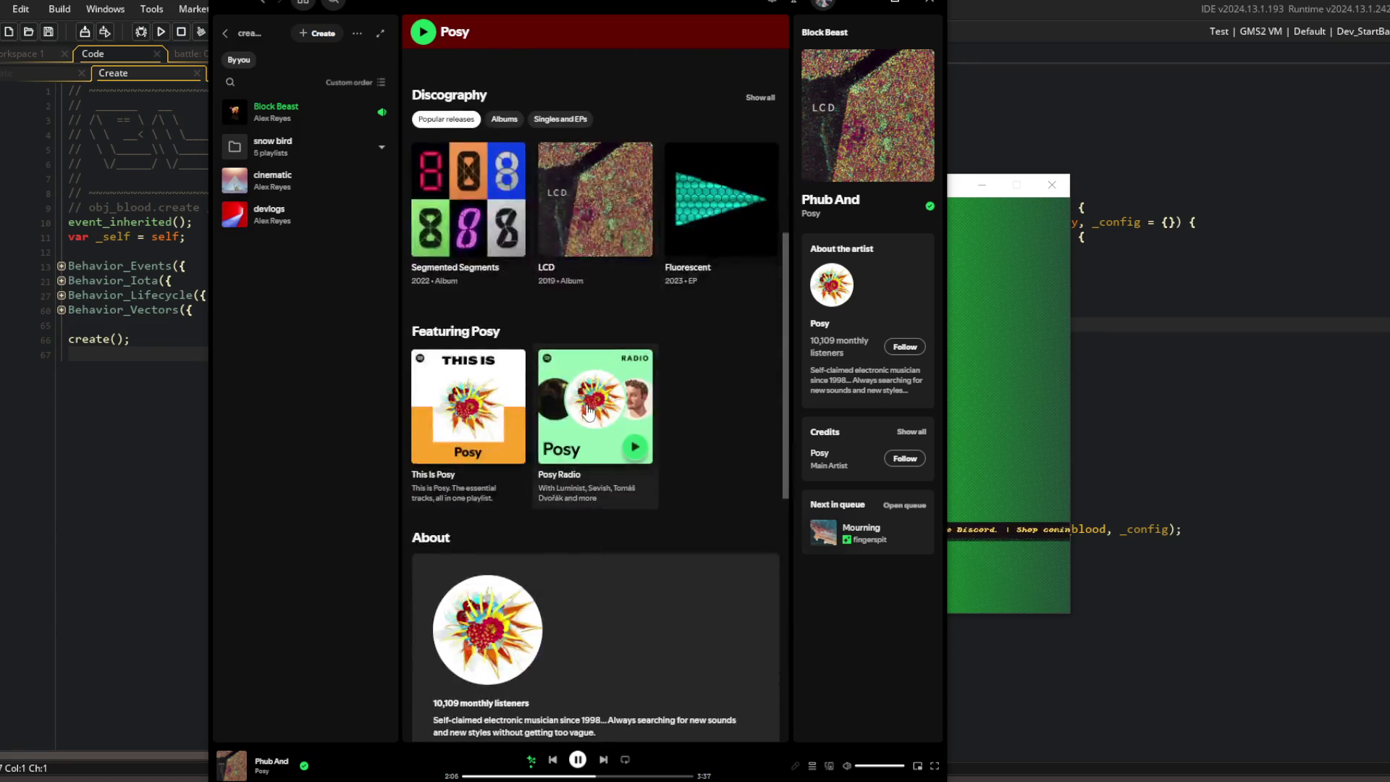
scroll(627, 409, down, 2)
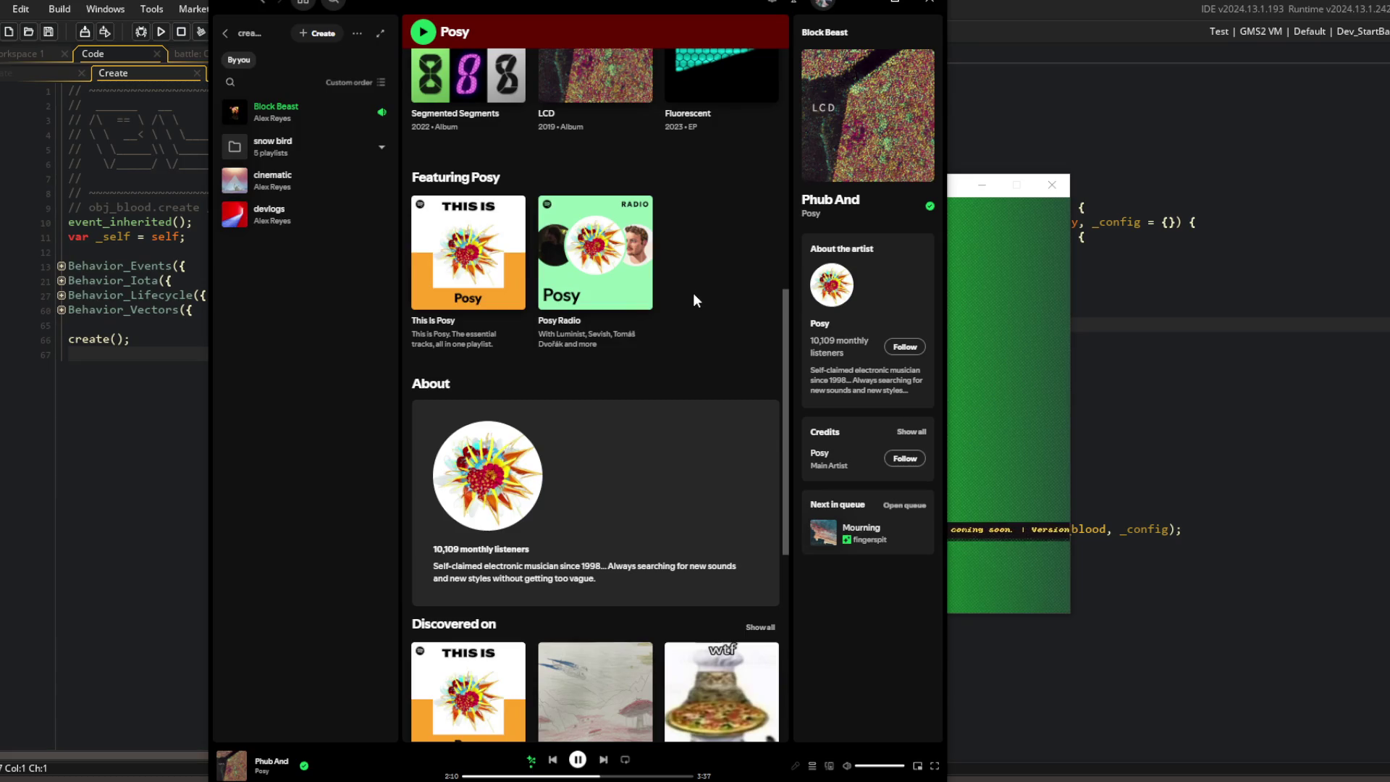
scroll(707, 375, down, 1)
scroll(703, 379, up, 15)
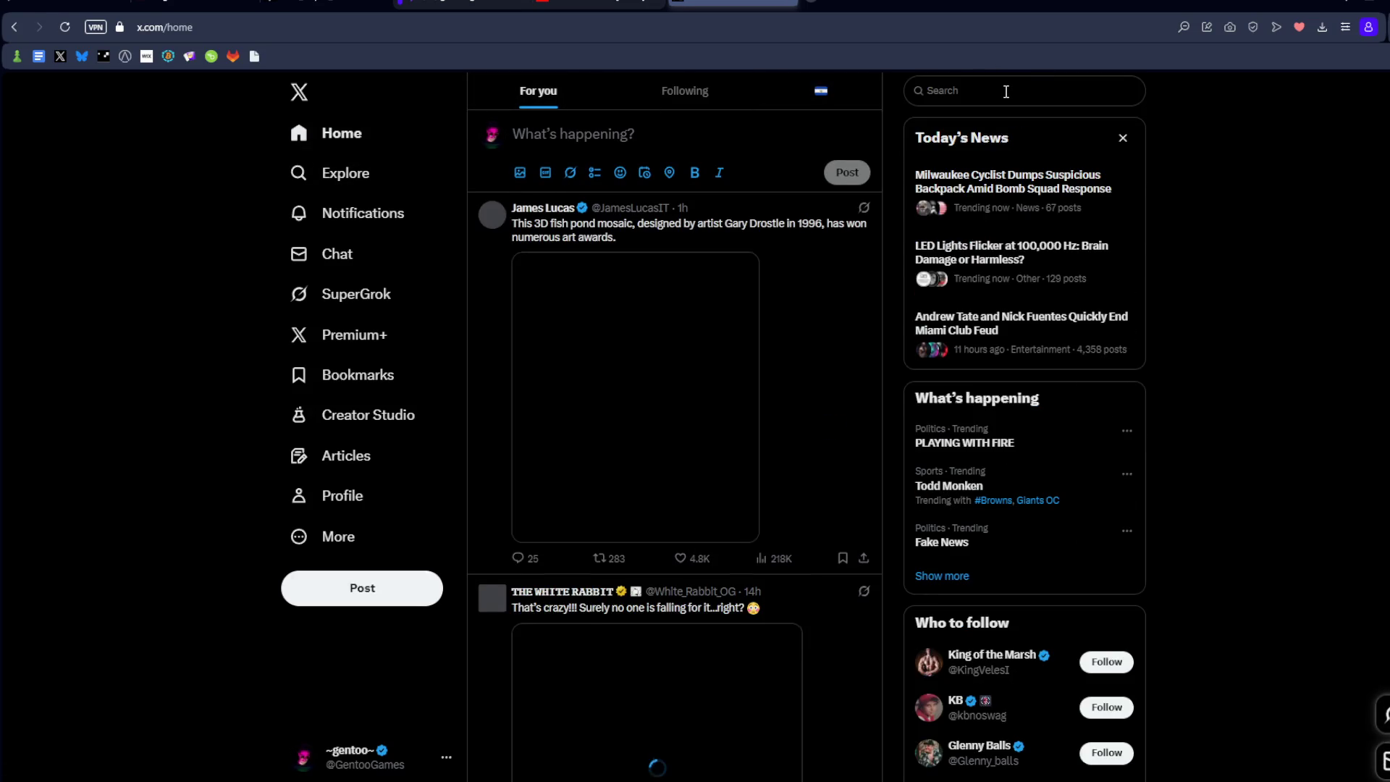
click(1006, 91)
text(posy)
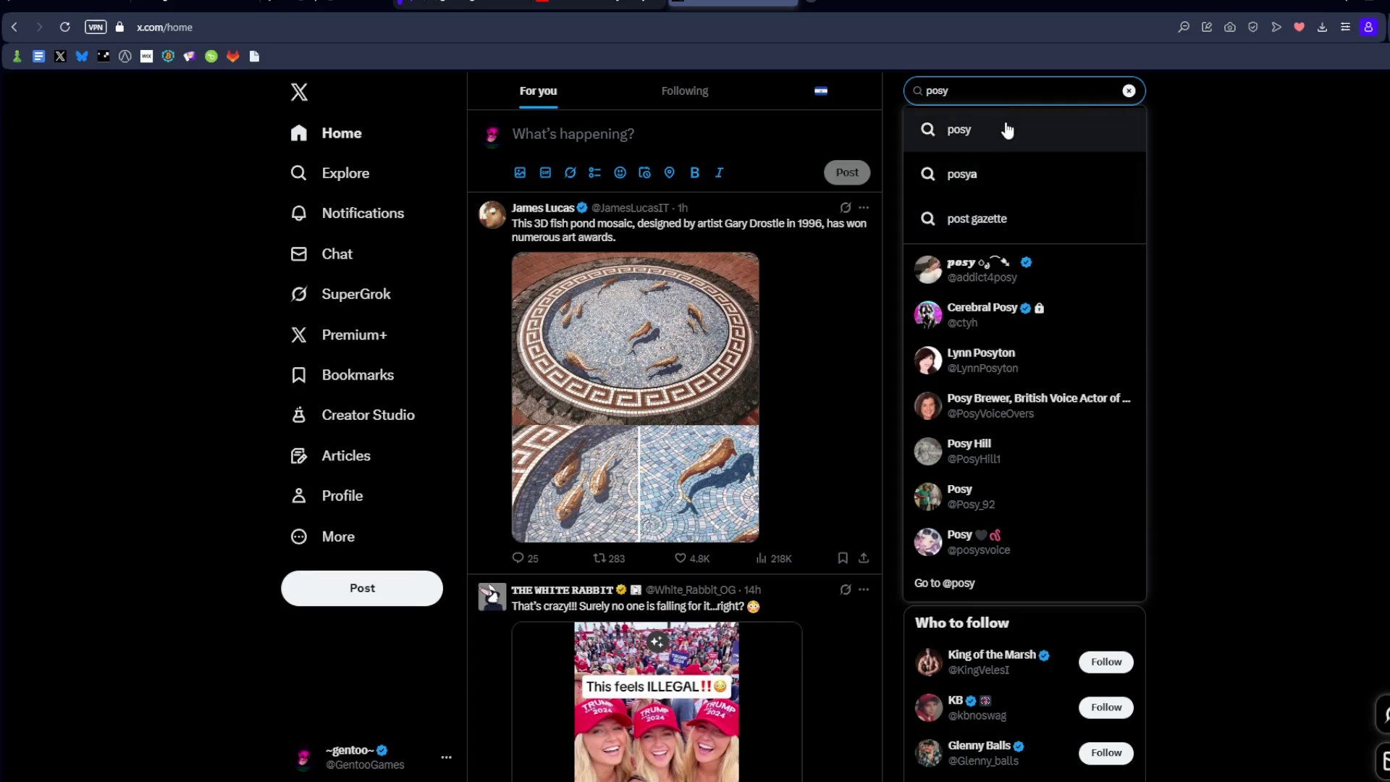
text(music)
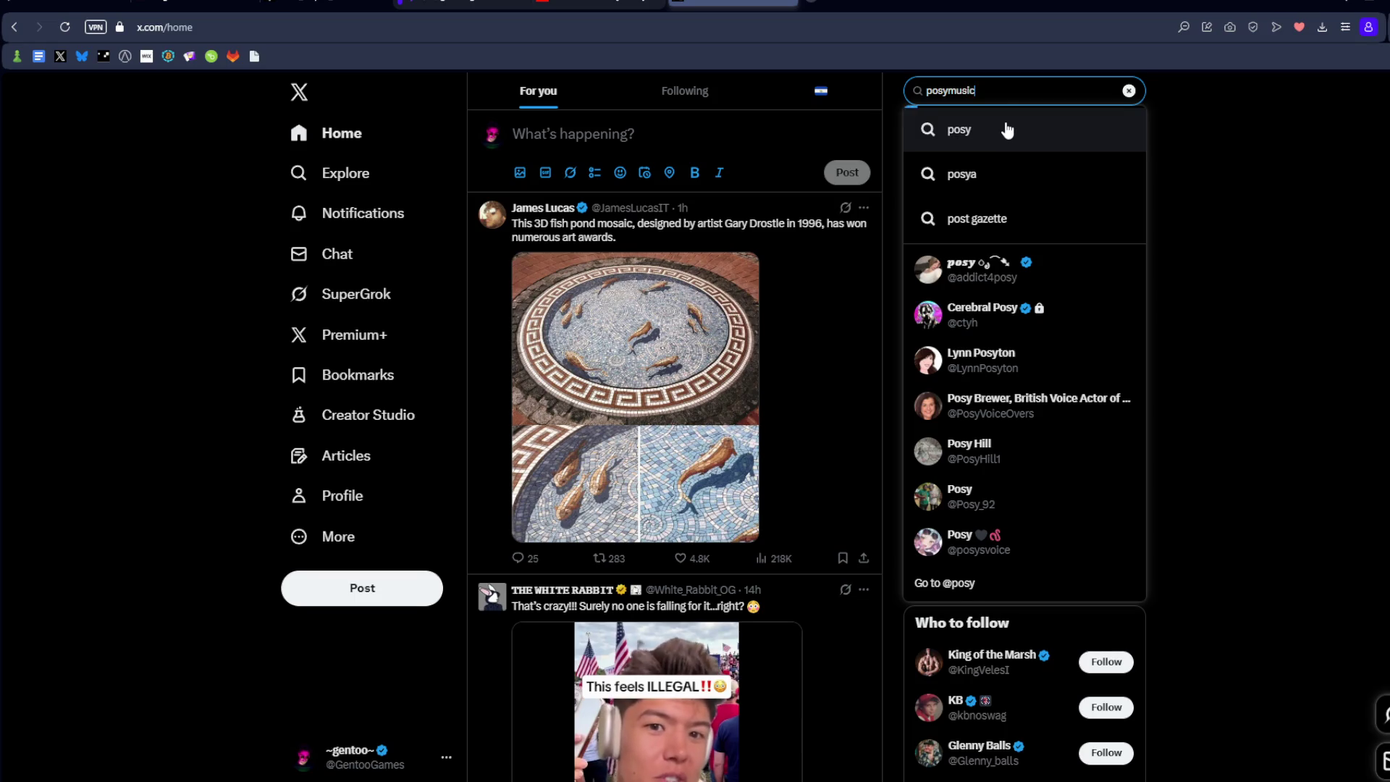
click(1002, 179)
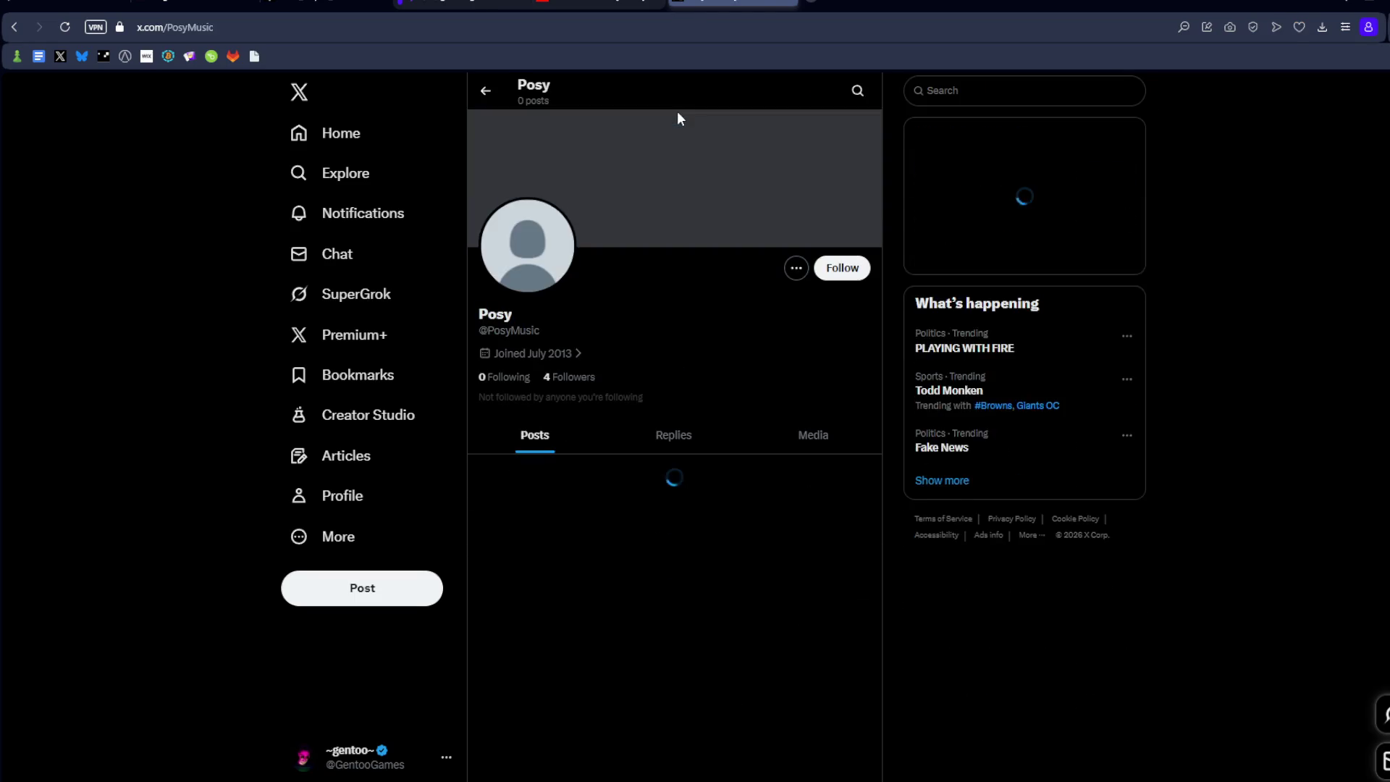
scroll(651, 257, down, 4)
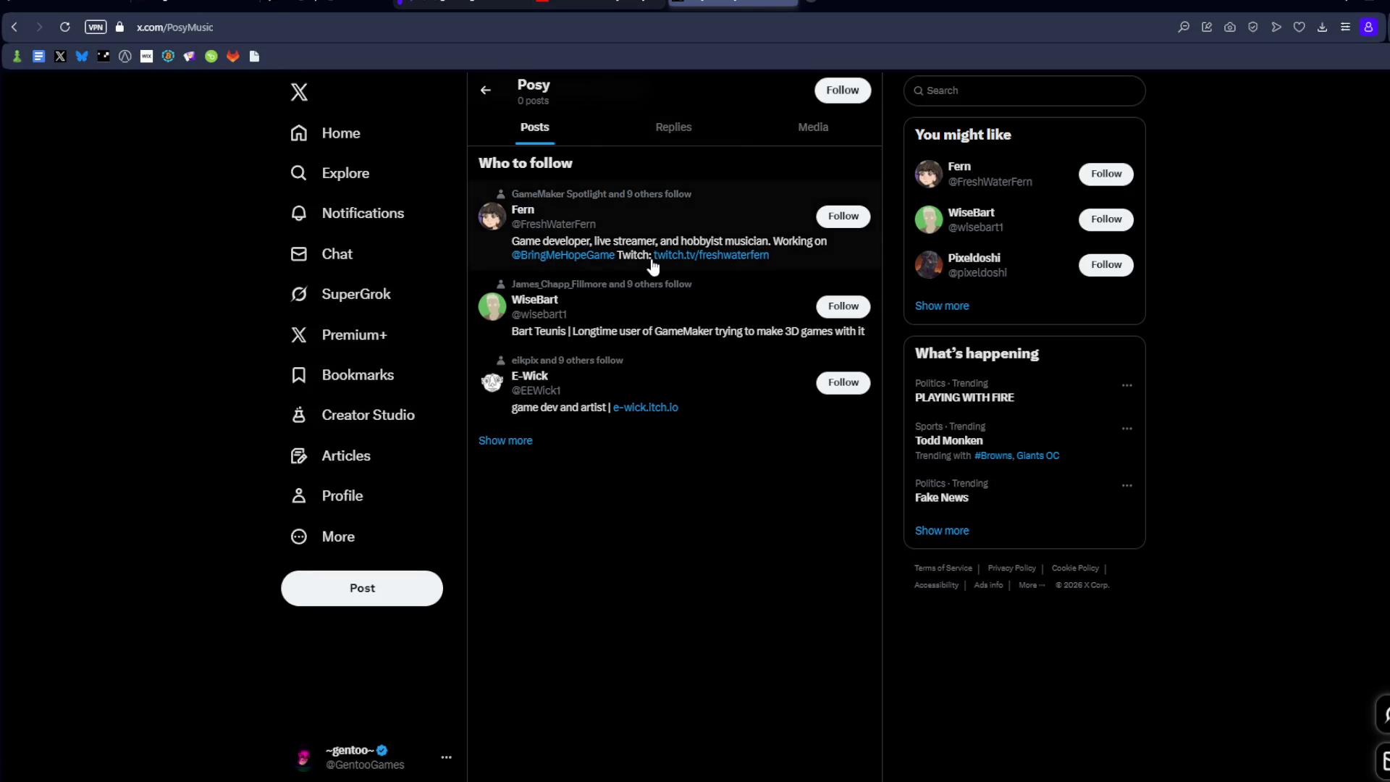
key(ctrl+t)
Step: Search Google for 'posymusic', then rerun it as 'posy music'
text(posymusic)
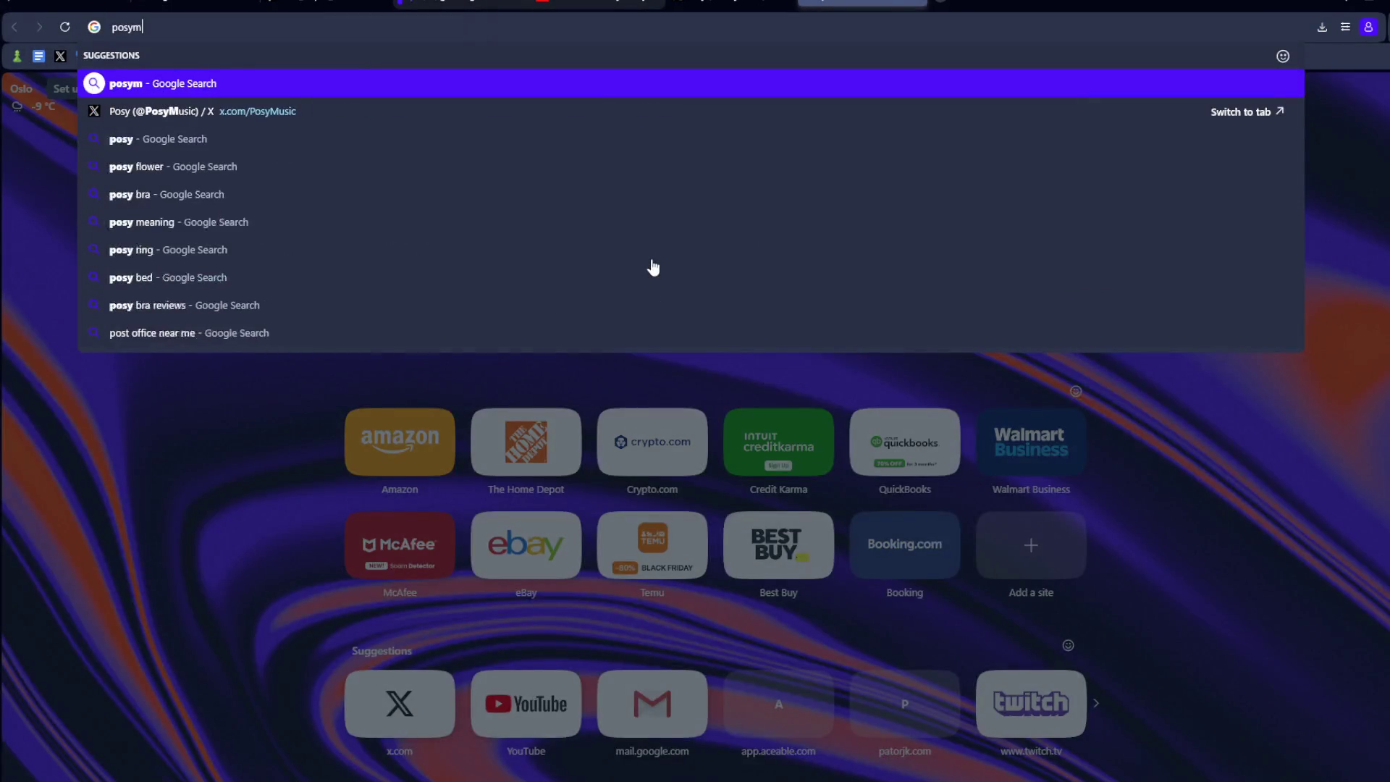
key(Return)
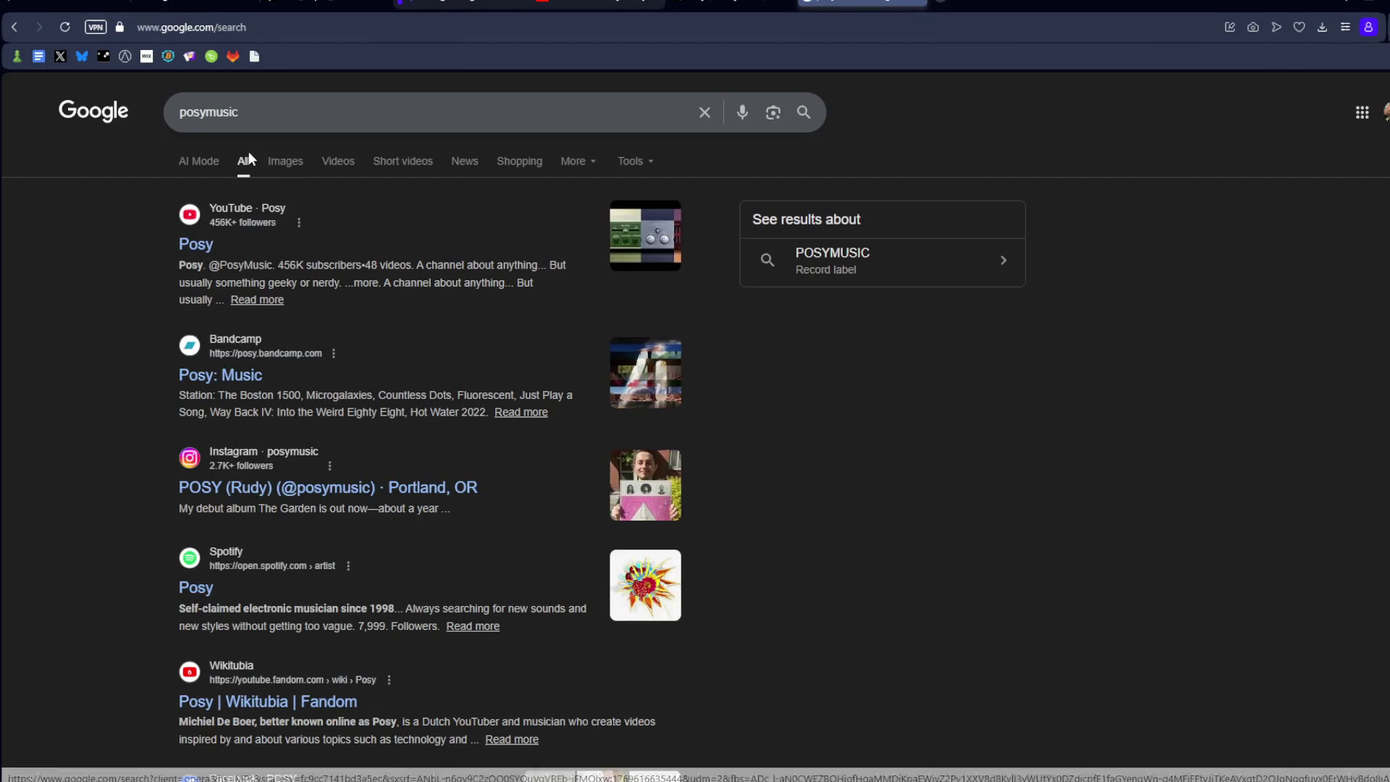
click(209, 113)
key(Return)
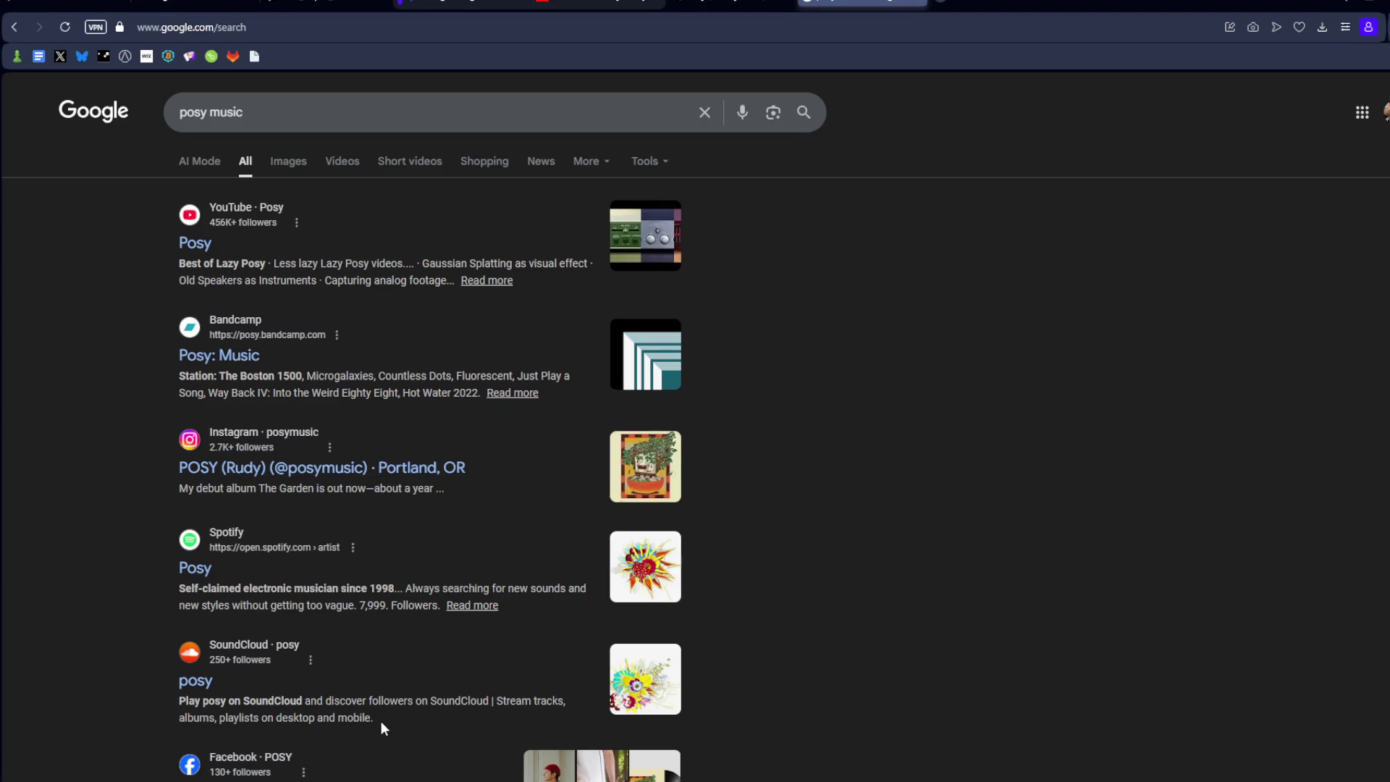
Step: Show Posy's popular releases in Spotify's discography, then dismiss Spotify
key(alt+Tab)
scroll(506, 444, down, 5)
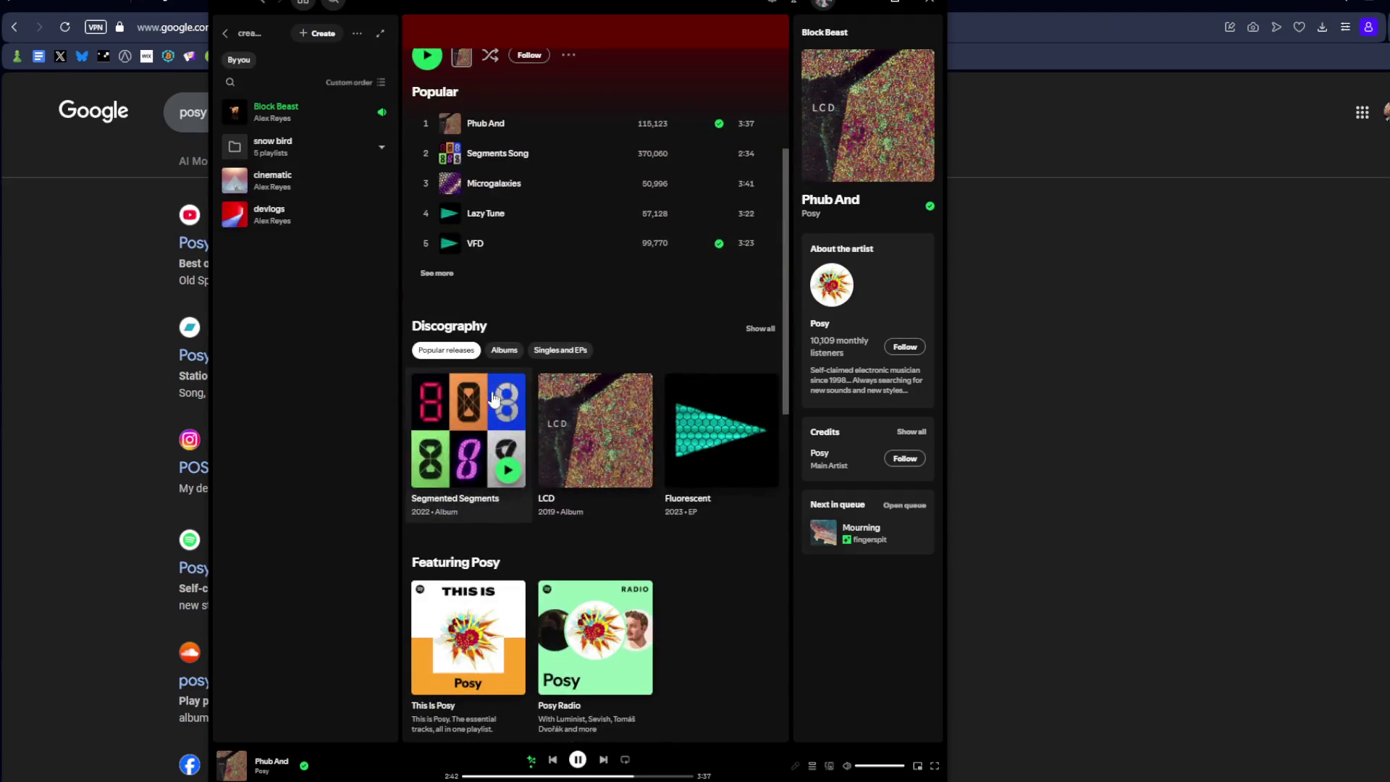
click(446, 350)
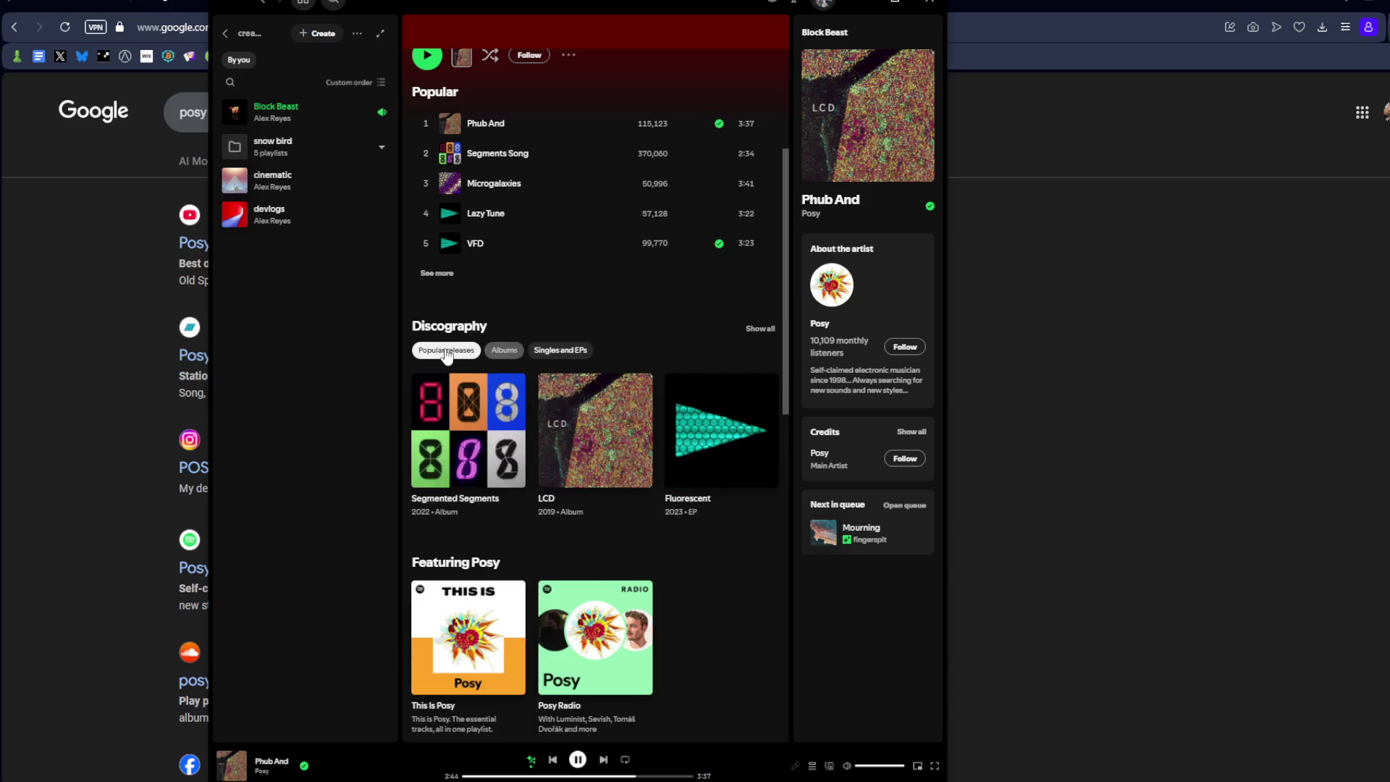
click(1069, 364)
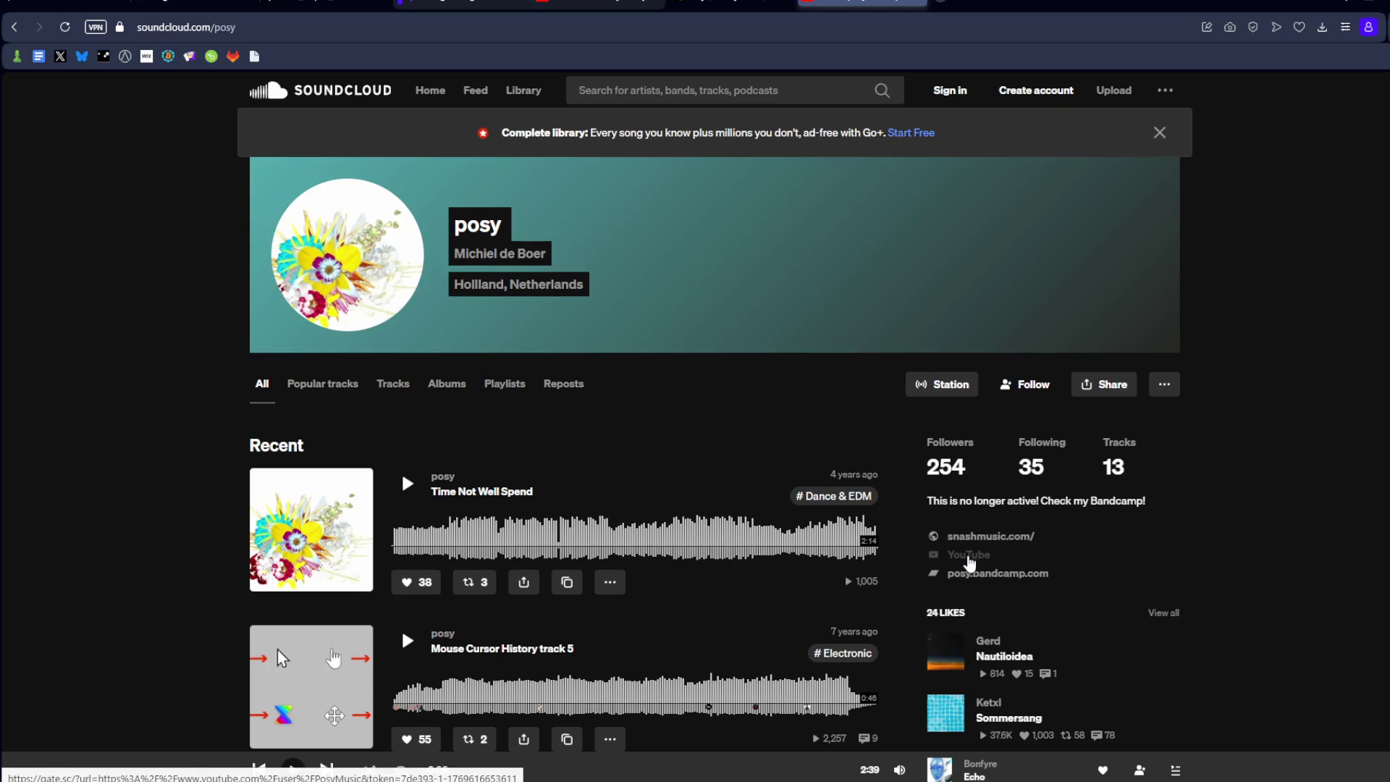
Step: Open Posy's YouTube channel from the SoundCloud profile links
click(970, 561)
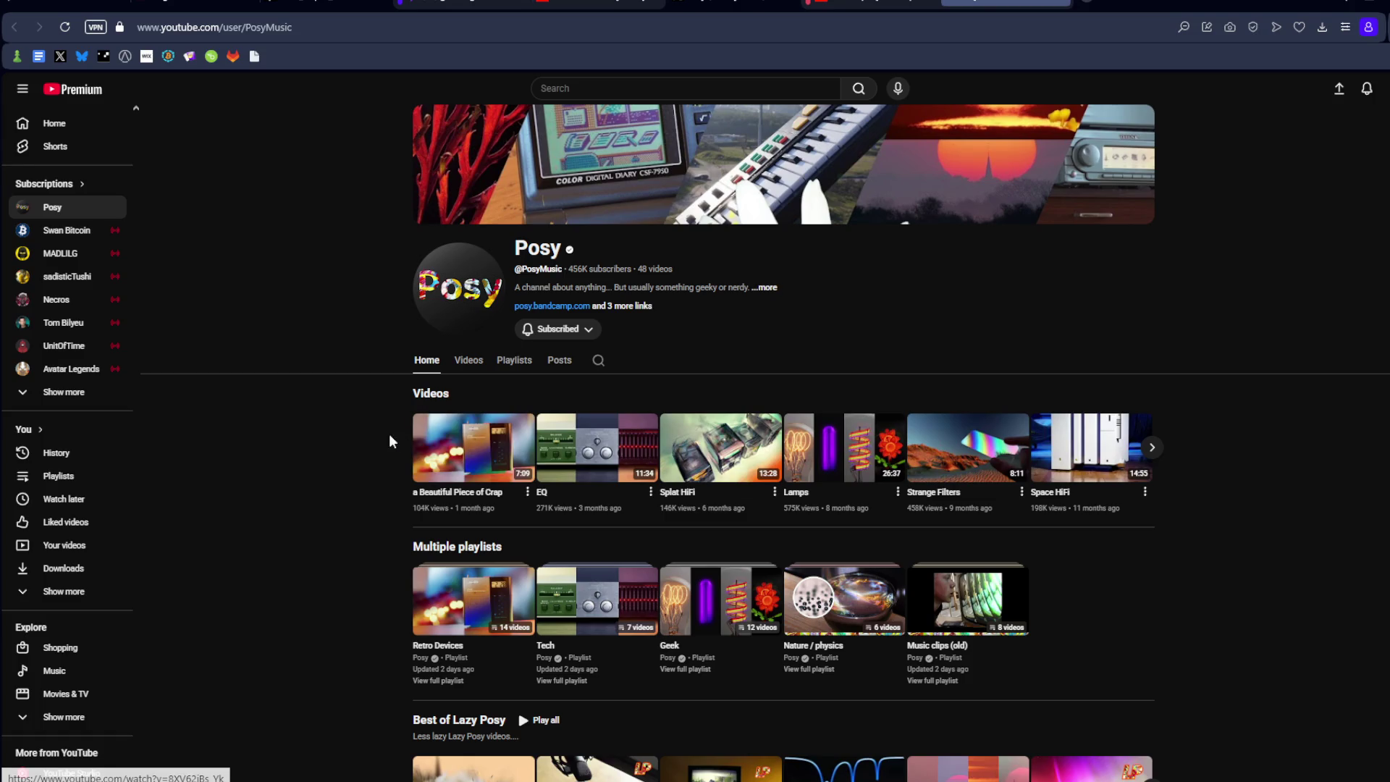
Step: Play Posy's video 'a Beautiful Piece of Crap', browse its page, then return to the channel
mouse_move(448, 451)
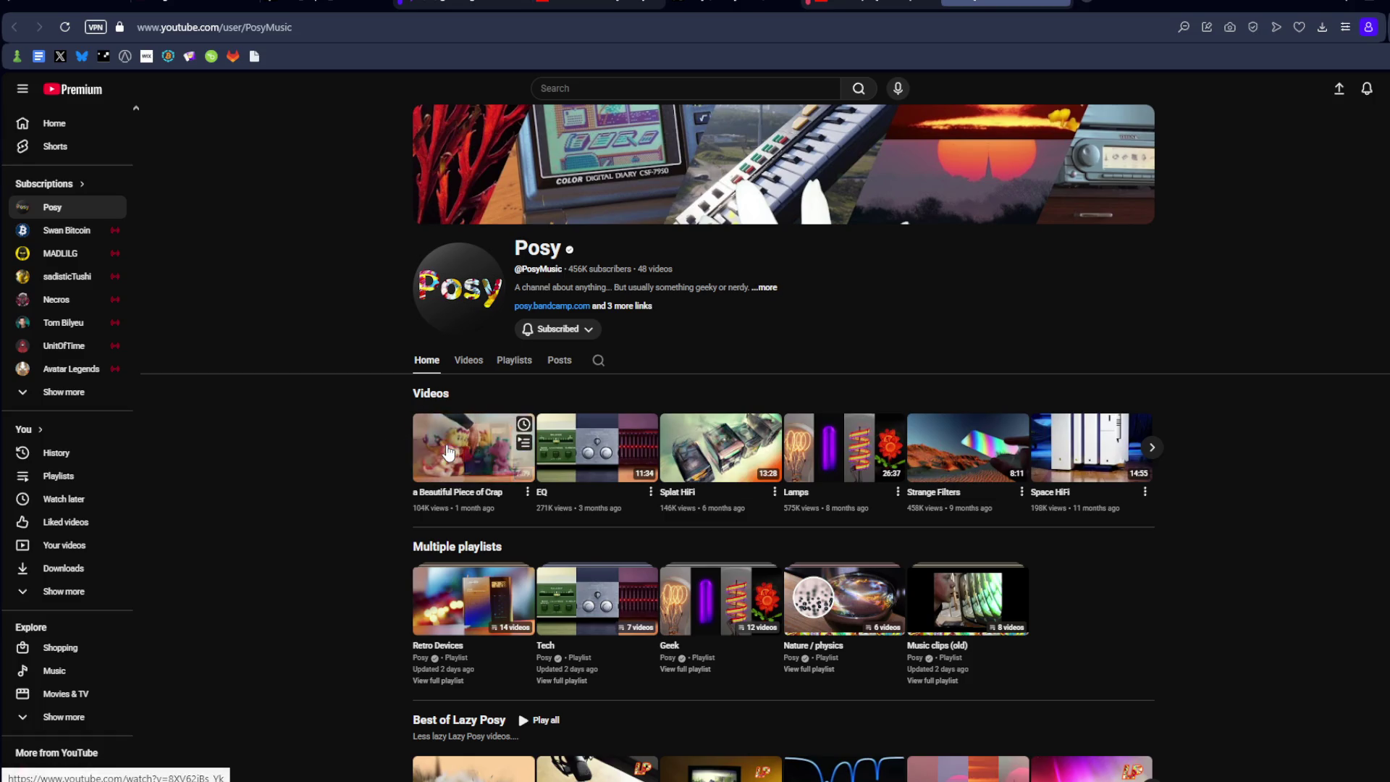
click(447, 451)
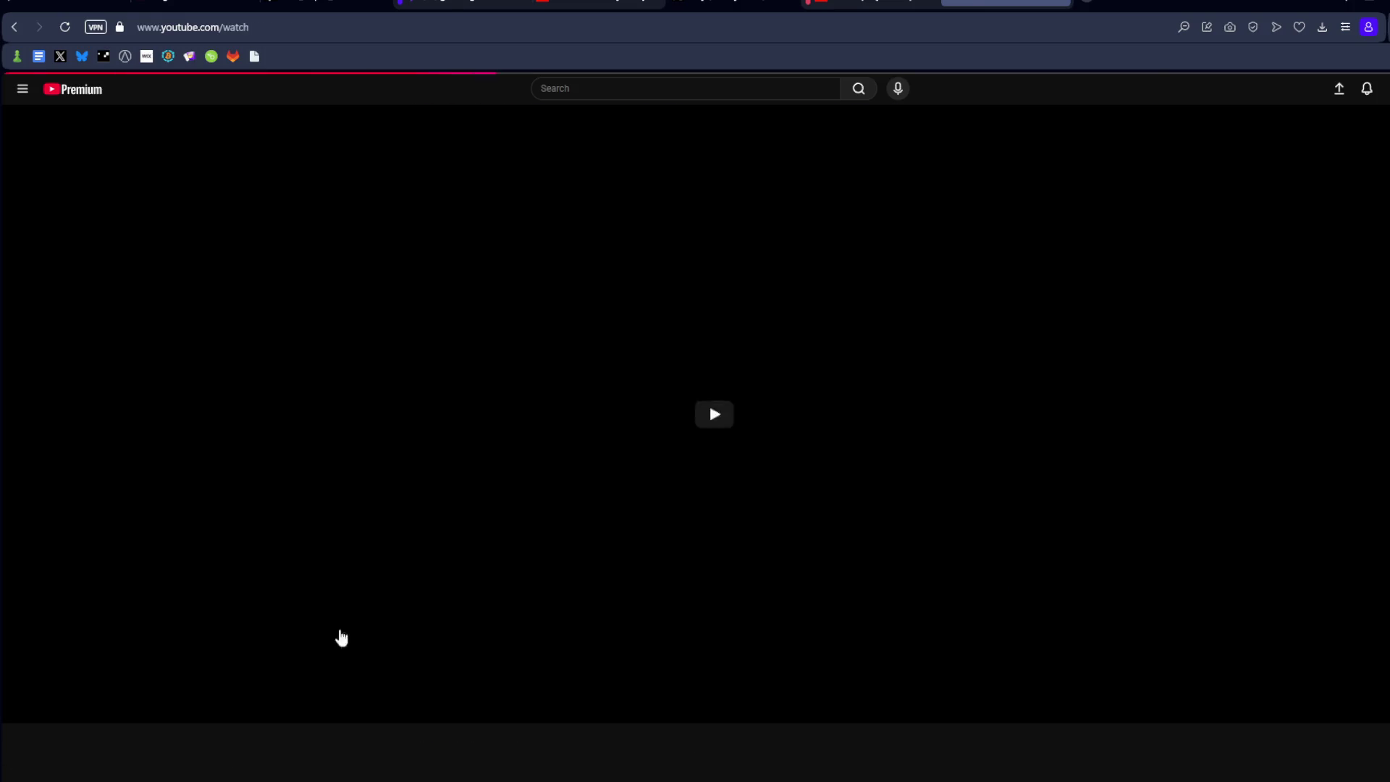
mouse_move(369, 776)
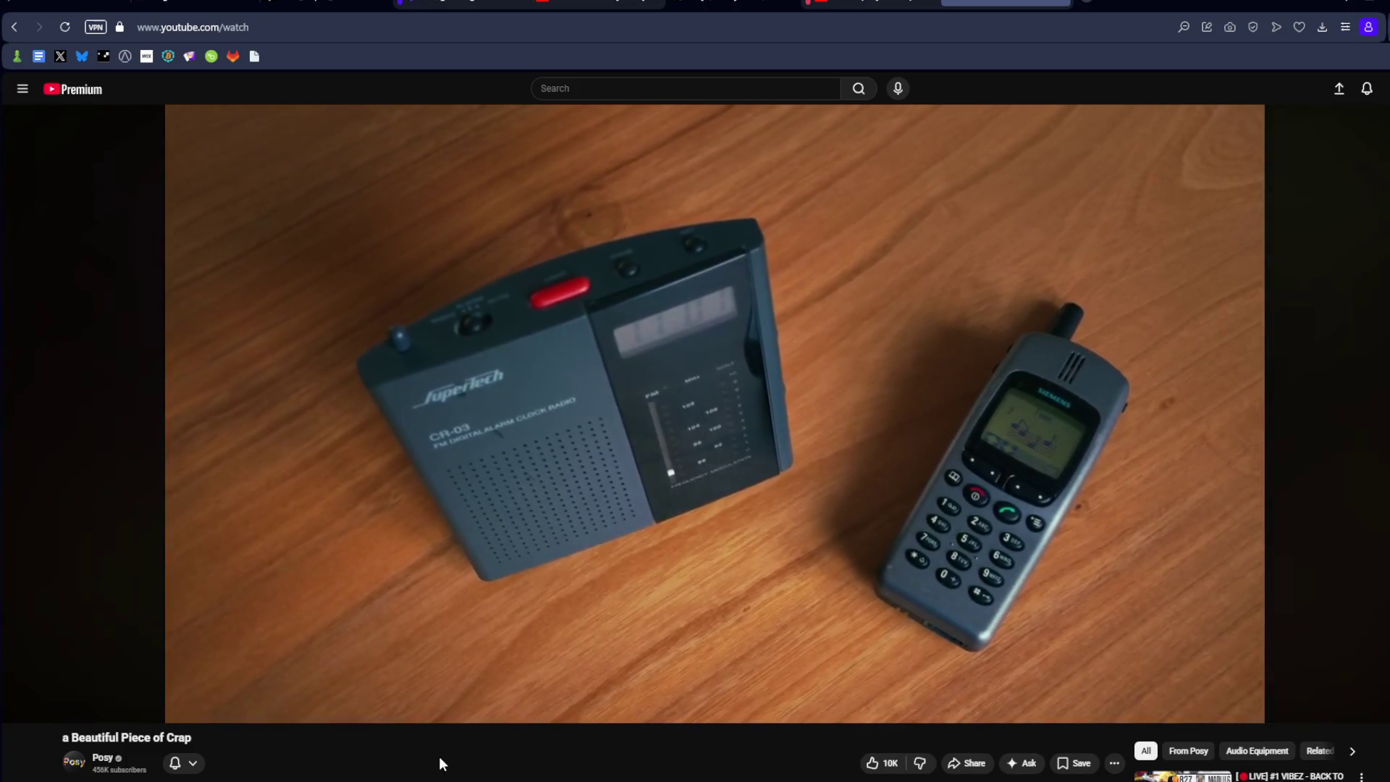
scroll(439, 757, down, 1)
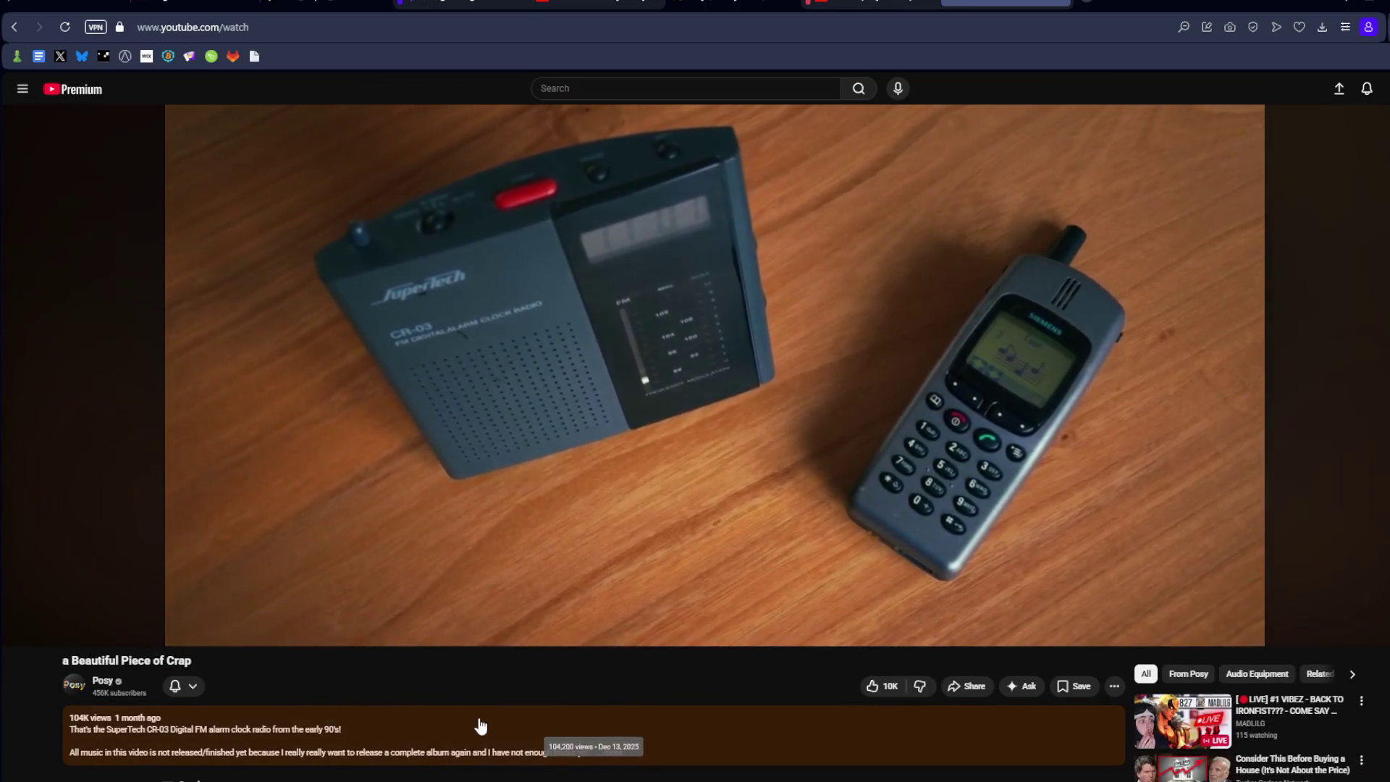
scroll(481, 725, down, 3)
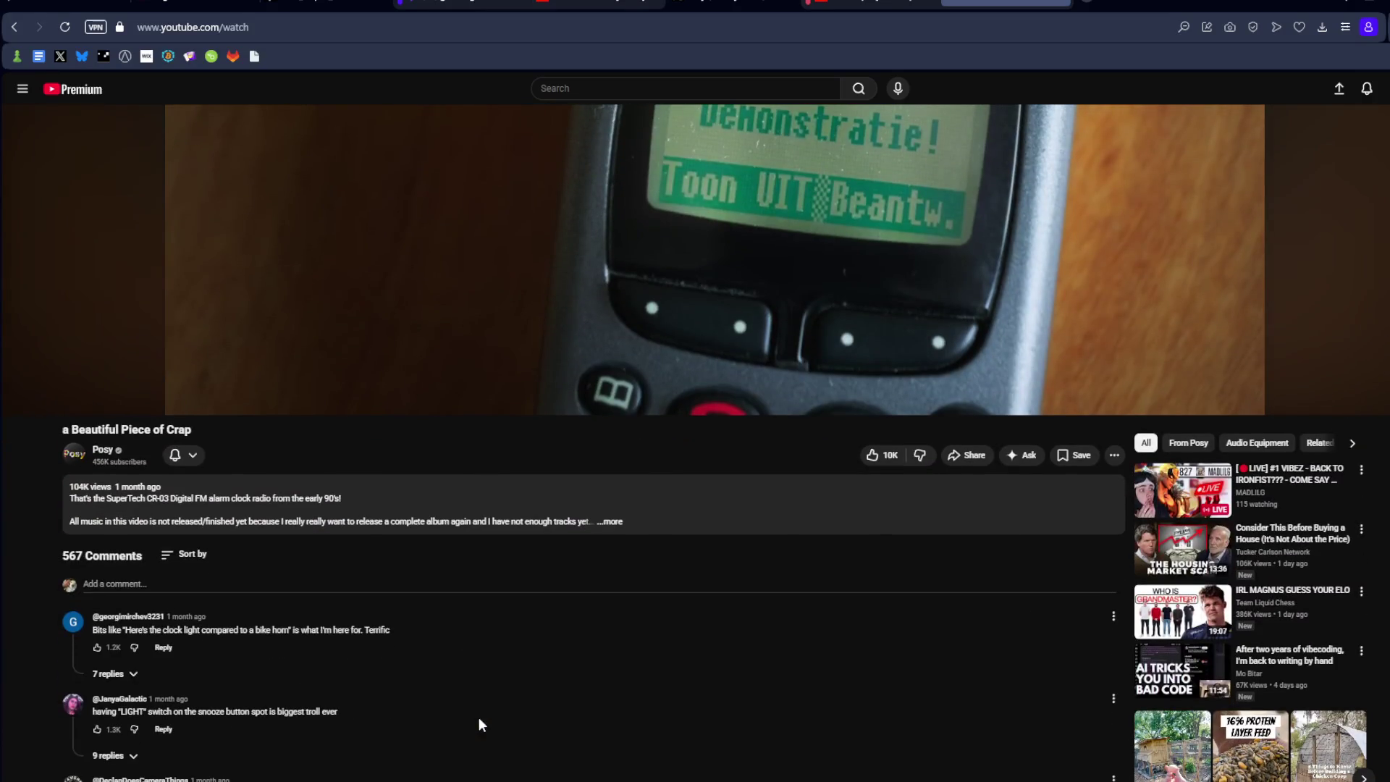
scroll(480, 721, down, 2)
scroll(479, 721, up, 6)
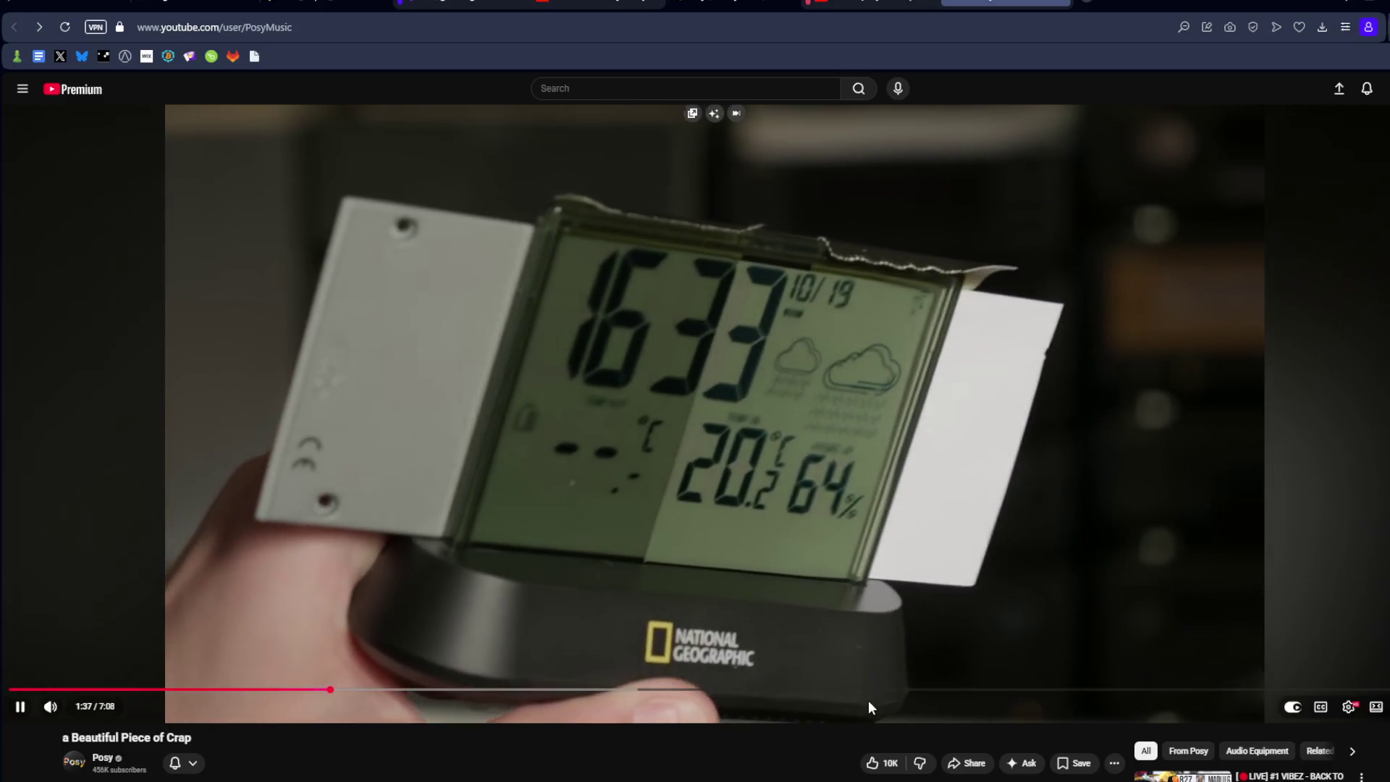
key(alt+Left)
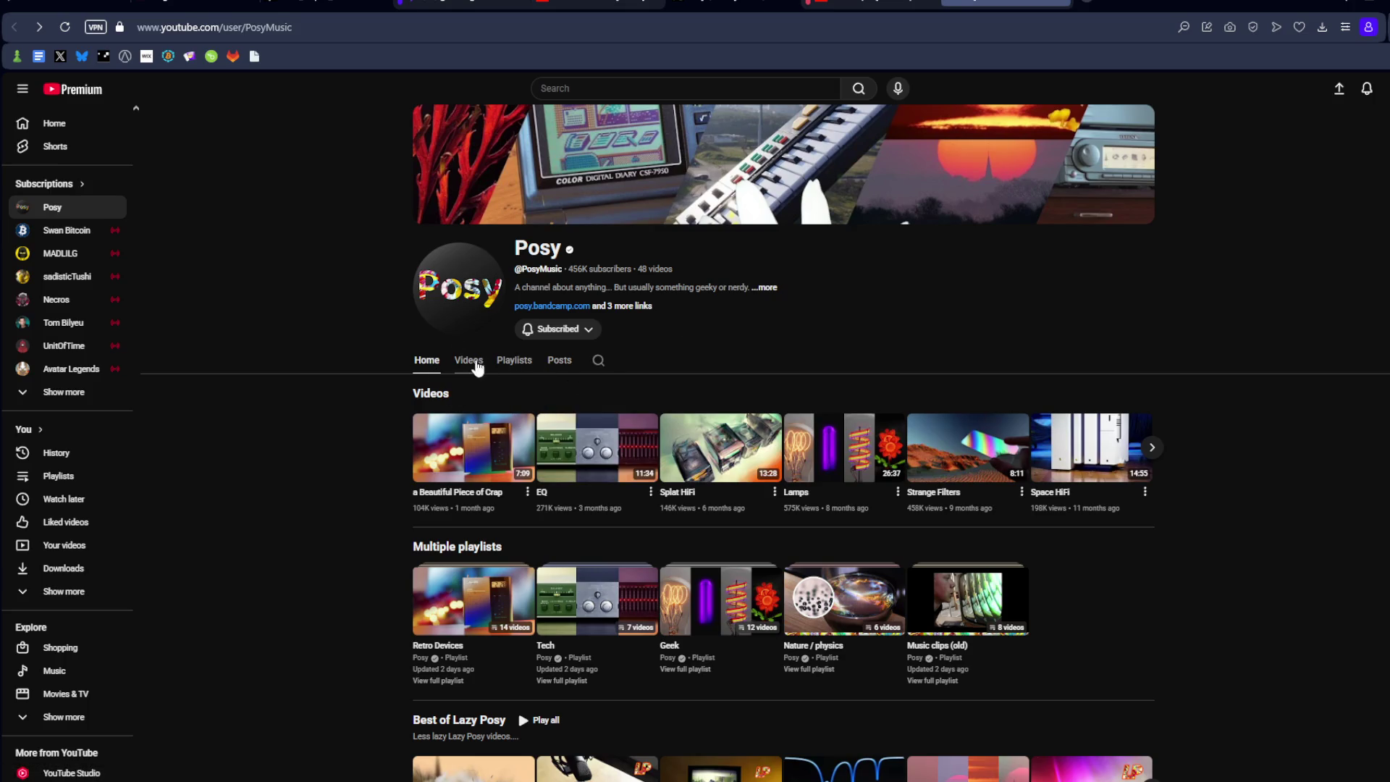
Step: Sort Posy's videos by popularity, sample 'Scifi Hifi', then return to the video list
click(478, 393)
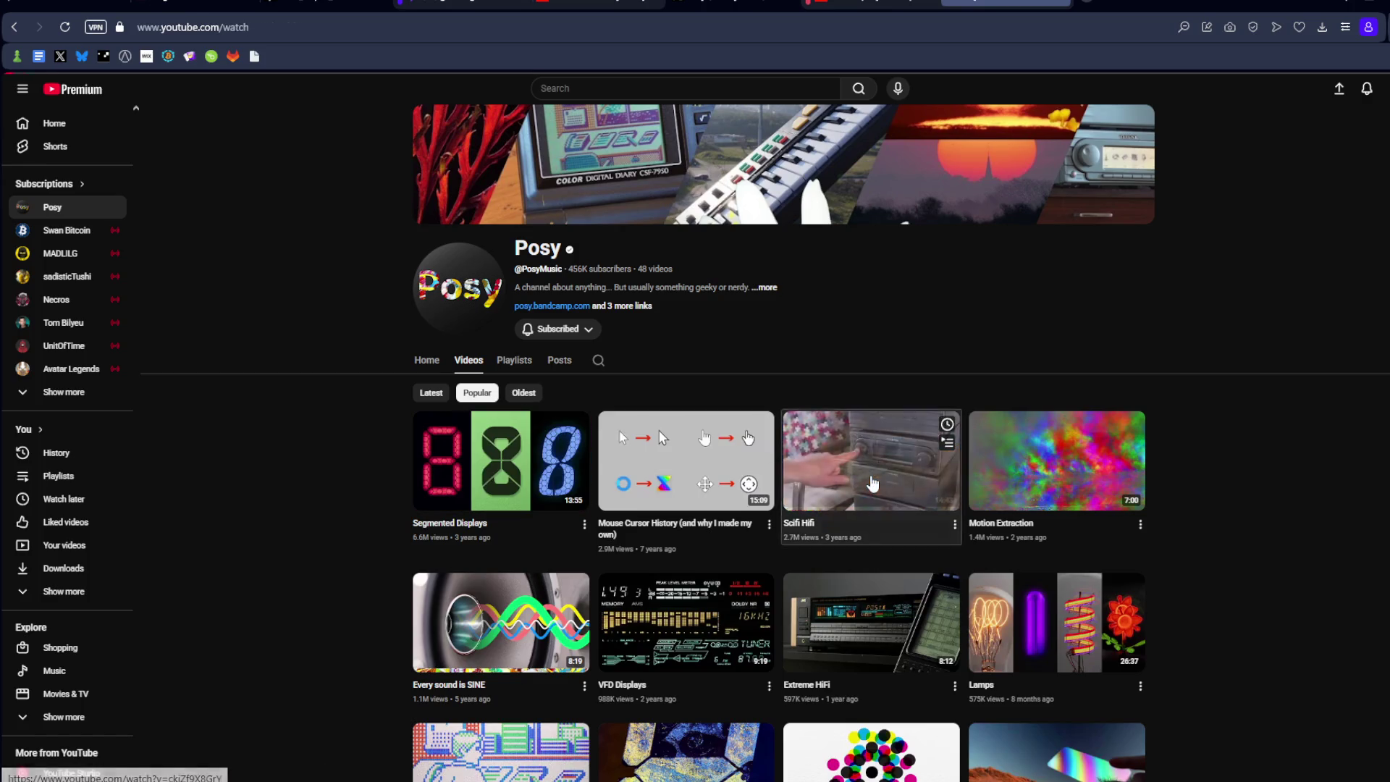
click(864, 488)
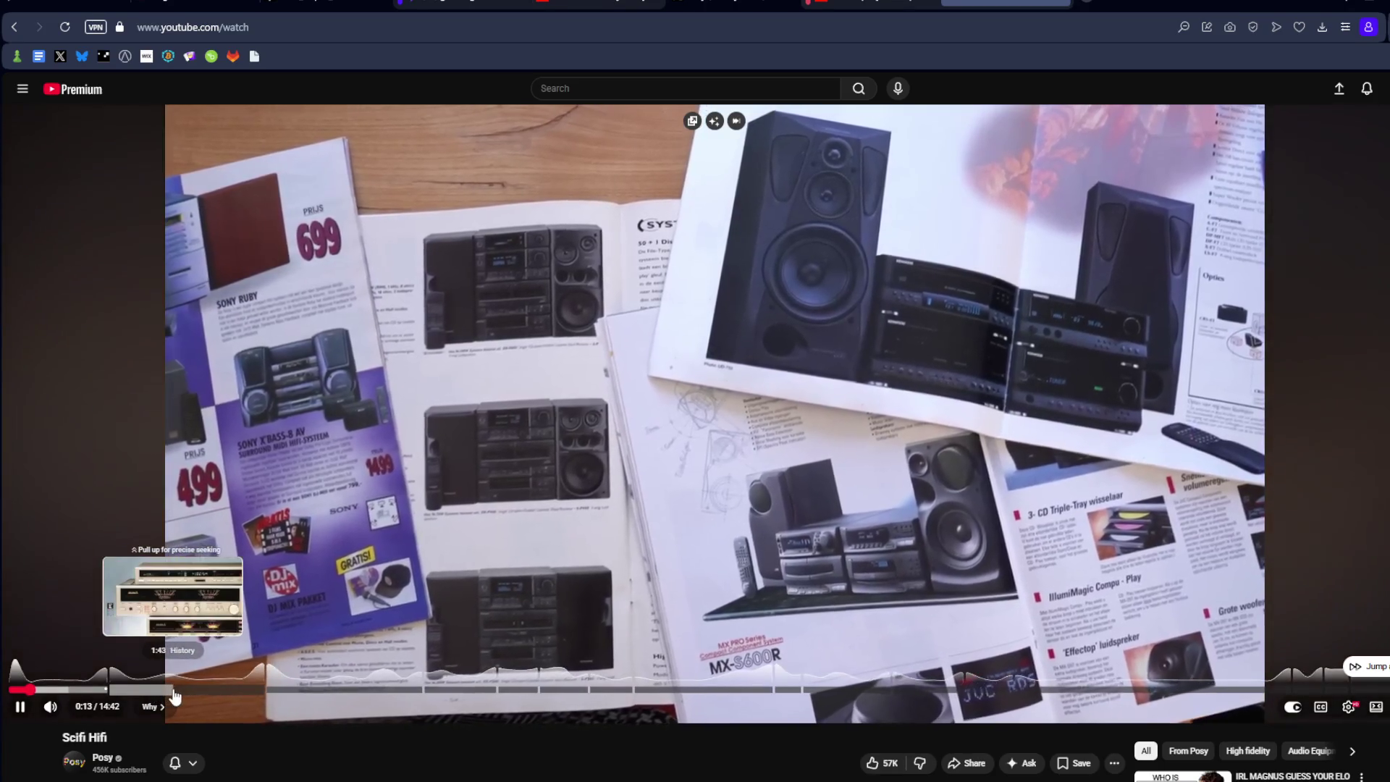
key(alt+Left)
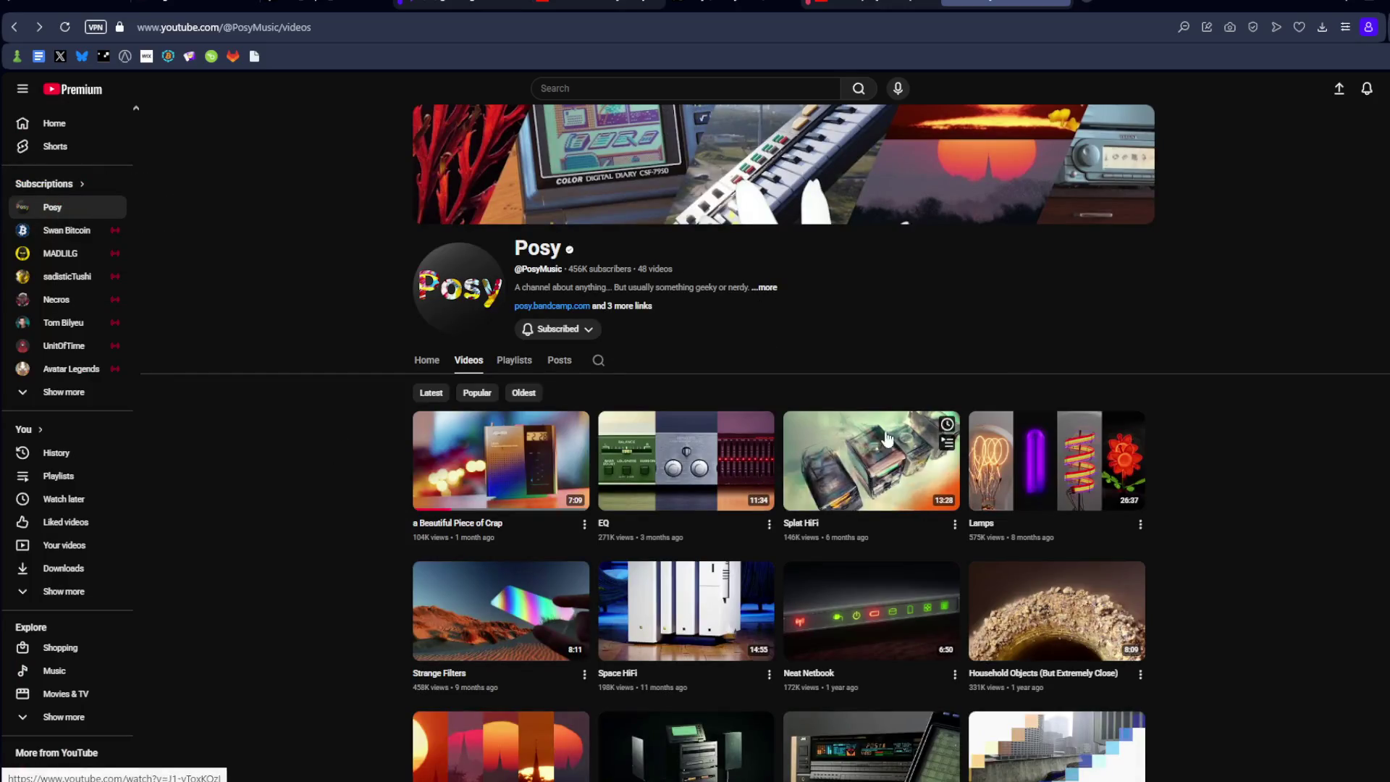
scroll(885, 440, down, 3)
scroll(884, 440, up, 3)
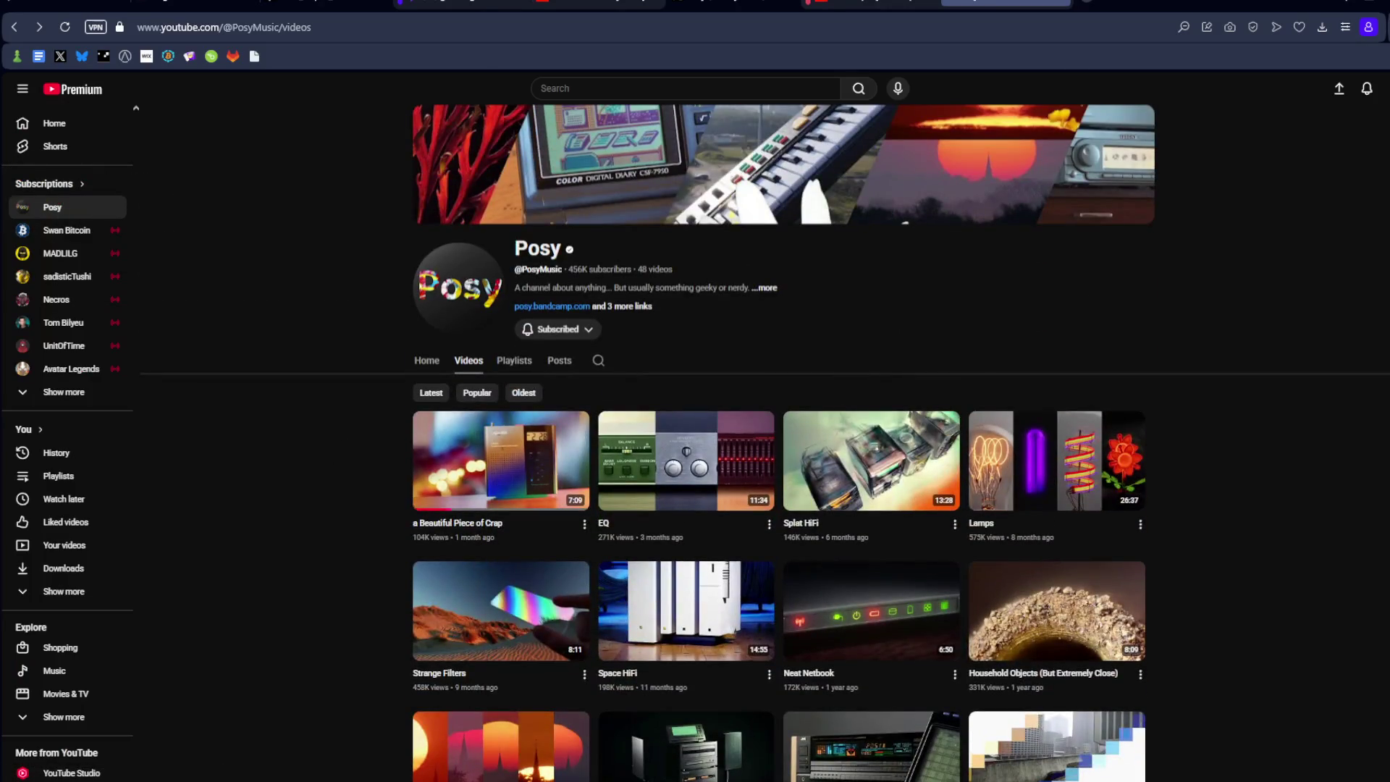
Step: Cycle back through the SoundCloud and X tabs, then bring Spotify to the front
key(ctrl+shift+Tab)
key(ctrl+shift+Tab)
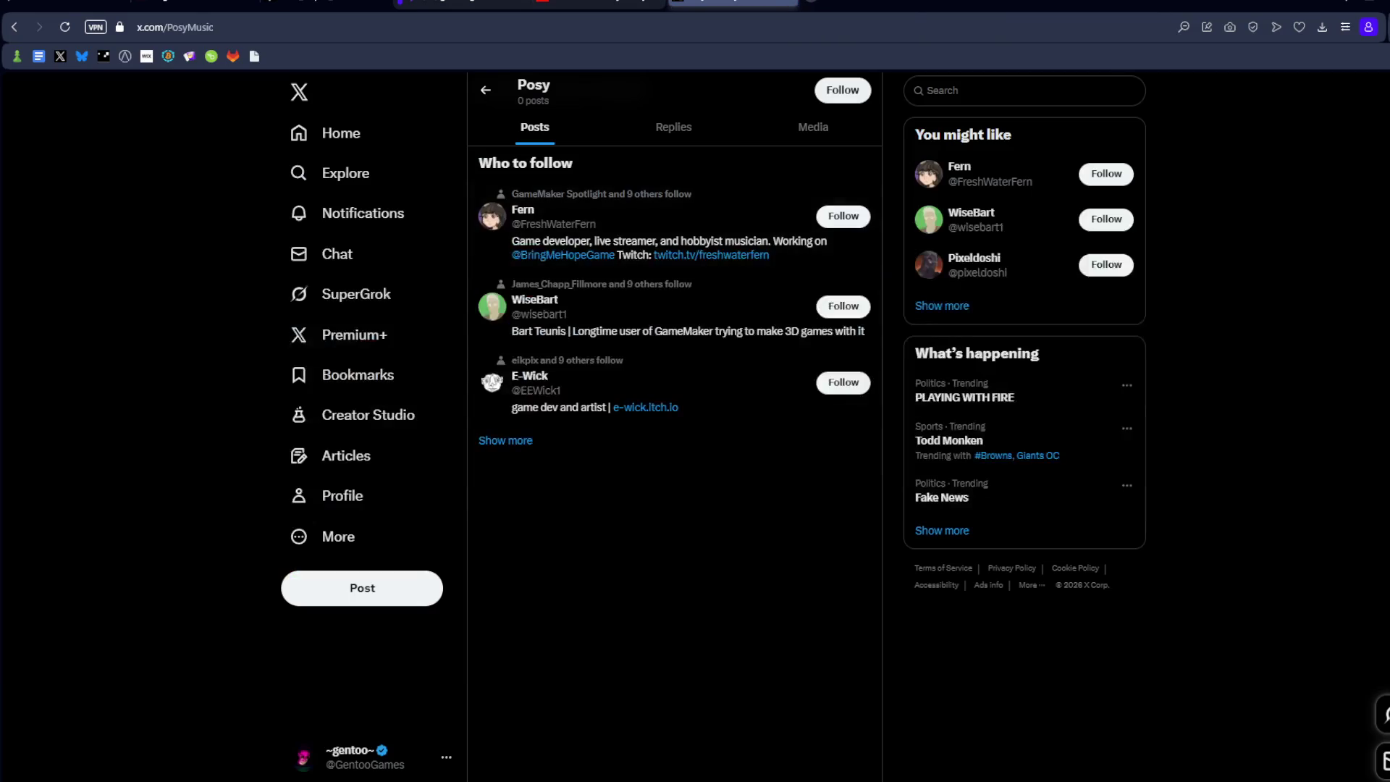
key(ctrl+shift+Tab)
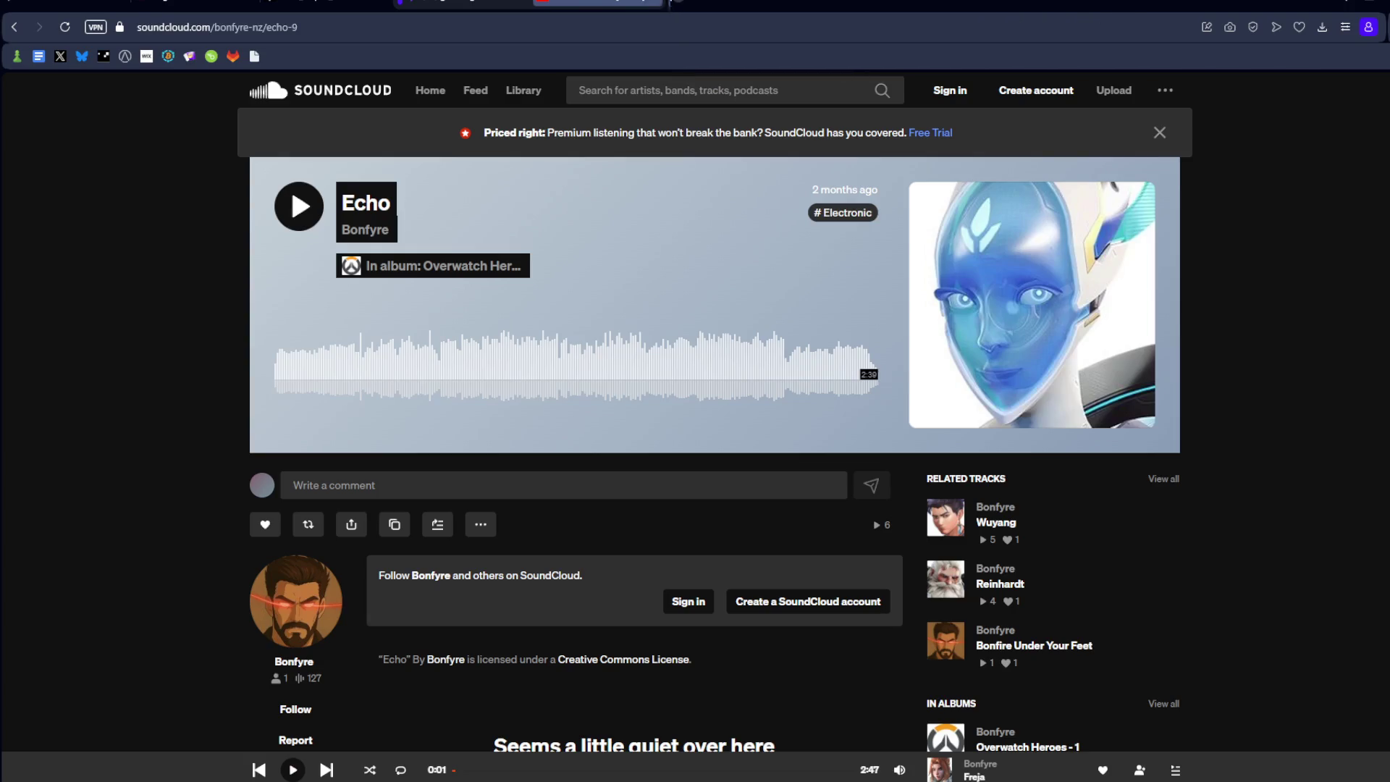
key(ctrl+shift+Tab)
key(ctrl+shift+Tab)
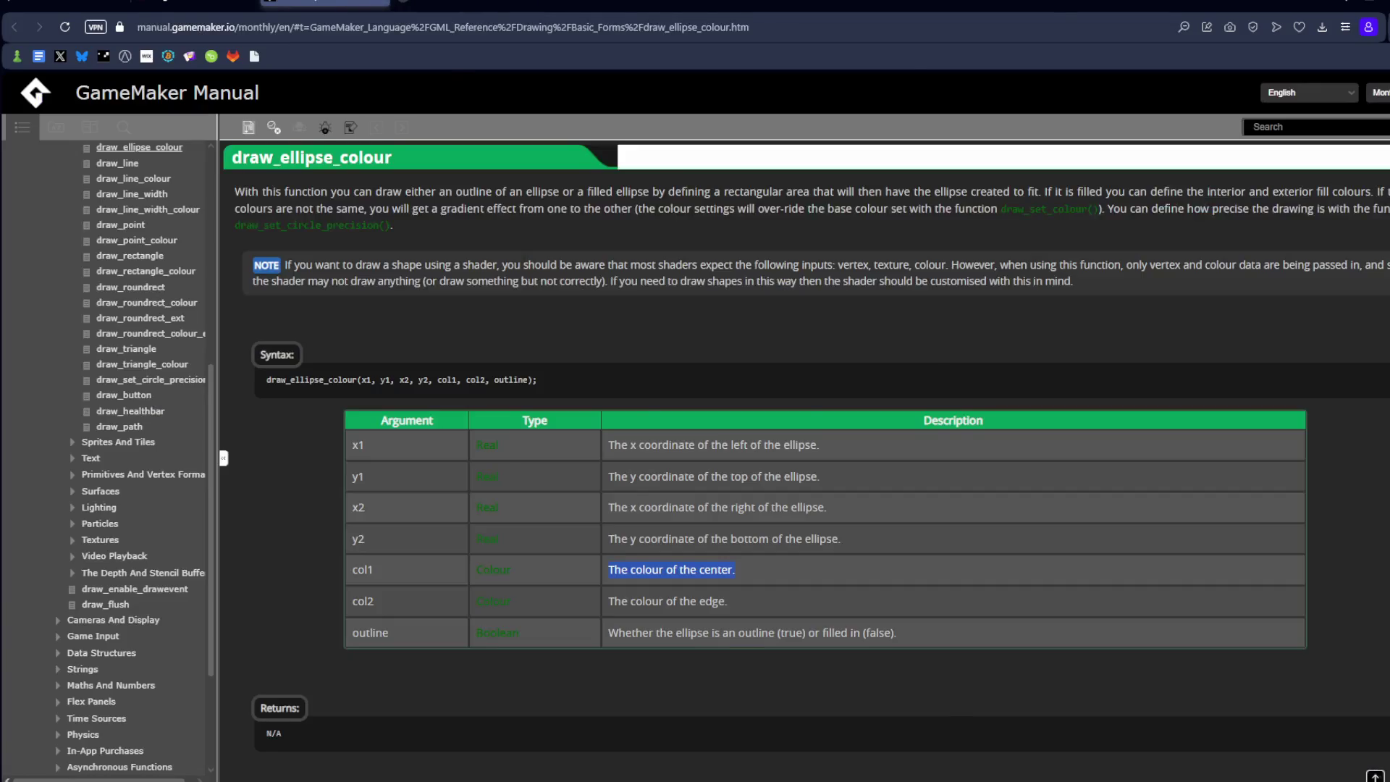
key(ctrl+shift+Tab)
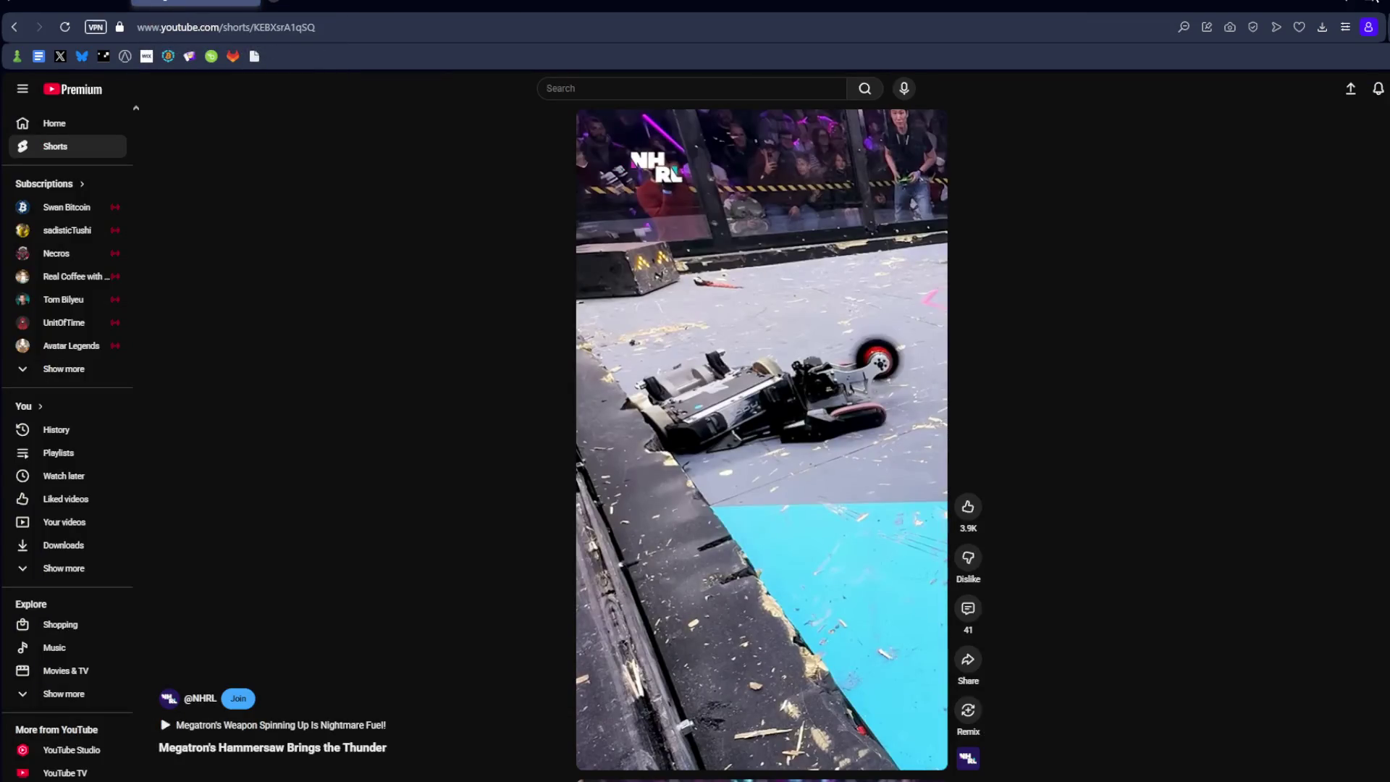
key(alt+Tab)
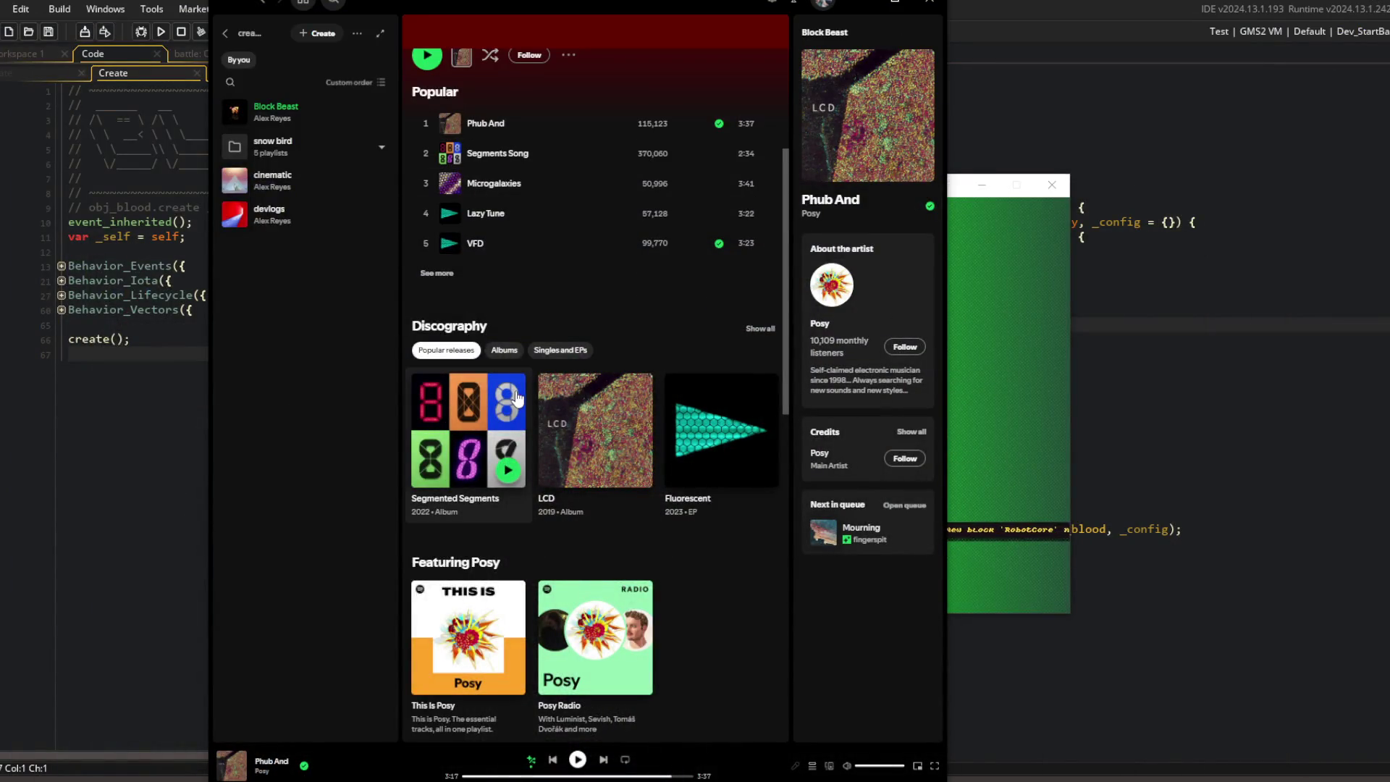
Step: Browse Posy's albums and expand the full popular-tracks list in Spotify
scroll(515, 397, up, 1)
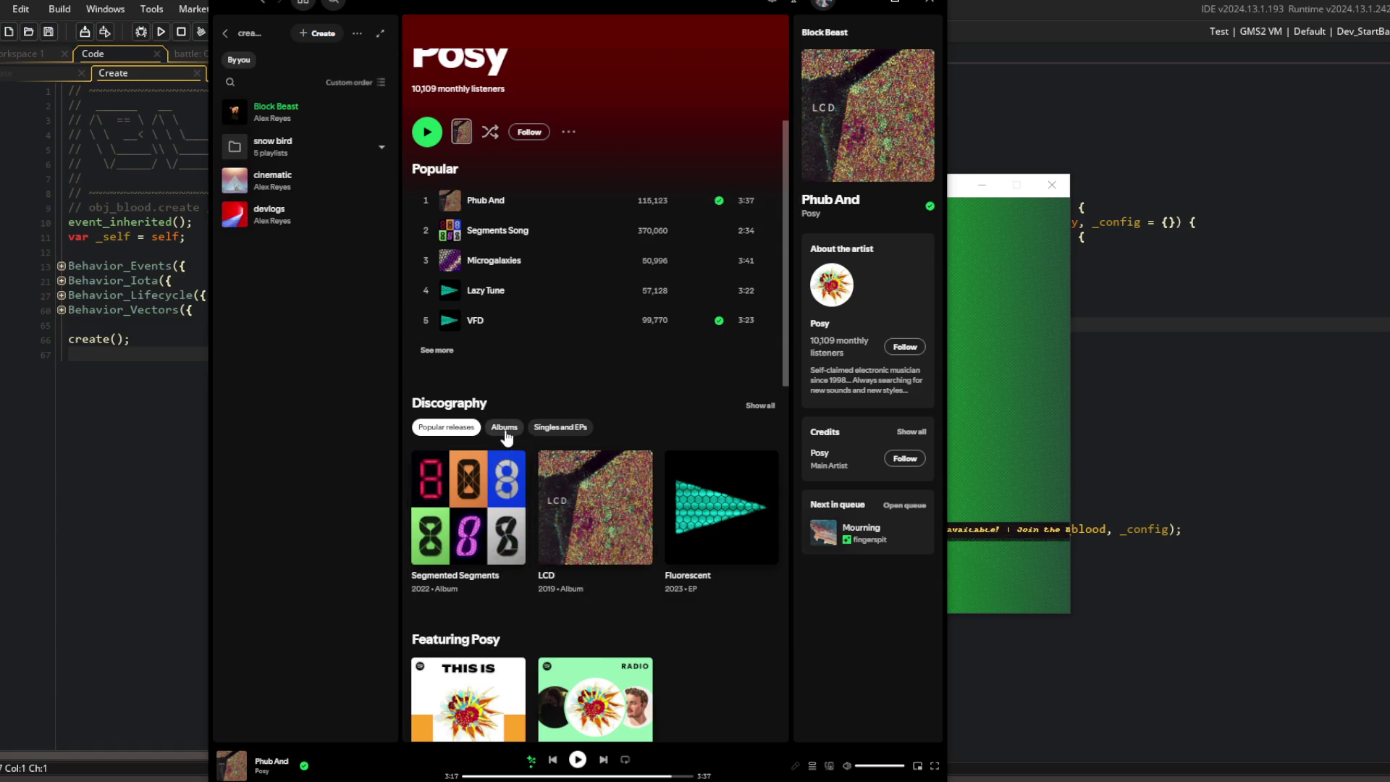
click(506, 433)
click(460, 428)
click(432, 348)
Step: Play the Block Beast playlist, minimize Spotify, and jump to the end of the VFX script
click(301, 108)
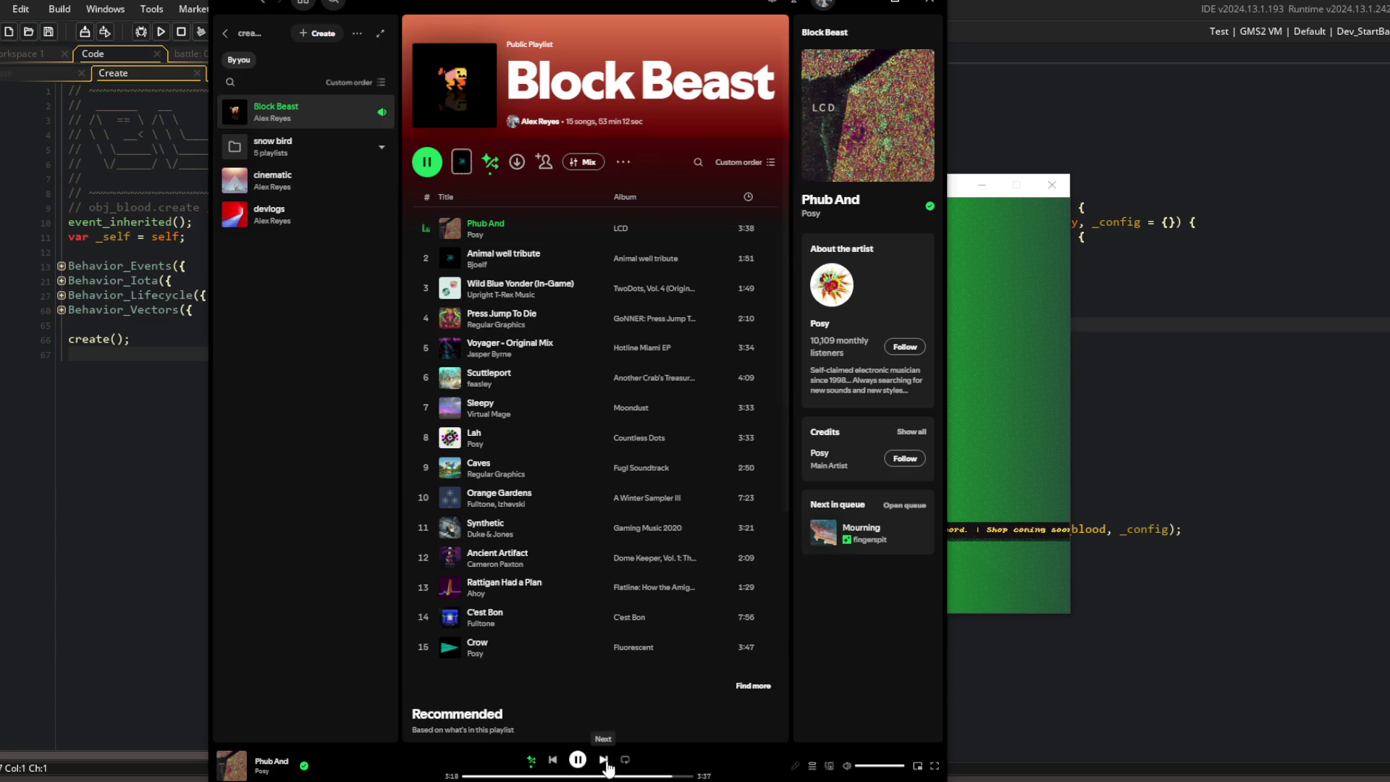
click(859, 4)
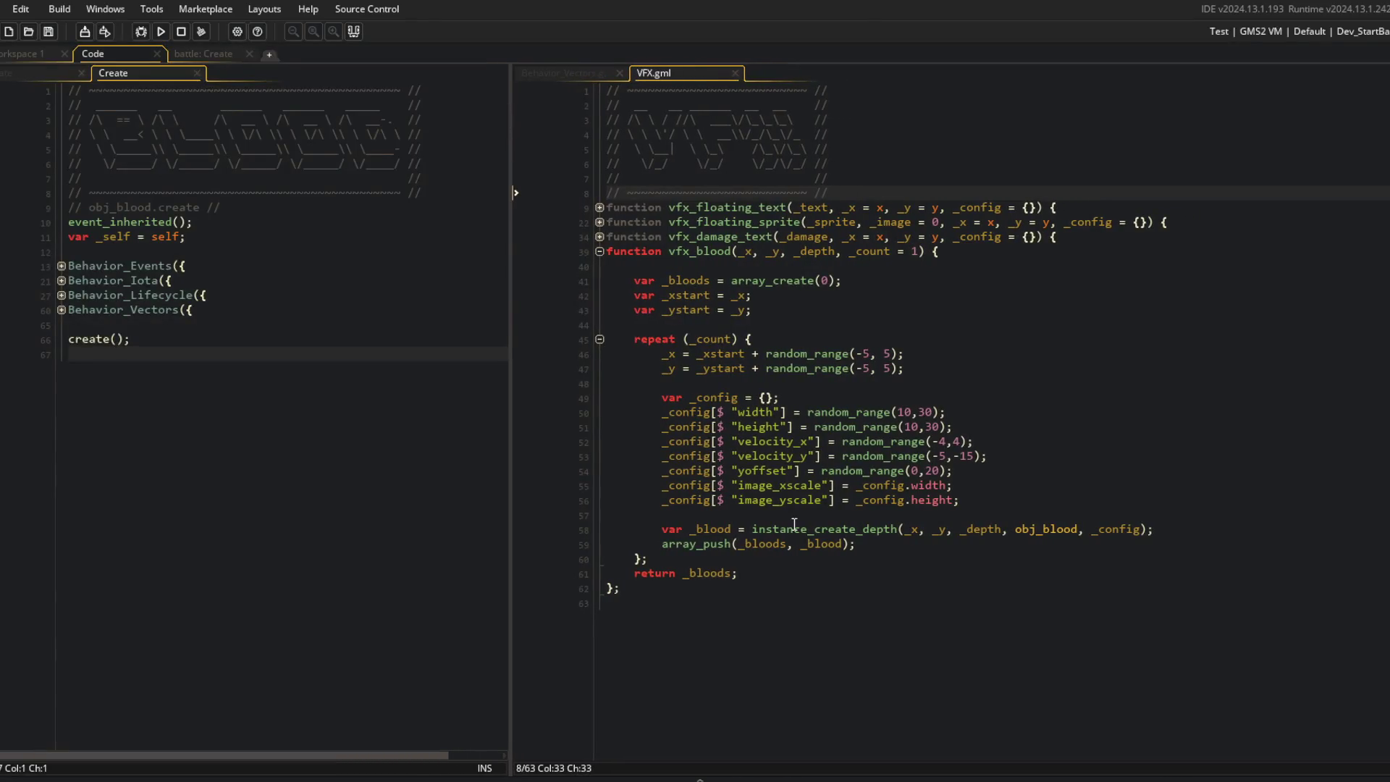
key(ctrl+End)
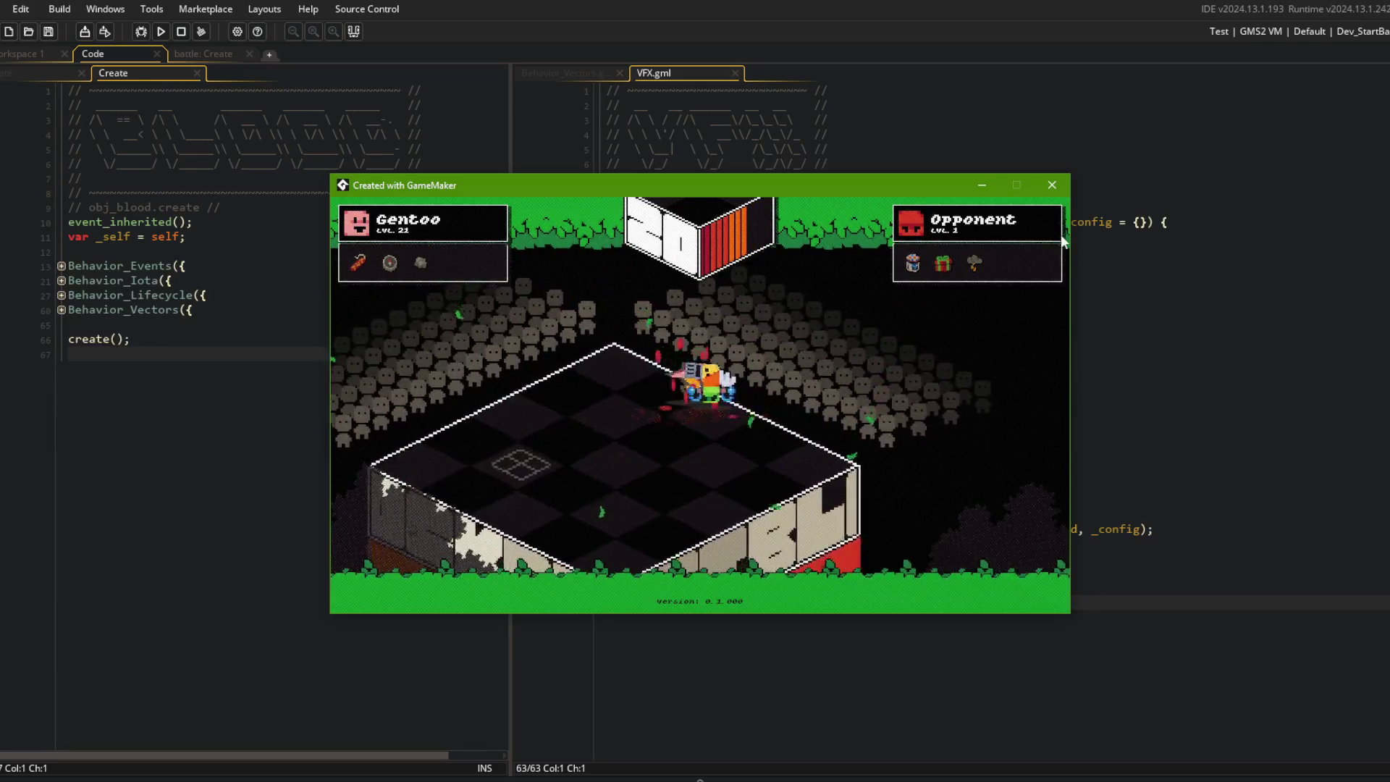
Step: Close the running game and open the MACROS script through asset search
click(1062, 187)
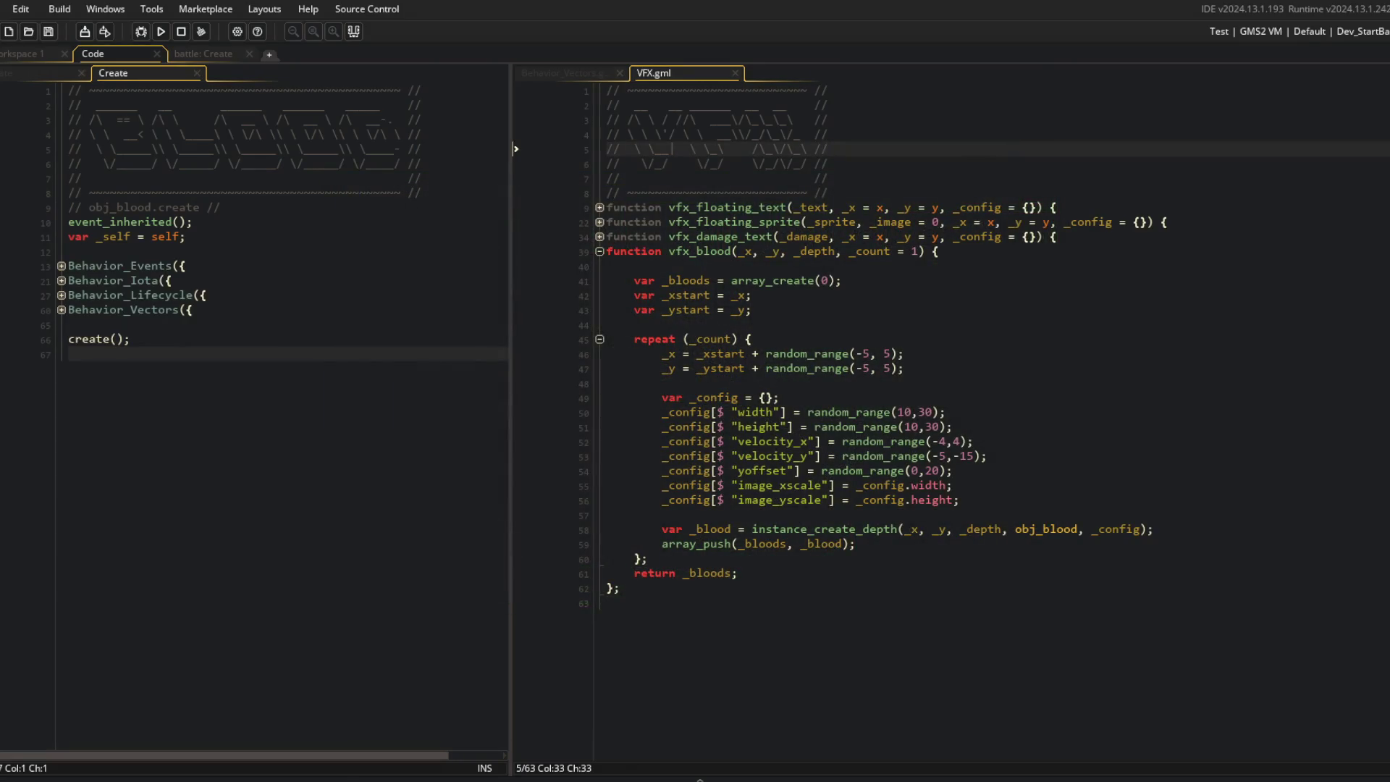
click(906, 260)
key(ctrl+t)
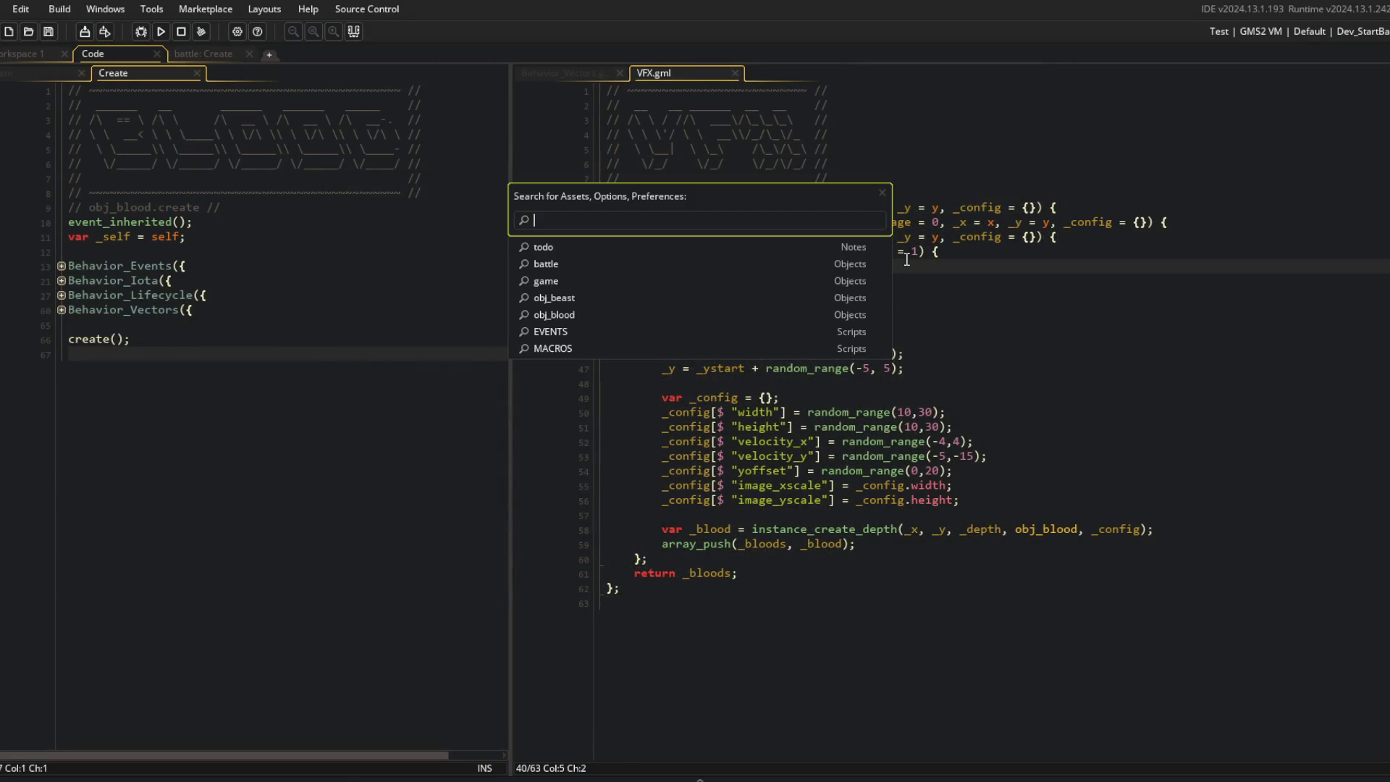
text(MACROS)
key(Return)
scroll(903, 405, down, 20)
scroll(902, 405, down, 10)
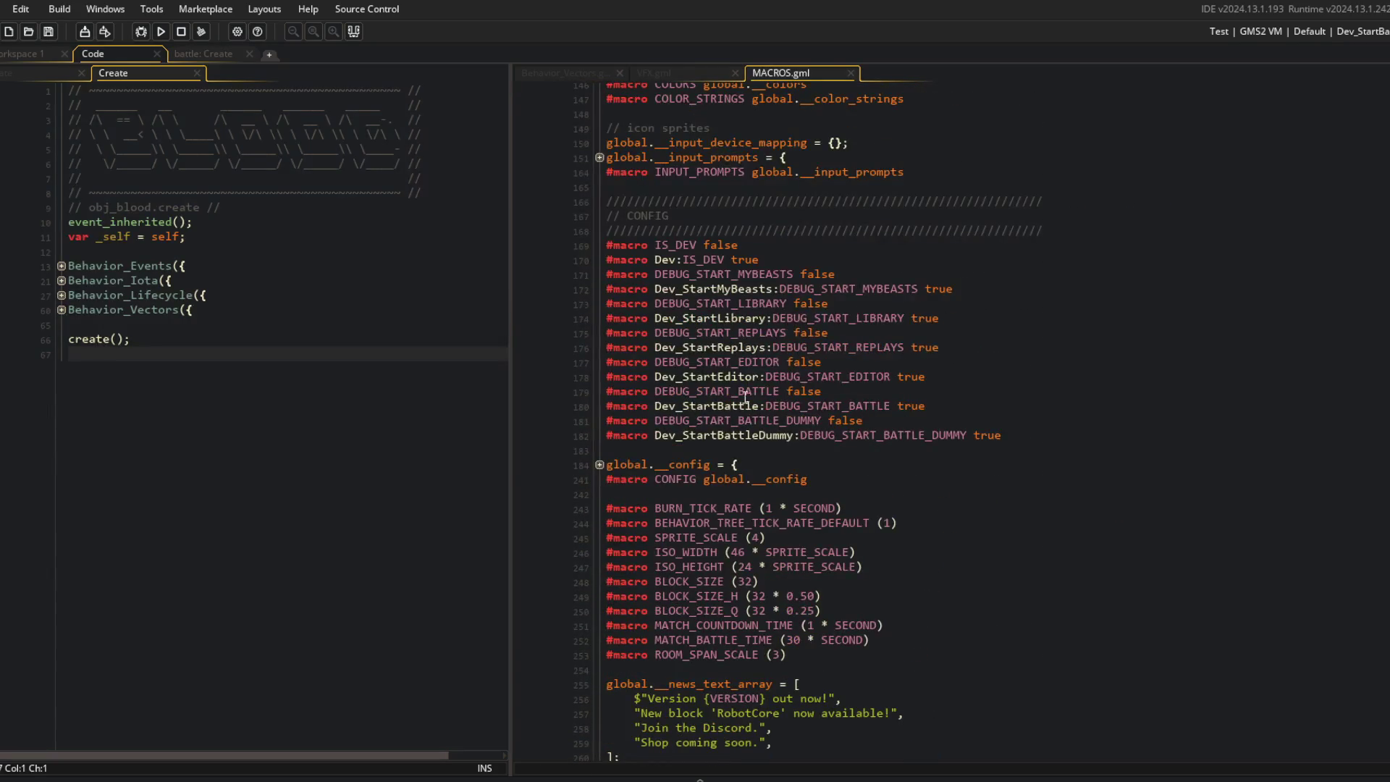
Step: Set global.__config world solids visible to 1, check it in-game, and close MACROS
click(599, 465)
scroll(624, 446, down, 2)
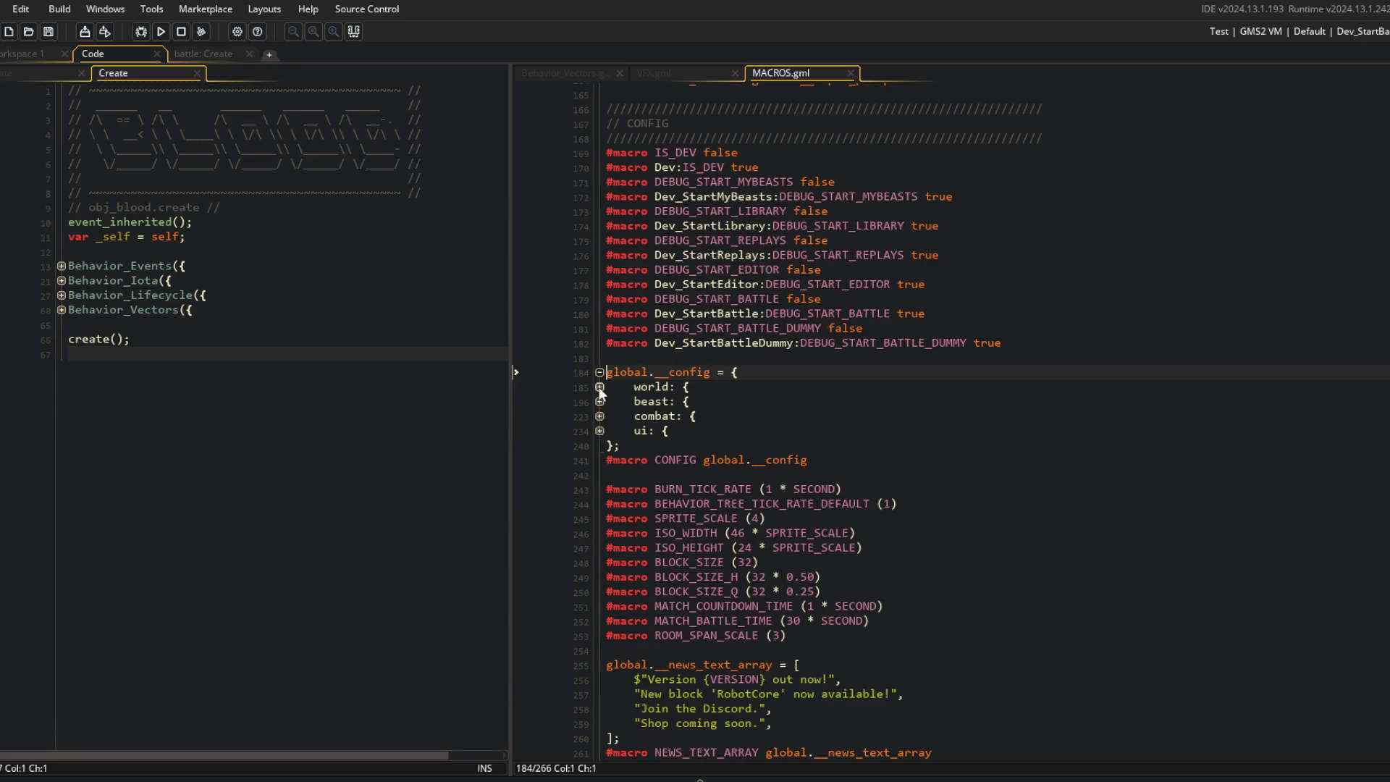
click(599, 388)
click(600, 403)
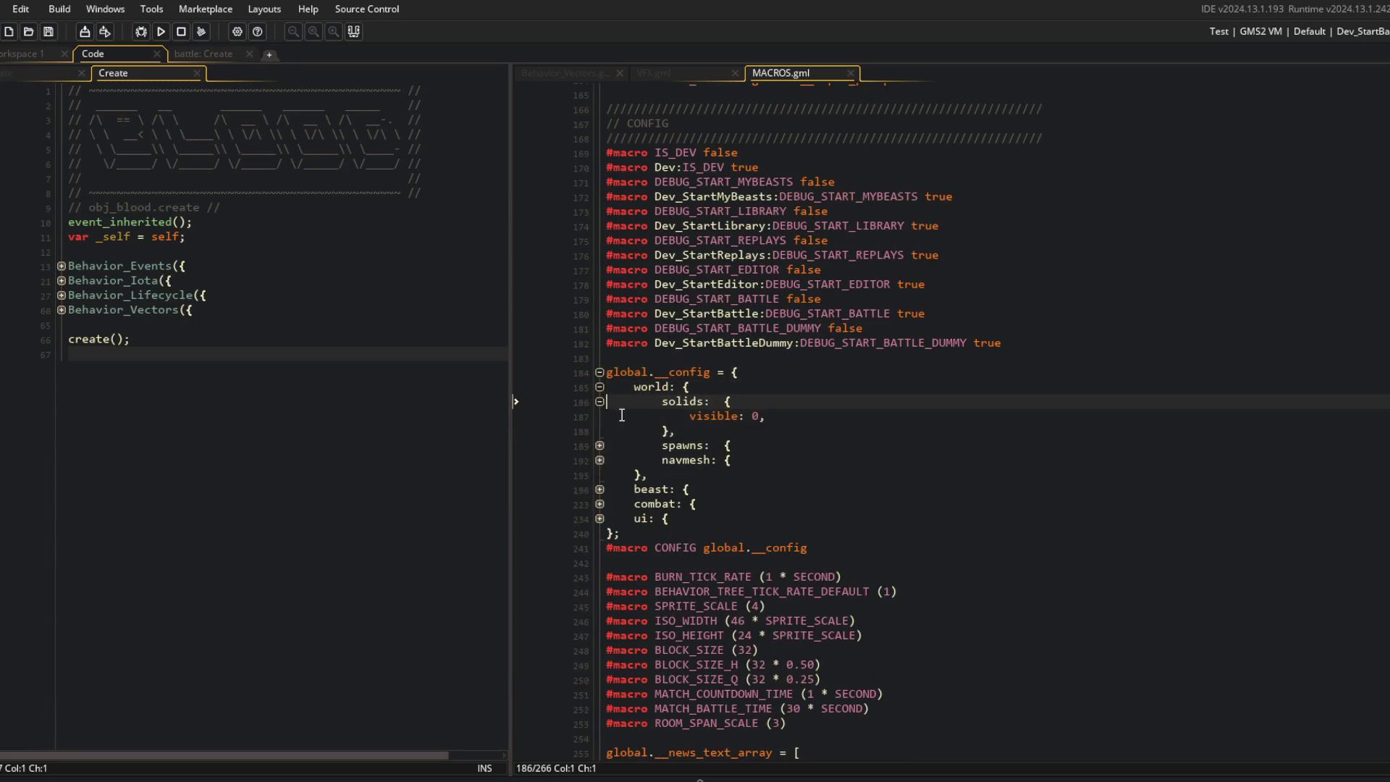
click(792, 423)
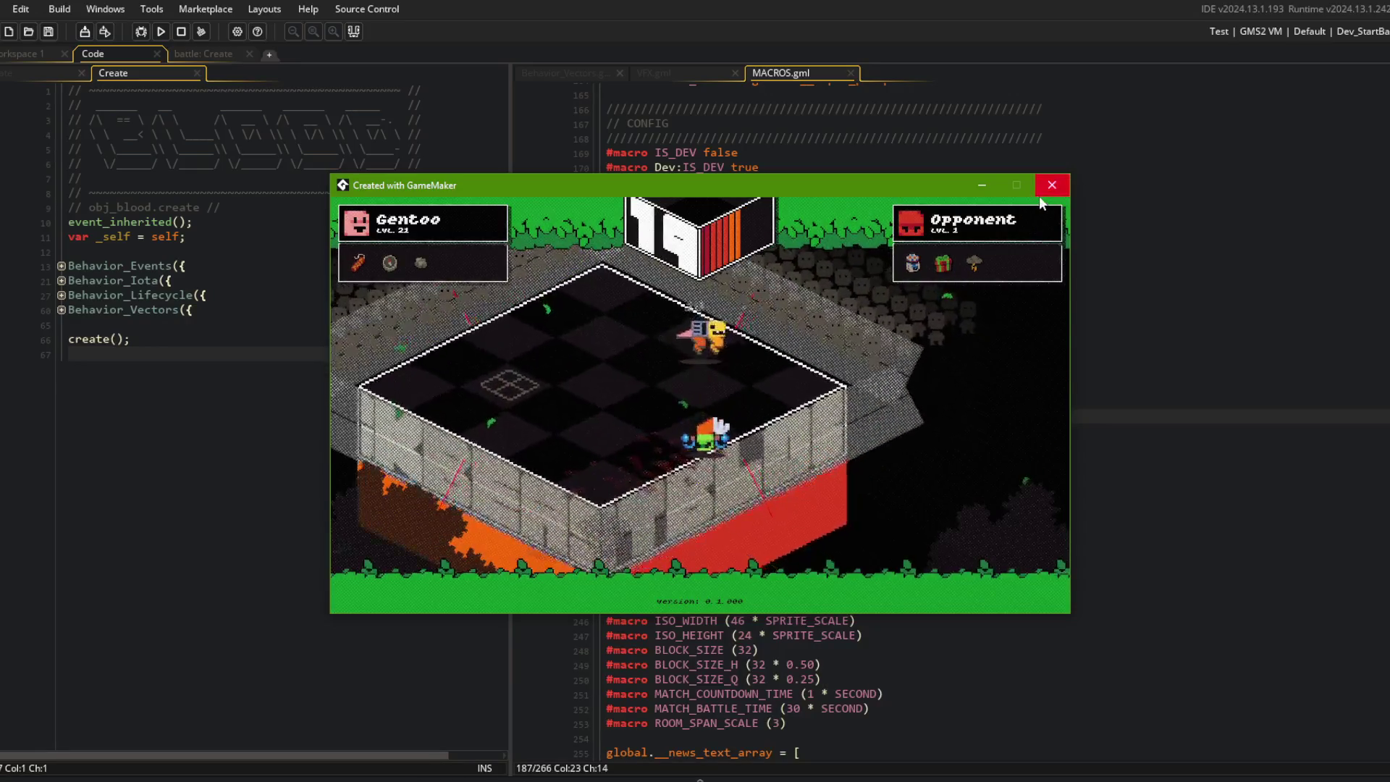
click(1035, 170)
click(420, 249)
click(826, 415)
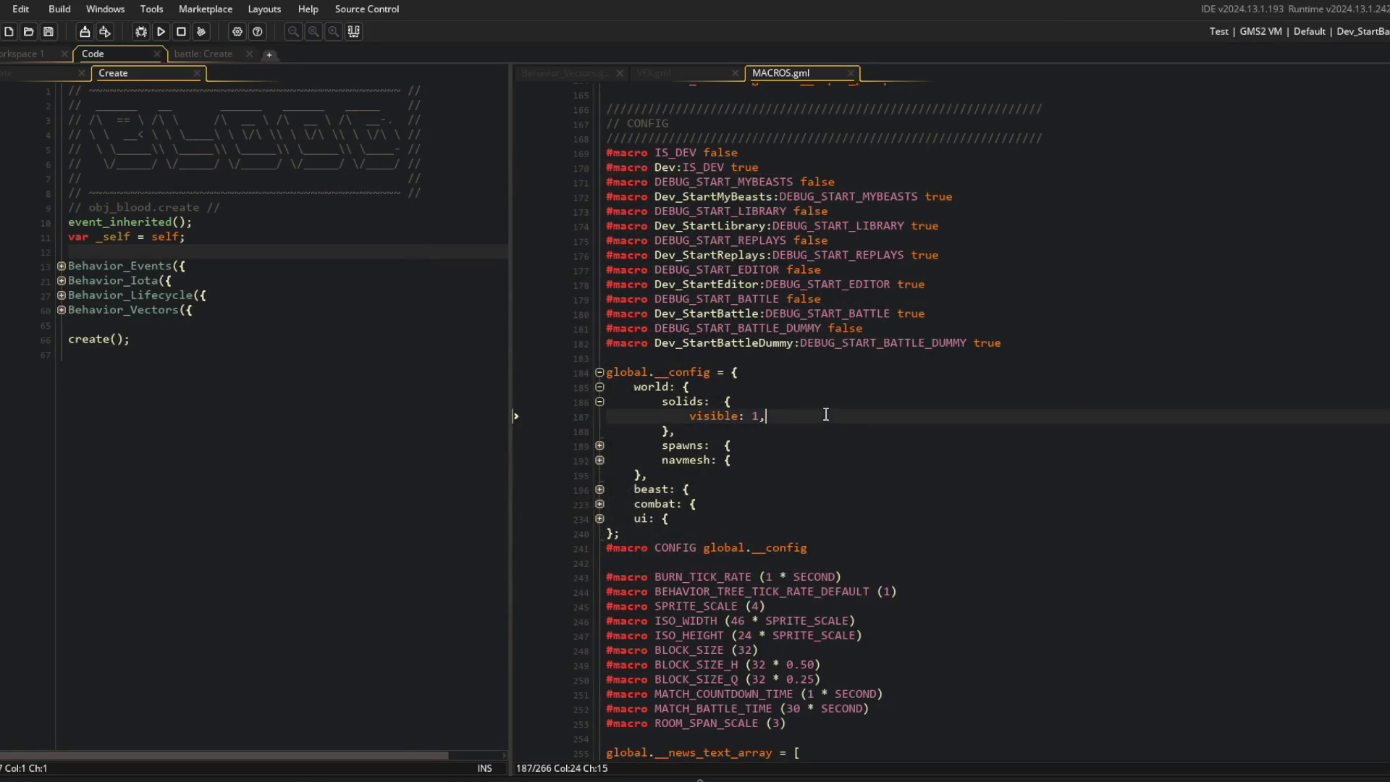
key(ctrl+w)
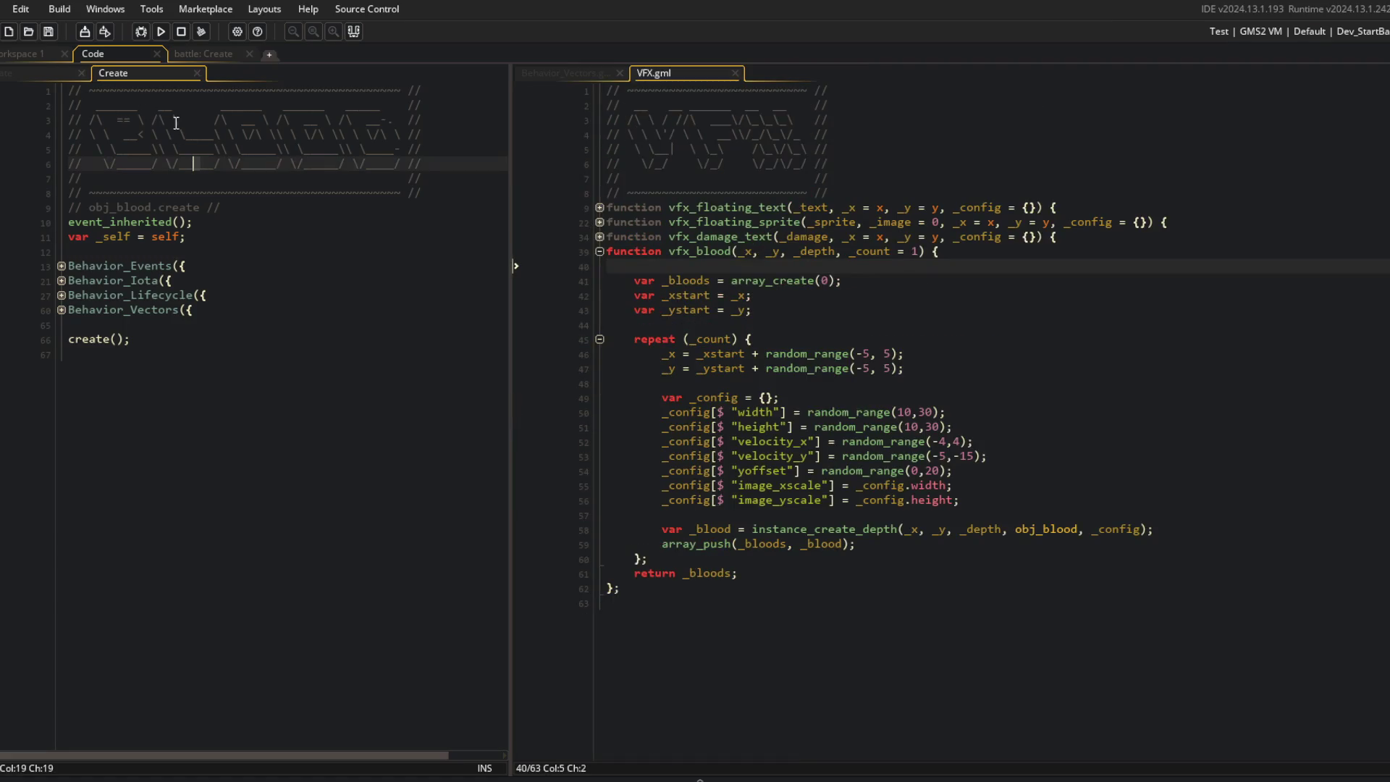
Step: In obj_blood's update else-branch, add an if (place_meeting(x, y, obj_solid)) block
click(62, 295)
click(61, 339)
click(60, 353)
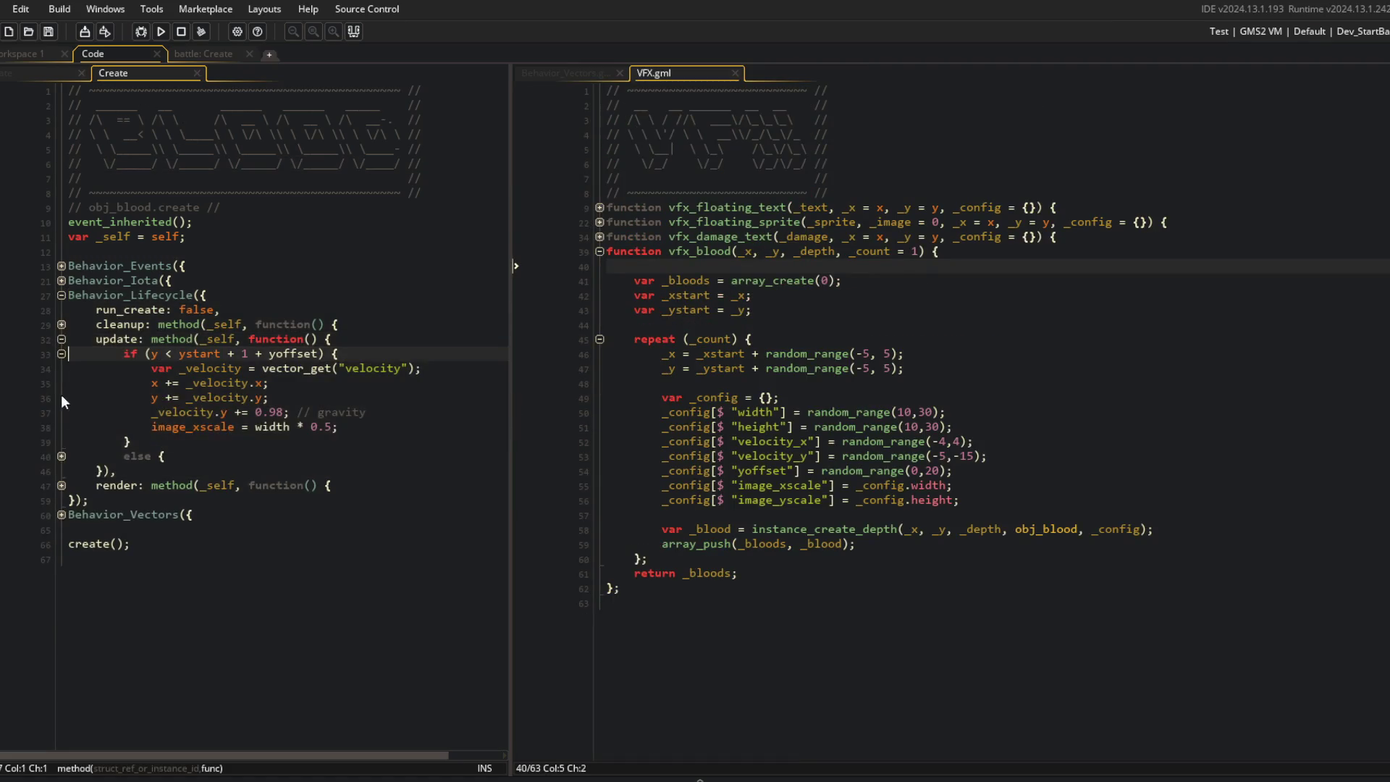
click(61, 456)
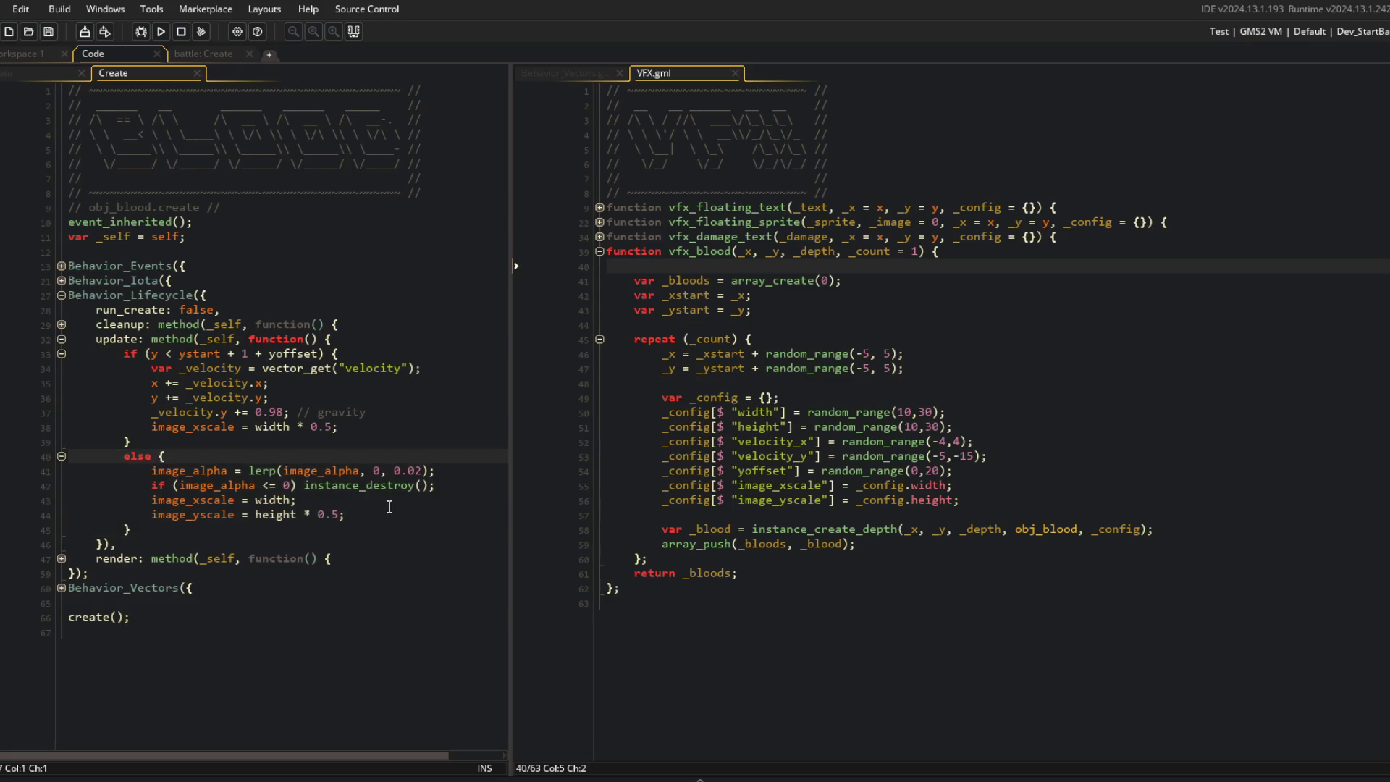
key(Return)
text(if (plac)
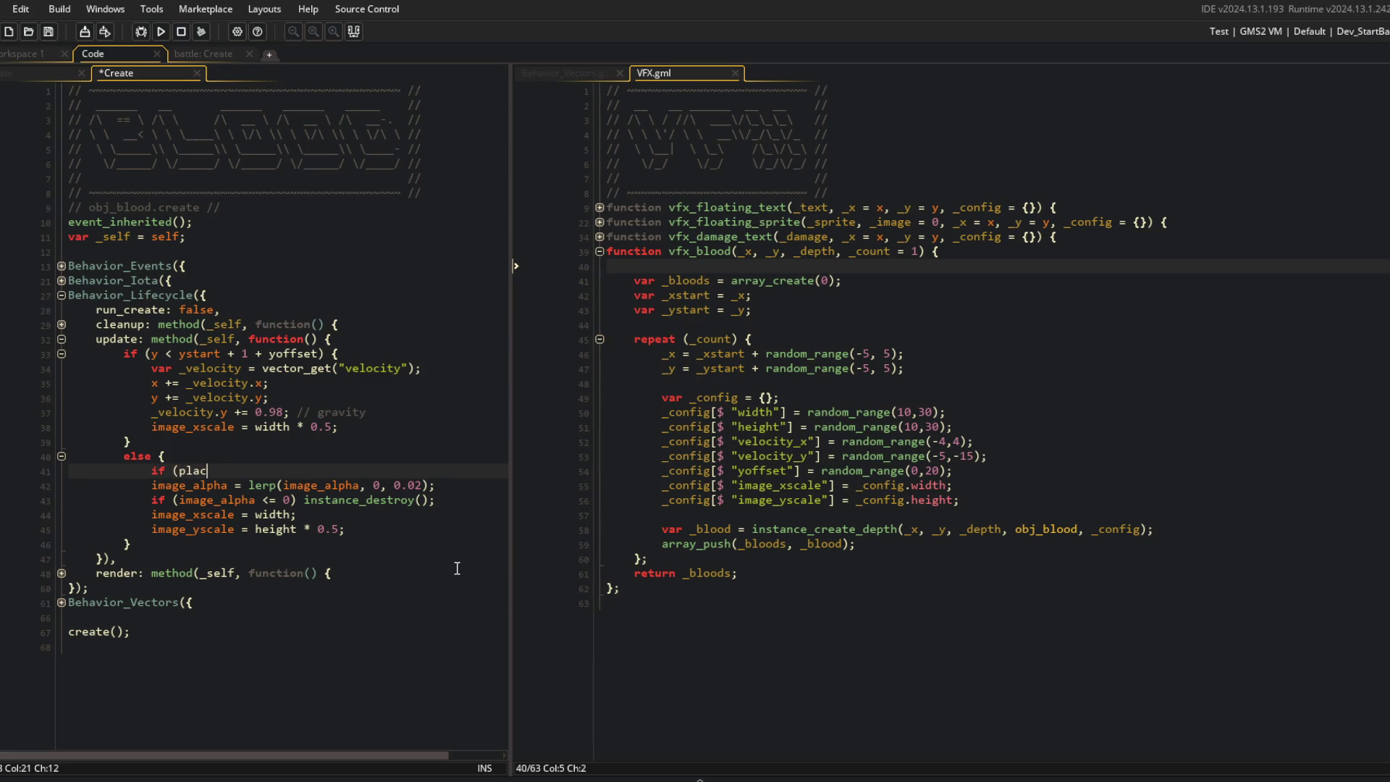
text(e_me)
key(Return)
text(x, y, obj_sol)
key(Return)
text()) {)
key(Return)
key(Return)
text(})
Step: Fill the collision block with instance_destroy(); and exit;
key(Up)
text(ce_de)
key(Return)
text(();)
key(Return)
text(exit;)
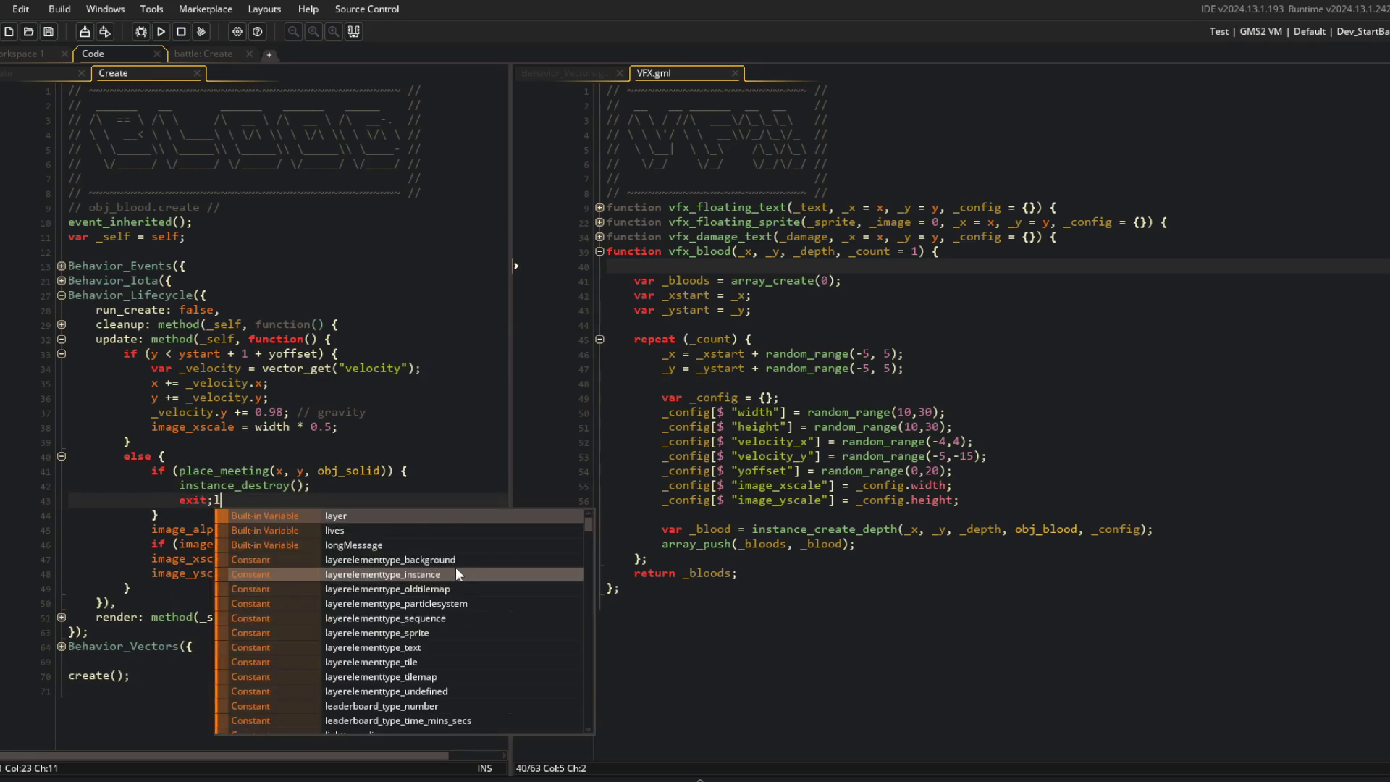
Step: Save and run the game with F5, then return to the place_meeting line
key(F5)
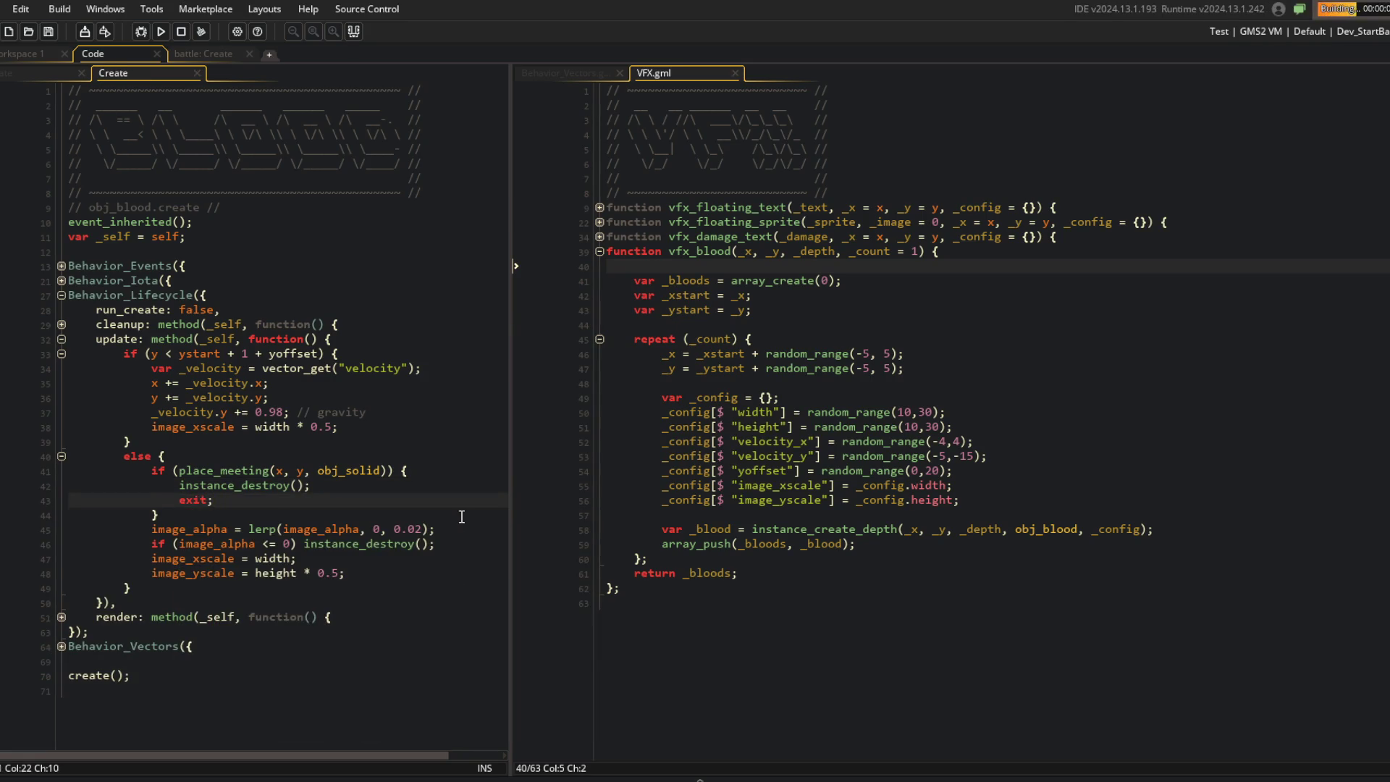
click(257, 370)
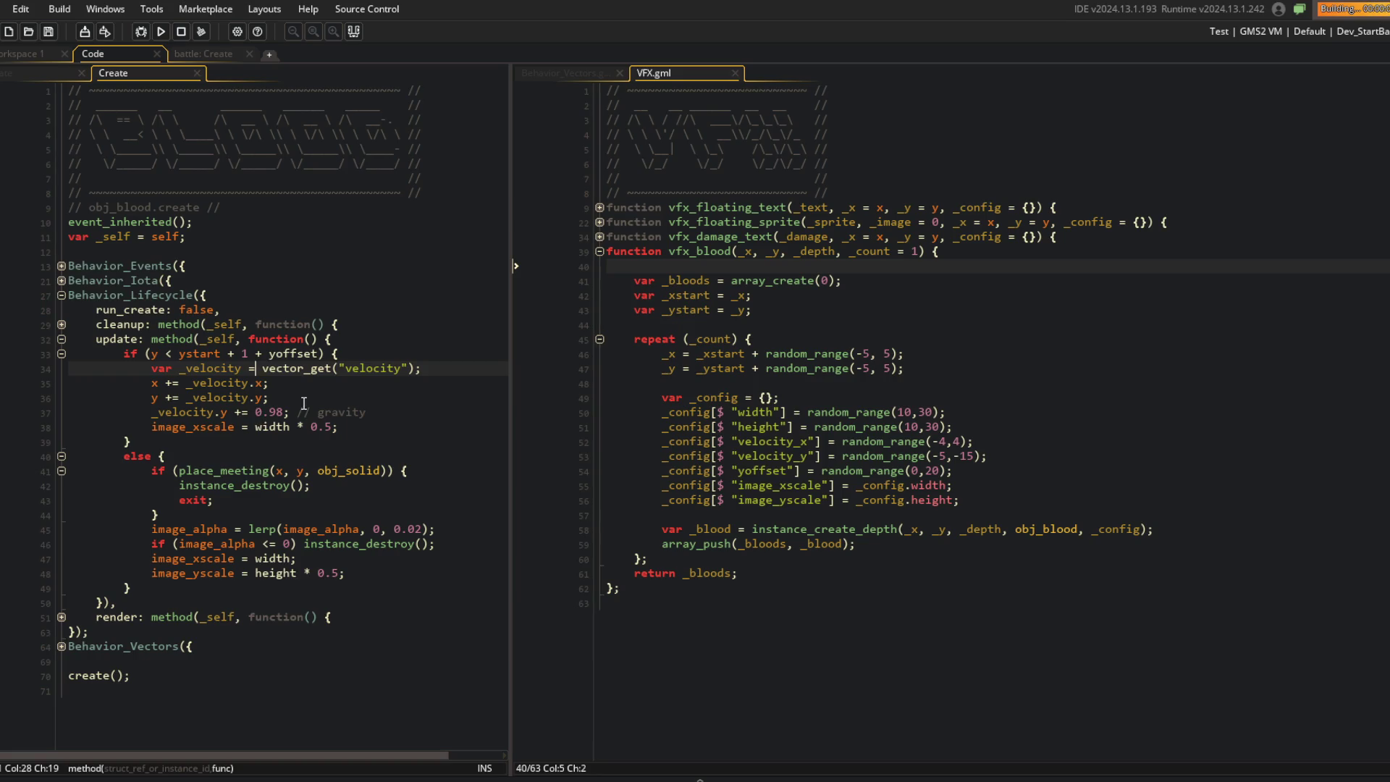
click(263, 339)
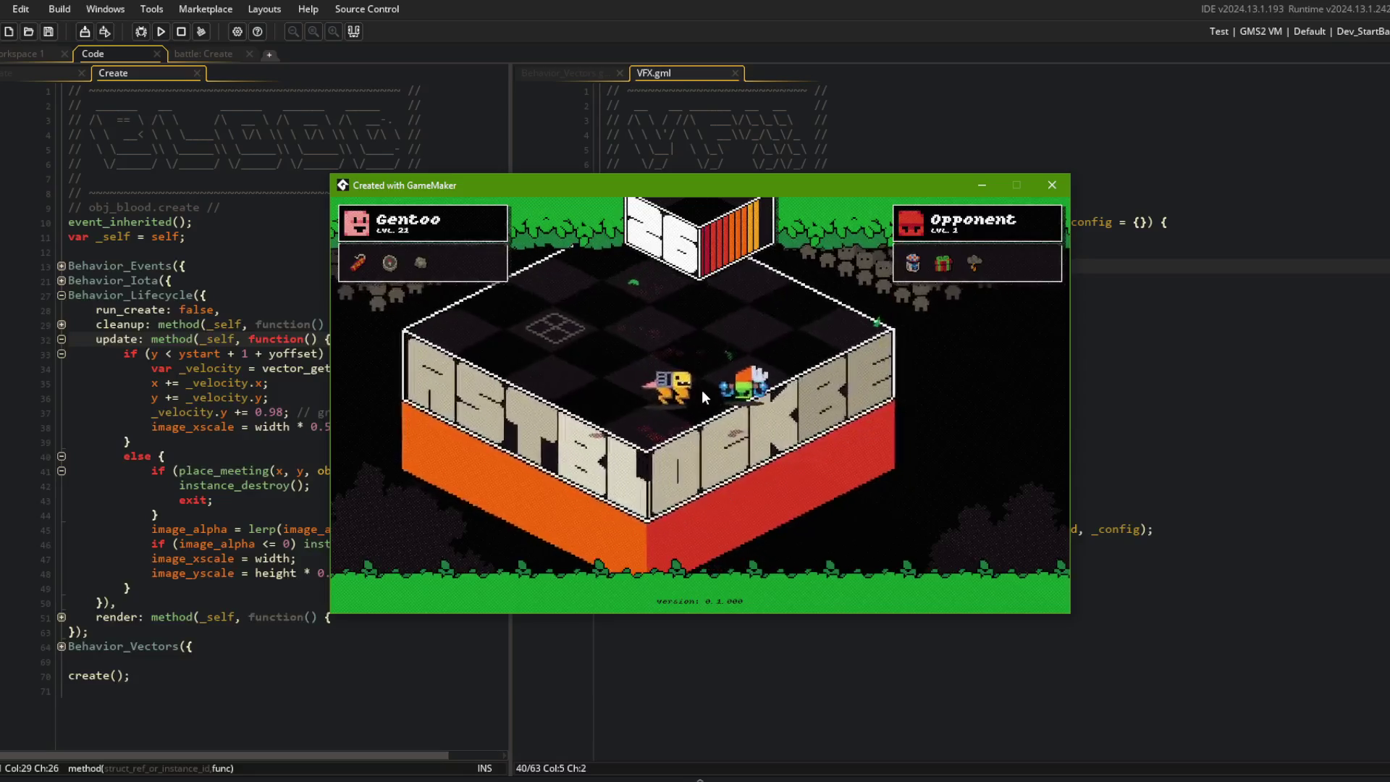
click(239, 368)
click(239, 471)
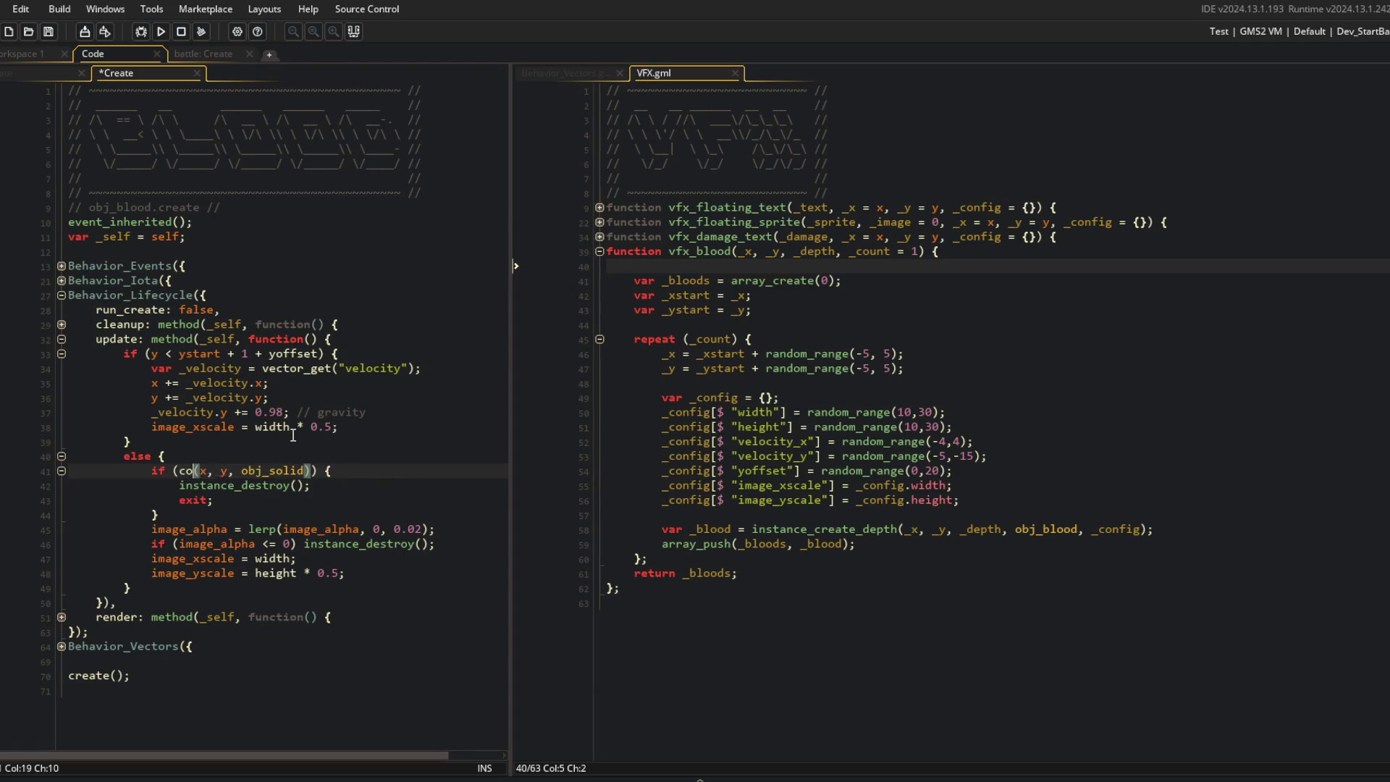
Step: Change the check to collision_point(x, y, obj_solid, true, false) != noone and widen the left code pane
text(llision_poin)
key(Return)
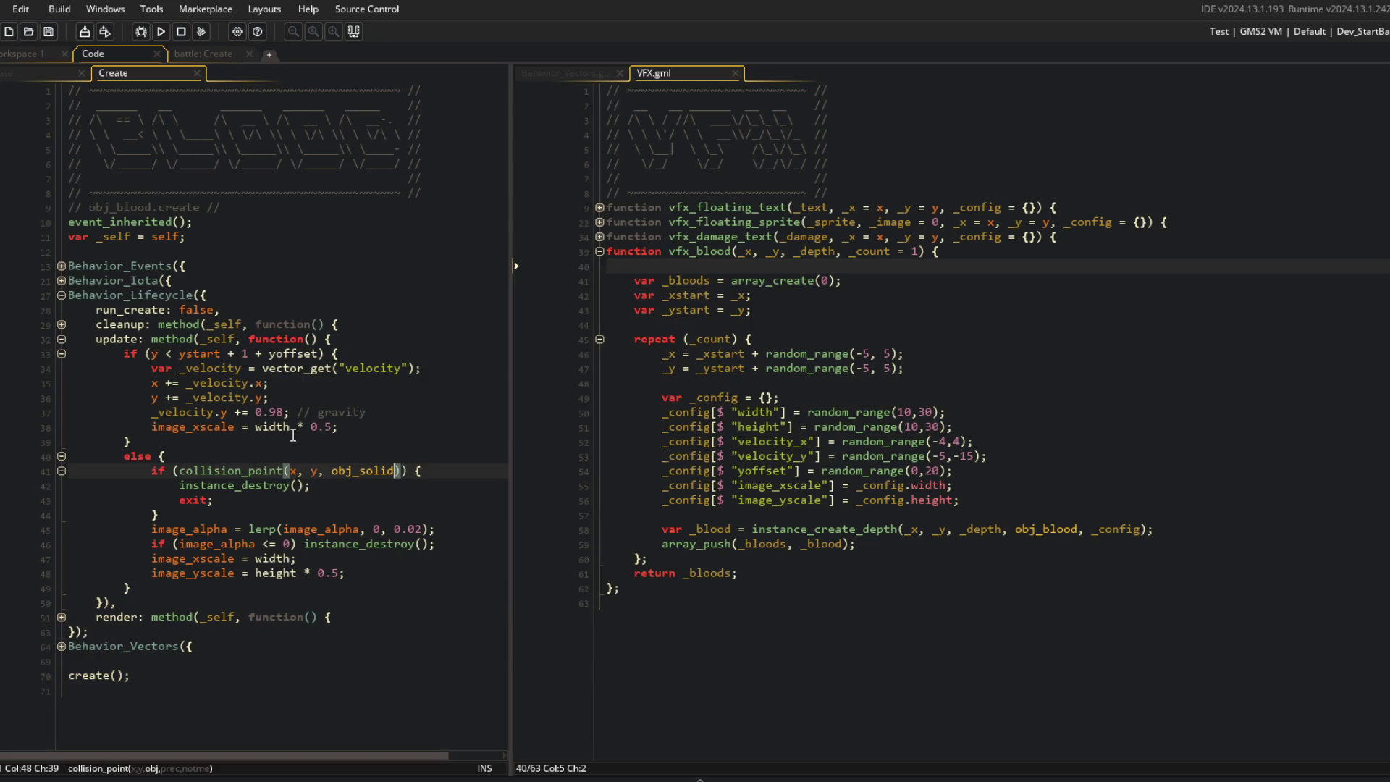
text(alse) !)
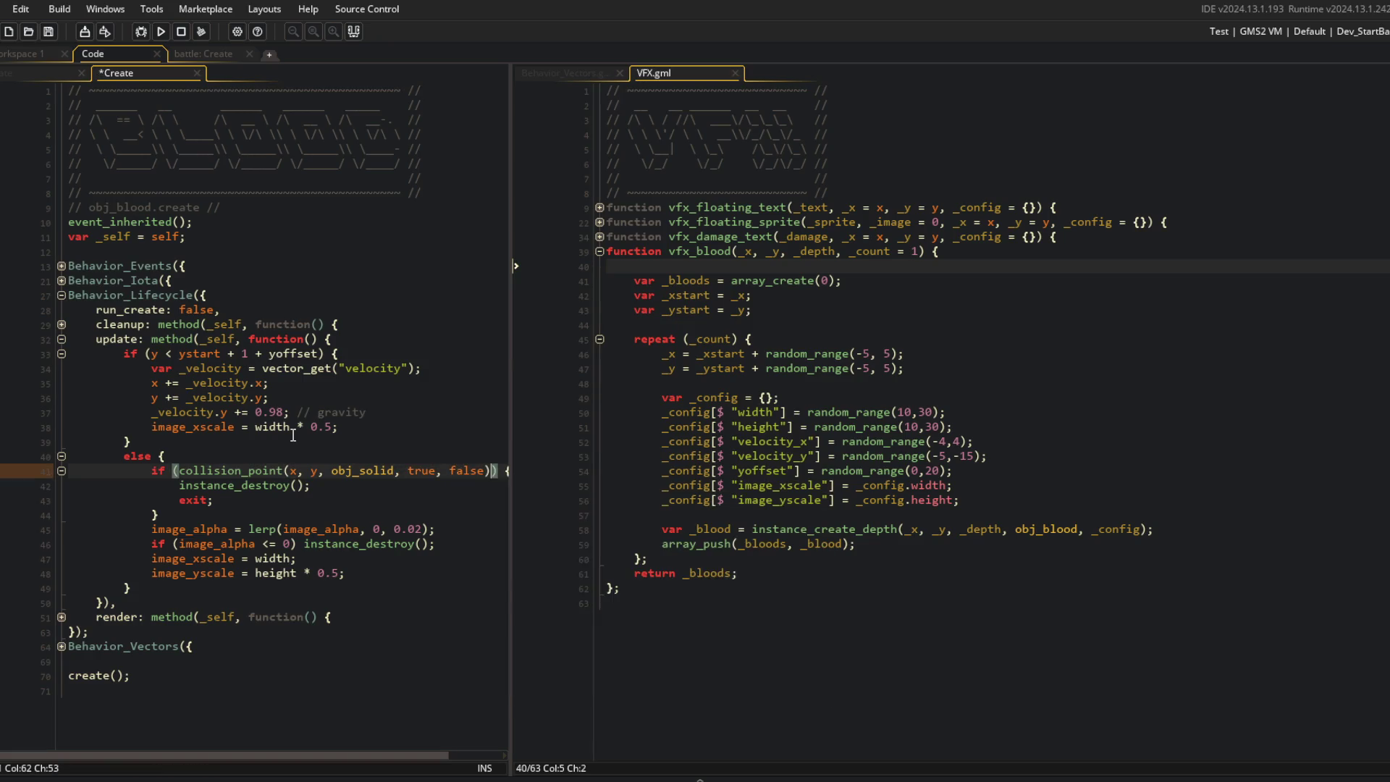
text(= noone)
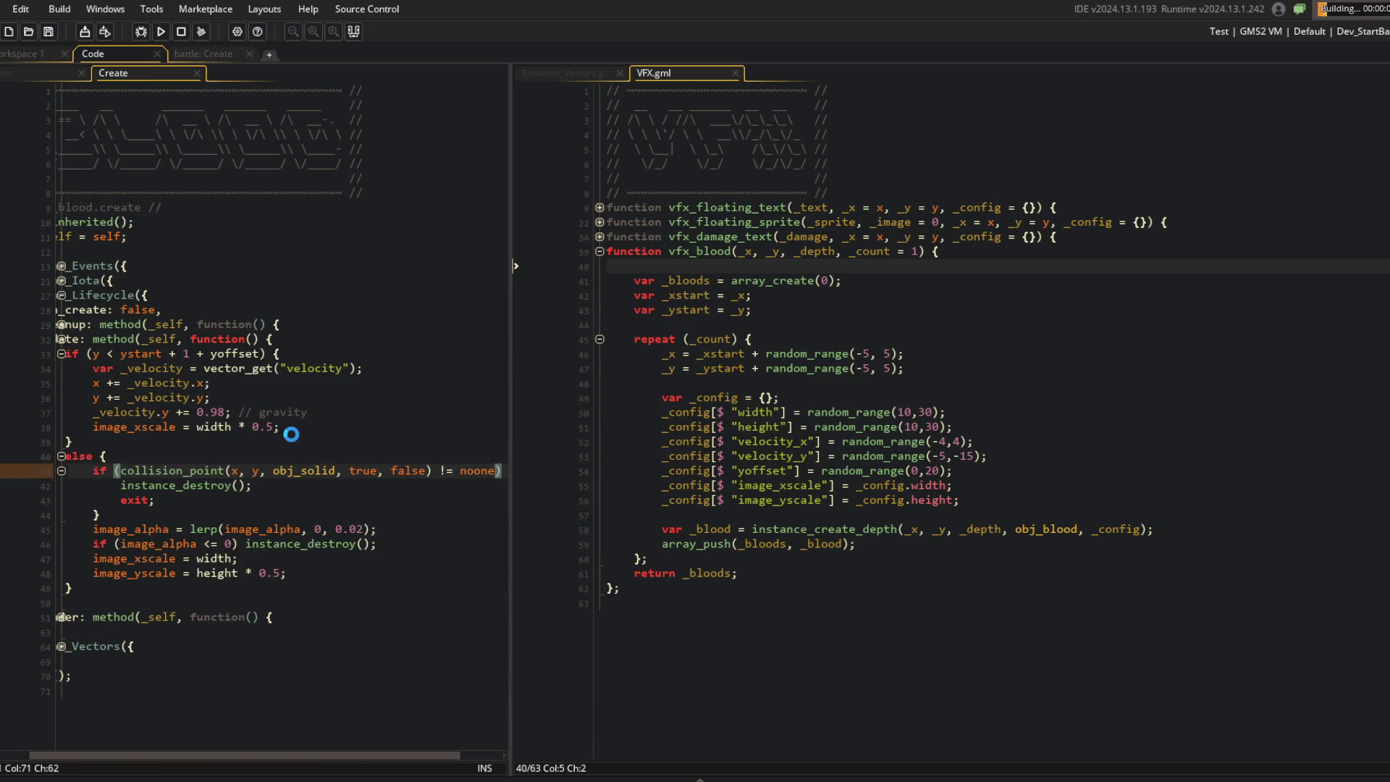
click(230, 471)
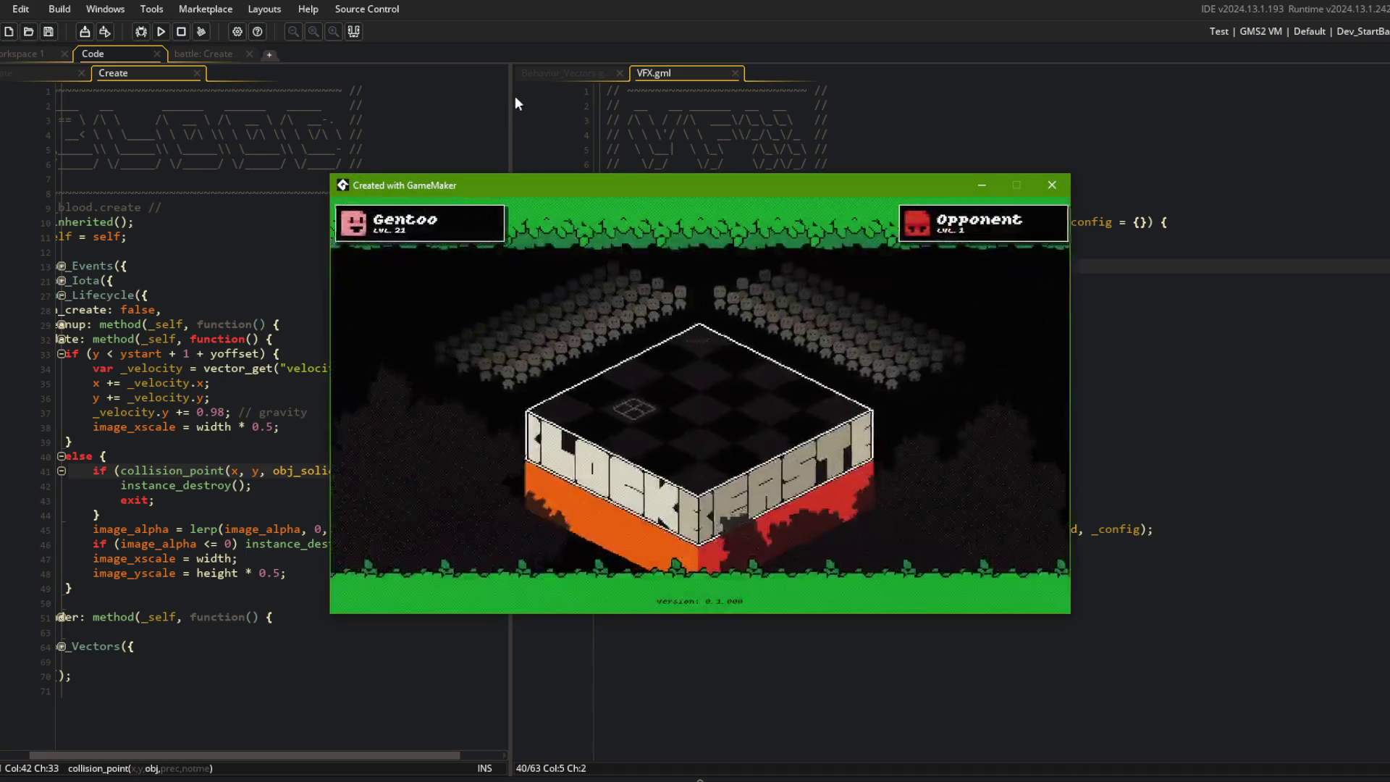
click(511, 92)
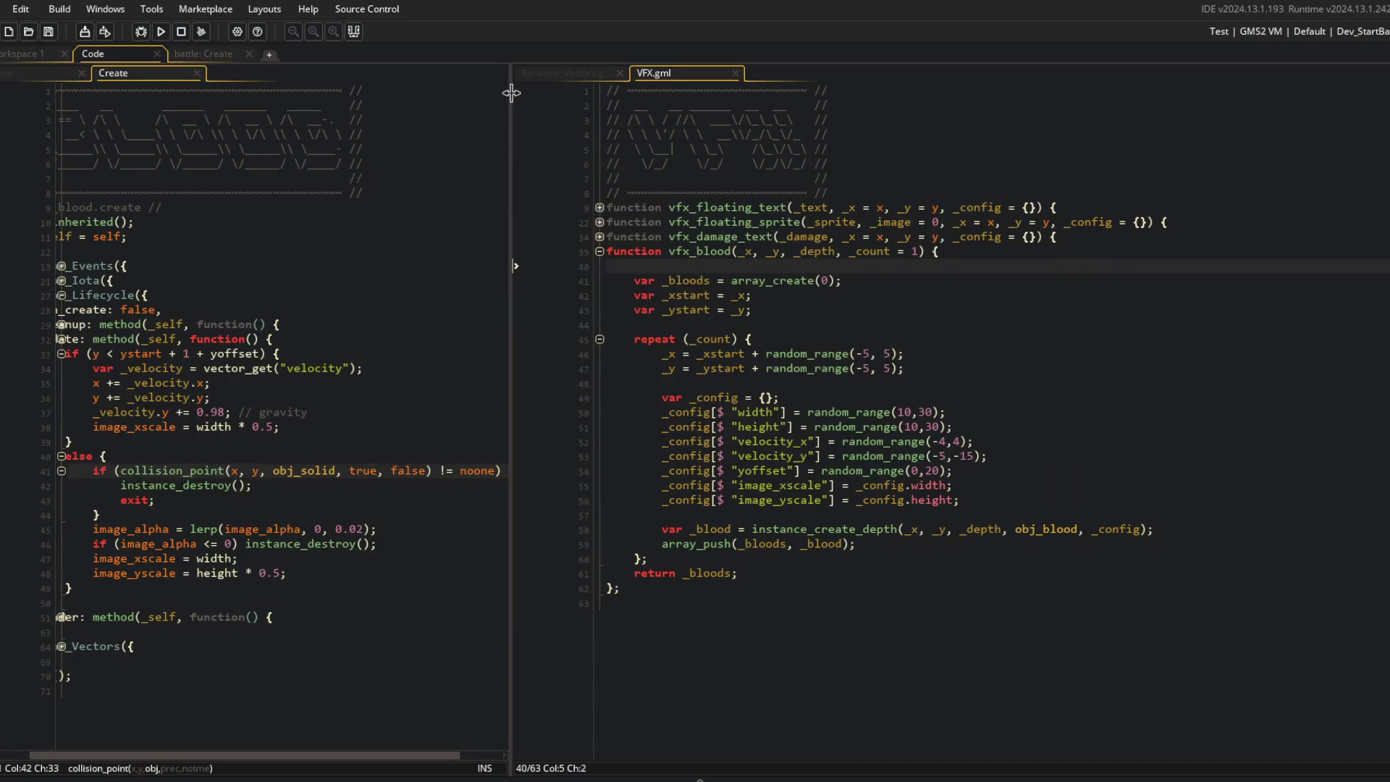
drag(511, 92, 574, 92)
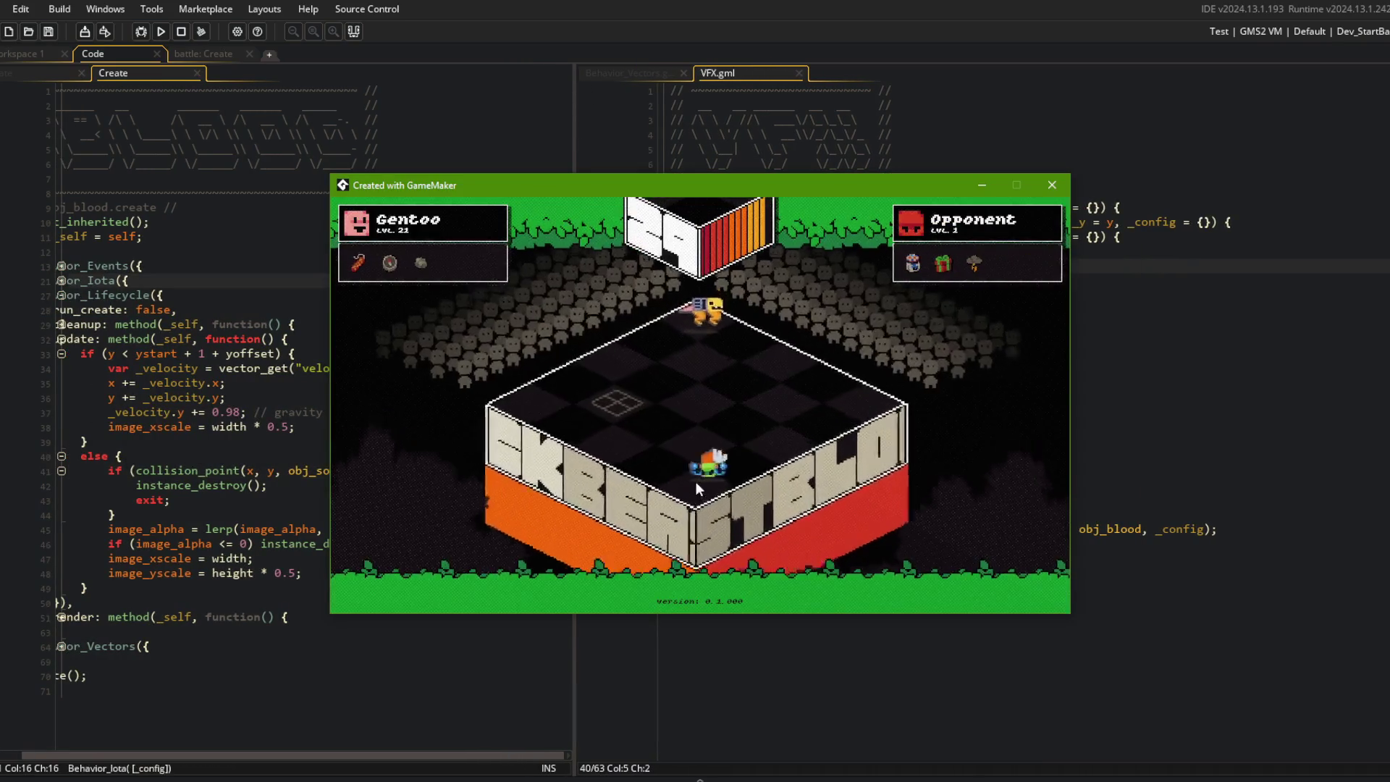
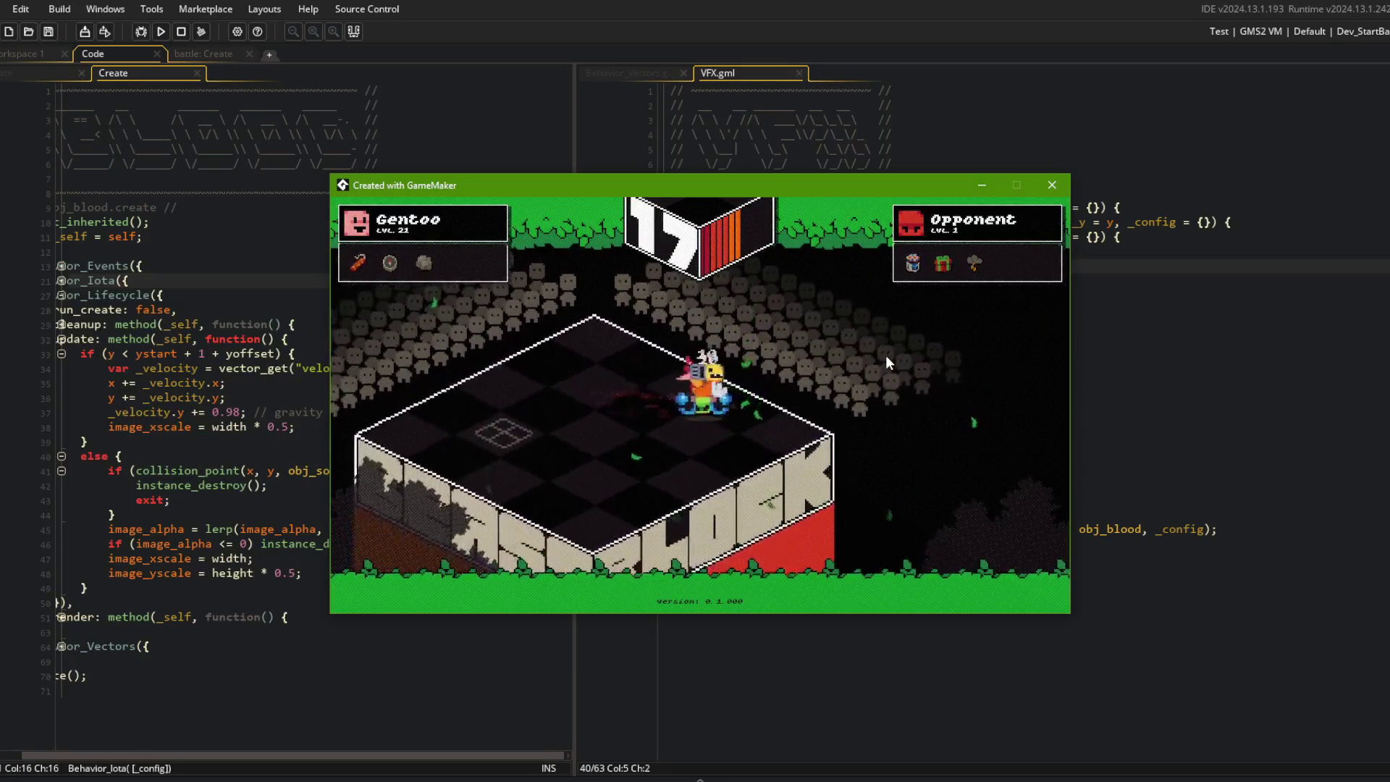
Step: Close the test game and fold obj_blood's update method and Behavior_Lifecycle code blocks
click(1052, 185)
click(1012, 382)
click(345, 368)
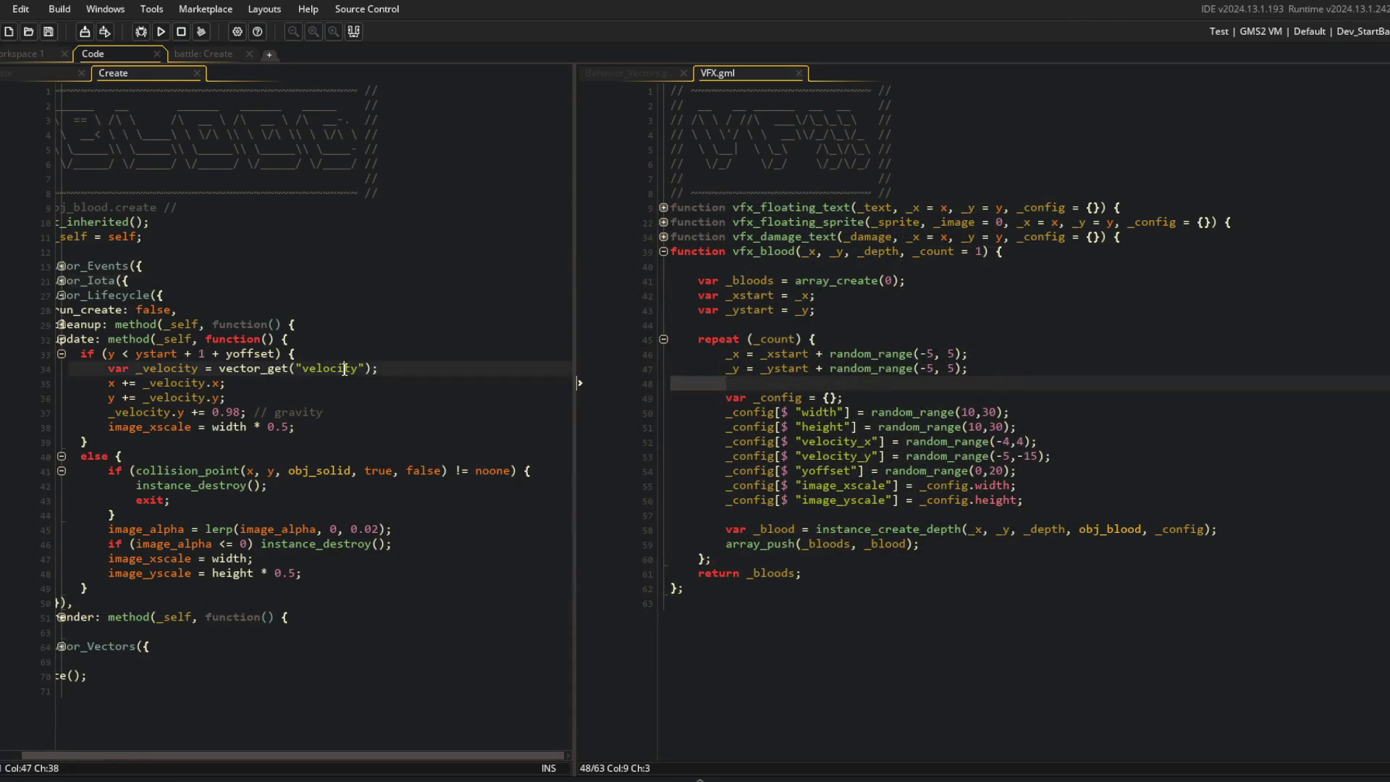
click(391, 417)
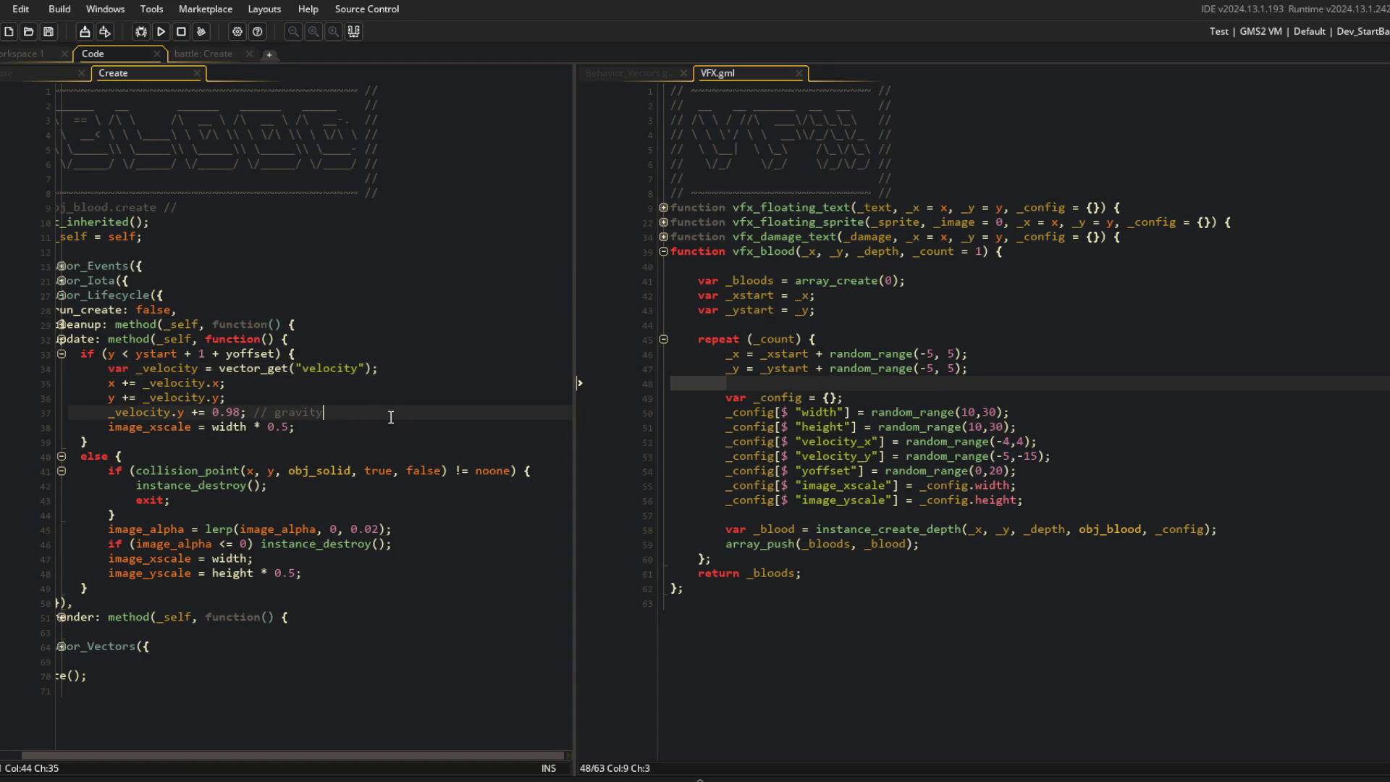
click(173, 341)
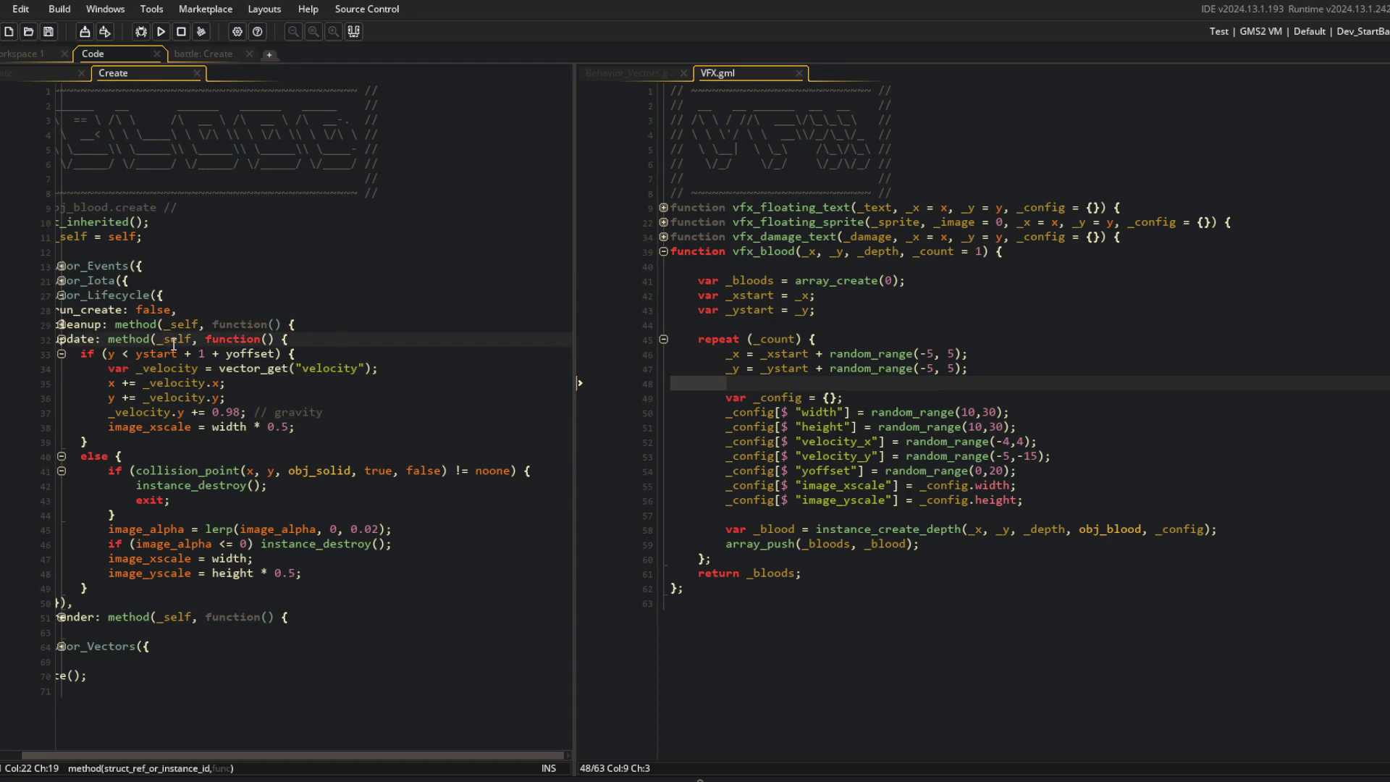
click(61, 339)
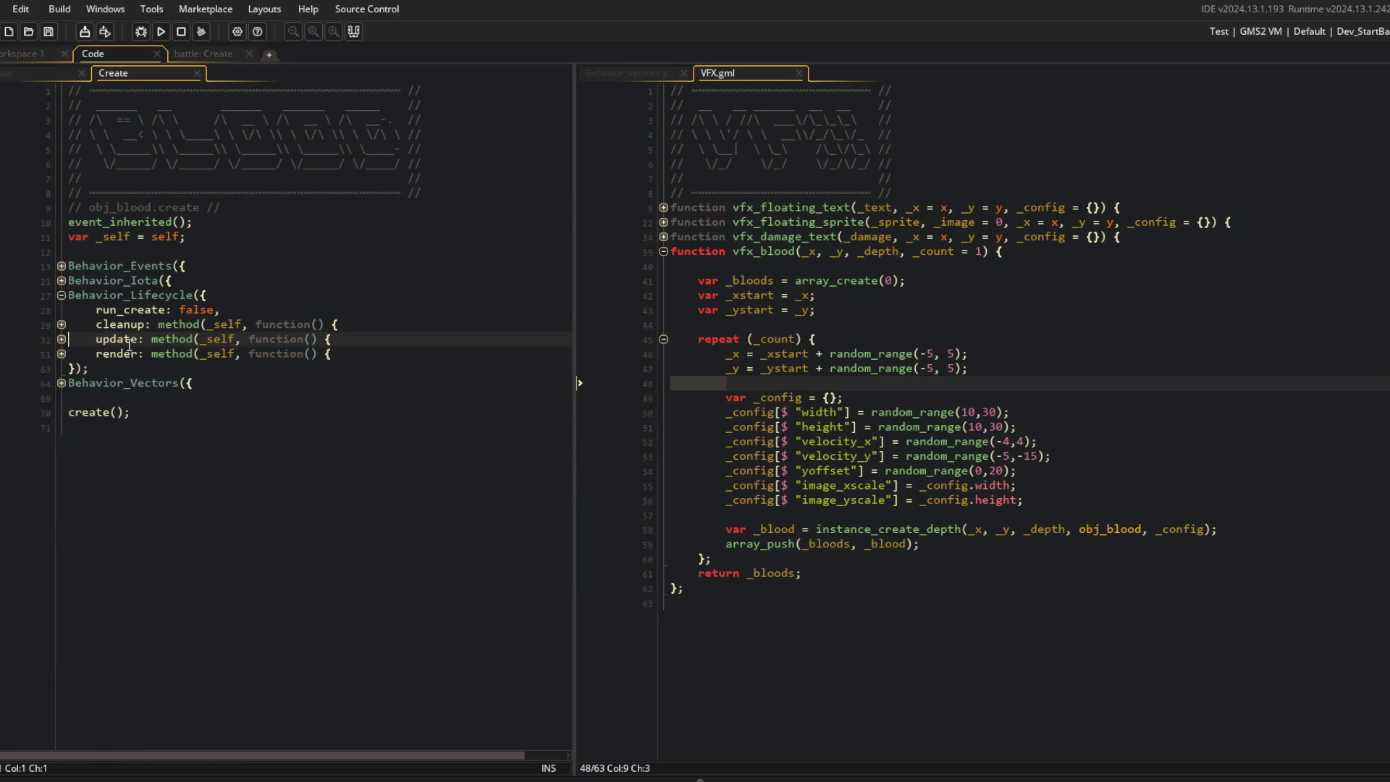
click(62, 296)
click(195, 438)
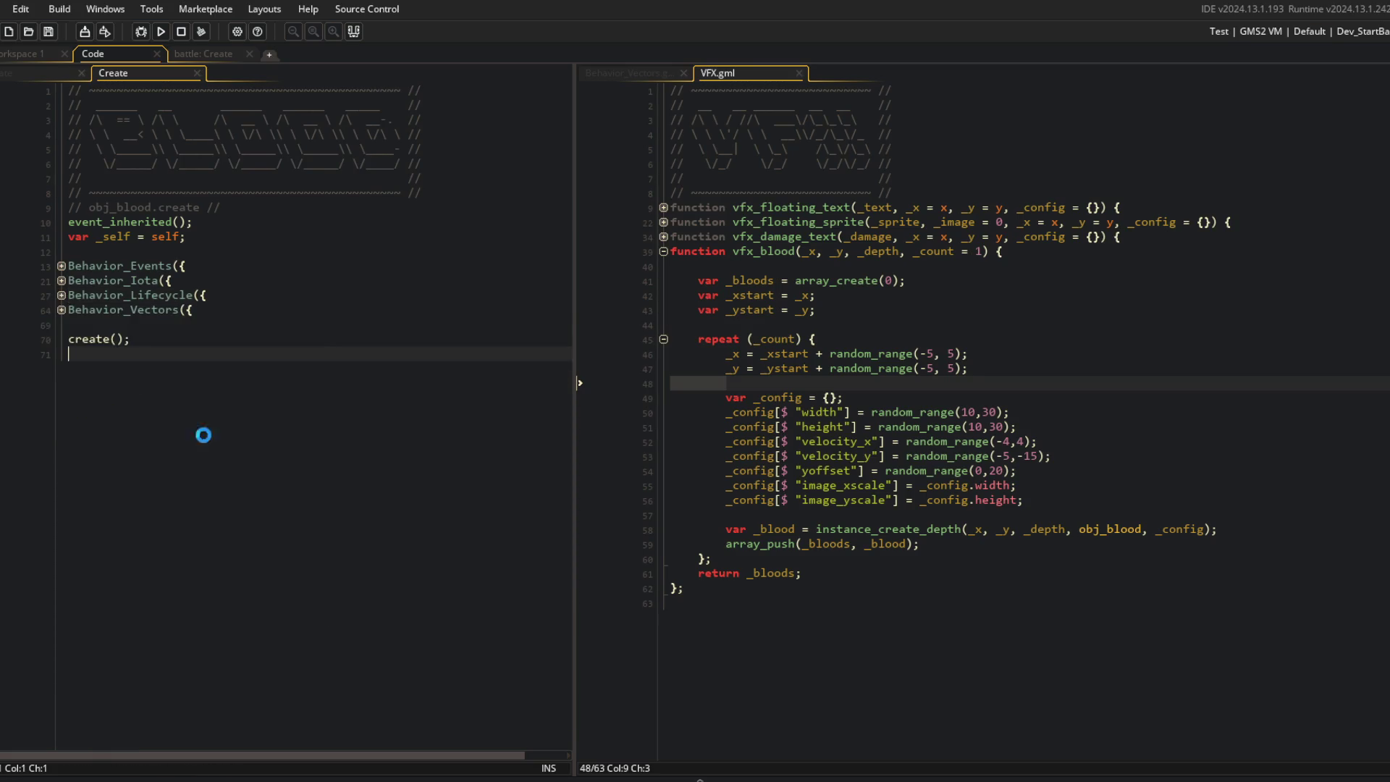
Step: Remove two lines of blood test debug code from the beast's Create event, then switch to Command Prompt
click(814, 309)
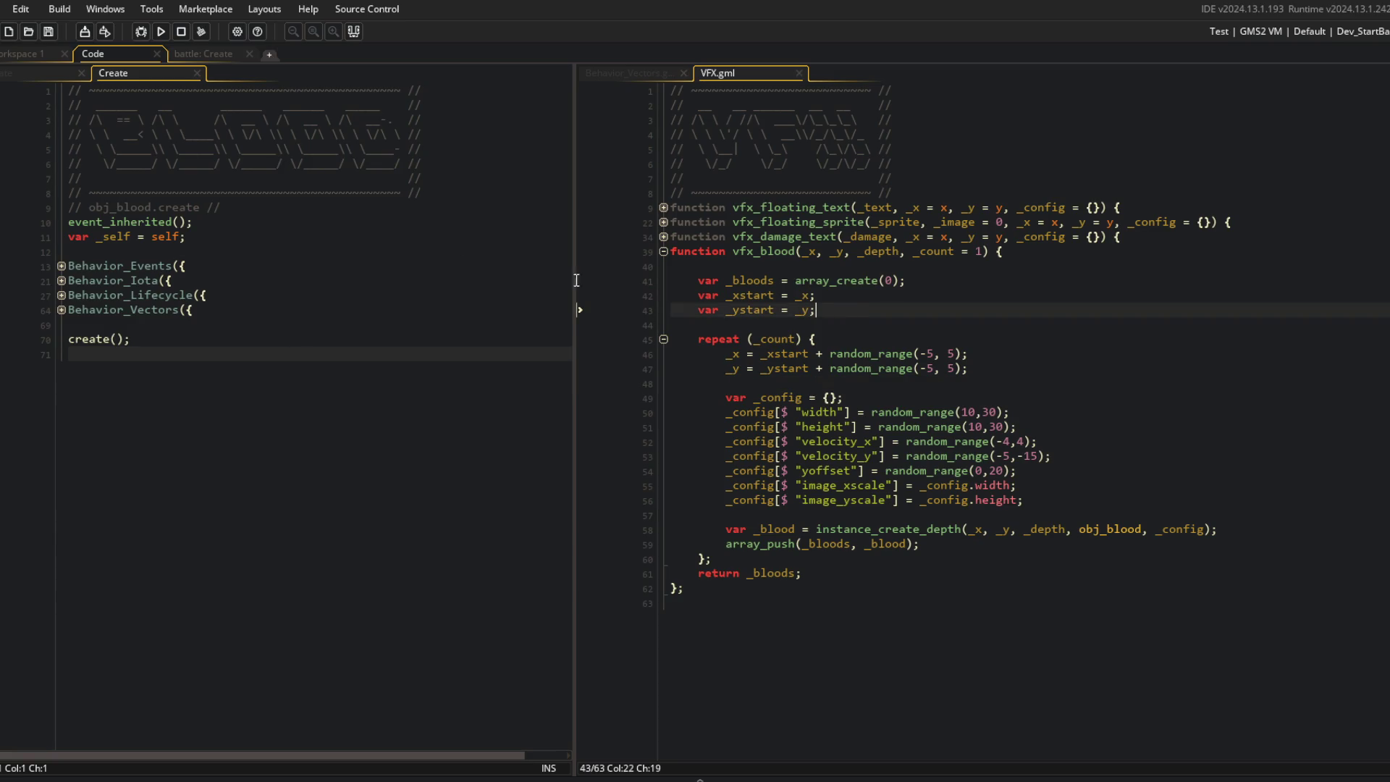
click(50, 71)
scroll(297, 467, down, 5)
click(297, 460)
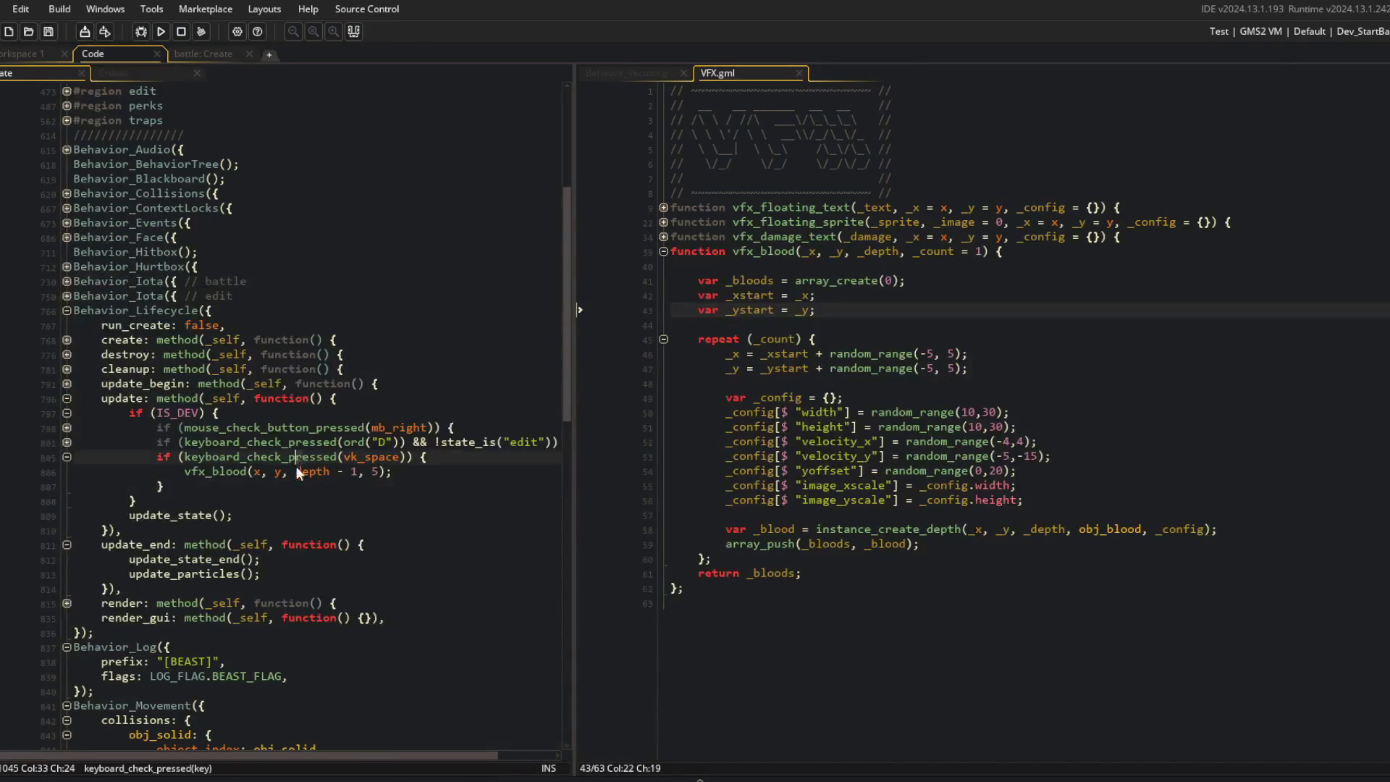
key(ctrl+z)
key(alt+Tab)
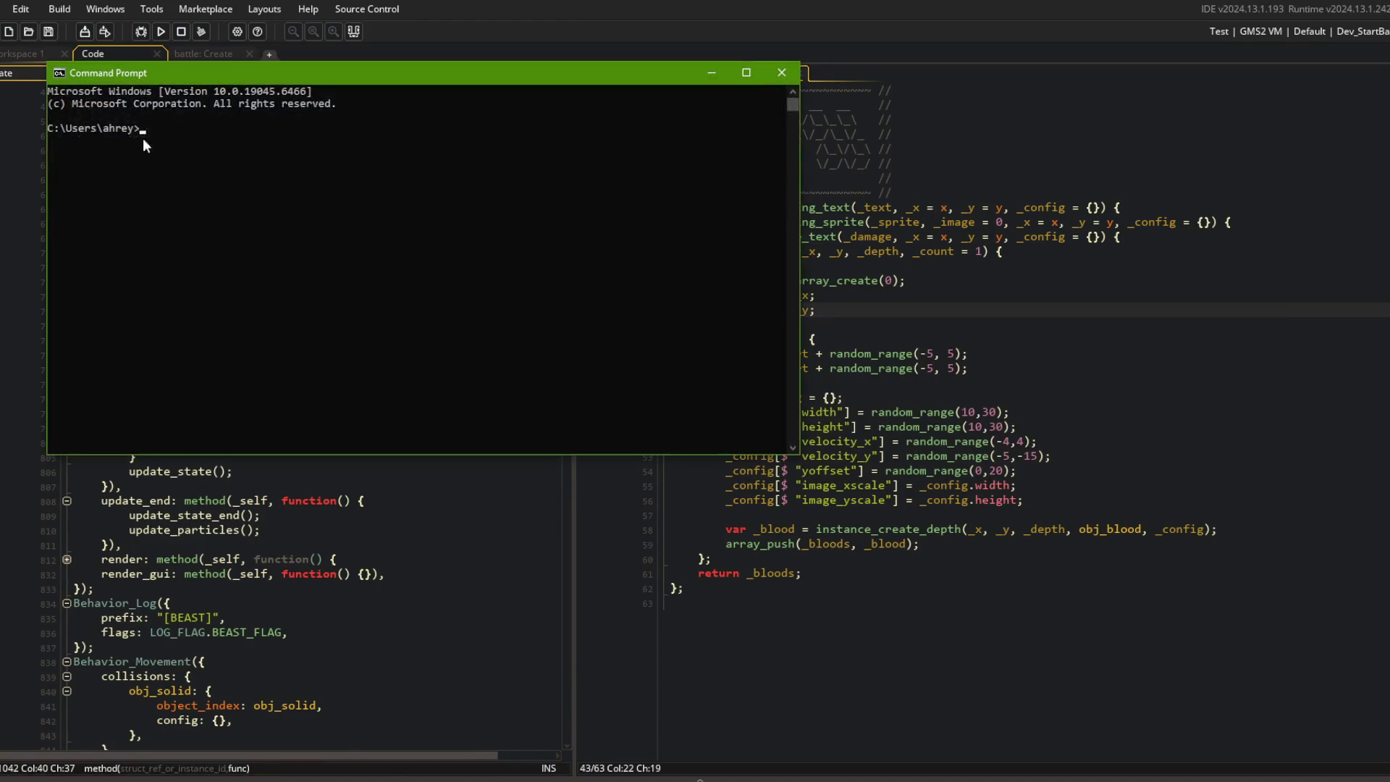
Step: Move Command Prompt to the centre-right and change into Files\GameMaker, briefly entering BeserkBits
click(36, 52)
drag(486, 73, 817, 188)
text(cd)
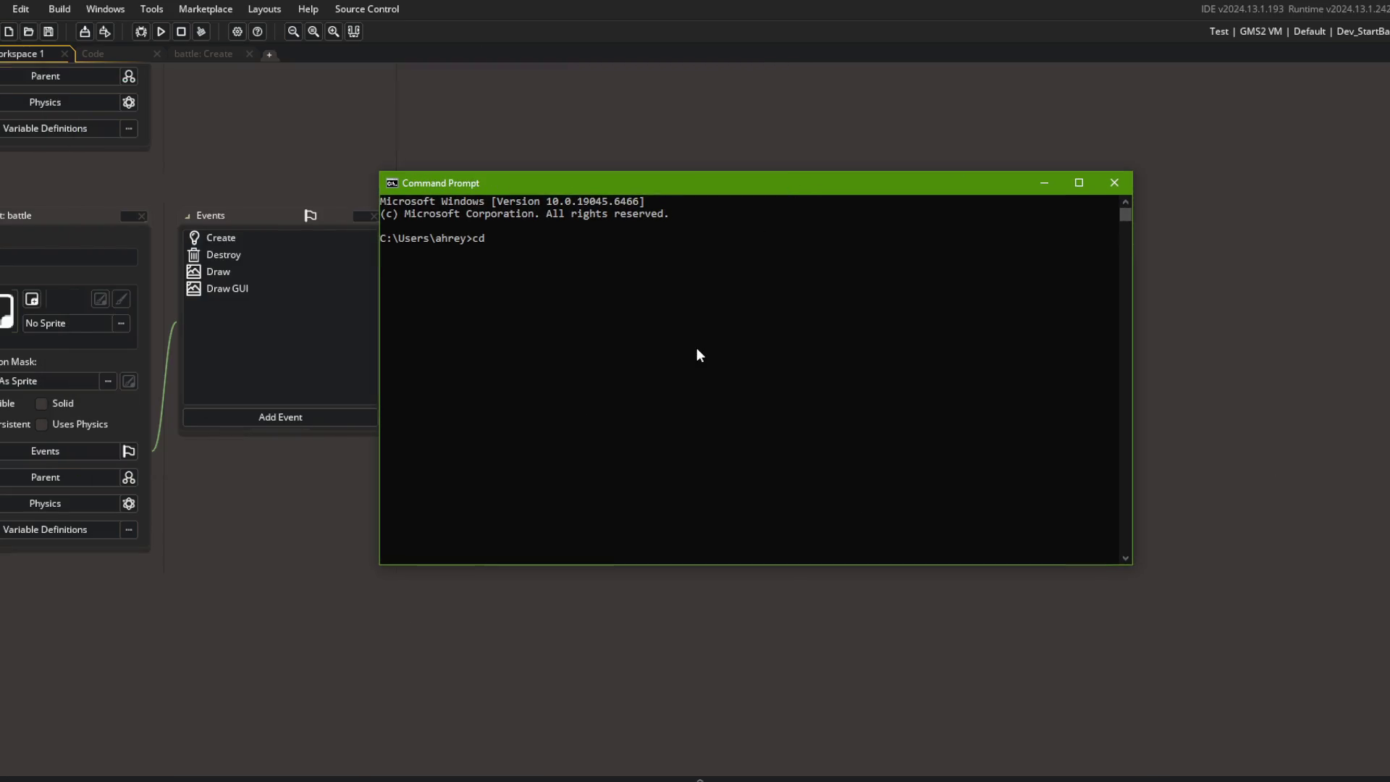
text( Files)
key(Return)
text(cd g)
key(Tab)
key(Return)
text(cd g)
key(BackSpace)
text(G)
key(Return)
text(cd B)
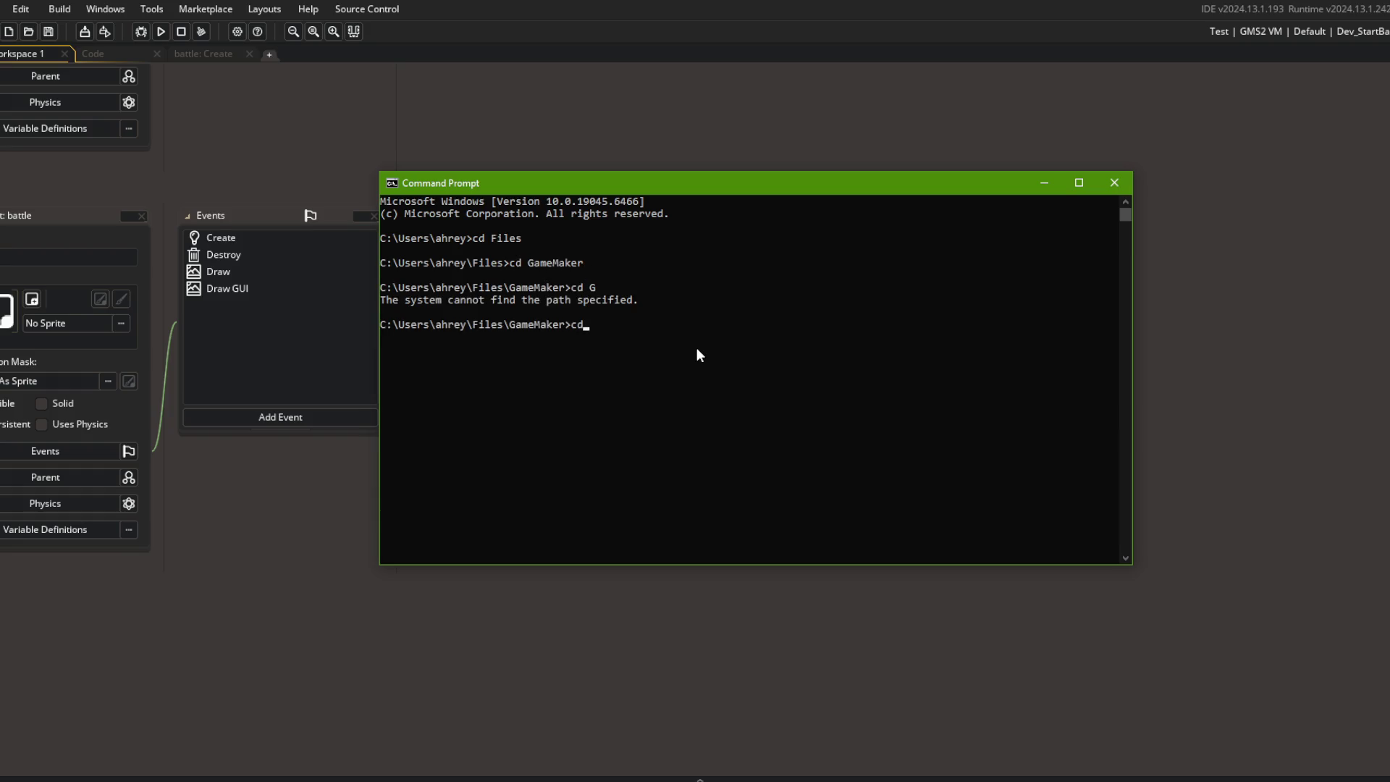
key(Tab)
key(Return)
Step: Go back up to GameMaker and enter the BlockBeast project folder
text(cd BeserkBits)
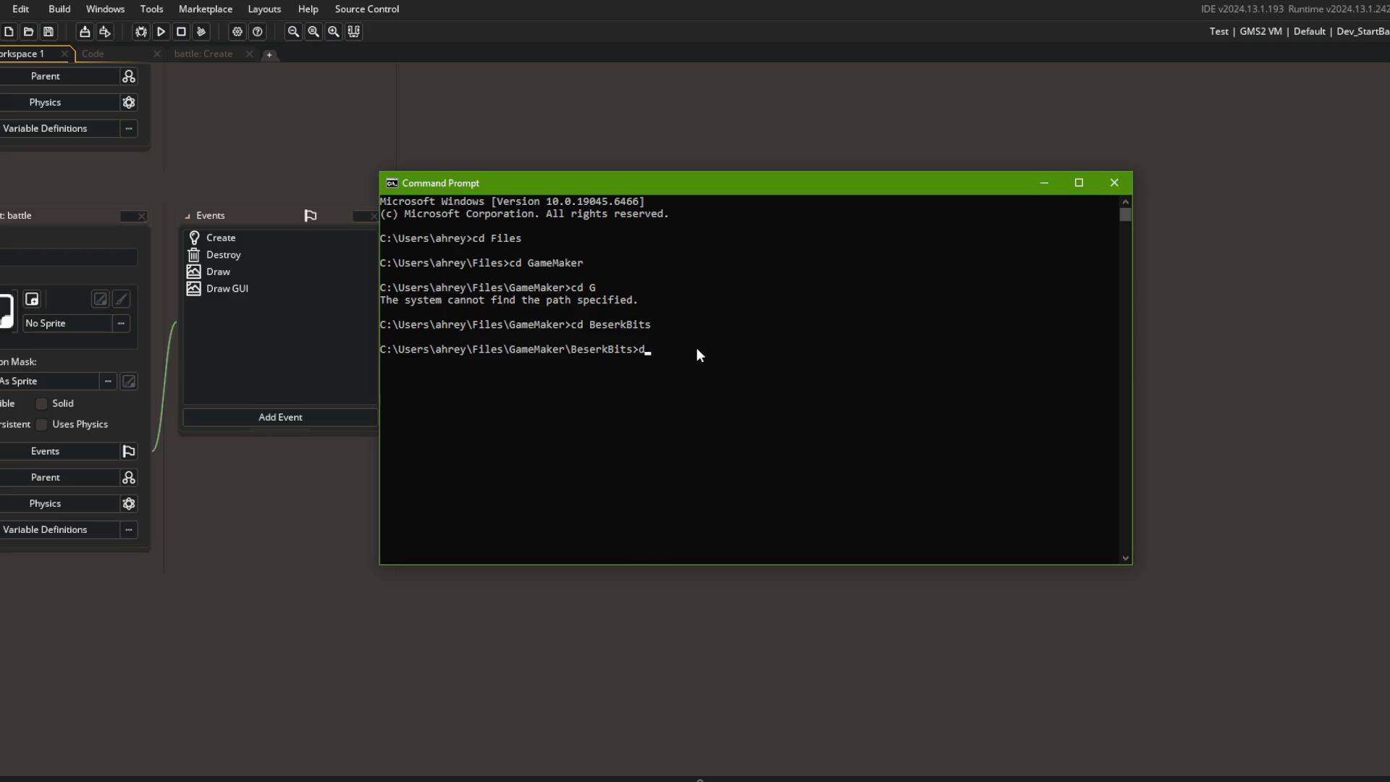
text(..)
key(Return)
text(cd G)
key(BackSpace)
text(Bl)
key(Tab)
key(Return)
Step: Stage all changes, commit them as "created Blood vfx" and push to the remote
text(git add .)
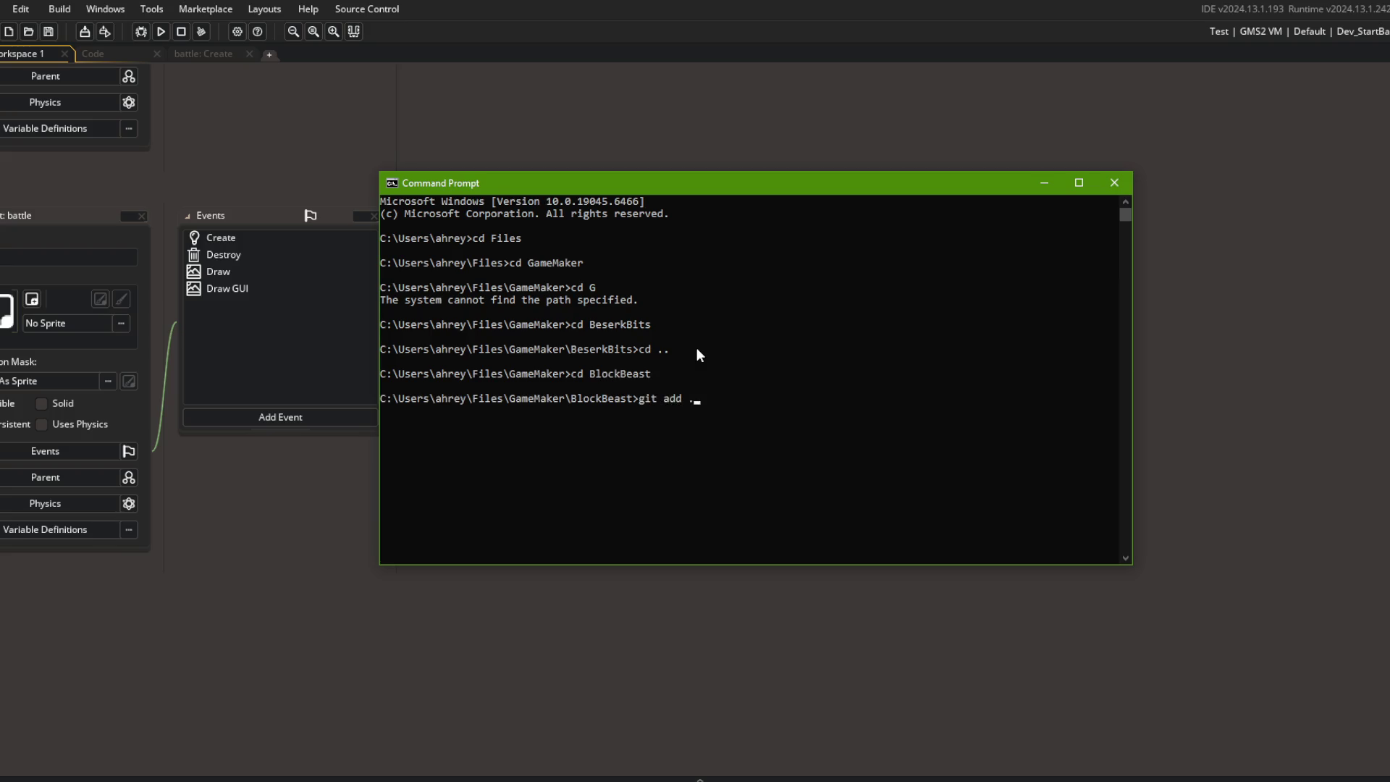
key(Return)
text(git commit )
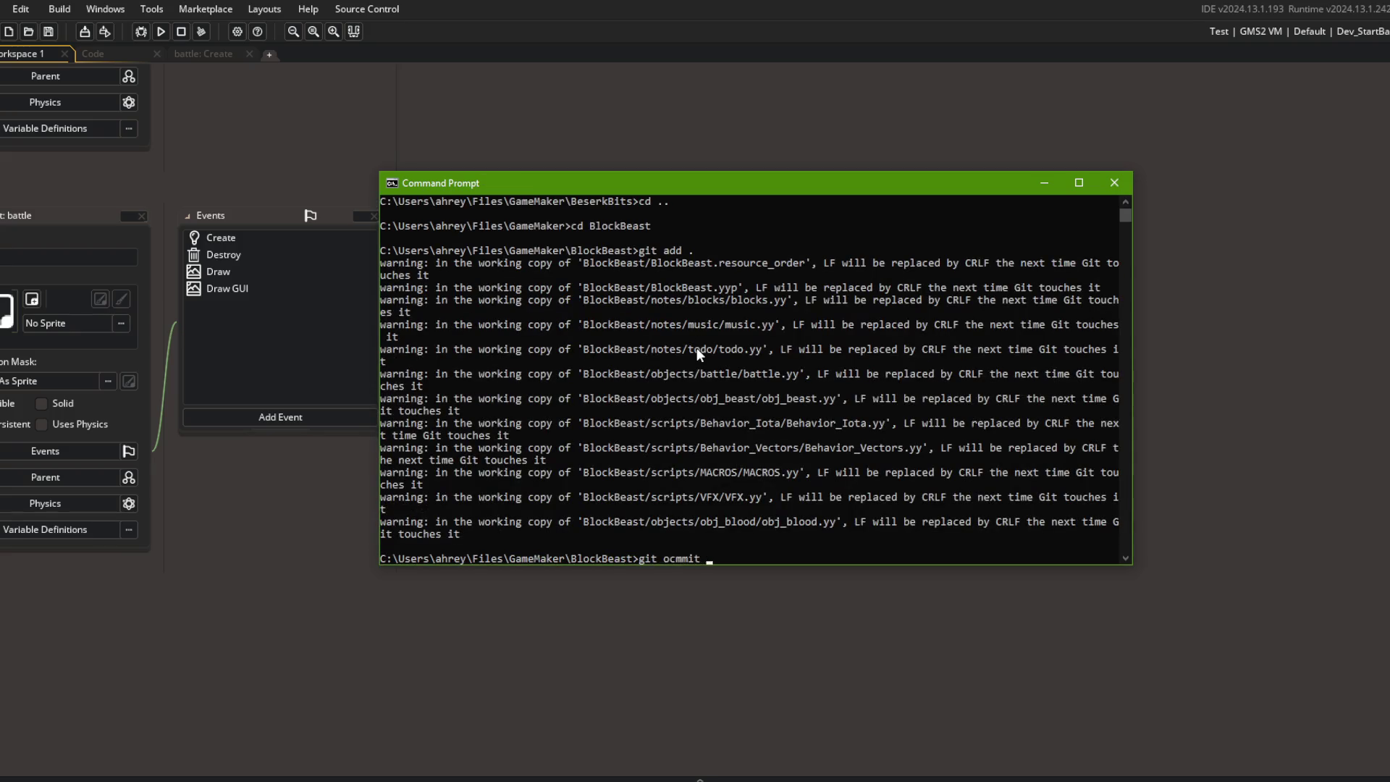
text(-m "created B)
text(lood vfx)
text(")
key(Return)
text(git push)
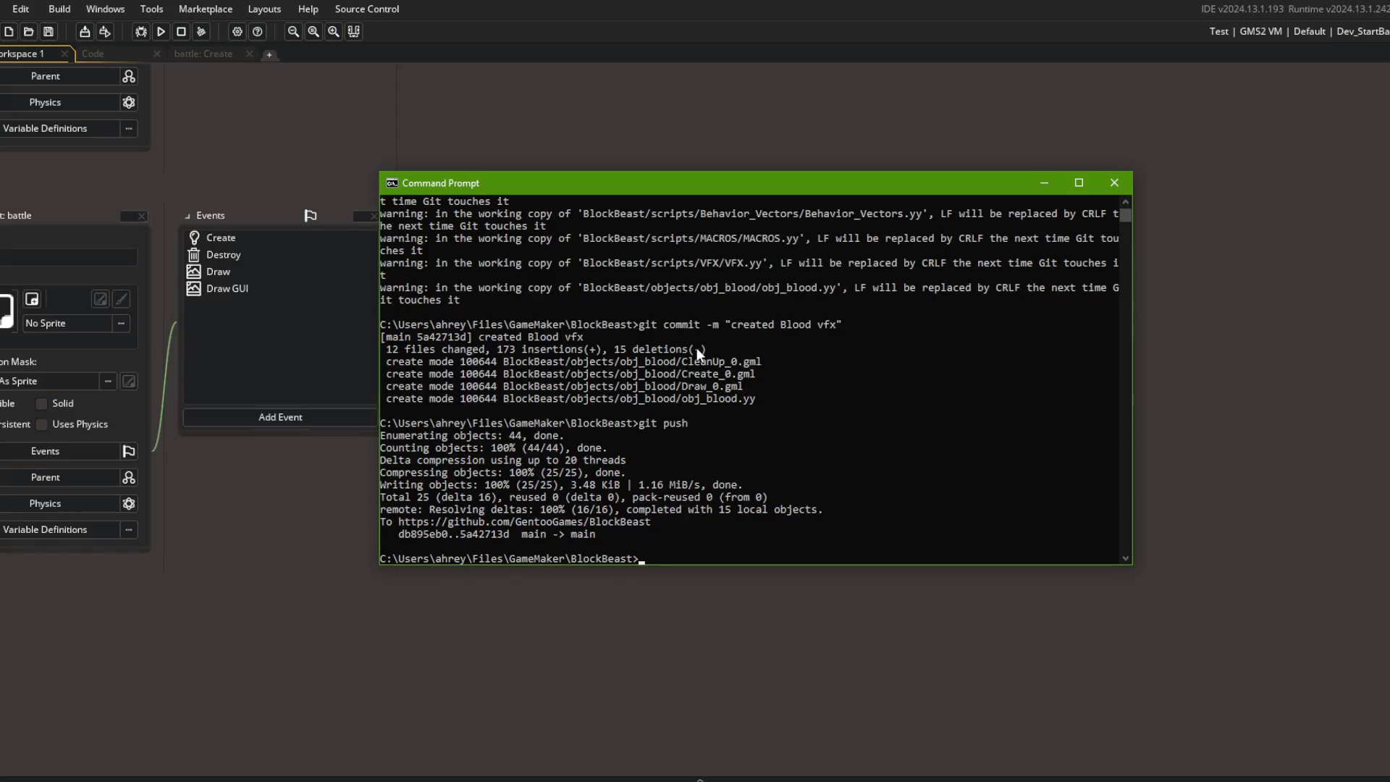
key(alt+Tab)
click(650, 406)
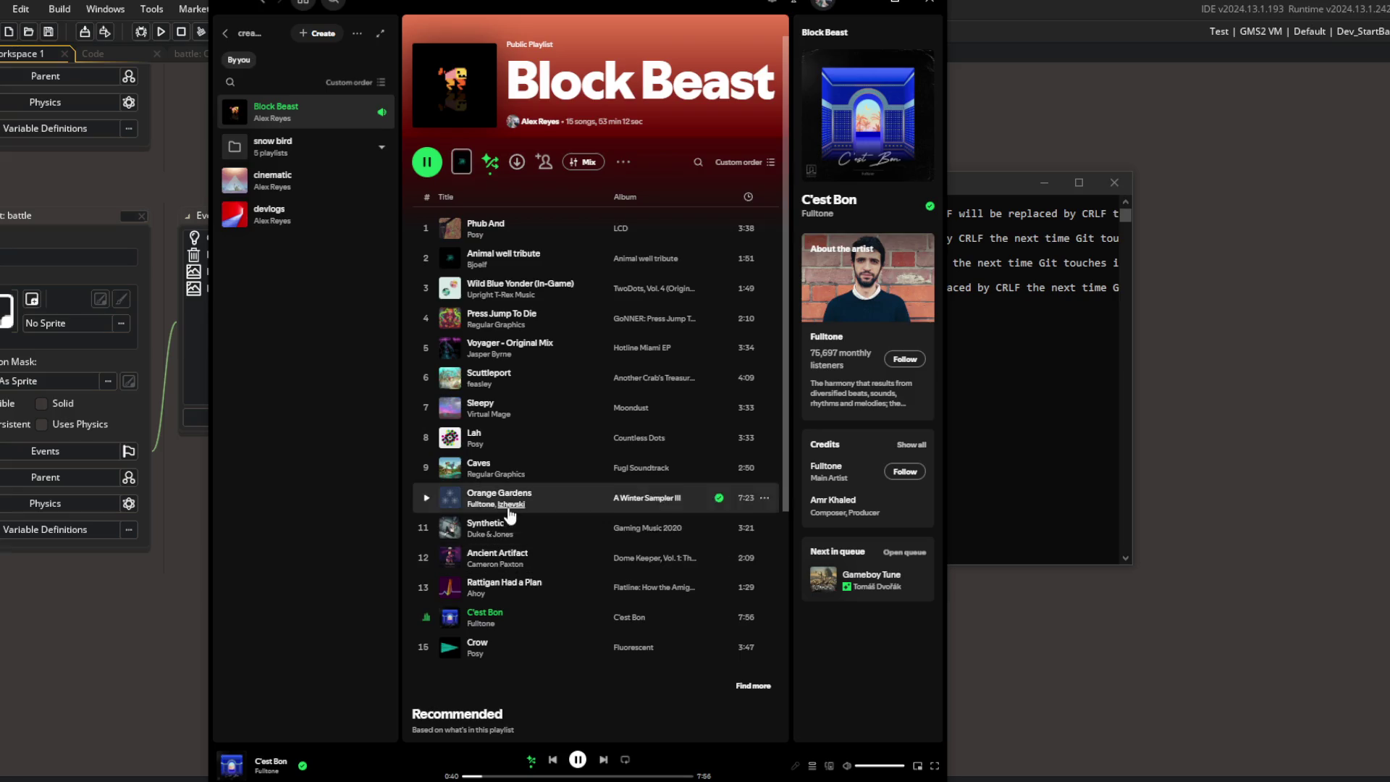
Step: Sample Wild Blue Yonder, Voyager and Scuttleport from the Block Beast playlist, skipping ahead in each
double_click(573, 289)
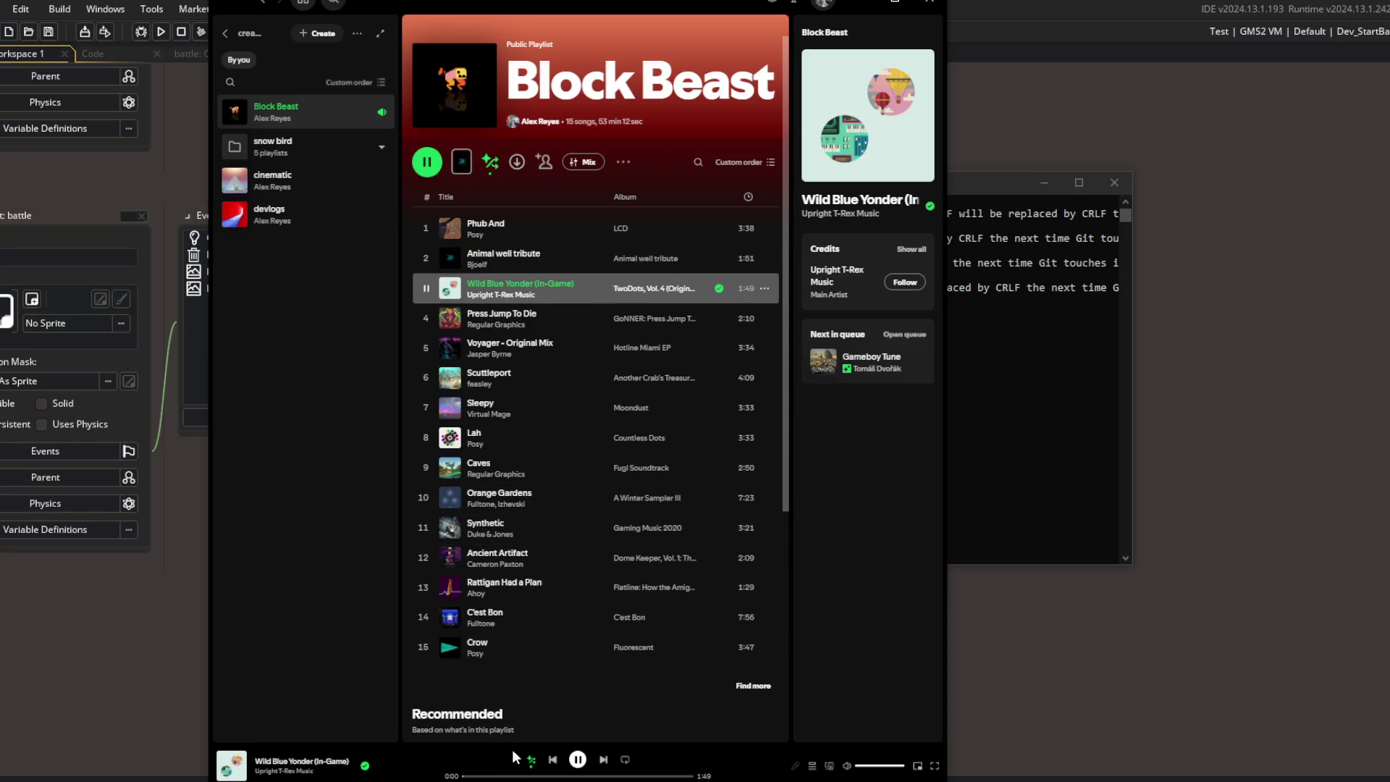
click(605, 762)
double_click(566, 341)
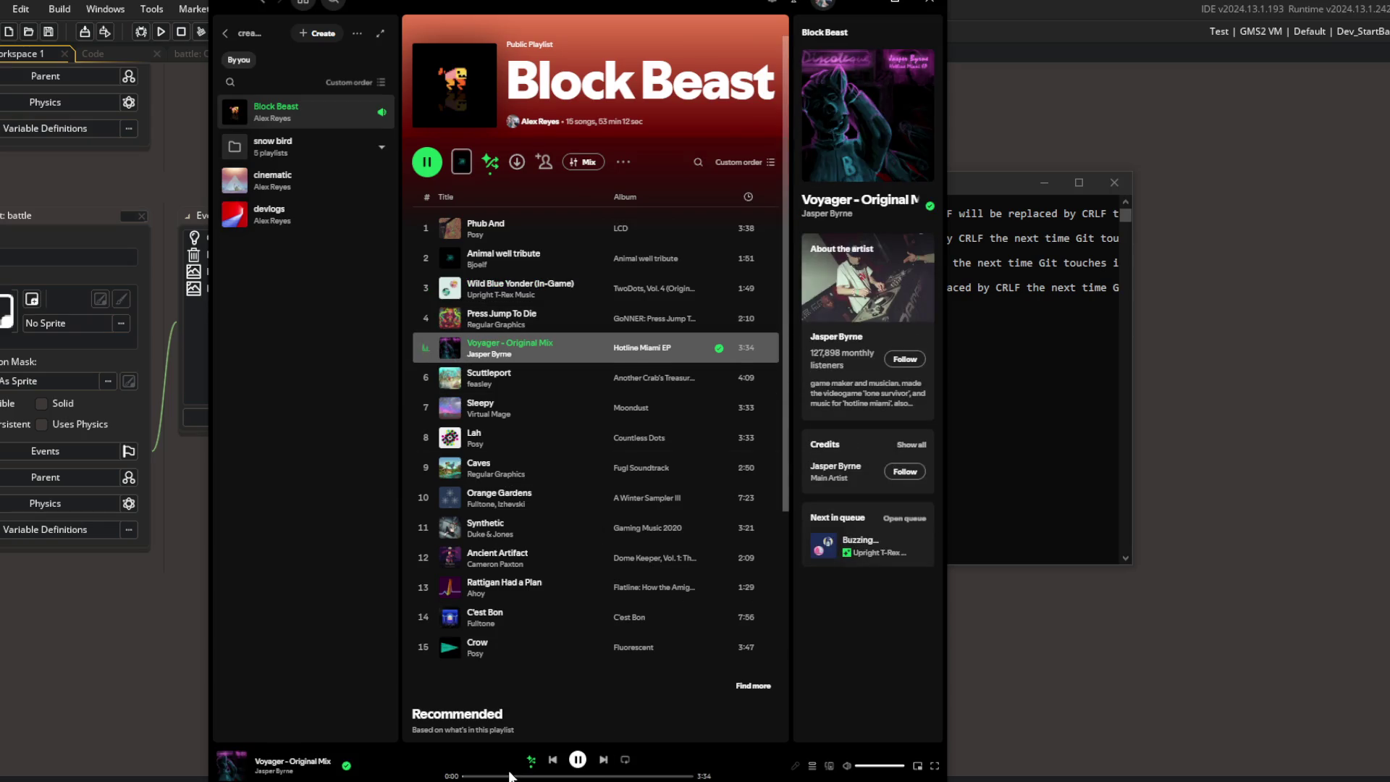
click(570, 776)
click(593, 371)
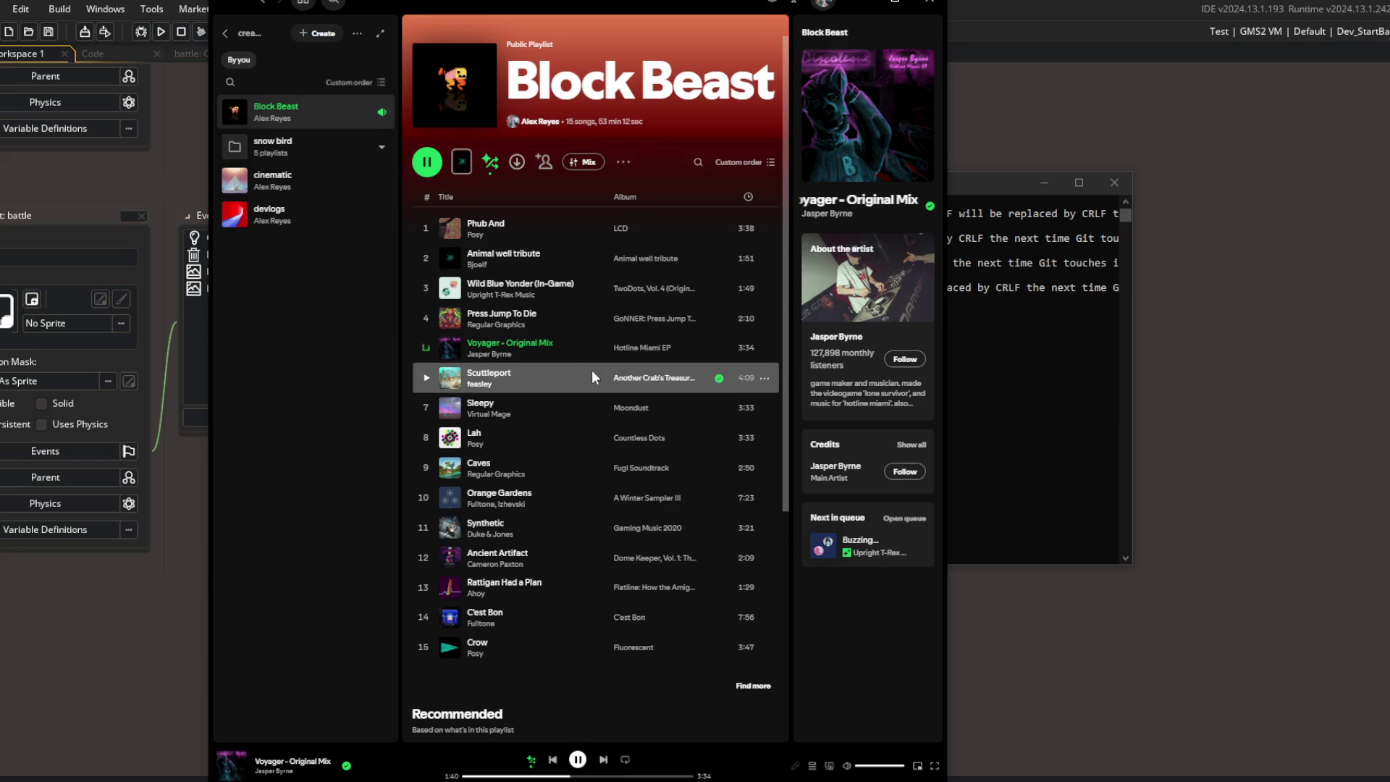
double_click(531, 378)
click(536, 777)
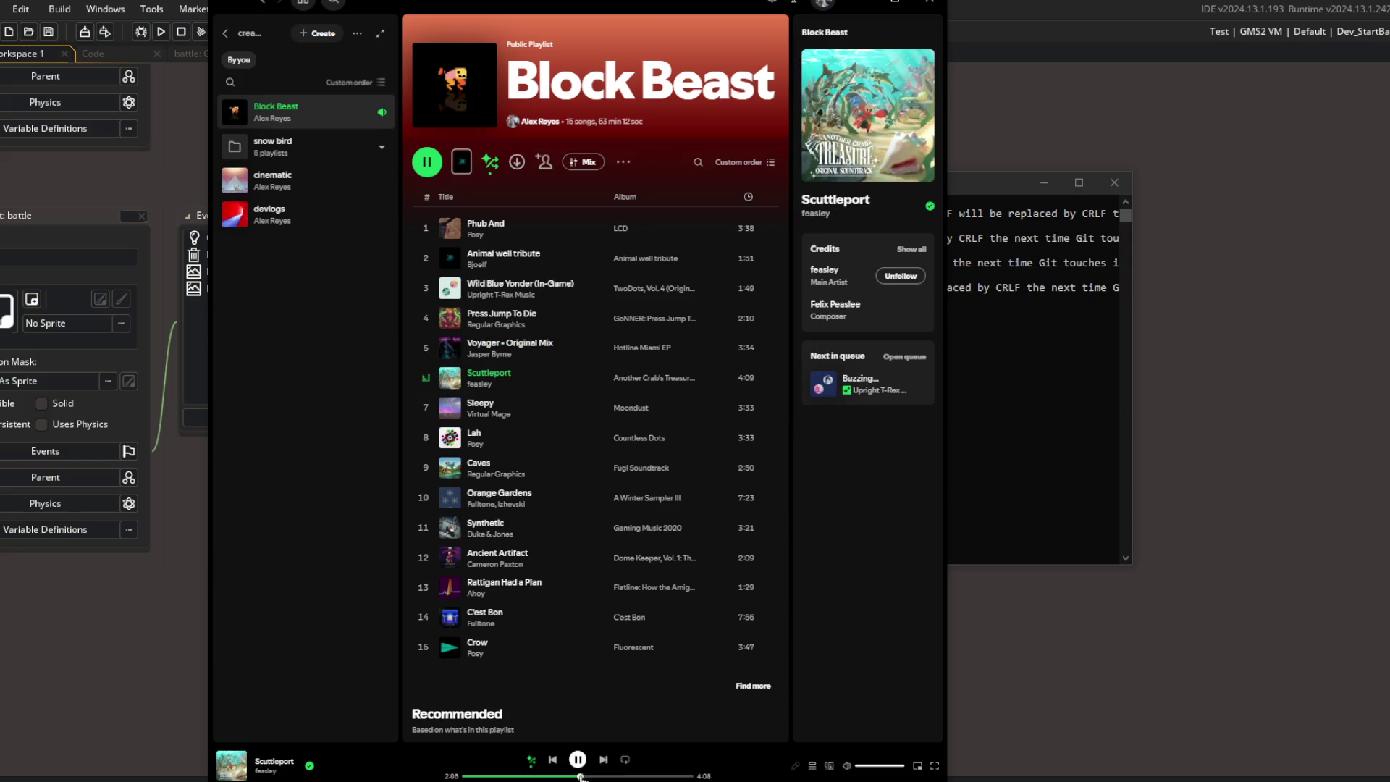
Step: Play Sleepy and delete it from the playlist, then sample Caves and Orange Gardens
double_click(554, 407)
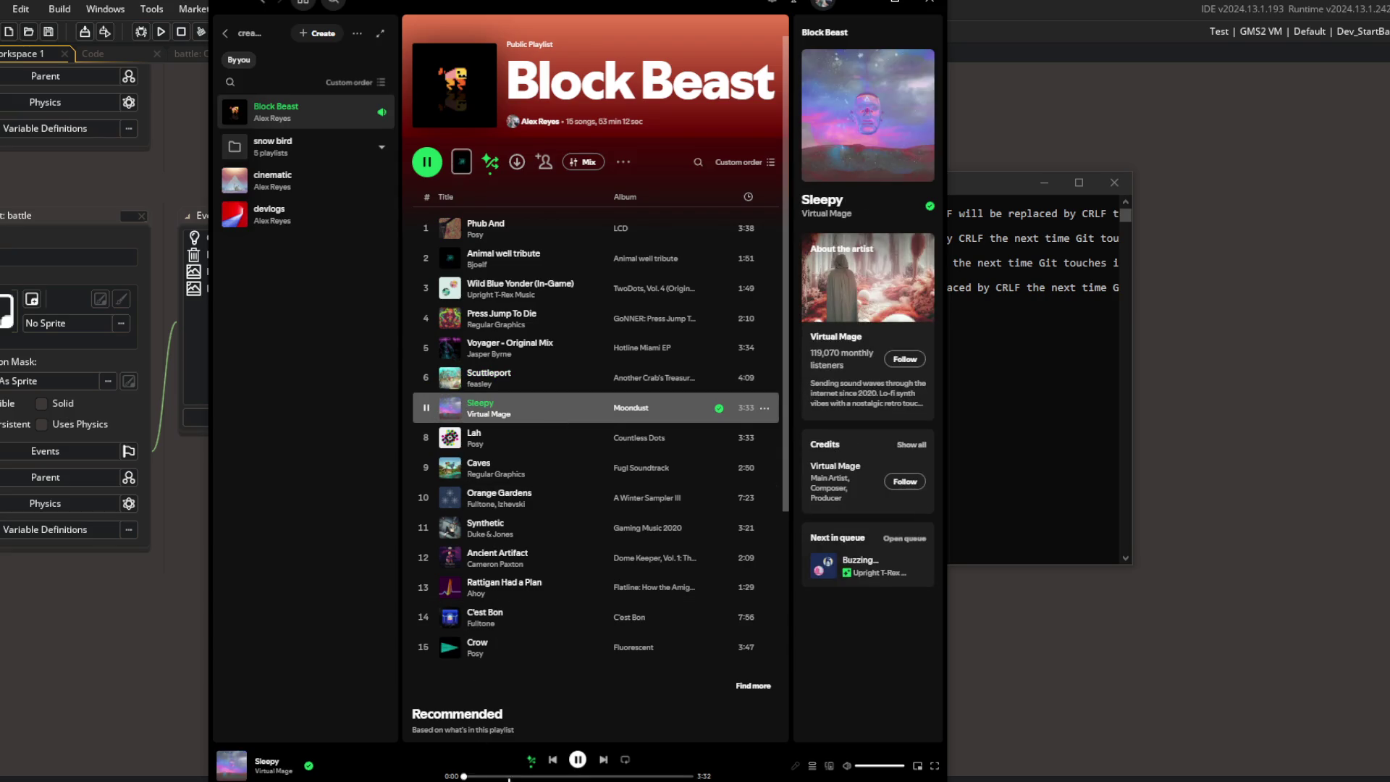
click(545, 397)
key(Delete)
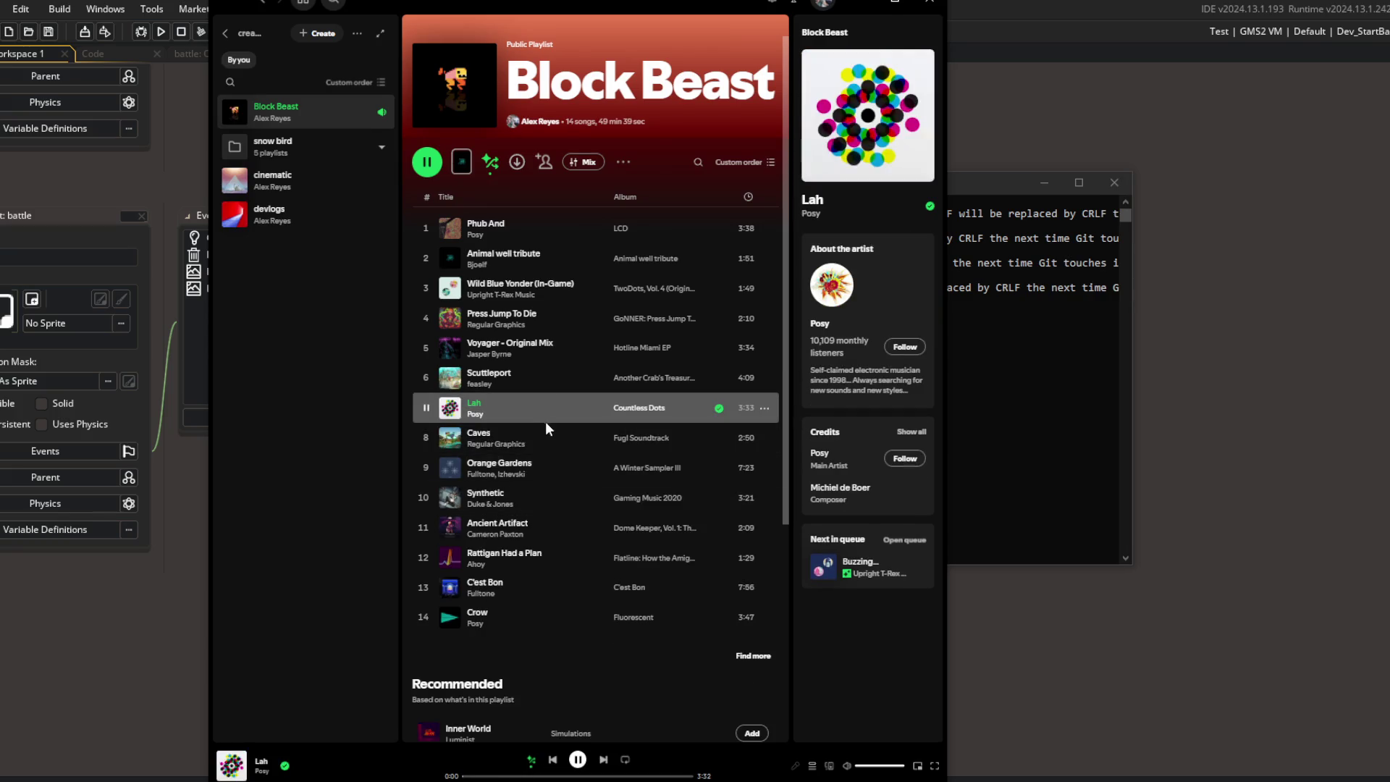
double_click(552, 438)
click(511, 776)
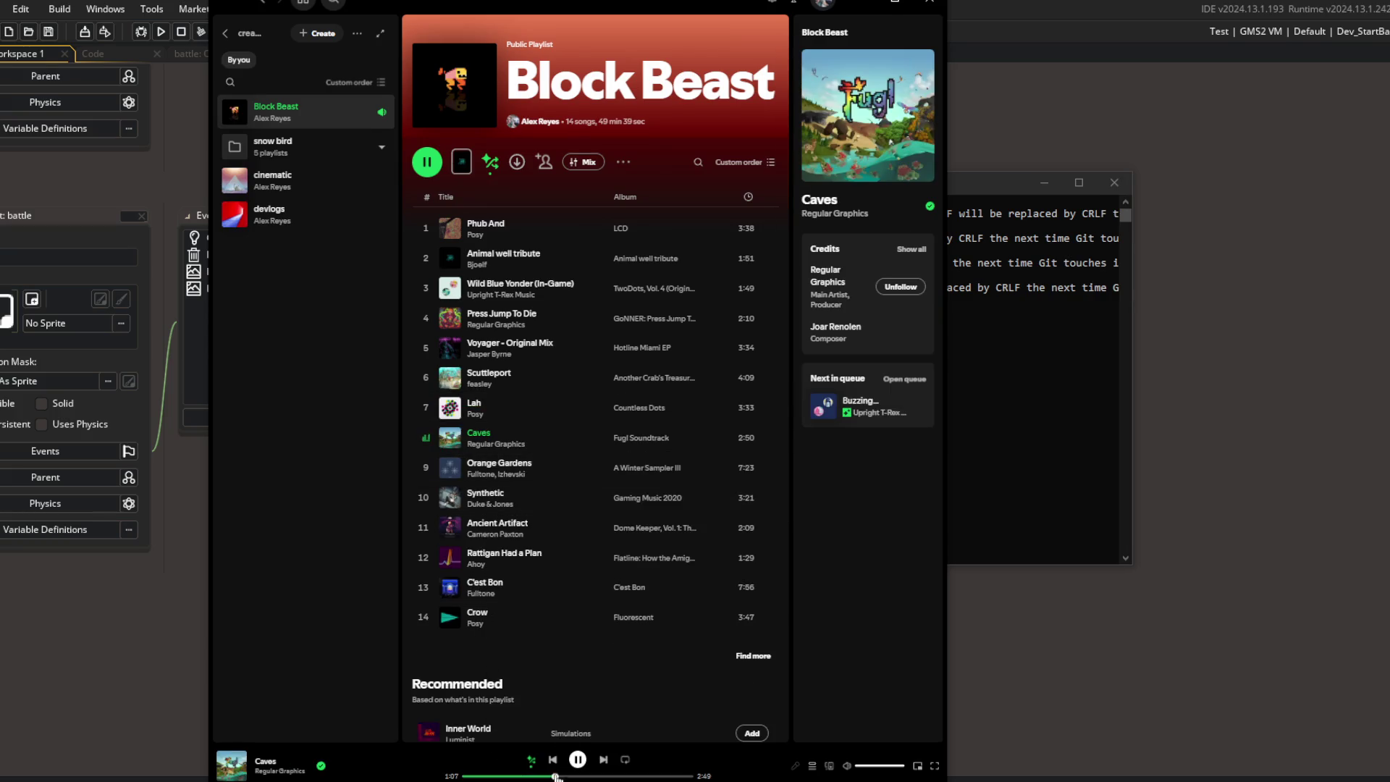
double_click(565, 468)
click(507, 776)
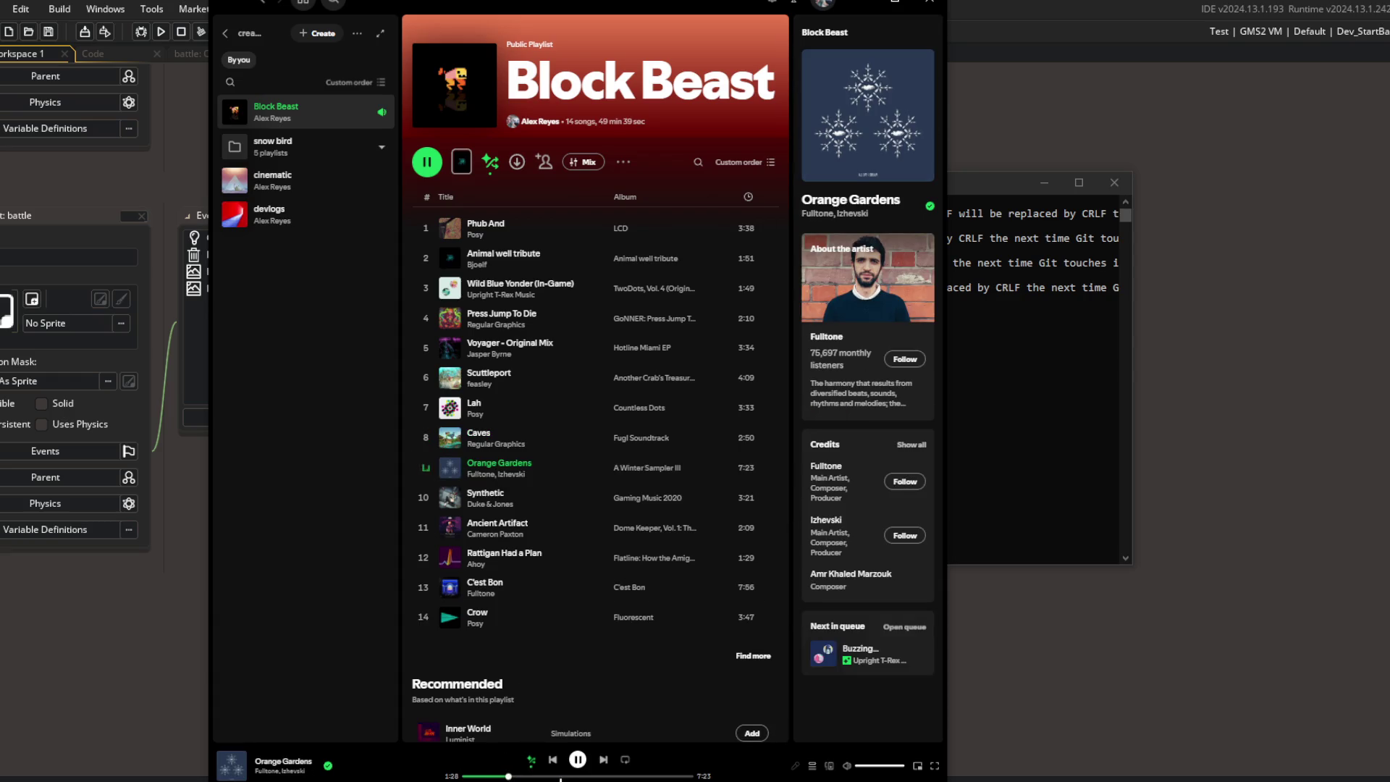
click(562, 777)
Step: Delete Synthetic from the playlist, then sample Ancient Artifact, Rattigan Had a Plan and C'est Bon
double_click(544, 506)
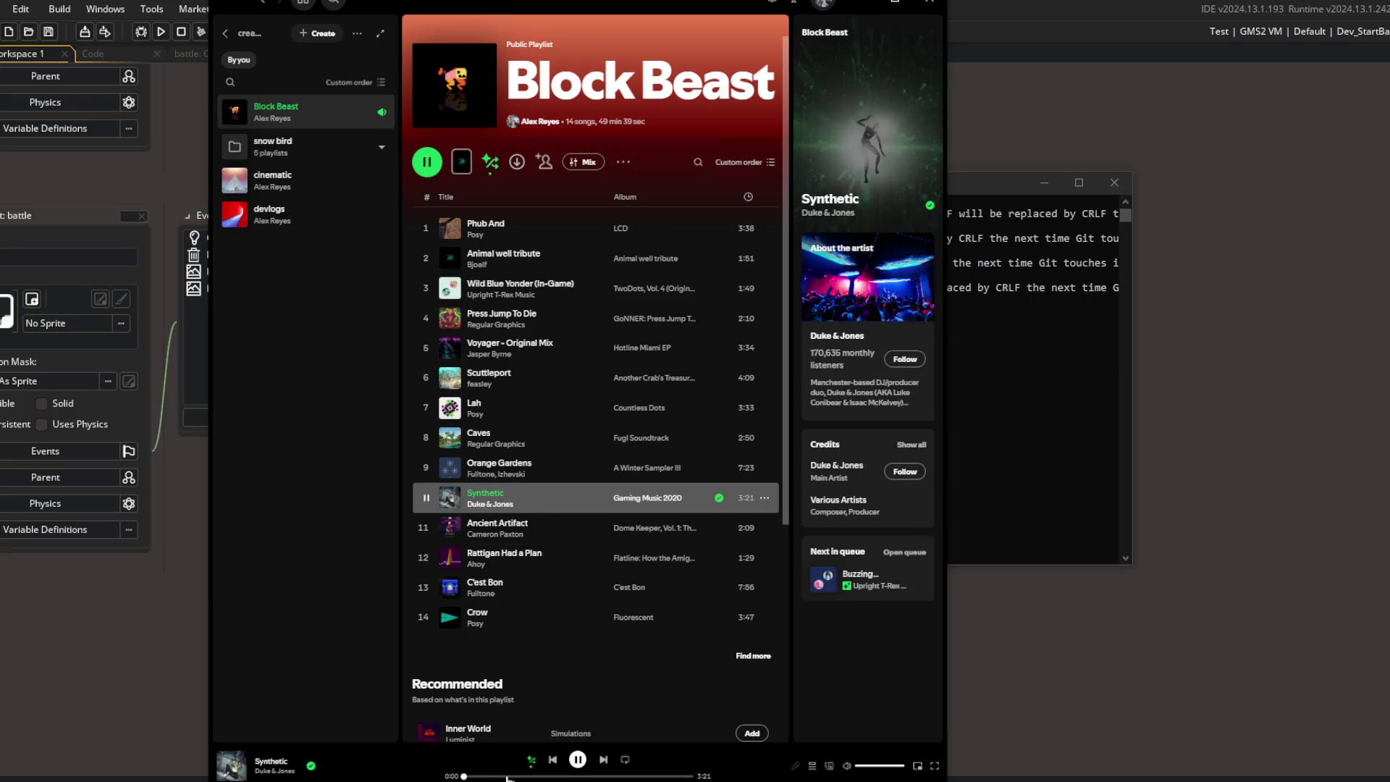
click(507, 776)
click(596, 777)
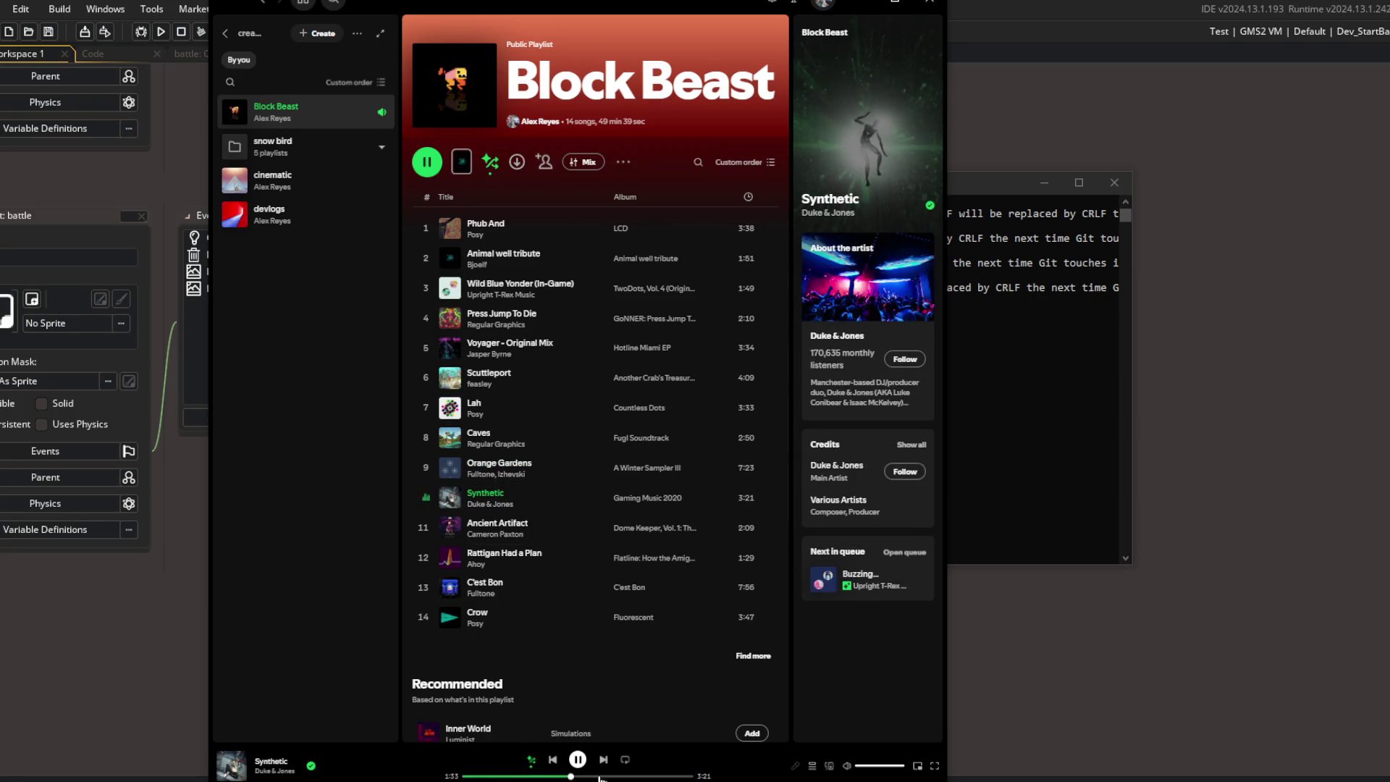
click(567, 503)
key(Delete)
double_click(567, 503)
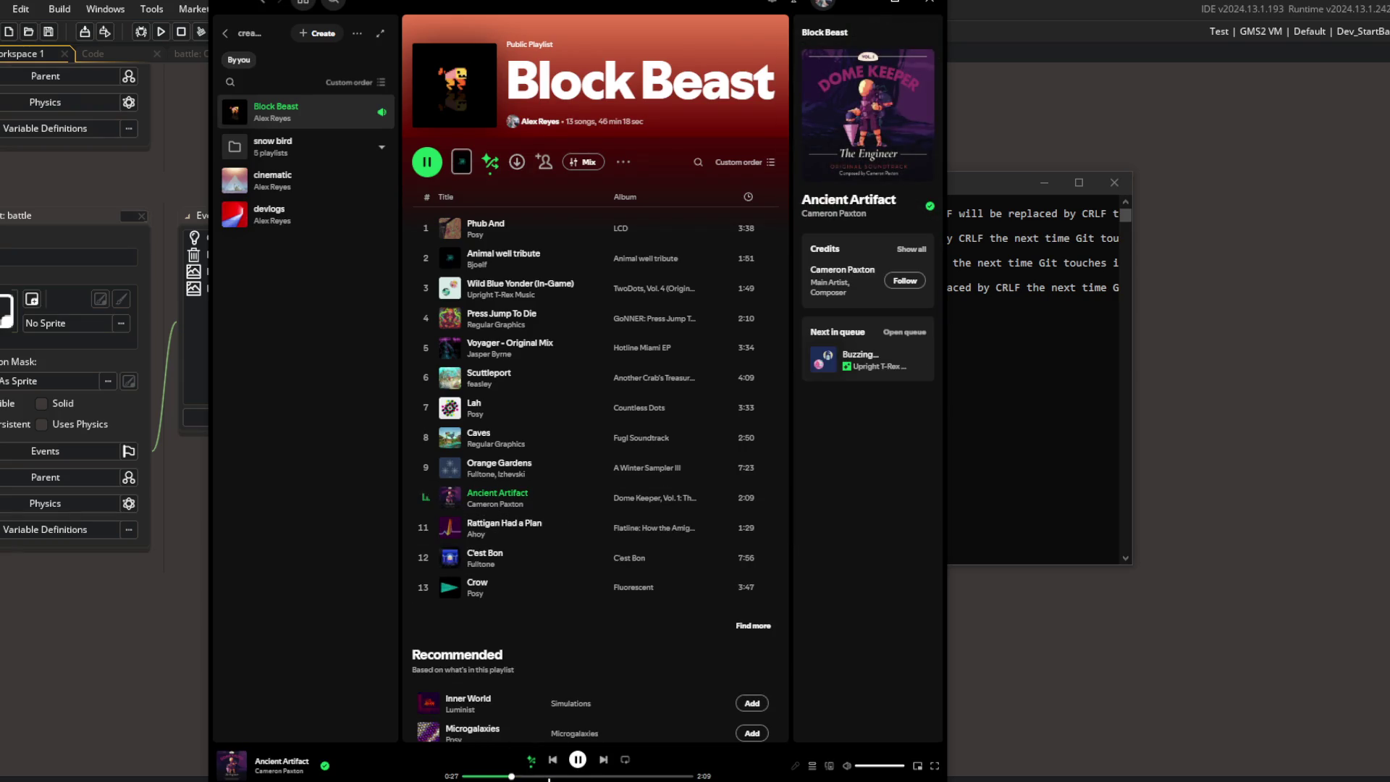
click(559, 776)
double_click(572, 521)
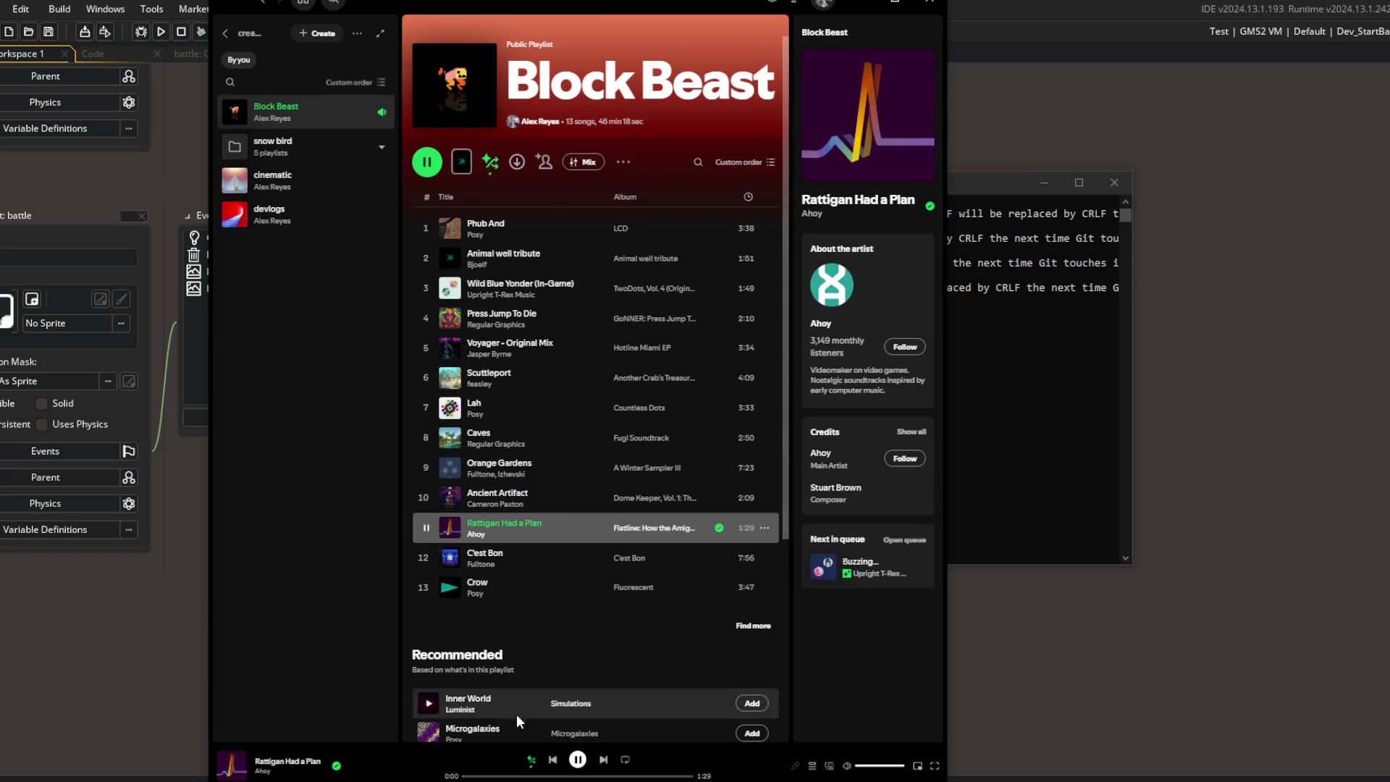
click(509, 776)
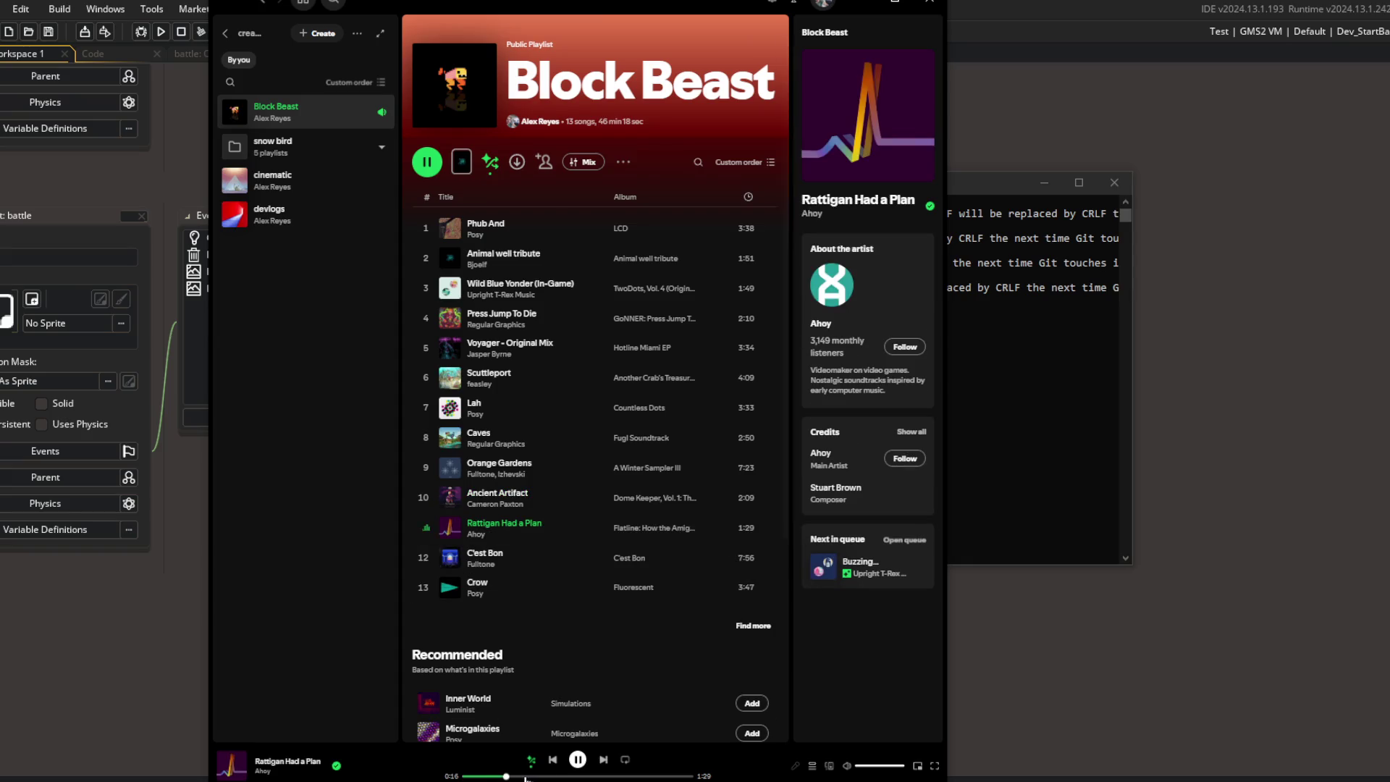
double_click(538, 559)
click(546, 776)
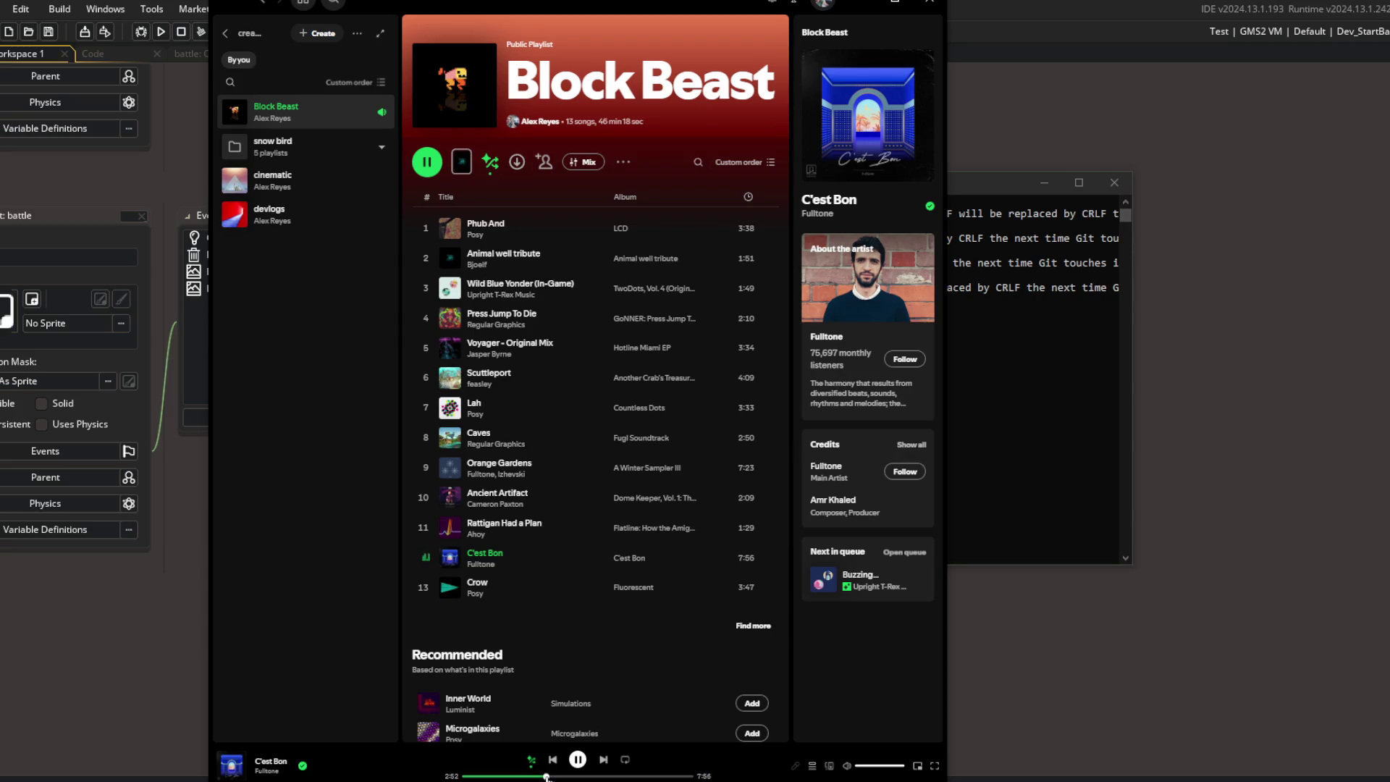
click(585, 776)
Step: Play Dome Keeper: Engineer from the artist's Dome Keeper Vol. 1 album
click(501, 503)
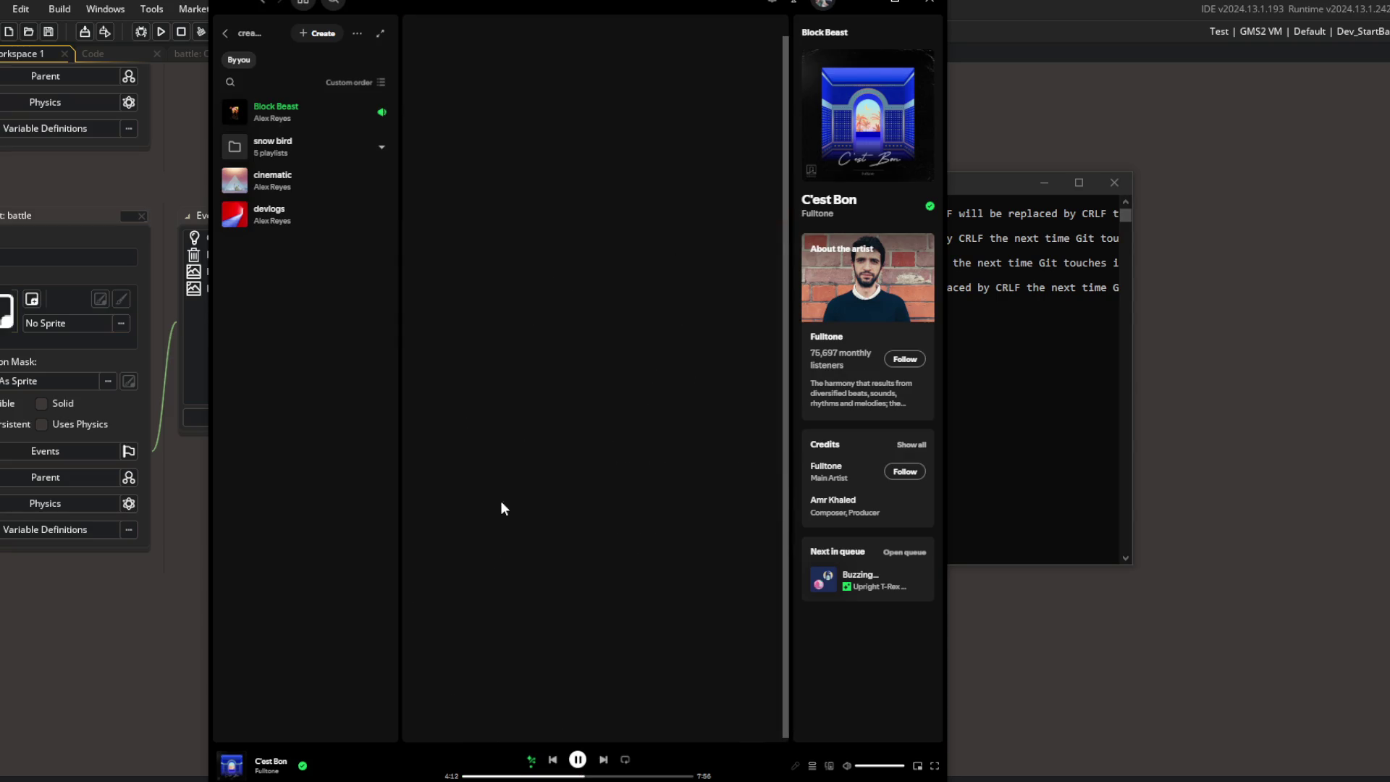
scroll(579, 510, down, 5)
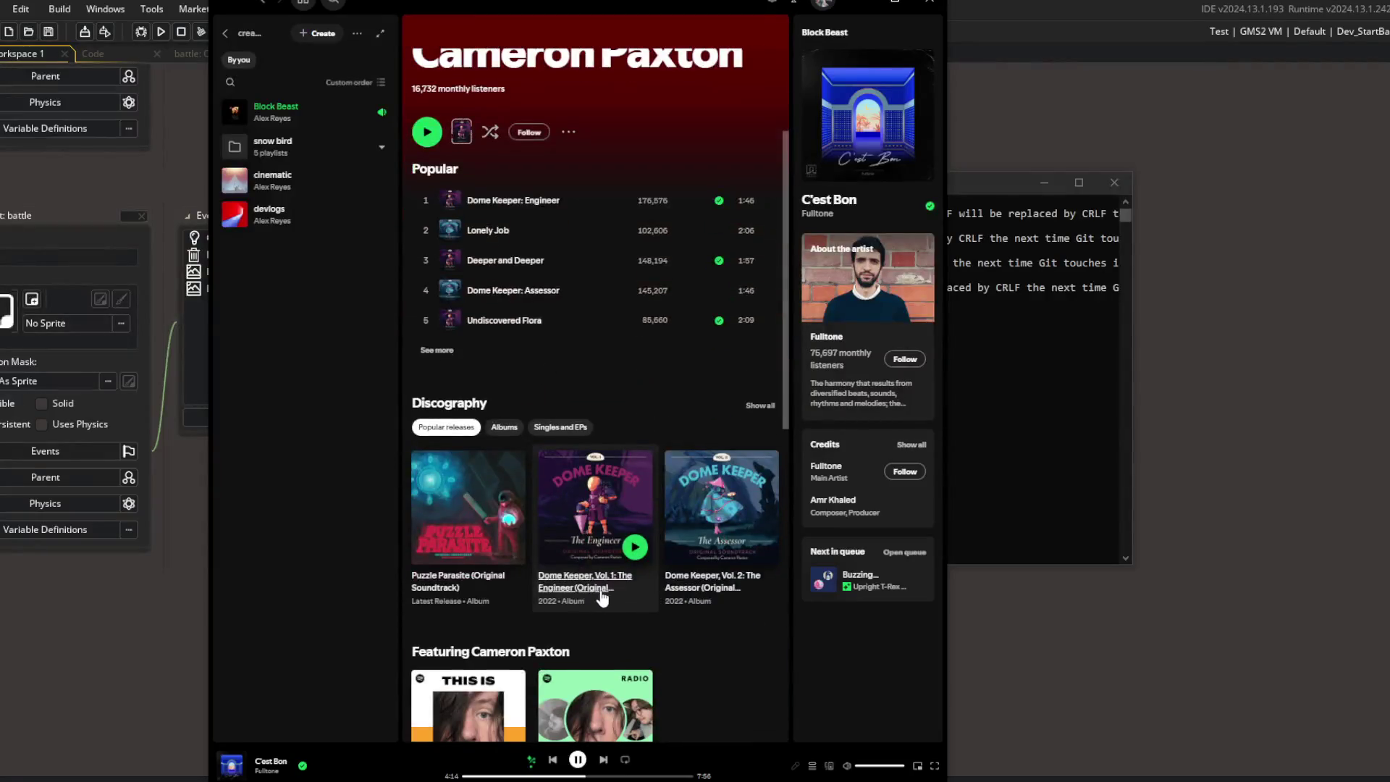
click(590, 583)
double_click(539, 231)
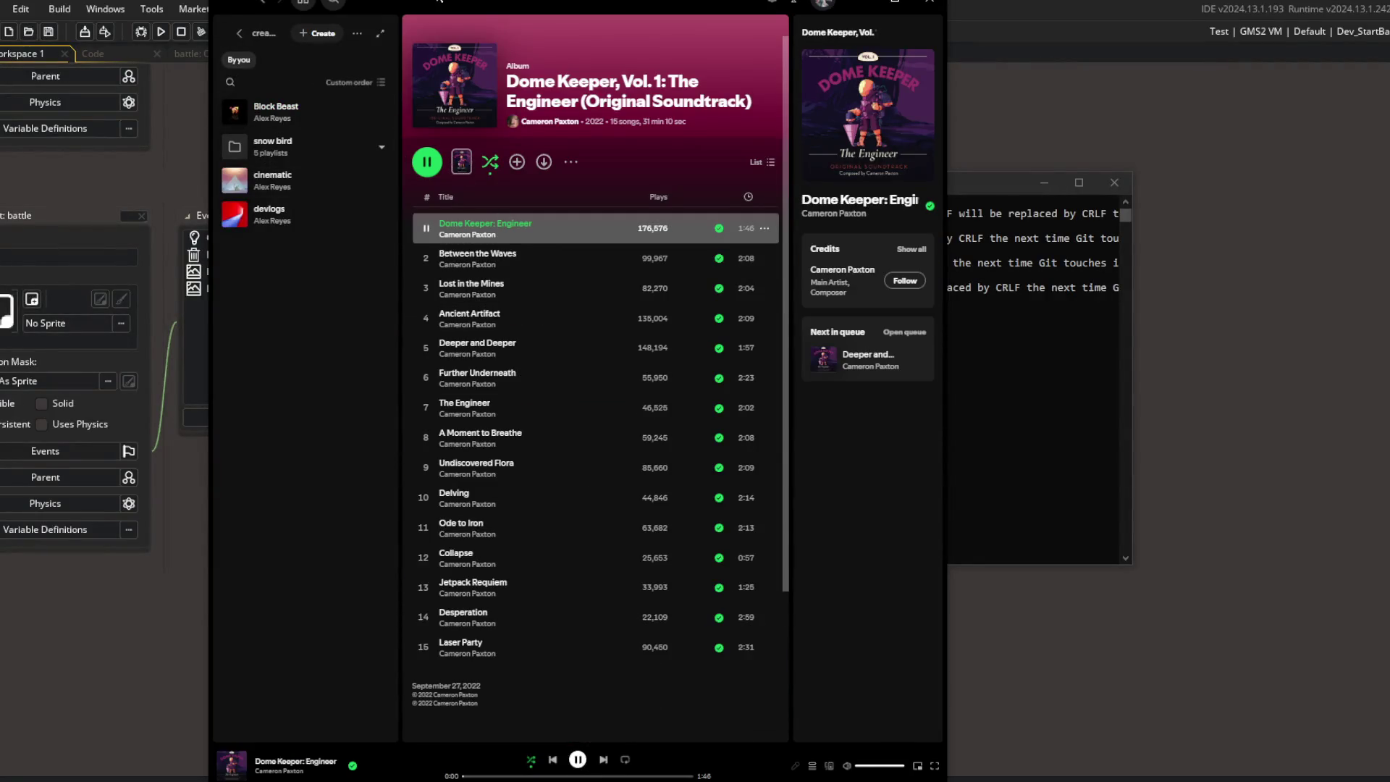
click(1039, 104)
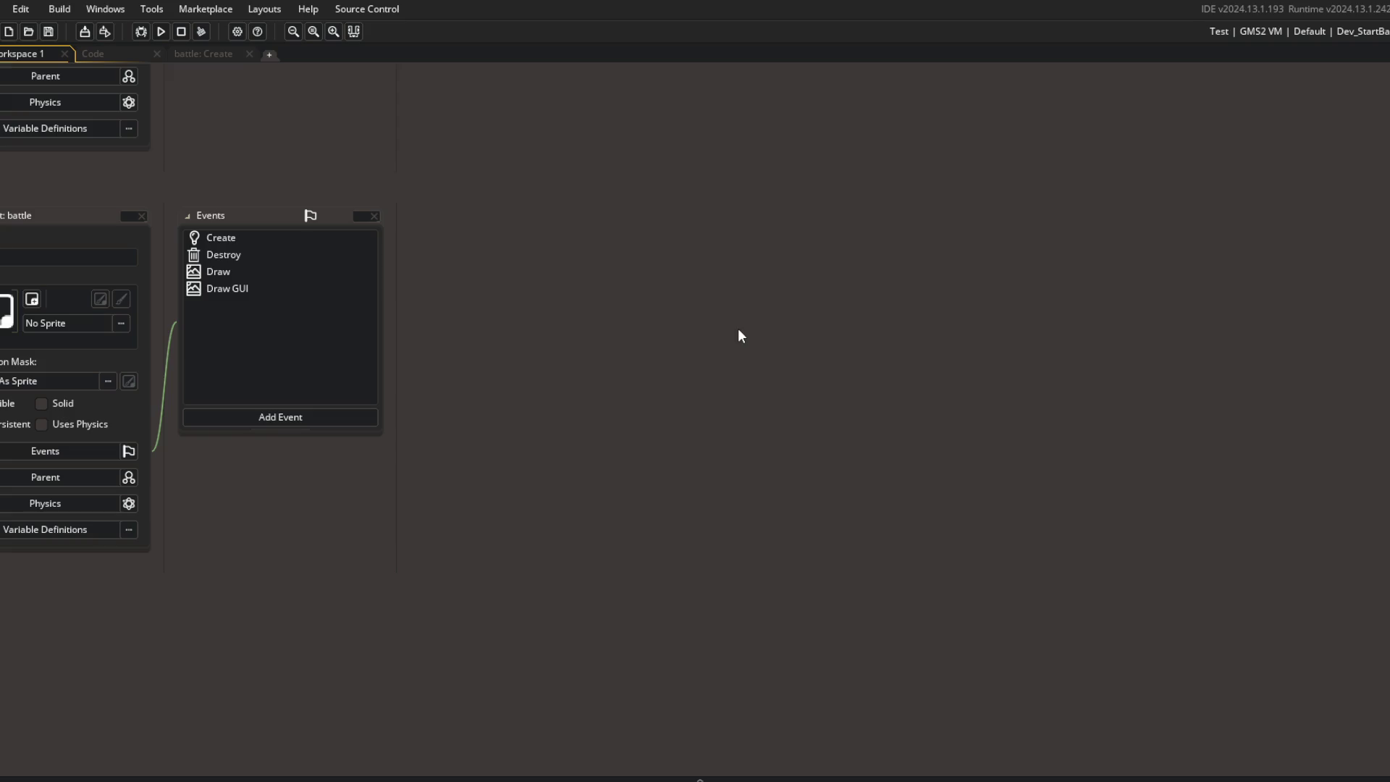
Step: Review the battle object's Create code and its initial waiting state, then close it
scroll(619, 409, up, 5)
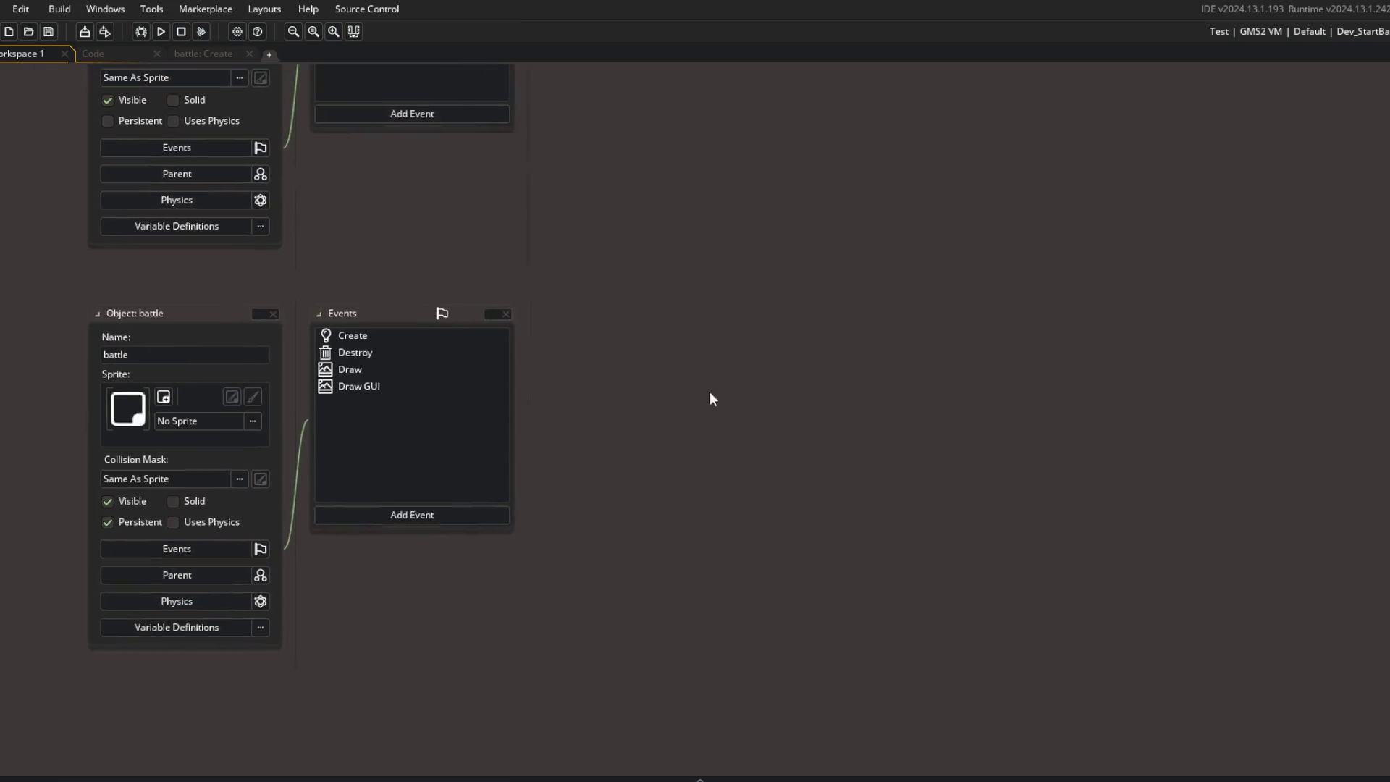
click(204, 54)
click(54, 54)
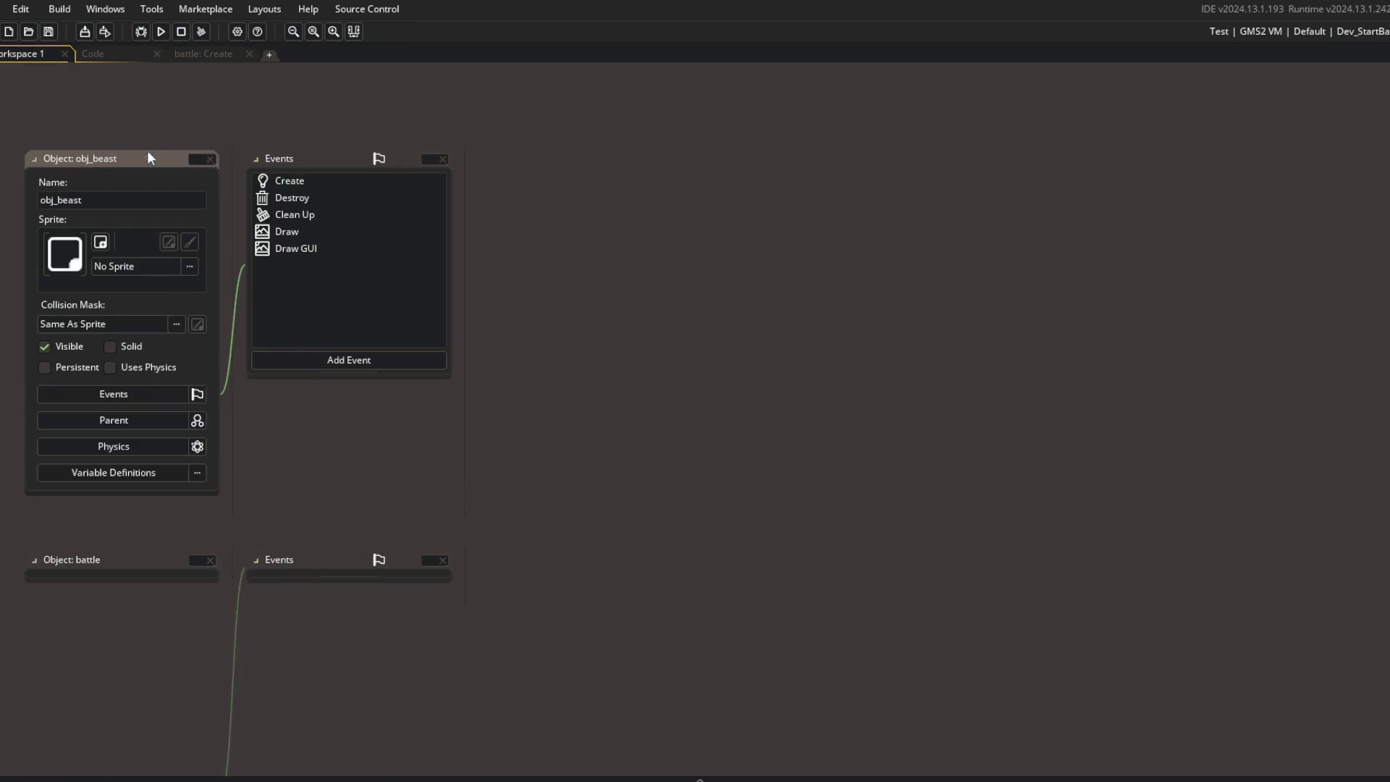
click(206, 56)
click(278, 165)
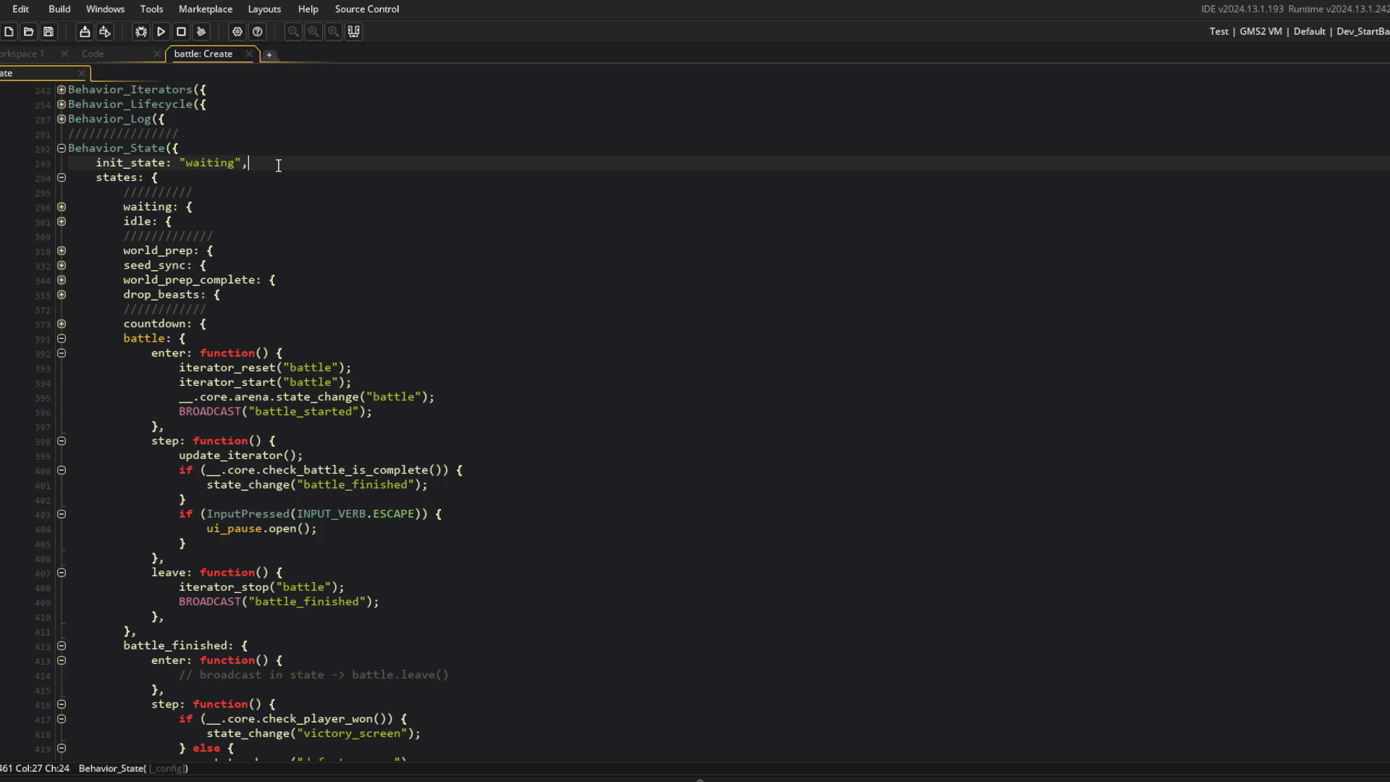
middle_click(210, 54)
Step: Fold the Behavior_Lifecycle, Log, Movement and Navmesh blocks in the obj_beast Create code
click(114, 55)
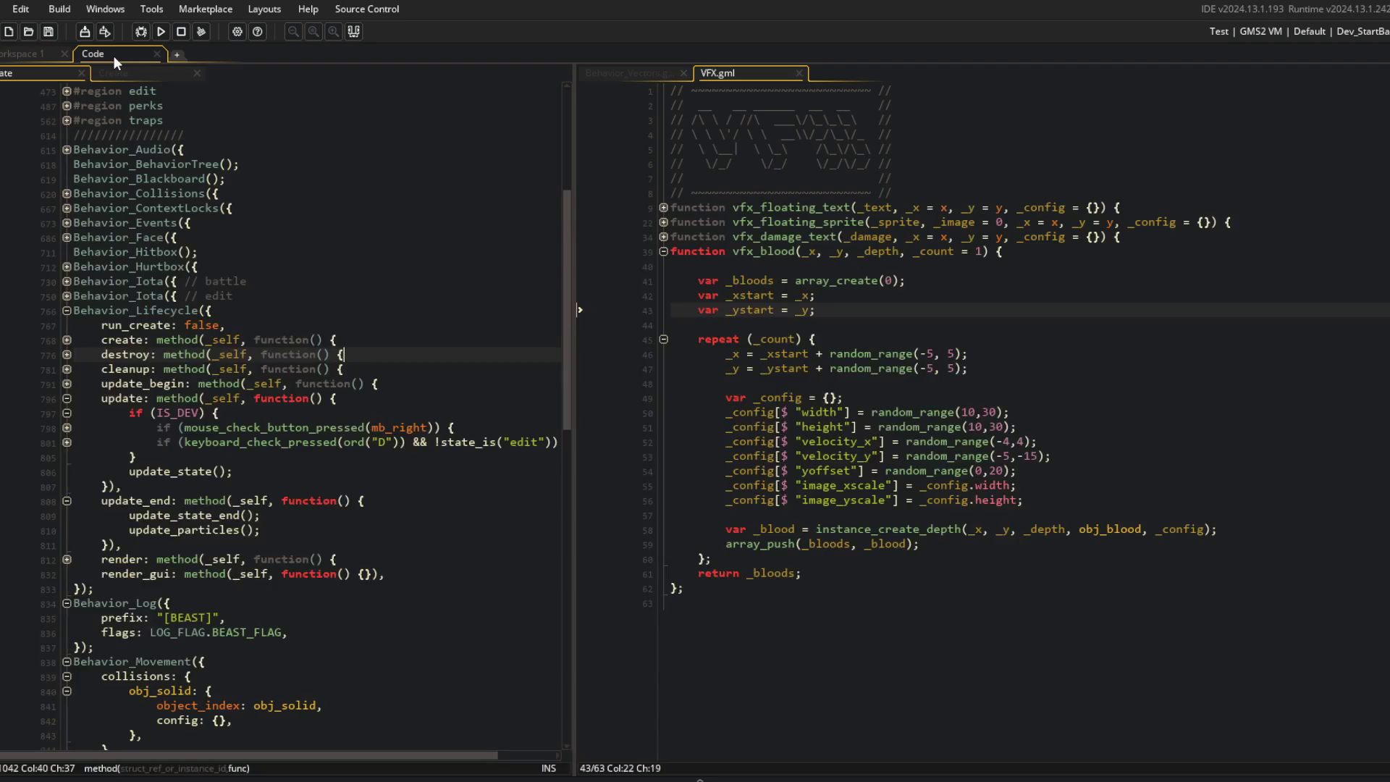
scroll(74, 368, up, 3)
scroll(73, 368, down, 4)
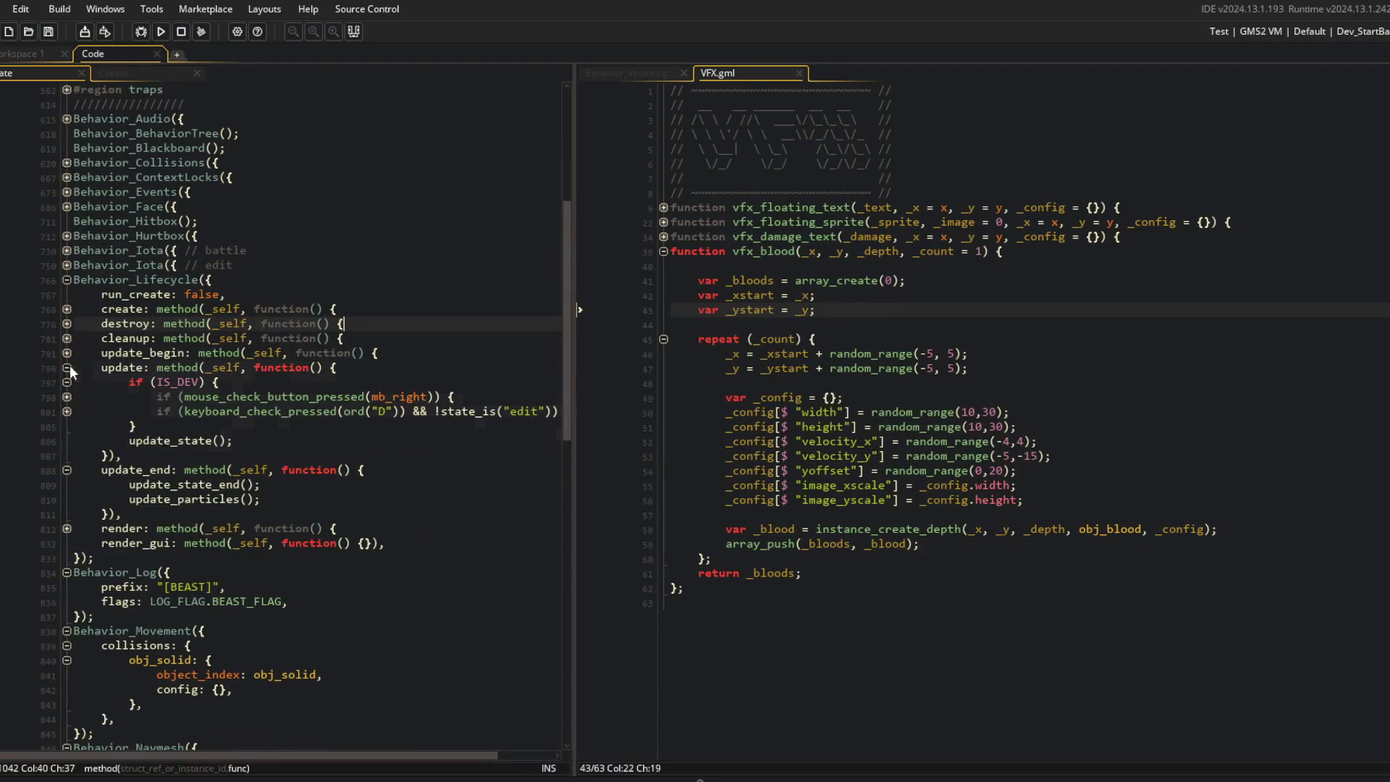
click(67, 279)
click(66, 294)
click(67, 309)
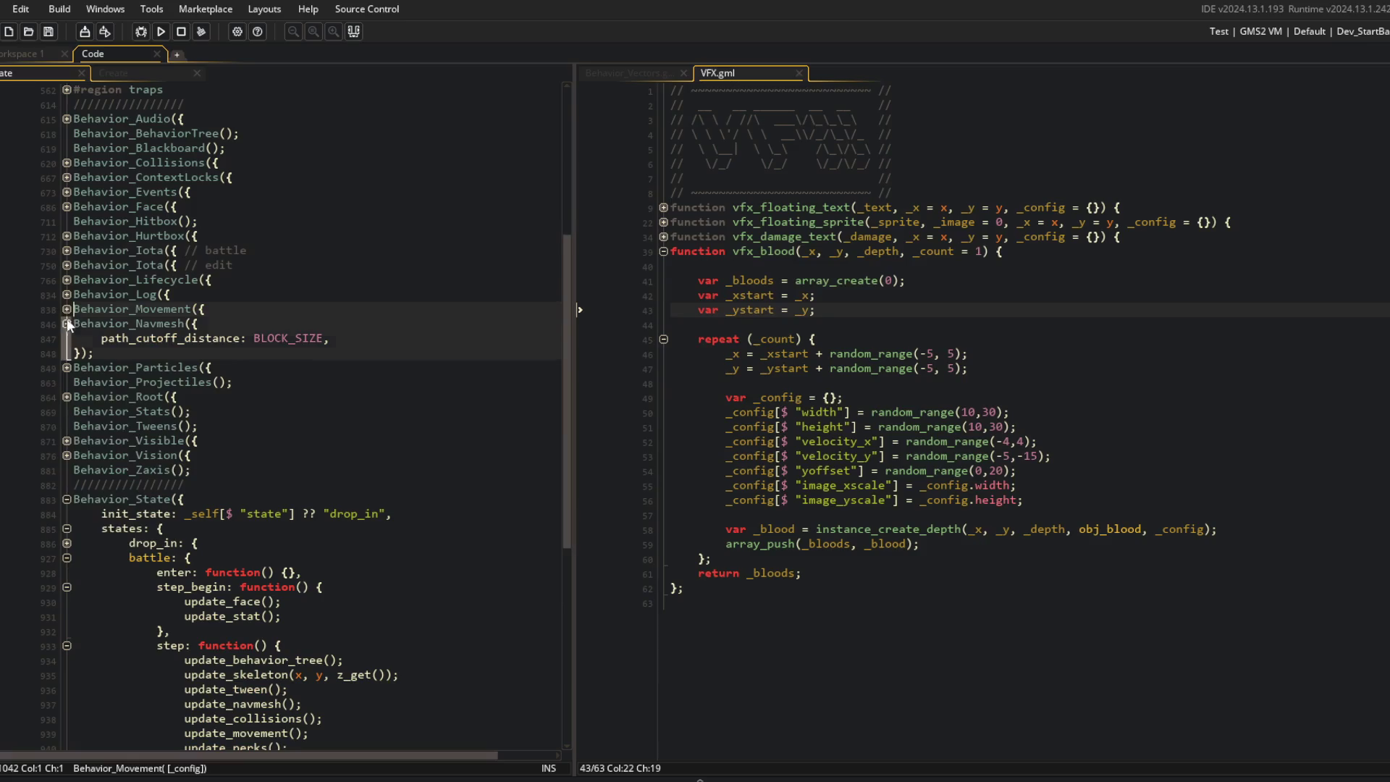
click(67, 323)
scroll(67, 468, up, 5)
click(199, 376)
scroll(199, 365, up, 2)
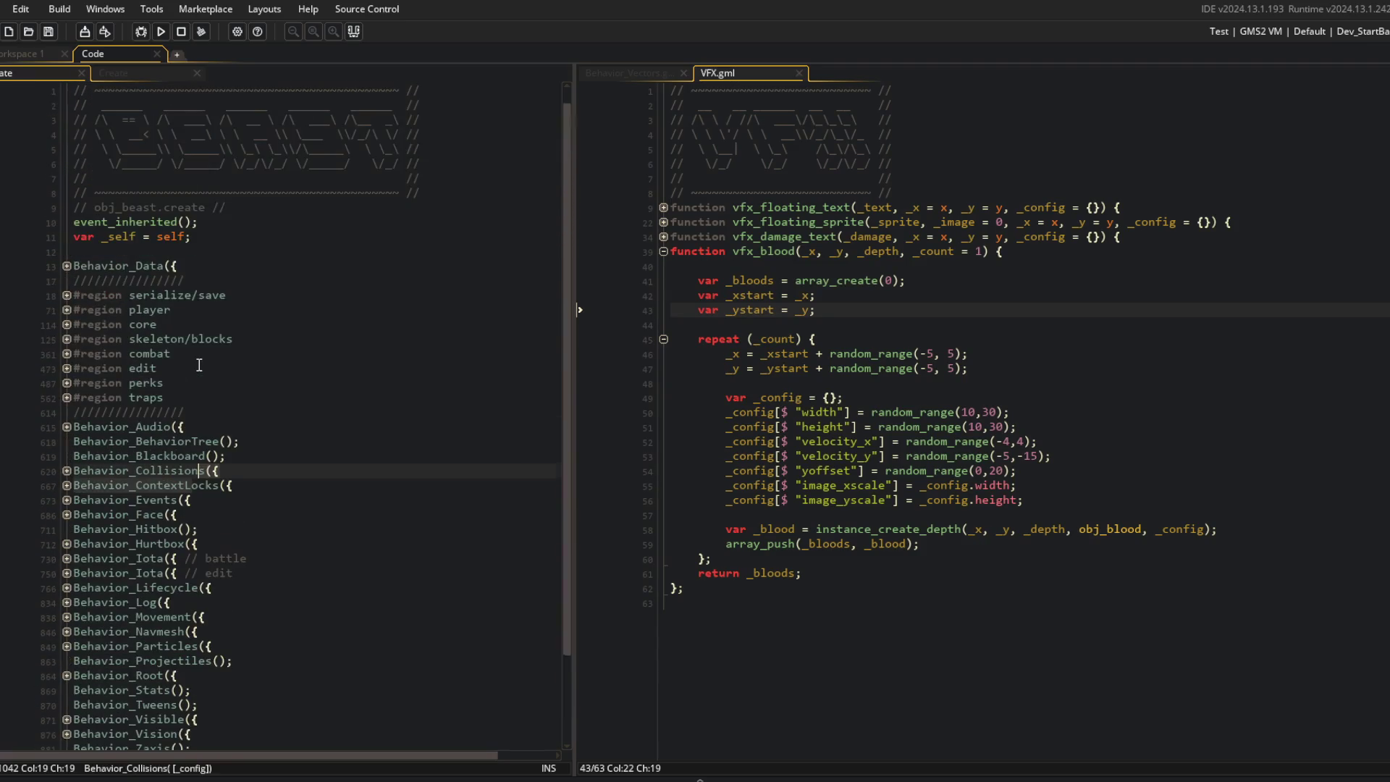
click(200, 280)
Step: Check vfx_blood, Behavior_Vectors and obj_blood Create, then close the obj_blood, obj_beast and Behavior_Vectors tabs
click(1050, 252)
click(624, 73)
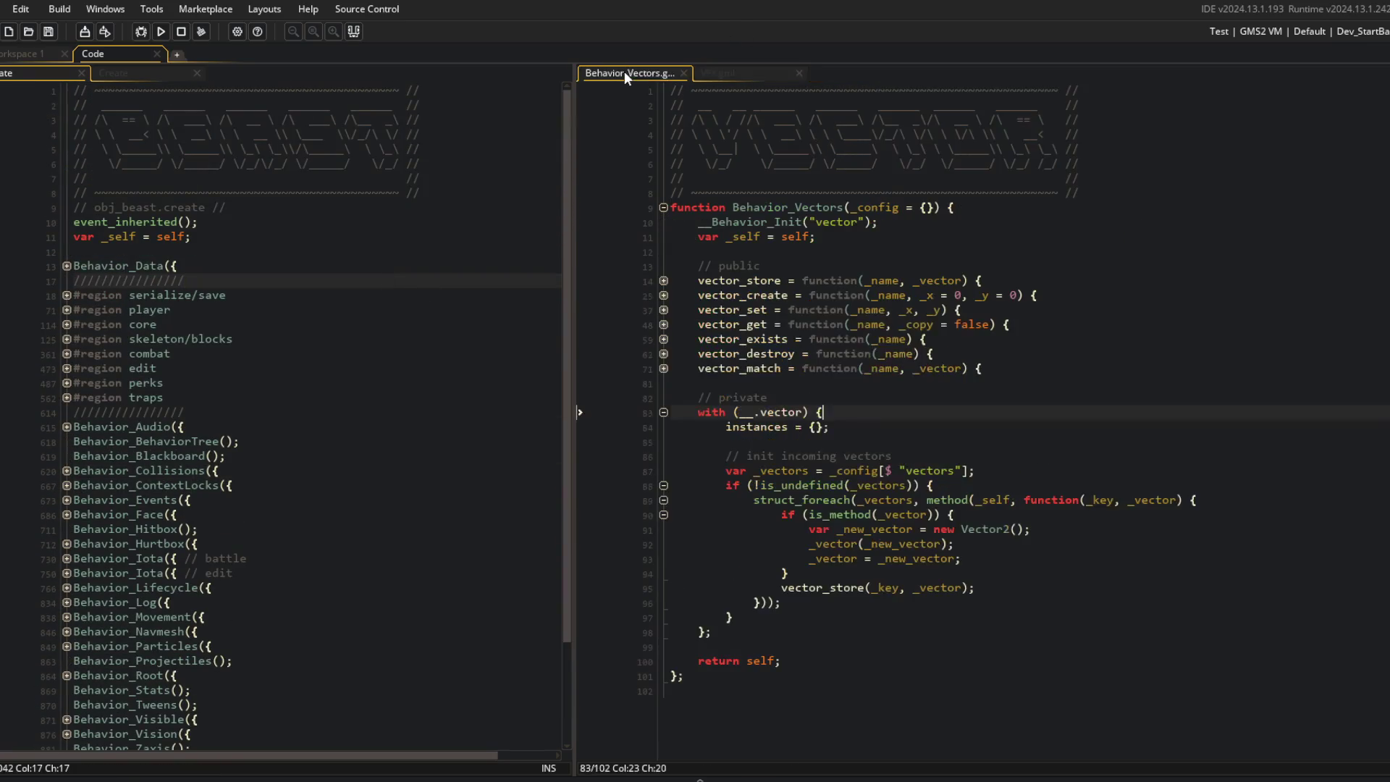
click(707, 72)
click(655, 73)
click(123, 72)
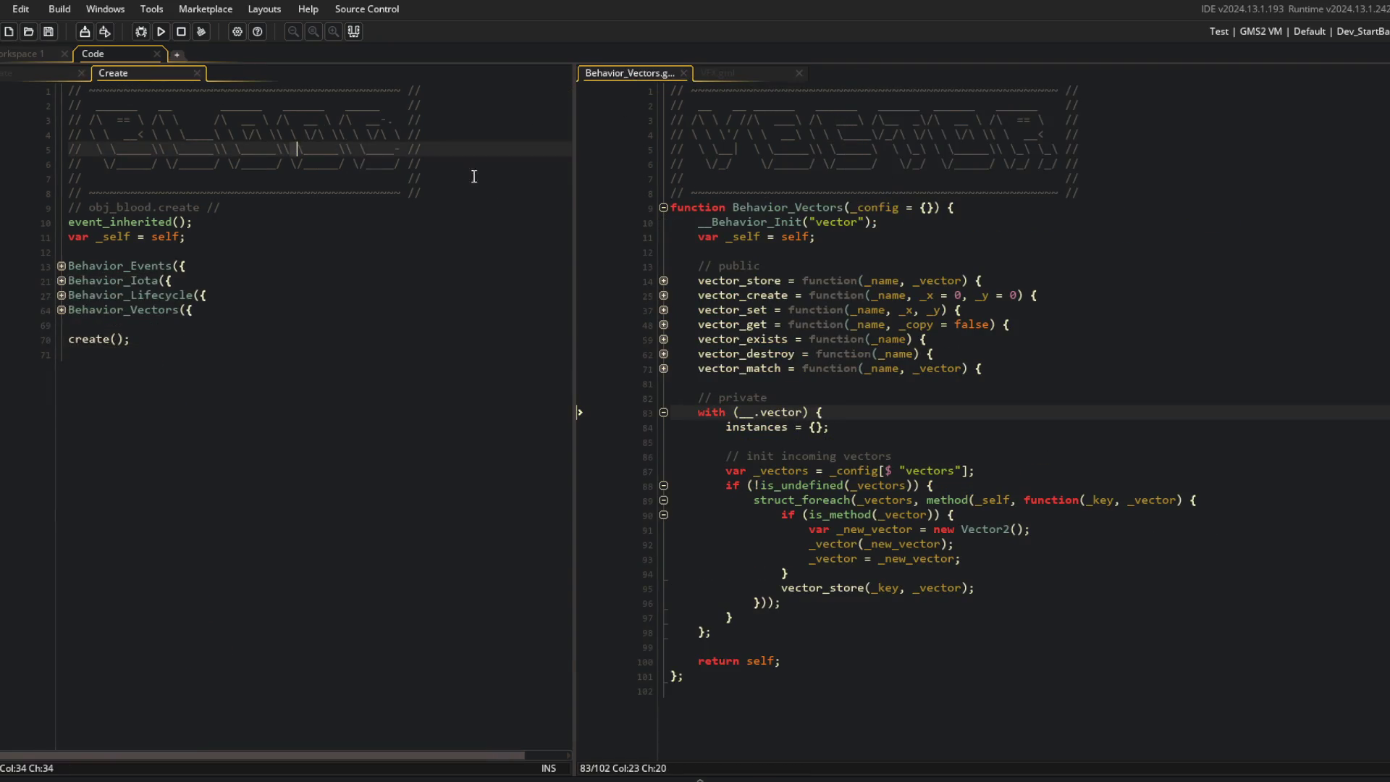
middle_click(128, 77)
middle_click(46, 73)
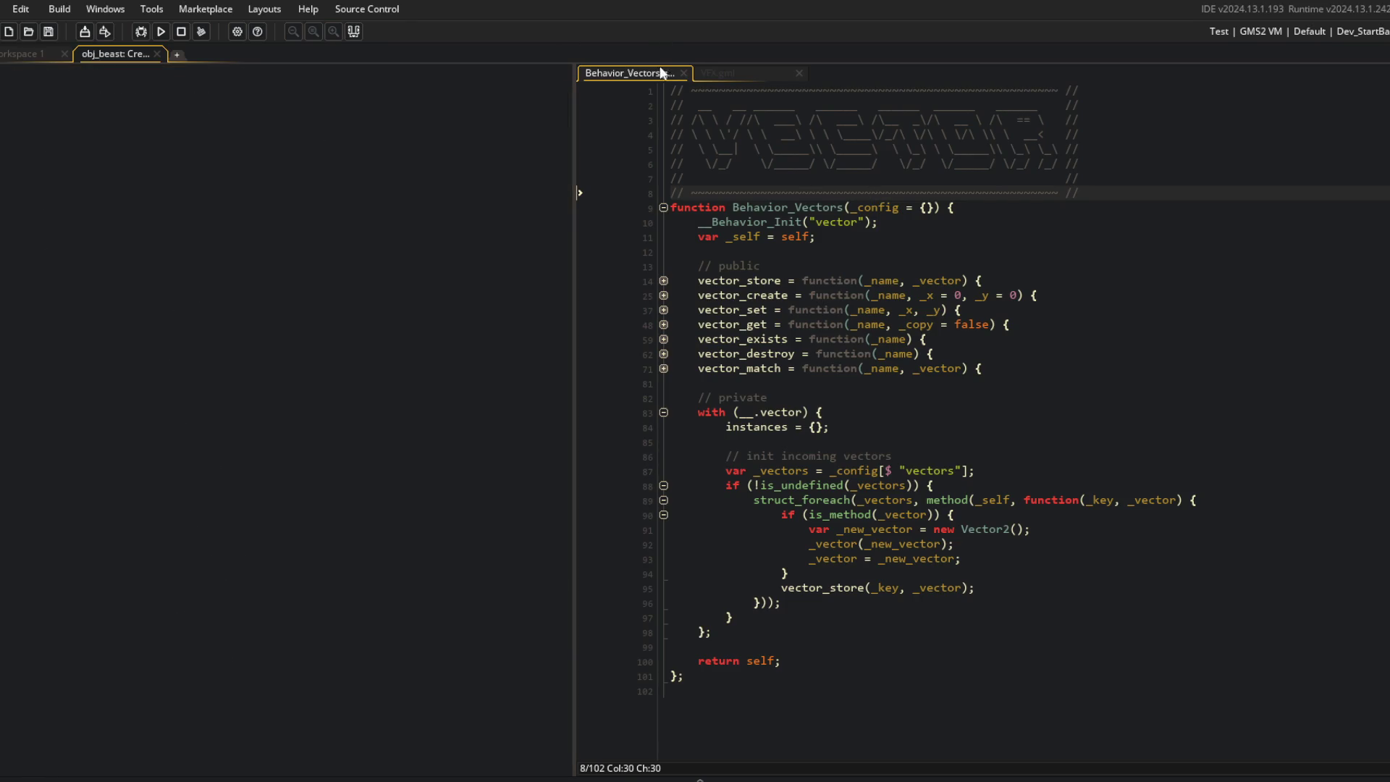
middle_click(659, 72)
key(ctrl+t)
Step: Search for block_data and open global_block_data beside the VFX script
text(block_data)
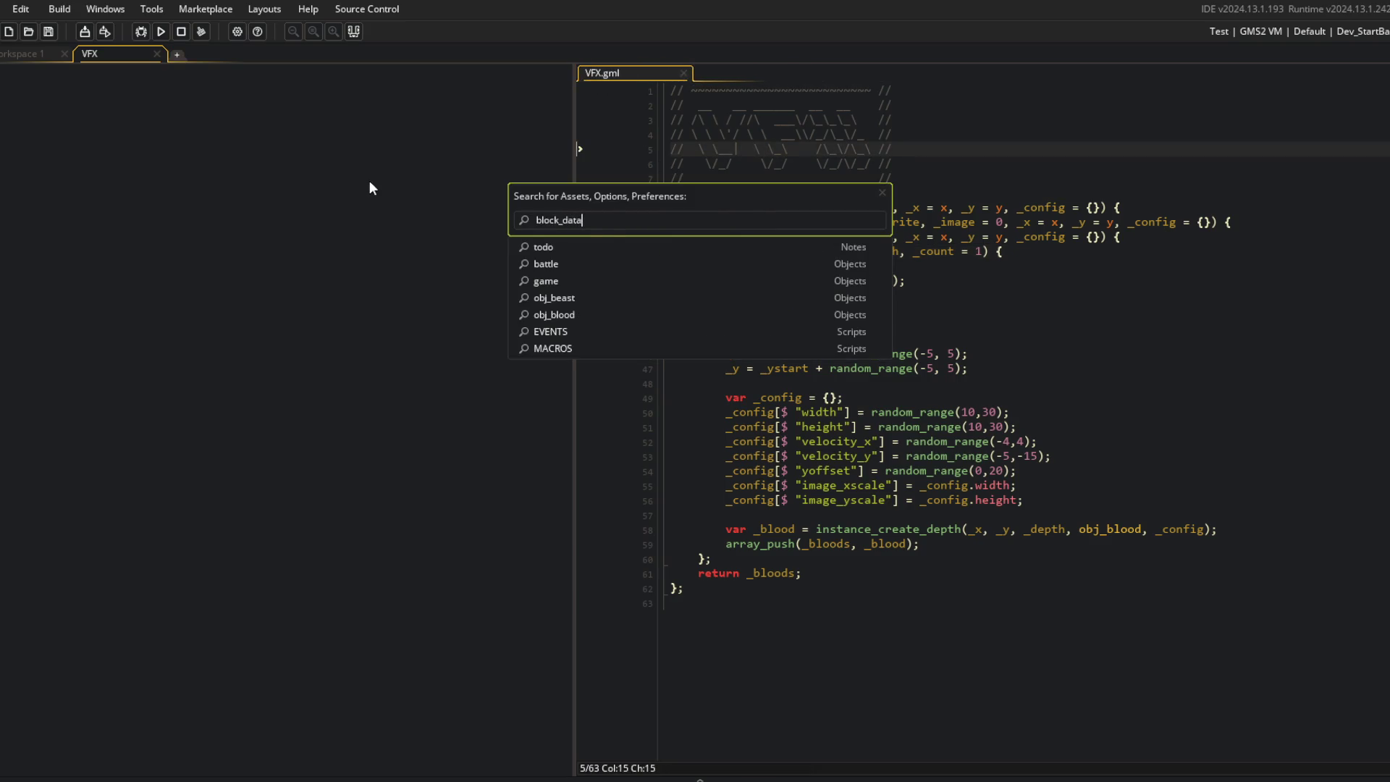
key(Return)
drag(749, 73, 290, 218)
Step: Compare the block definitions, such as ARM_BIG_FIST, against the vfx_blood config in VFX.gml
click(325, 193)
click(274, 294)
click(240, 266)
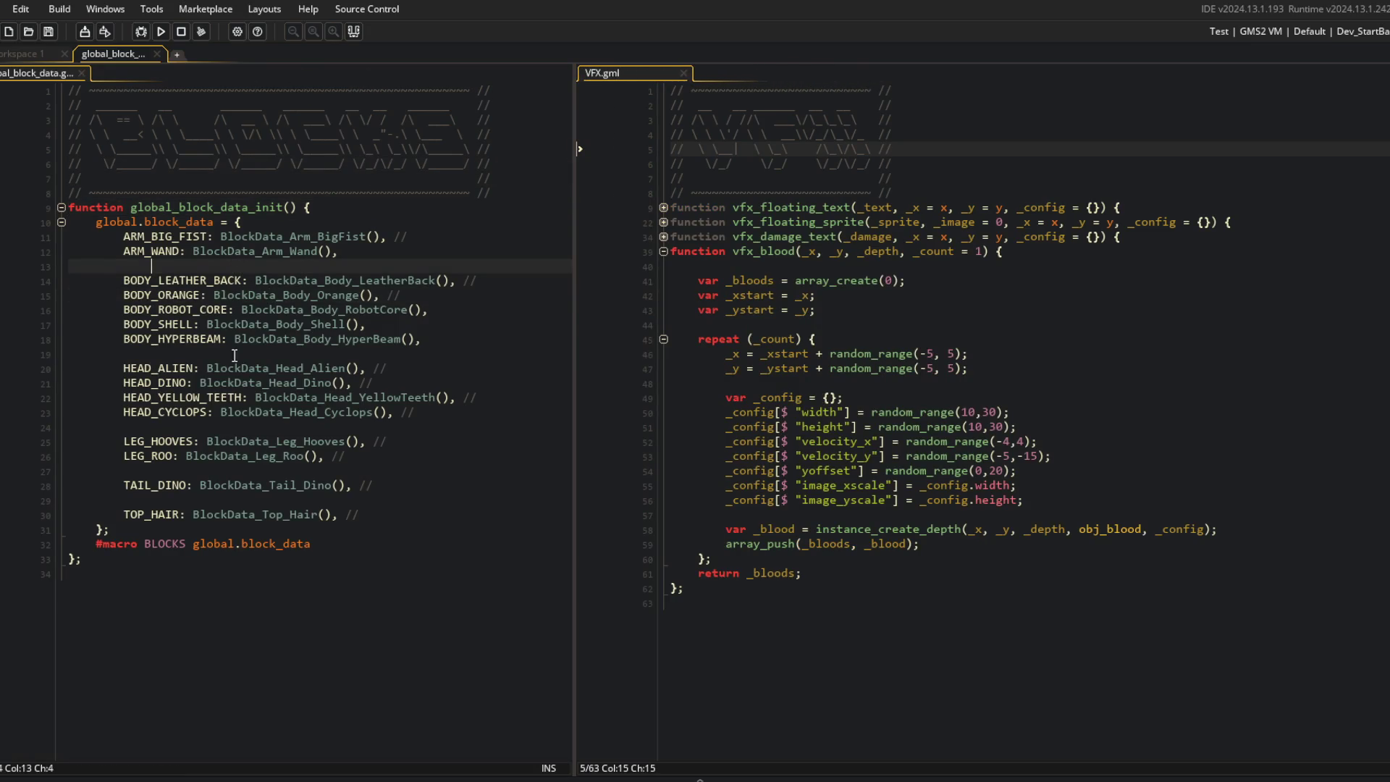
click(727, 280)
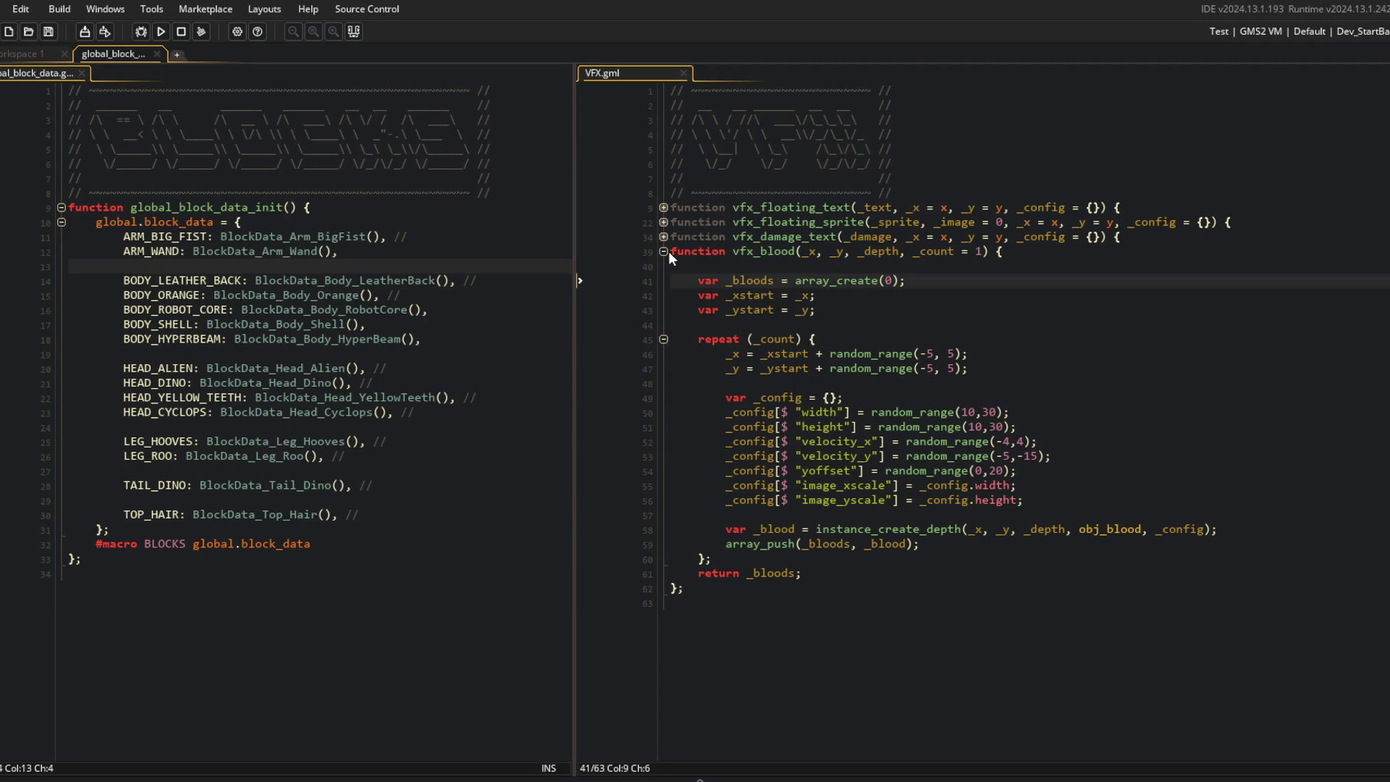
click(692, 641)
click(864, 484)
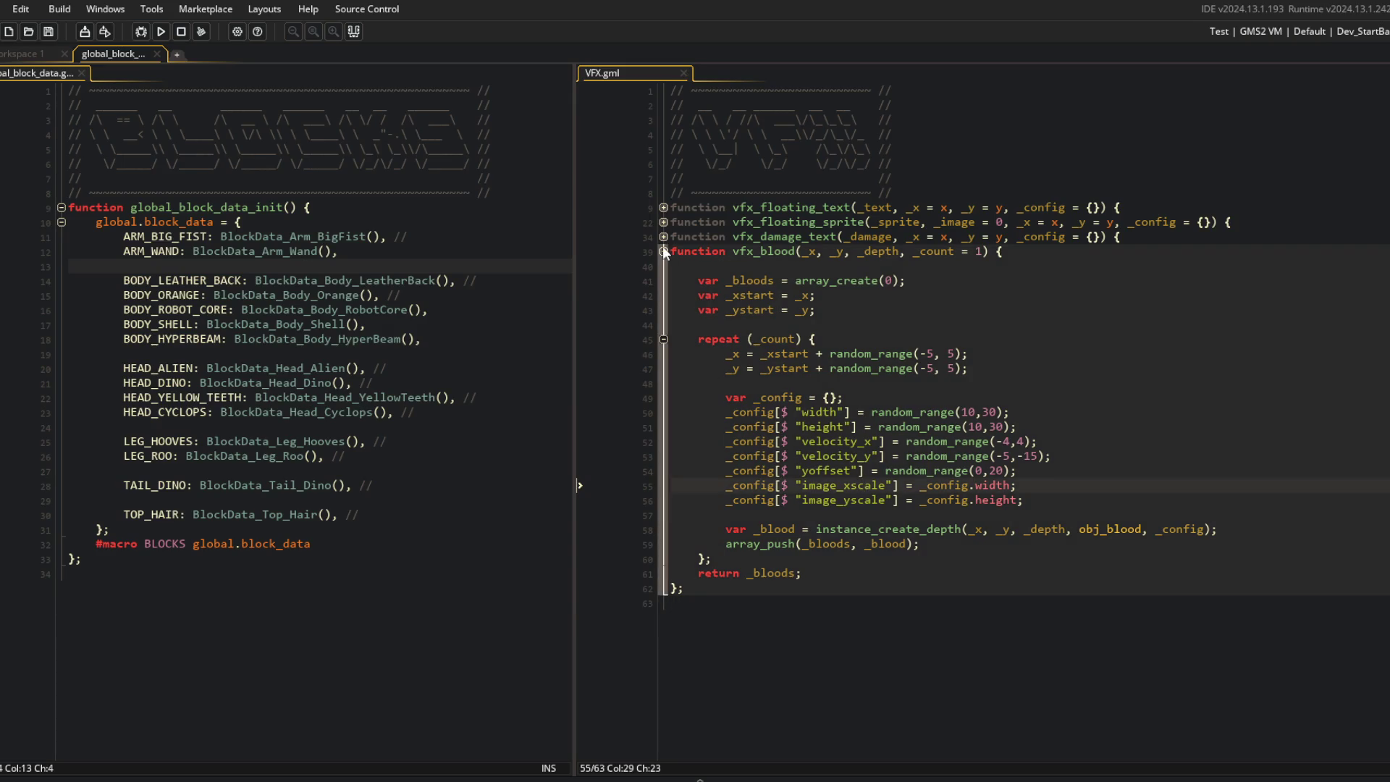
click(193, 238)
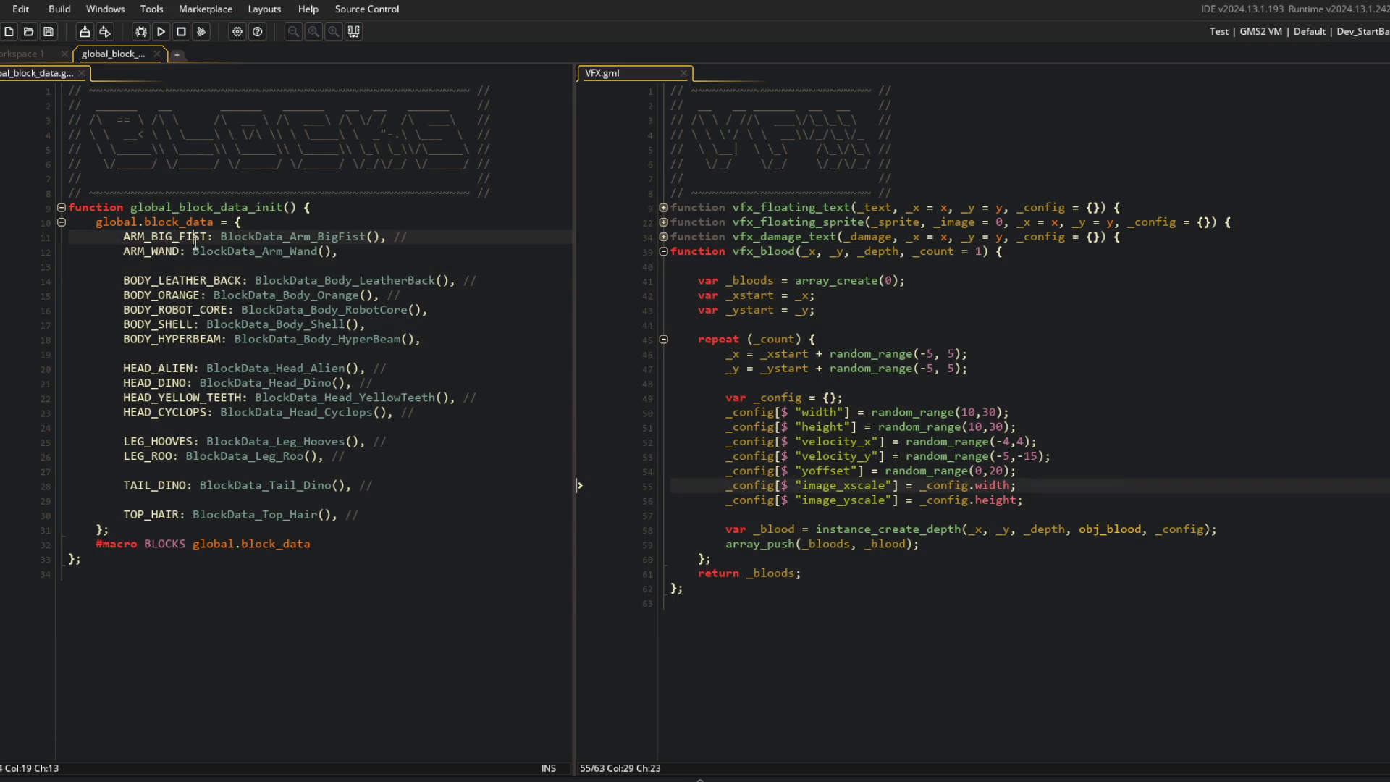
click(281, 267)
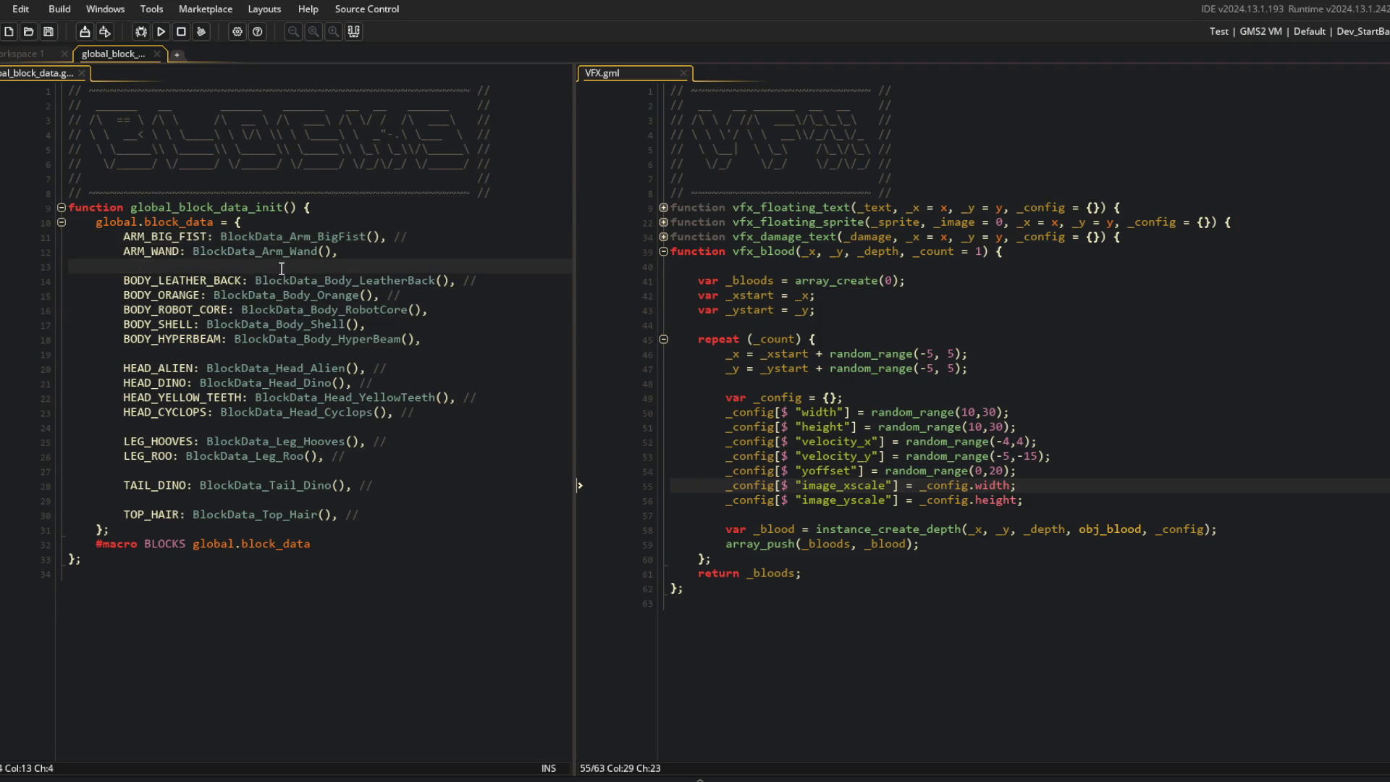
click(302, 225)
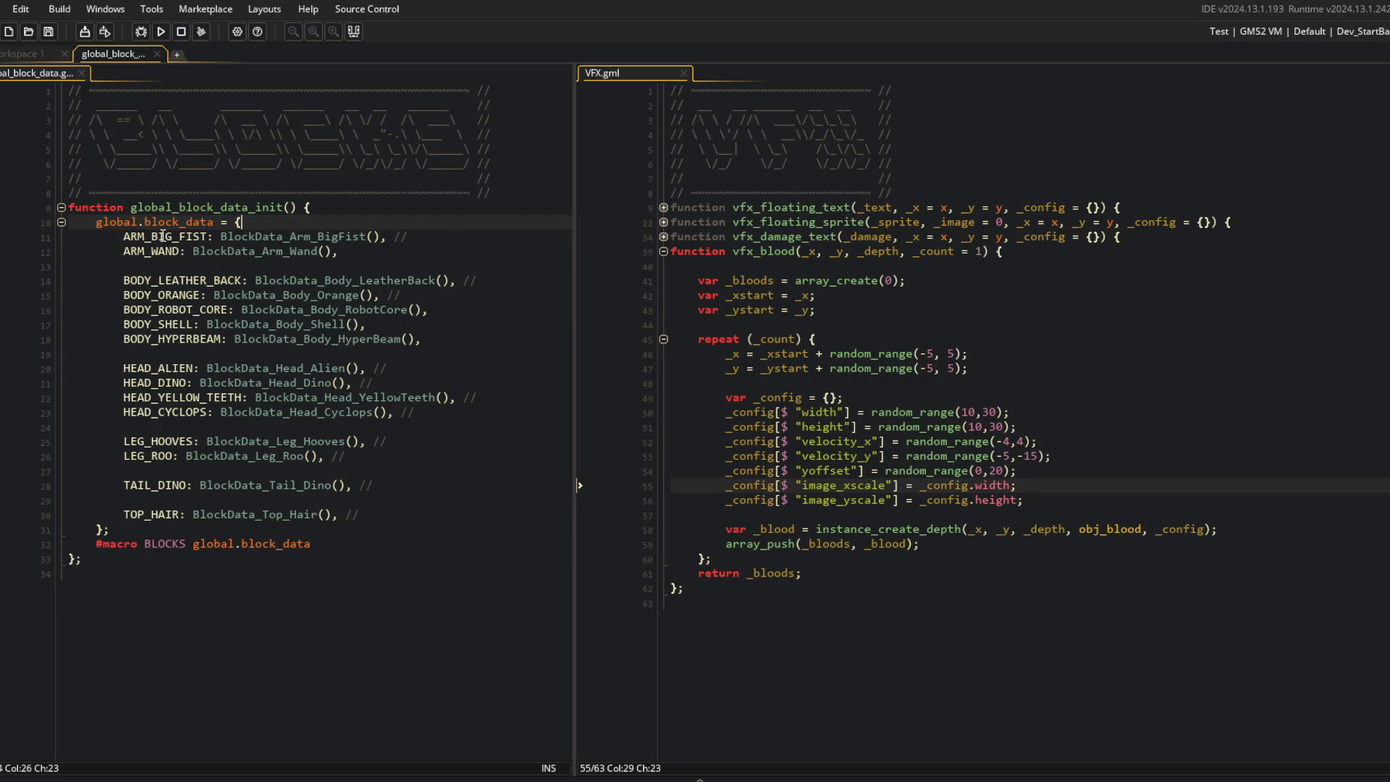
Step: Open the BlockData_Head_Dino and IBlockDataHead definitions and inspect the material sprite list
middle_click(245, 384)
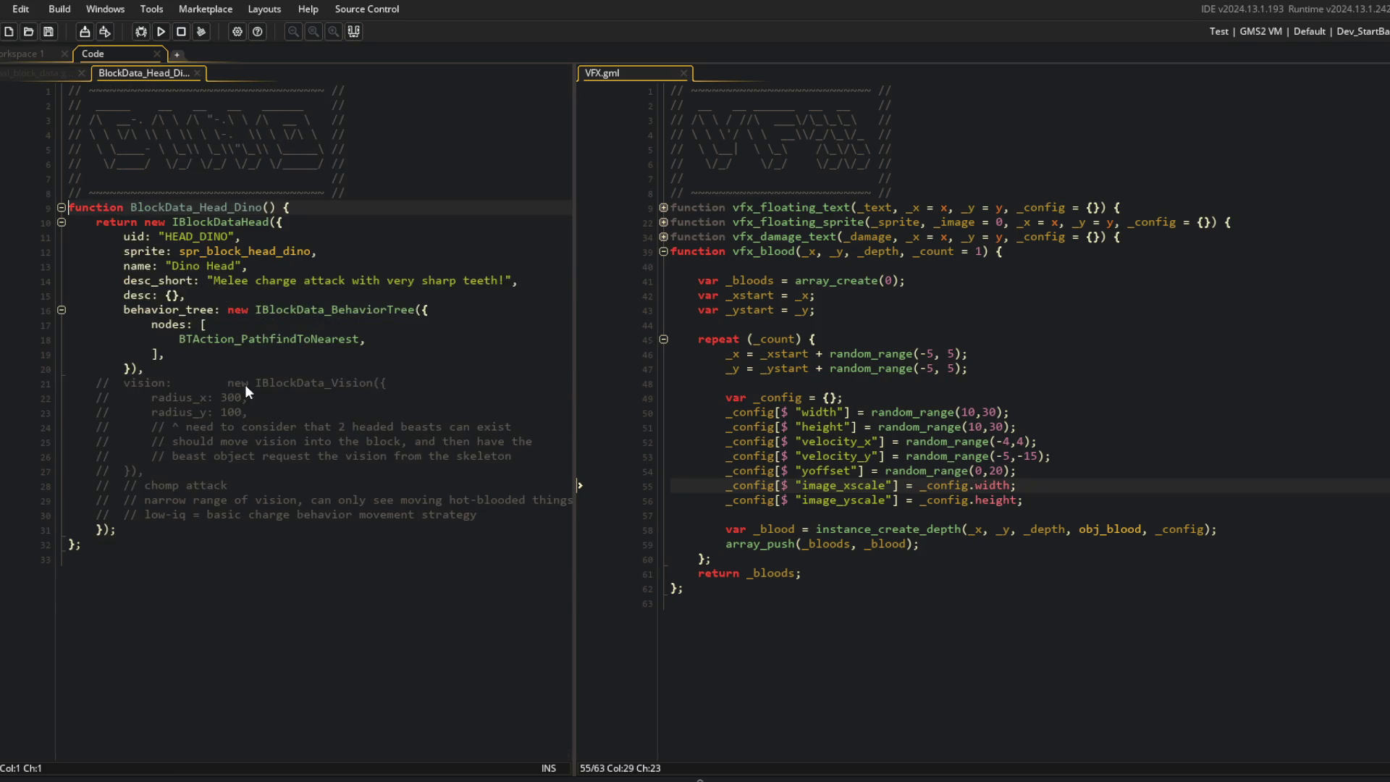
middle_click(223, 221)
scroll(226, 239, up, 15)
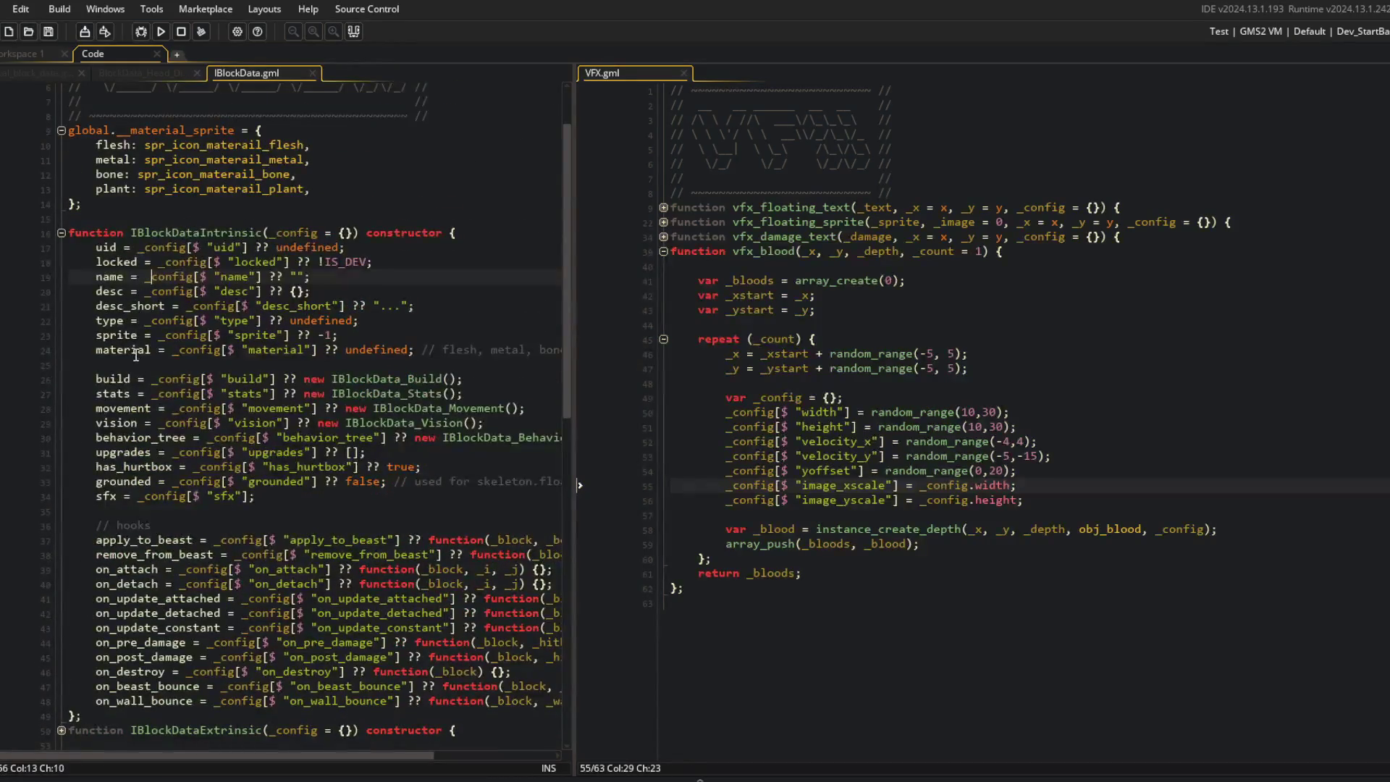
click(150, 350)
drag(573, 181, 653, 202)
scroll(606, 210, up, 2)
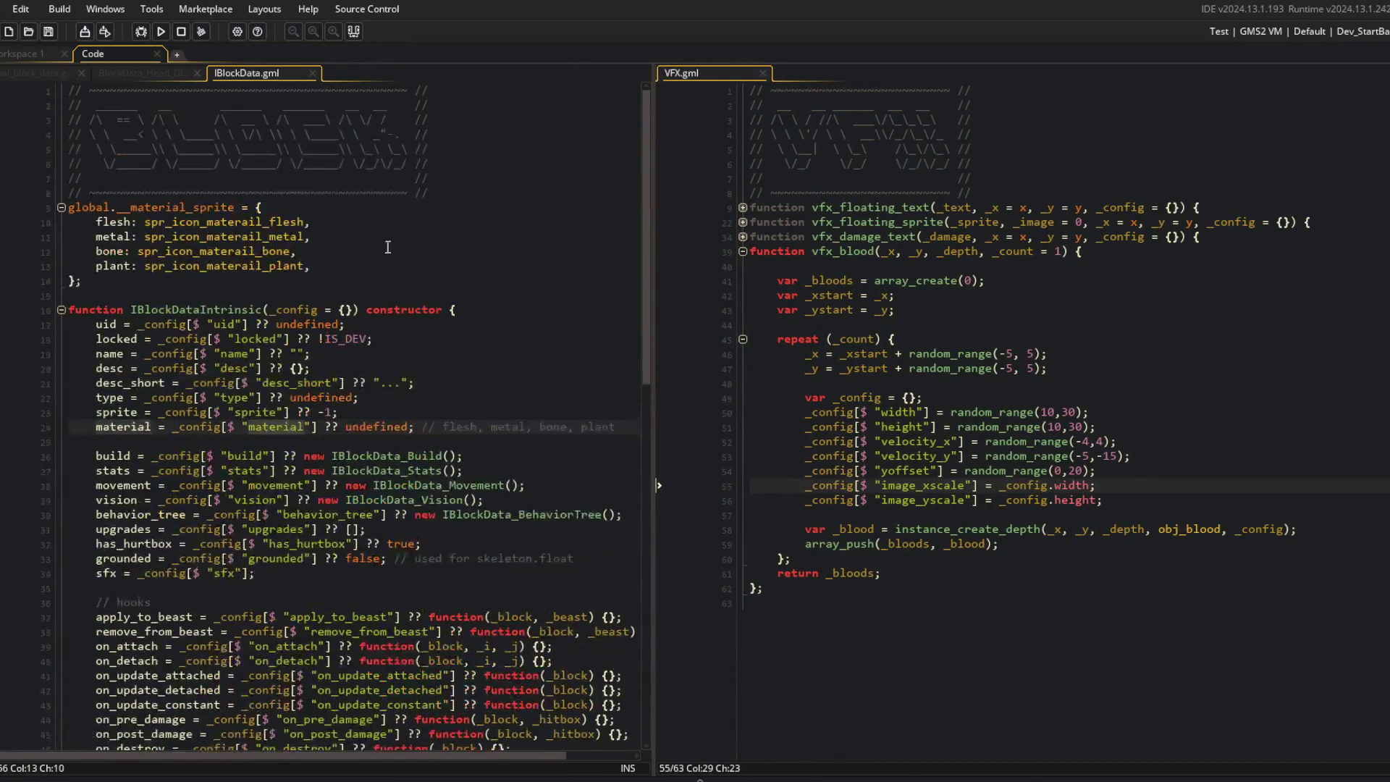
drag(71, 222, 442, 309)
click(448, 272)
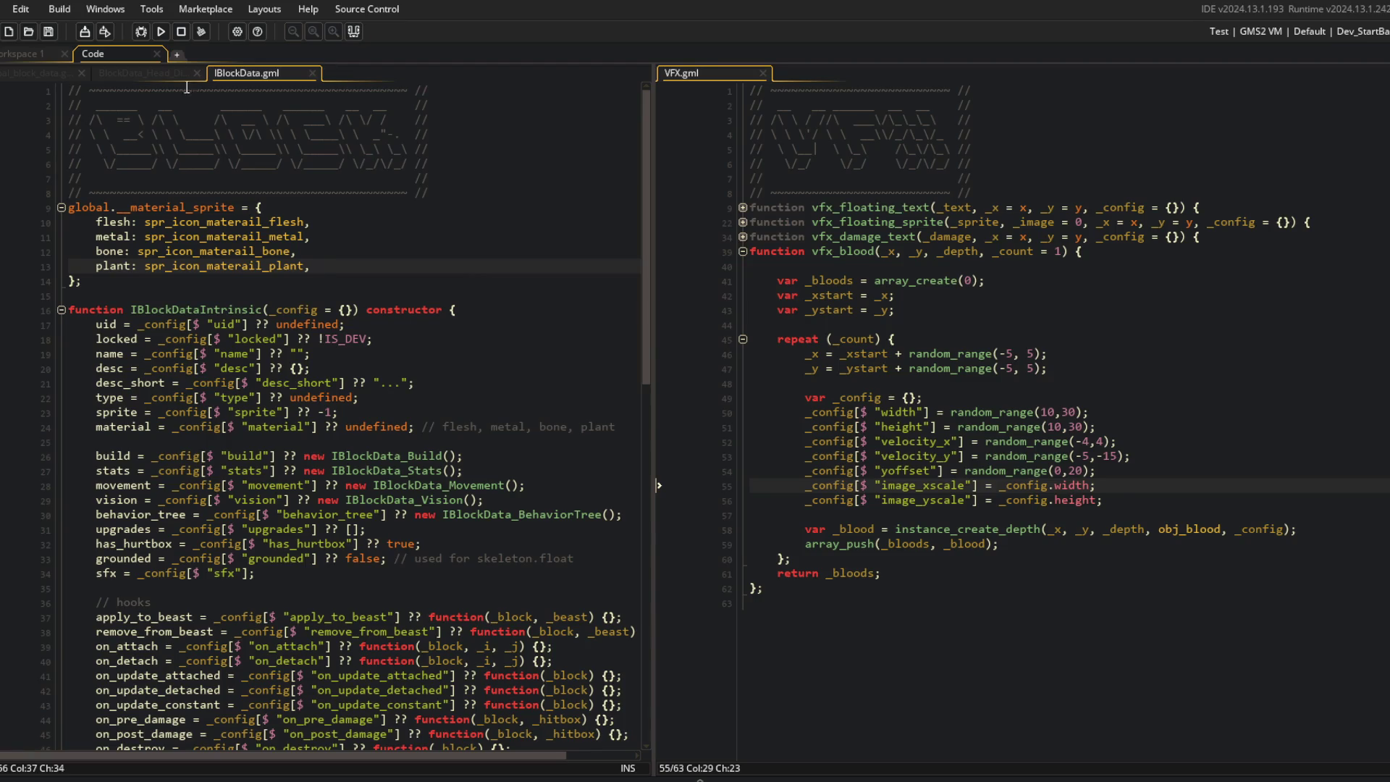
Step: Compare the Dino Head and global_block_data scripts, then return to the empty Workspace 1
click(149, 74)
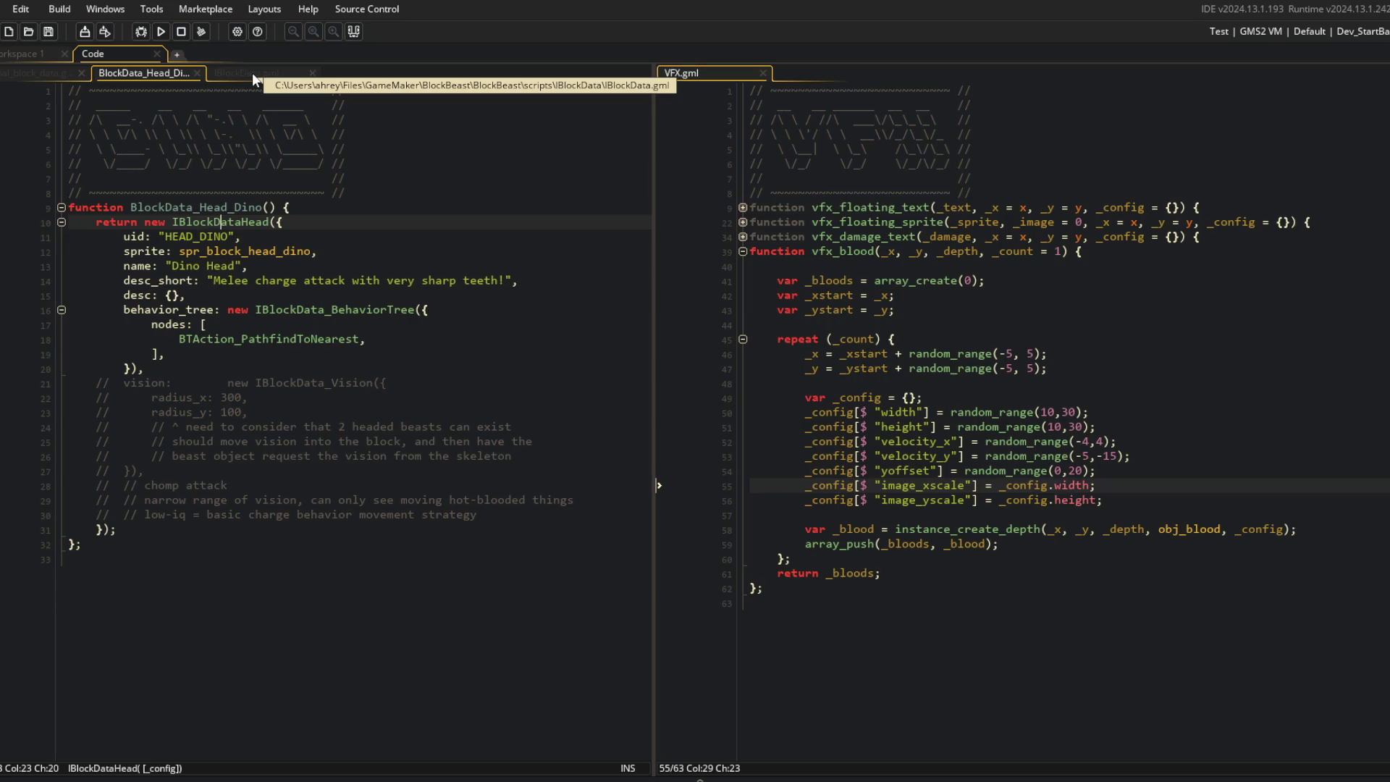
click(46, 73)
click(80, 71)
click(17, 55)
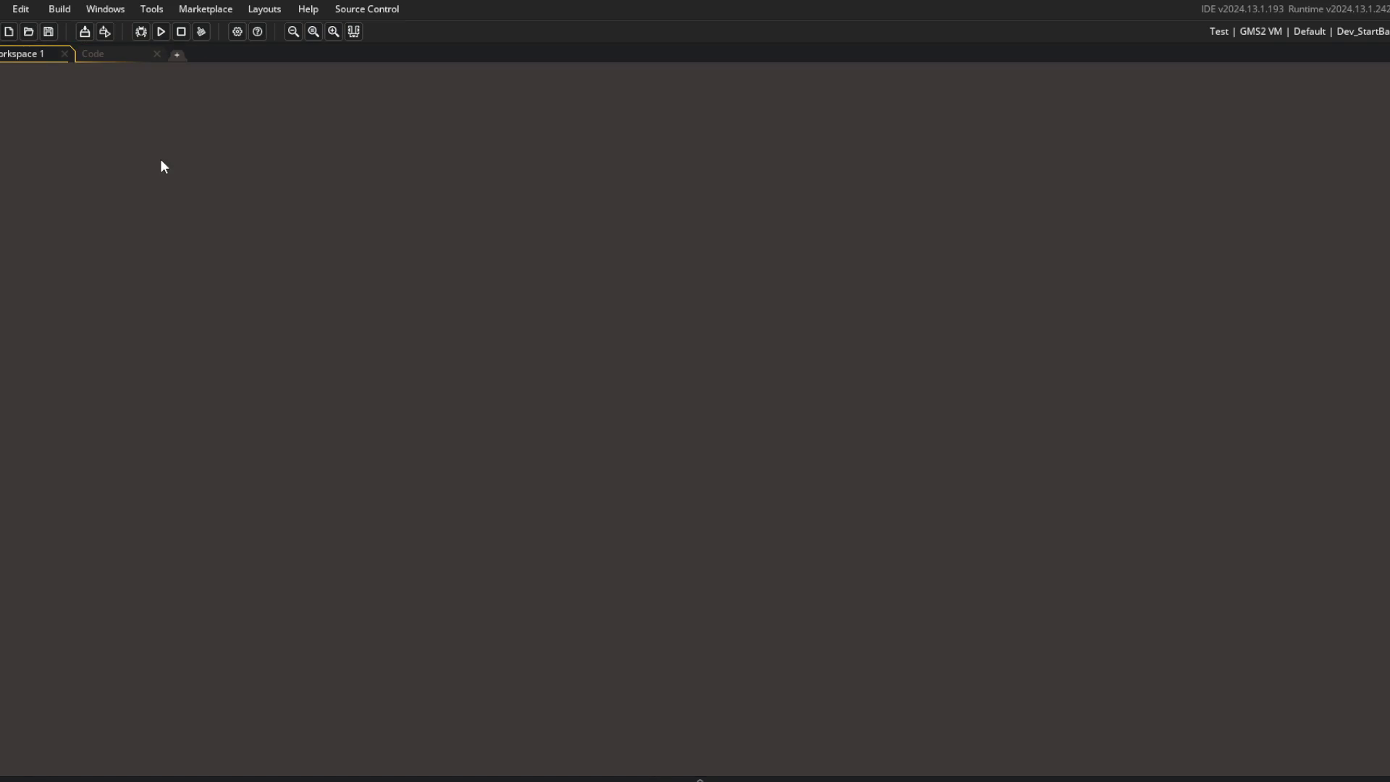
Step: Open obj_block's Create event code and move it into the Code workspace
key(ctrl+t)
text(obj_block)
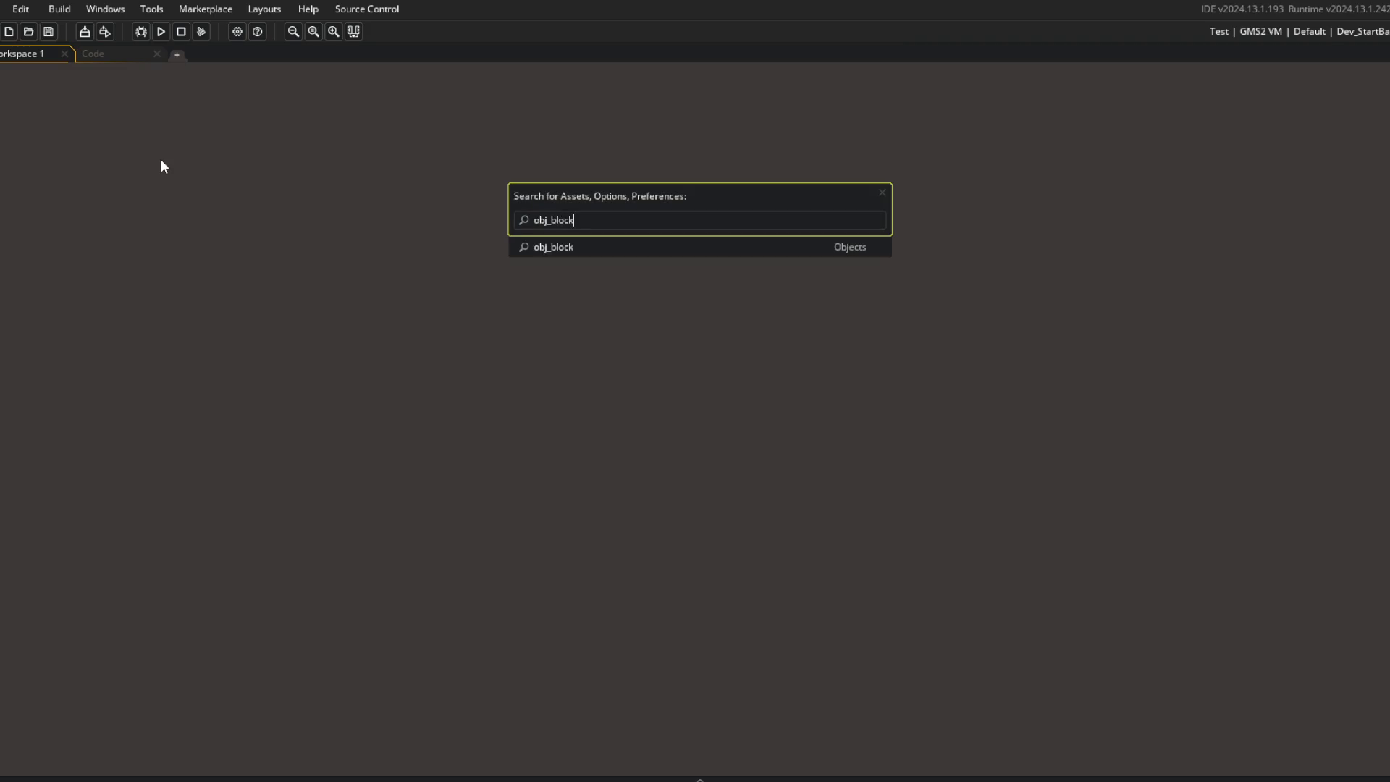
key(Return)
click(326, 194)
click(94, 54)
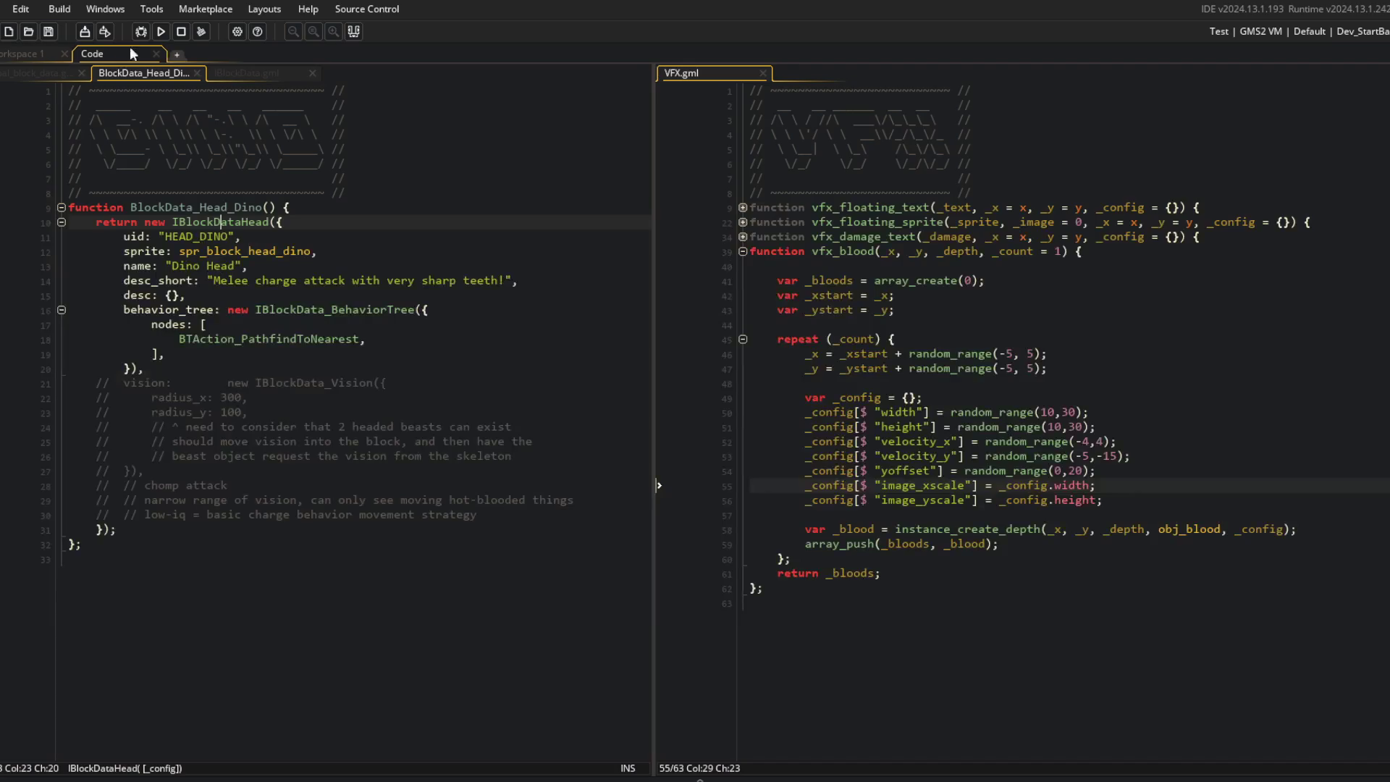
click(49, 57)
mouse_move(540, 194)
mouse_down()
mouse_move(94, 54)
mouse_move(110, 87)
mouse_up()
click(123, 255)
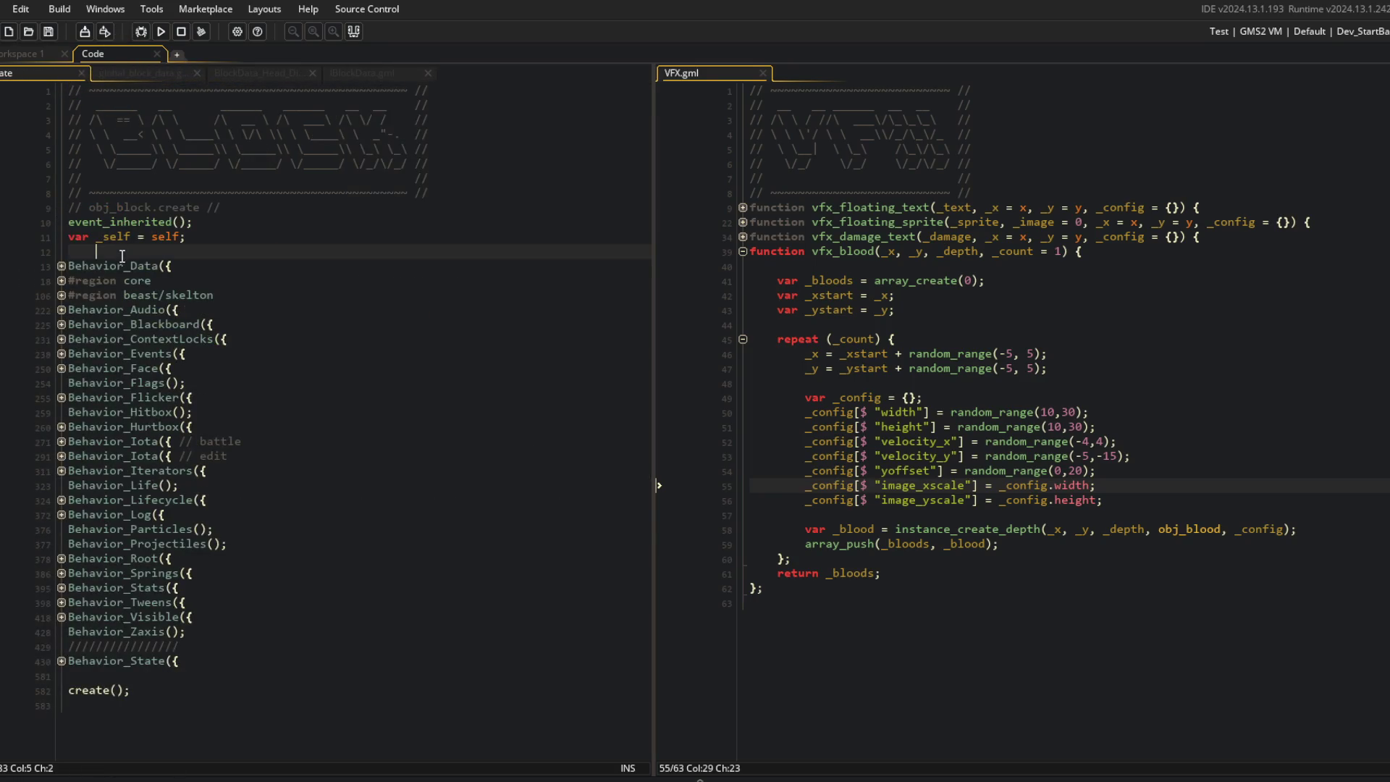
Step: Unfold the core region and damage_raw down to the armor check and apply-damage blocks
click(62, 280)
click(62, 338)
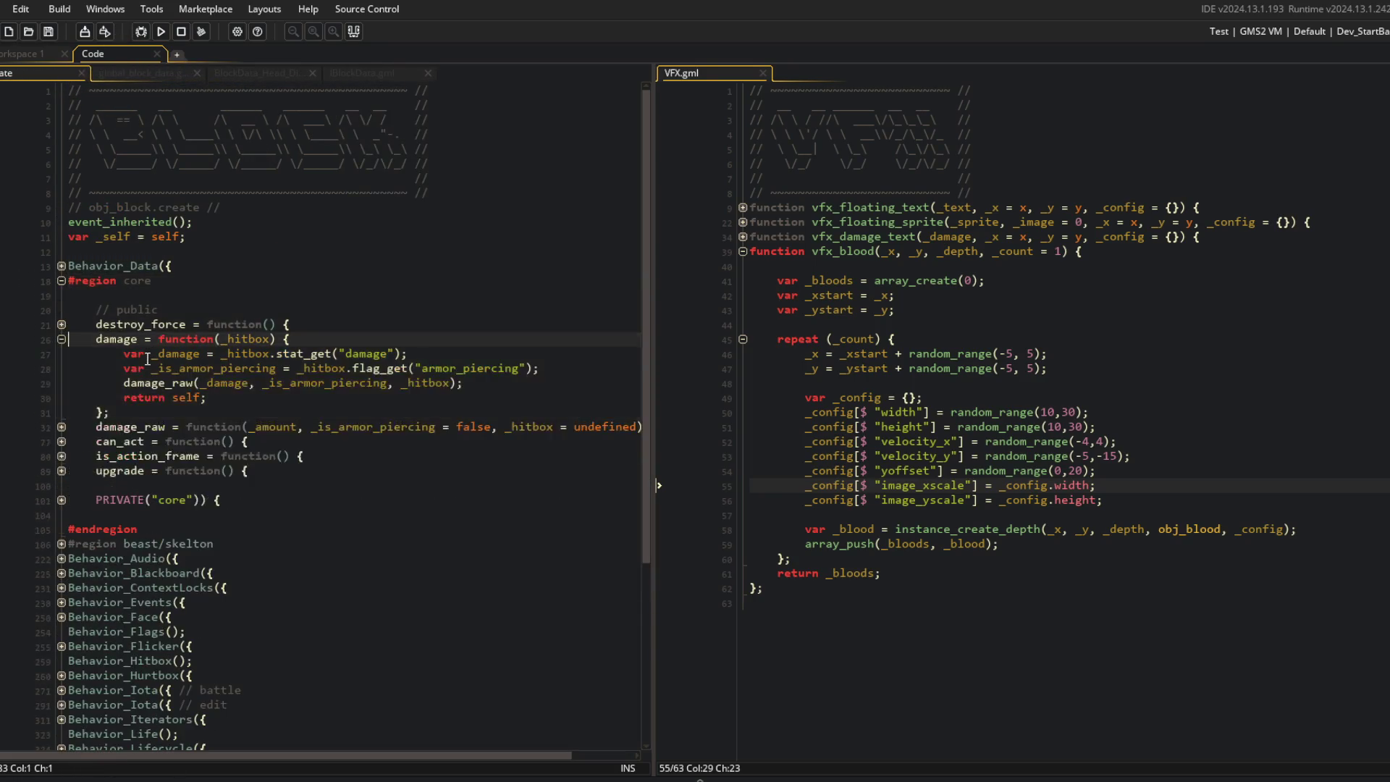
scroll(109, 386, down, 3)
click(62, 376)
click(229, 258)
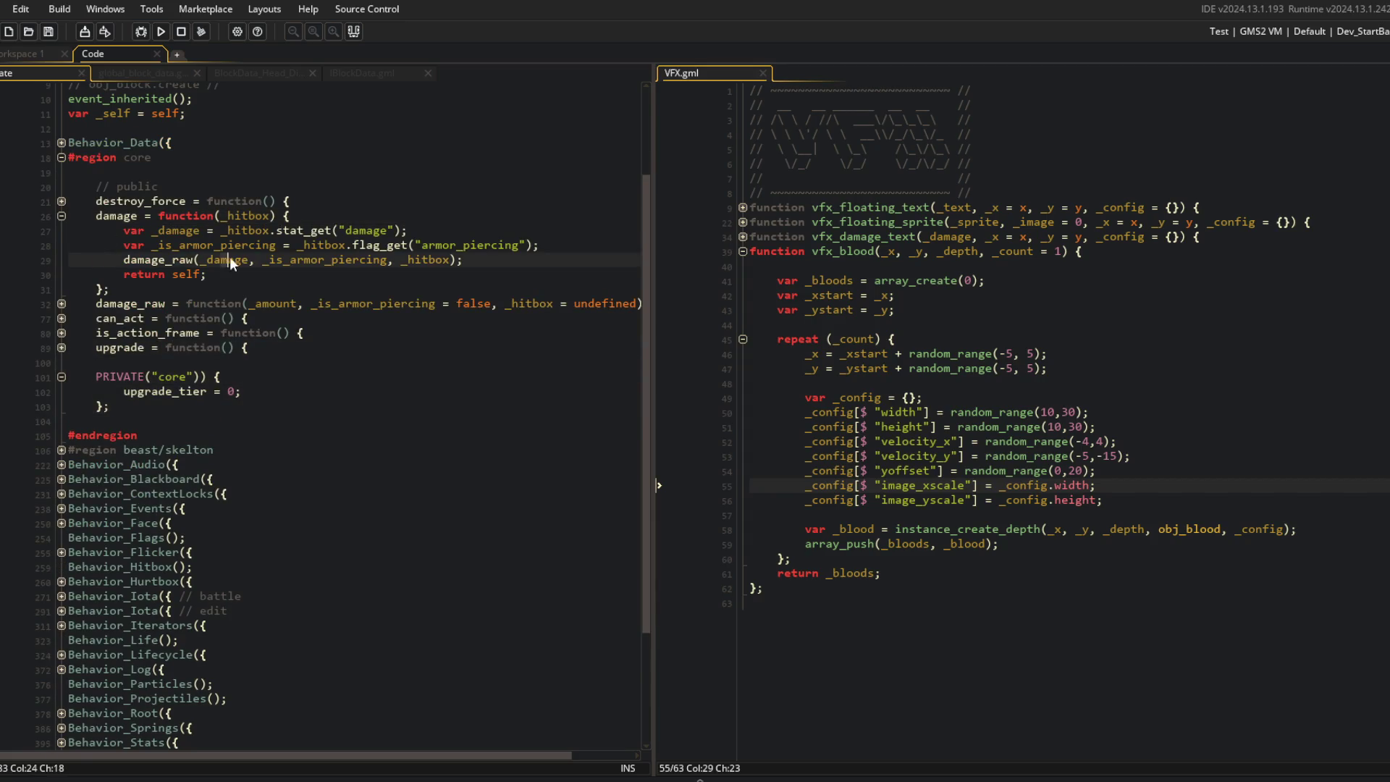
click(62, 215)
click(61, 231)
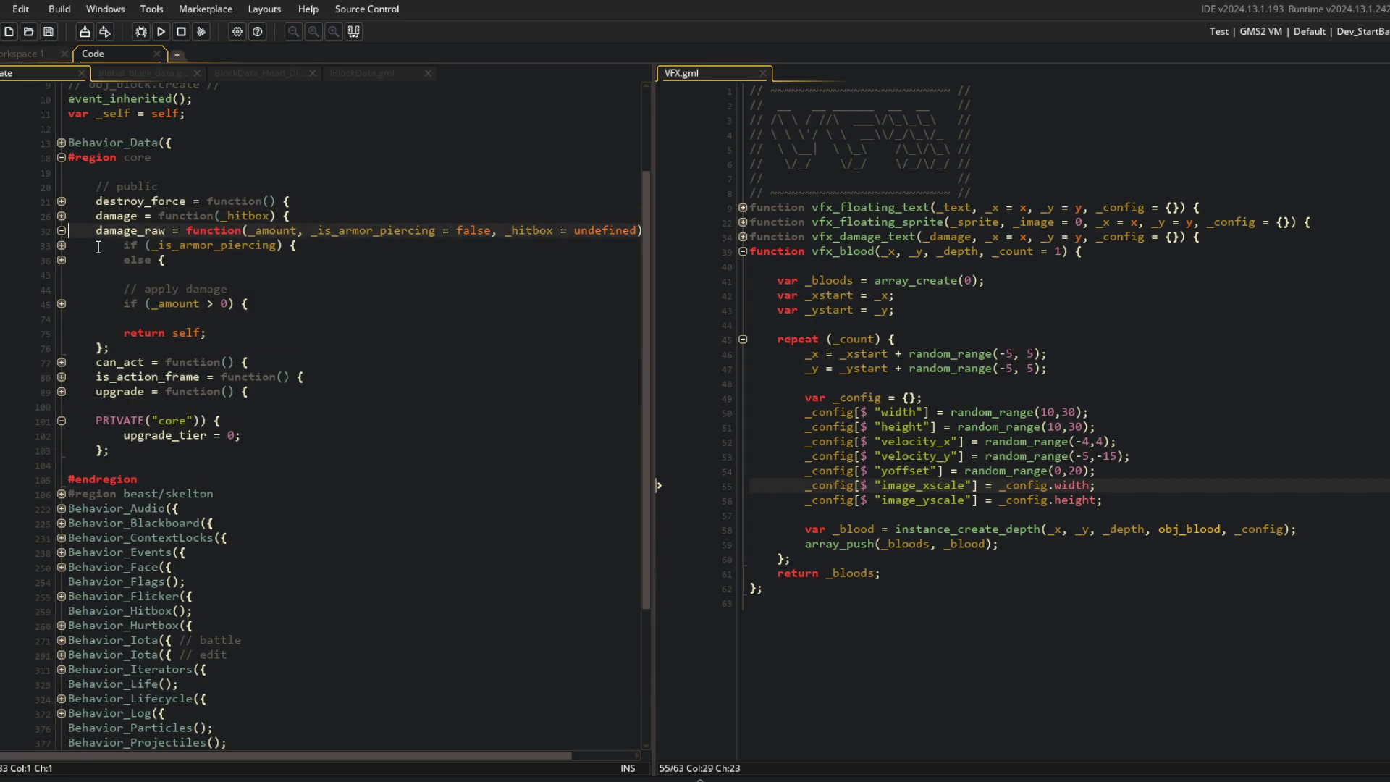
click(62, 245)
click(62, 289)
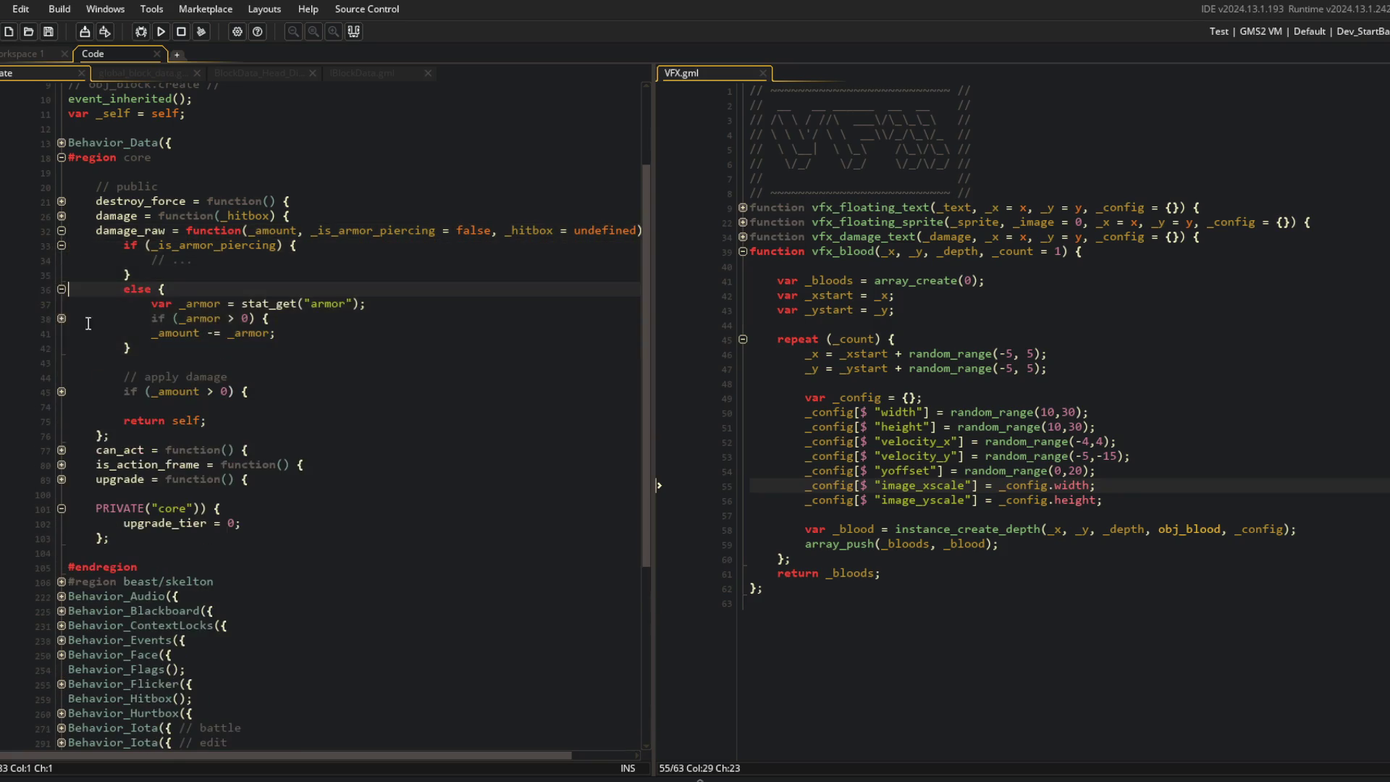
click(62, 318)
click(61, 420)
Step: Rewrite the '// ... vfx ...' placeholder comment as '// armor vfx ...'
click(182, 333)
click(349, 323)
scroll(343, 329, down, 3)
key(Up)
key(Up)
scroll(247, 320, up, 3)
click(228, 333)
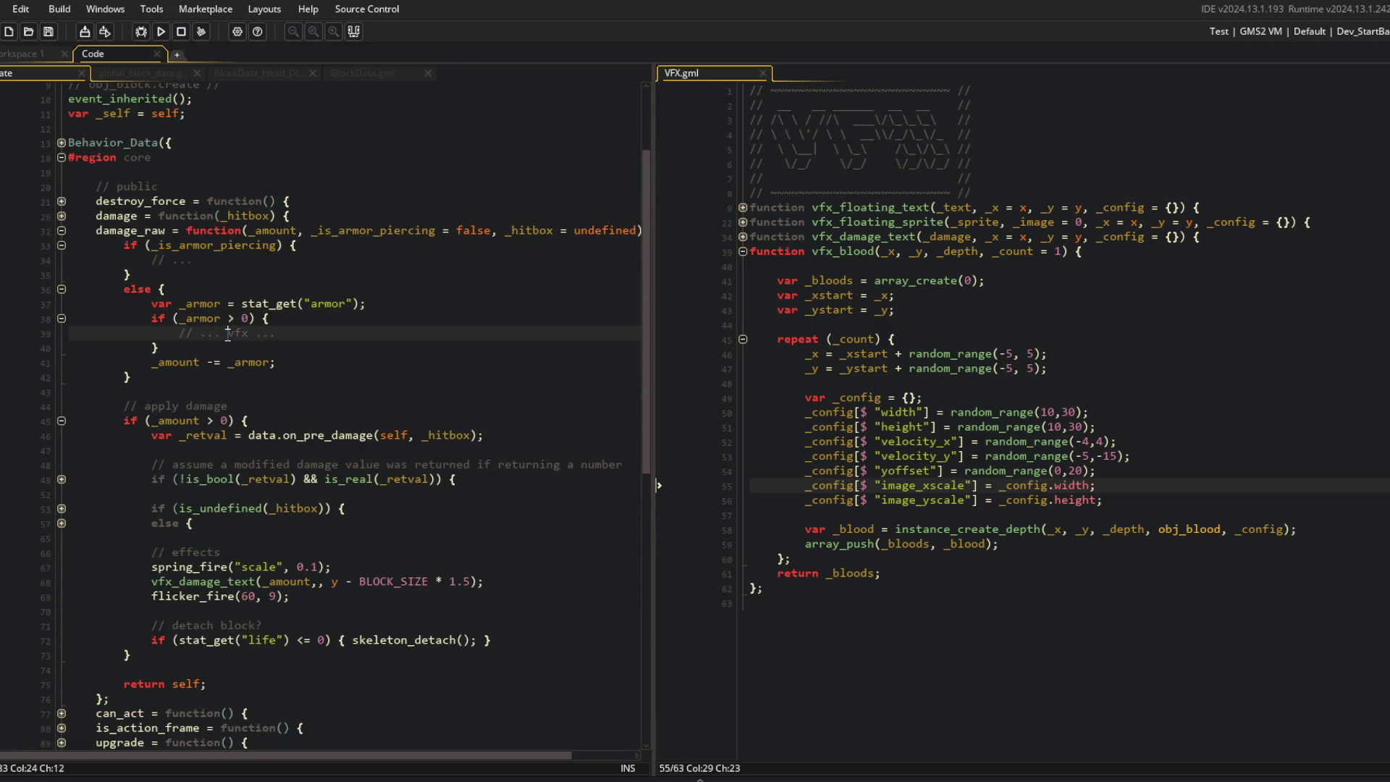
key(shift+End)
text(armor)
Step: Inspect the damage code down to the flicker effect call, briefly peeking into the hitbox else branch
click(228, 335)
scroll(227, 334, down, 2)
click(224, 374)
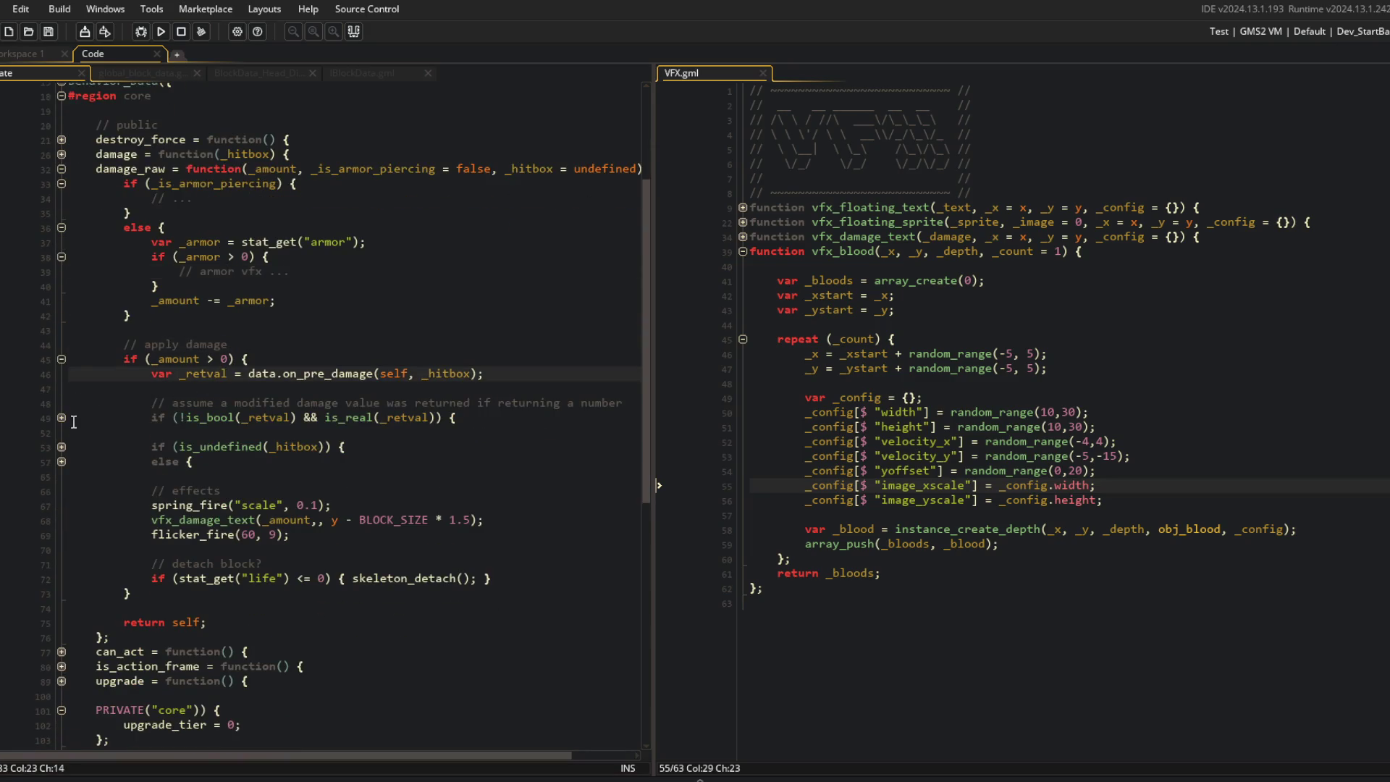
click(62, 462)
click(62, 462)
click(340, 534)
scroll(348, 524, down, 3)
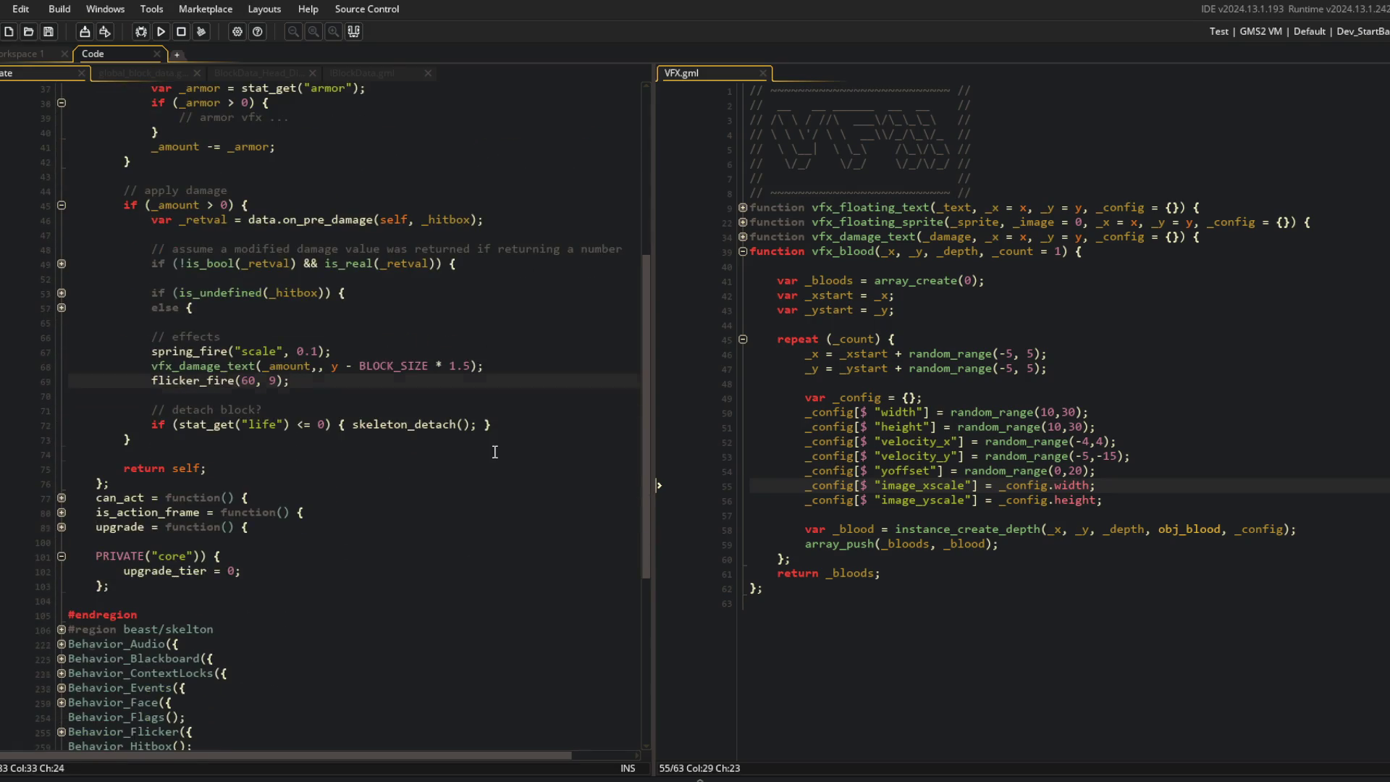
Step: Add '__.core.material_vfx();' after flicker_fire and declare material_vfx = method(_self, function() {}); in PRIVATE core
key(Return)
text(__.core.mat)
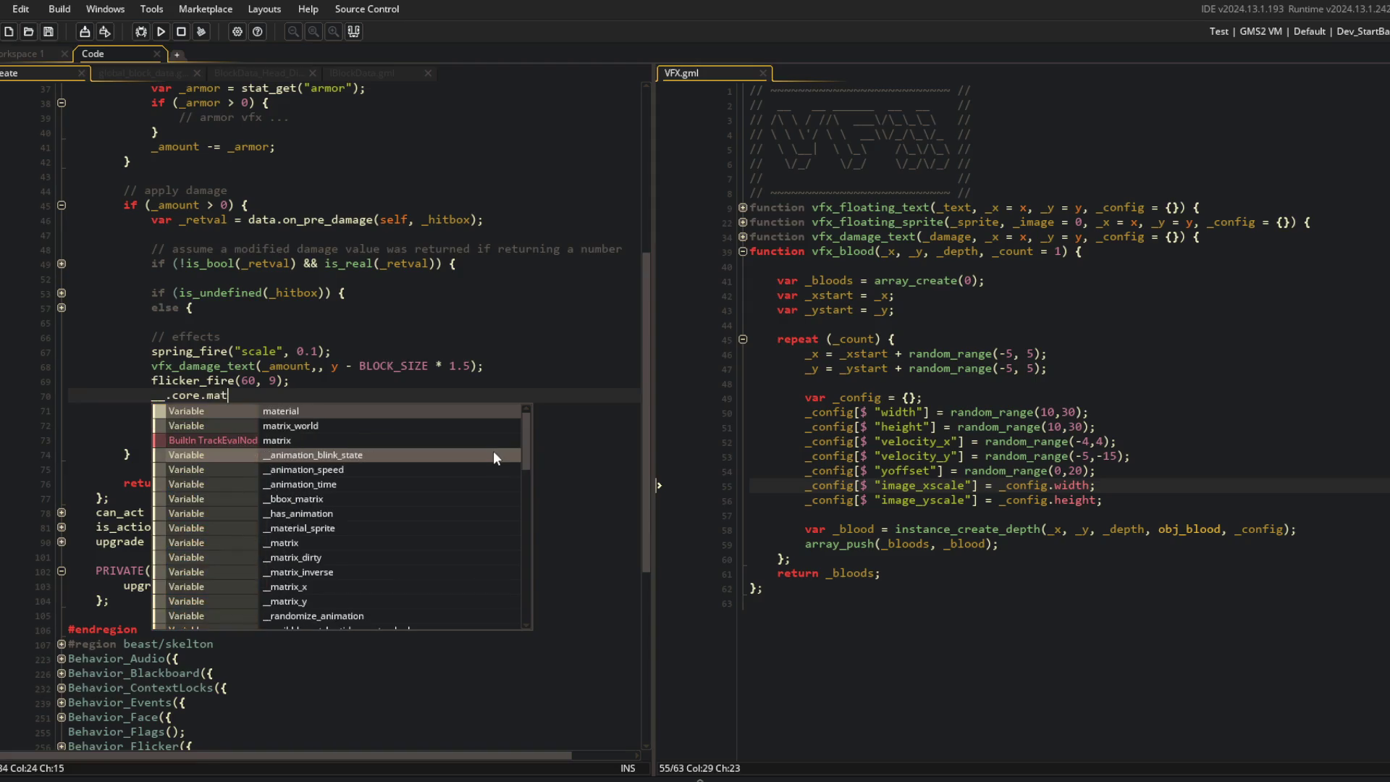
text(erial_vfx();)
click(335, 569)
key(Return)
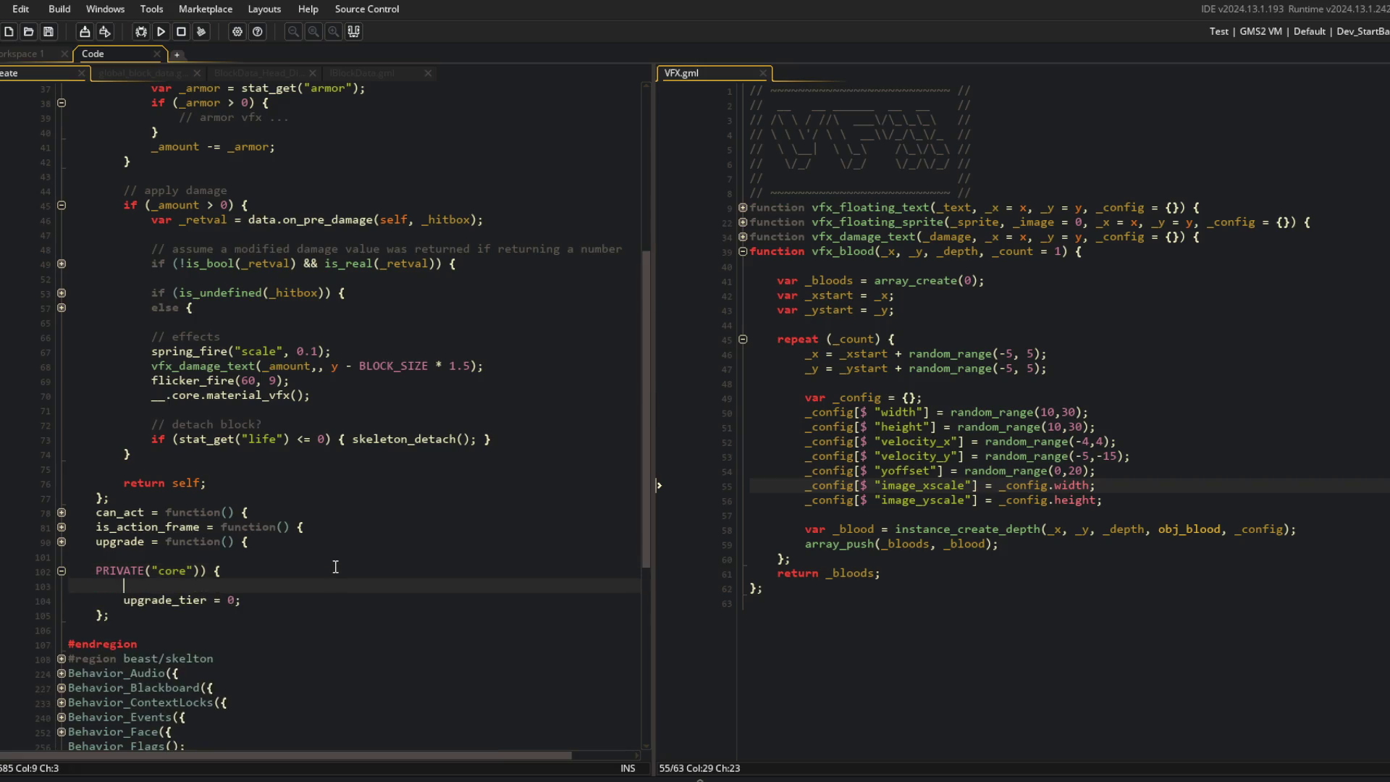
text(material_vfx = method(_self, function() {)
key(Return)
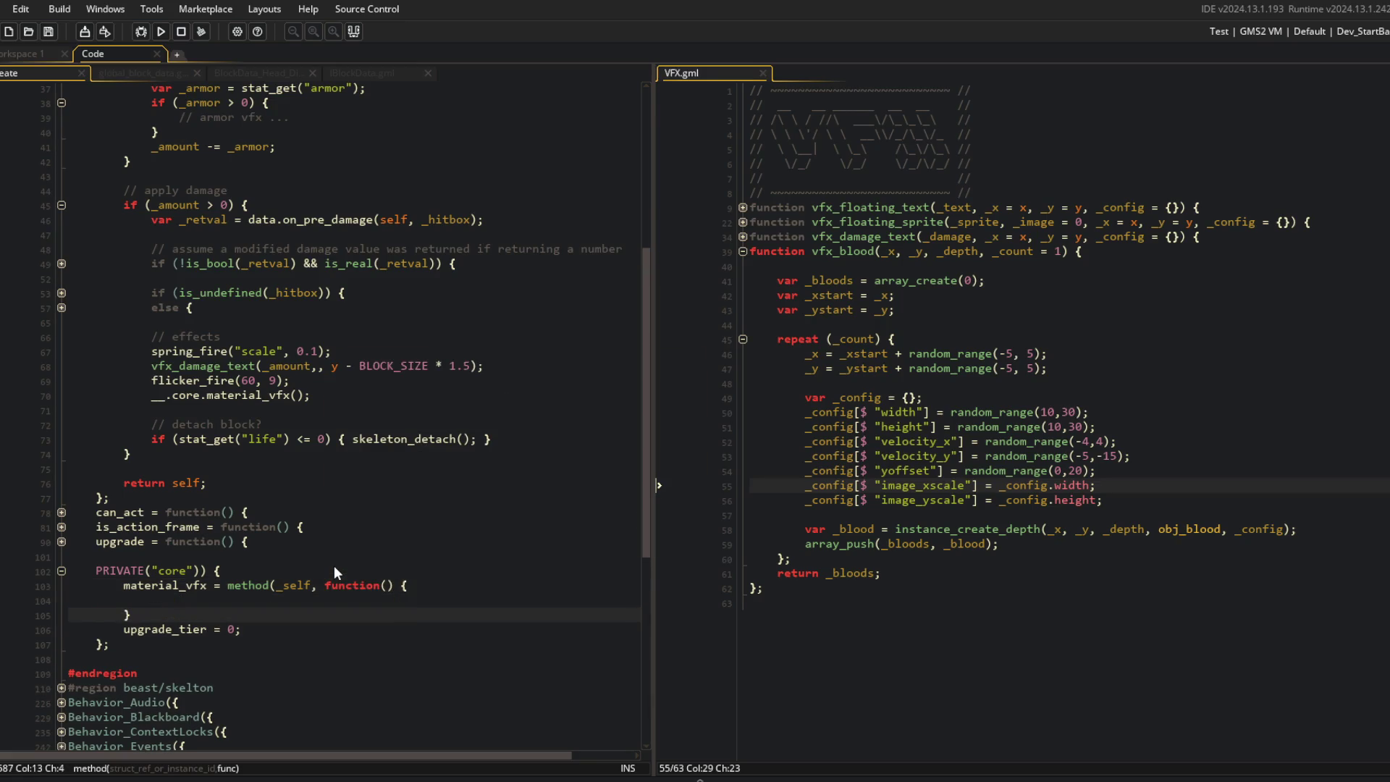
text();)
key(Return)
Step: Put an empty switch (__.data.material) {}; inside the material_vfx body
scroll(211, 503, down, 4)
click(181, 446)
text(switch ()
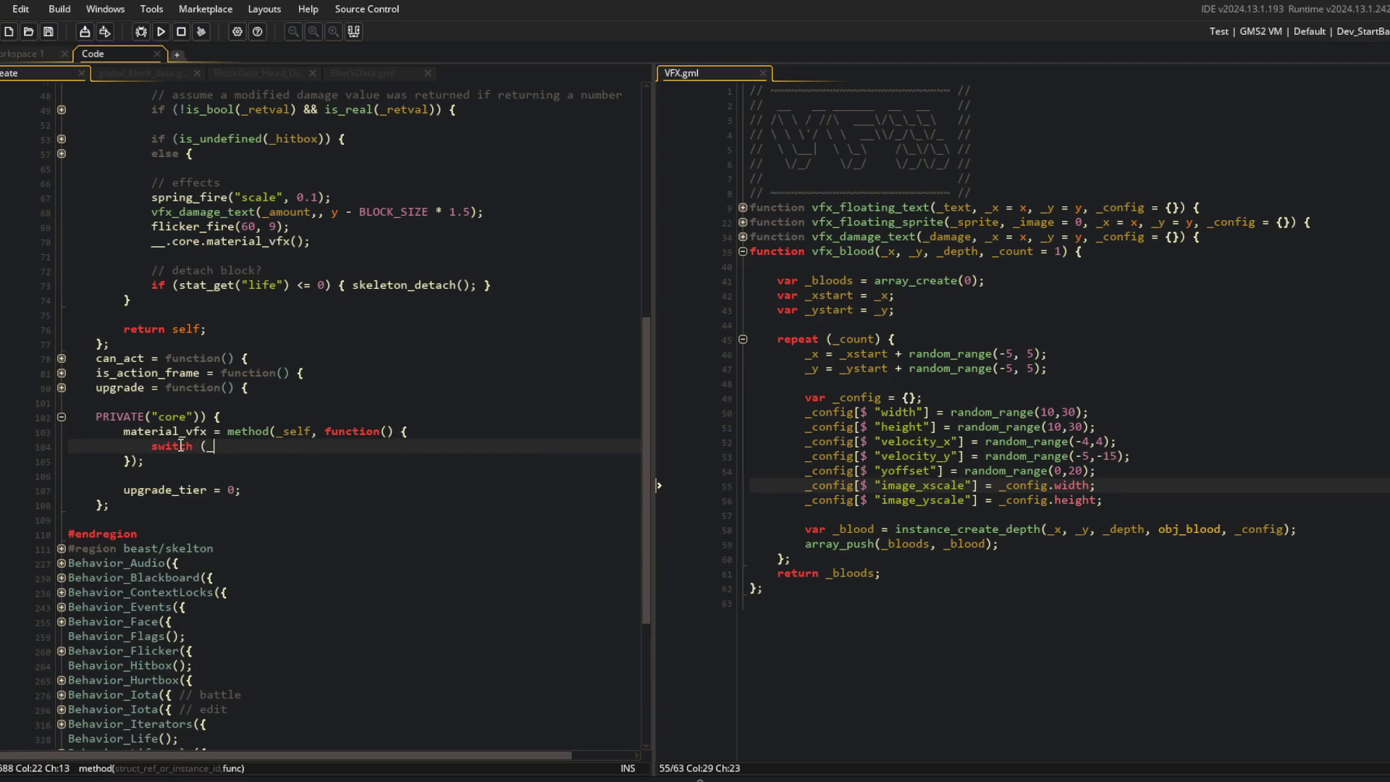
text(__.data.materia)
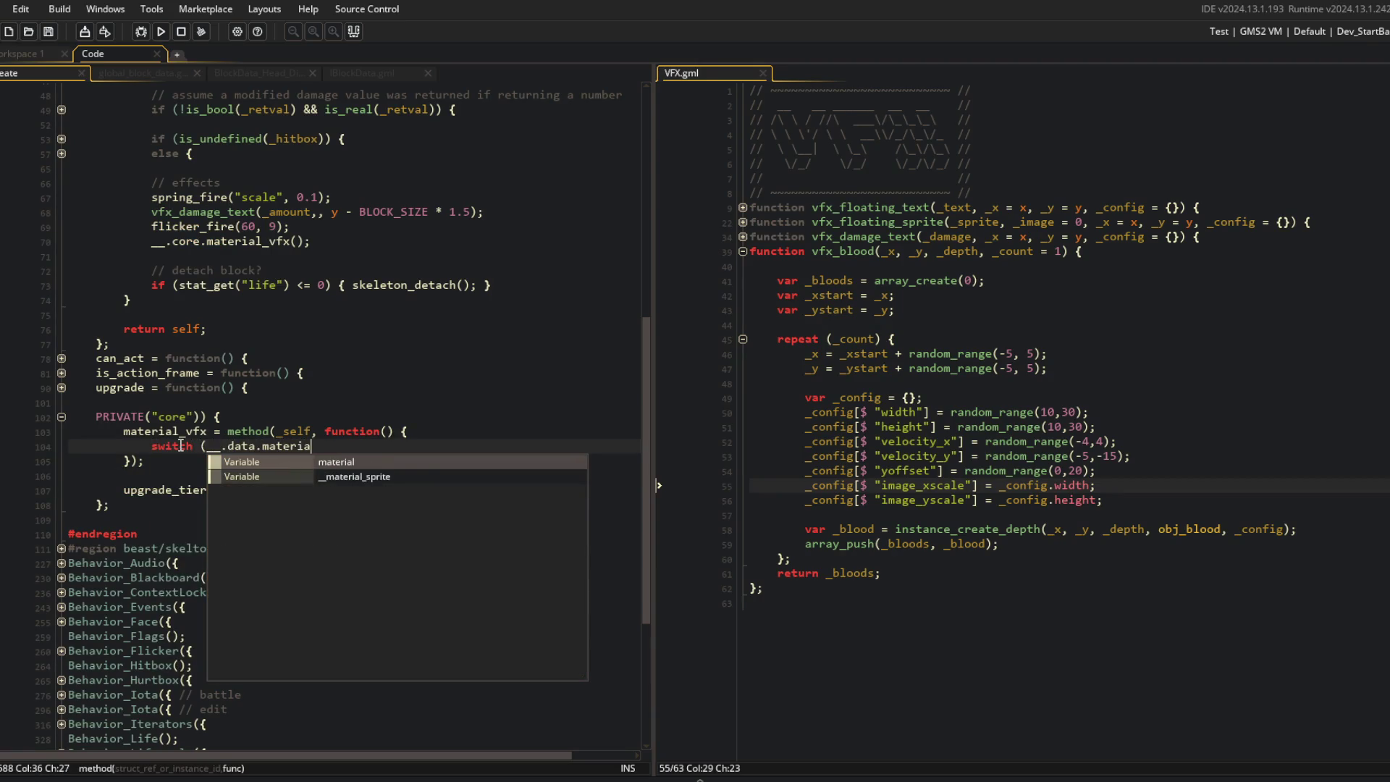
text(l) {)
key(Return)
key(Return)
text(};)
key(Up)
text(case)
key(BackSpace)
key(BackSpace)
key(BackSpace)
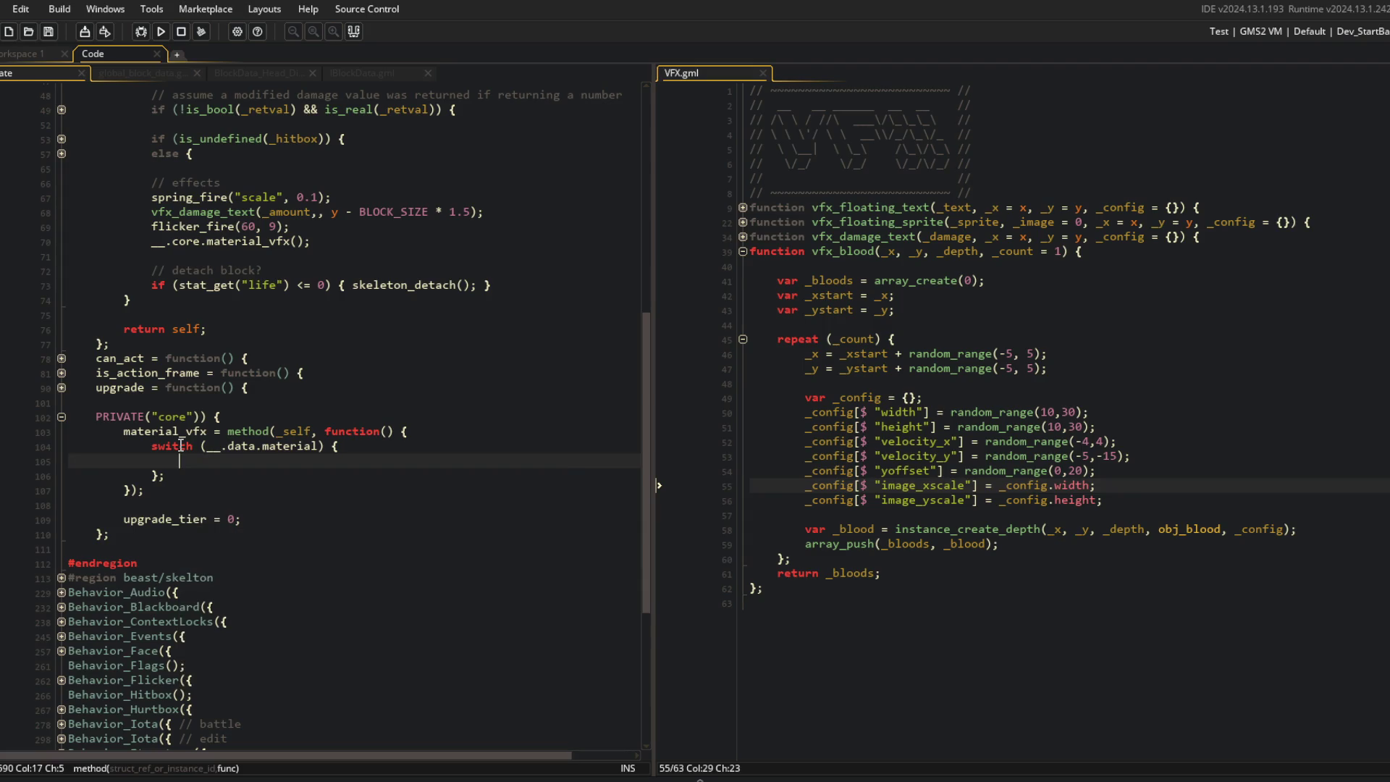
Step: Review the vfx_blood function in VFX.gml and fold the damage_raw body
click(743, 252)
click(742, 252)
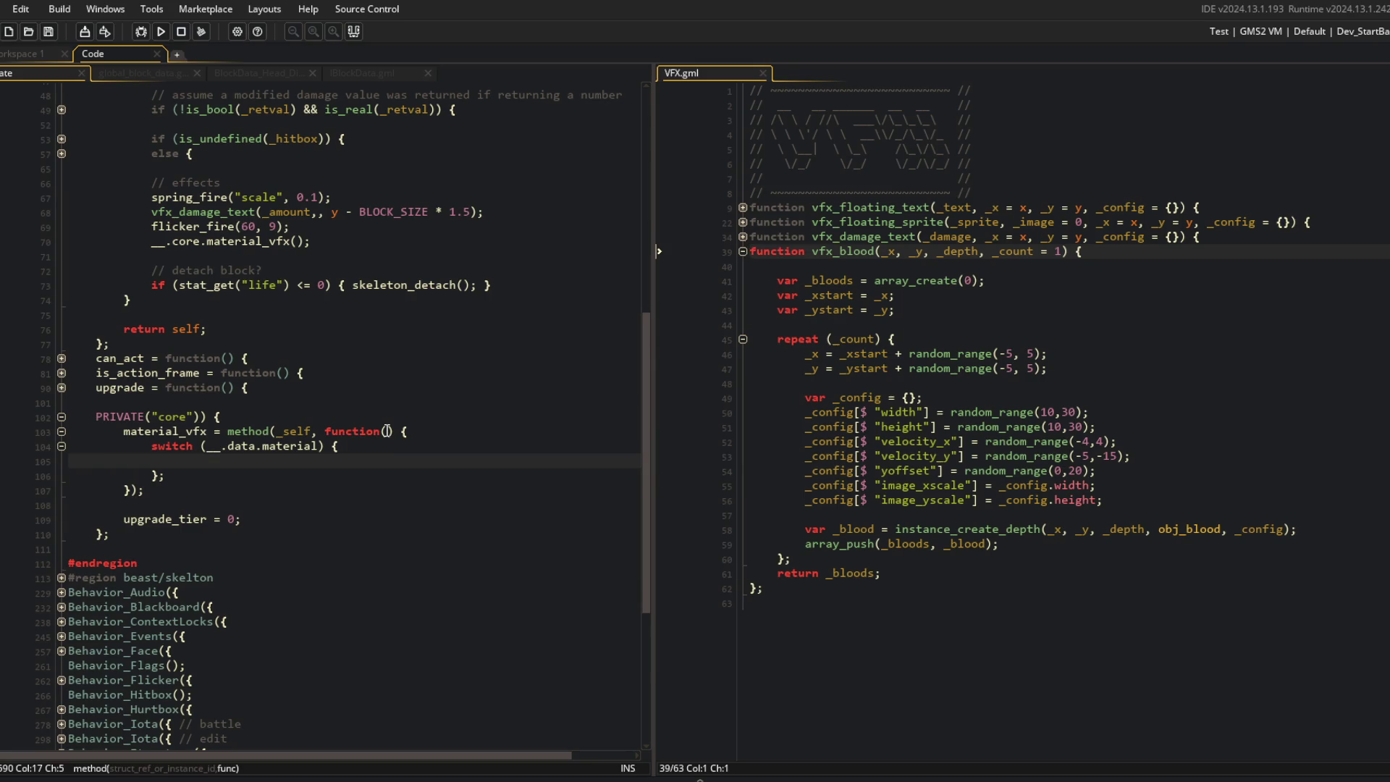
scroll(530, 220, up, 6)
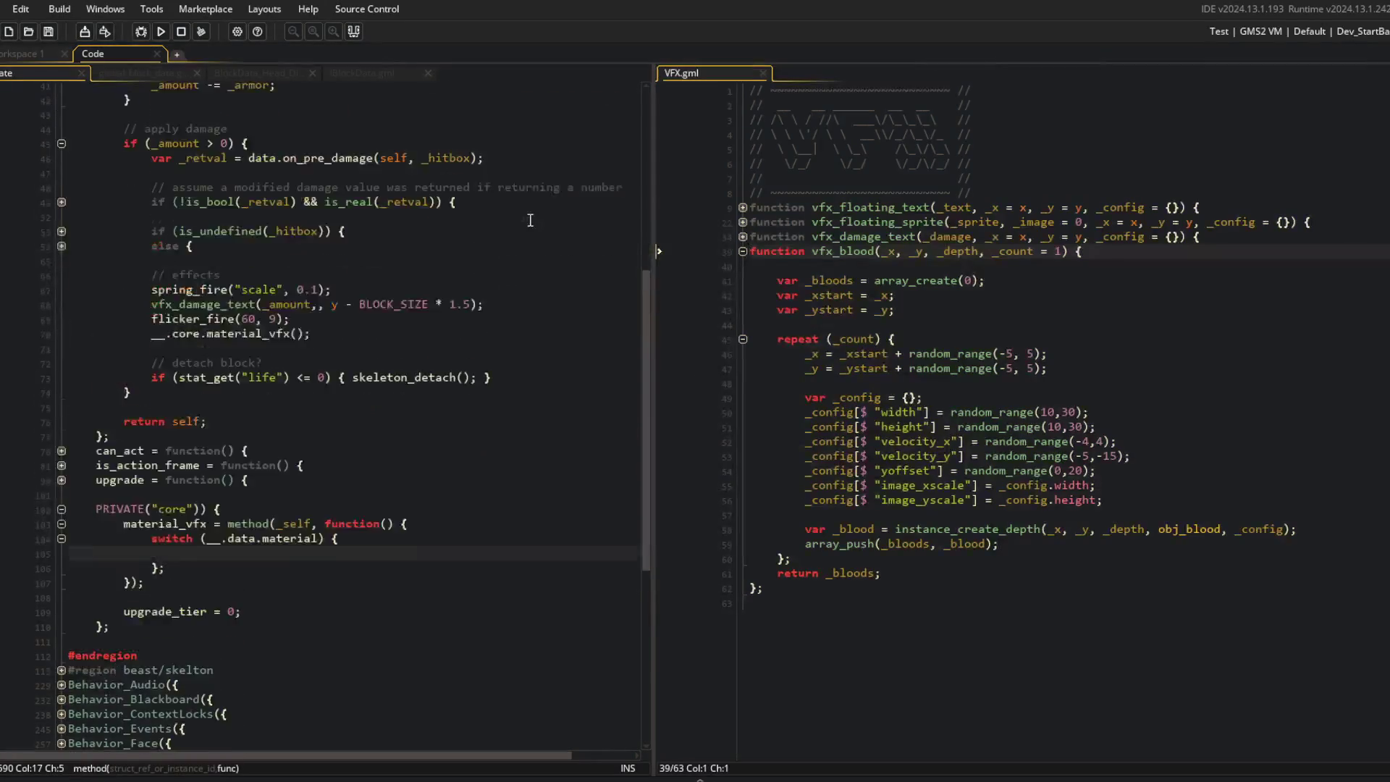
scroll(380, 283, down, 1)
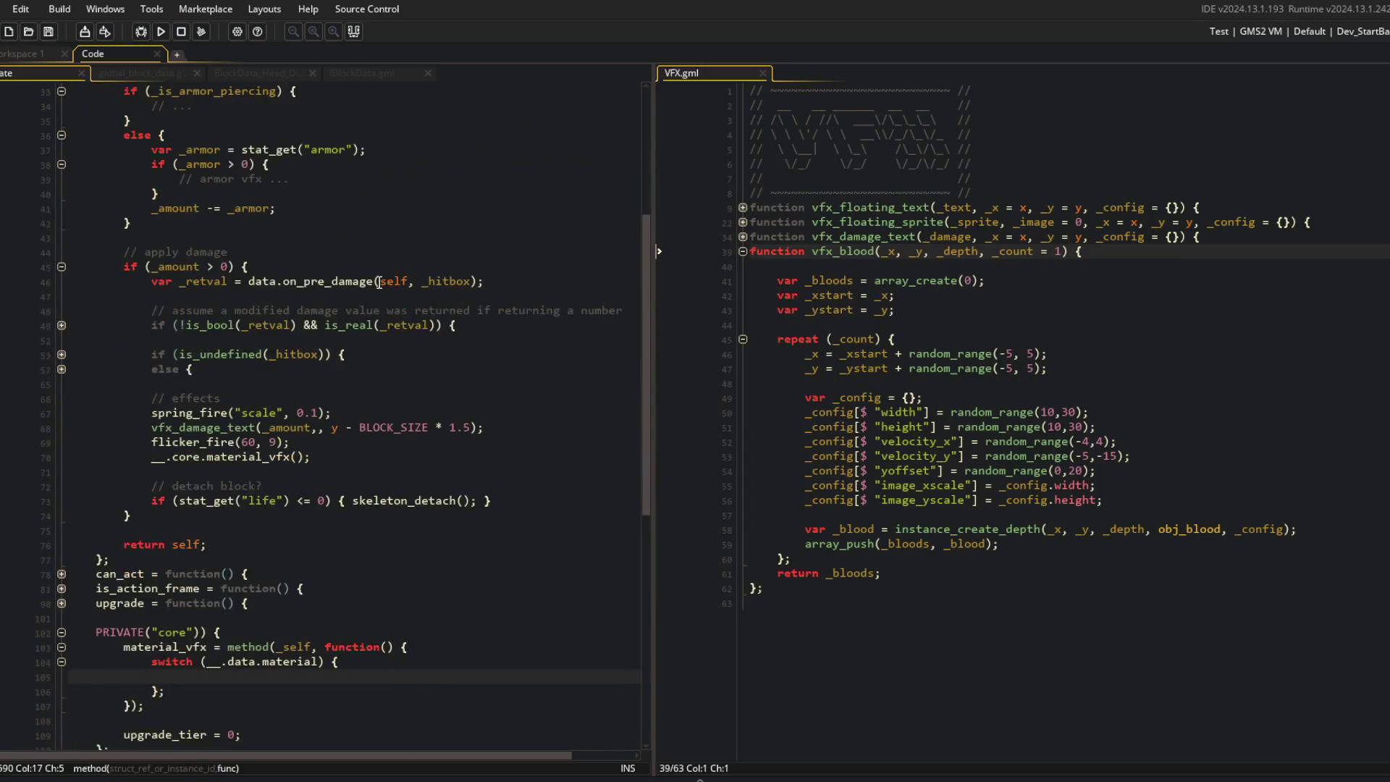
scroll(278, 443, up, 2)
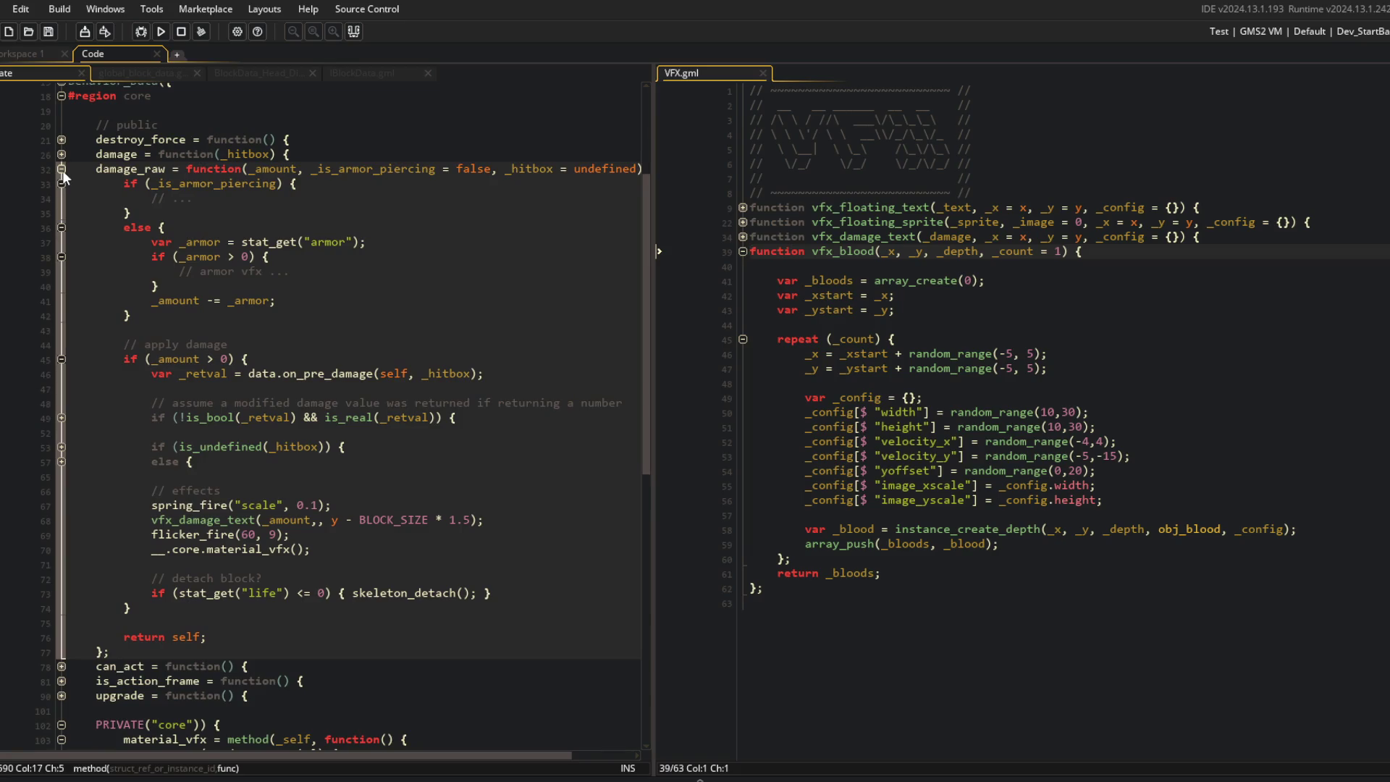
click(62, 171)
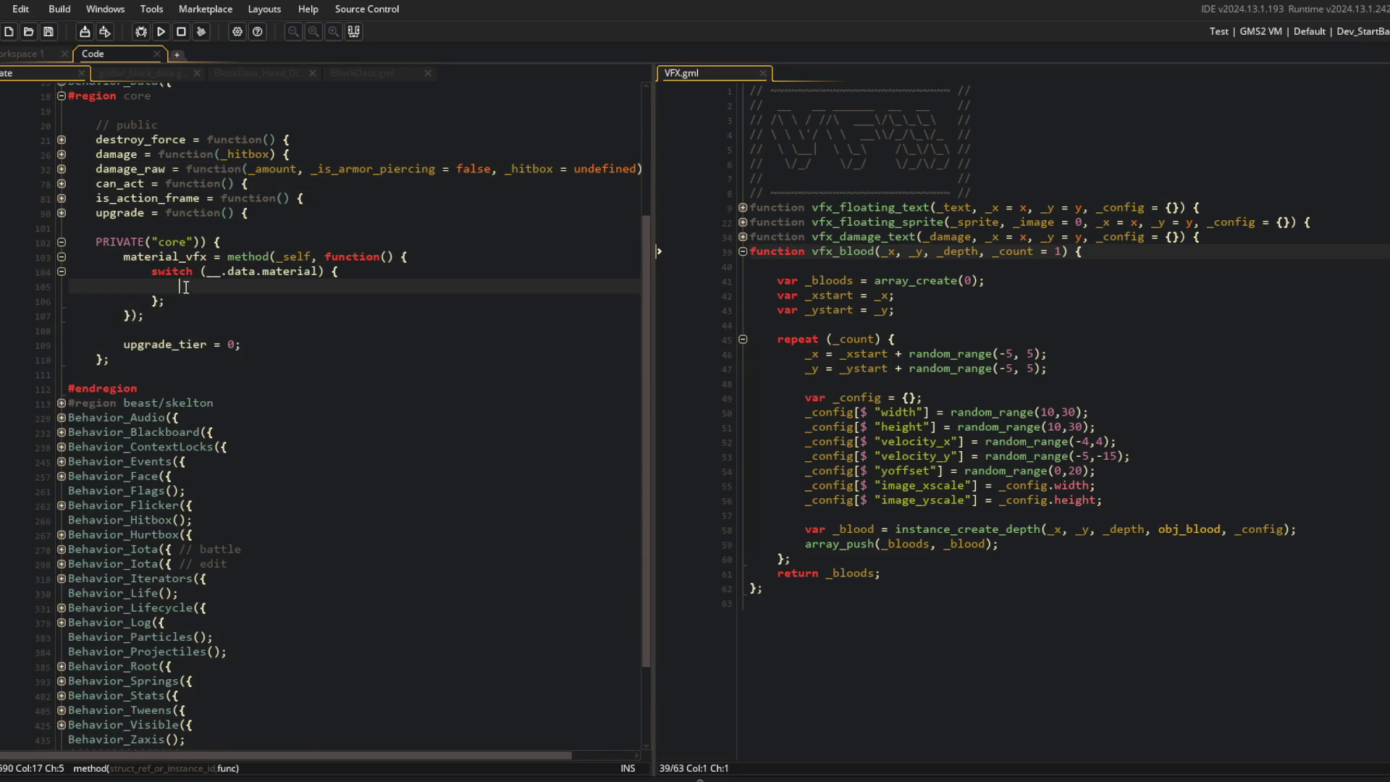
Step: Check the available materials in IBlockData.gml, close the extra data files, and return to the switch
click(145, 73)
click(366, 72)
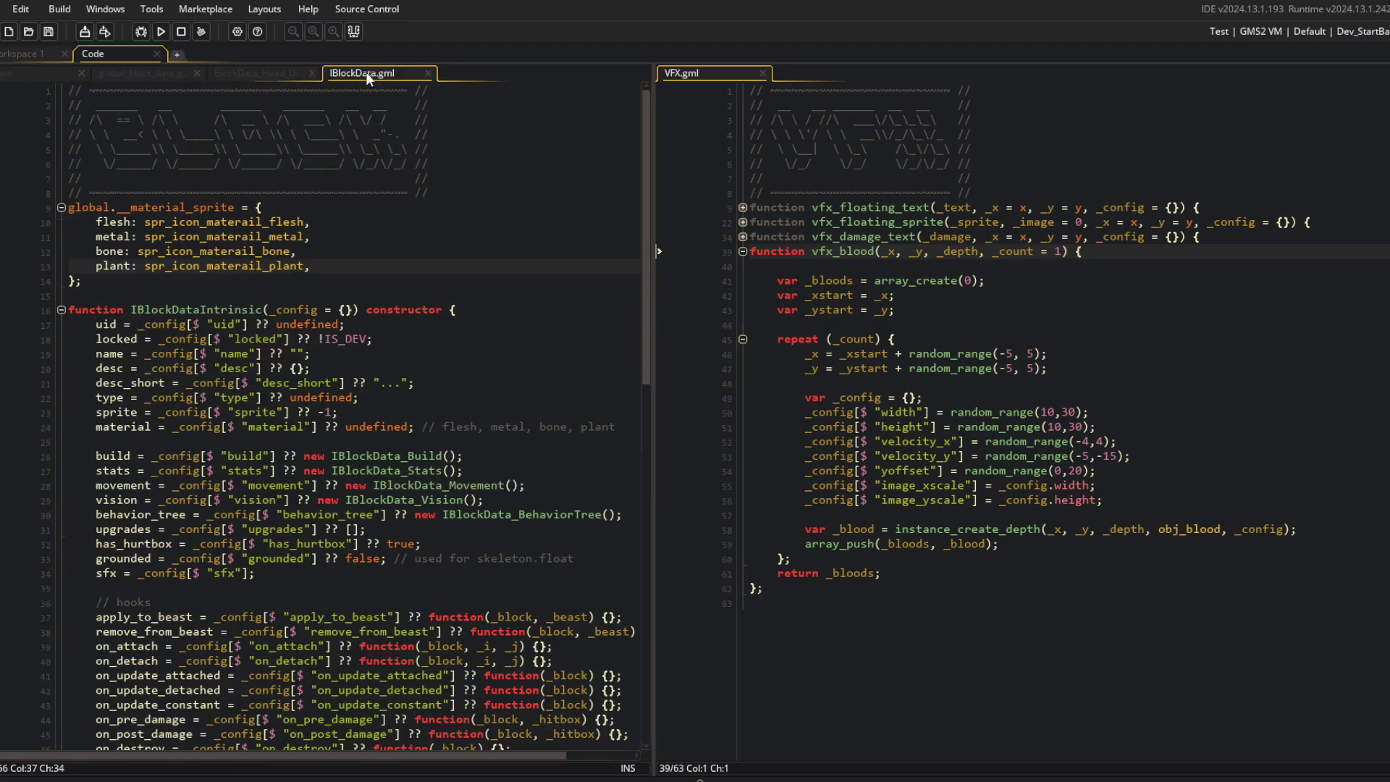
middle_click(158, 65)
middle_click(158, 65)
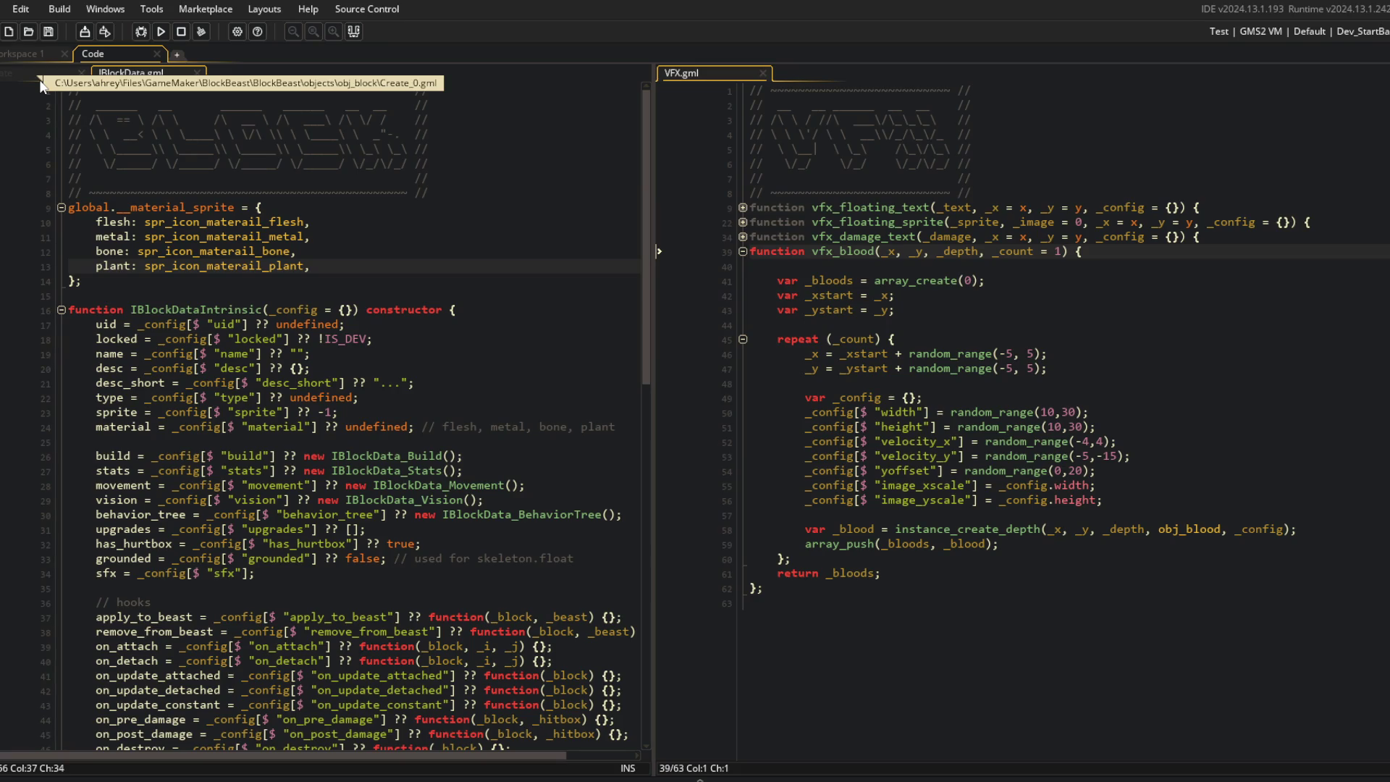
click(40, 75)
drag(152, 359, 213, 396)
click(215, 371)
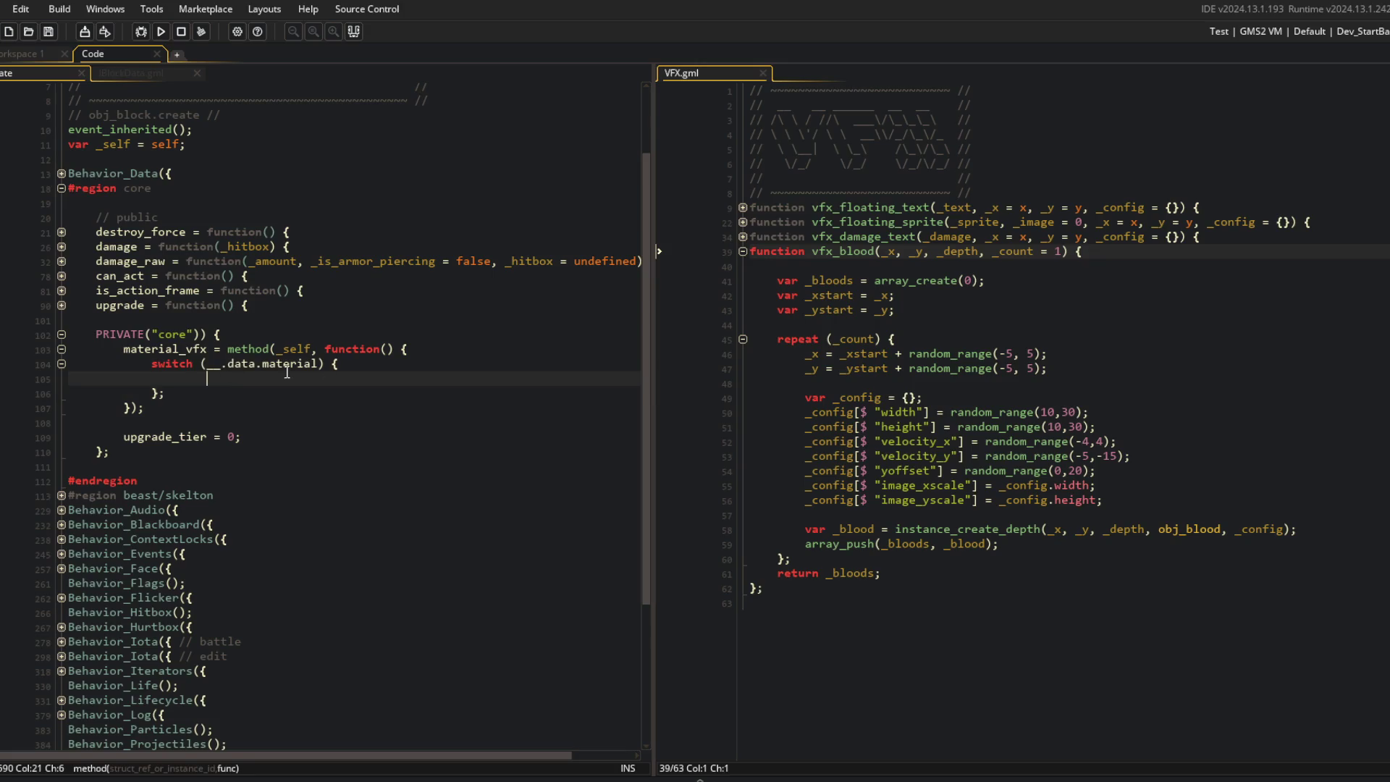
Step: Write a case "flesh": with its break; in the material switch, fixing typos along the way
text(case ")
text(flash)
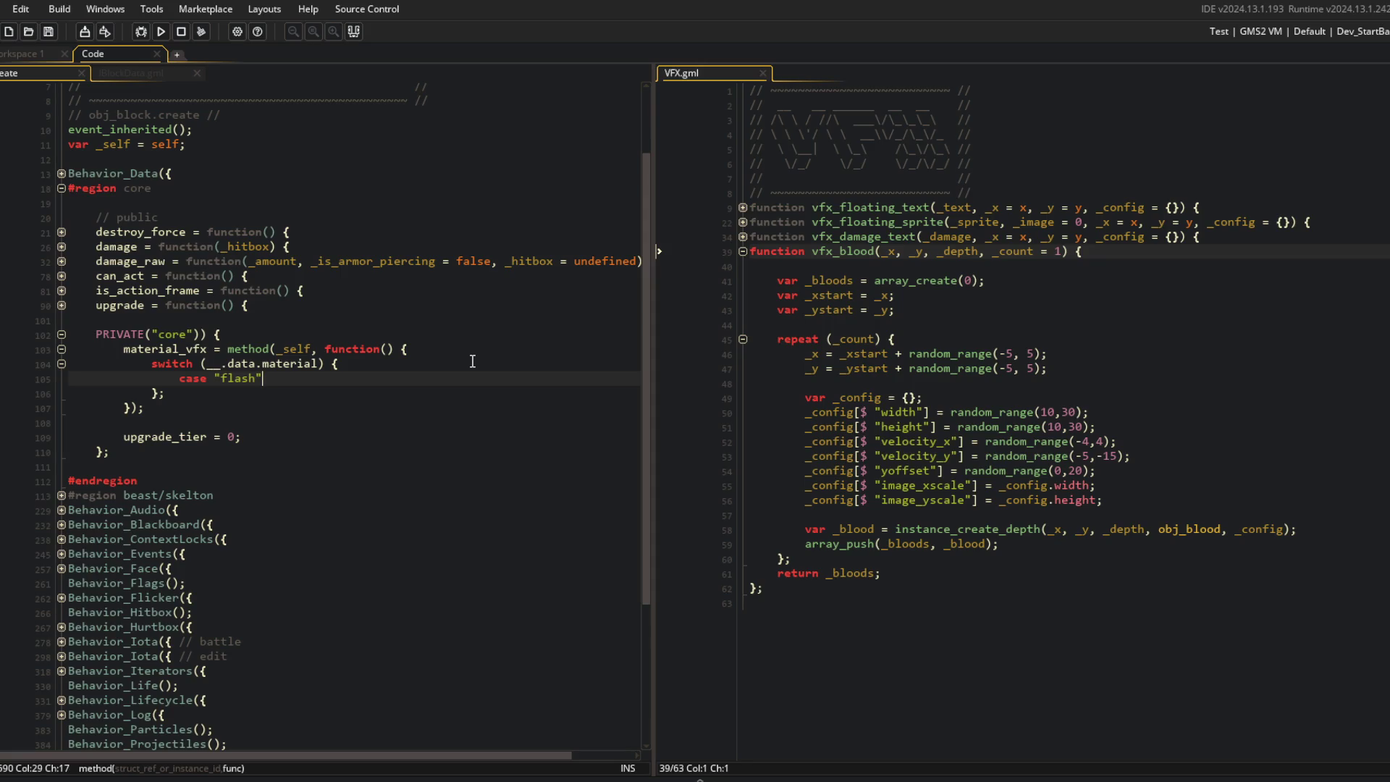
text(:)
key(Return)
text(break;s)
key(Home)
key(ctrl+z)
key(ctrl+z)
key(ctrl+z)
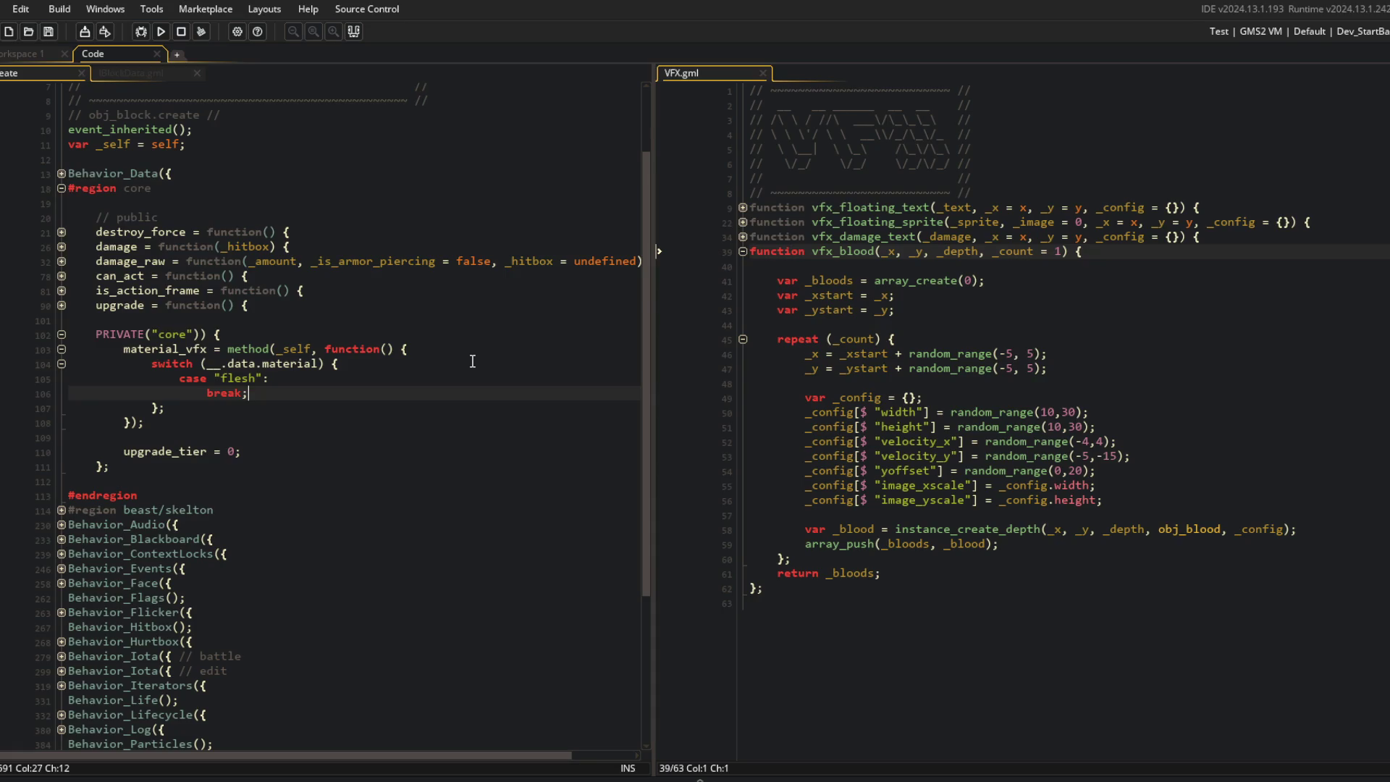
text(dz)
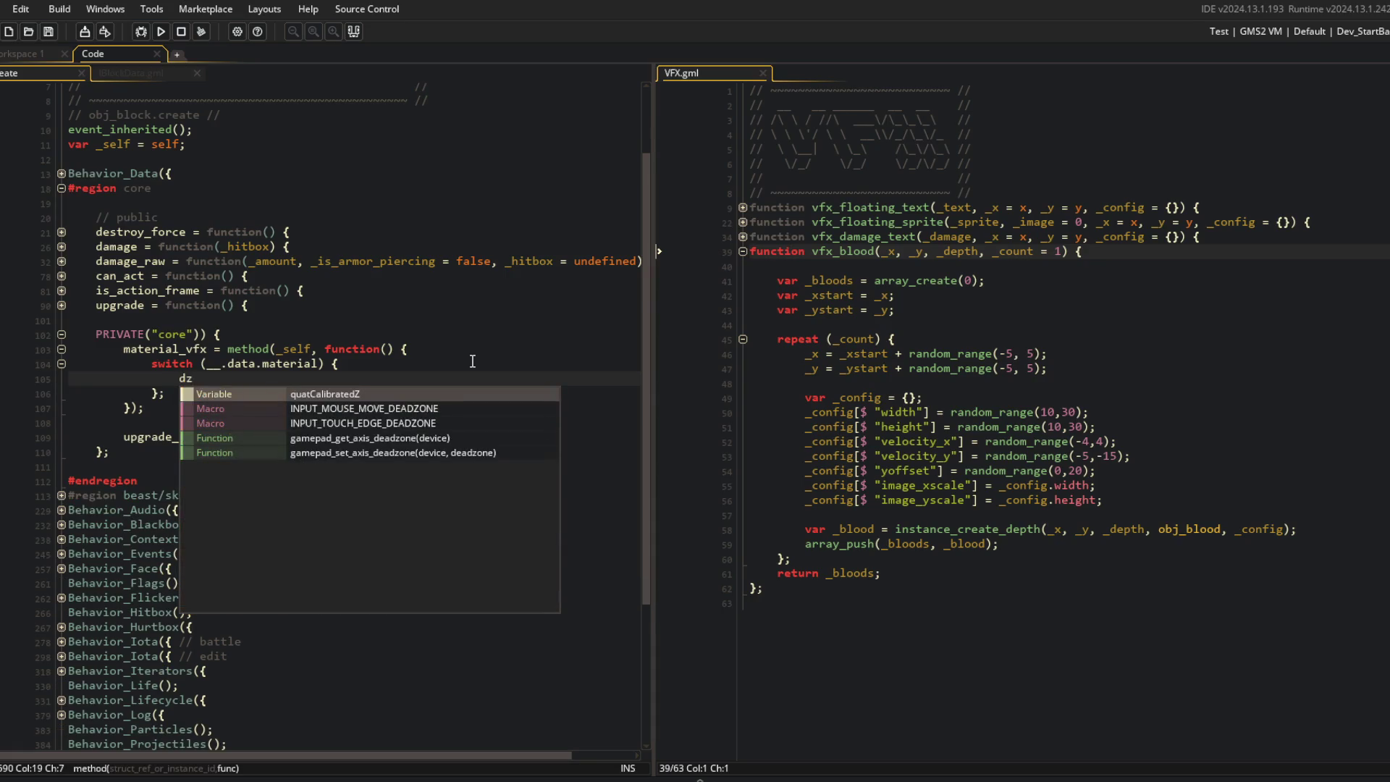
key(ctrl+z)
key(ctrl+z)
key(ctrl+z)
key(ctrl+y)
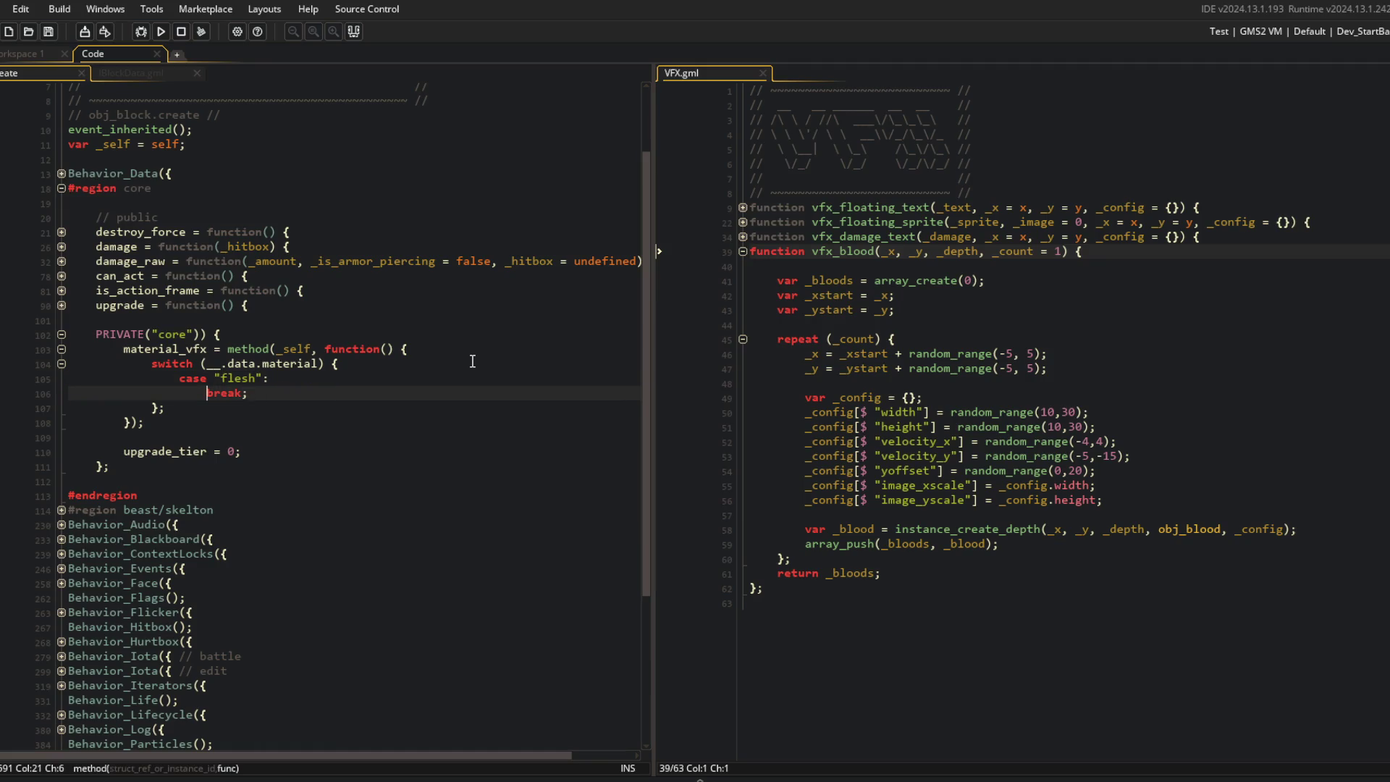
key(ctrl+y)
Step: Duplicate the flesh case three times and relabel the copies metal, bone and plant
key(ctrl+d)
key(ctrl+d)
key(ctrl+d)
key(Up)
key(Up)
key(Up)
key(Left)
key(Left)
key(ctrl+shift+Left)
text(metal)
key(Down)
key(Down)
key(ctrl+shift+Left)
text(bone)
key(Down)
key(Down)
key(ctrl+shift+Left)
text(plant)
key(Down)
key(Down)
key(Up)
key(Up)
key(Up)
key(Up)
key(Up)
key(Up)
Step: In the flesh case, call vfx_blood(x, y, depth - 1, _count);
key(End)
key(Return)
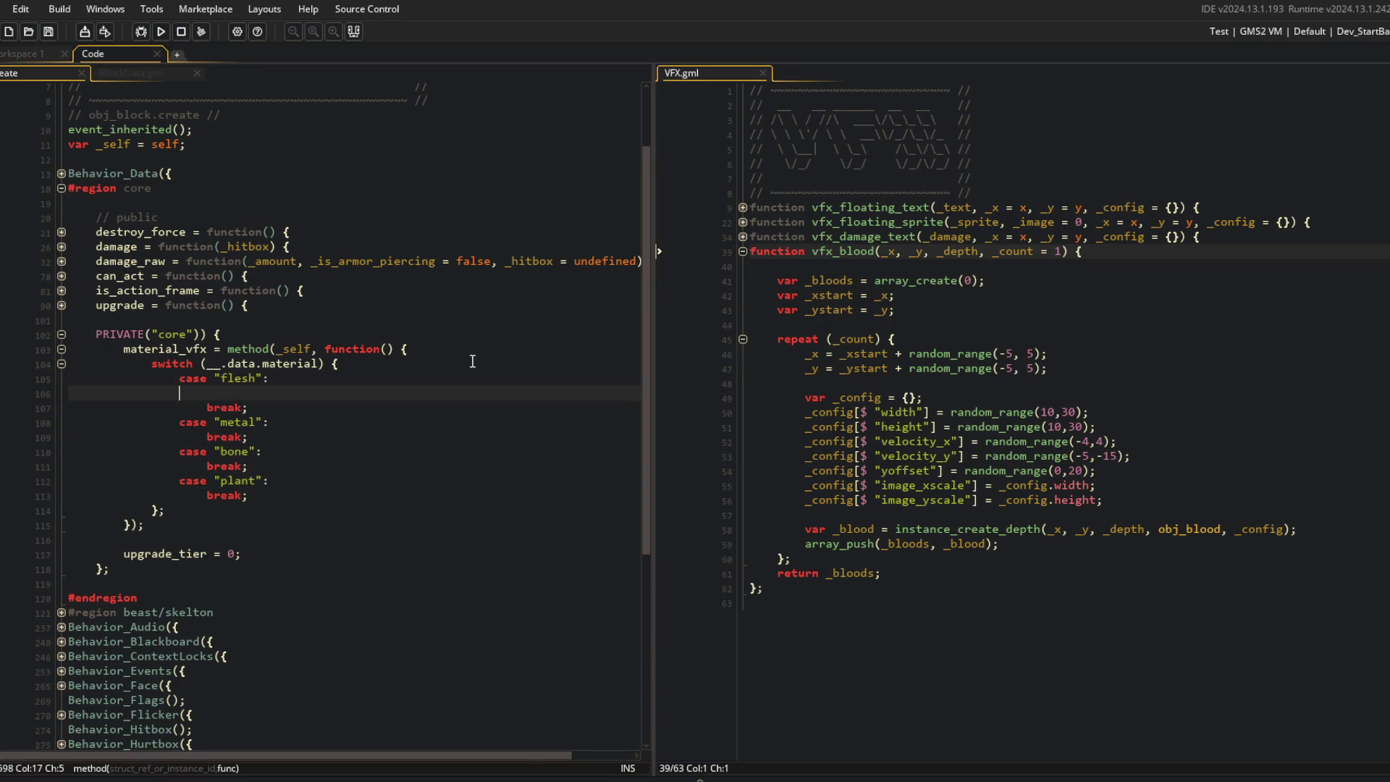
text(vfx_b)
key(Return)
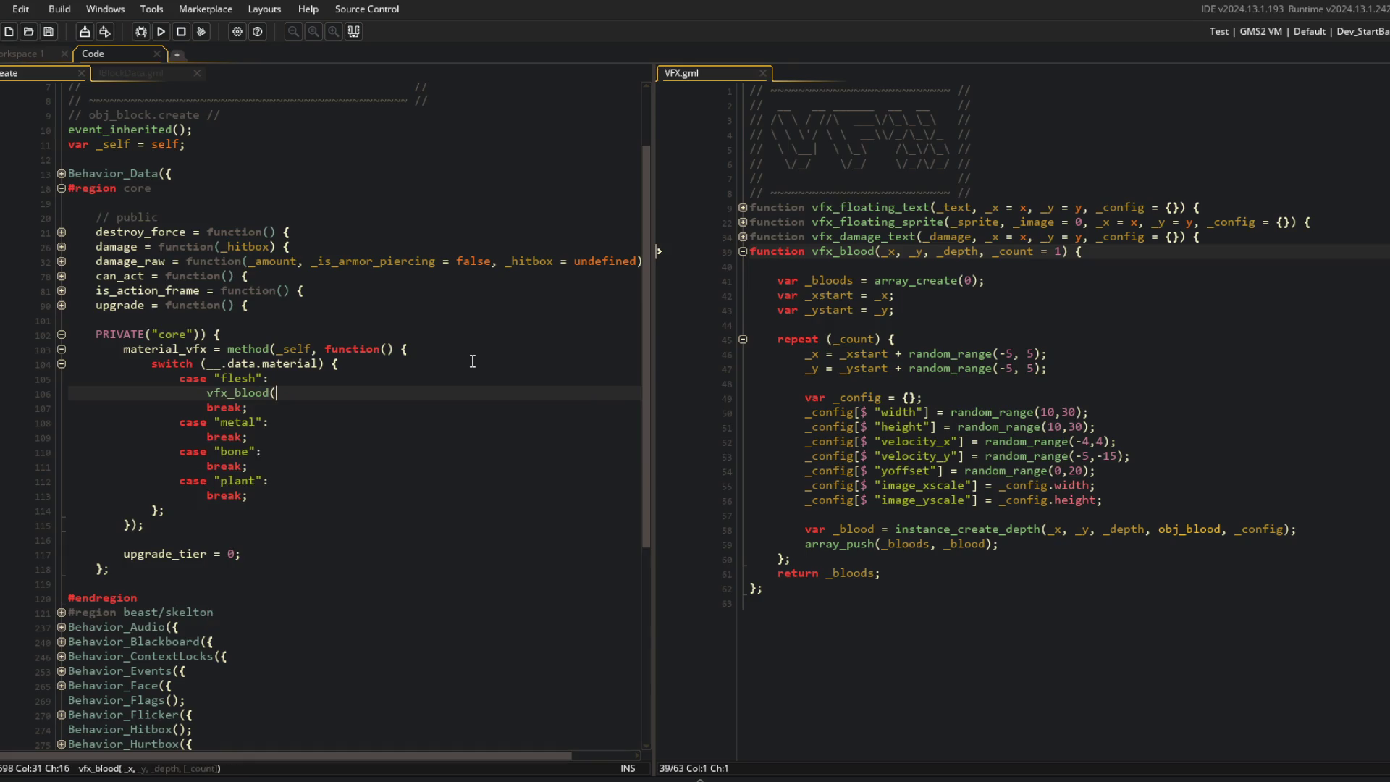
text(x, )
text(y, depth - 1)
text(,)
text( _count);)
Step: Add var _count = irandom_range(1,5); above the vfx_blood call
key(Home)
key(Return)
key(Up)
text(v)
key(Tab)
text(var )
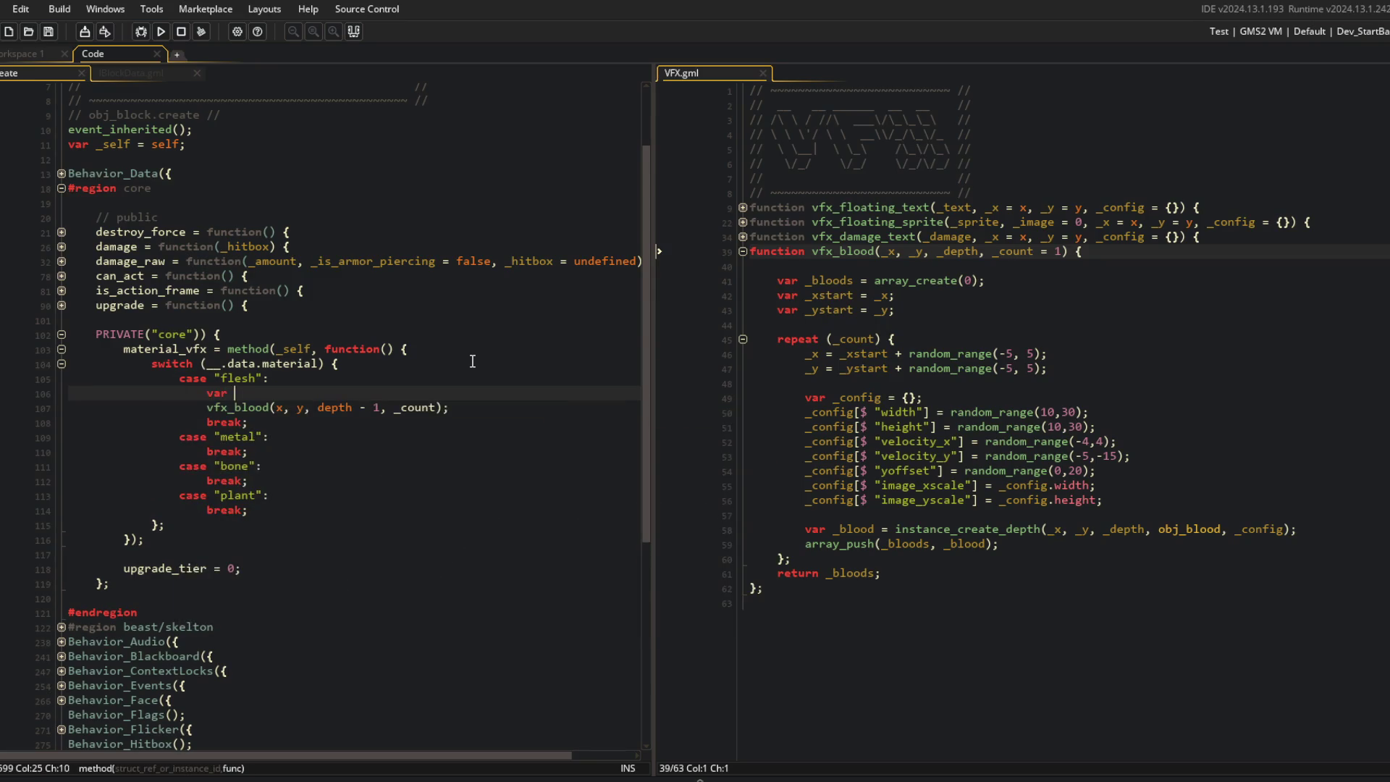
text(_count = irandom)
text(_range()
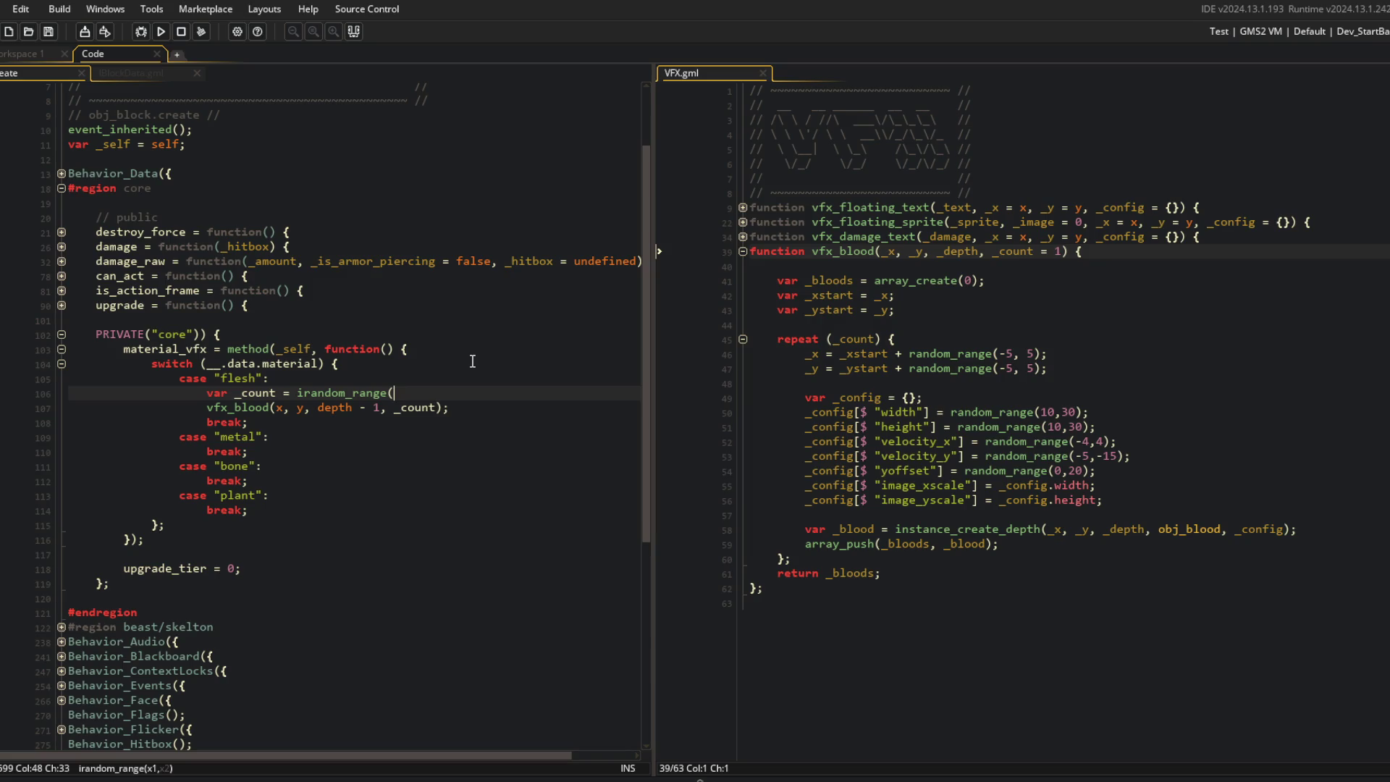
text(1,)
key(BackSpace)
text(5);)
key(Left)
key(Left)
key(Left)
Step: Start an F5 test build, stop it, and return to the IBlockData code
key(F5)
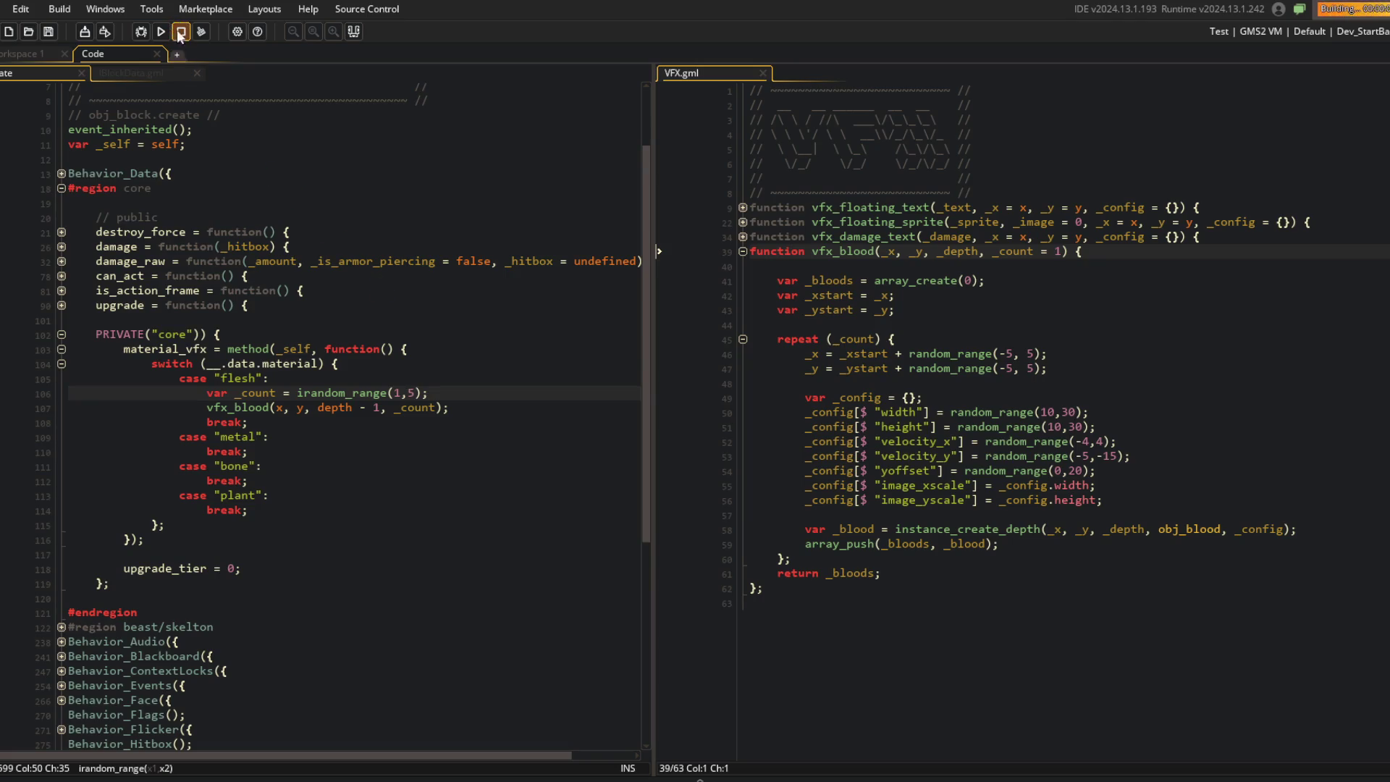
click(144, 72)
scroll(61, 91, down, 2)
click(372, 364)
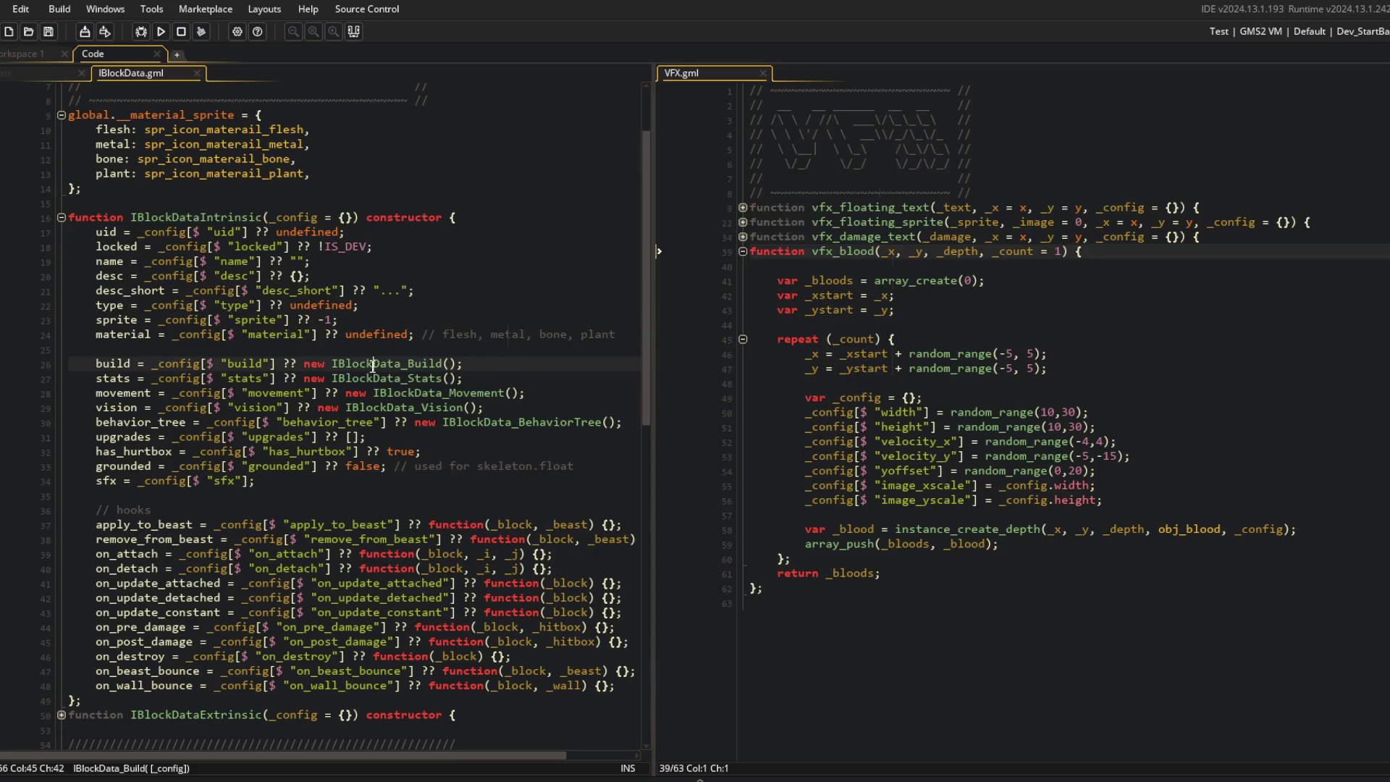
Step: In BlockData_Head_Dino, add material: "flesh", on a new line after the desc entry
key(ctrl+t)
text(dinow)
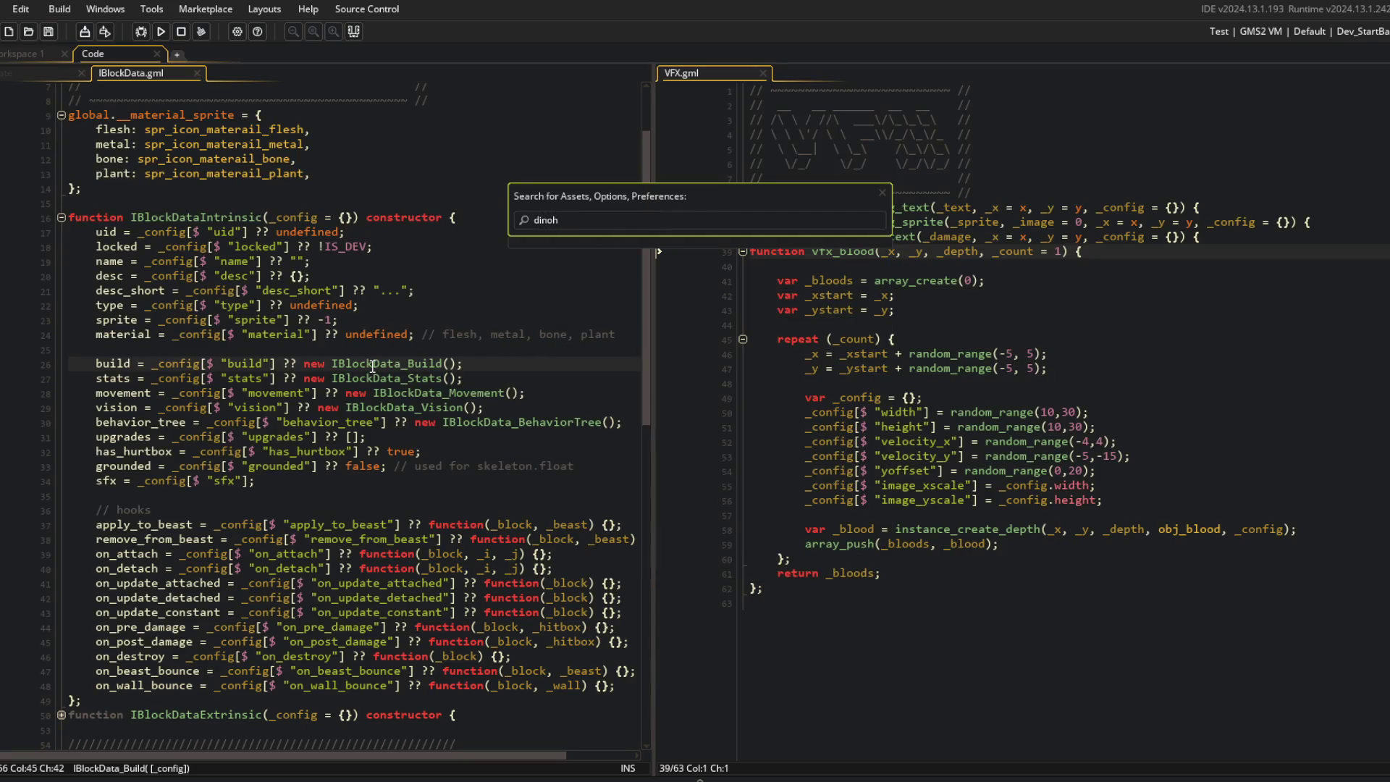
key(Return)
click(321, 291)
key(Up)
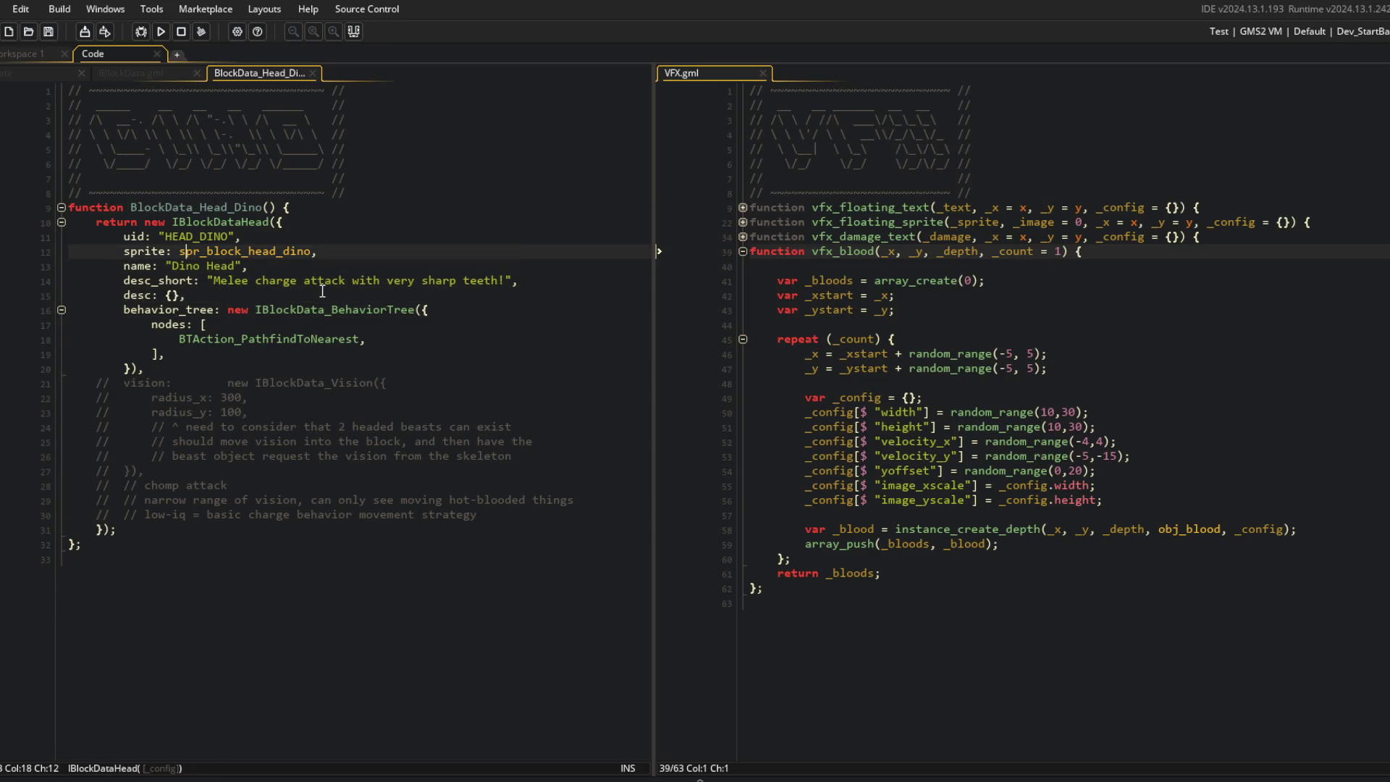
key(Down)
key(Return)
text(material: "flesh")
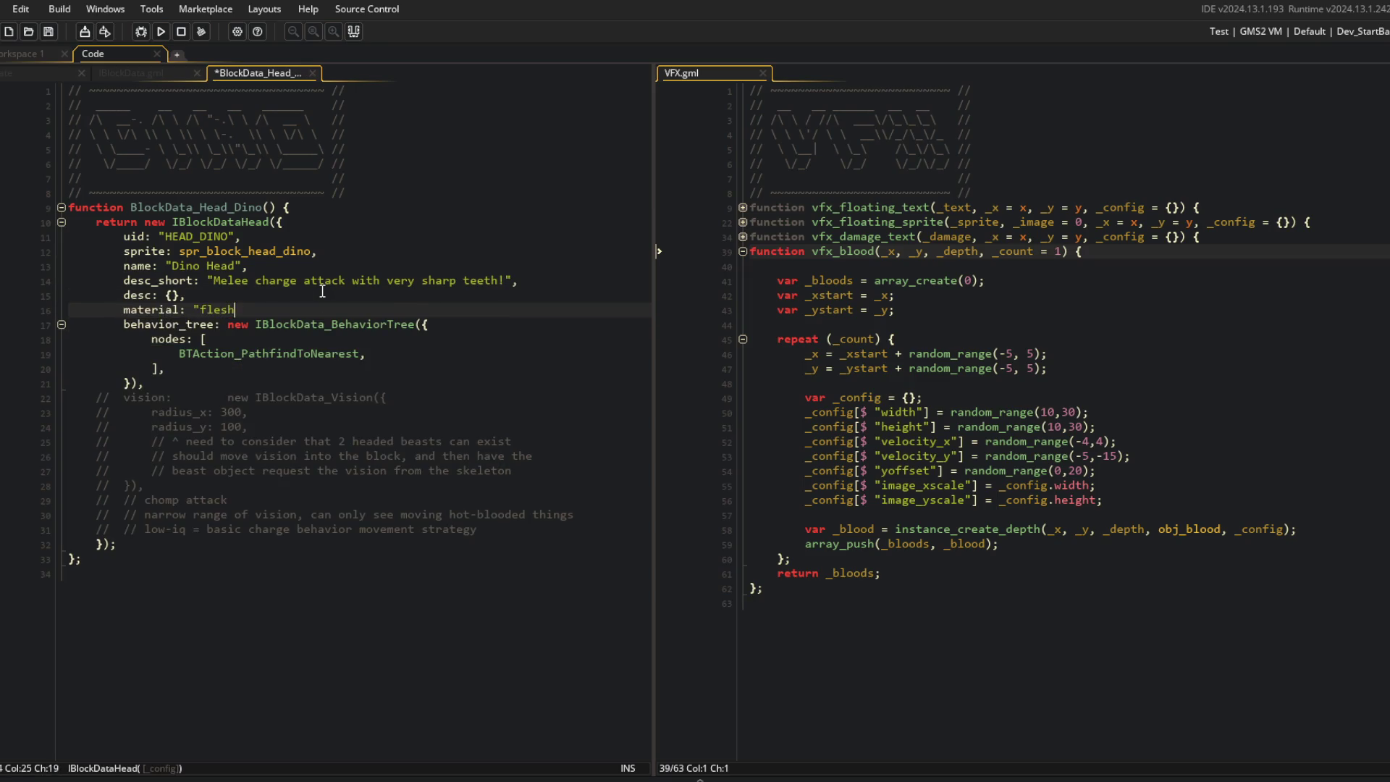
text(,)
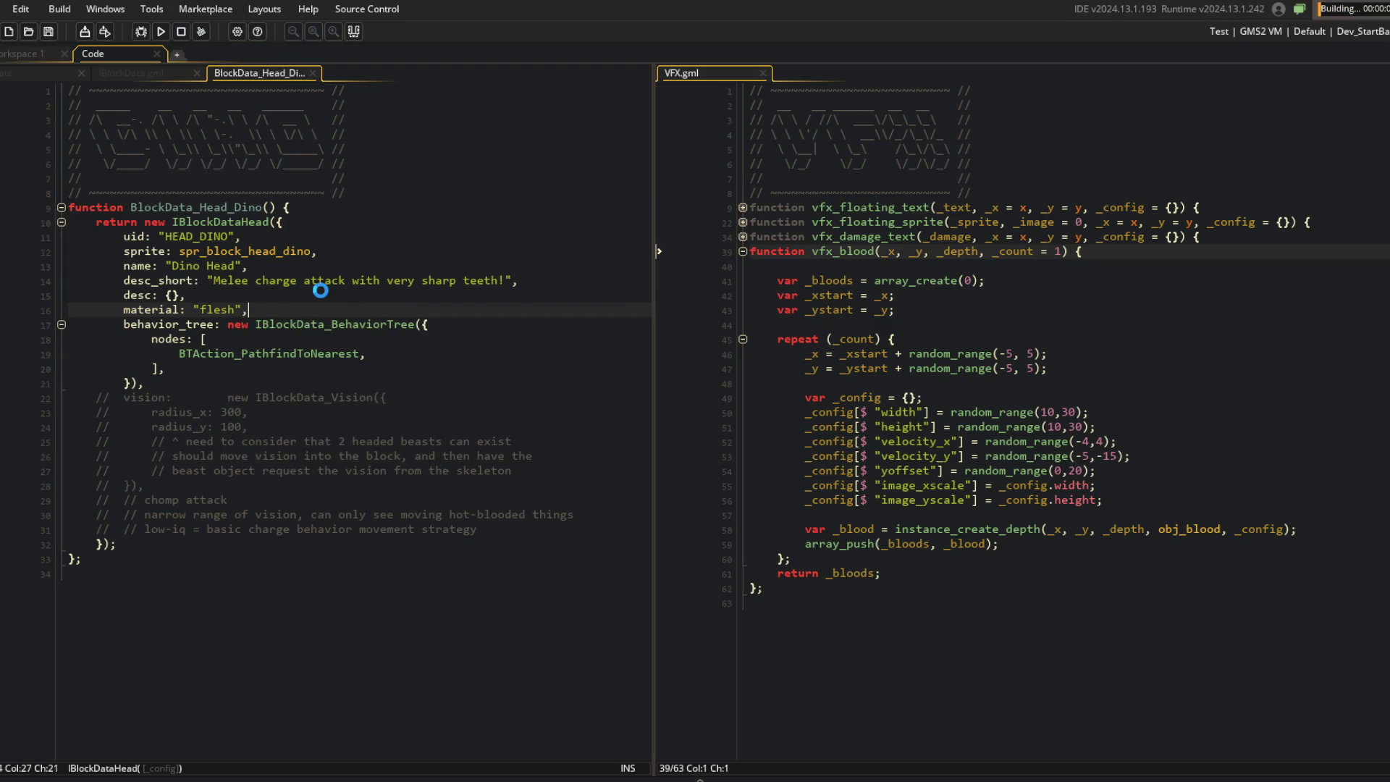
click(299, 206)
click(302, 294)
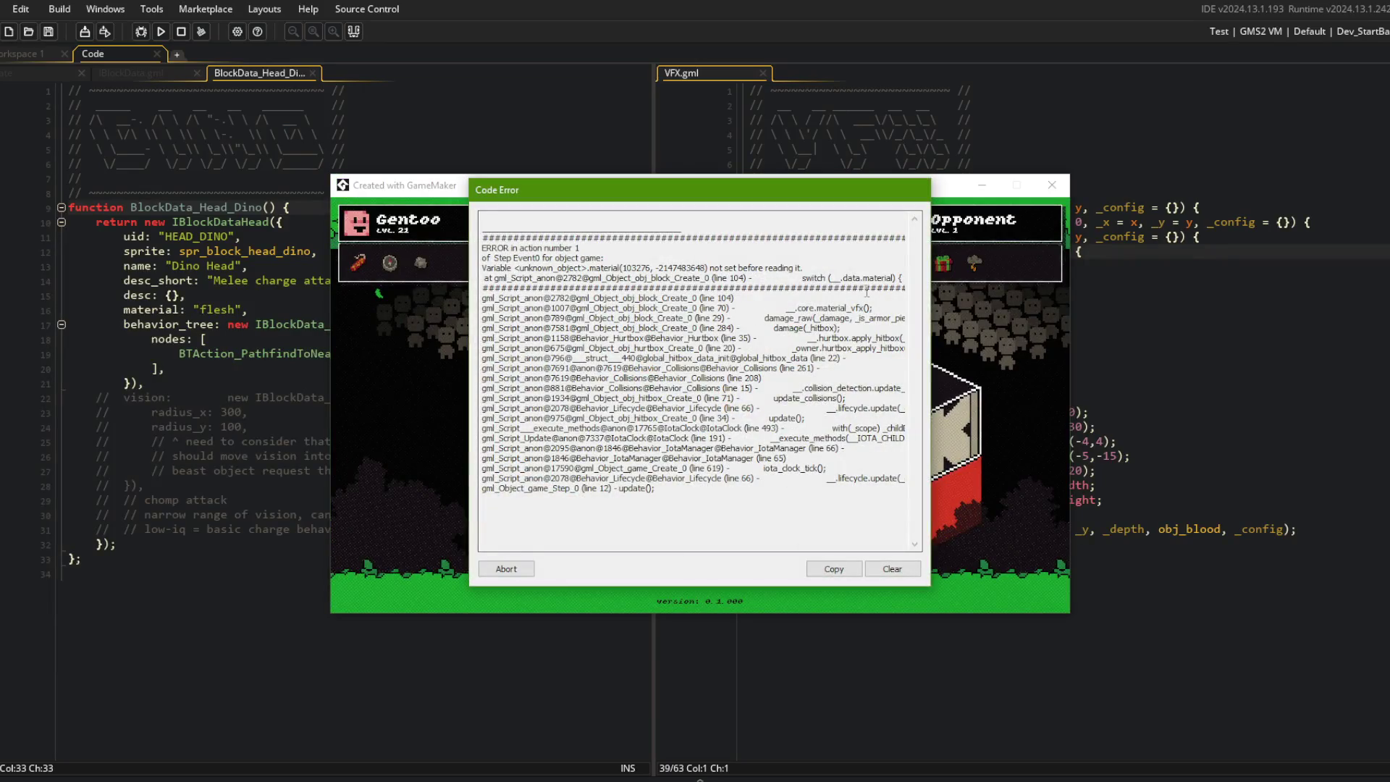
Step: Dismiss the error, remove the stray dot in switch (.data.material), and run the test battle again
click(506, 568)
click(129, 75)
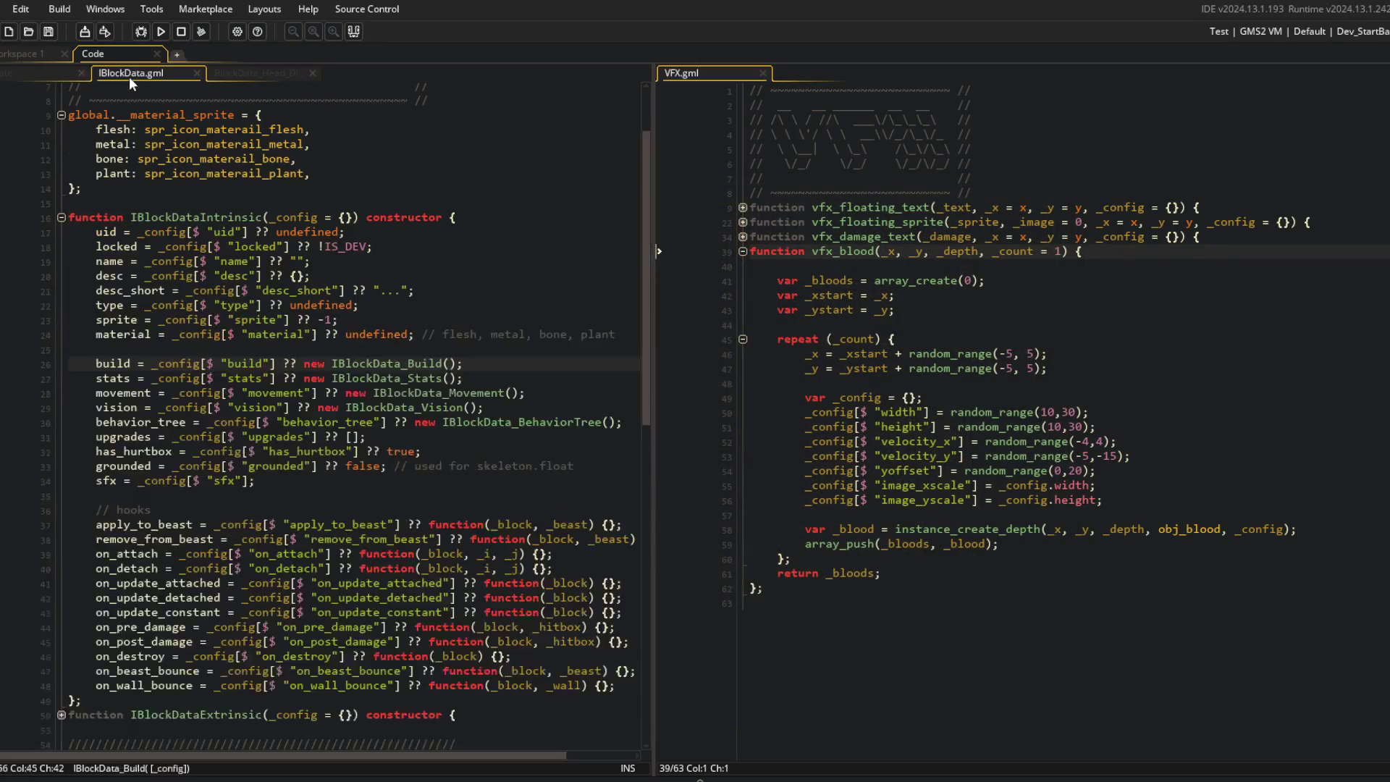
click(46, 71)
click(245, 365)
key(BackSpace)
key(BackSpace)
key(BackSpace)
key(F5)
scroll(351, 196, down, 3)
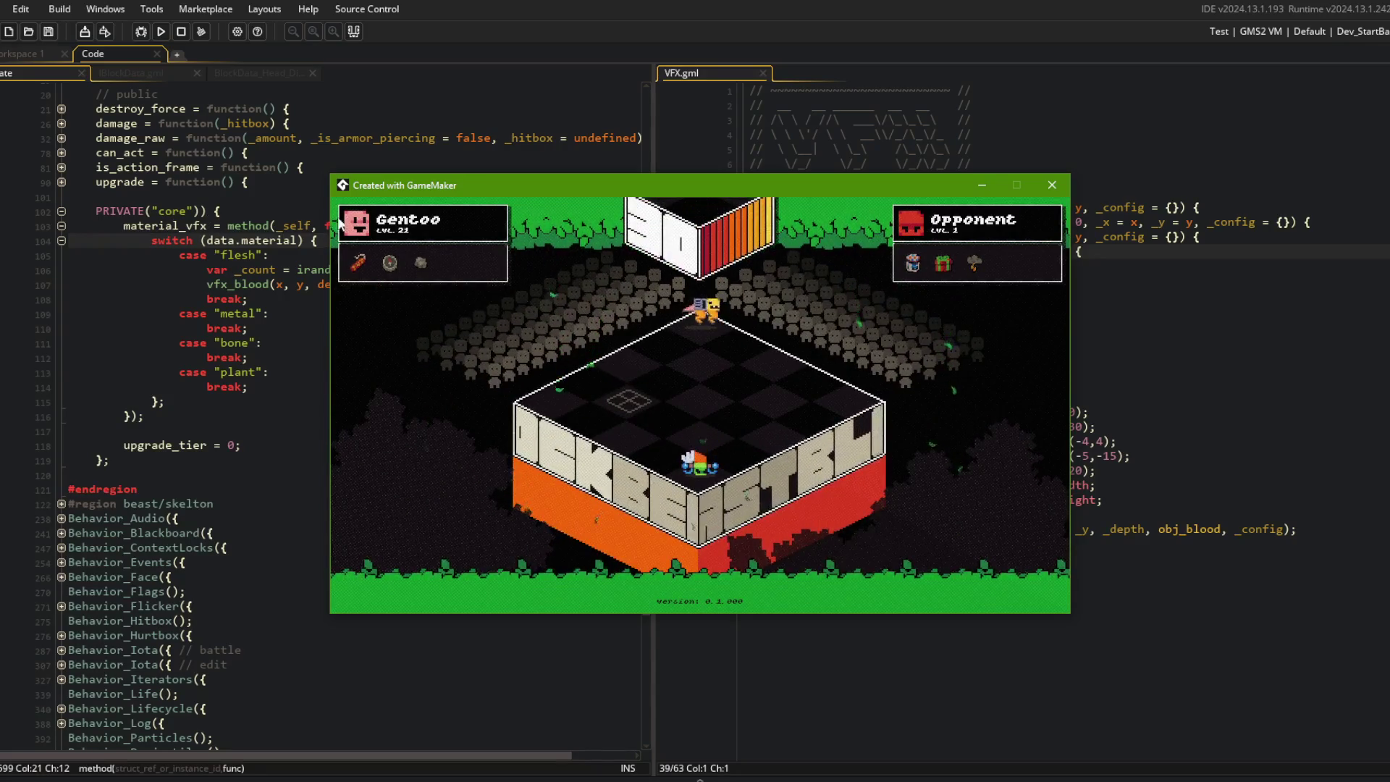
click(217, 87)
click(316, 182)
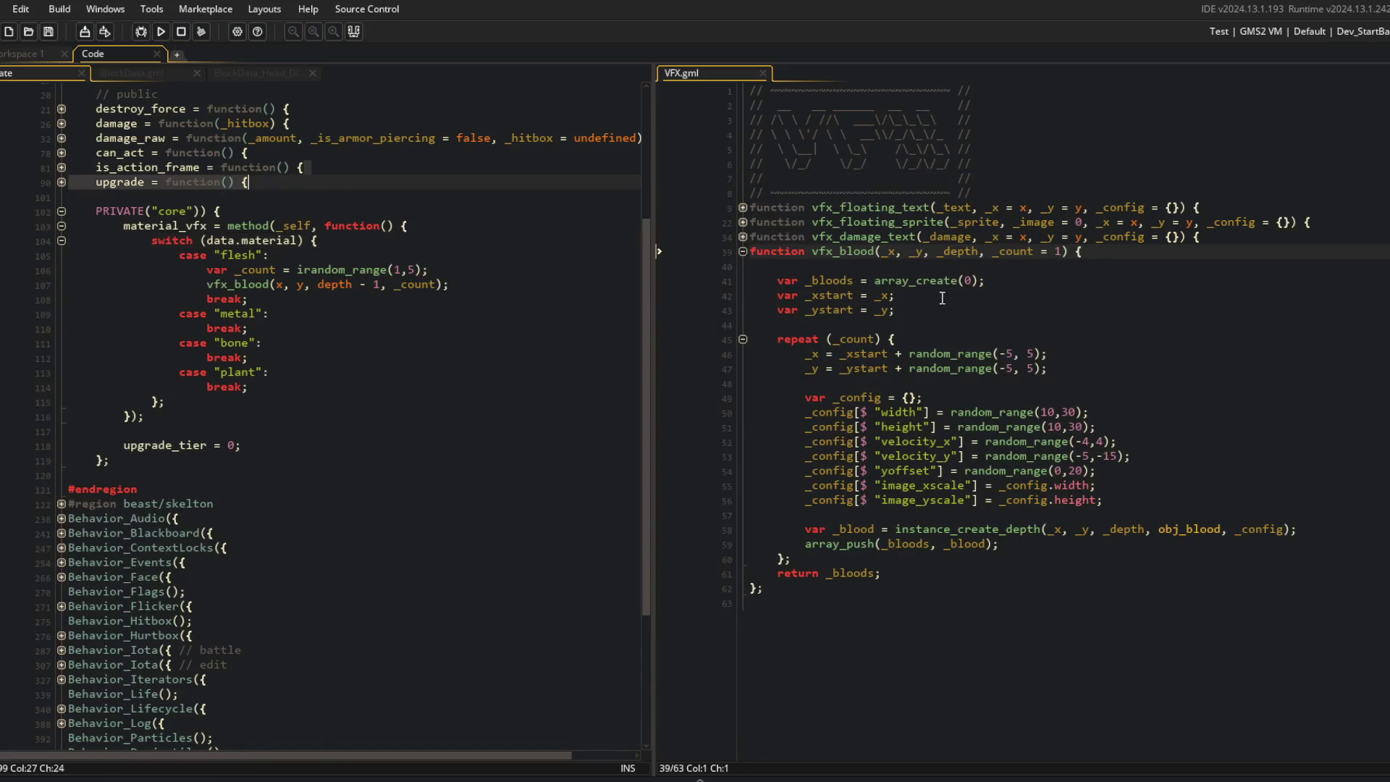
Step: Open obj_blood's Create event beside VFX.gml and read its Behavior_Lifecycle update code
click(940, 471)
click(319, 211)
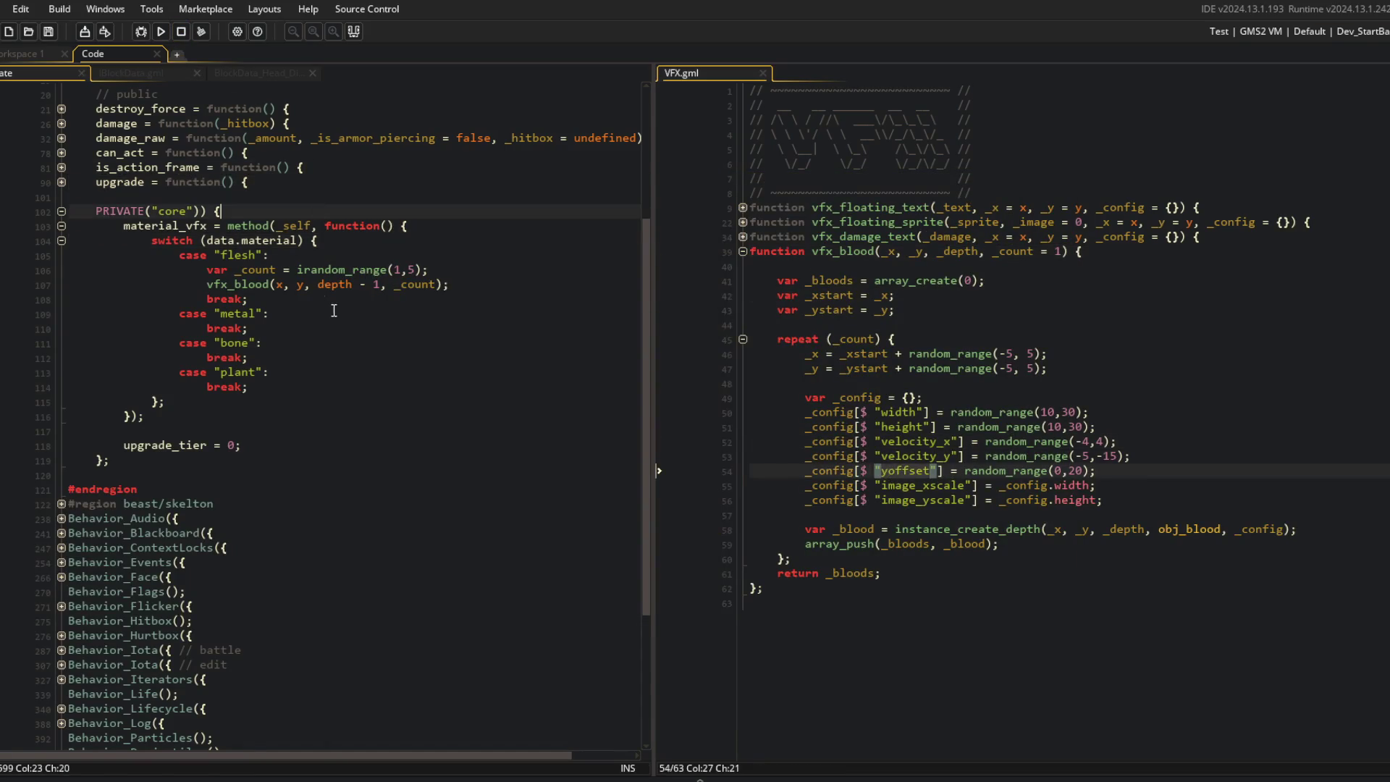
middle_click(1197, 531)
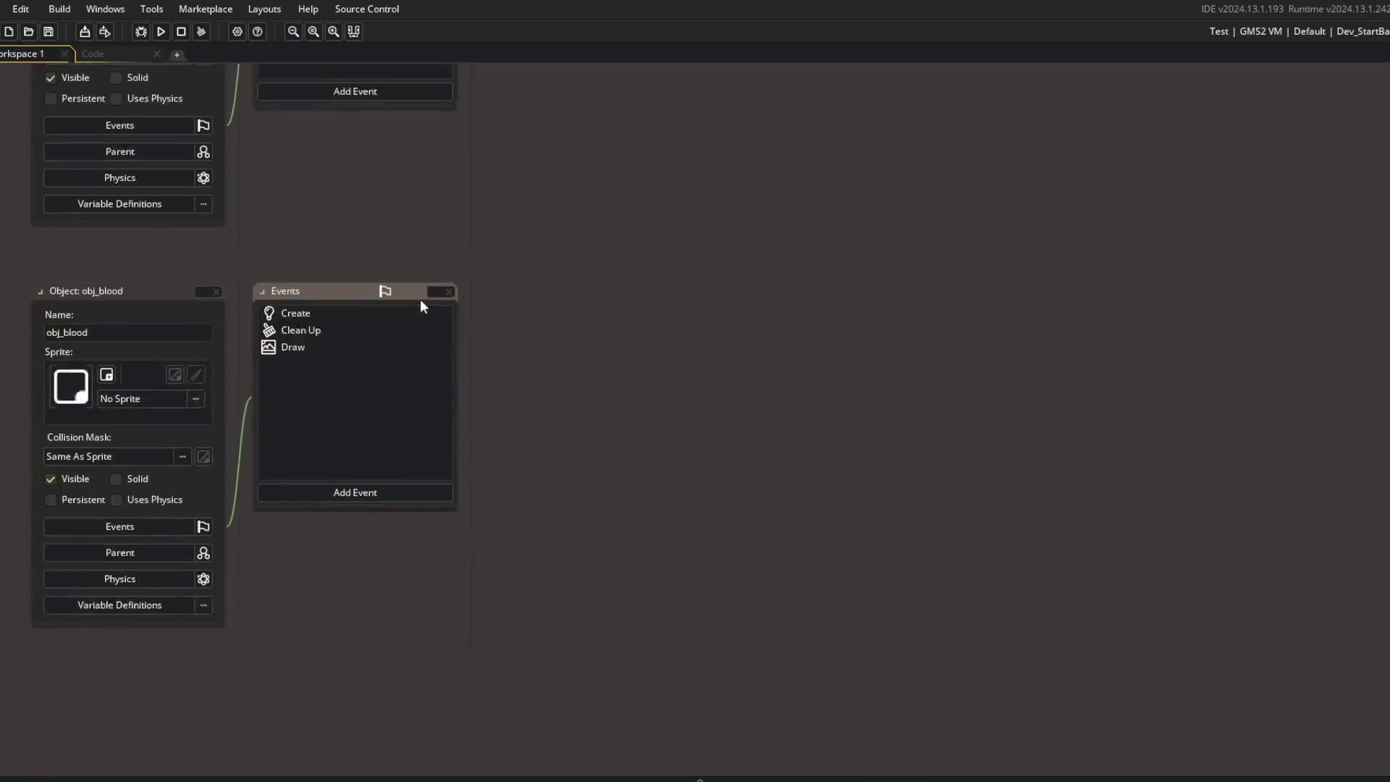
double_click(302, 268)
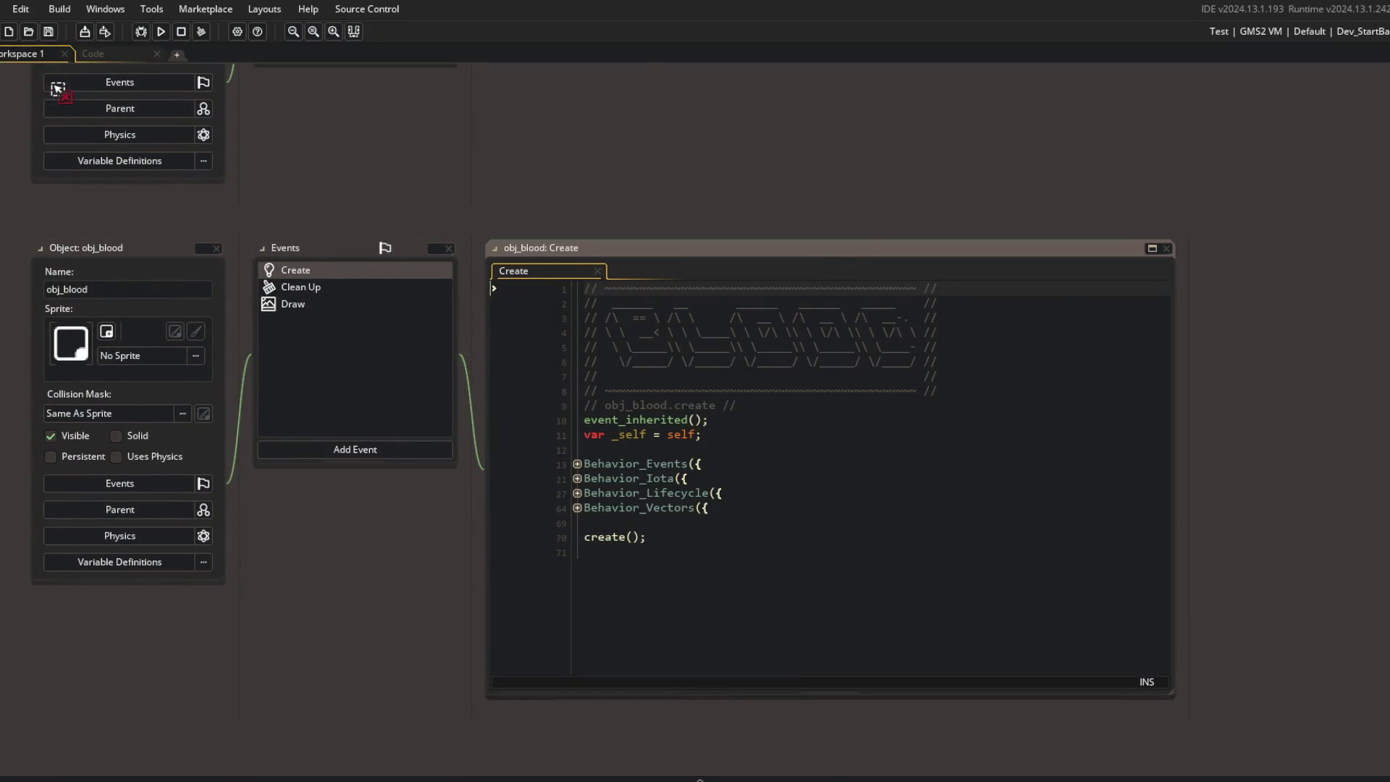
click(92, 54)
click(69, 295)
click(62, 295)
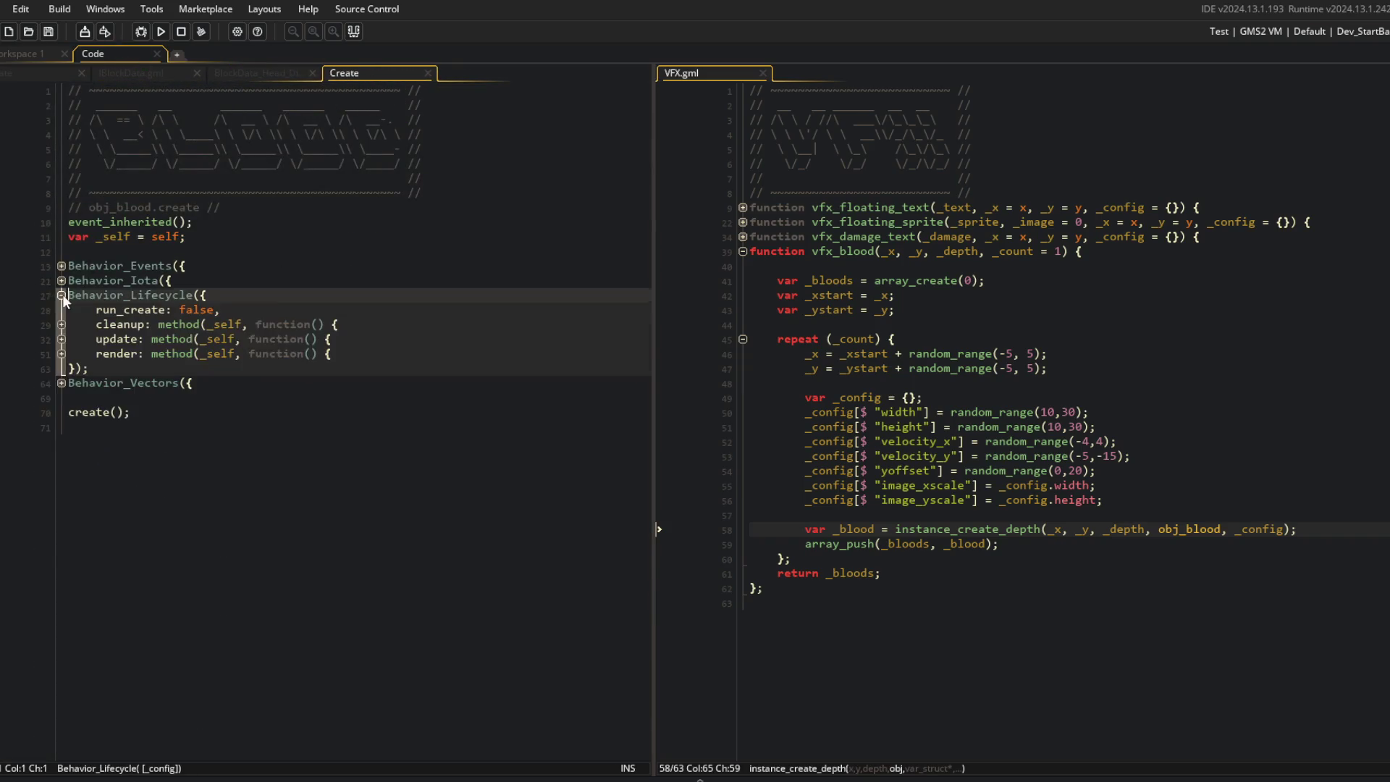
click(61, 338)
click(61, 296)
click(61, 296)
click(272, 368)
Step: Add a _y_ground parameter before _depth in vfx_blood's signature
click(1185, 510)
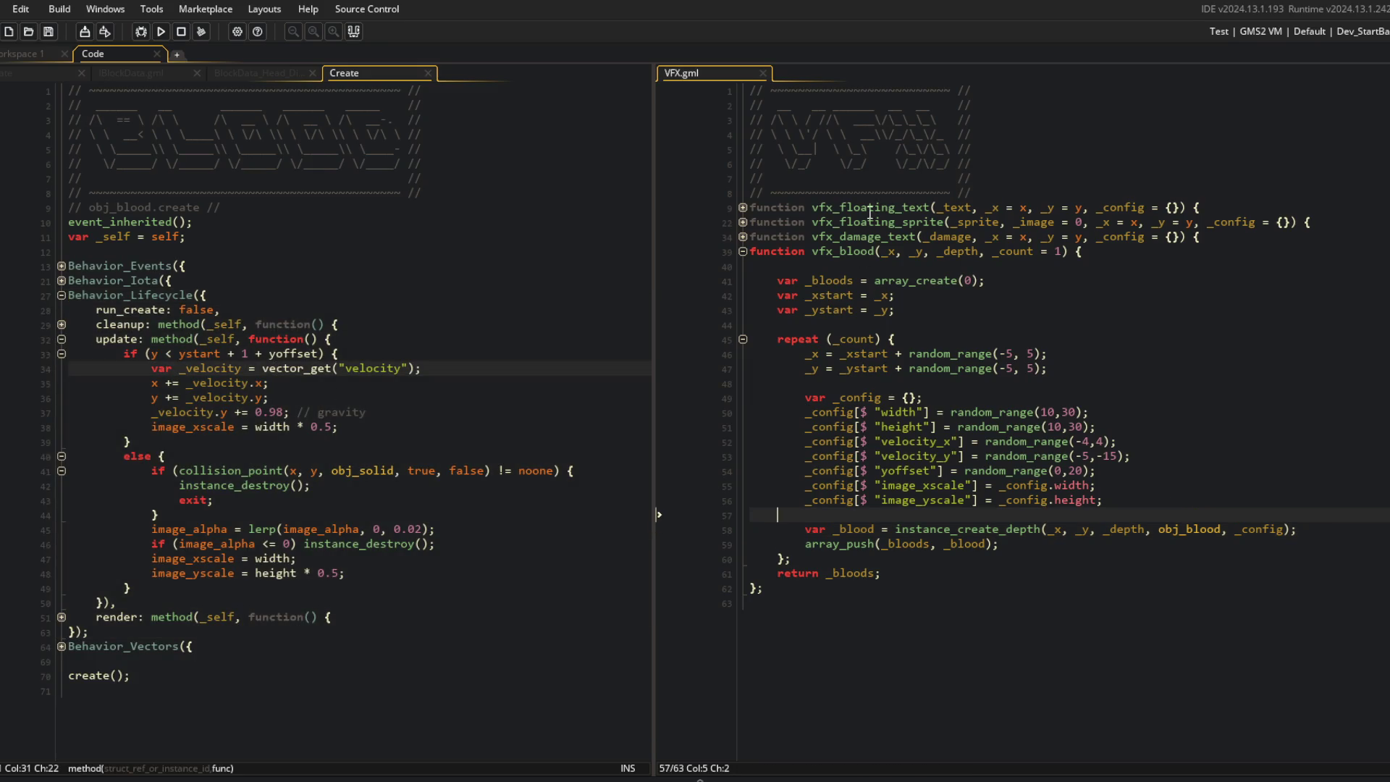
click(939, 251)
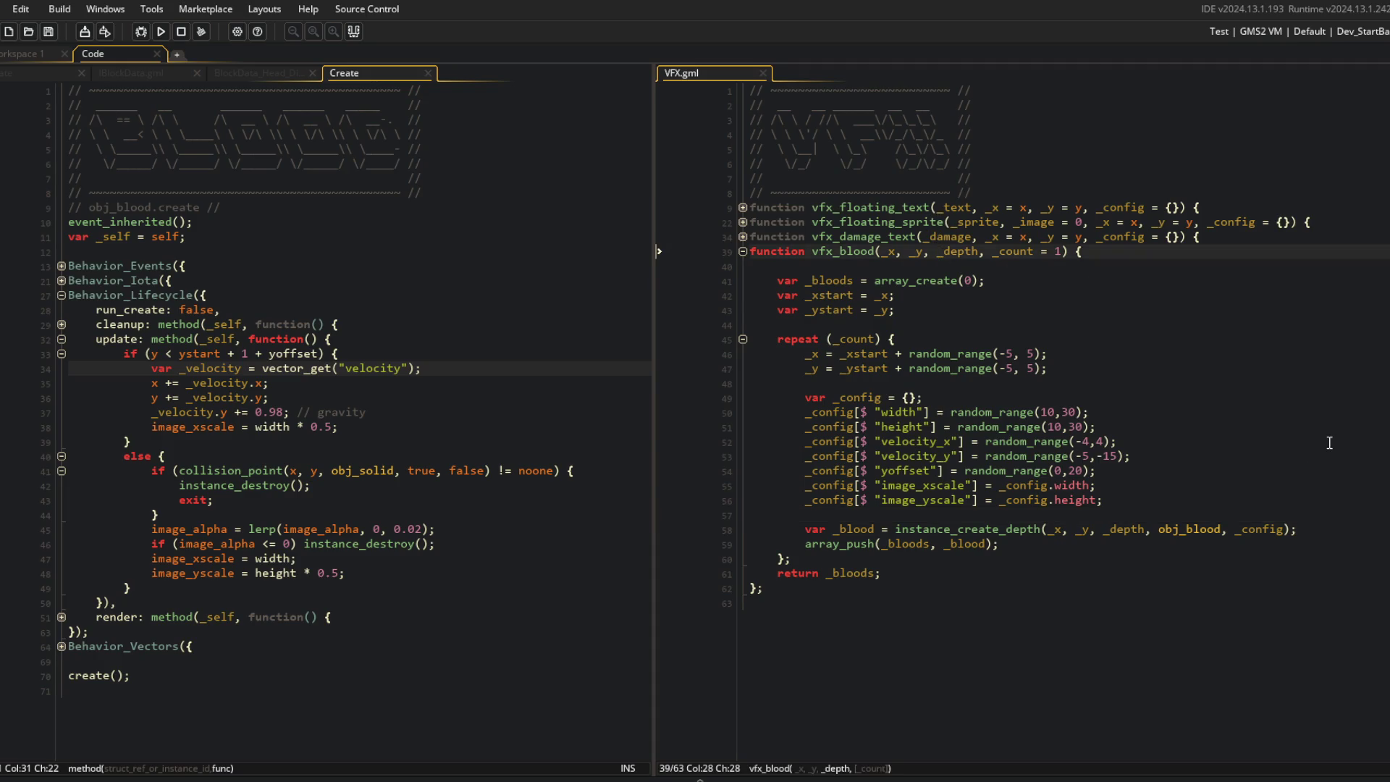
text(_y_fgrou)
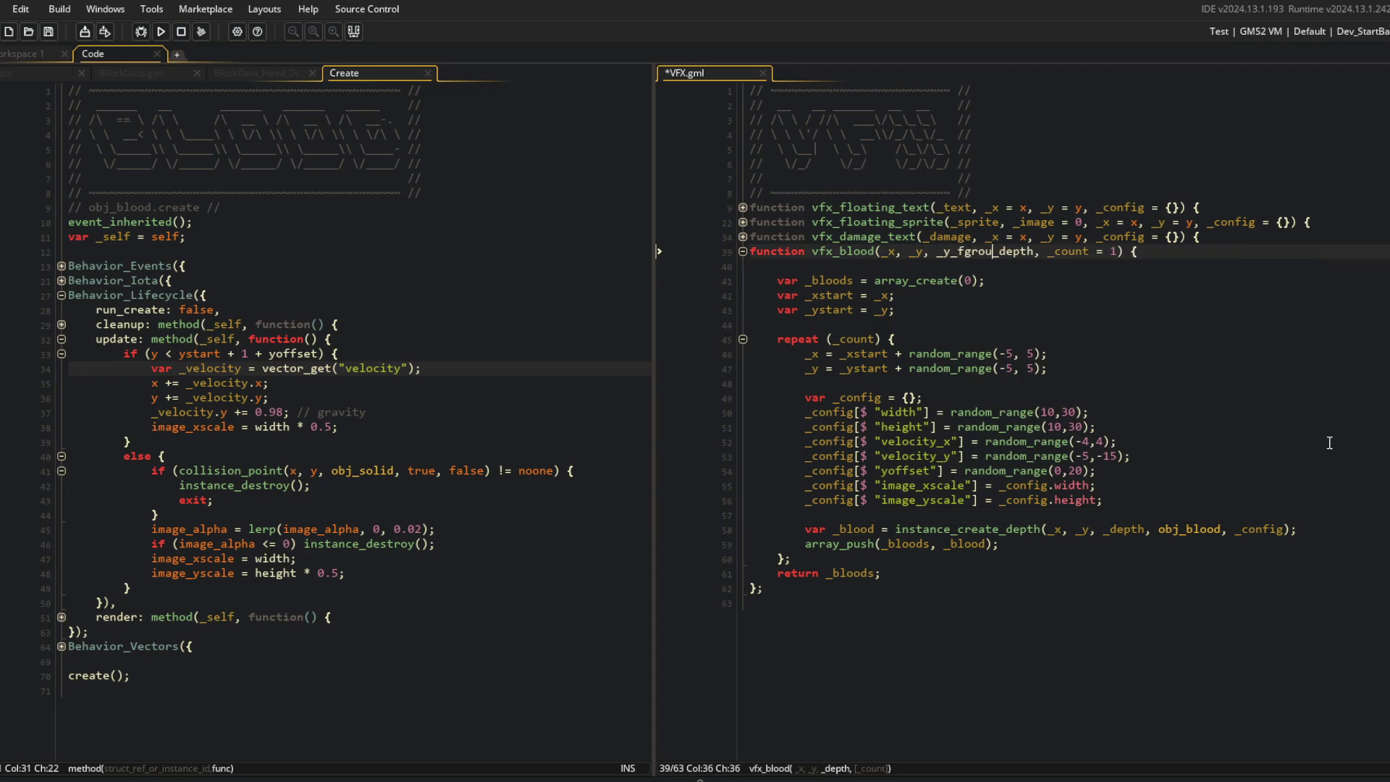
text(ound,)
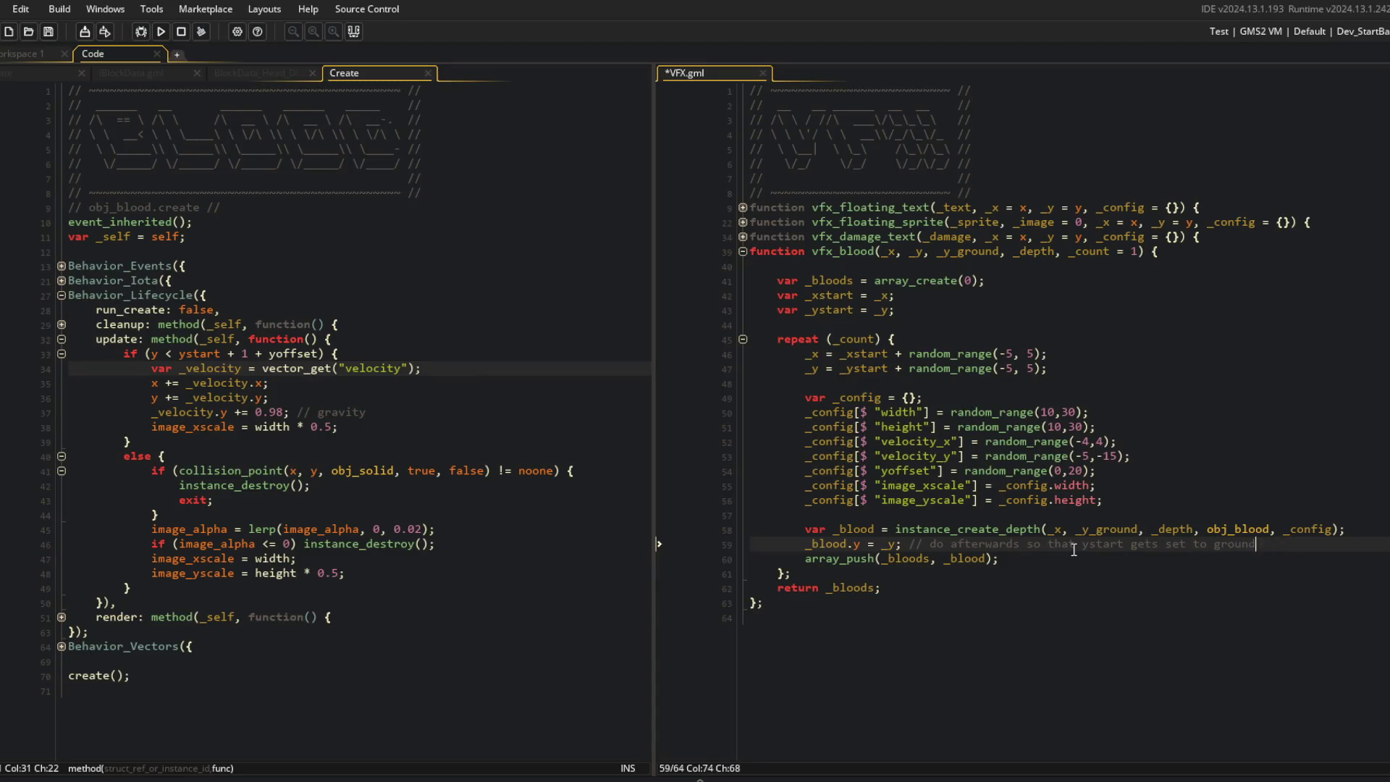
text(first)
click(1006, 384)
click(303, 368)
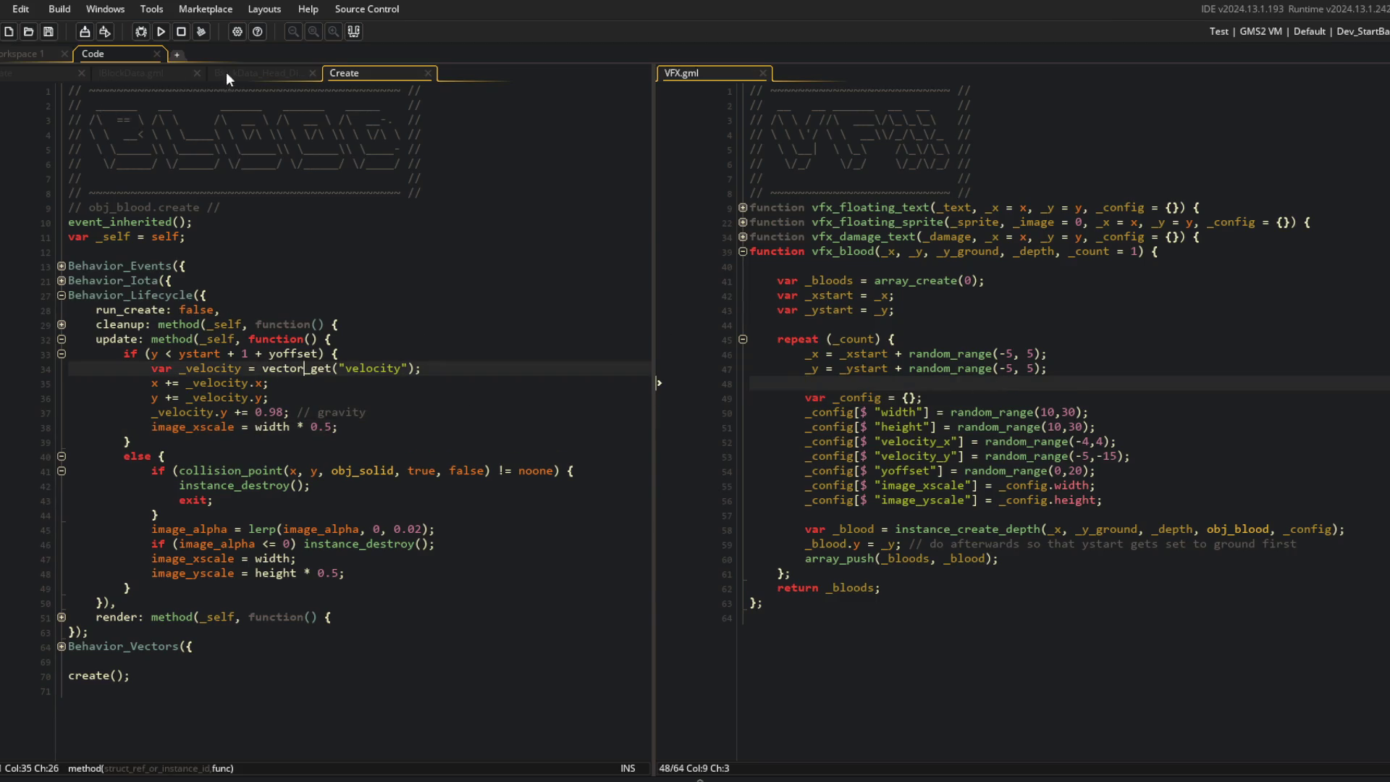
click(49, 74)
click(478, 361)
click(319, 377)
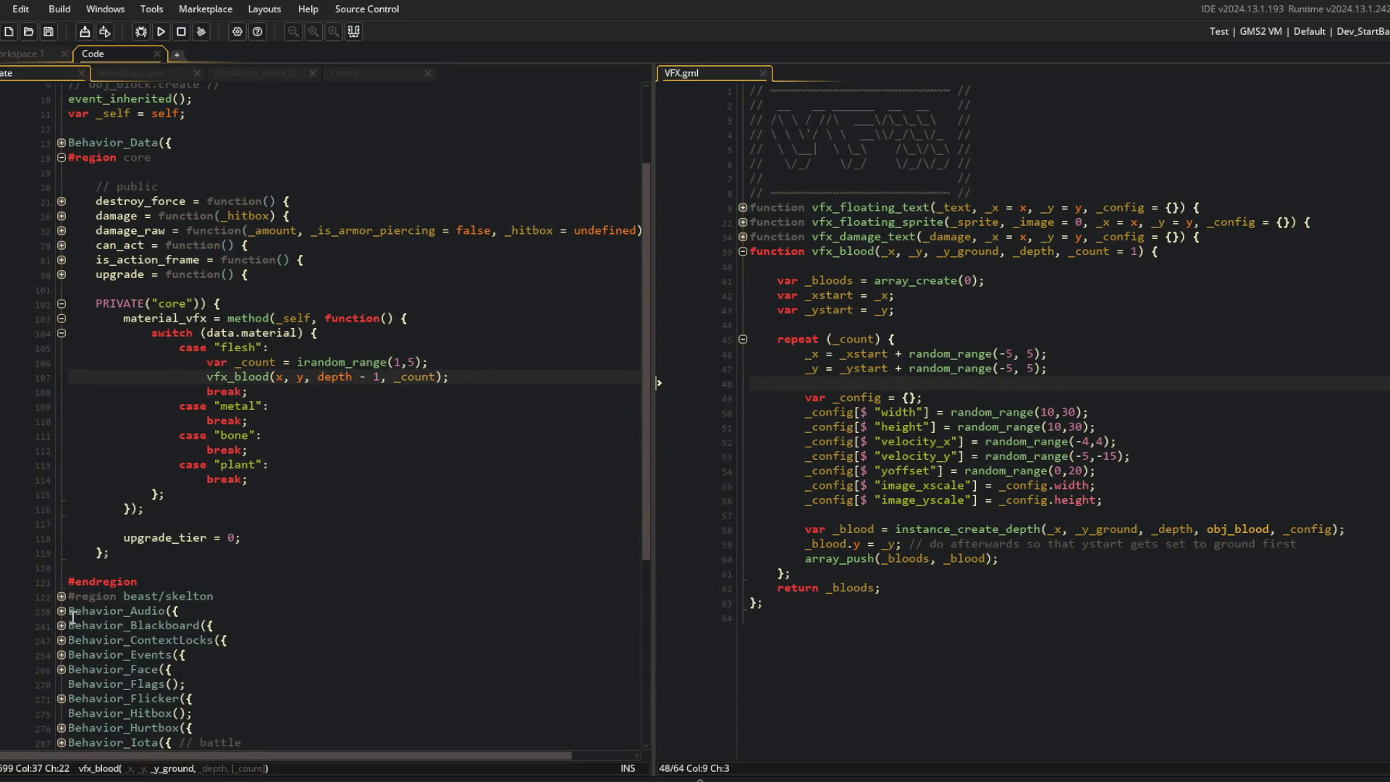
Step: Add a var _beast = beast_get() line under the flesh case
click(61, 596)
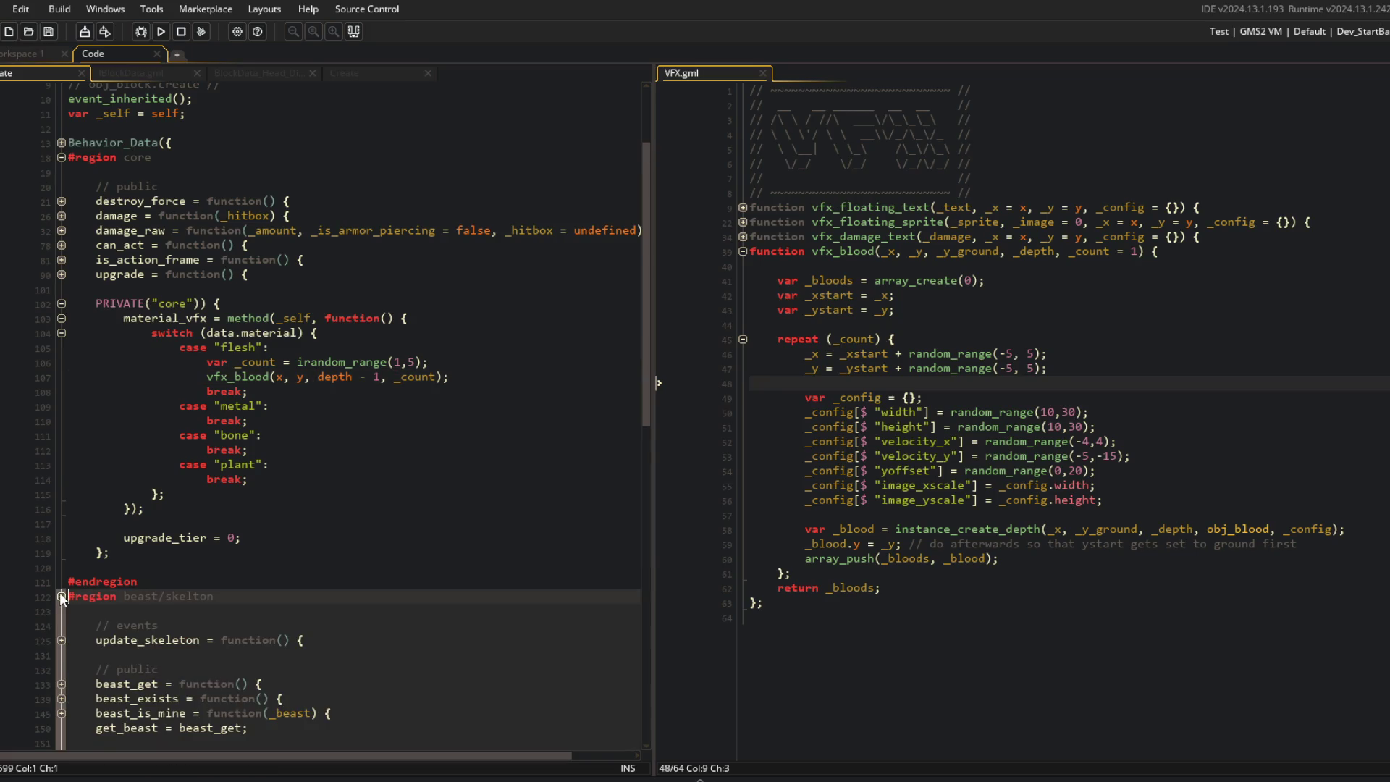
click(60, 595)
click(393, 230)
click(454, 346)
key(Return)
text(view_camera[)
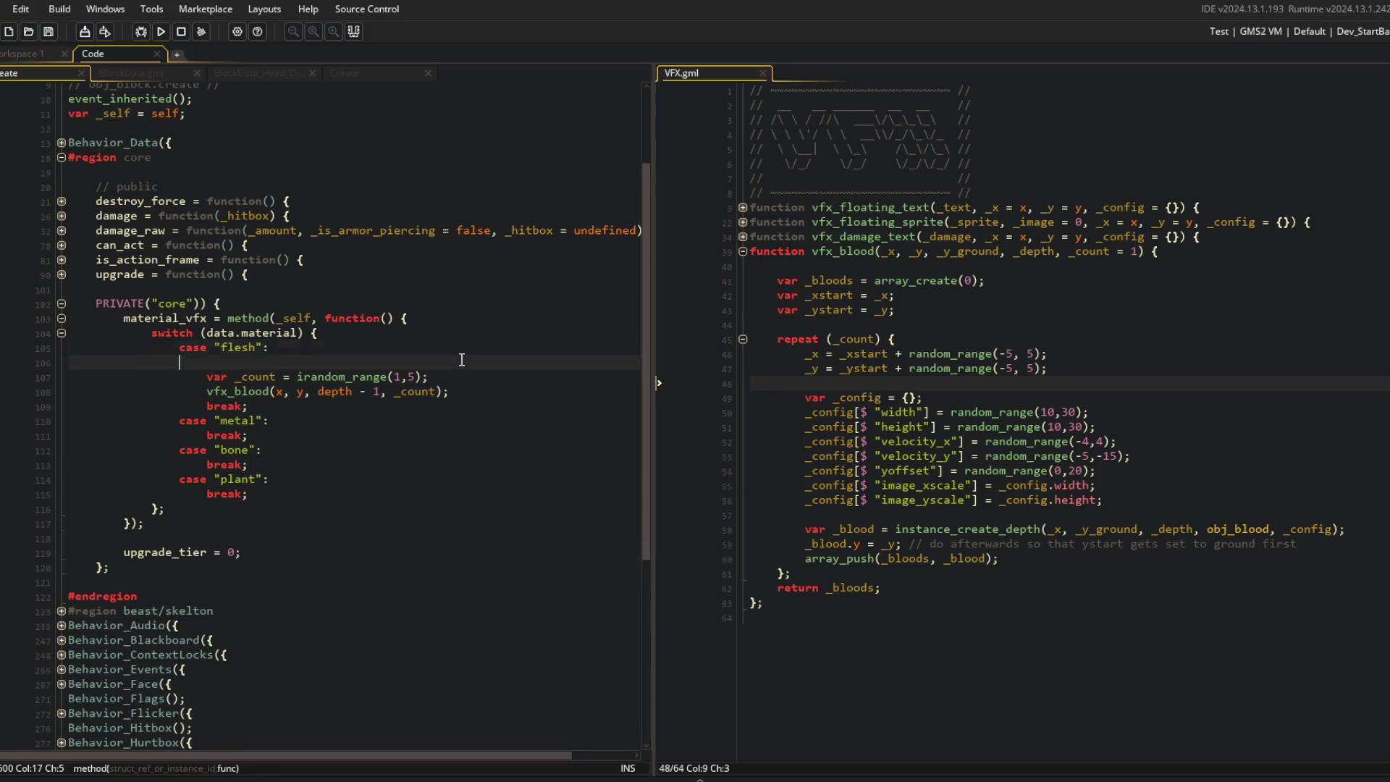
key(shift+Home)
text(beast)
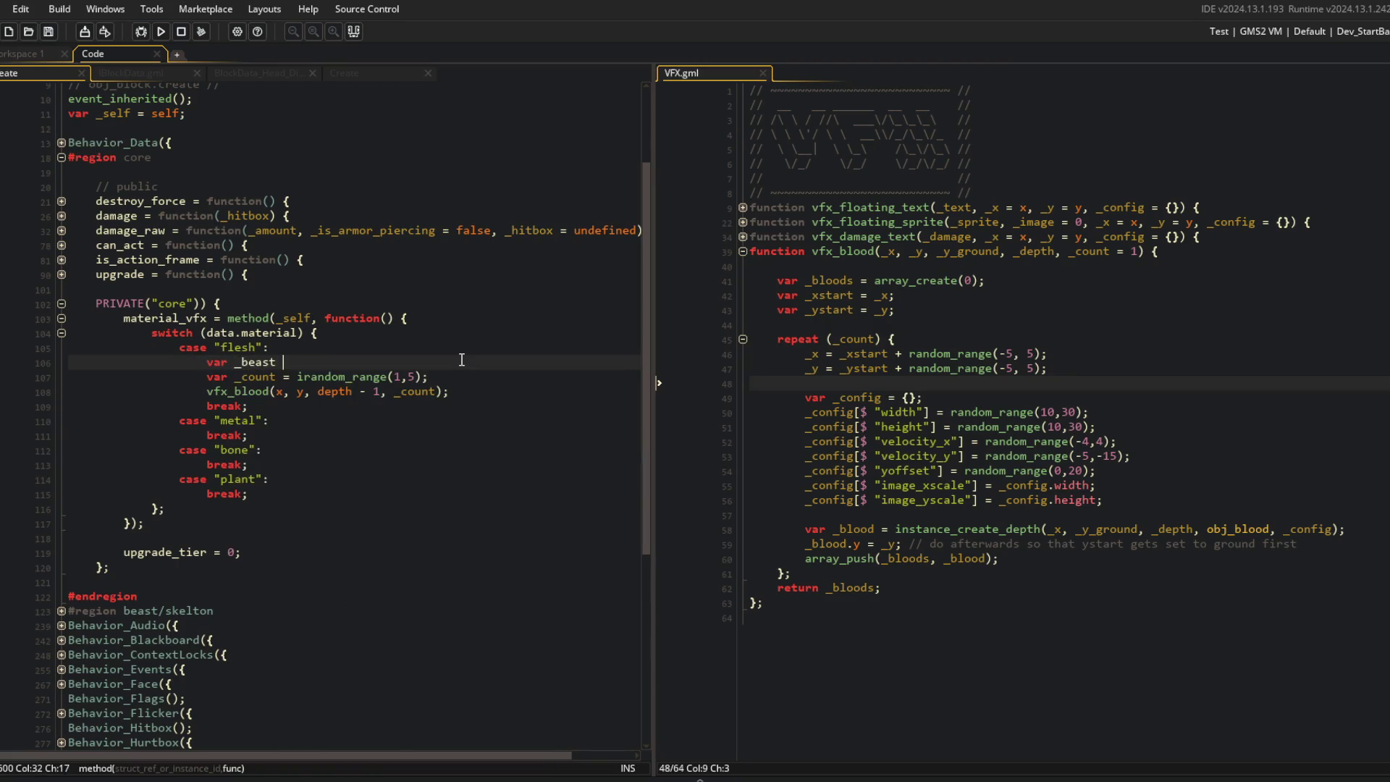
Step: Pass _beast.y as the ground height to vfx_blood and run the game
key(Down)
key(Down)
key(Left)
key(Left)
key(Left)
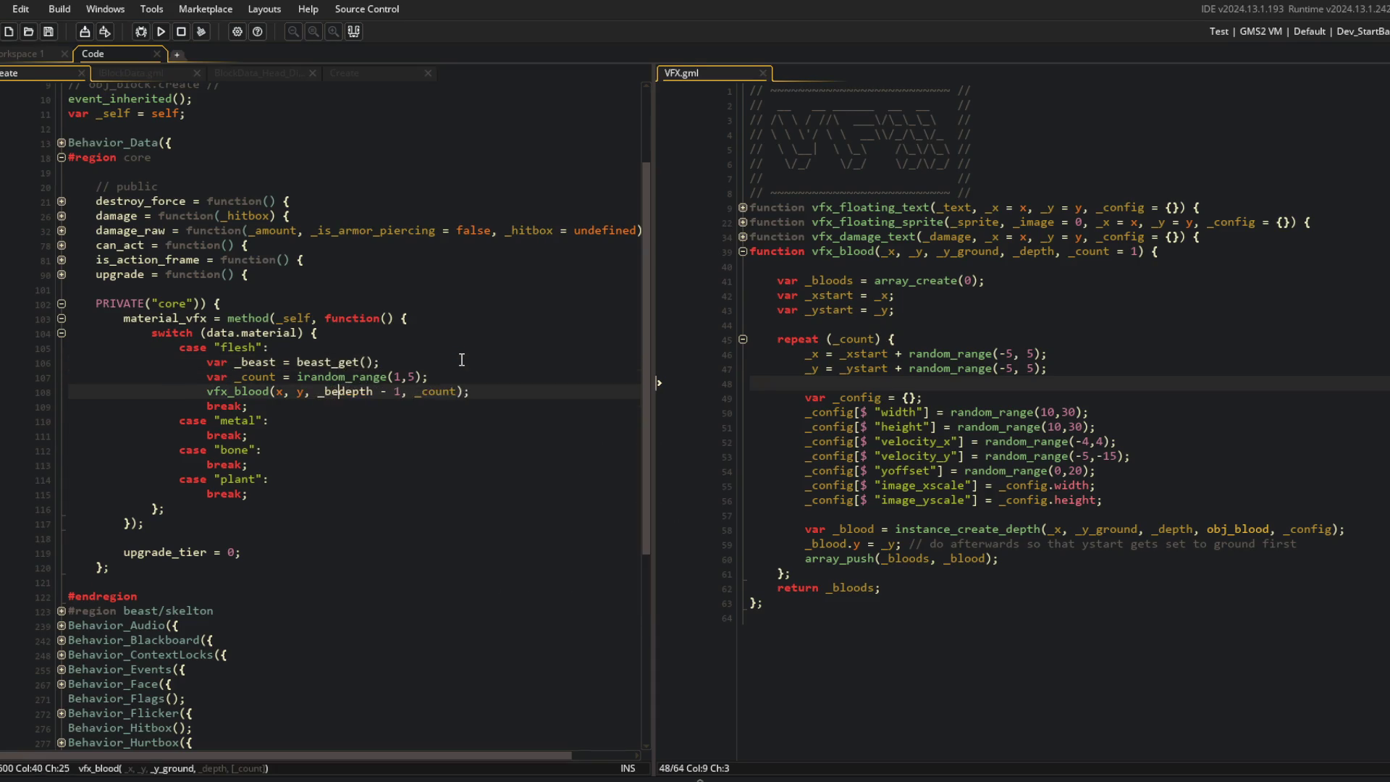
text(y,)
click(461, 360)
key(F5)
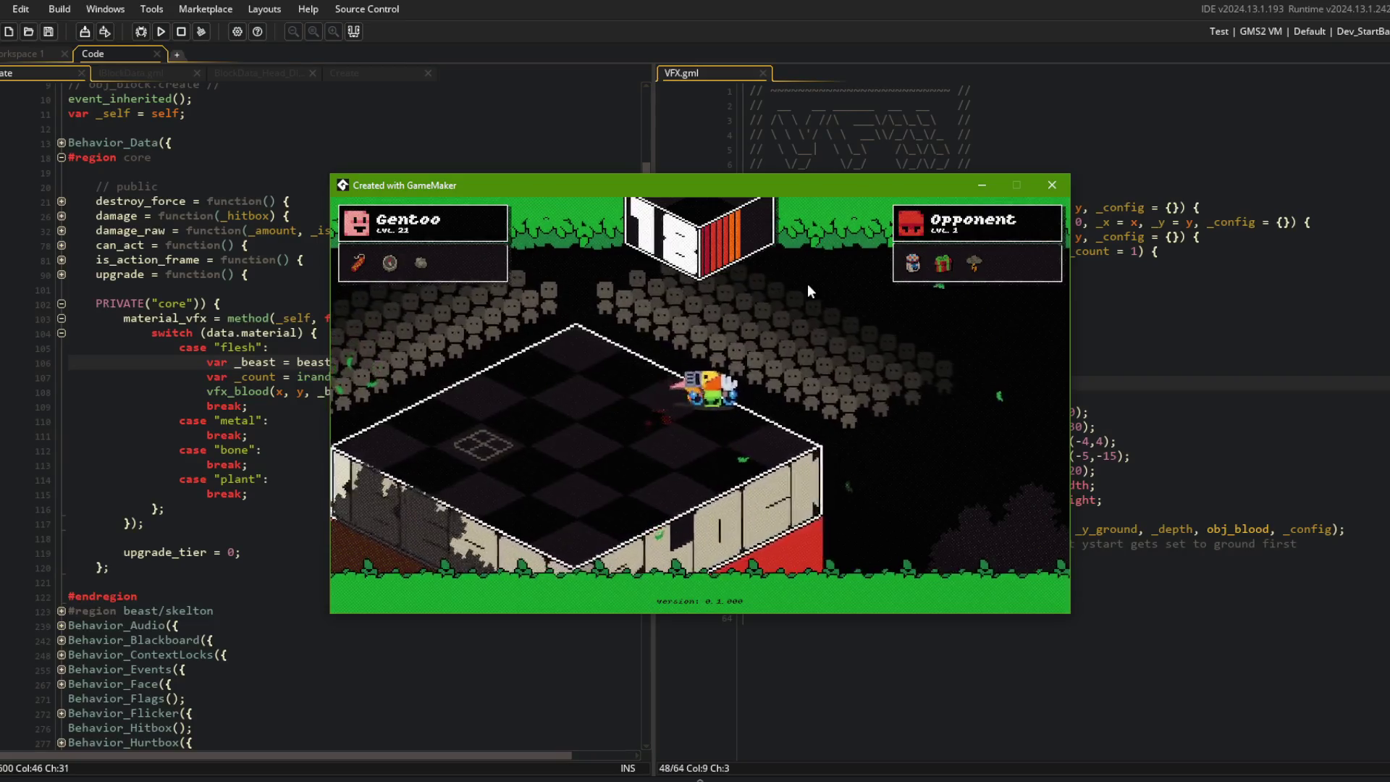
Step: Soften blood velocity to random_range(-3,3) horizontally and random_range(-5,-12) vertically
click(1052, 185)
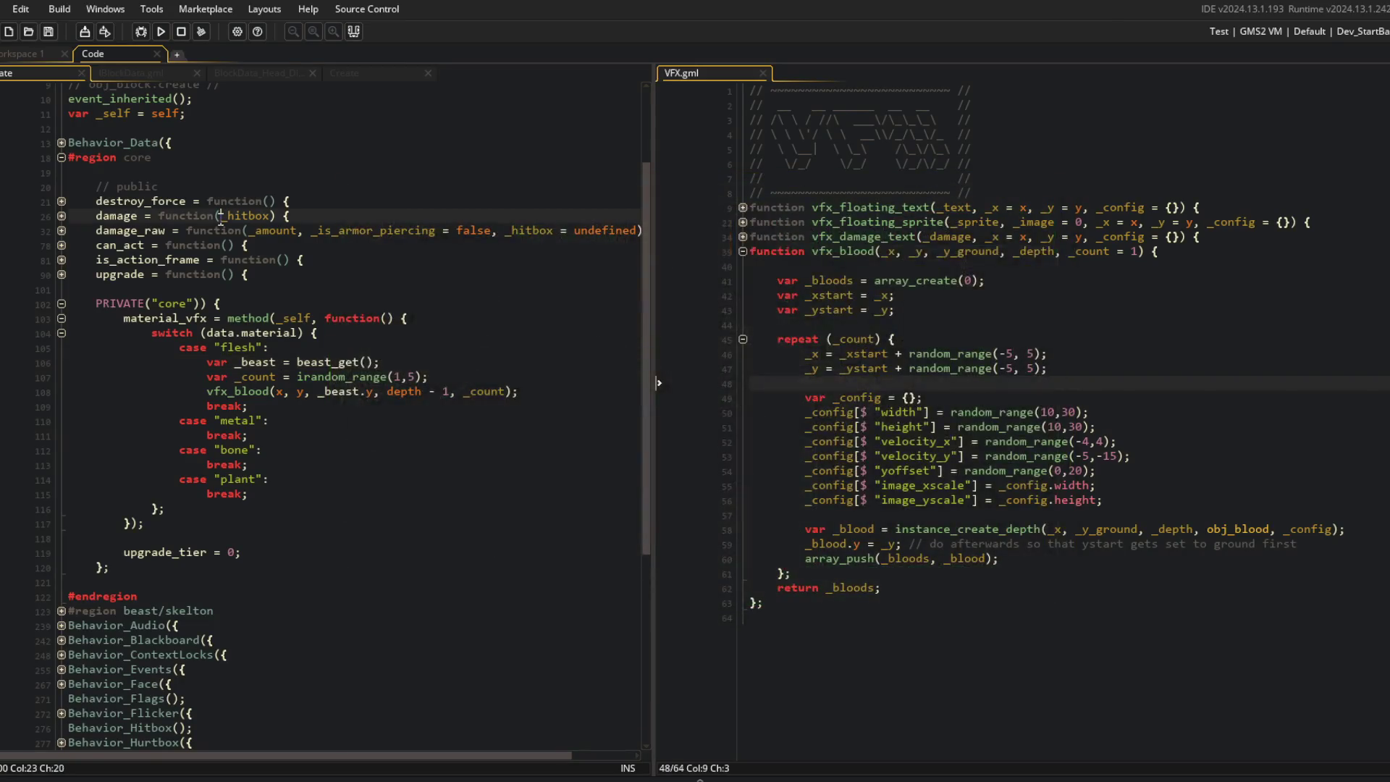
click(61, 217)
click(62, 216)
click(253, 317)
click(961, 280)
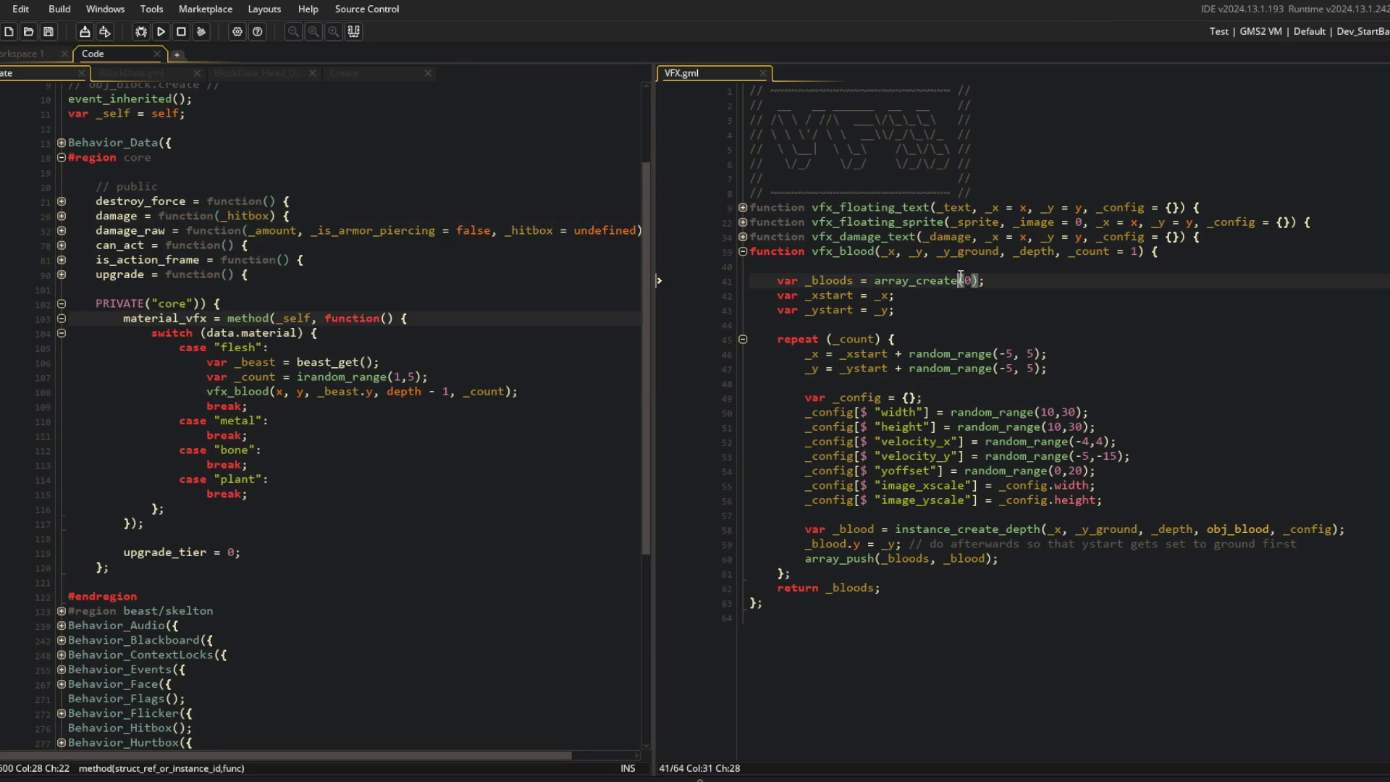
click(1086, 441)
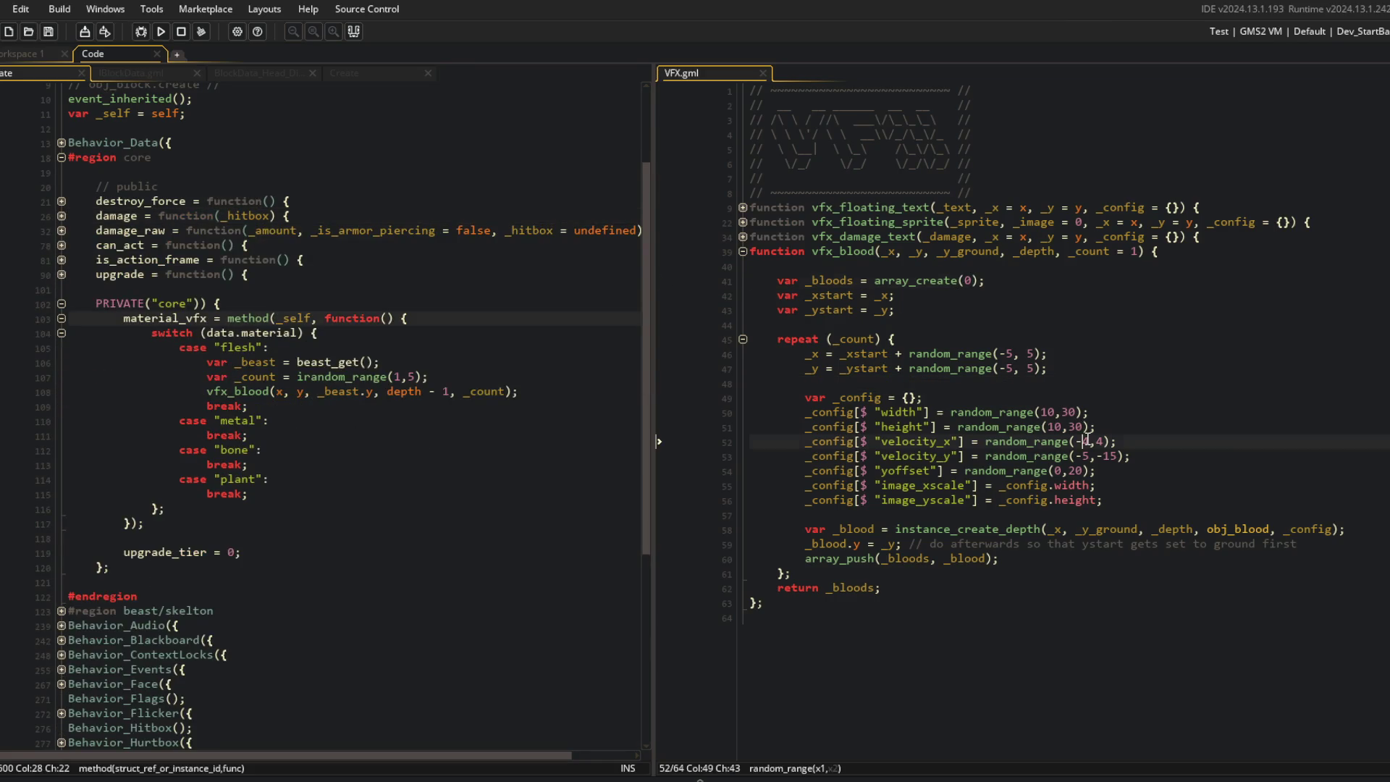
click(1222, 445)
key(Down)
key(Right)
key(Right)
key(BackSpace)
text(2)
key(Up)
Step: Join the metal, bone and plant cases' break statements onto their case lines
click(1135, 371)
click(400, 305)
click(325, 395)
click(313, 412)
key(Page_Up)
key(Page_Up)
key(Page_Up)
click(258, 518)
key(Down)
key(Return)
key(Down)
key(Down)
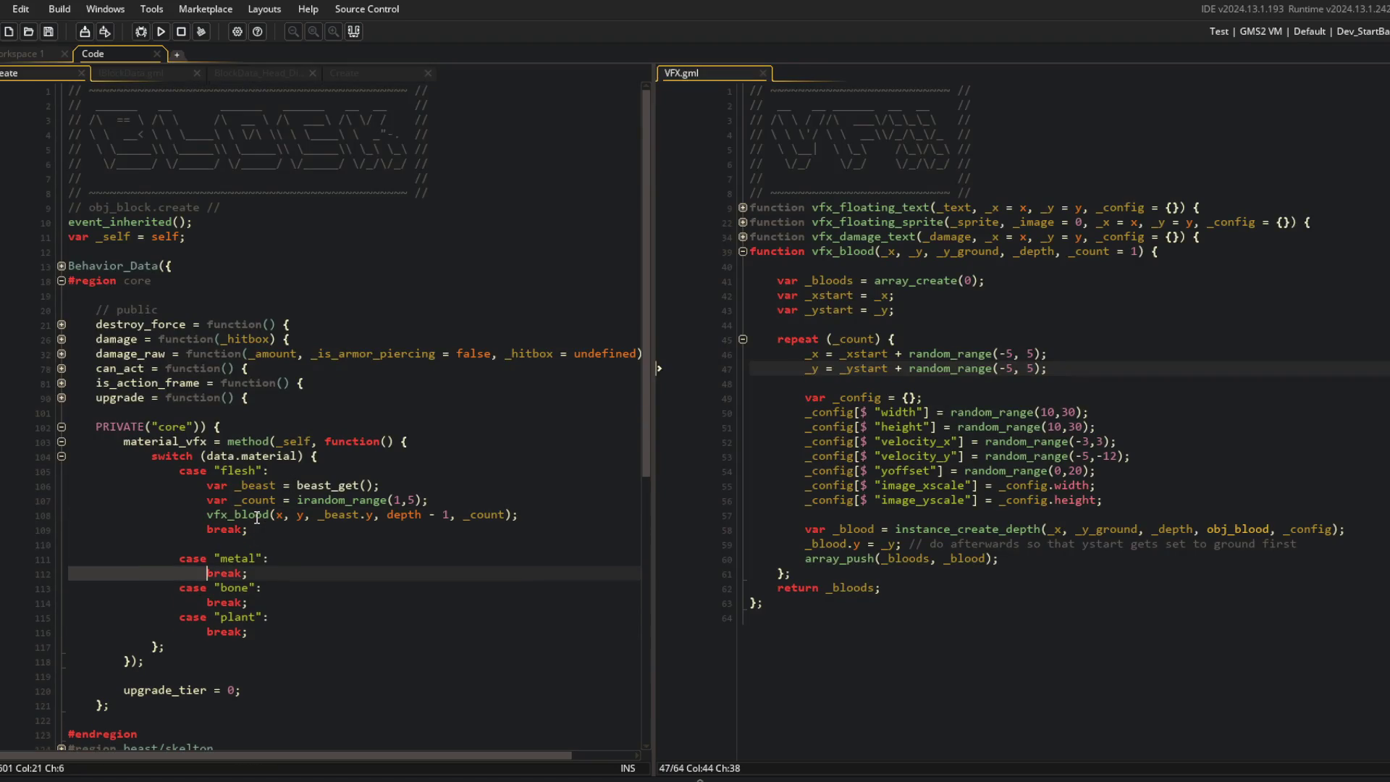
key(BackSpace)
key(BackSpace)
key(BackSpace)
key(Down)
key(Down)
key(BackSpace)
key(BackSpace)
key(BackSpace)
key(Down)
key(Down)
key(Home)
key(BackSpace)
key(Delete)
key(Delete)
key(Delete)
key(Up)
key(Up)
key(Up)
Step: Rebuild and run the game
scroll(259, 473, down, 1)
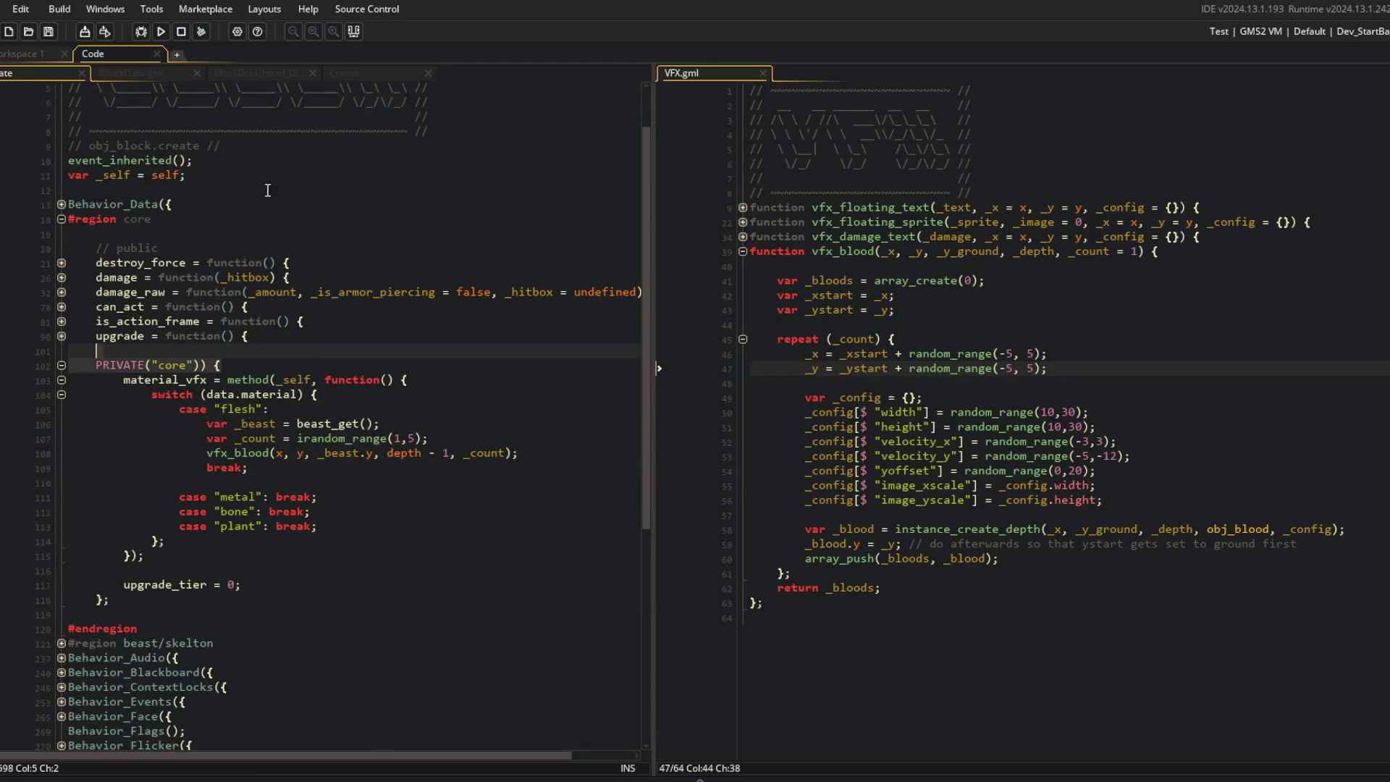
click(164, 35)
click(381, 452)
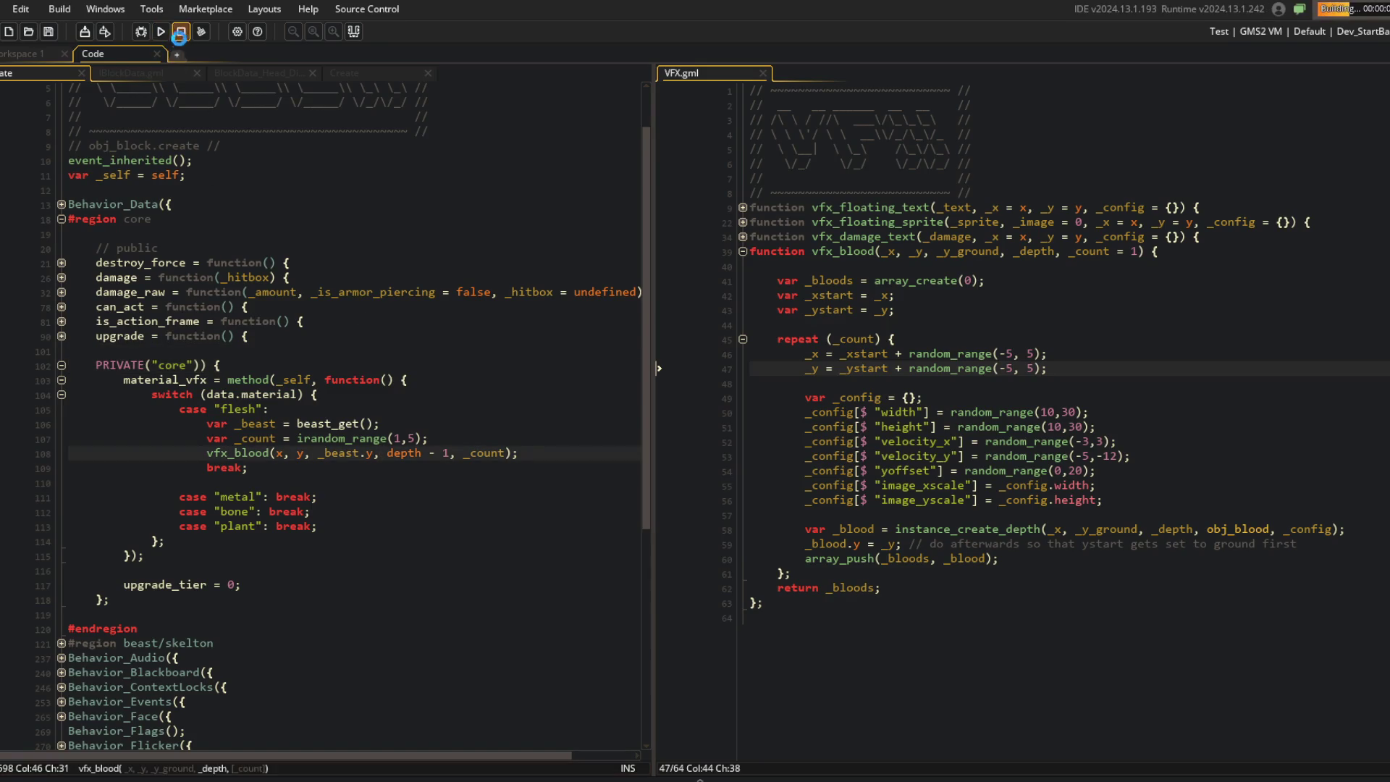
Step: Give vfx_blood defaults _y_ground = _y and _depth = depth
click(1006, 251)
text(= _y,)
text( _depth = depth)
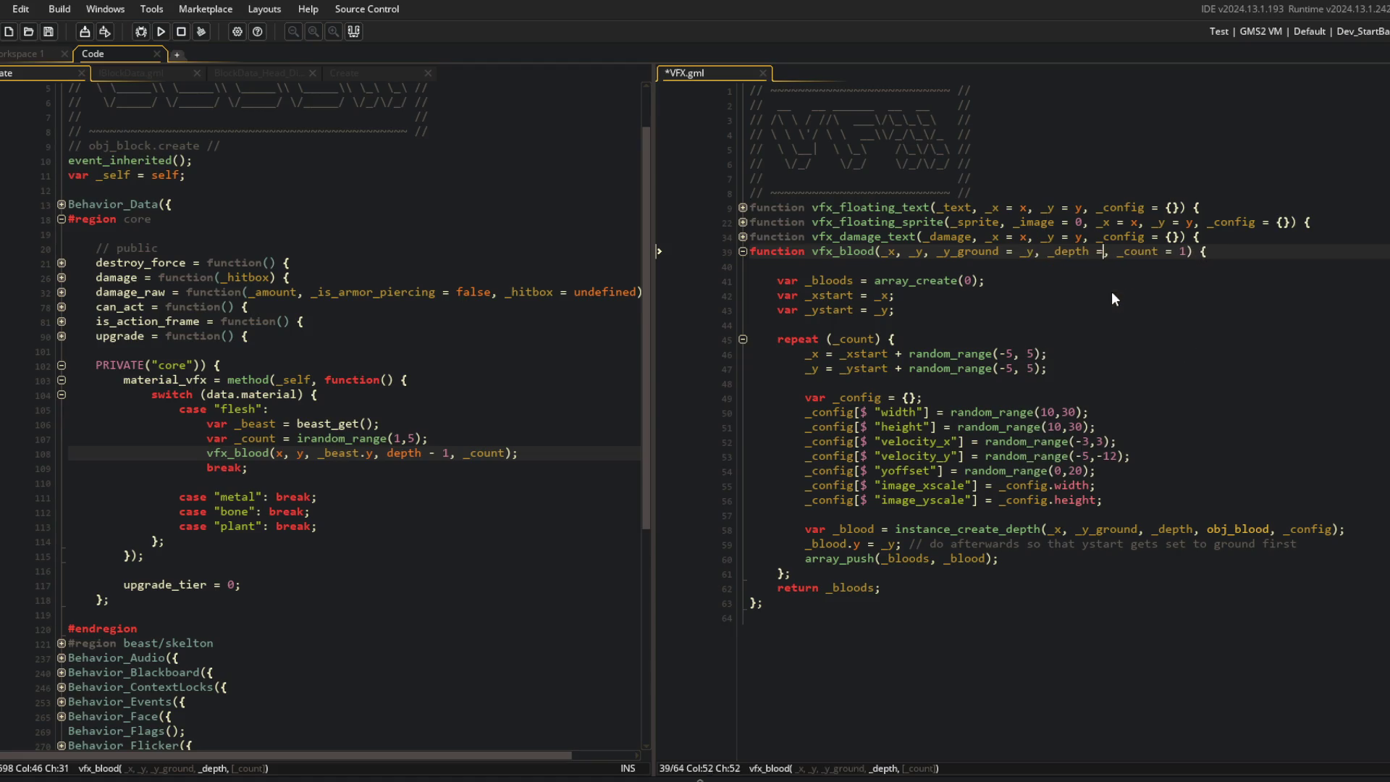
key(Escape)
text(0)
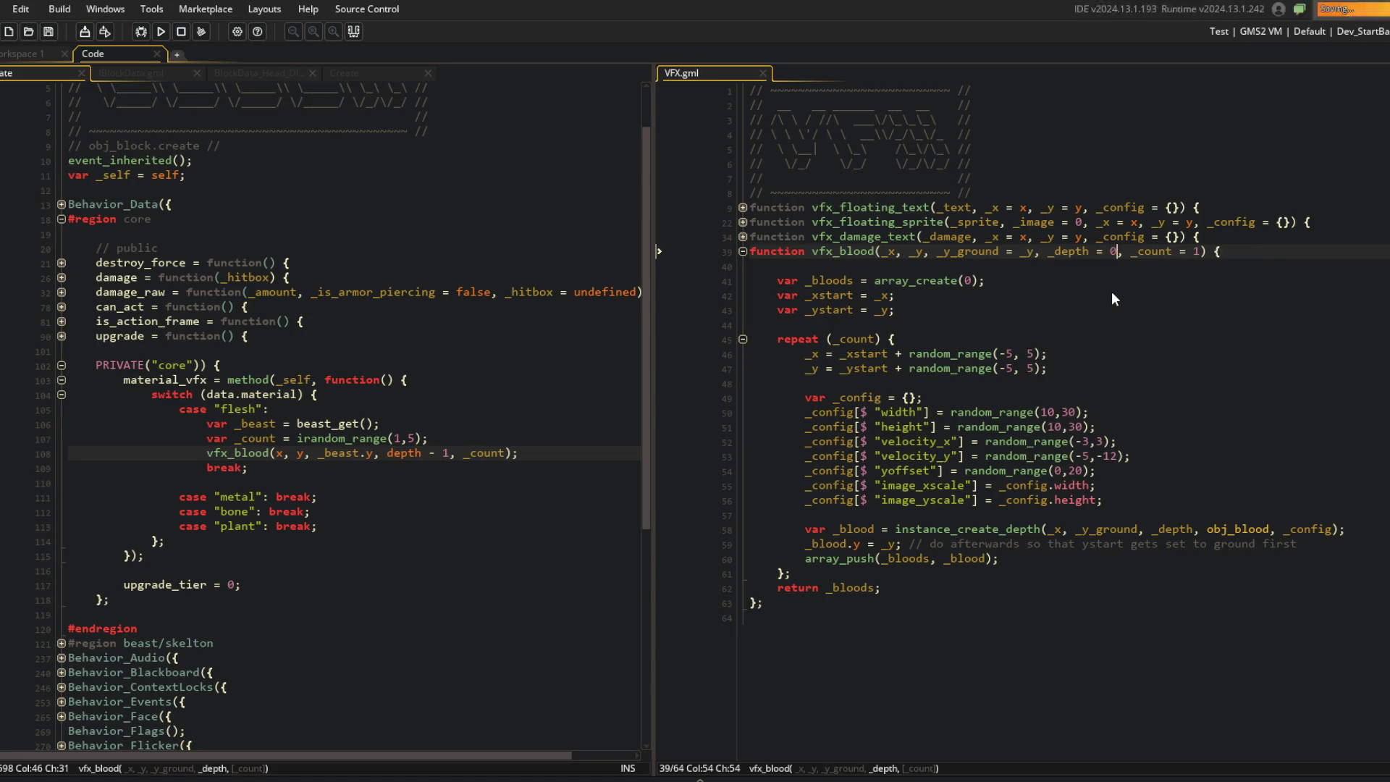
key(BackSpace)
key(BackSpace)
text(th)
key(F5)
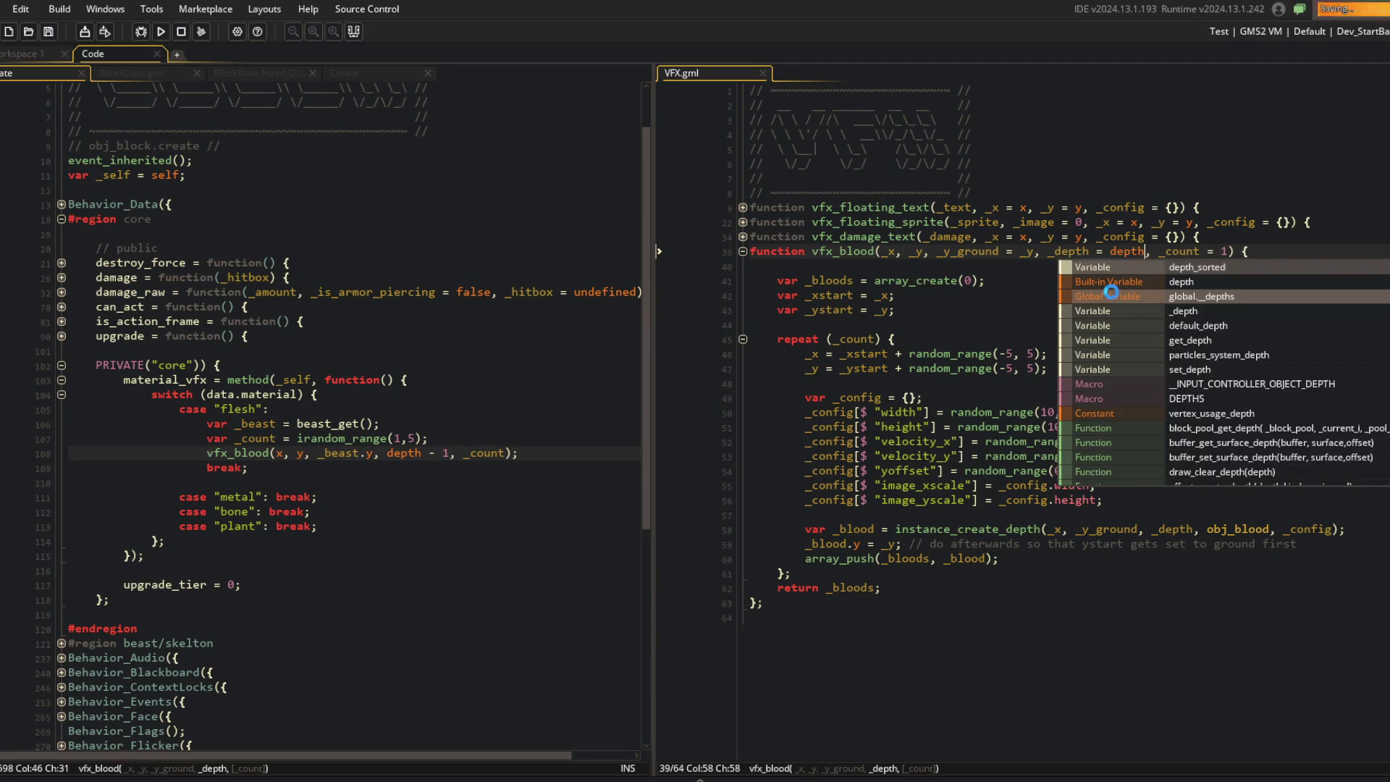
Step: Save, run the game to test the blood, then close it
click(1306, 180)
click(1150, 165)
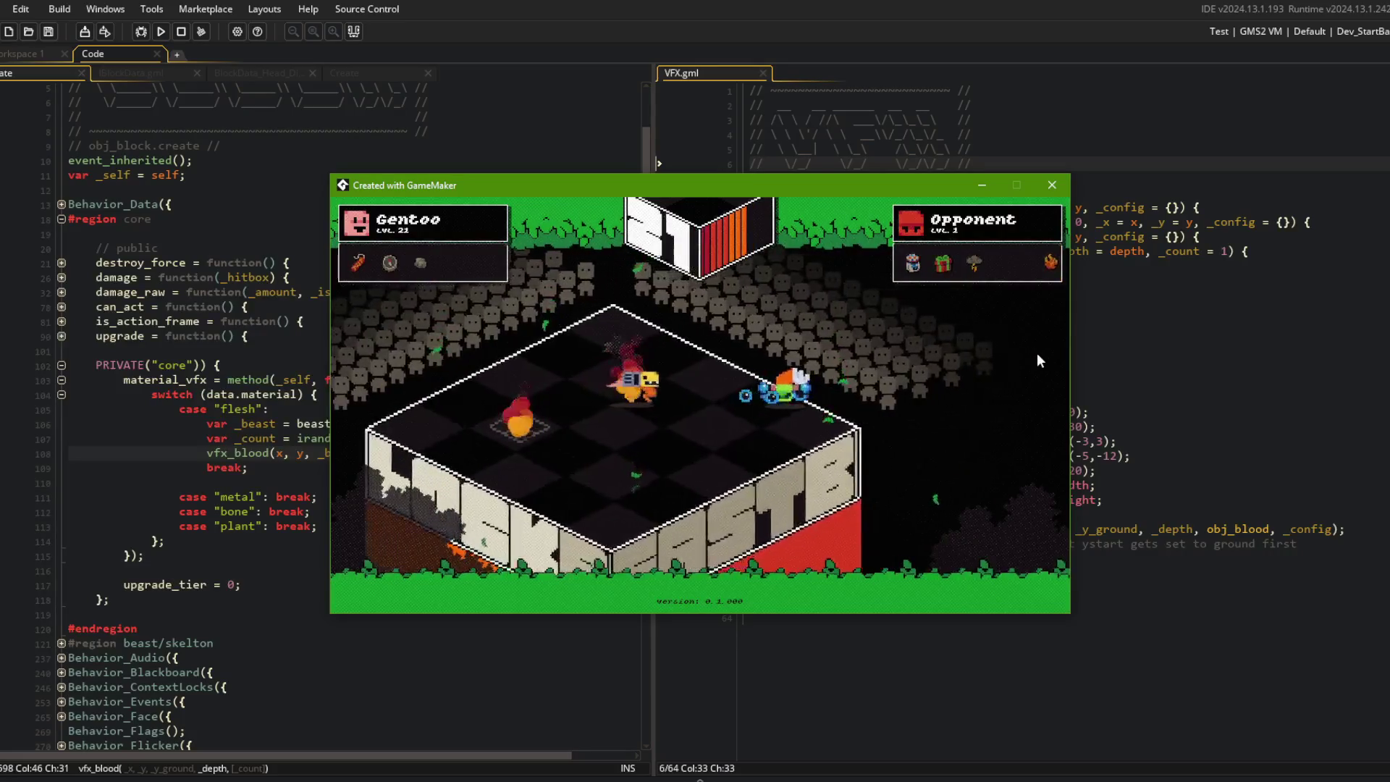
key(Escape)
click(358, 248)
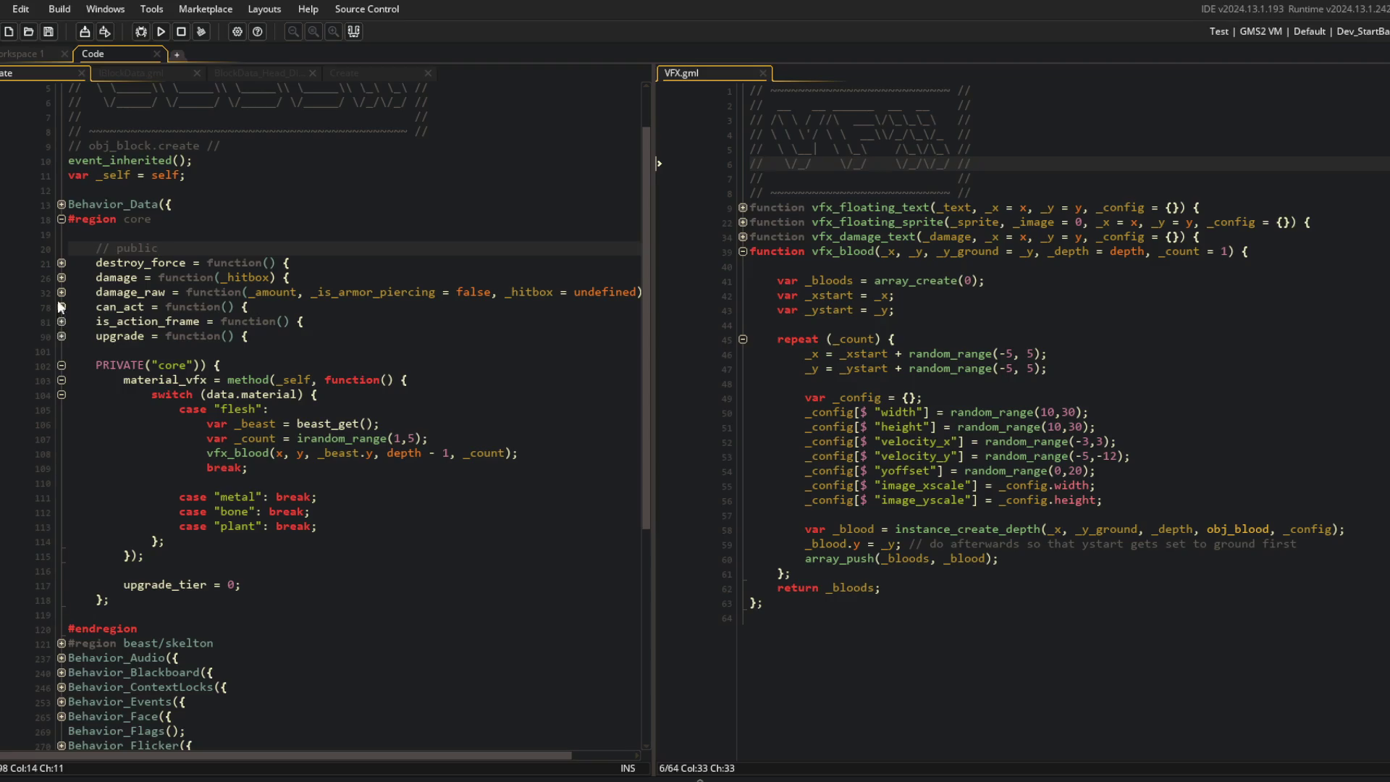
Step: Insert an if (chance(...)) check above the material switch in material_vfx
click(62, 293)
scroll(255, 504, down, 3)
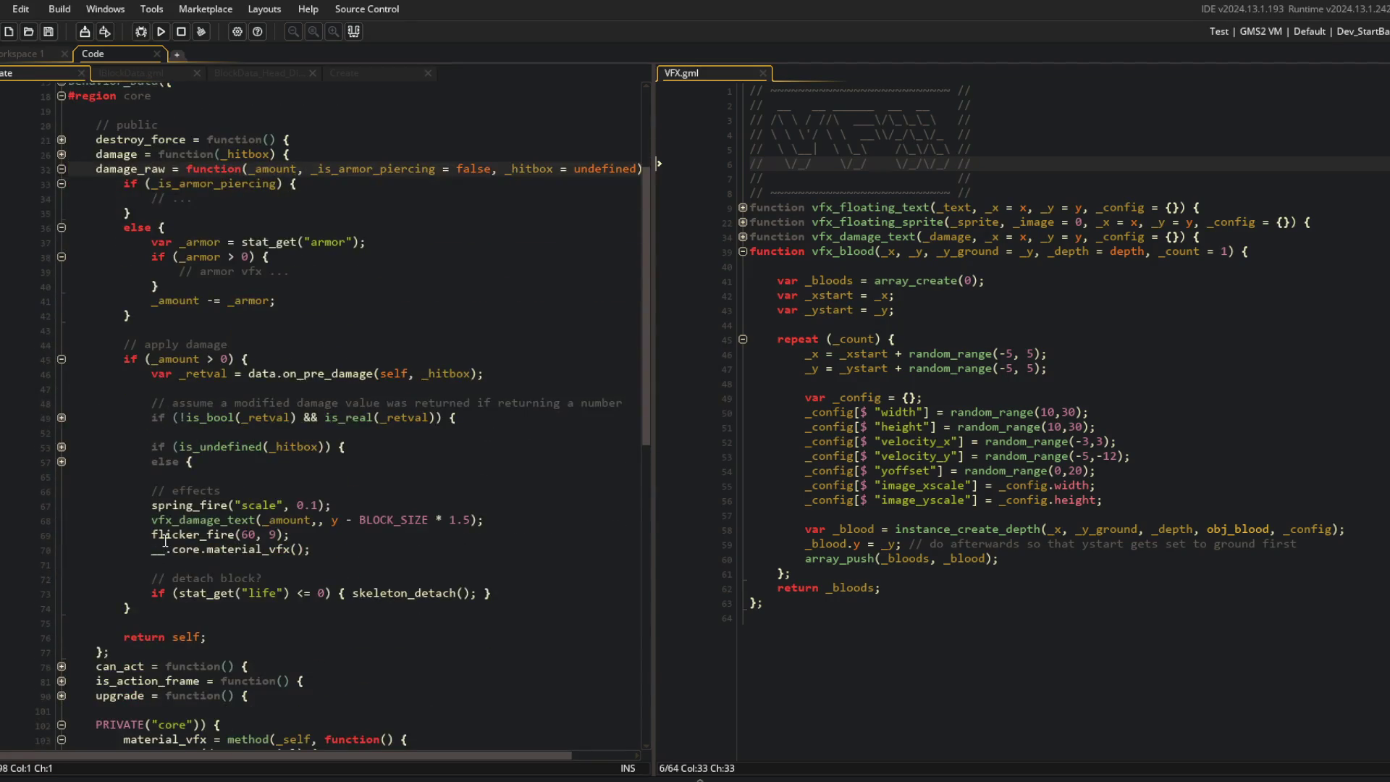
scroll(165, 540, down, 5)
scroll(166, 540, up, 5)
click(61, 170)
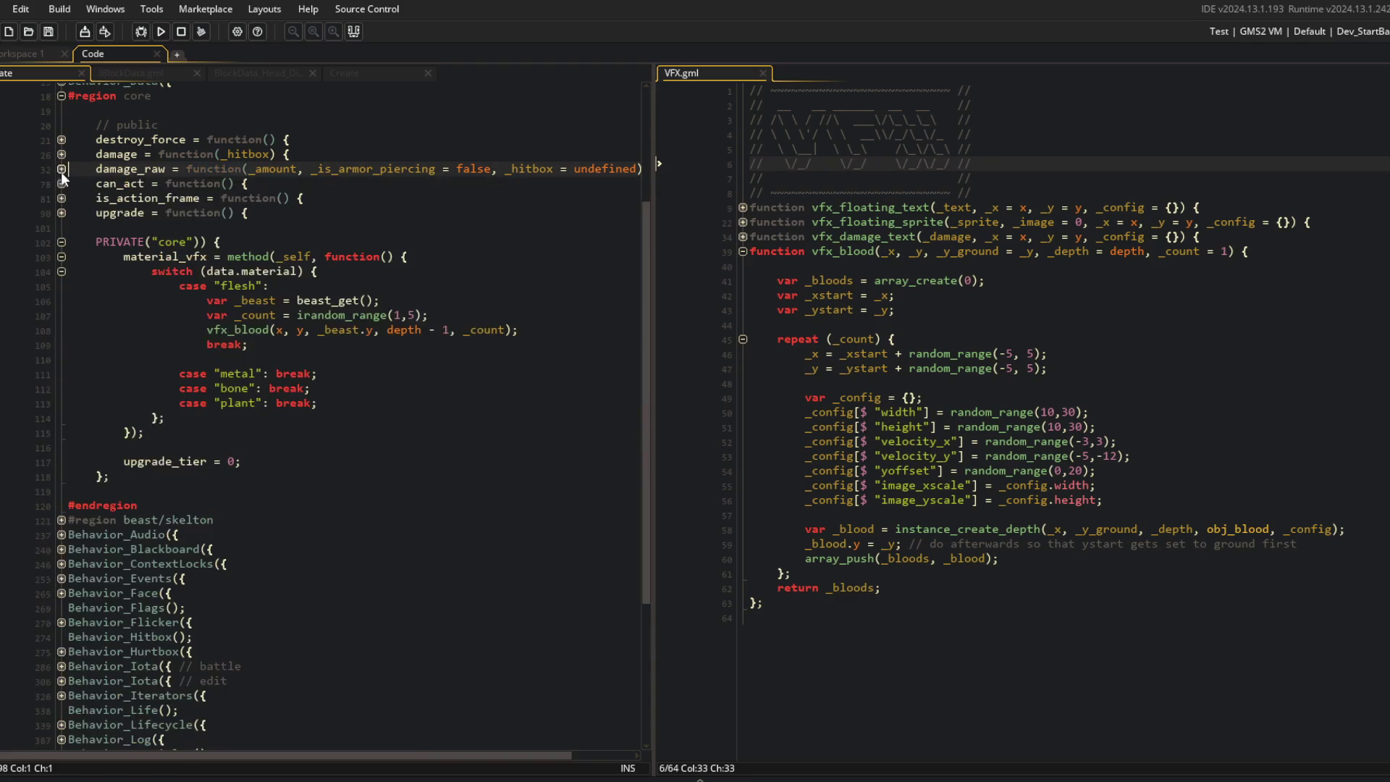
click(465, 259)
key(Return)
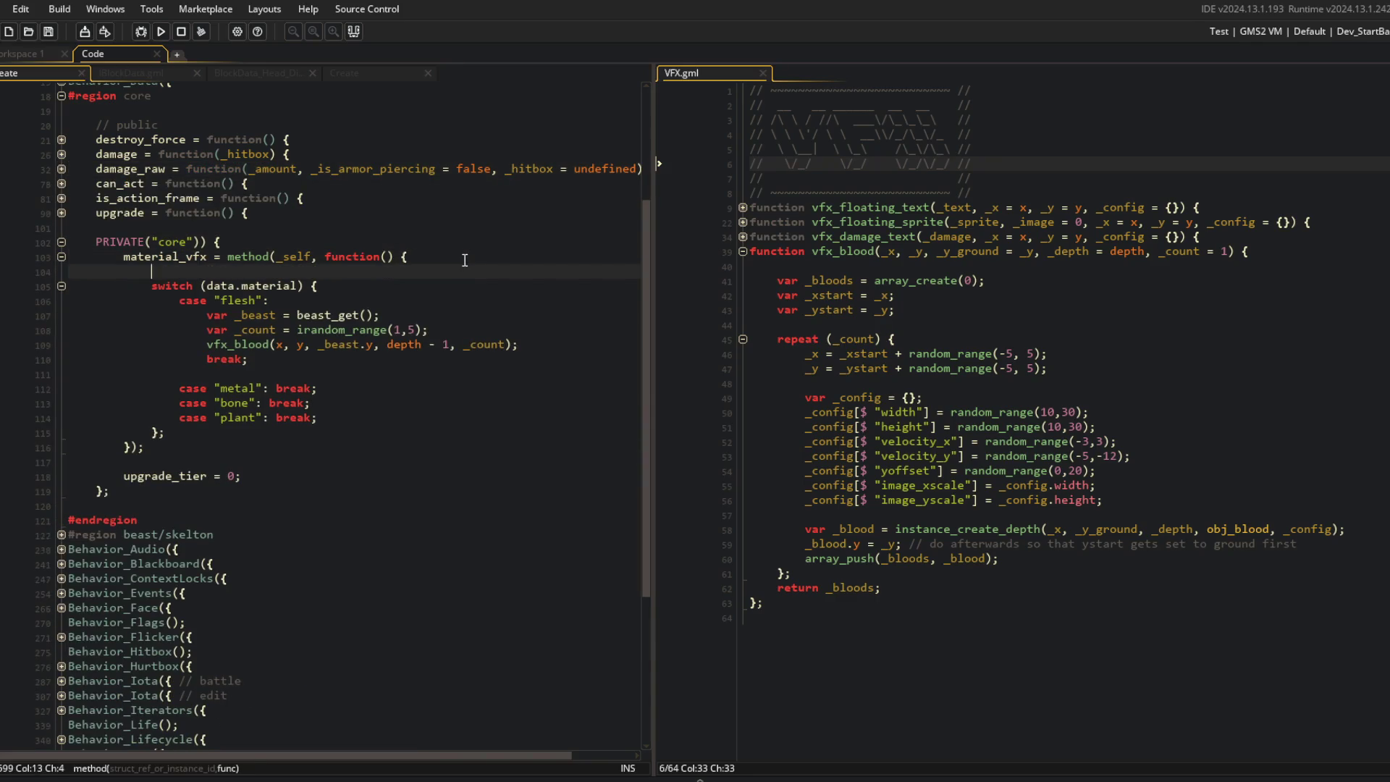
text(i)
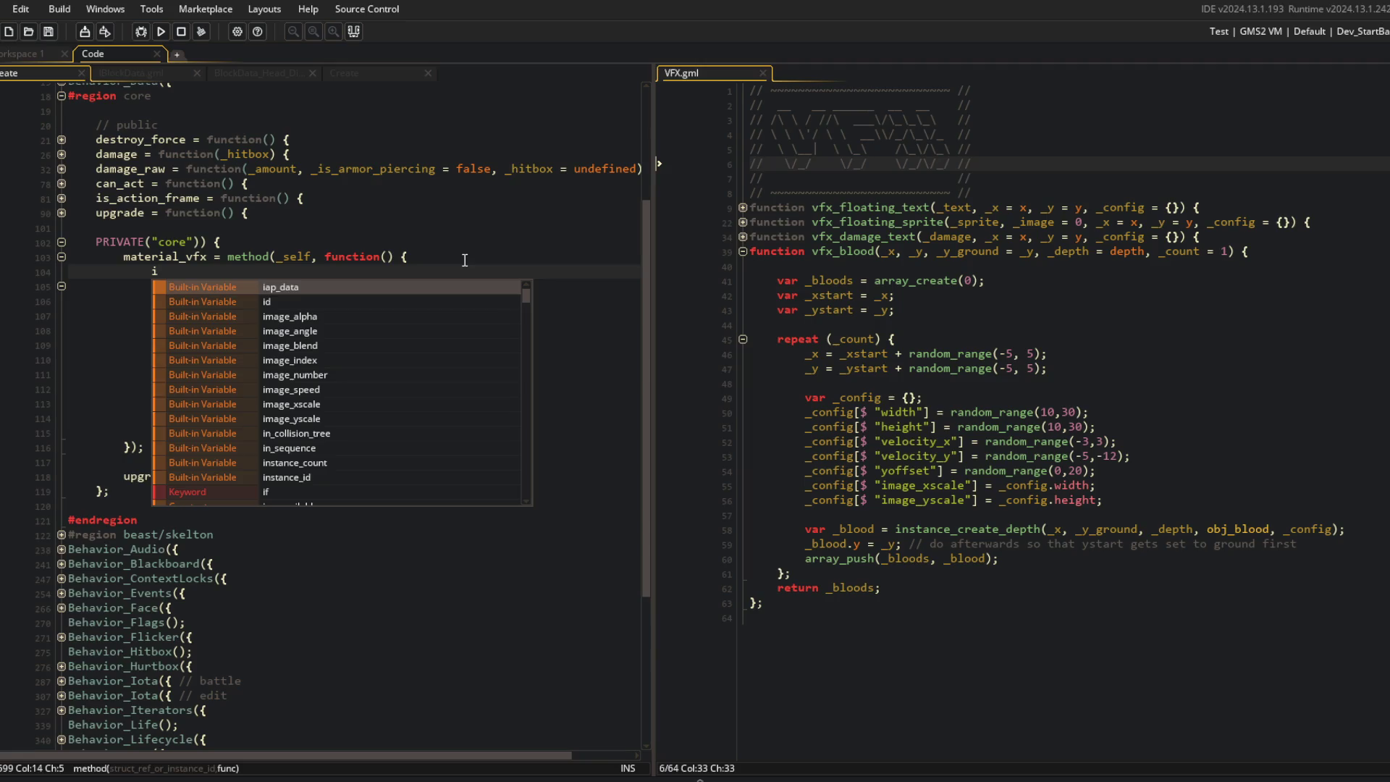
text(f ()
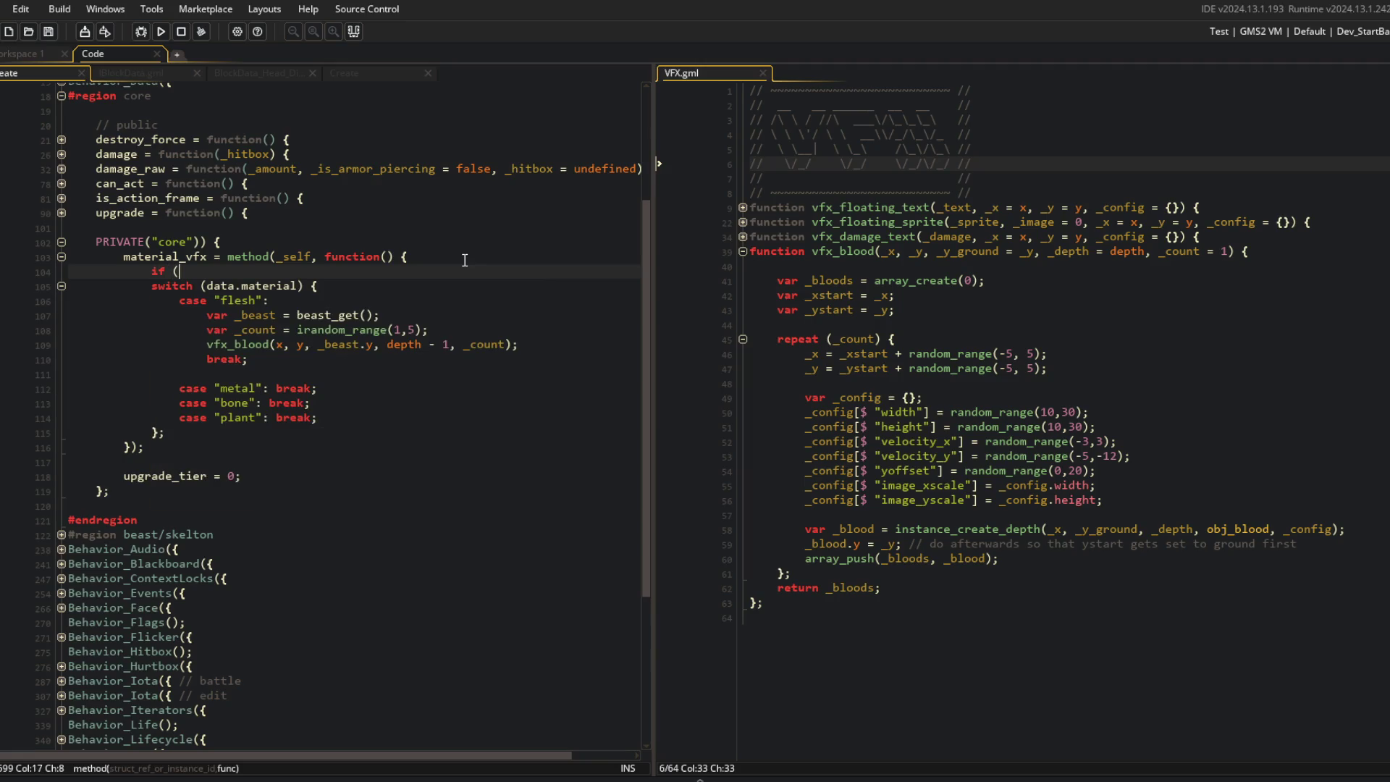
text(percent)
key(ctrl+BackSpace)
text(chance(50)
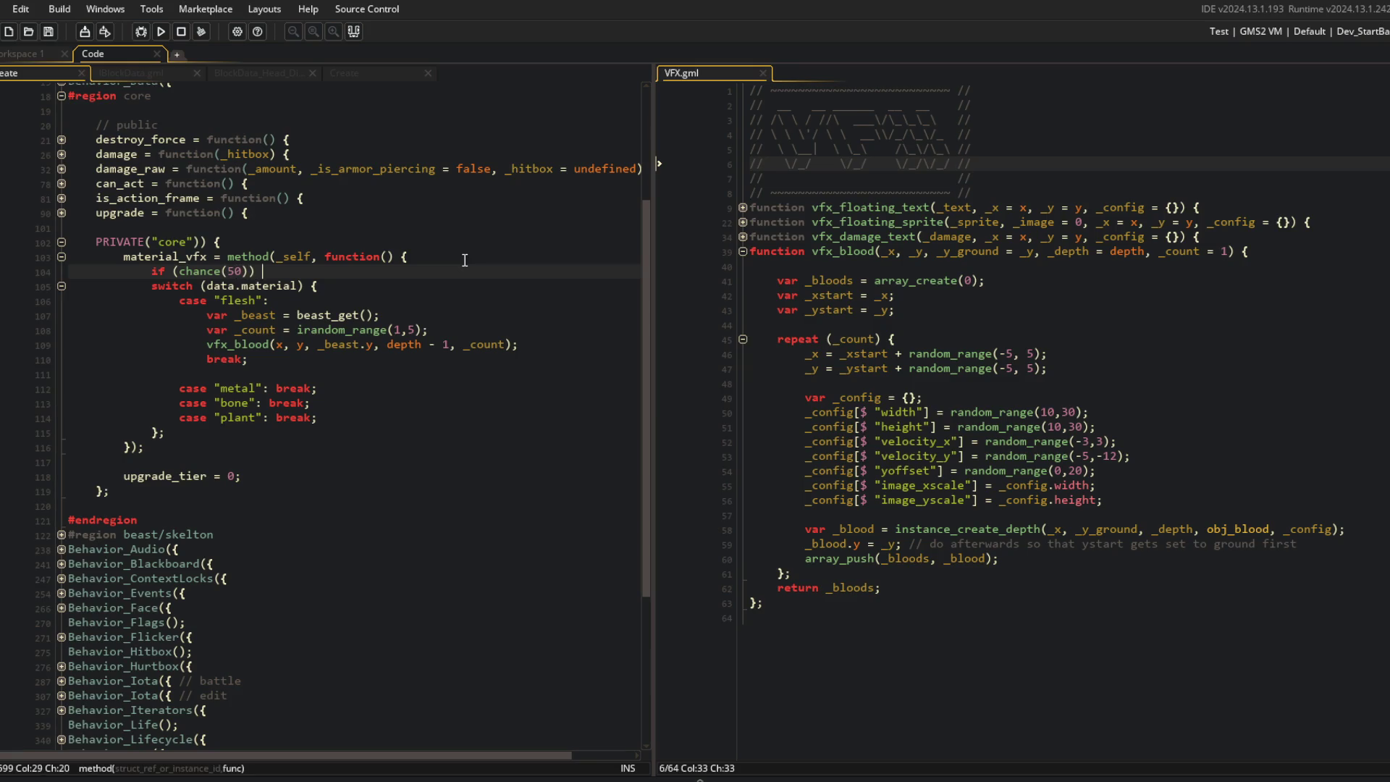
text({)
Step: Indent the material switch under the chance check and add its closing brace
key(shift+Down)
key(shift+Down)
key(shift+Down)
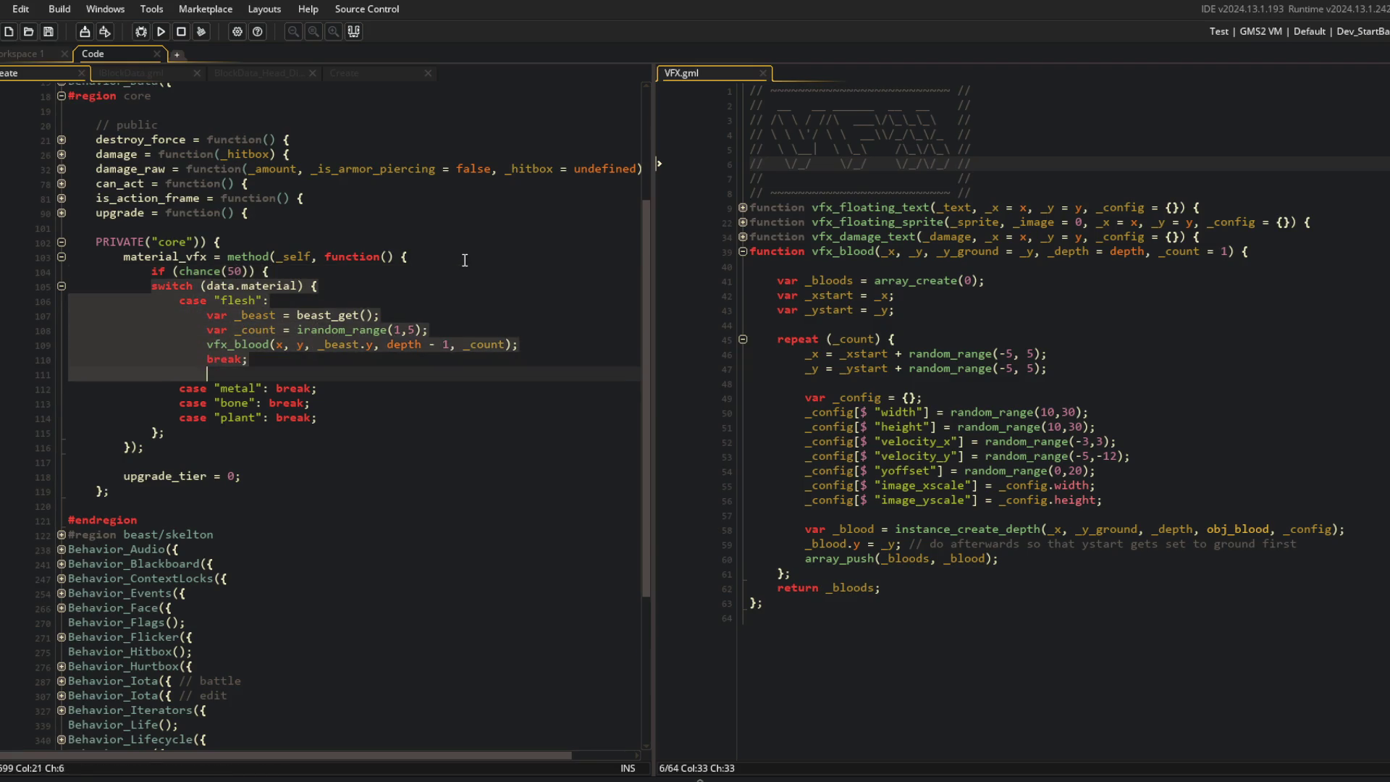
key(Tab)
key(Down)
key(End)
key(Return)
Step: Look up chance() in UTILS.gml, then run the game
middle_click(176, 271)
click(62, 285)
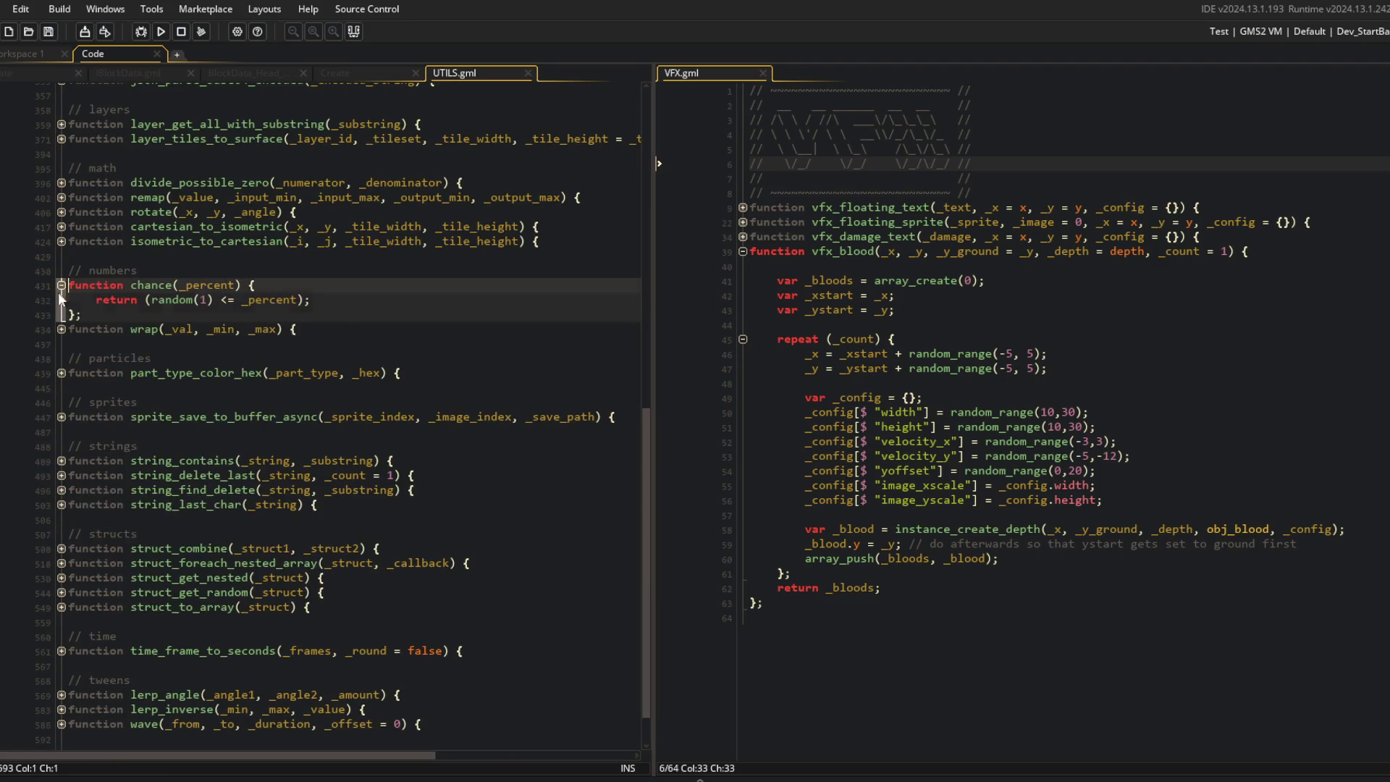
middle_click(464, 75)
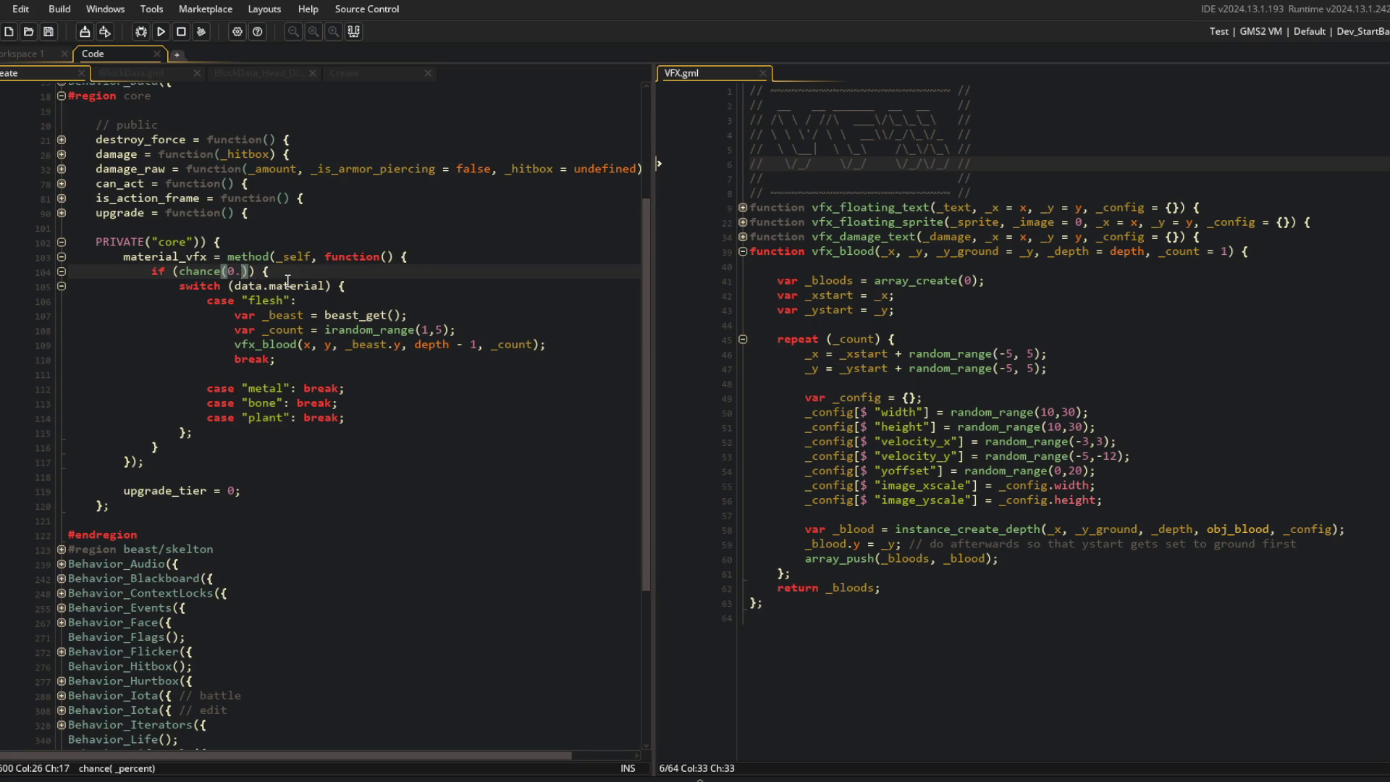
key(Up)
key(Up)
key(Up)
click(161, 32)
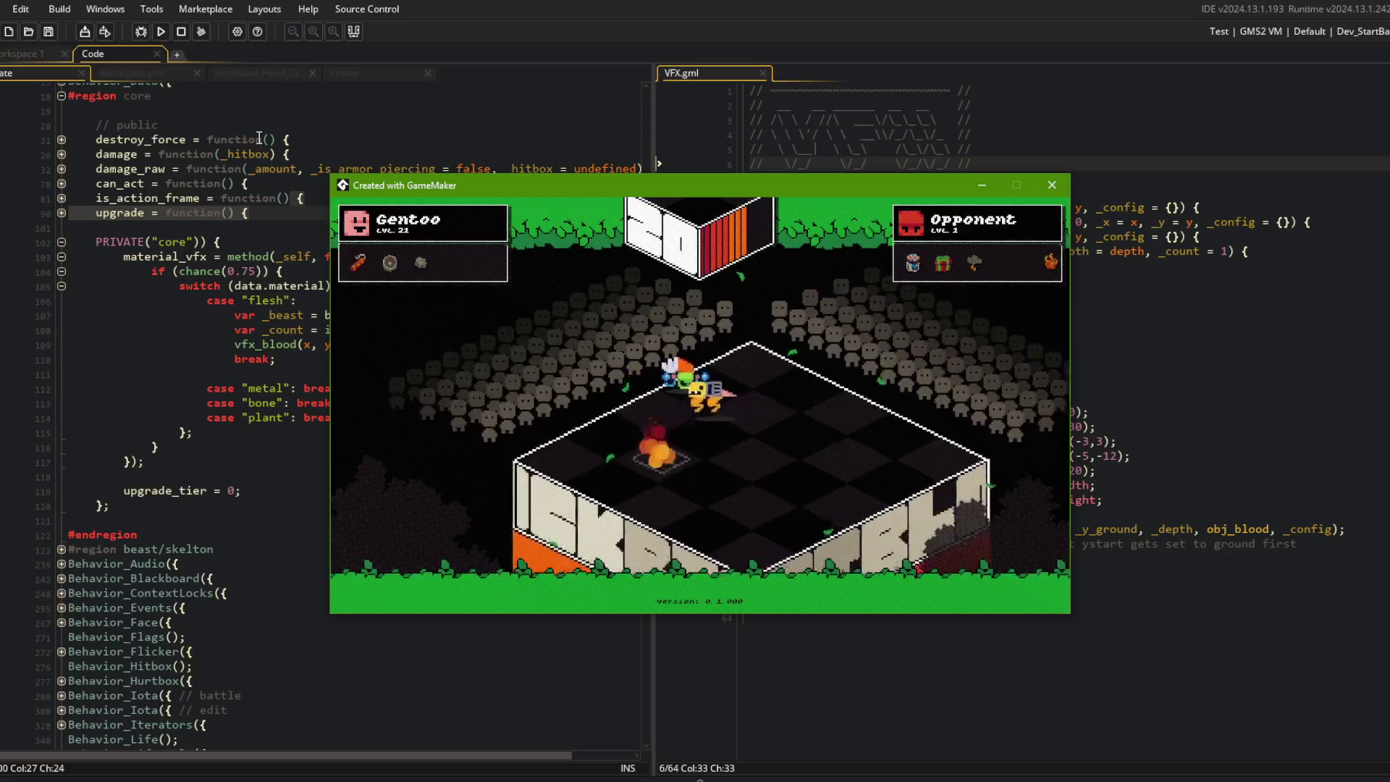
Step: Replace the blood chance value with 75, run the game to test, then close it
click(244, 242)
double_click(244, 271)
text(75)
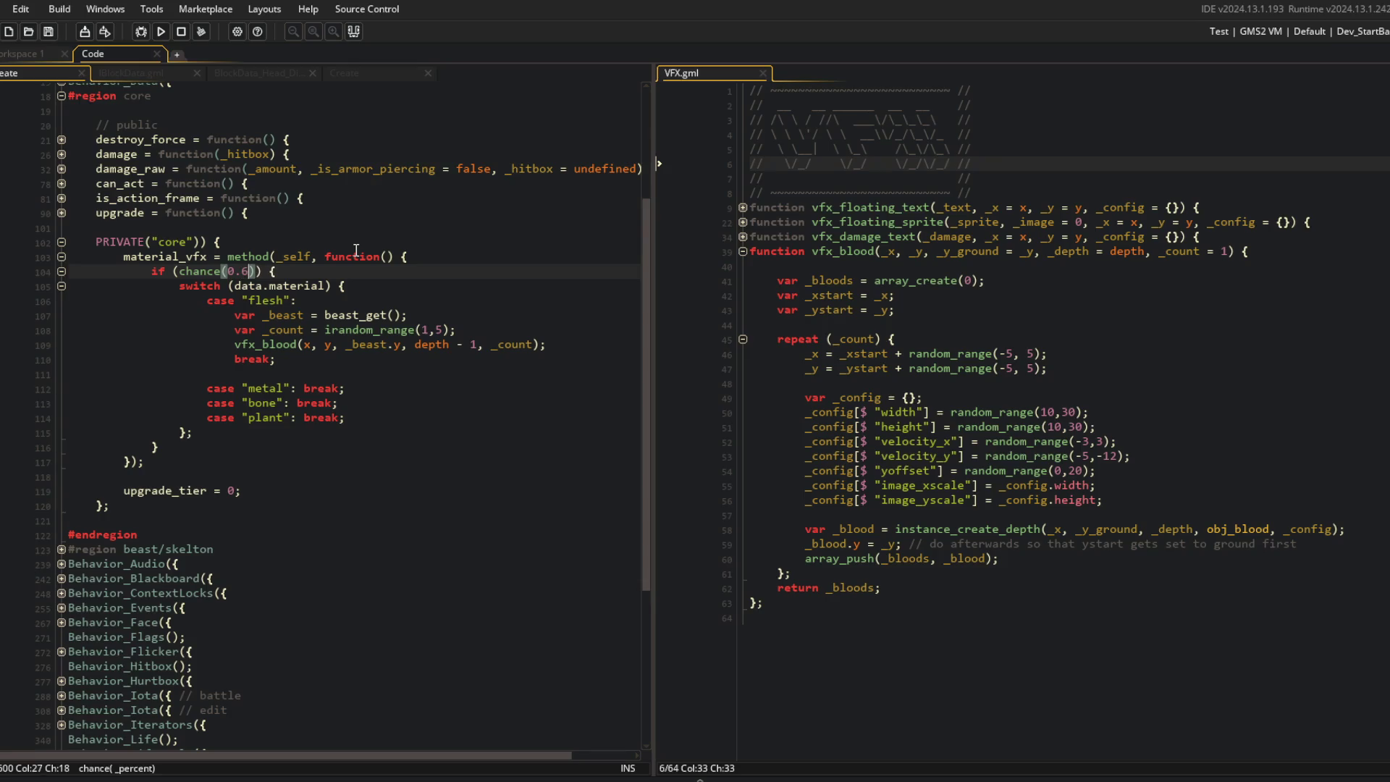
key(Down)
key(Down)
key(Down)
key(End)
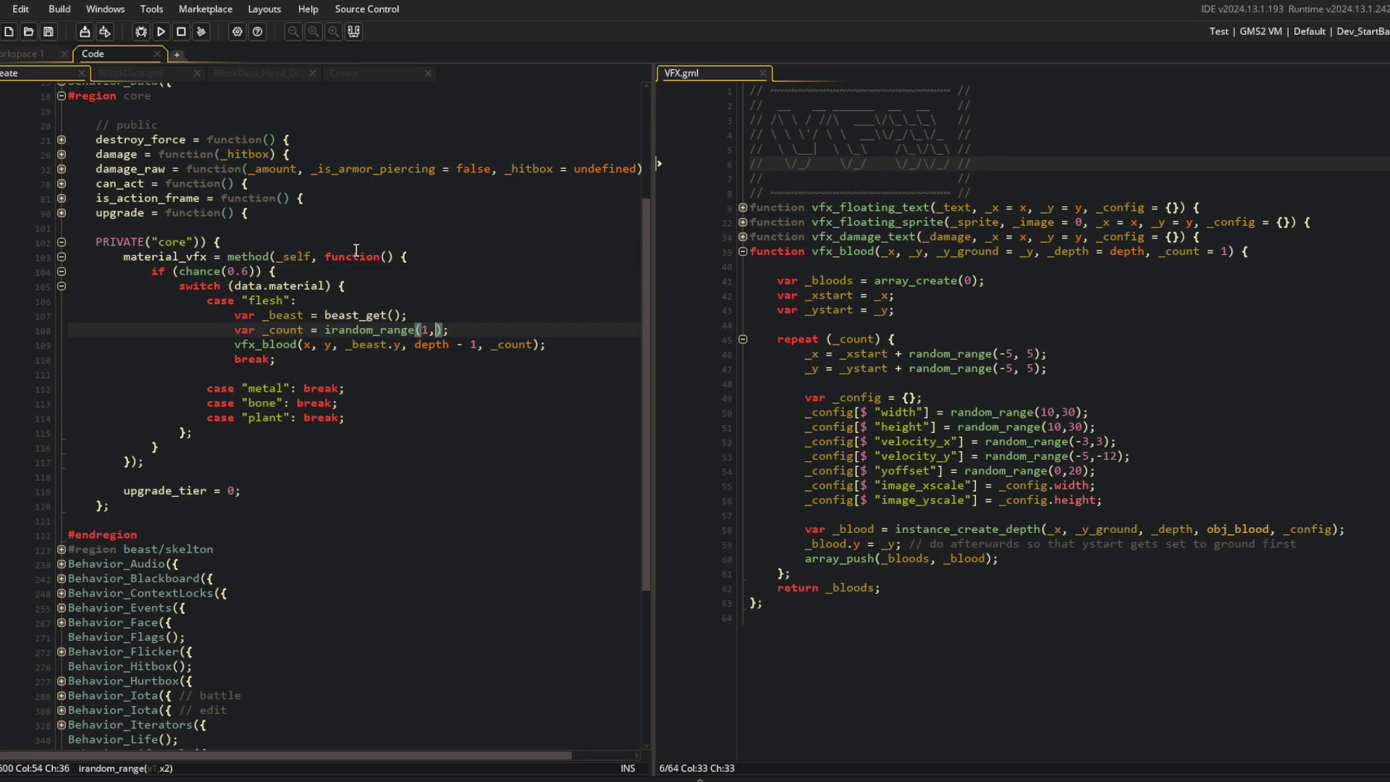
key(F5)
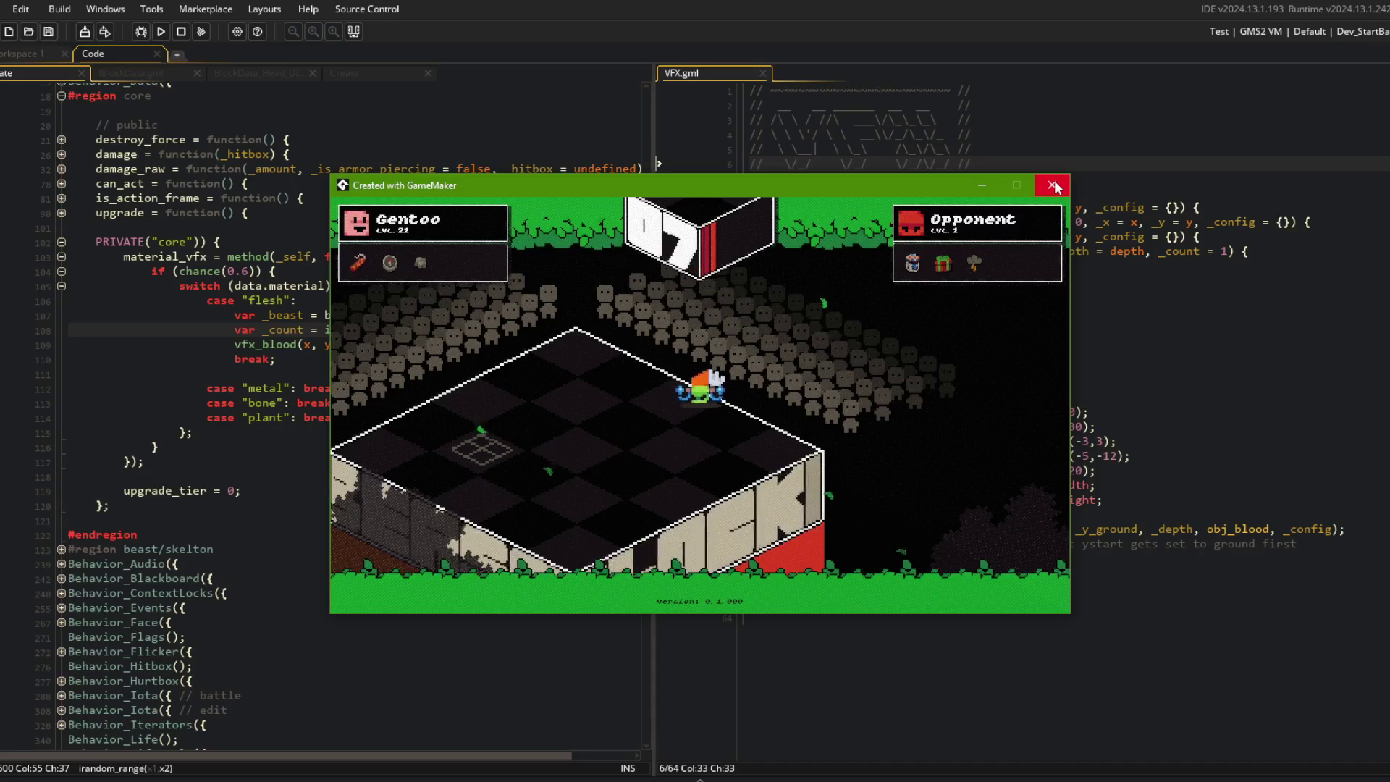
click(1054, 187)
Step: Playtest flesh blood with chance(0.6) and irandom_range(1,3), then close the game
click(483, 320)
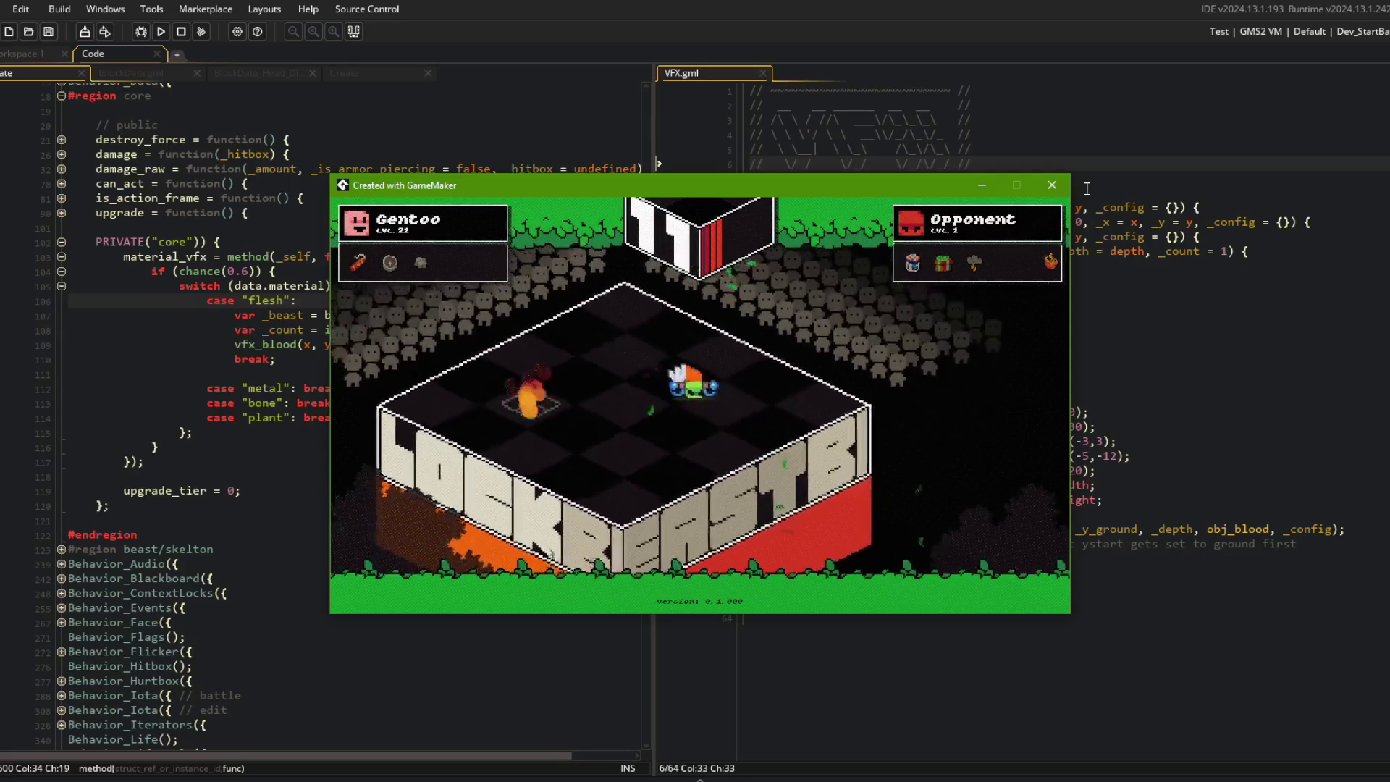
click(1053, 185)
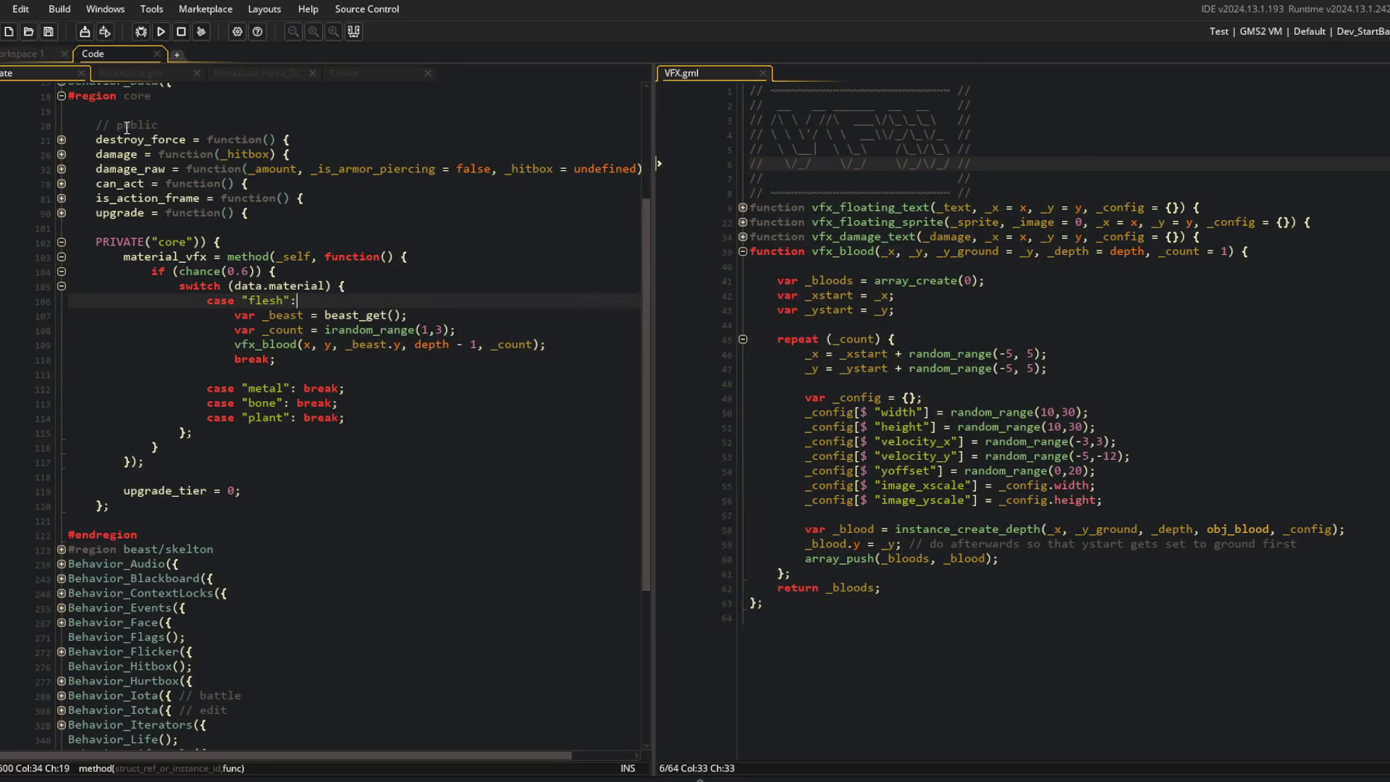
Step: Switch to obj_blood's Create code and playtest blood with velocity_y -5 to -10
click(411, 74)
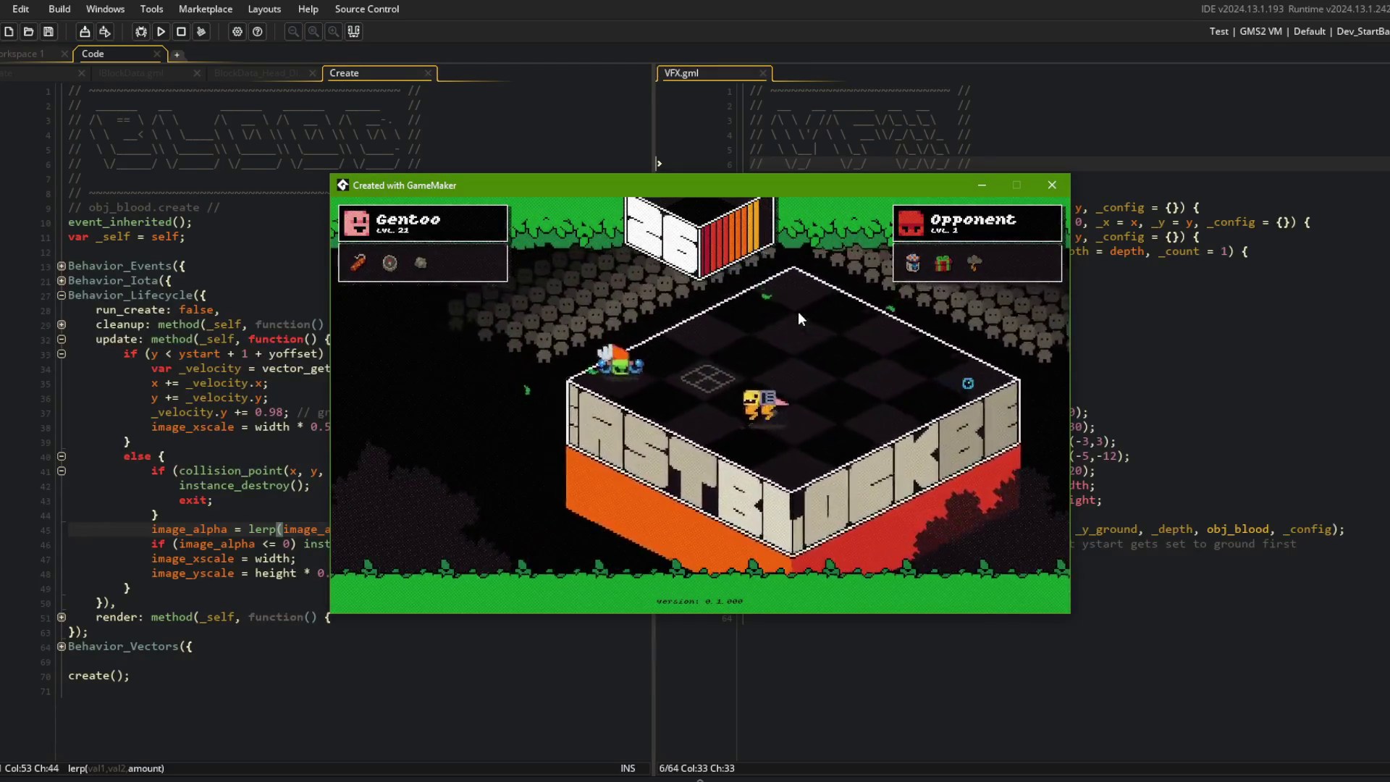
click(1097, 326)
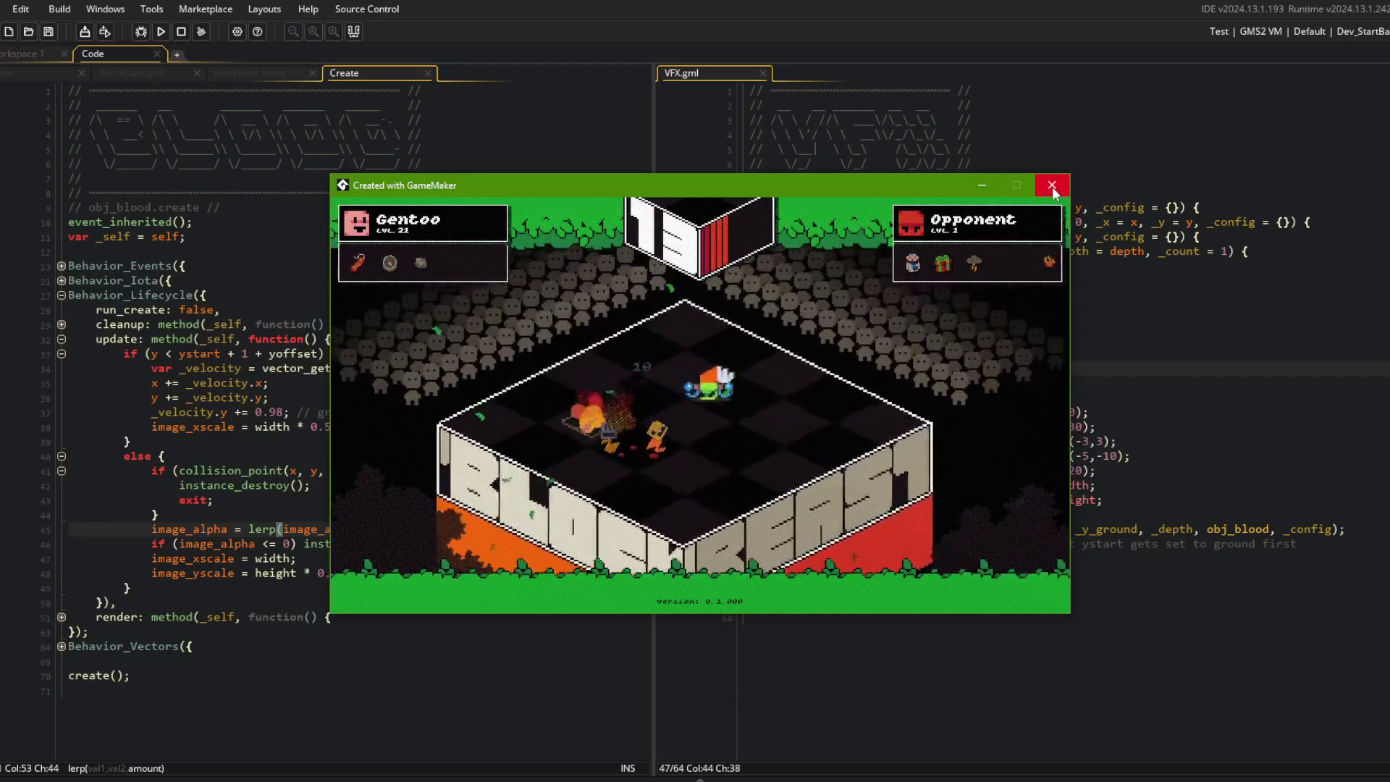
click(1053, 190)
click(941, 401)
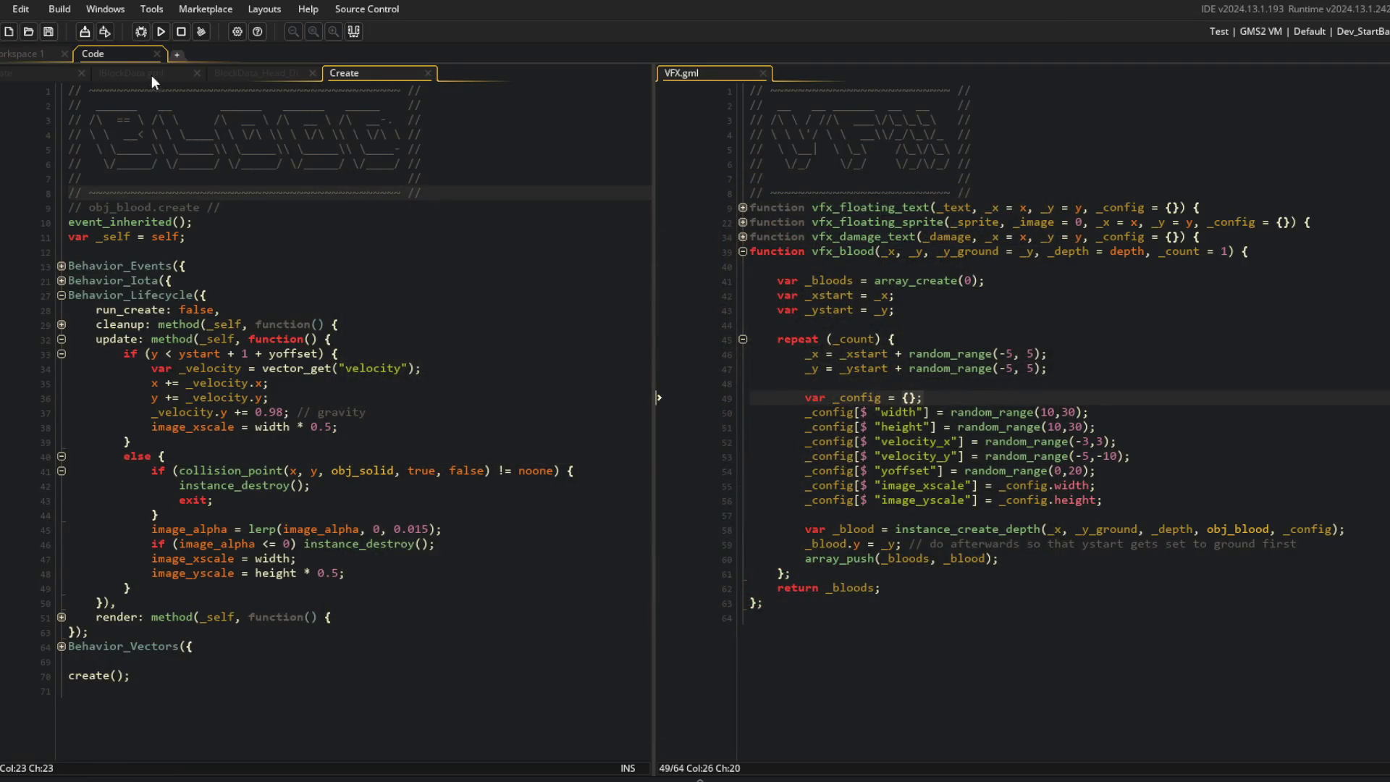
Step: Add material: "flesh" to the BlockData_Leg_Roo block
click(254, 75)
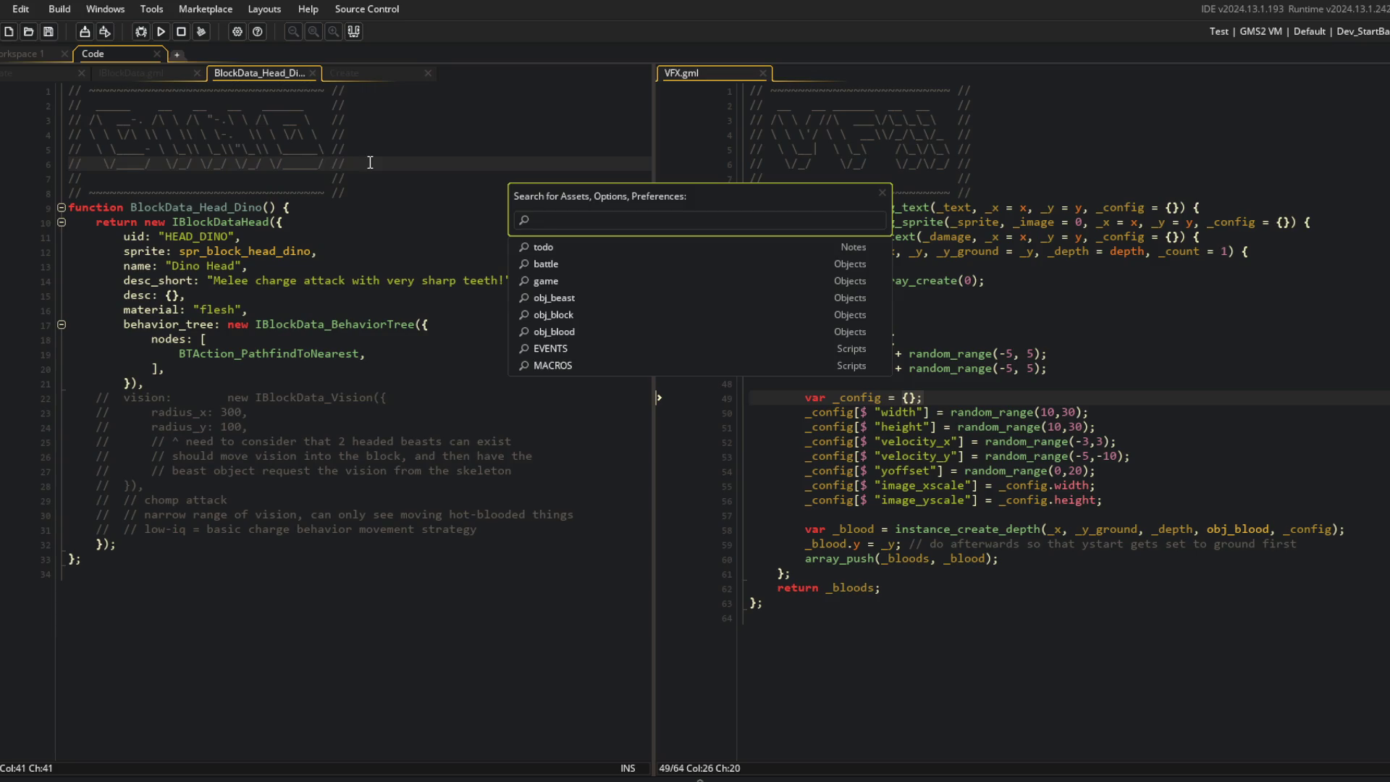
text(bloo)
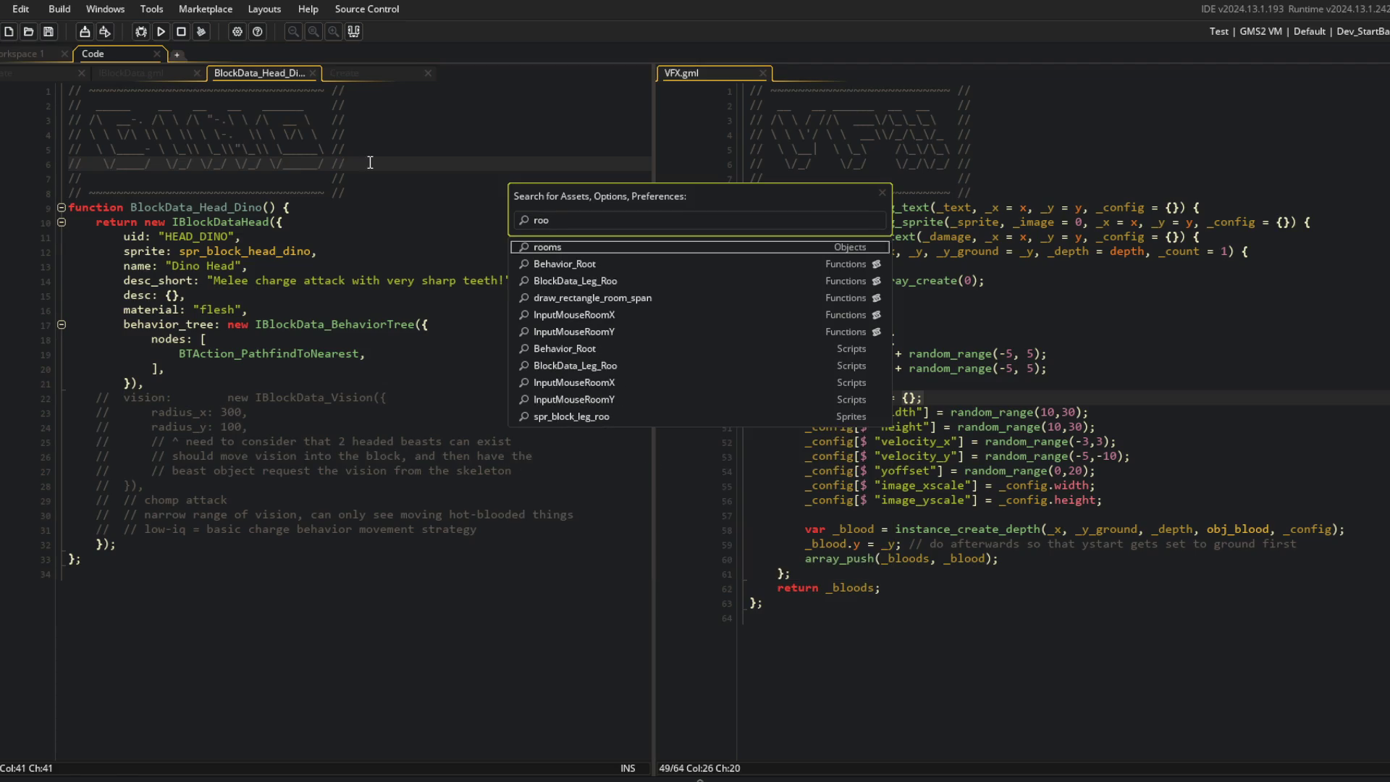
key(Return)
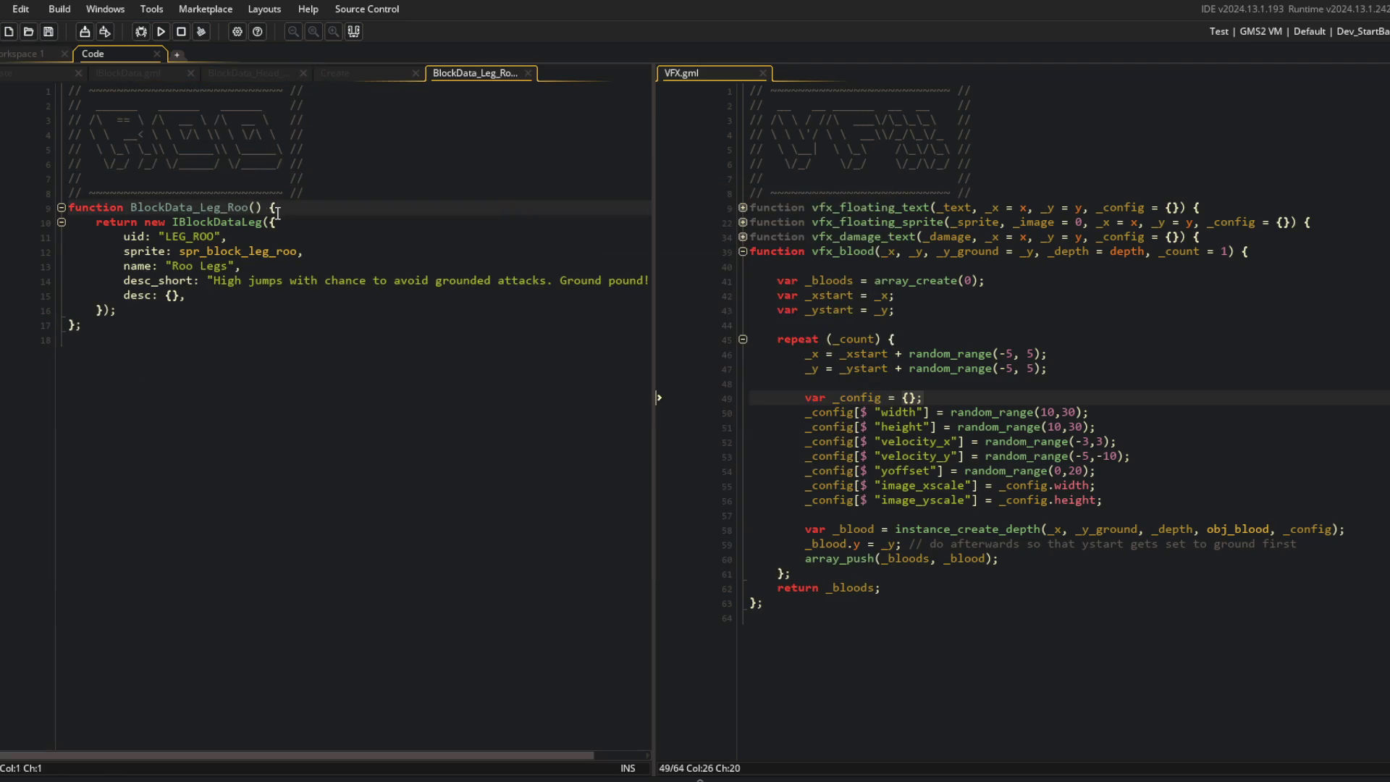
click(376, 74)
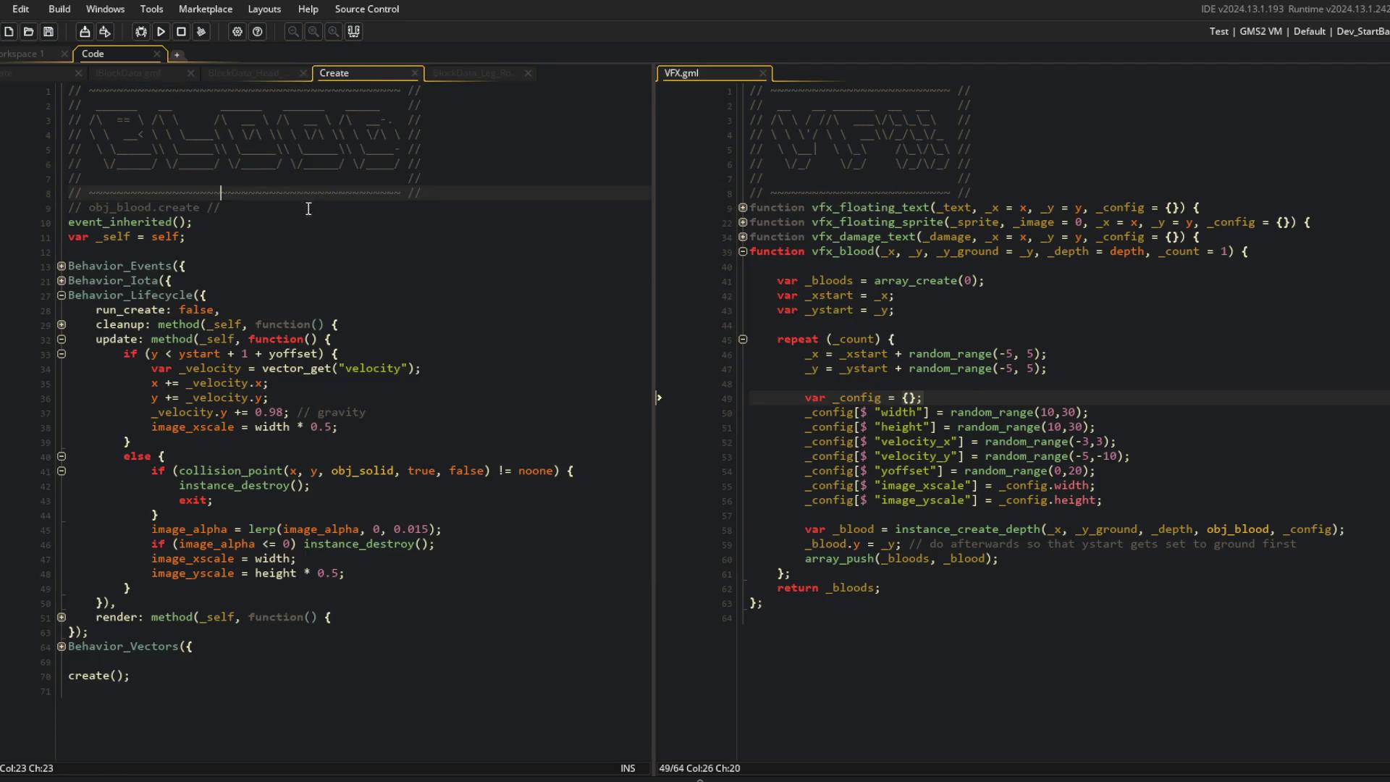
click(245, 74)
key(ctrl+Tab)
key(ctrl+Tab)
click(280, 311)
key(Up)
key(End)
key(Return)
text(material: "flesh",)
Step: Open BlockData_Tail_Dino and paste the flesh material field into it
key(ctrl+t)
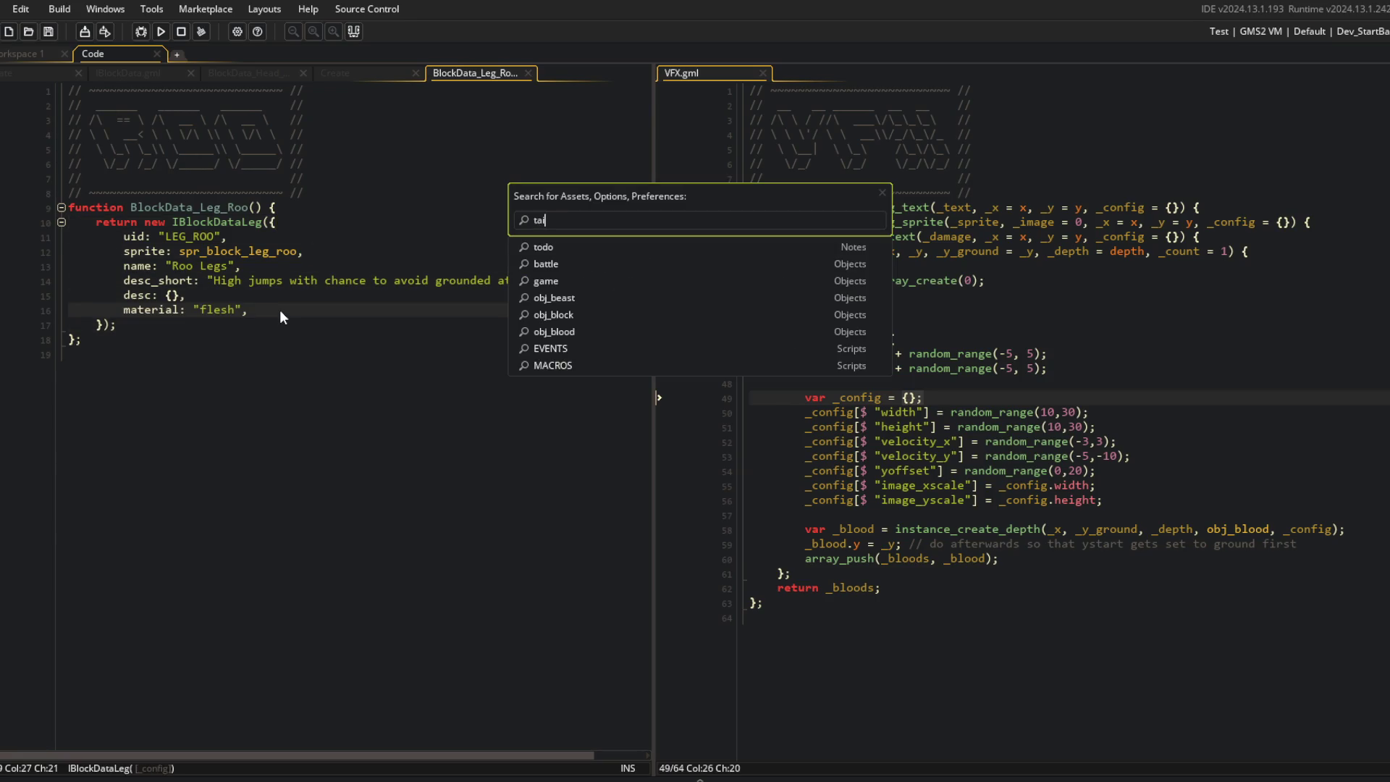
key(Down)
key(Return)
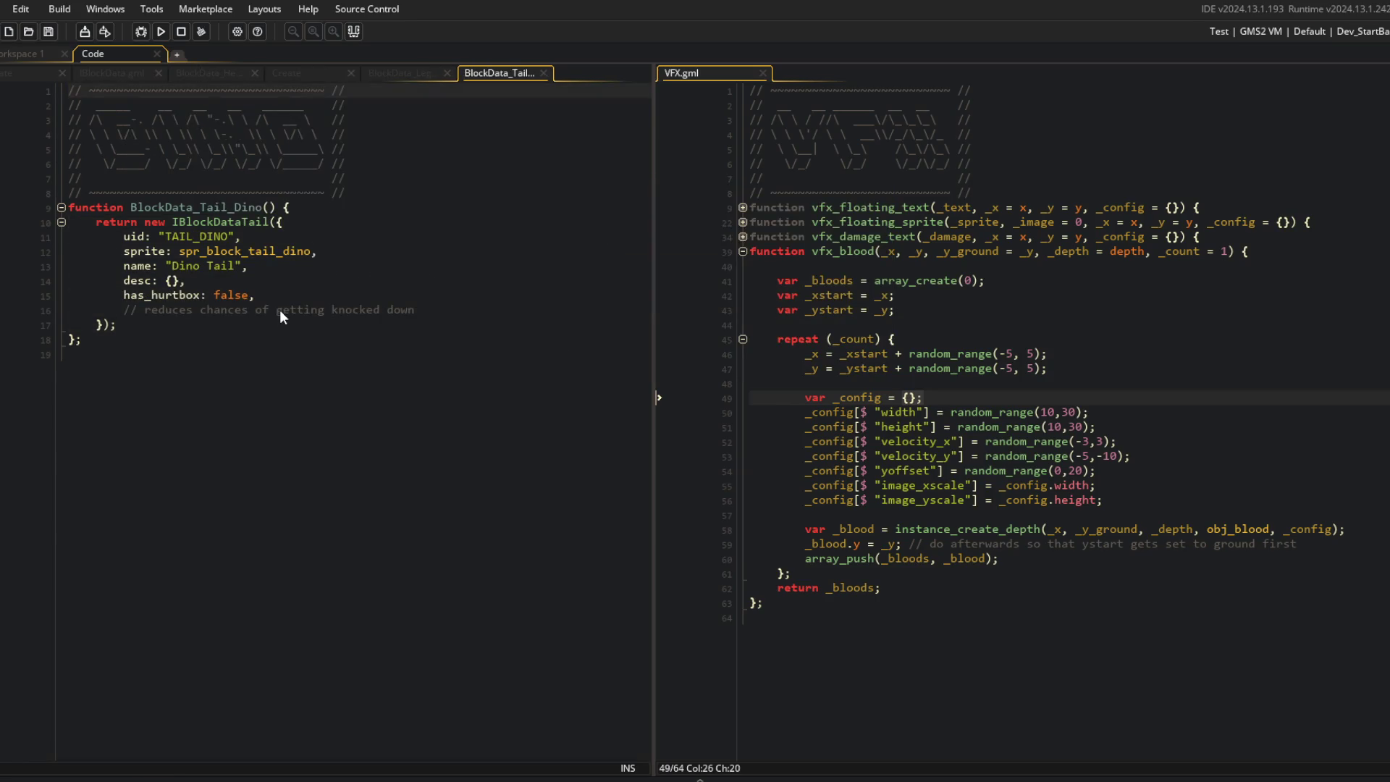
click(279, 310)
key(Up)
key(End)
key(Return)
text(material: "flesh",)
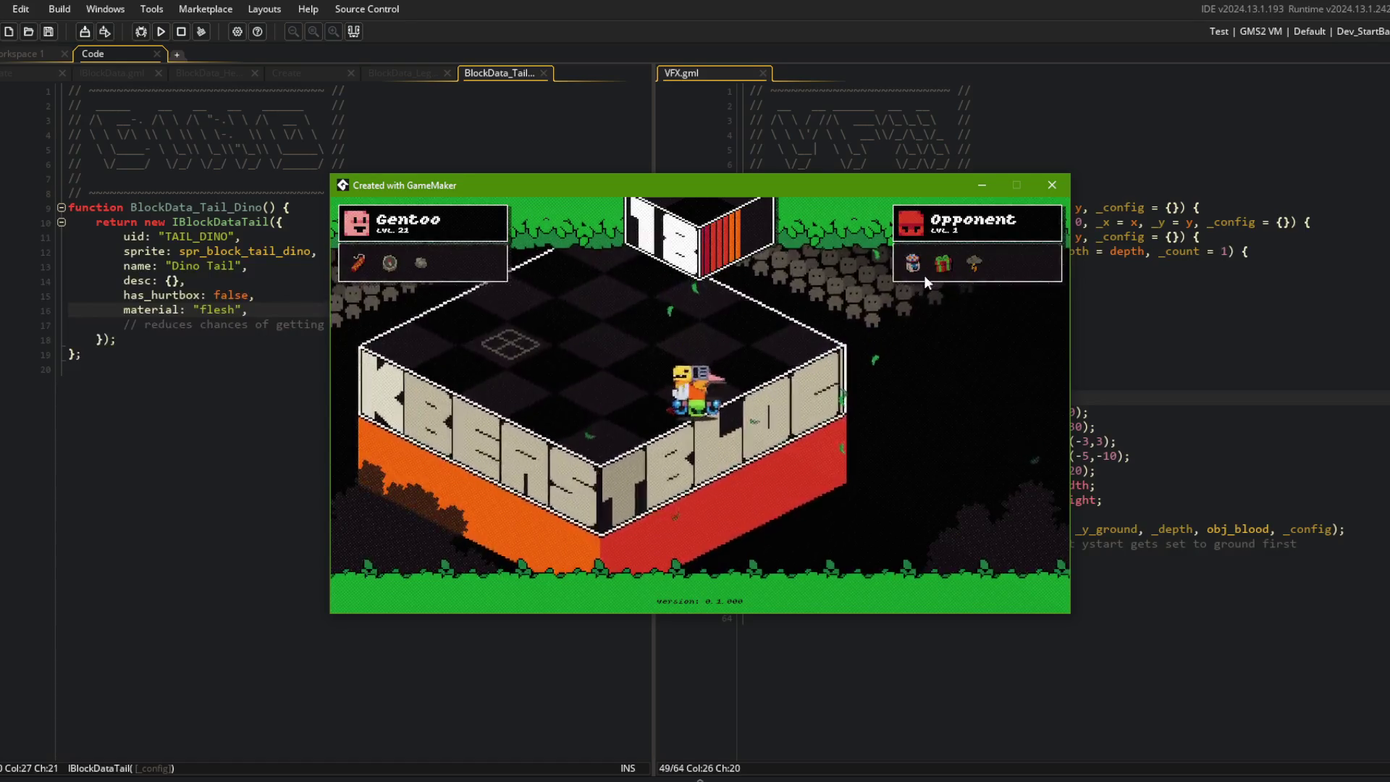
Step: Close the test game and return to obj_block's Create code
click(1052, 185)
click(528, 168)
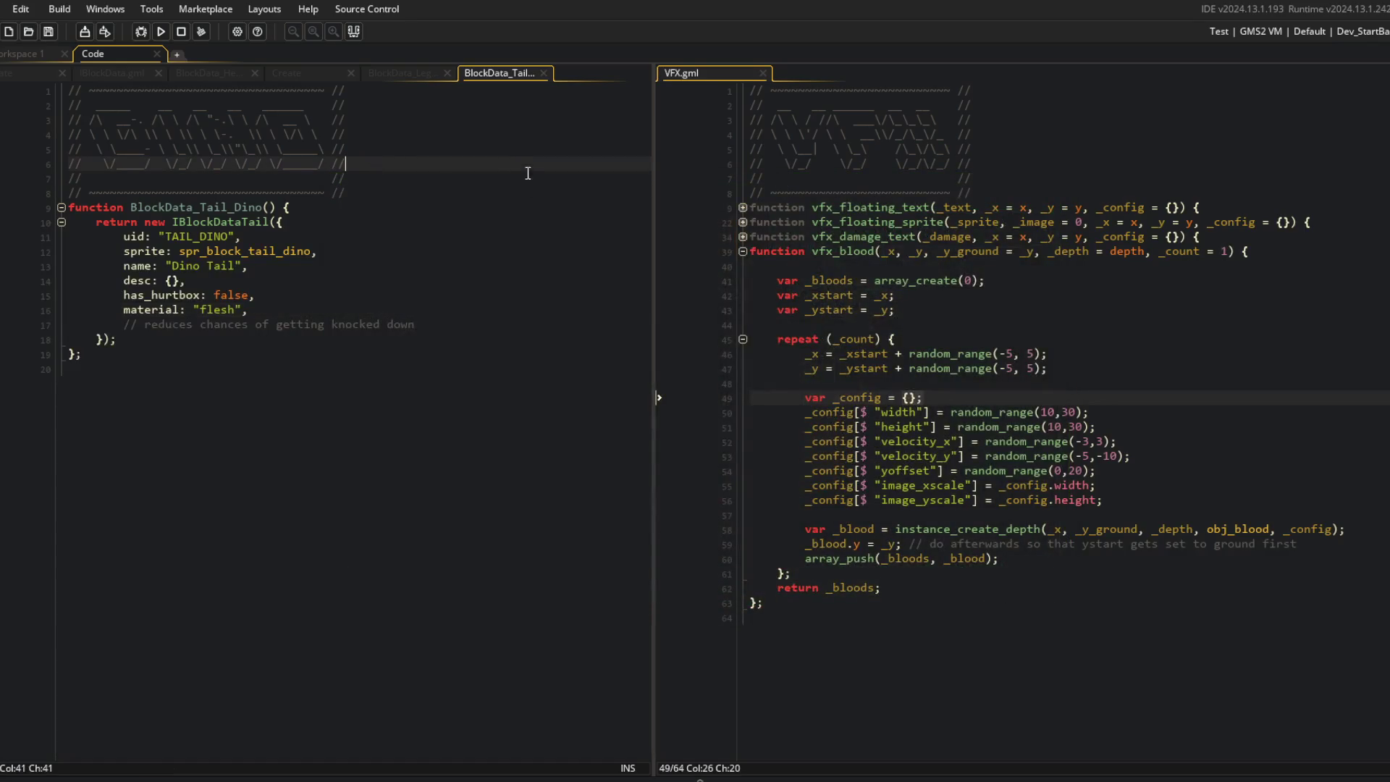
click(18, 72)
Step: Move the material_vfx block from the private section to after the upgrade function
drag(120, 261, 219, 454)
key(shift+Down)
key(ctrl+c)
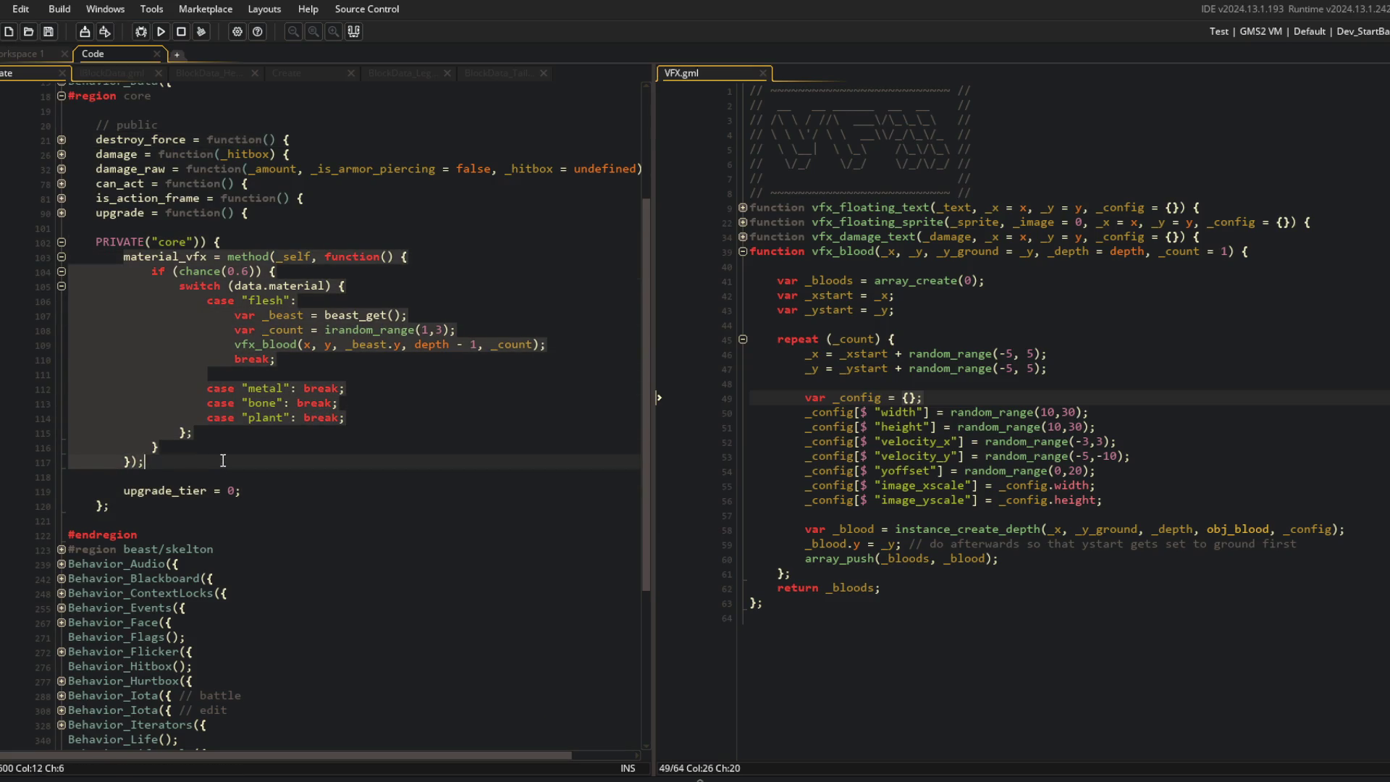
key(Delete)
key(BackSpace)
key(BackSpace)
key(Up)
key(Up)
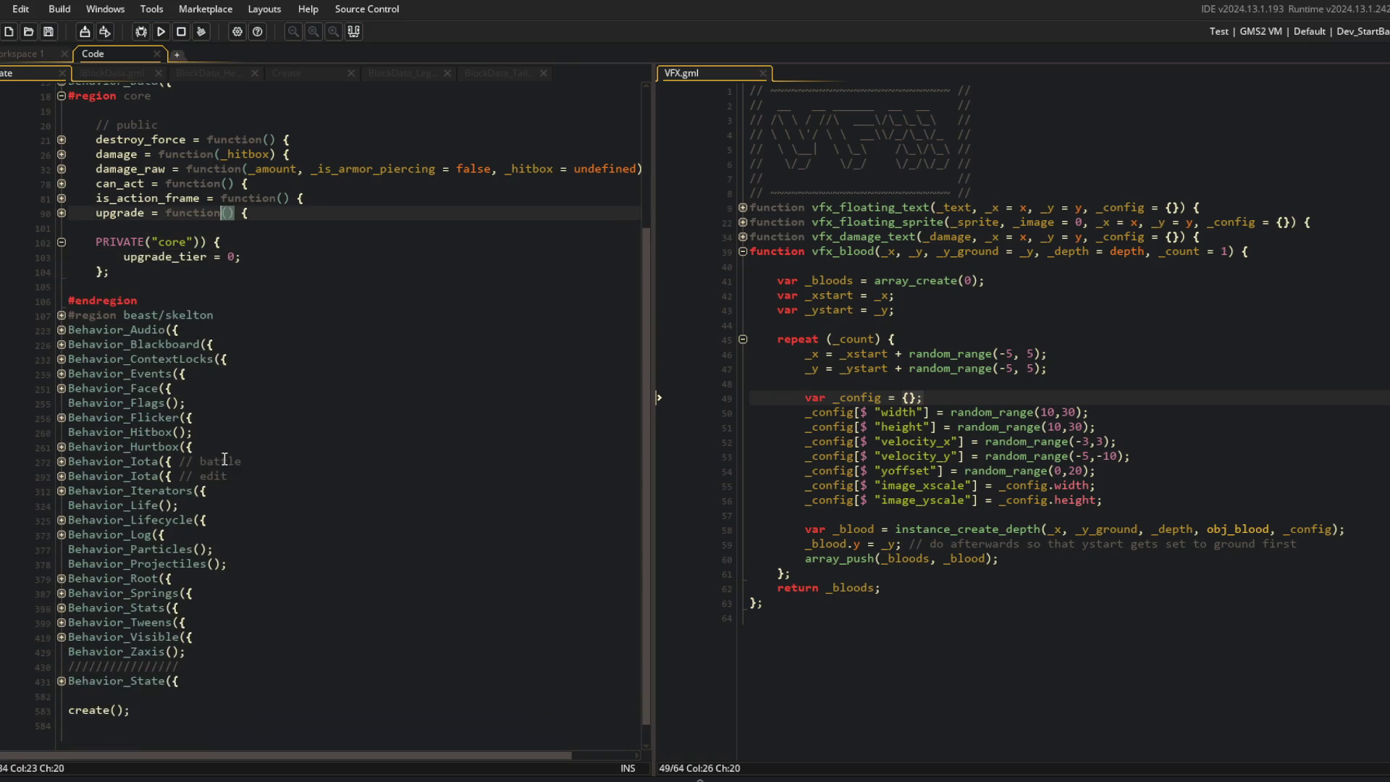
scroll(253, 432, up, 3)
click(286, 330)
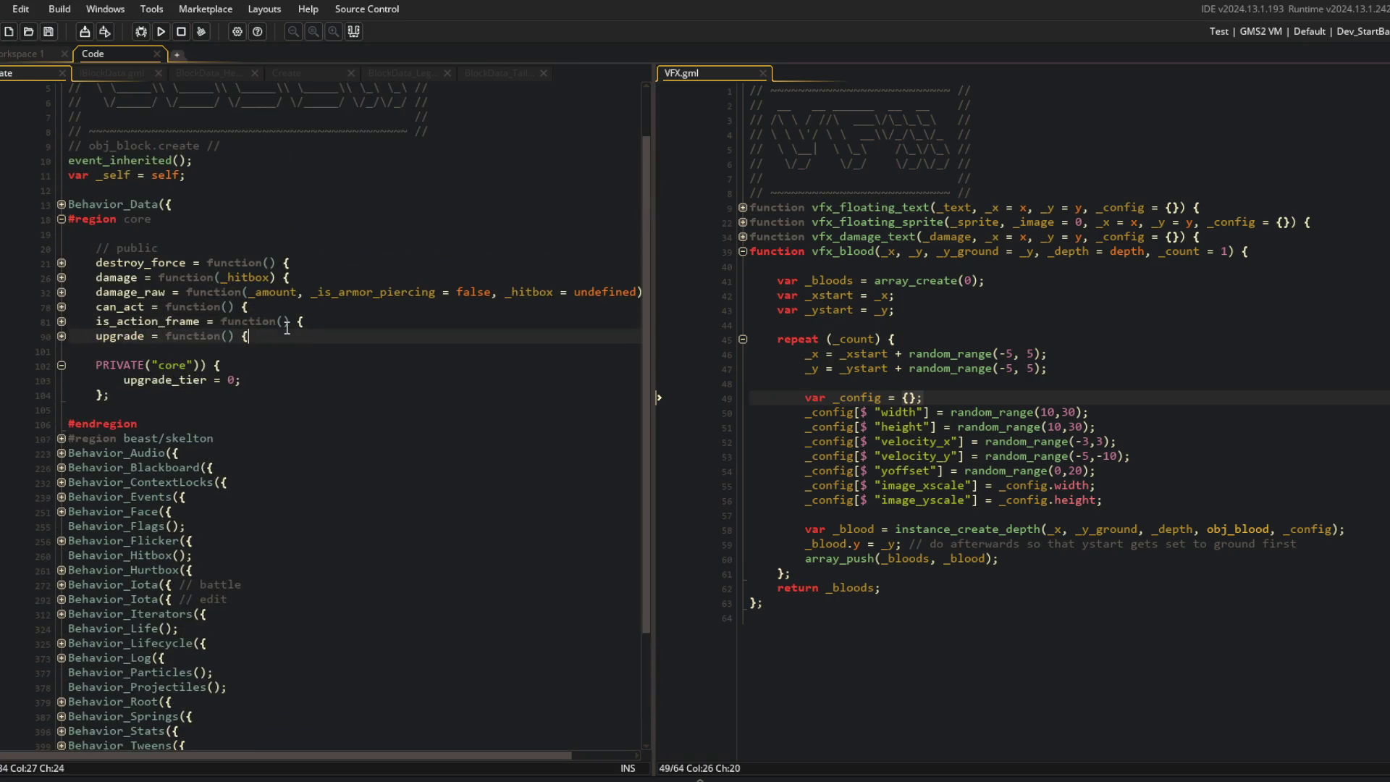
key(Return)
key(ctrl+v)
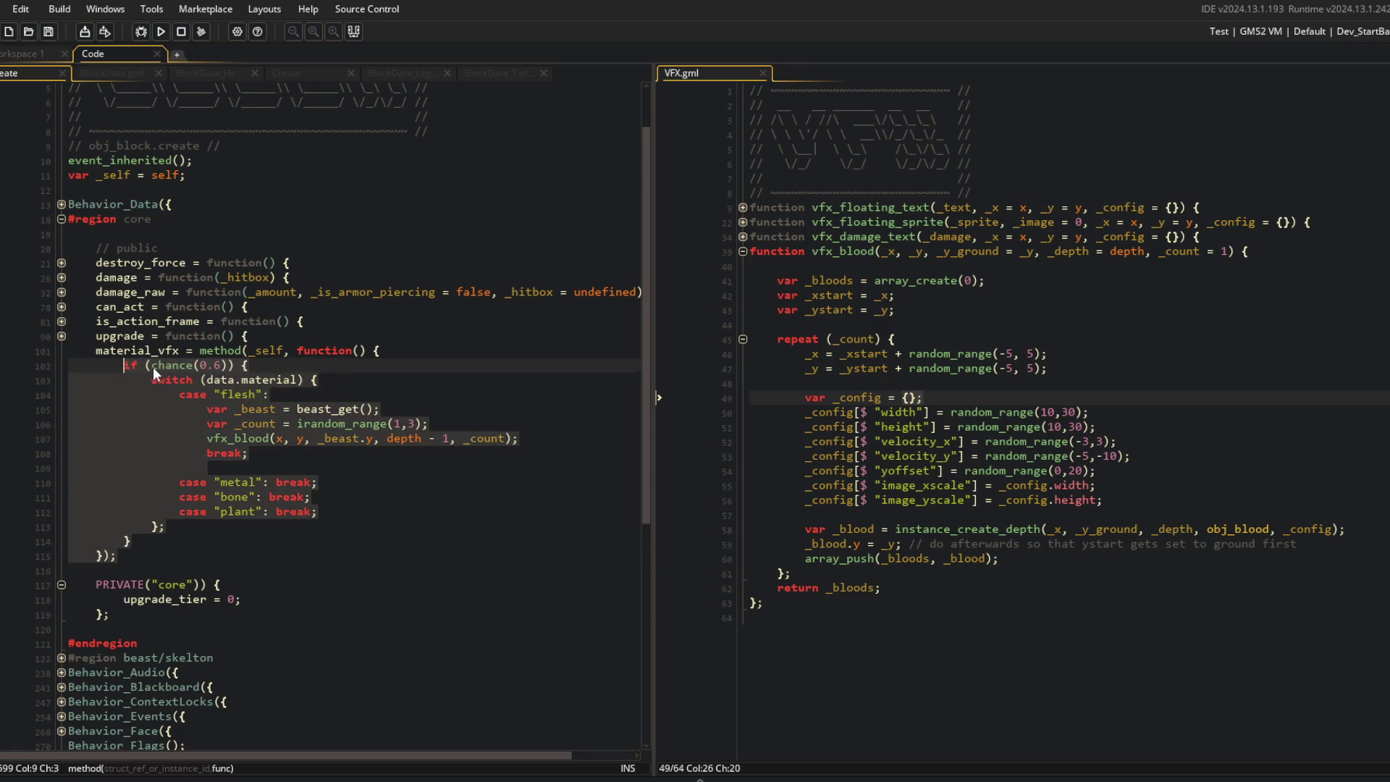
Step: Strip the method(_self, ...) wrapper and its closing parenthesis from material_vfx
click(175, 384)
click(202, 353)
key(Delete)
key(Delete)
key(Delete)
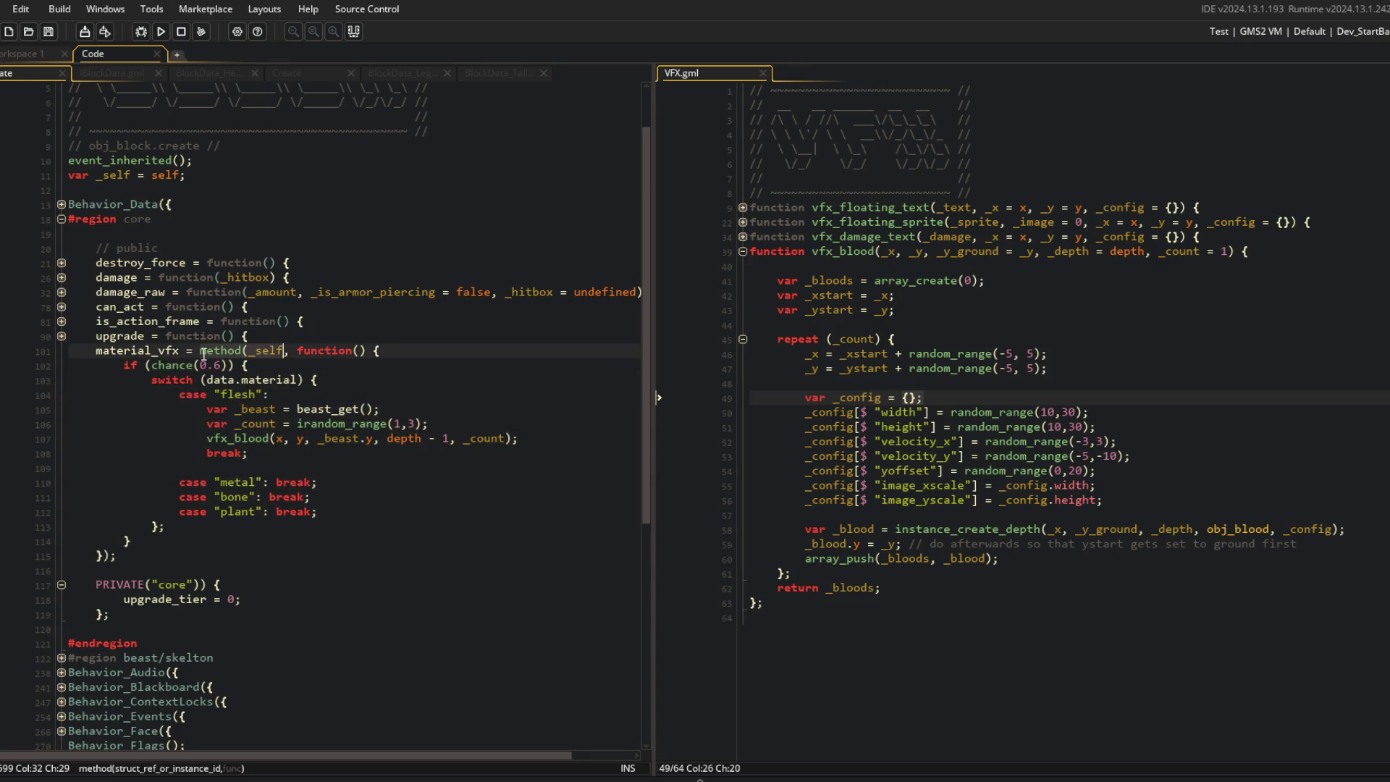
key(Down)
key(Down)
key(Down)
key(Left)
key(BackSpace)
Step: Add 'return self' after the switch block at the end of material_vfx
key(Up)
key(Up)
key(Up)
key(Up)
key(Down)
key(Up)
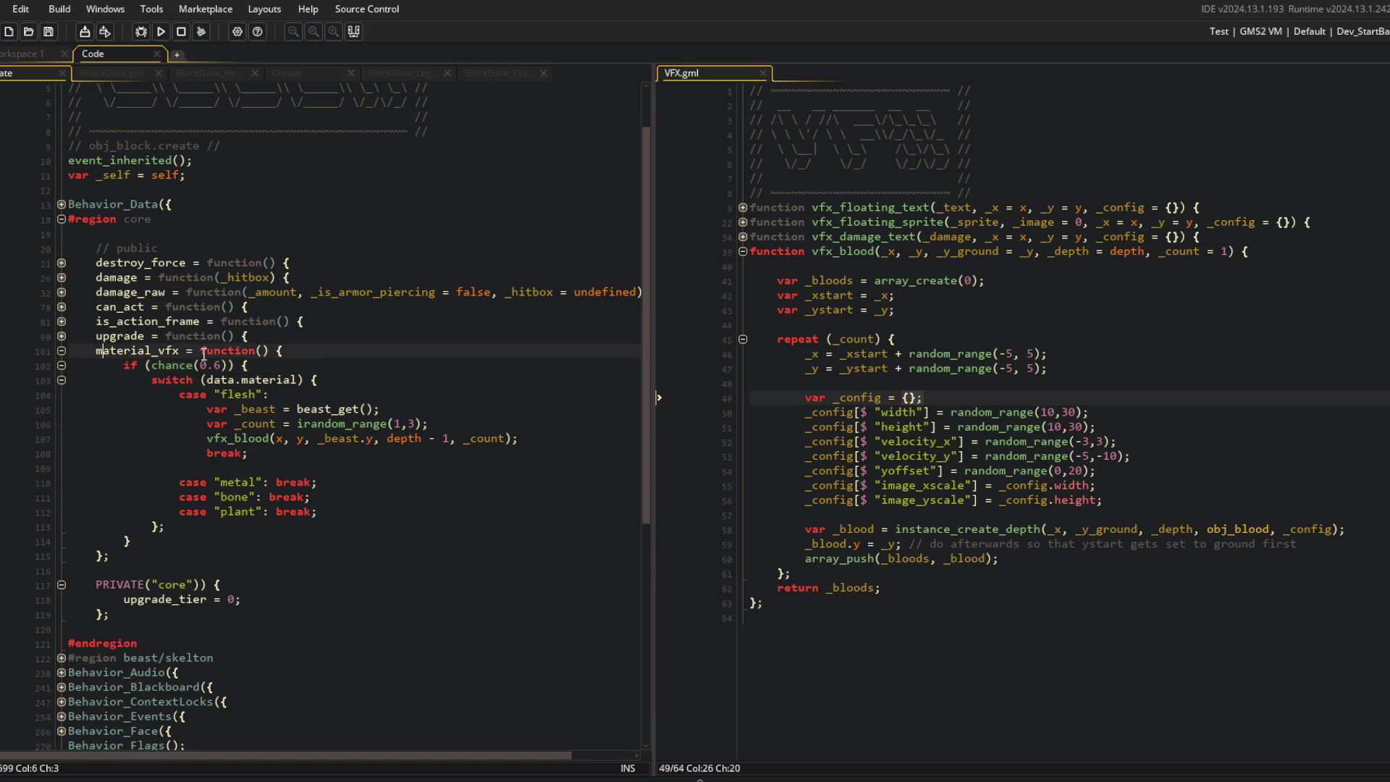
key(Down)
key(Up)
key(ctrl+Right)
key(Down)
key(Down)
key(Down)
key(Down)
key(Return)
text(return self)
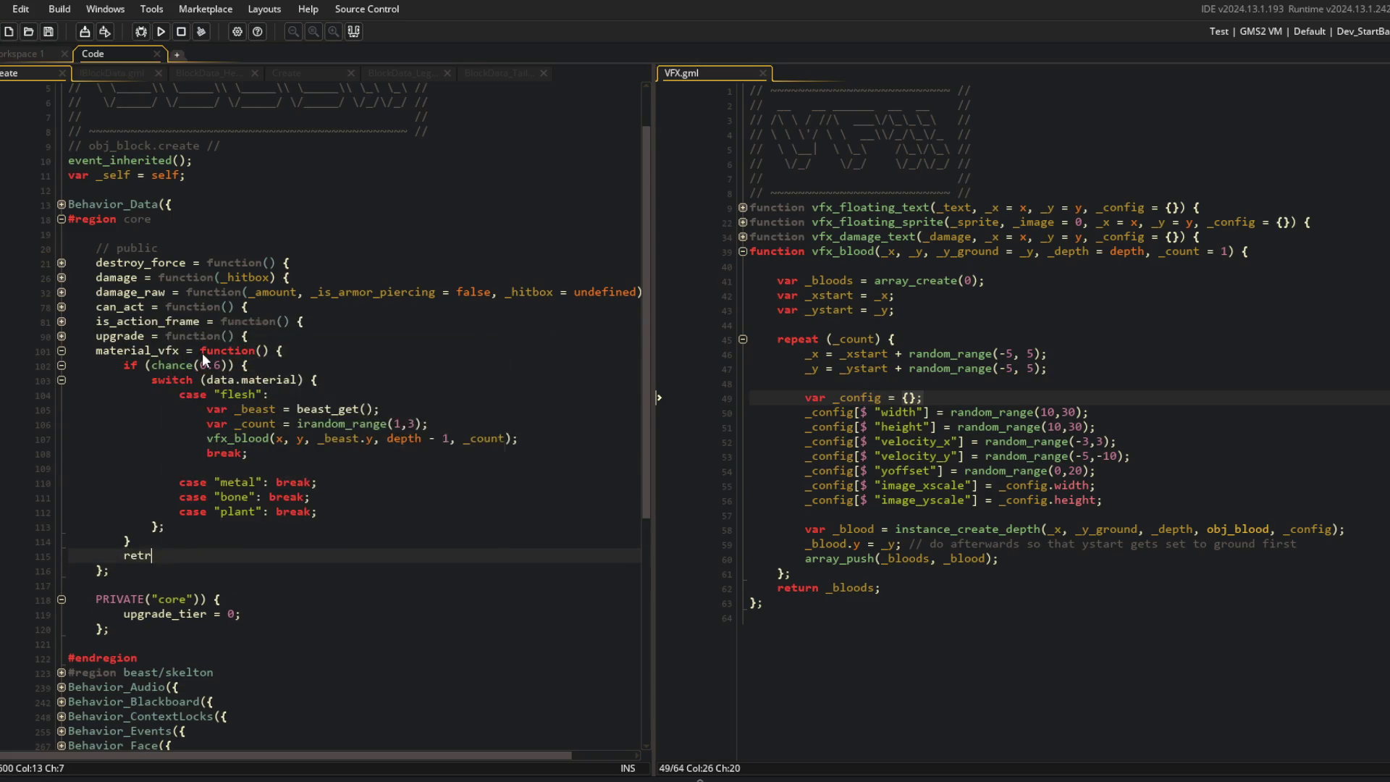
Step: Collapse material_vfx, expand damage_raw, and strip the .core. prefix from the material_vfx call
click(202, 353)
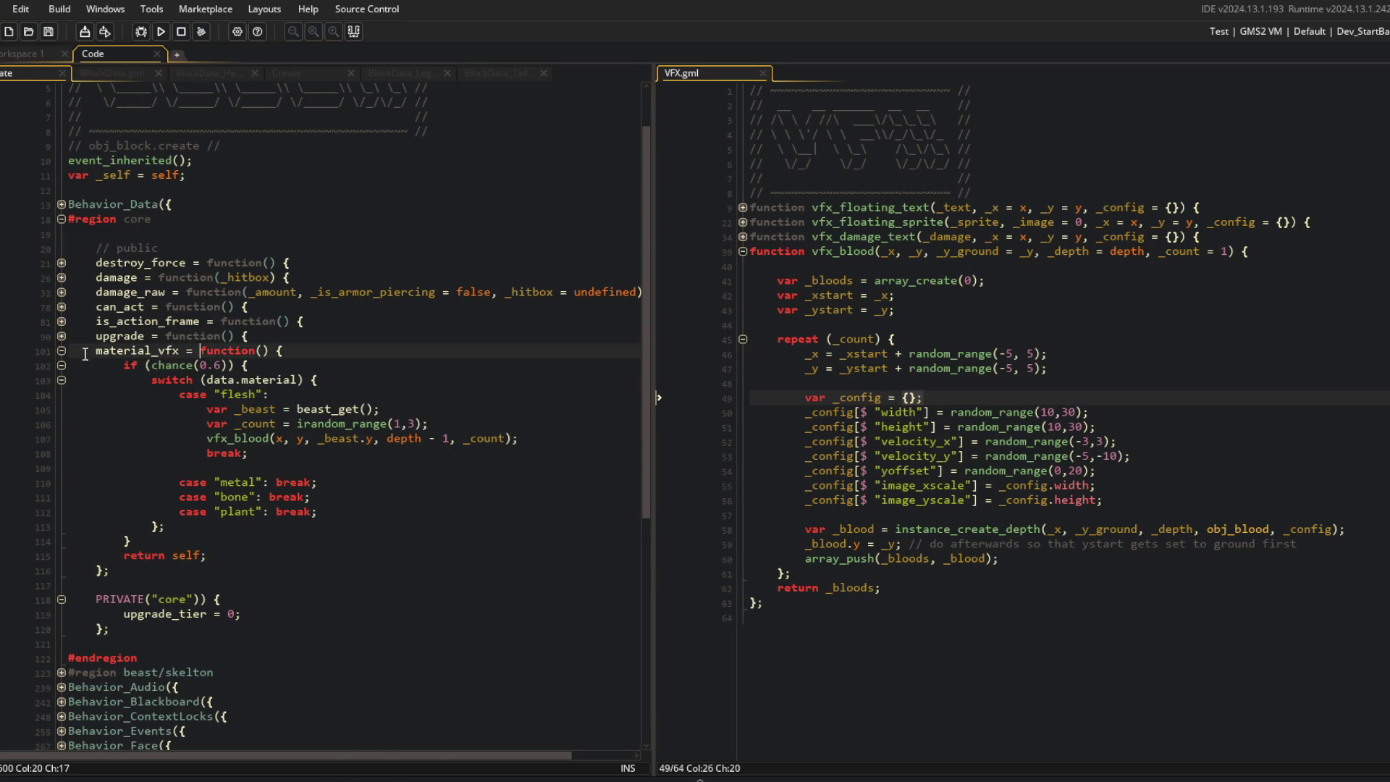
click(61, 350)
click(159, 321)
click(62, 292)
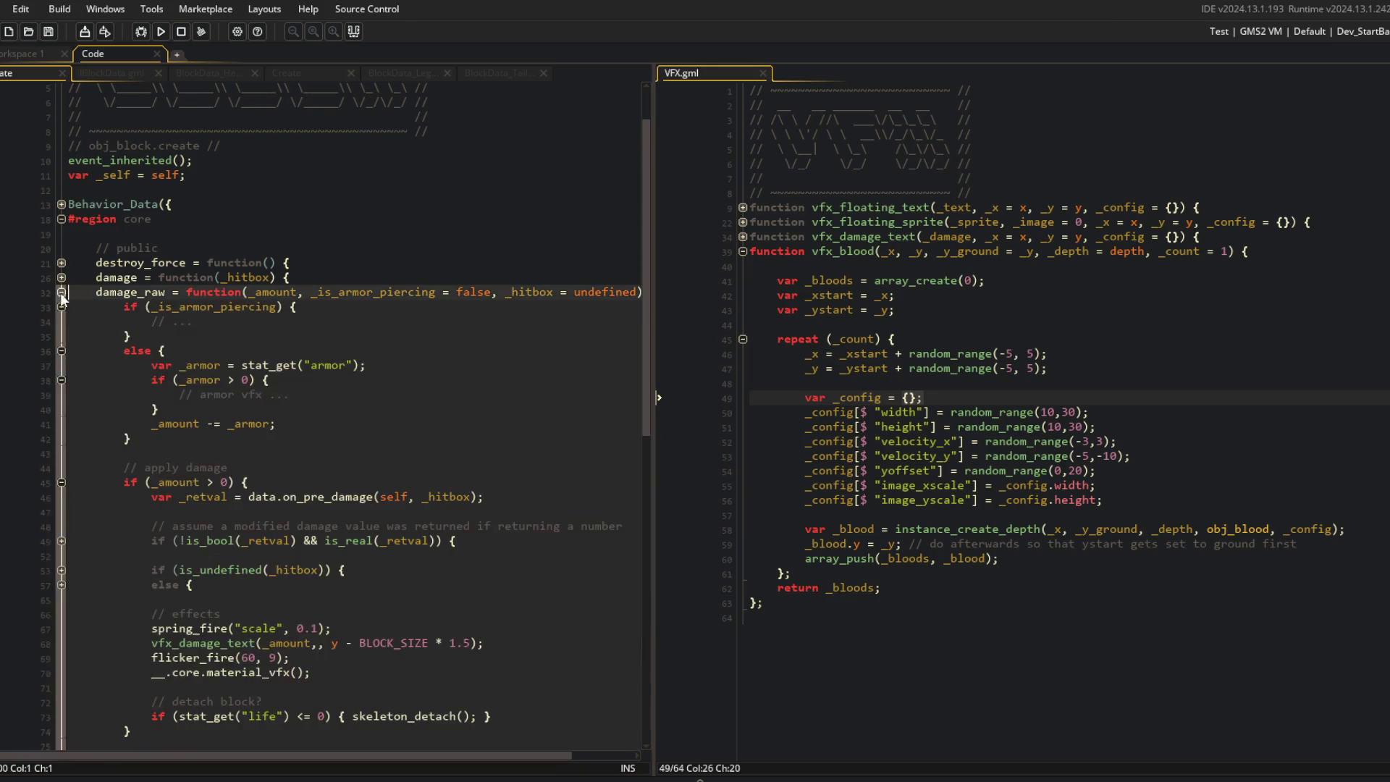
scroll(181, 471, down, 3)
click(215, 519)
key(BackSpace)
key(BackSpace)
key(BackSpace)
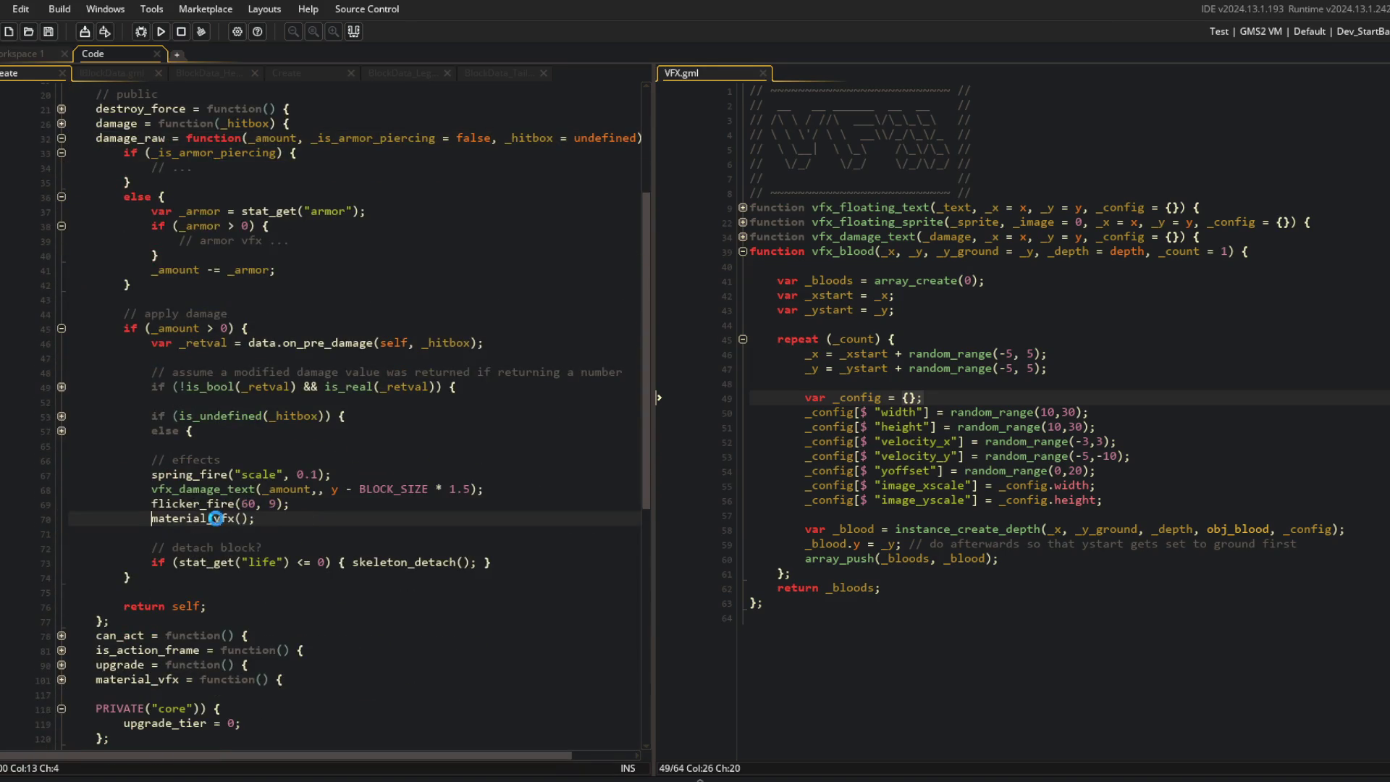
Step: Move the material_vfx() call above flicker_fire(60, 9) in damage_raw
click(260, 417)
click(267, 428)
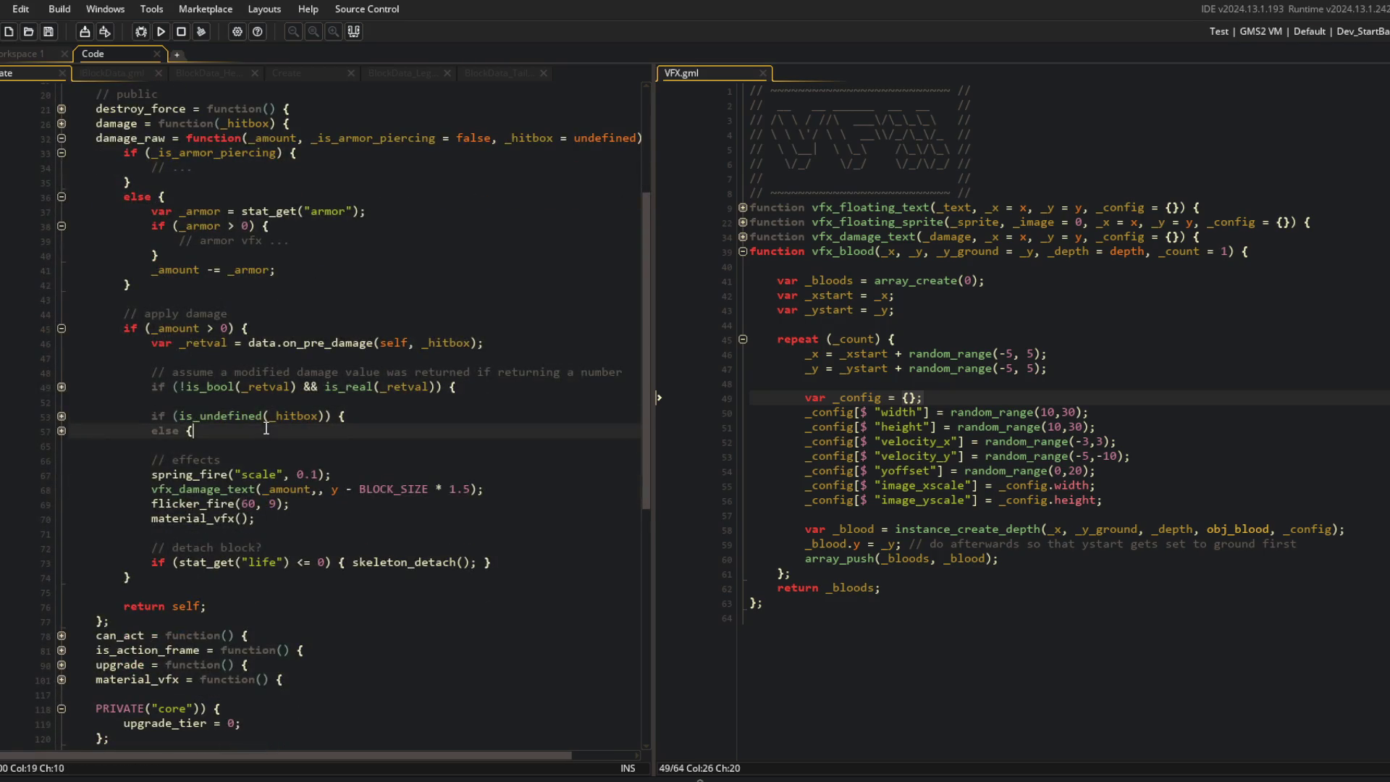
click(278, 520)
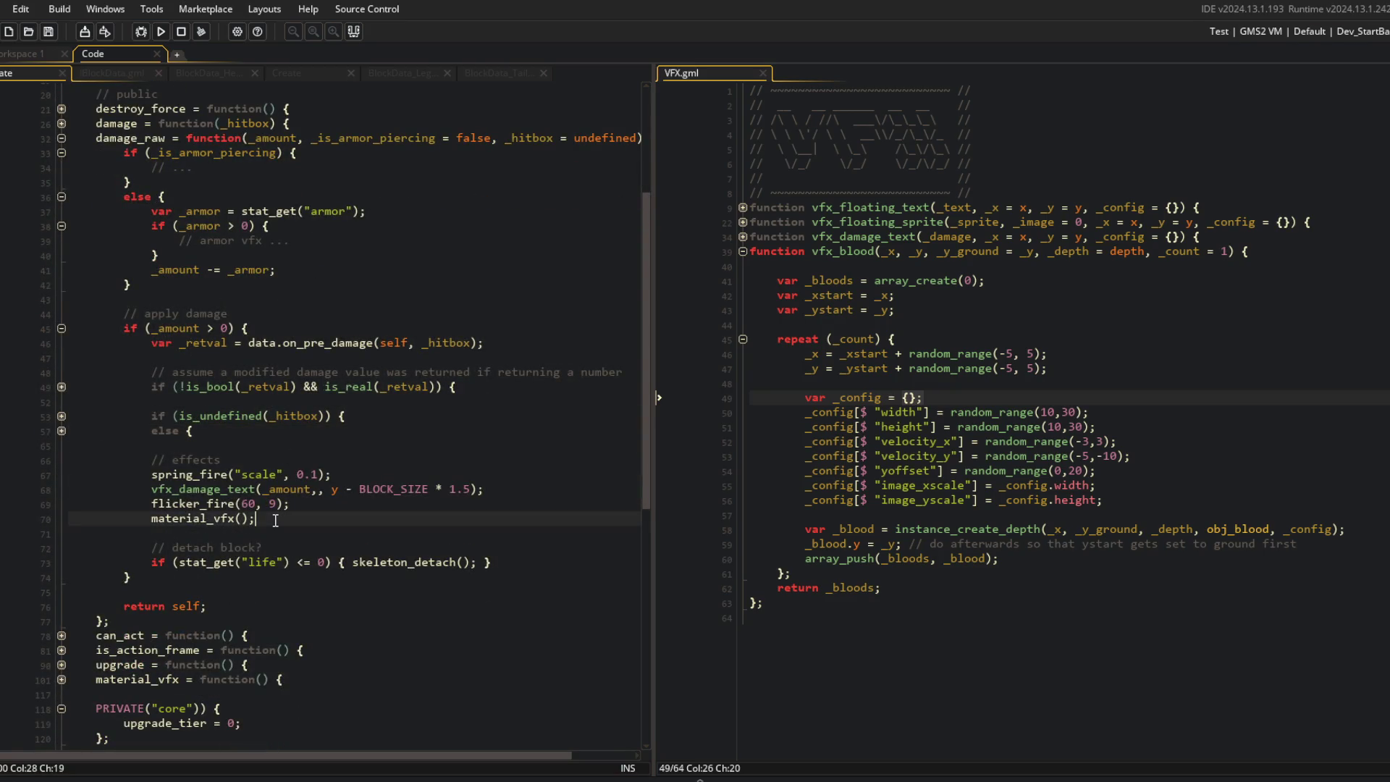
key(ctrl+x)
key(Up)
key(ctrl+v)
key(Down)
click(277, 520)
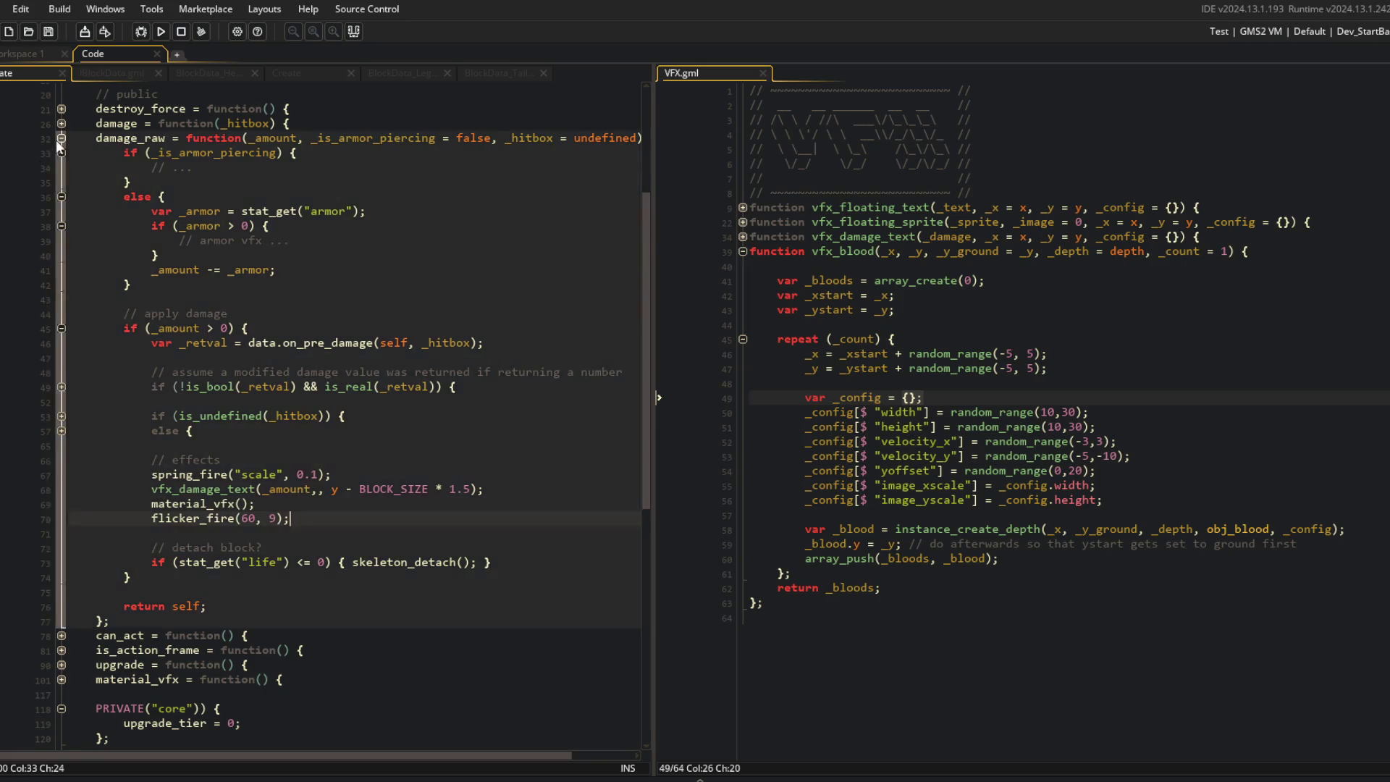
Step: Collapse damage_raw and search the whole project for flicker_fire
click(62, 138)
click(186, 181)
key(ctrl+shift+f)
text(flicker_fire)
key(Return)
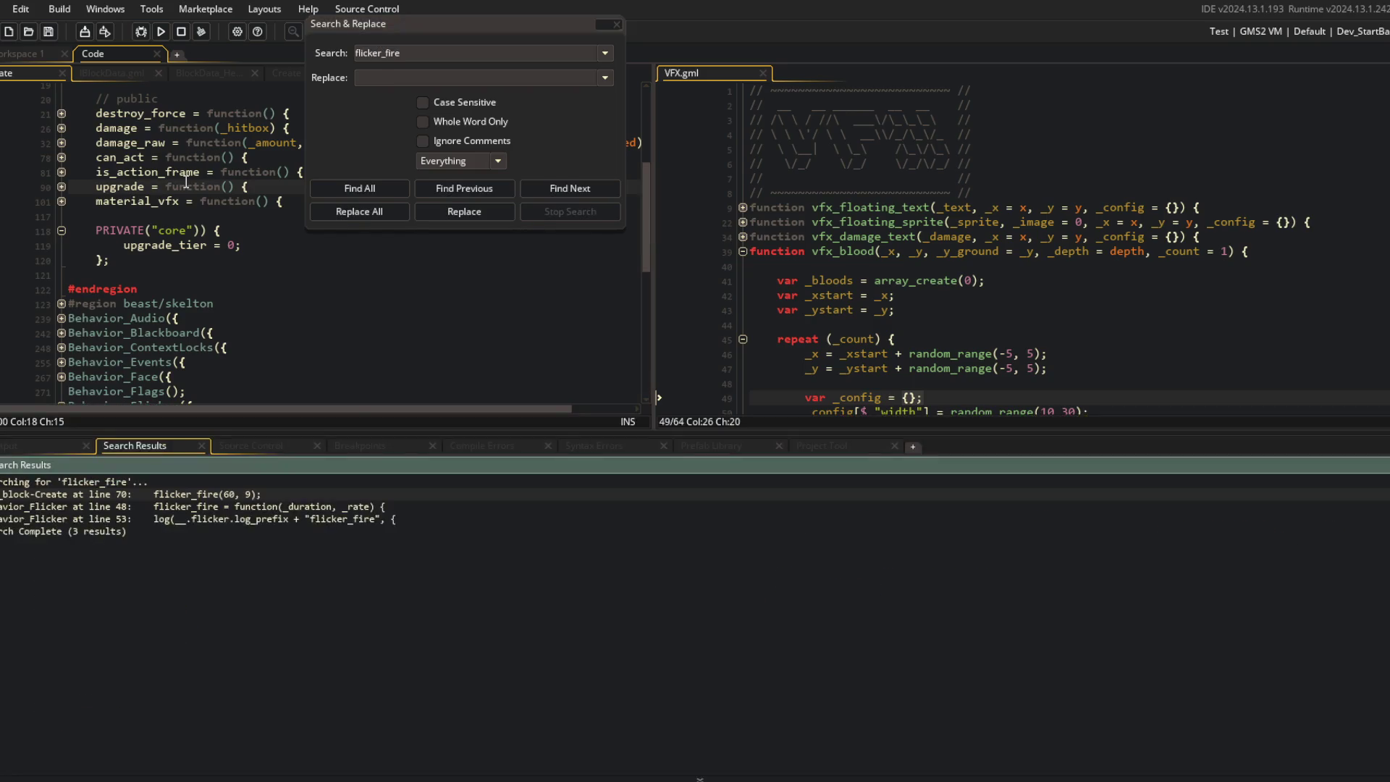
Step: Replace all flicker_fire occurrences with flicker_trigger and confirm
click(382, 77)
text(fl)
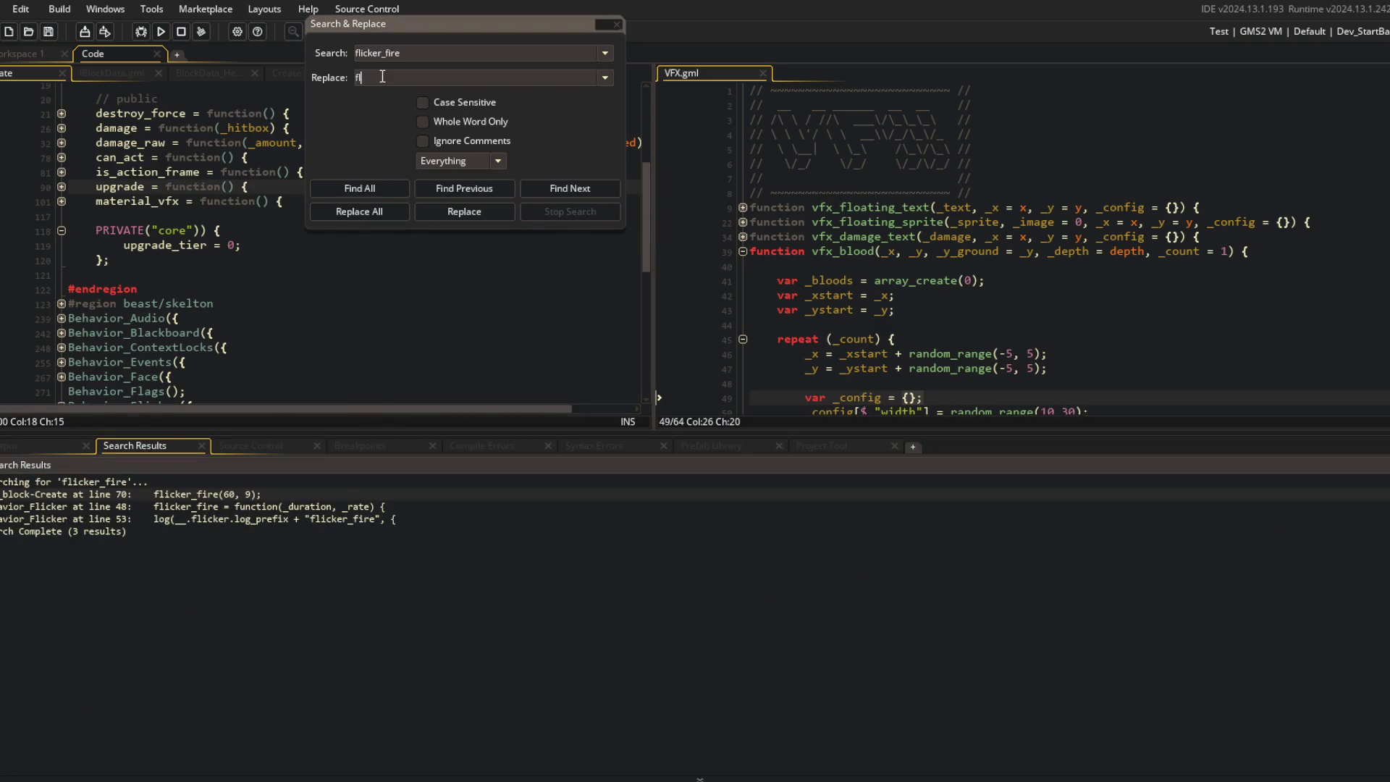
text(icker_trigger)
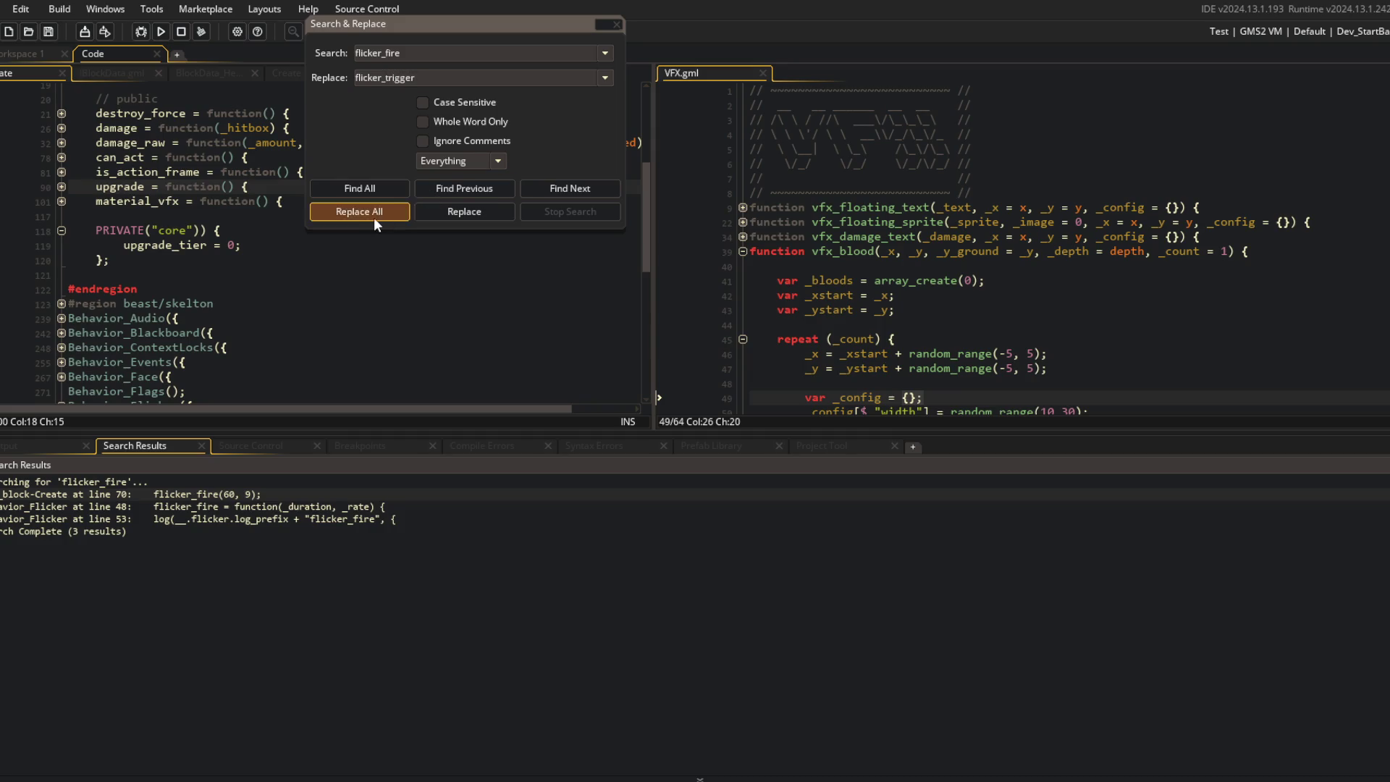
click(374, 216)
click(780, 435)
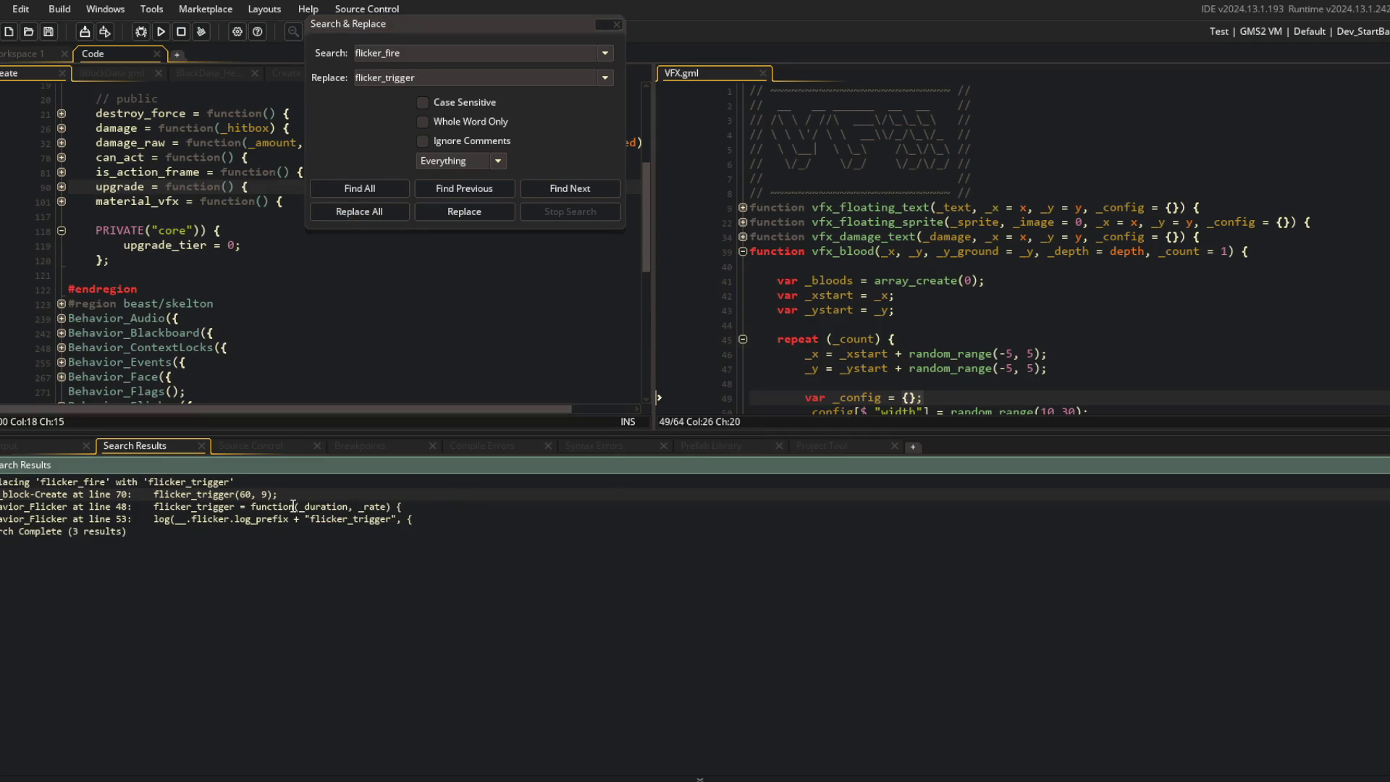
Step: Close the search window, Behavior_Flicker and other unused code tabs, and hide Search Results
click(229, 134)
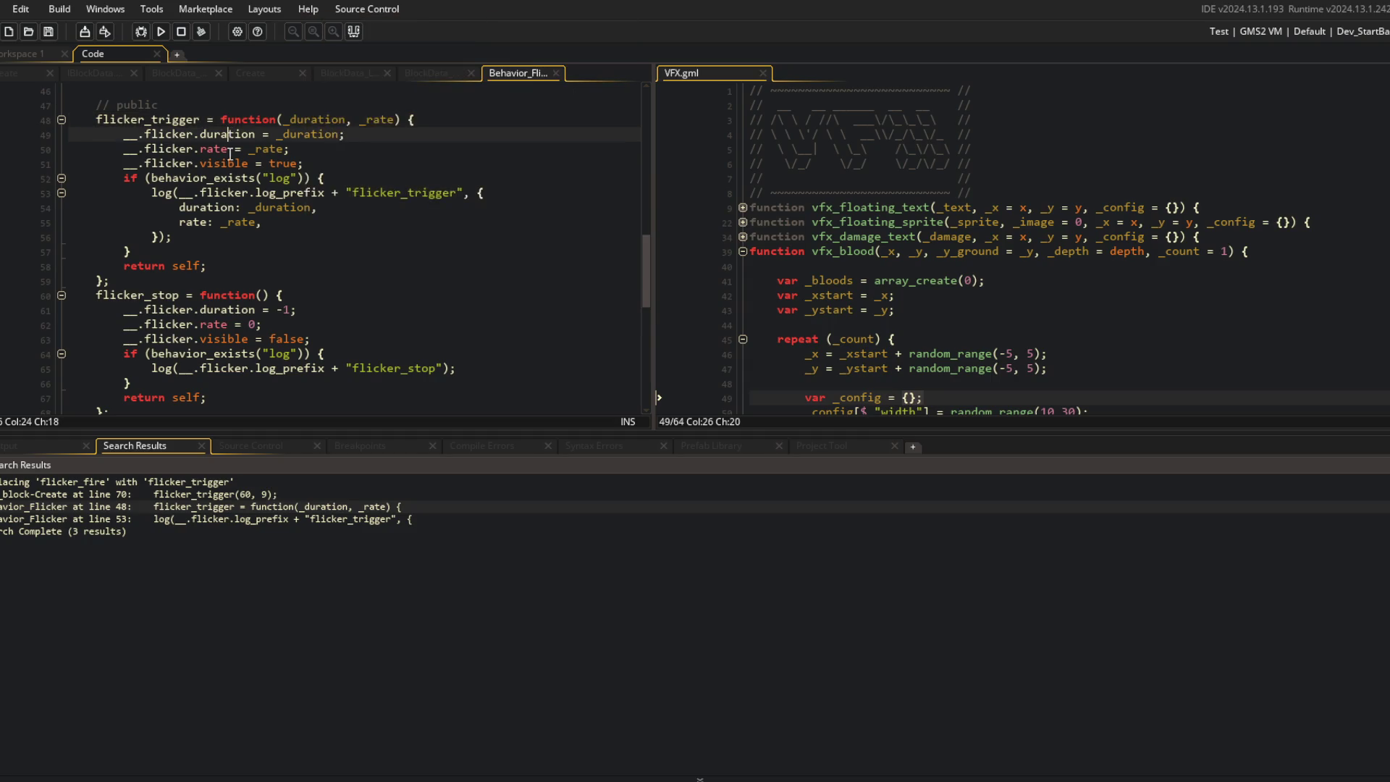
scroll(435, 217, up, 4)
middle_click(541, 73)
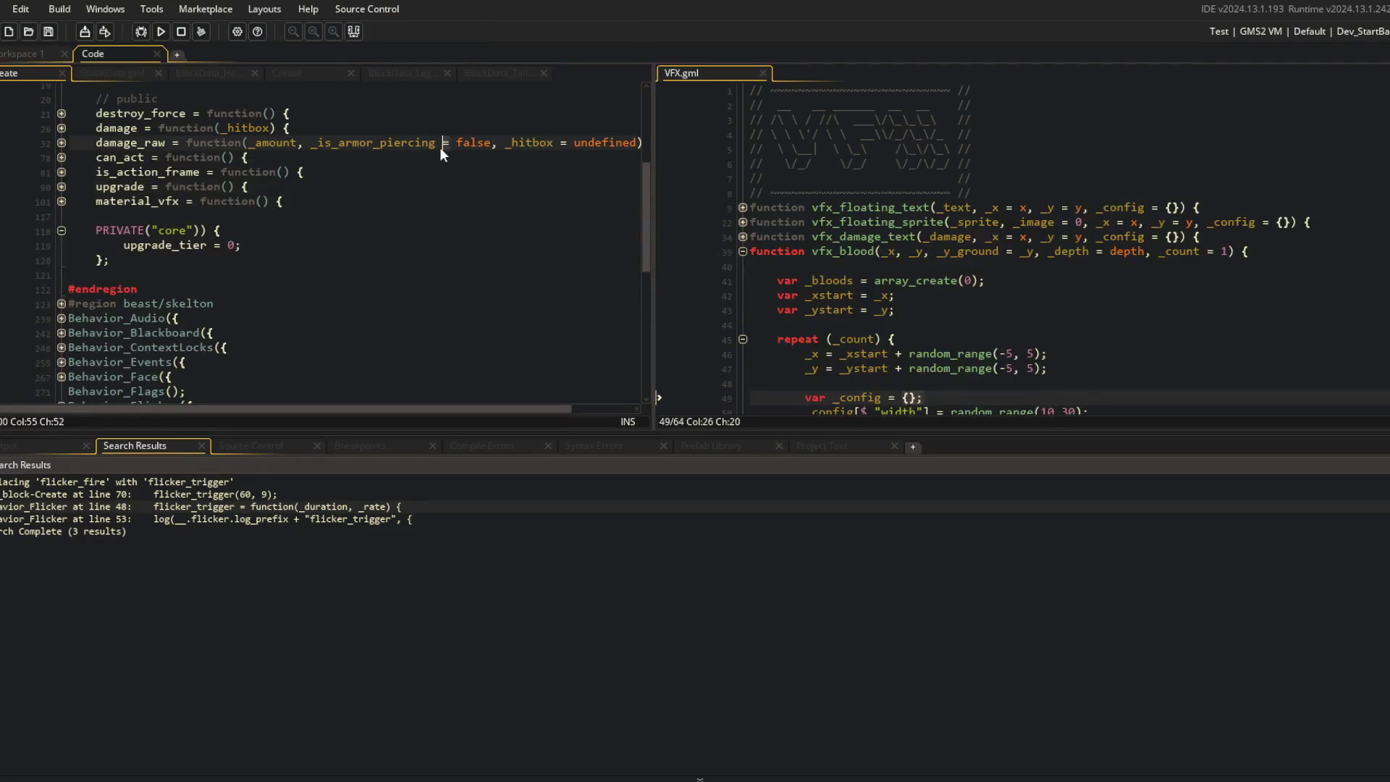
click(345, 33)
middle_click(93, 74)
middle_click(93, 73)
middle_click(96, 75)
middle_click(145, 74)
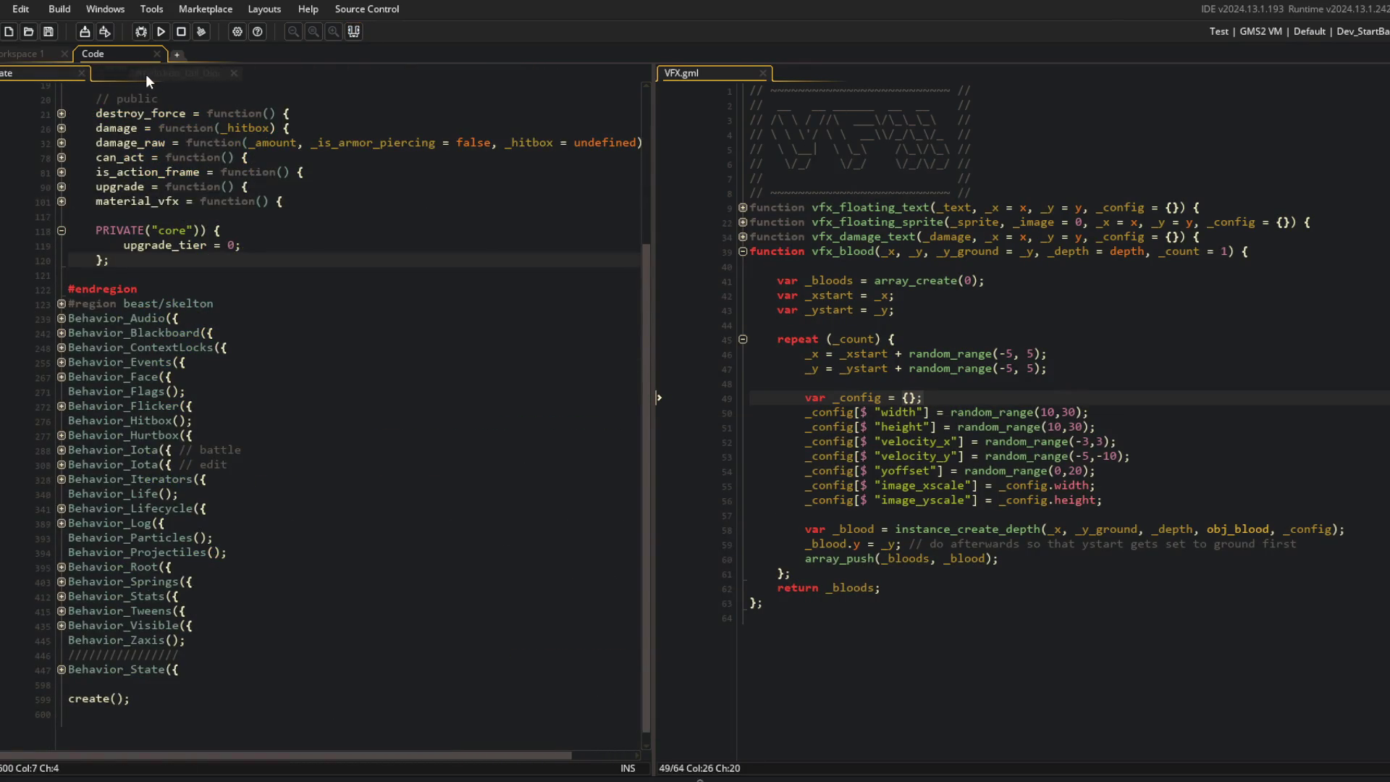
click(101, 217)
Step: In Spotify, add Between the Waves to the Block Beast playlist
key(alt+Tab)
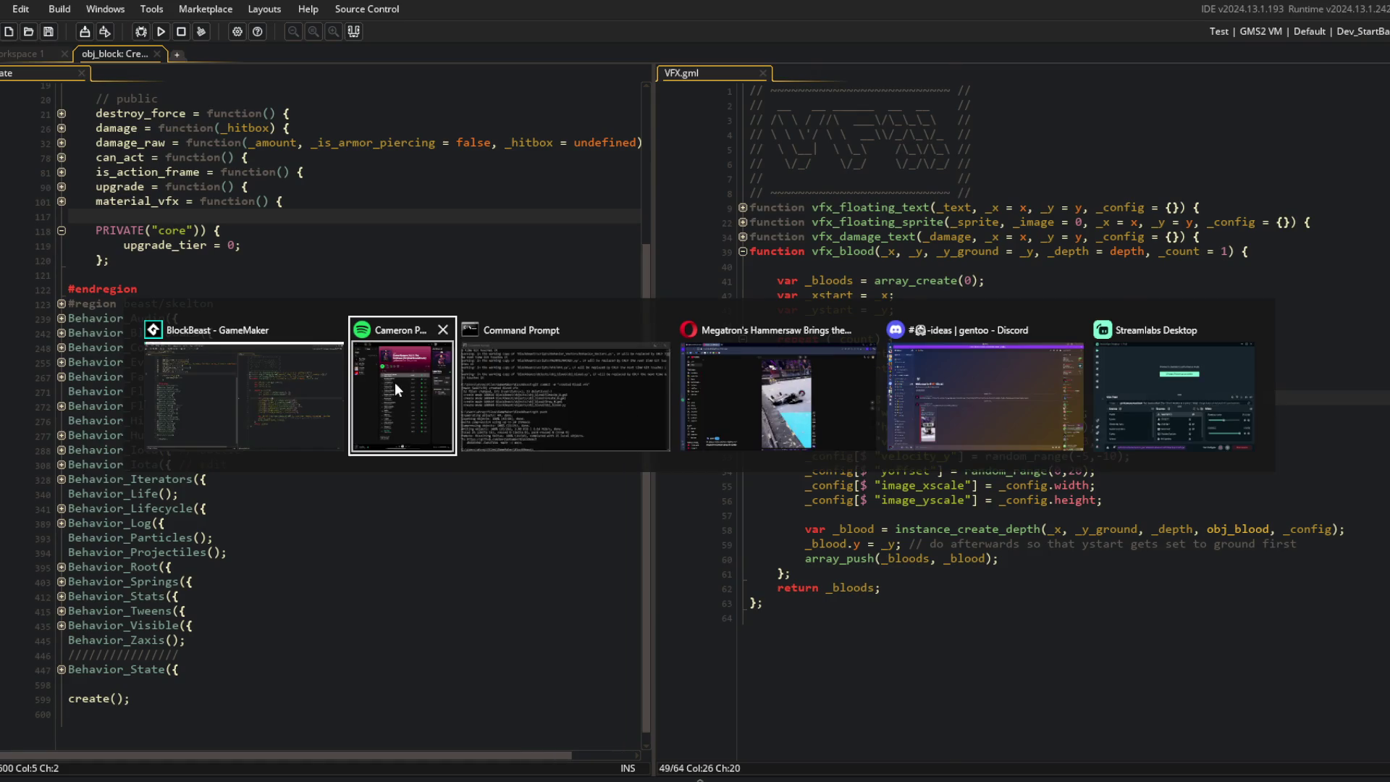
click(396, 383)
double_click(550, 223)
mouse_move(540, 258)
mouse_down()
mouse_move(546, 232)
mouse_move(312, 105)
mouse_up()
click(276, 108)
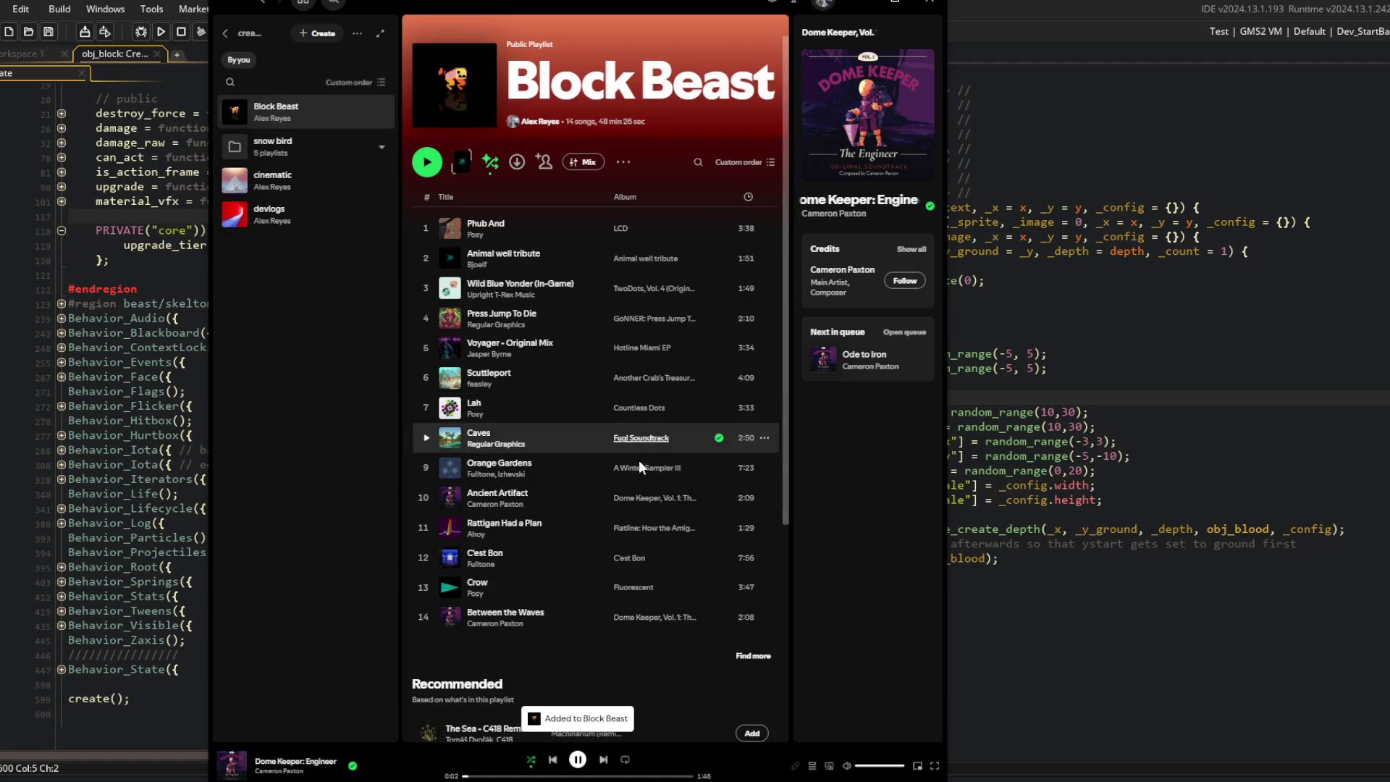
Step: Sample Dome Keeper album tracks, ending on A Moment to Breathe at 0:27
click(267, 7)
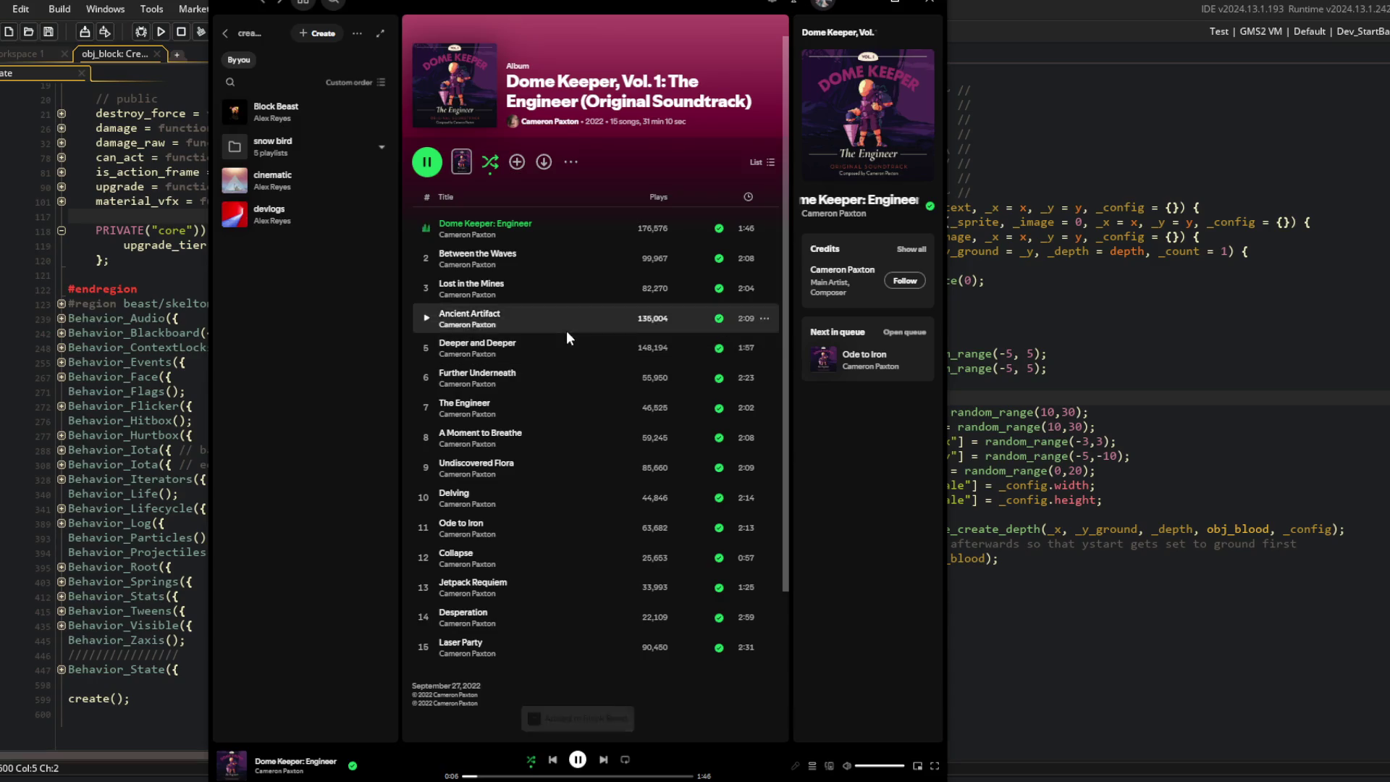
double_click(566, 345)
click(504, 776)
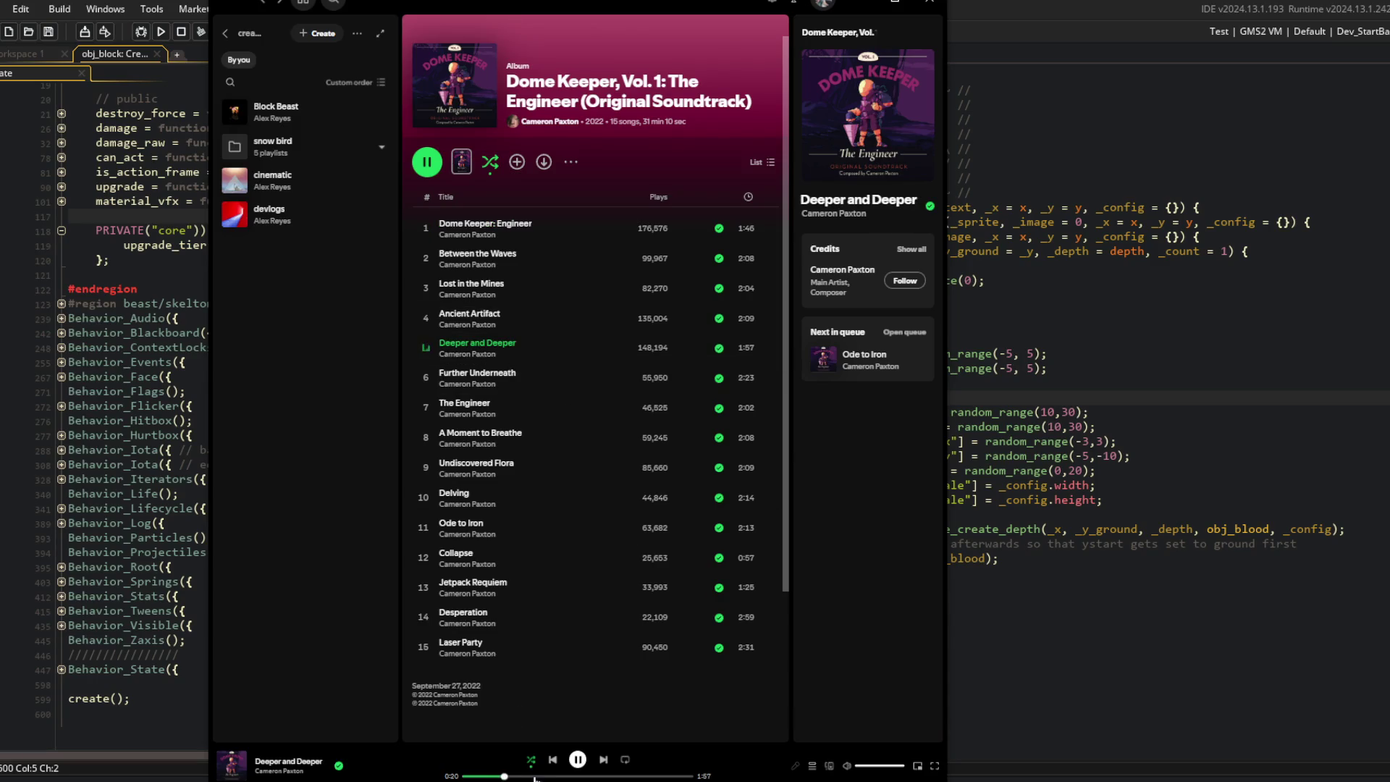
double_click(559, 320)
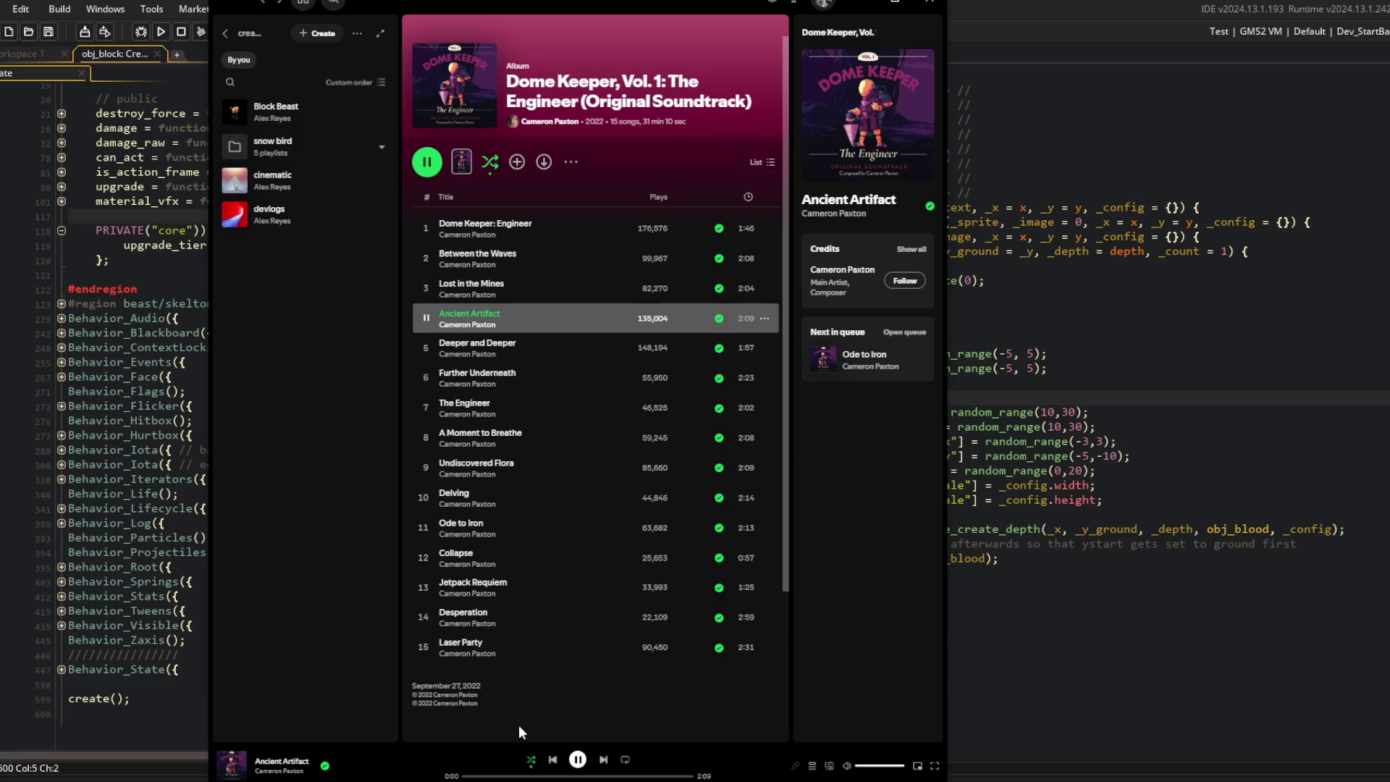
click(527, 776)
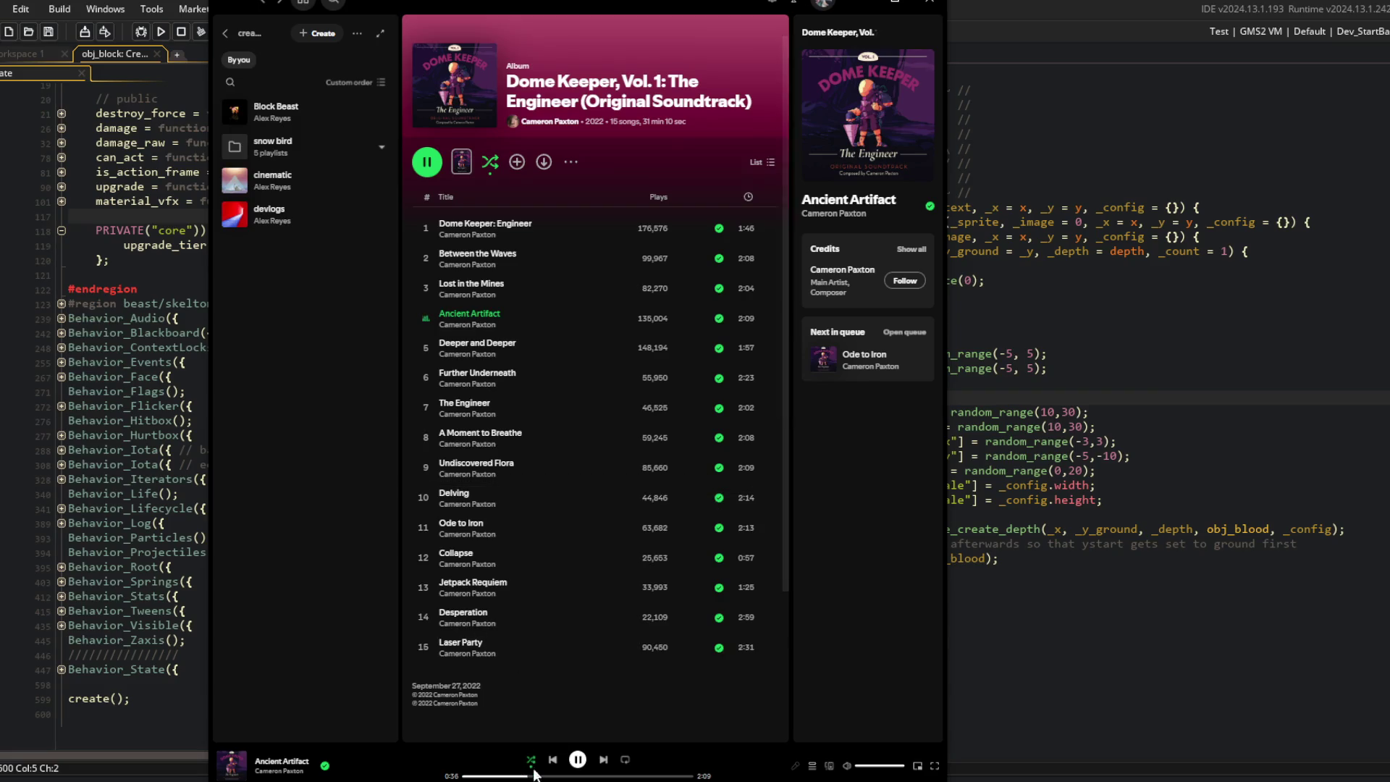
double_click(589, 385)
double_click(580, 410)
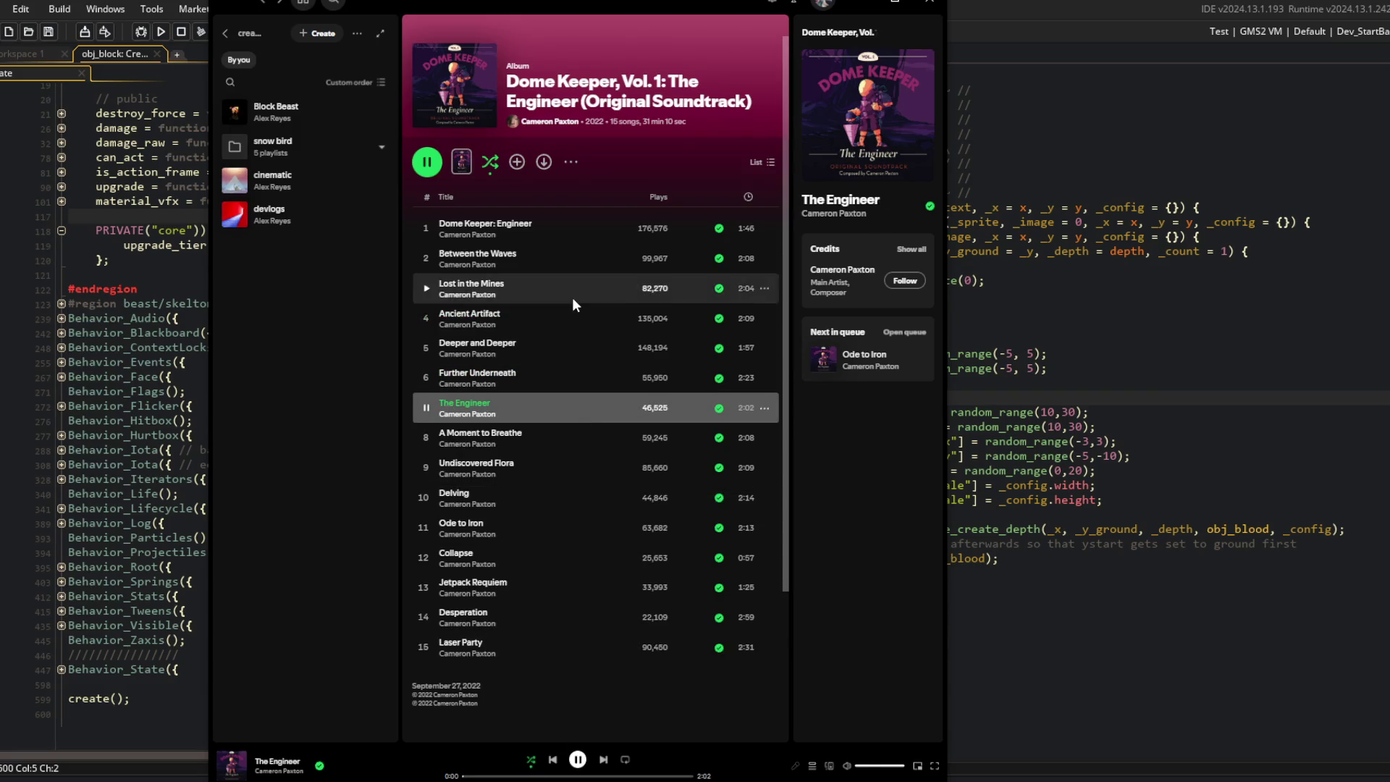
click(538, 776)
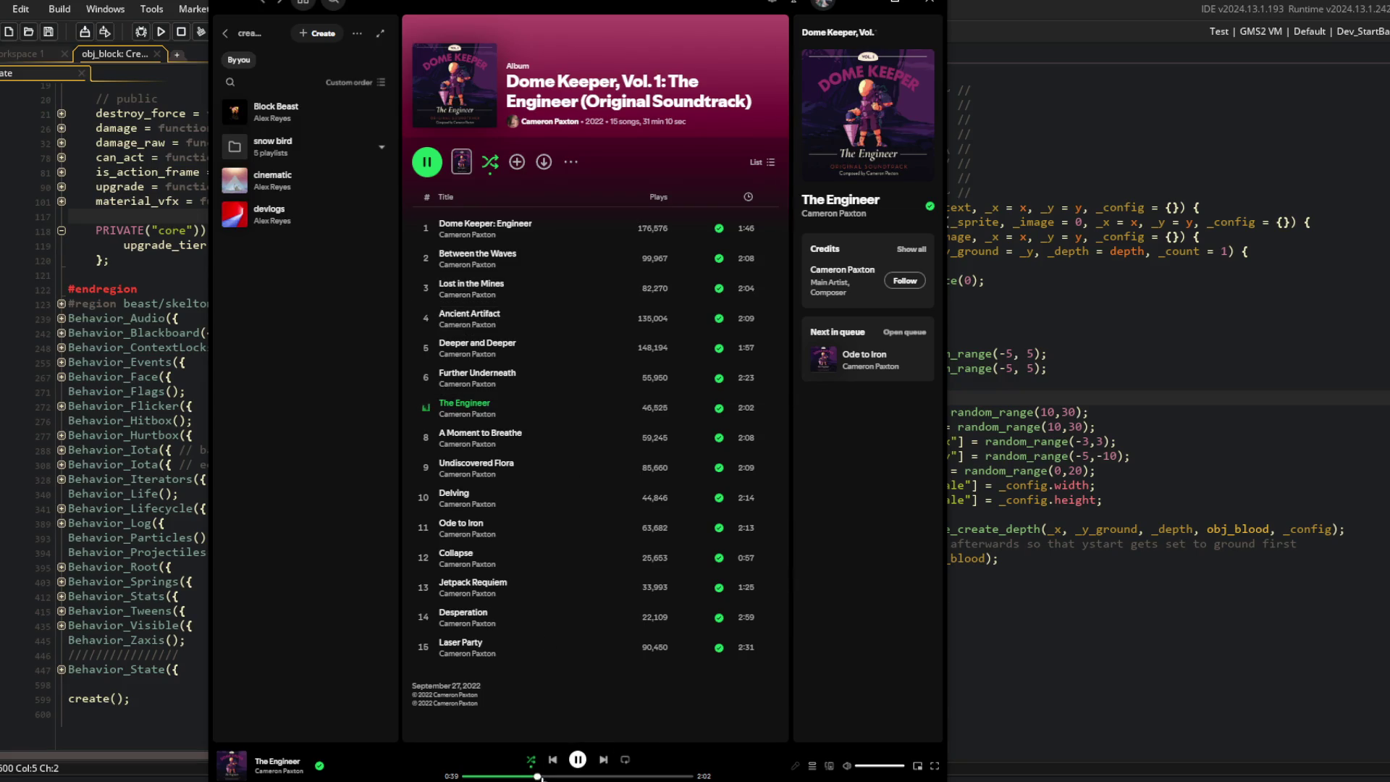
double_click(557, 433)
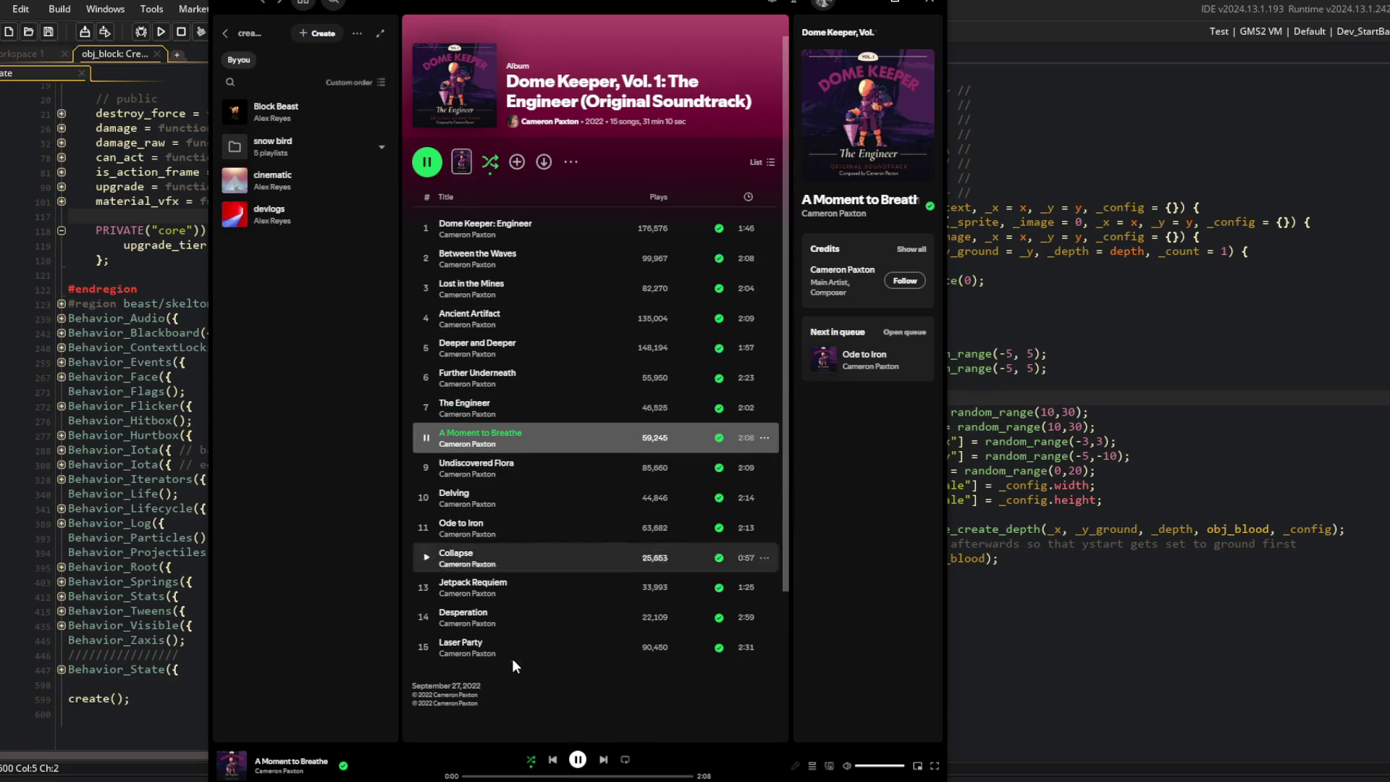
click(511, 775)
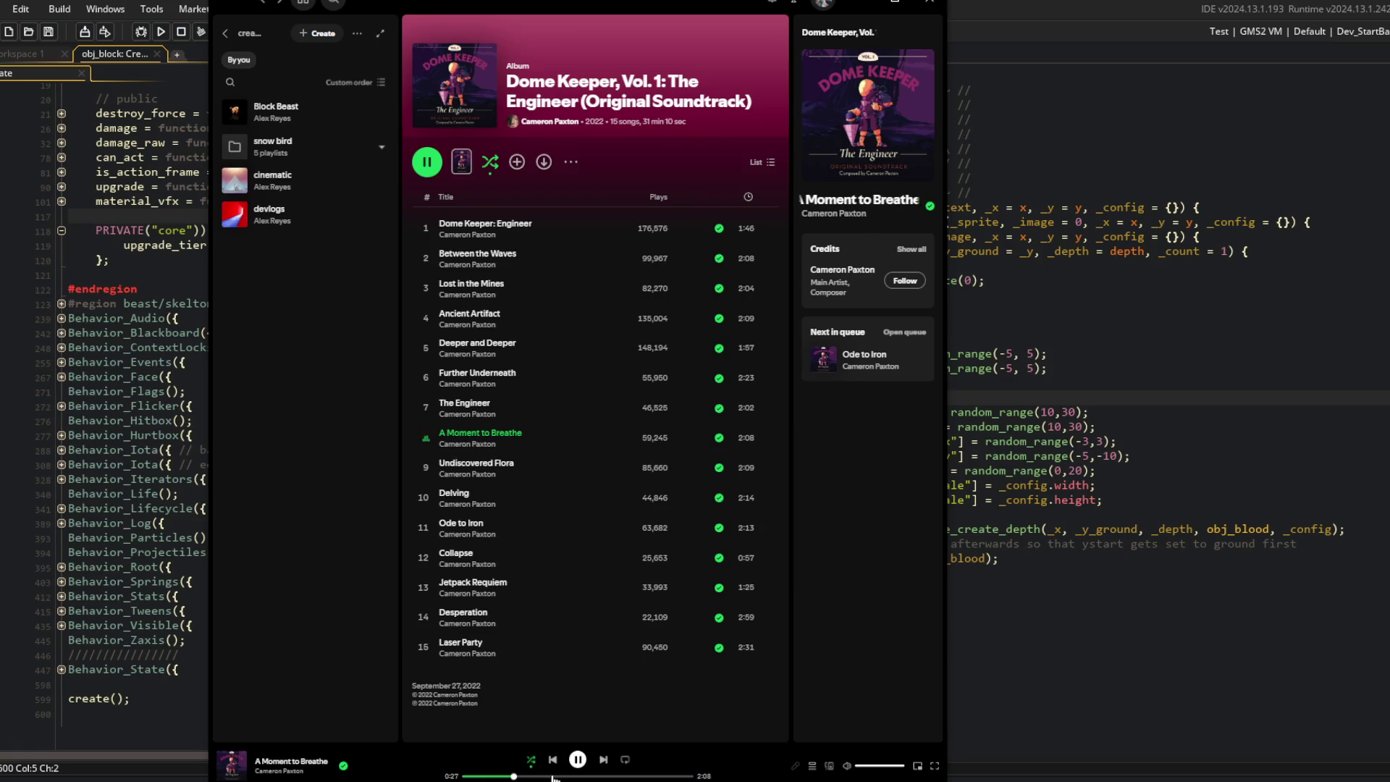
Step: Return to GameMaker's code editor on the upgrade line
click(1044, 298)
click(355, 262)
key(alt+Tab)
click(290, 187)
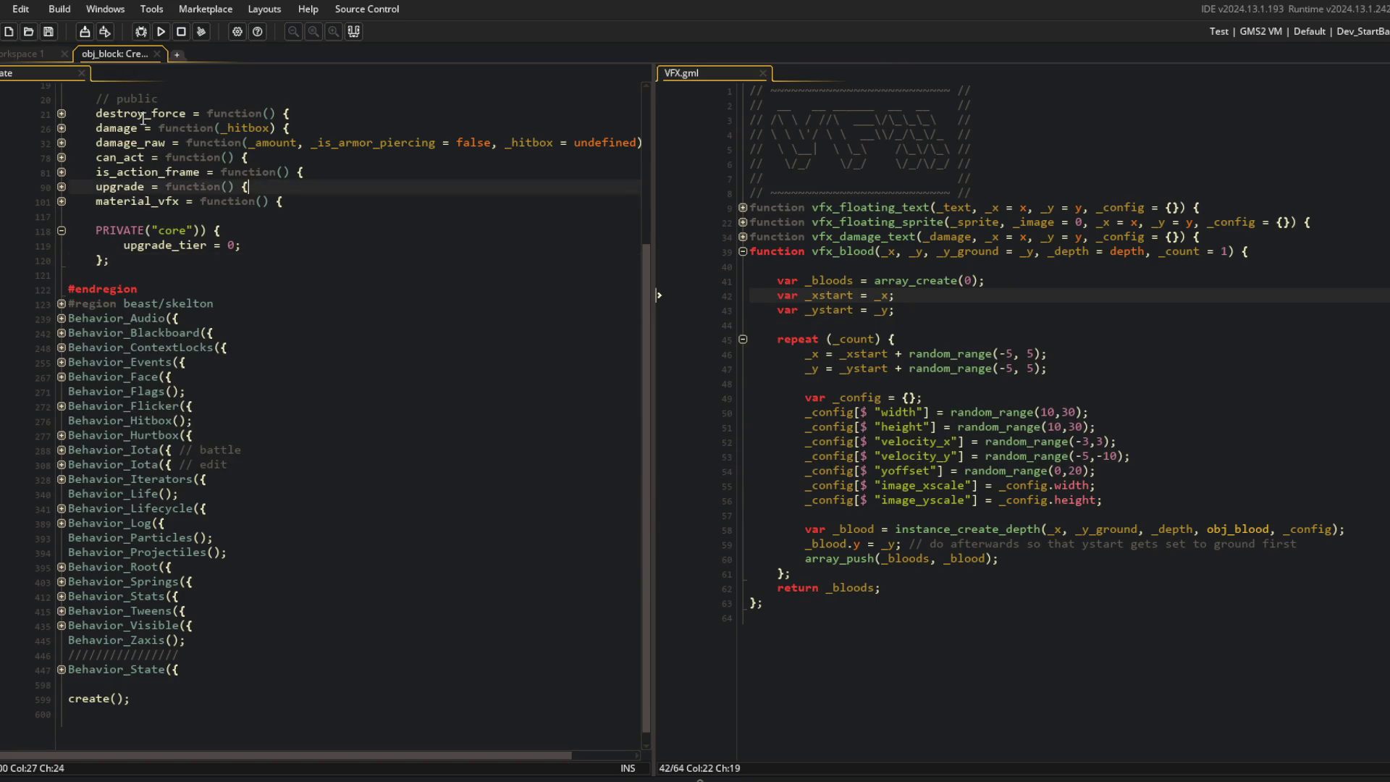
Step: Open the todo note in Workspace 1 and delete the finished blood particle line
click(44, 53)
key(ctrl+t)
text(todo)
key(Return)
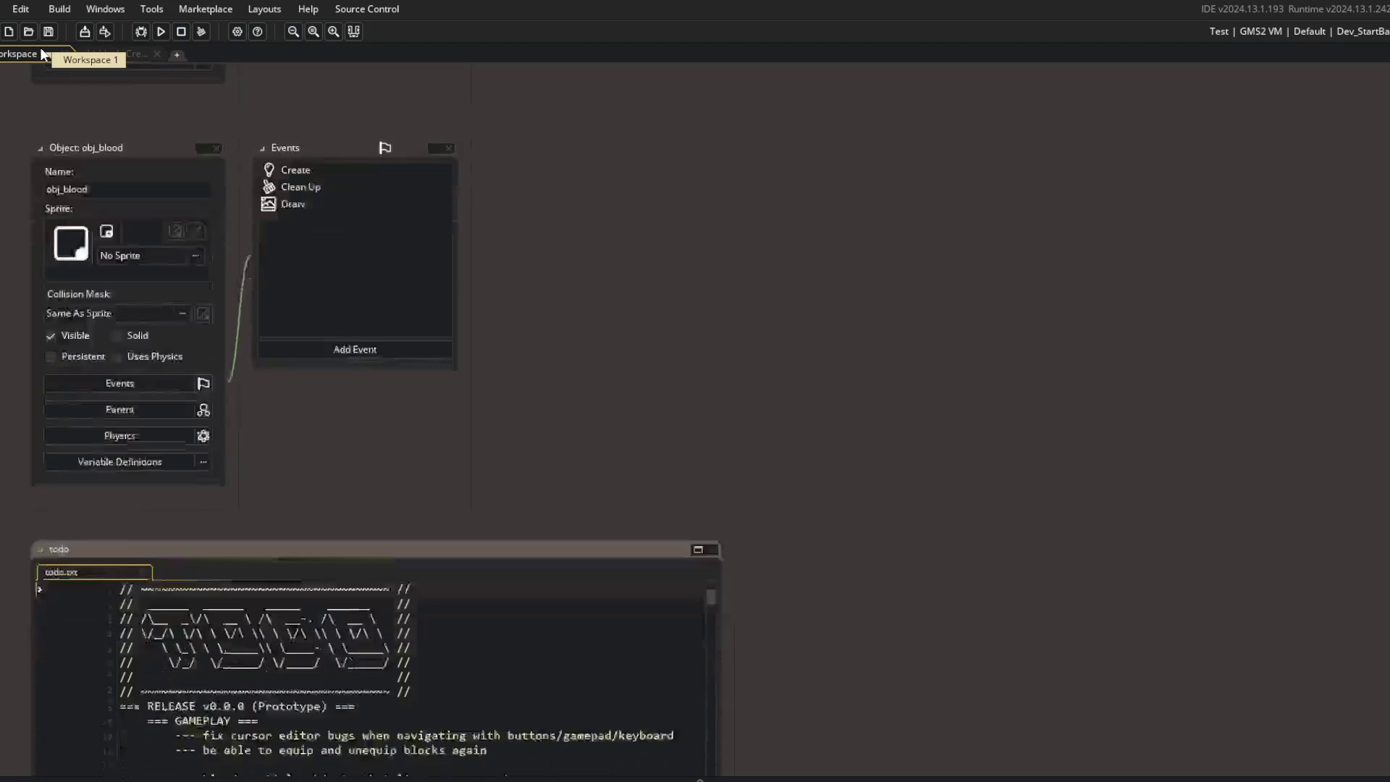
scroll(326, 362, down, 3)
click(269, 331)
click(324, 331)
key(ctrl+d)
Step: Stage, commit "implemented blood particles as part of blocks material vfx", and git push
key(Up)
key(Up)
key(alt+Tab)
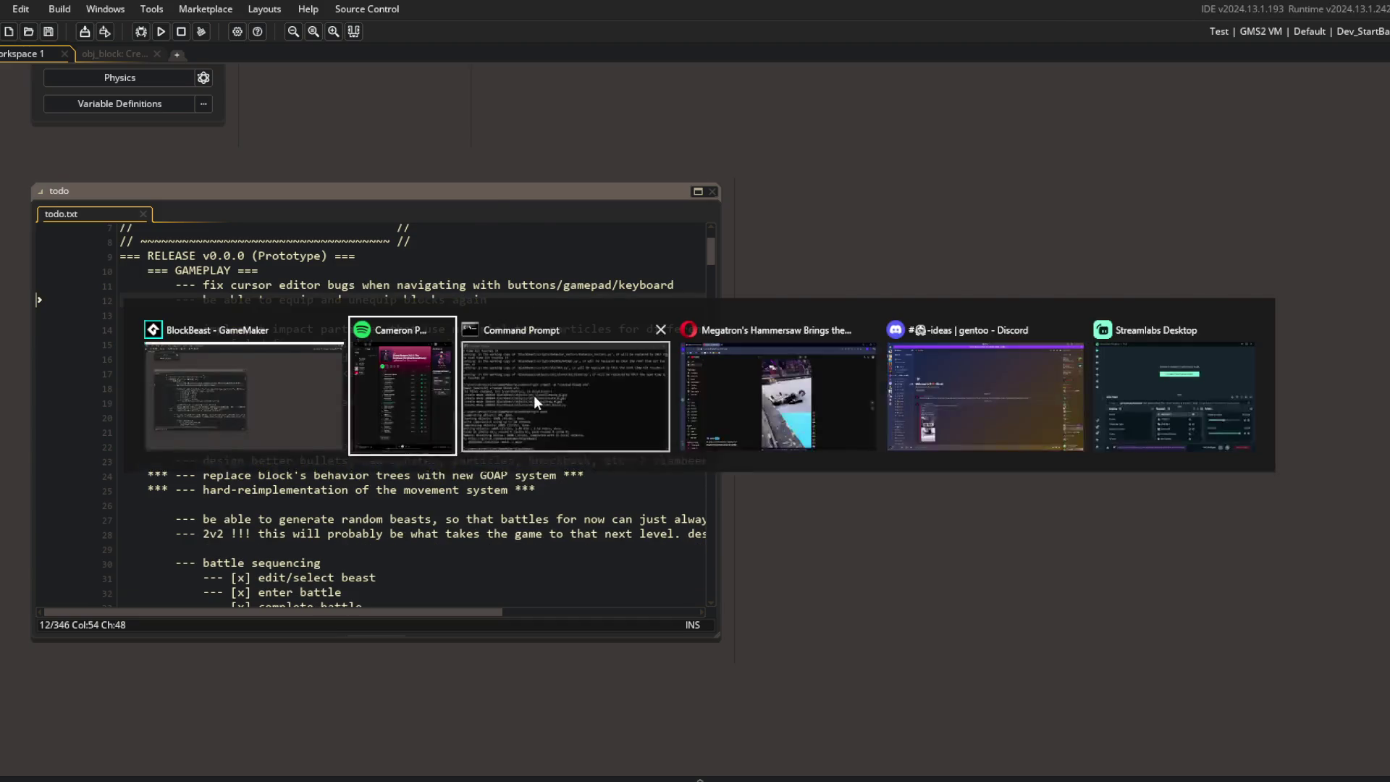
click(530, 396)
text(add .)
key(Return)
text(git commit -m "im)
text(plemented )
text(blood par)
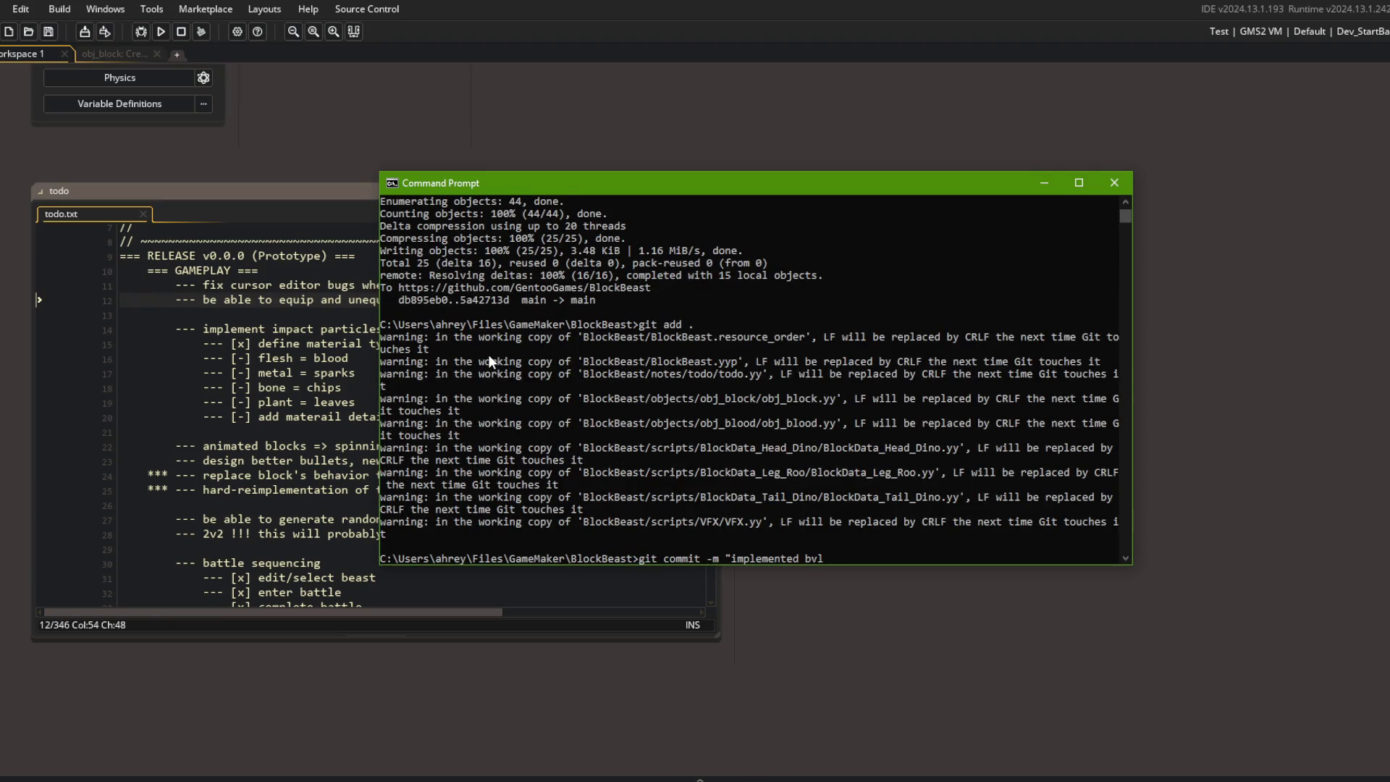
text(ticles as part of blocks material vf)
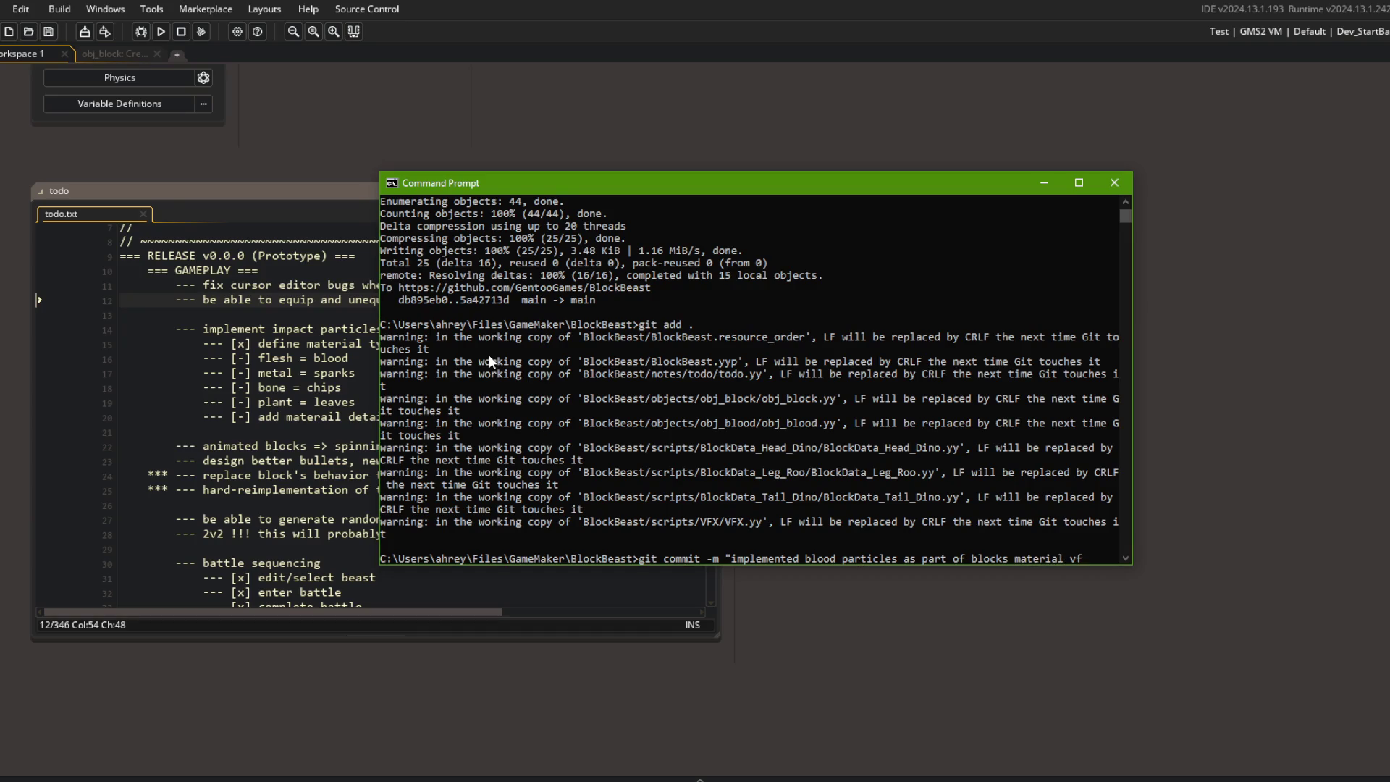
text(x")
key(Return)
text(git push)
key(Return)
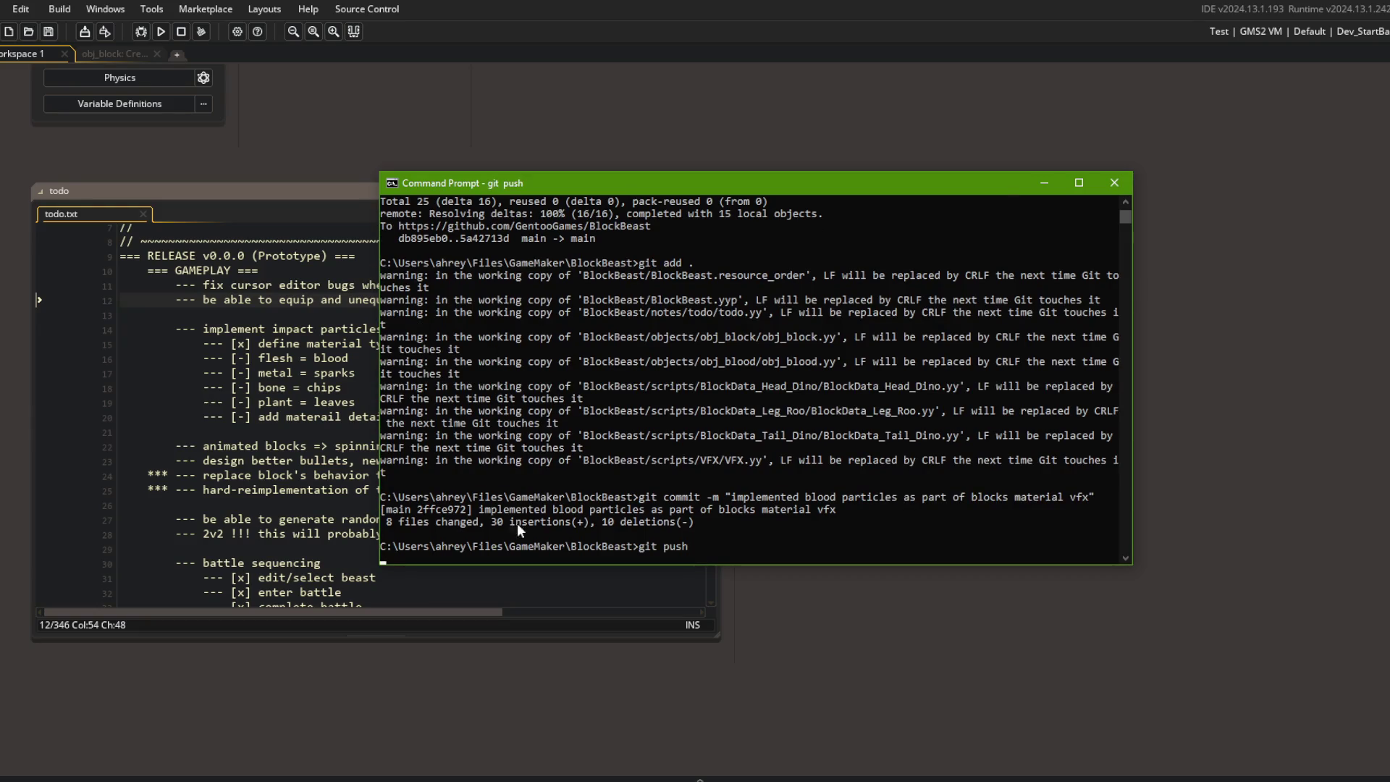
Step: Change the stream's Text (GDI+) overlay to 'brb' and return to GameMaker
click(524, 778)
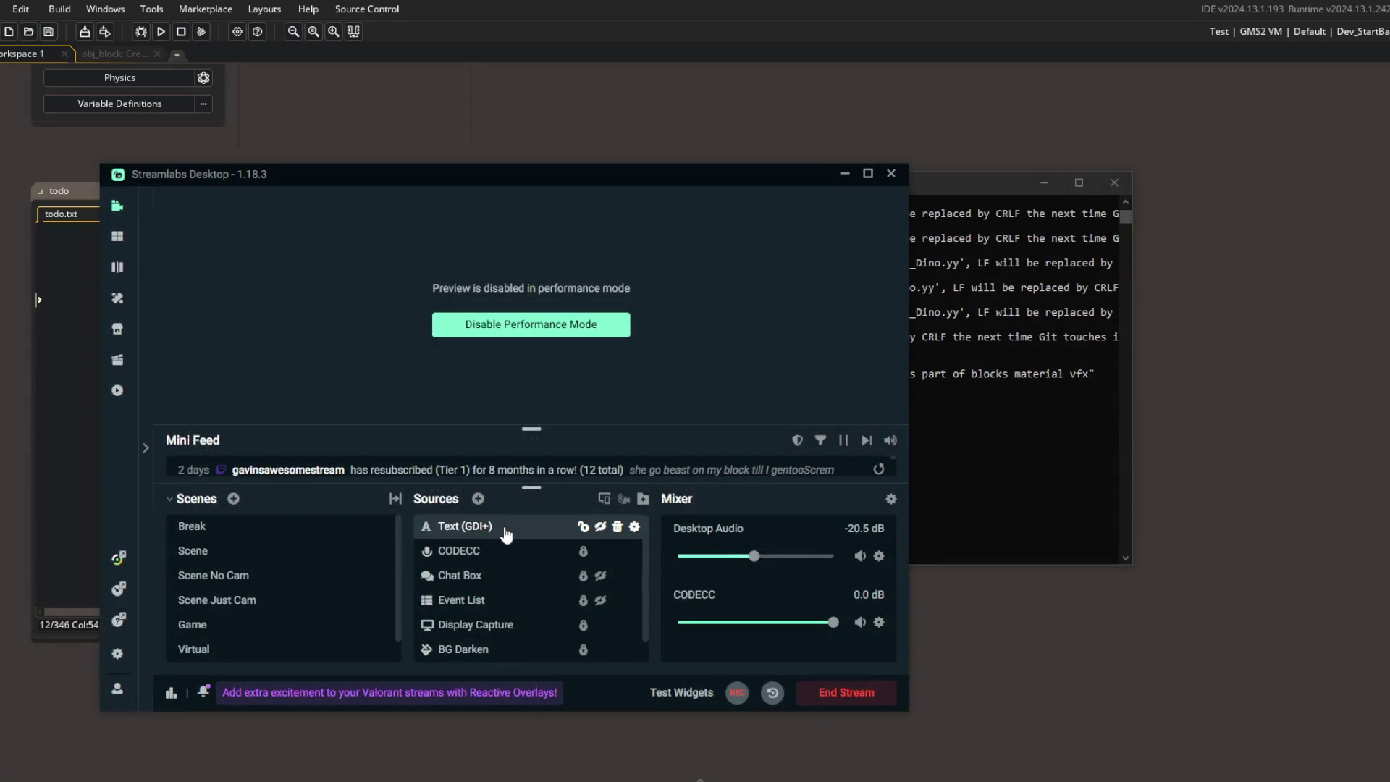
double_click(506, 533)
click(507, 511)
key(ctrl+a)
text(brb)
click(702, 726)
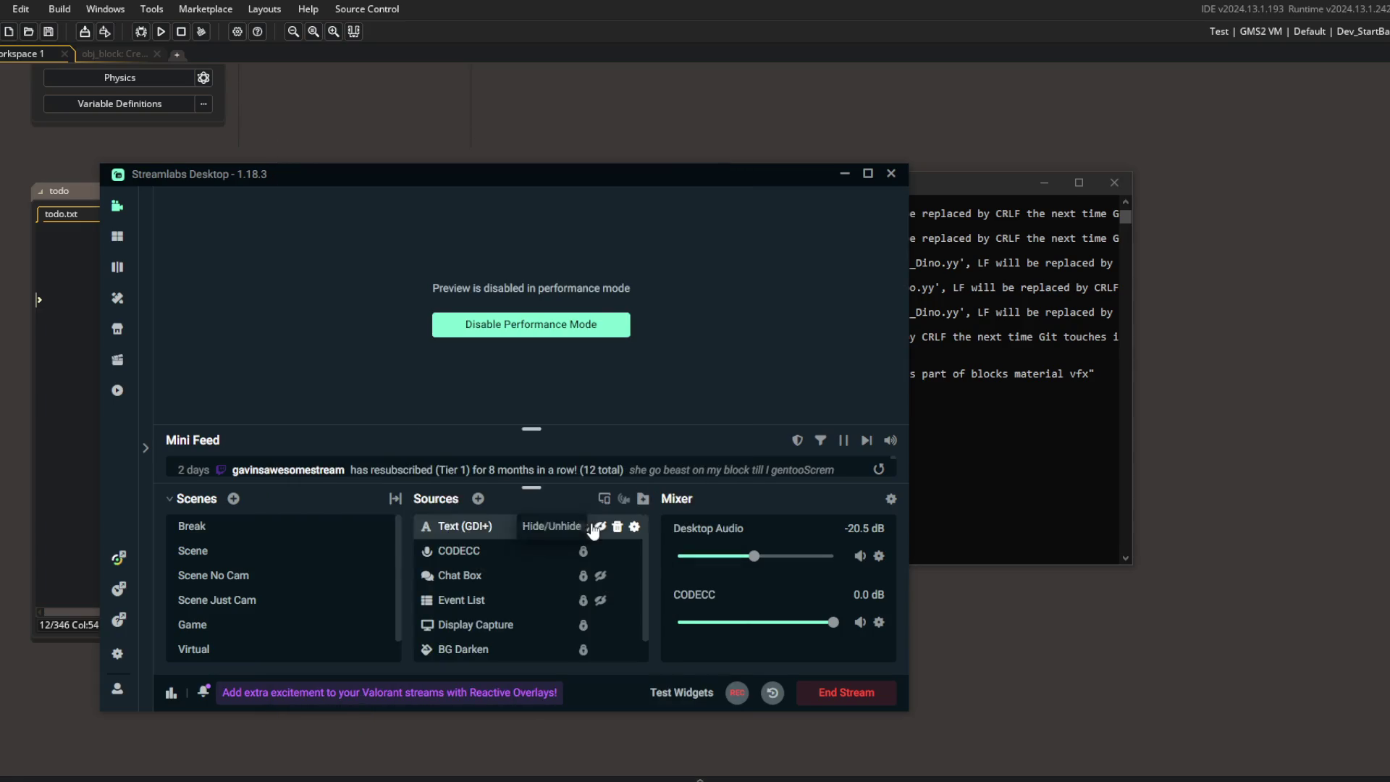
click(892, 173)
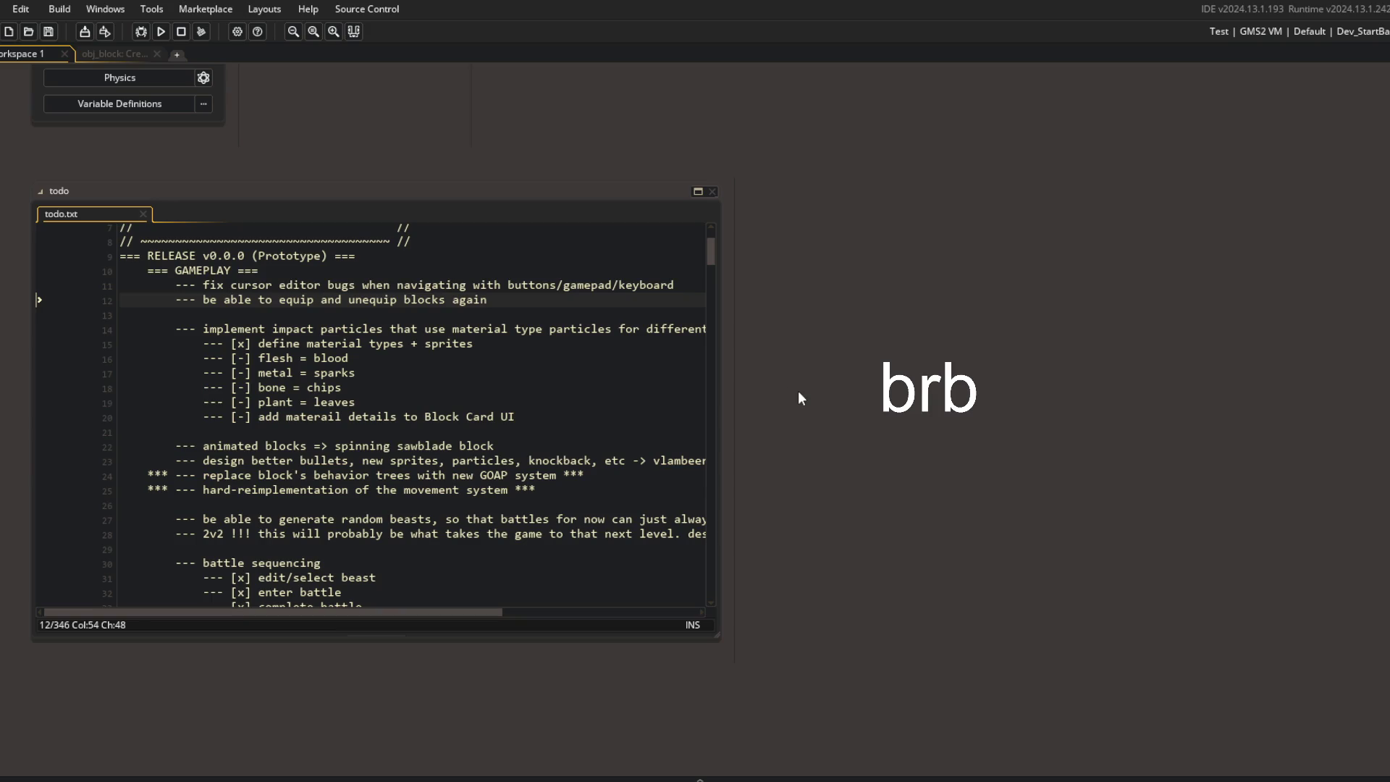
Step: Expand the todo note into its own tab and close the obj_block code tab
click(697, 191)
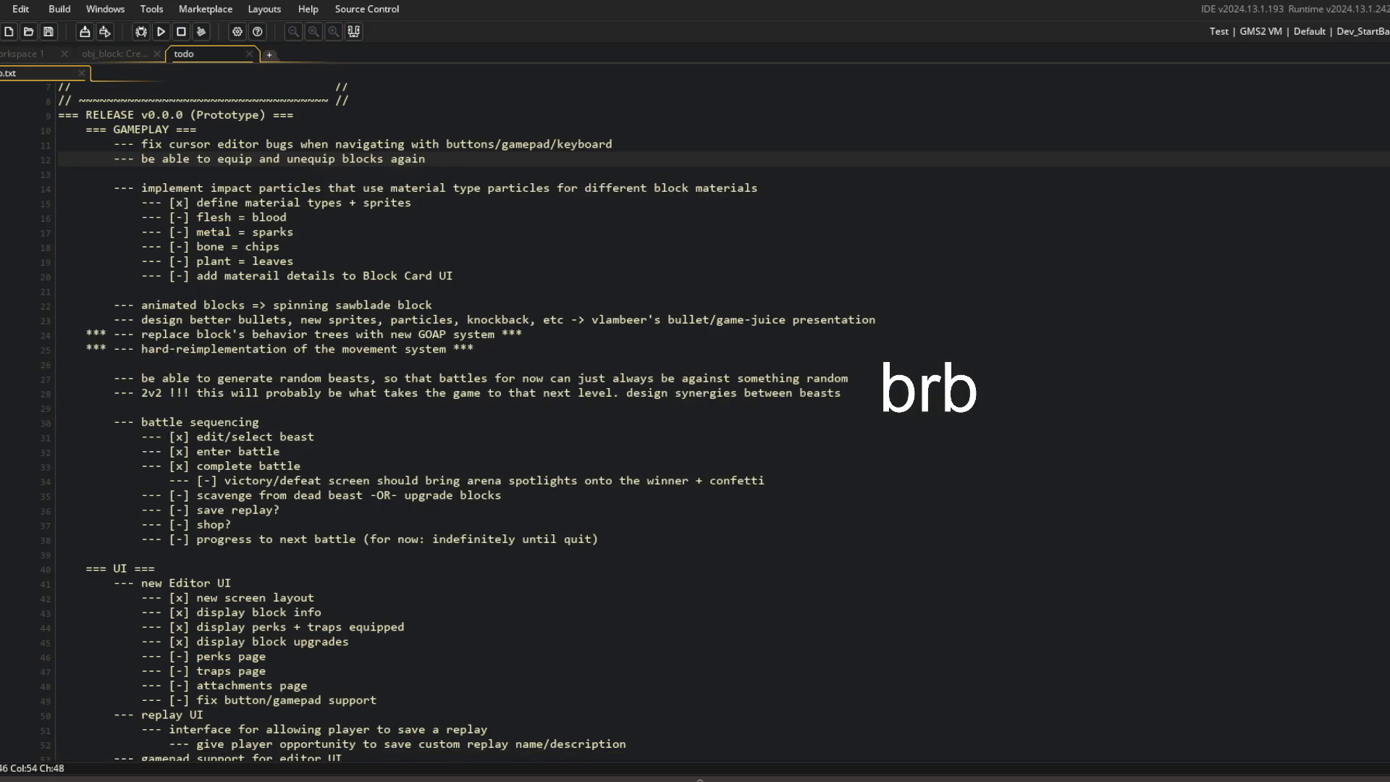
click(196, 543)
click(956, 480)
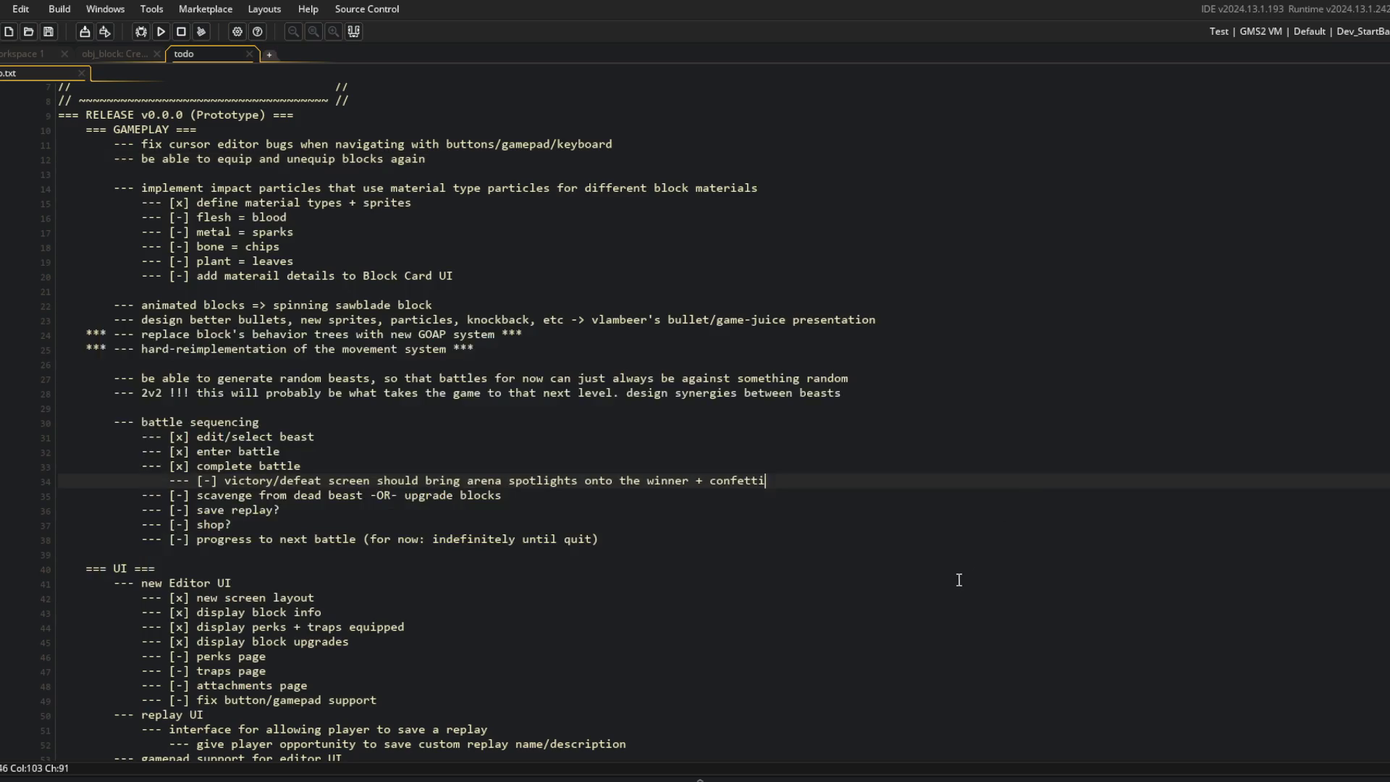
click(956, 455)
click(743, 498)
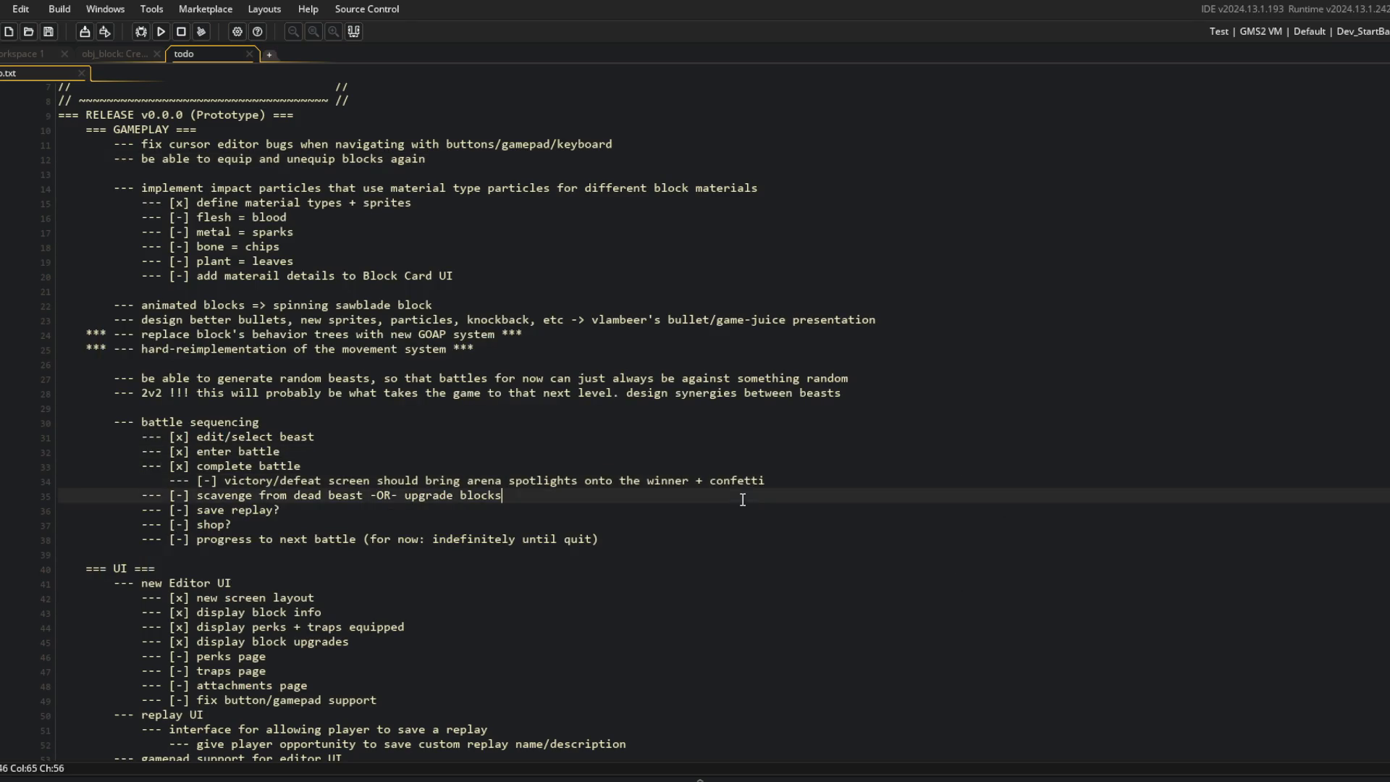
click(132, 51)
middle_click(128, 50)
Step: Collapse the obj_blood and Events windows in Workspace 1, then return to the todo note
click(73, 54)
scroll(154, 245, up, 5)
click(162, 165)
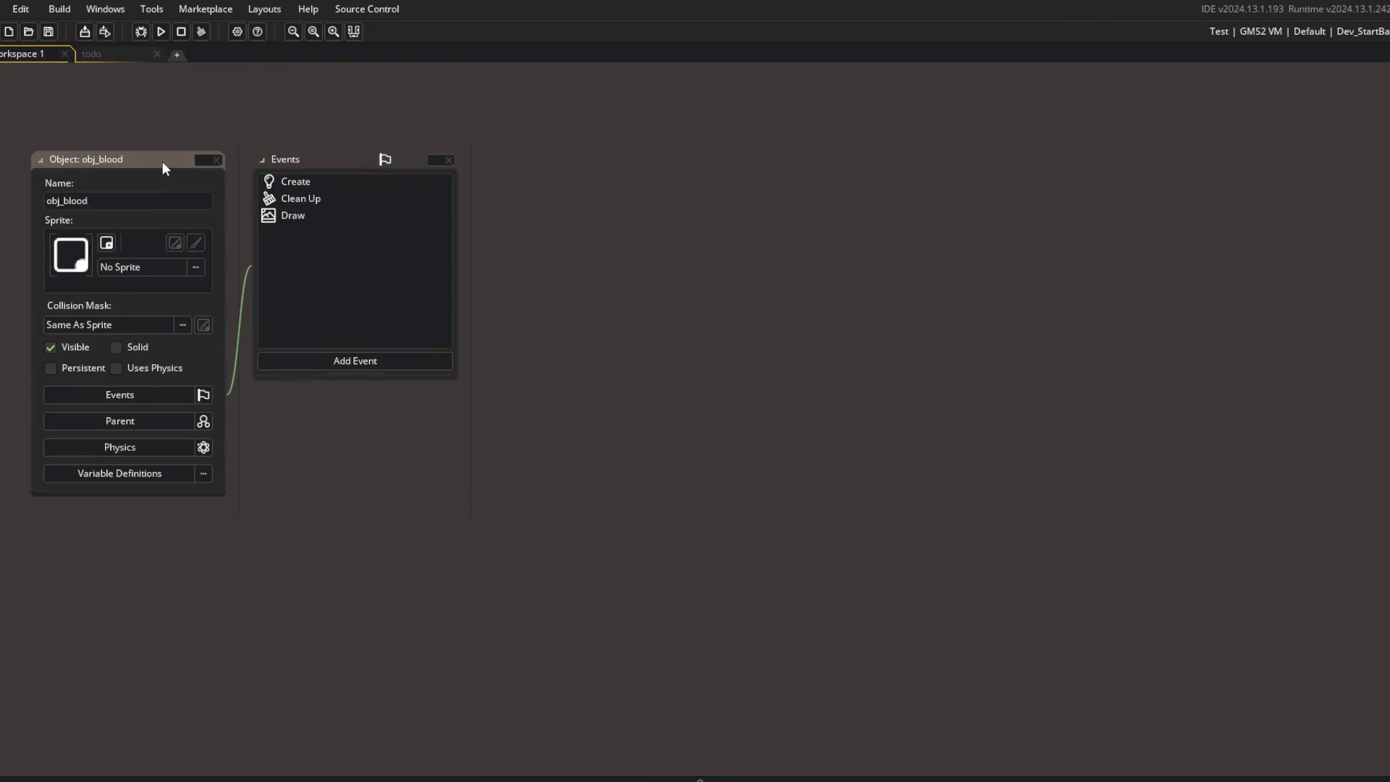
double_click(177, 165)
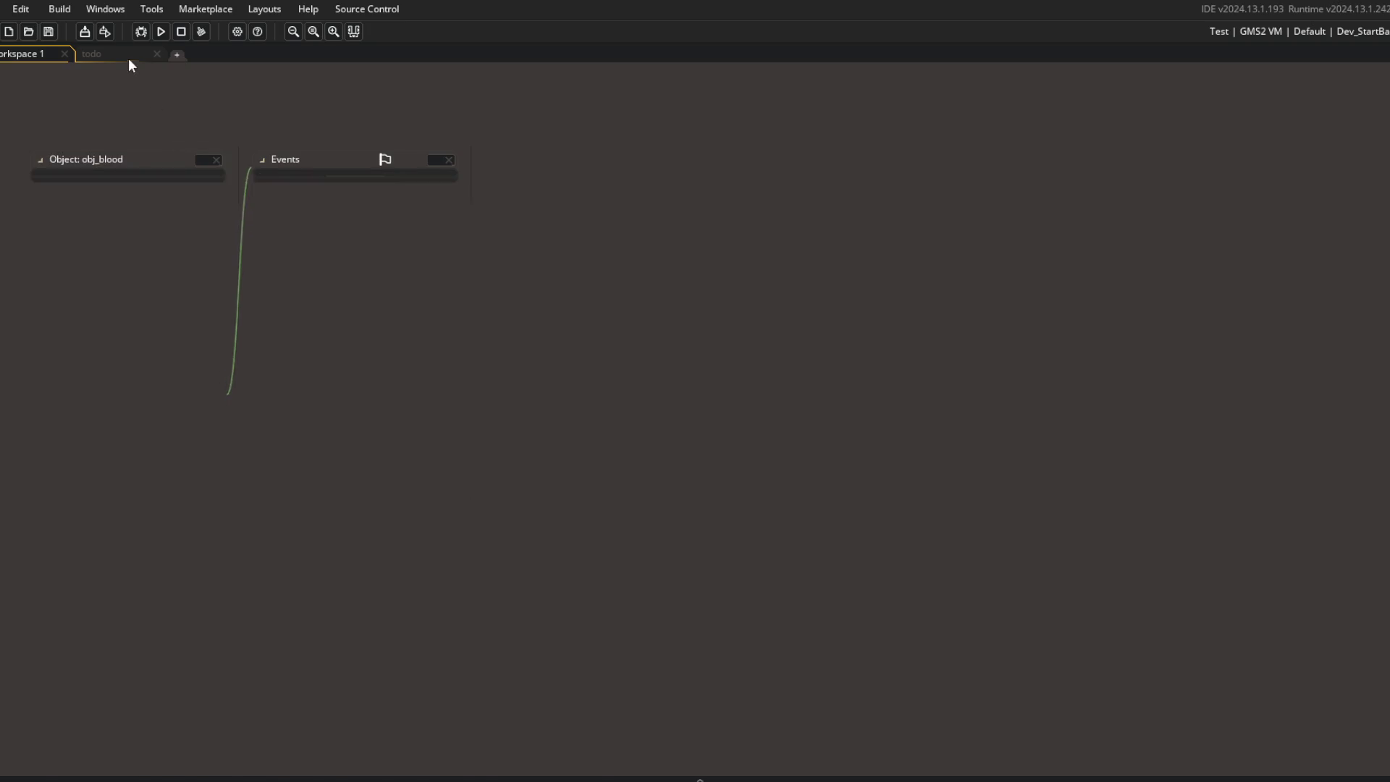
click(129, 58)
click(272, 153)
scroll(272, 154, up, 2)
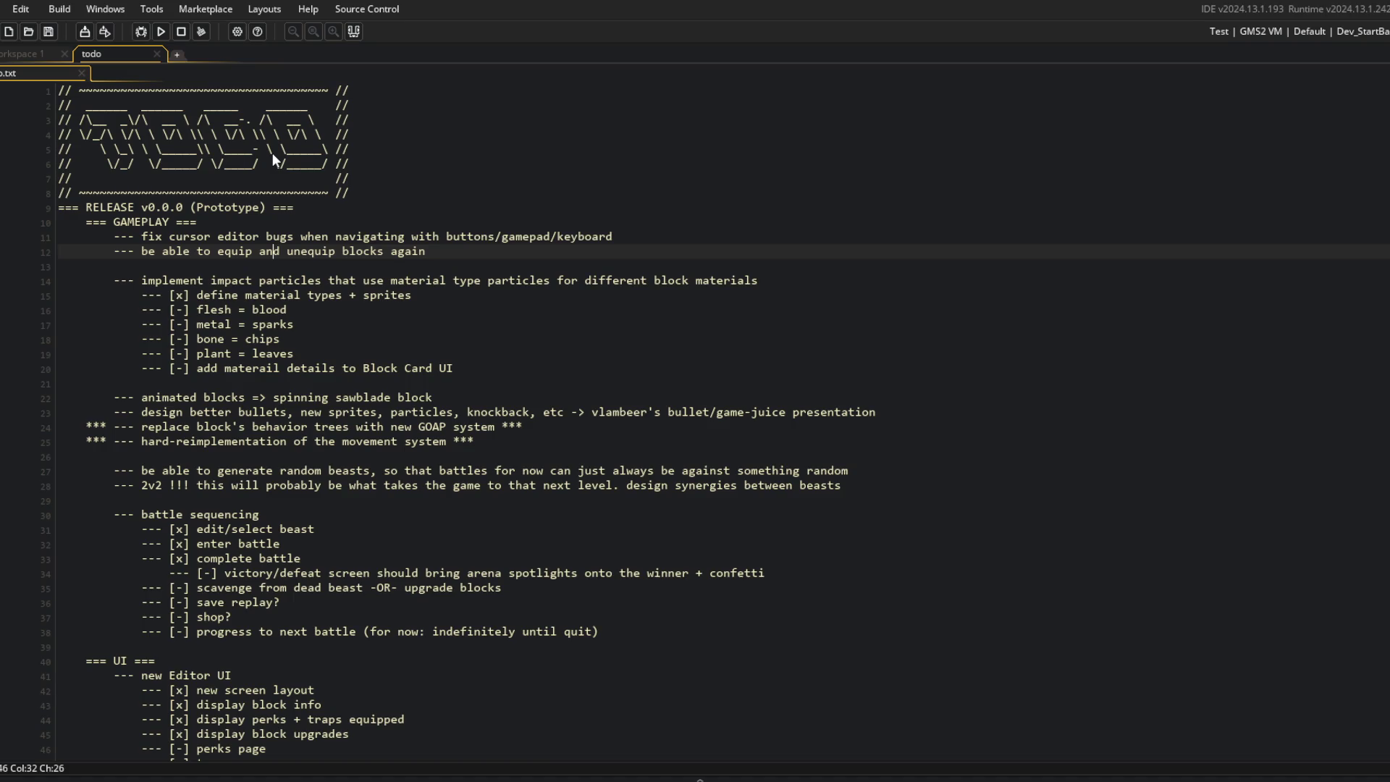
Step: Change the flesh = blood item's marker from [-] to [x] on line 16
click(176, 309)
key(Delete)
text(x)
click(142, 295)
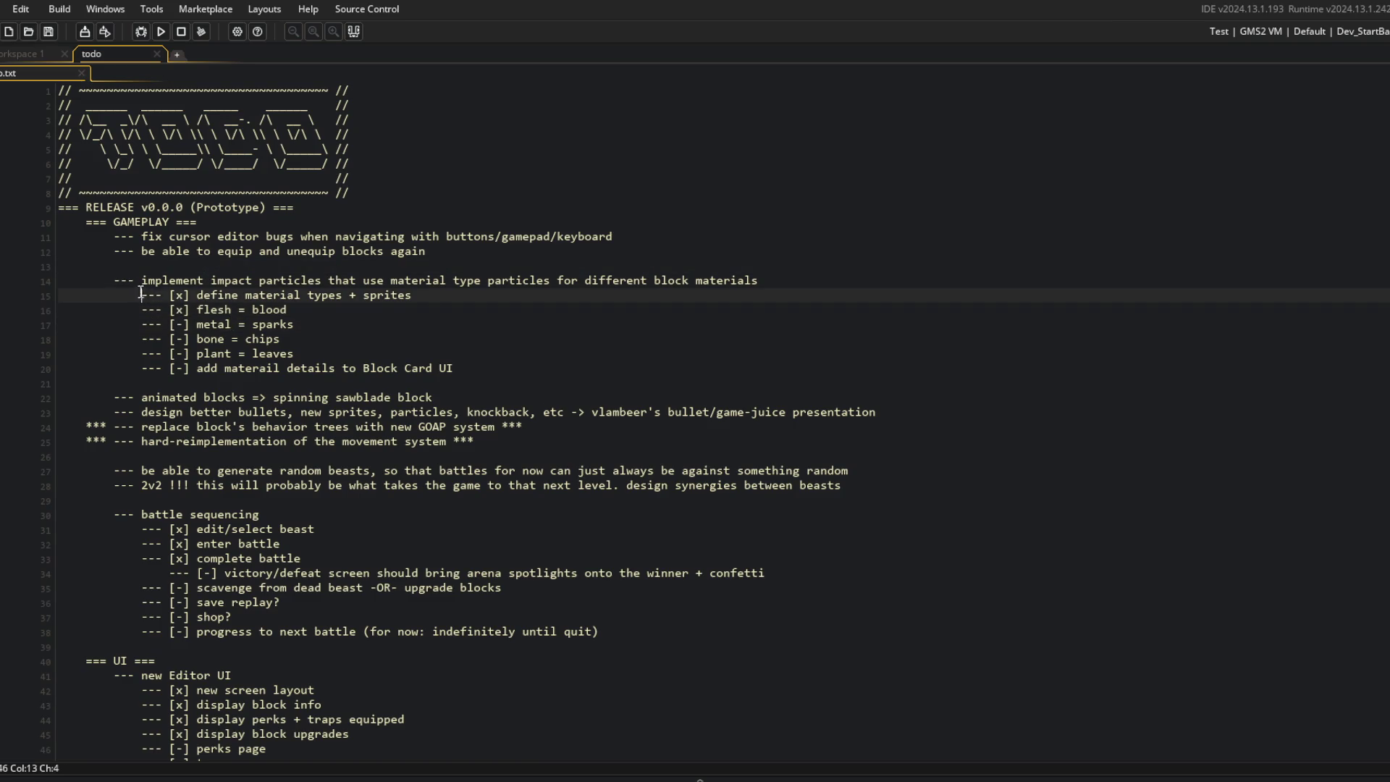
key(Right)
key(Right)
key(Right)
click(253, 307)
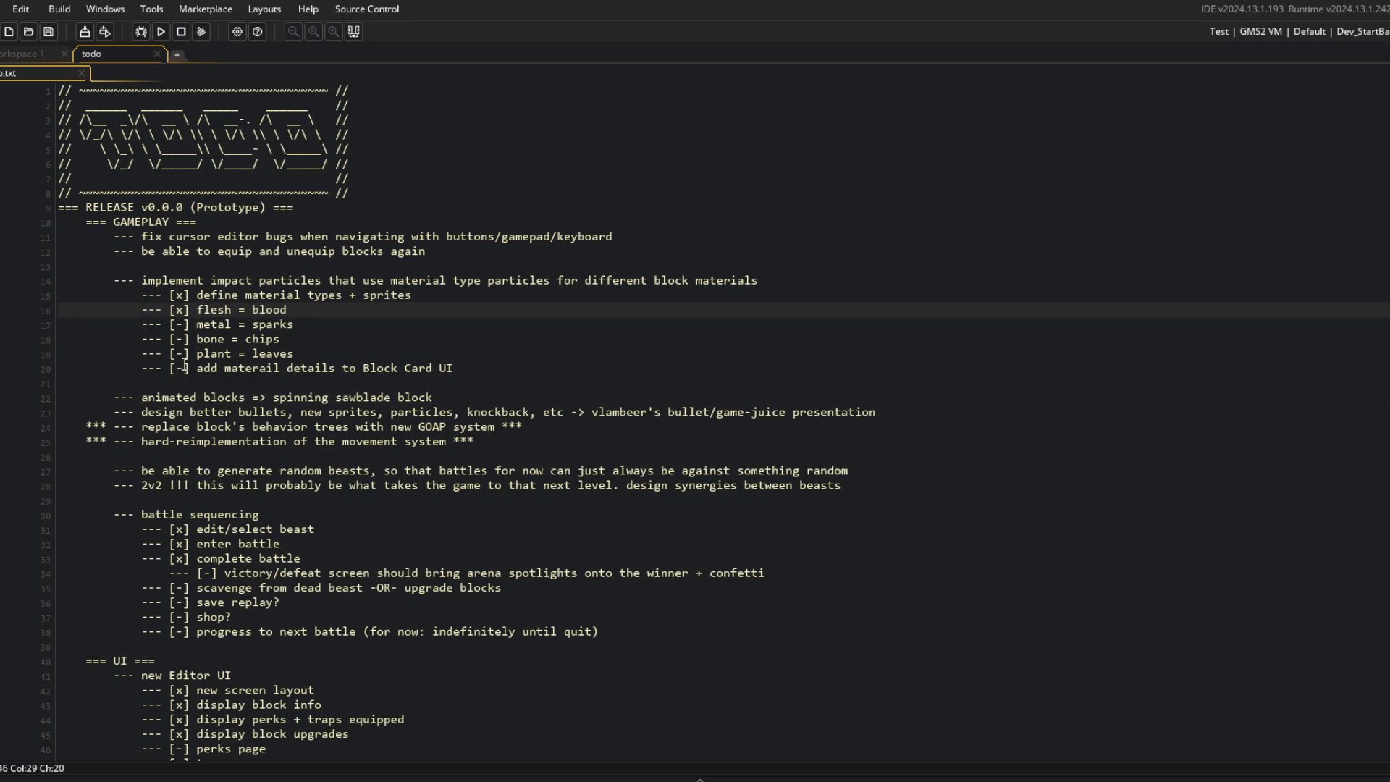
drag(141, 368, 541, 370)
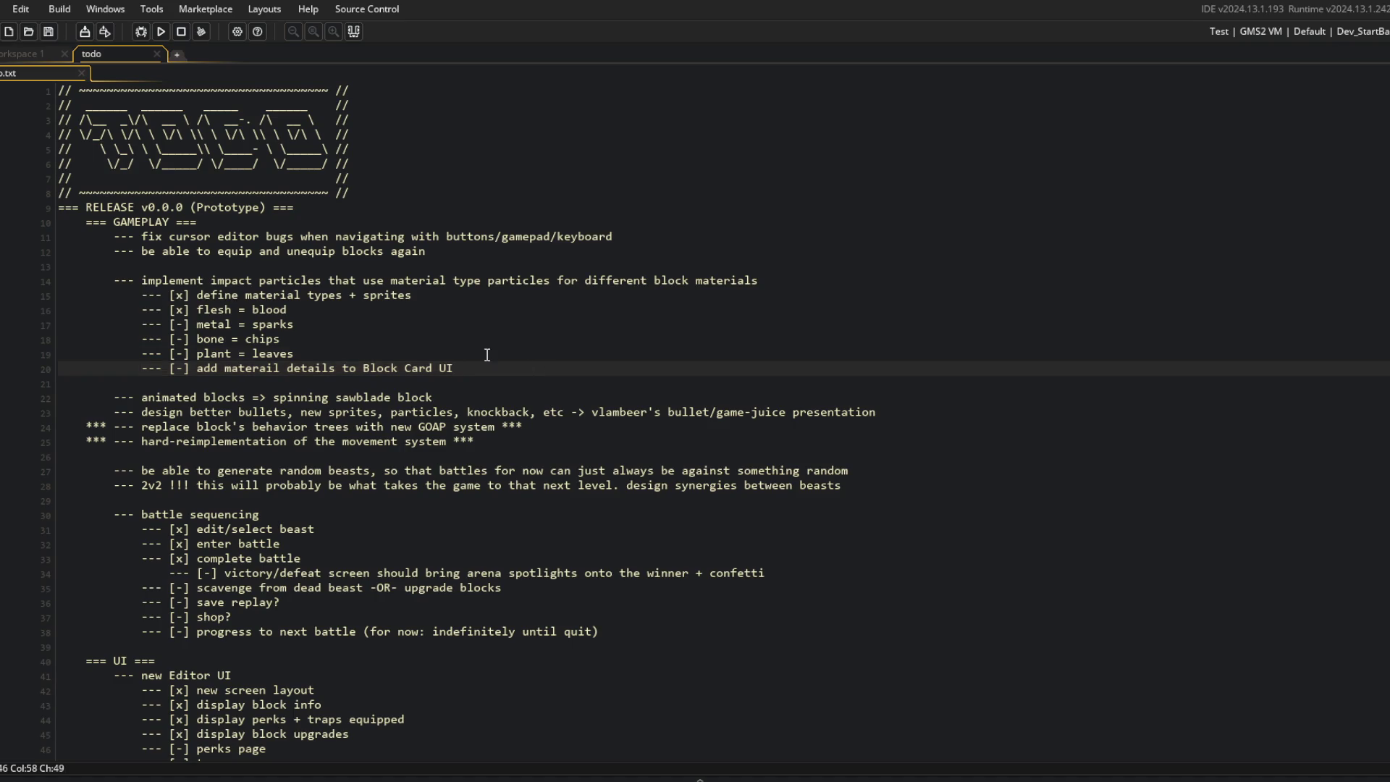
click(51, 59)
key(ctrl+t)
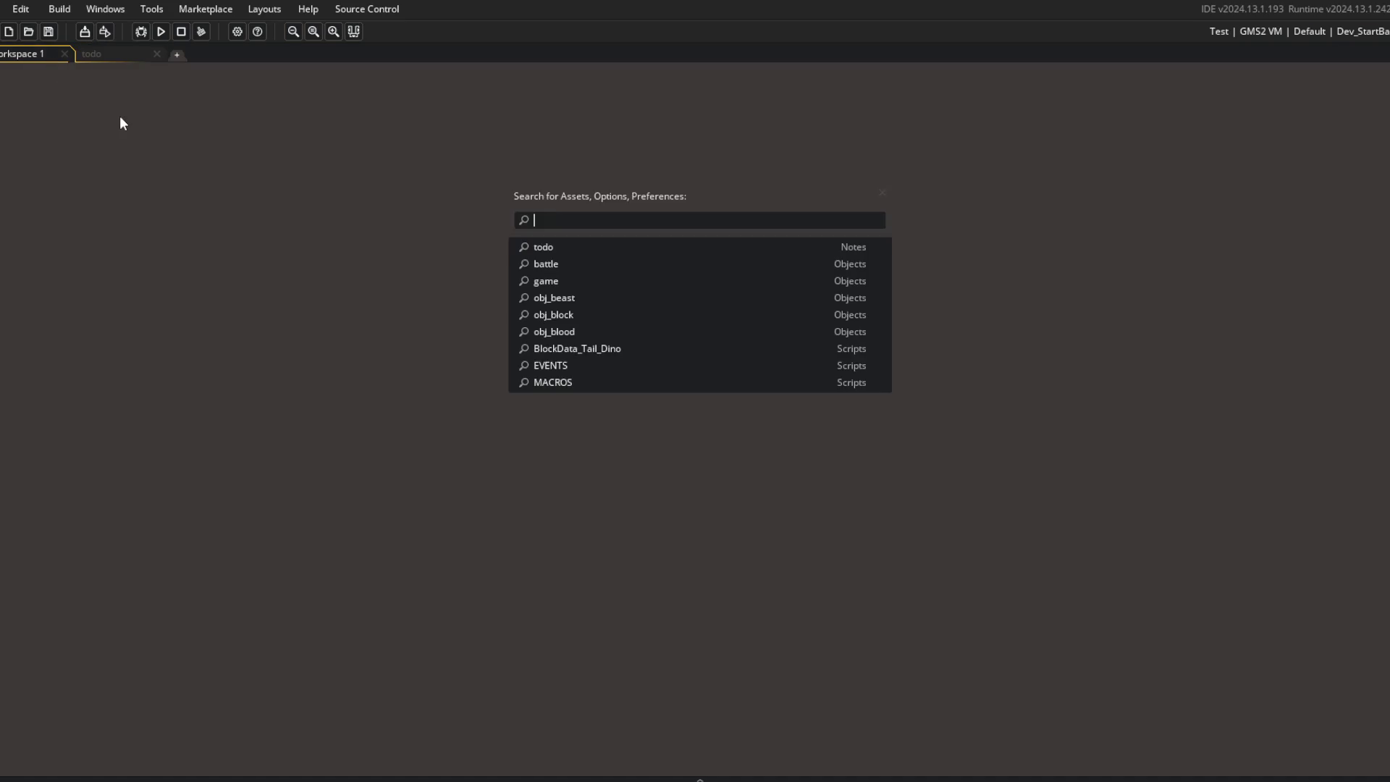
Step: Open the GuiBlockCard script in its own tab and unfold its with (__) and with (card) blocks
text(Block)
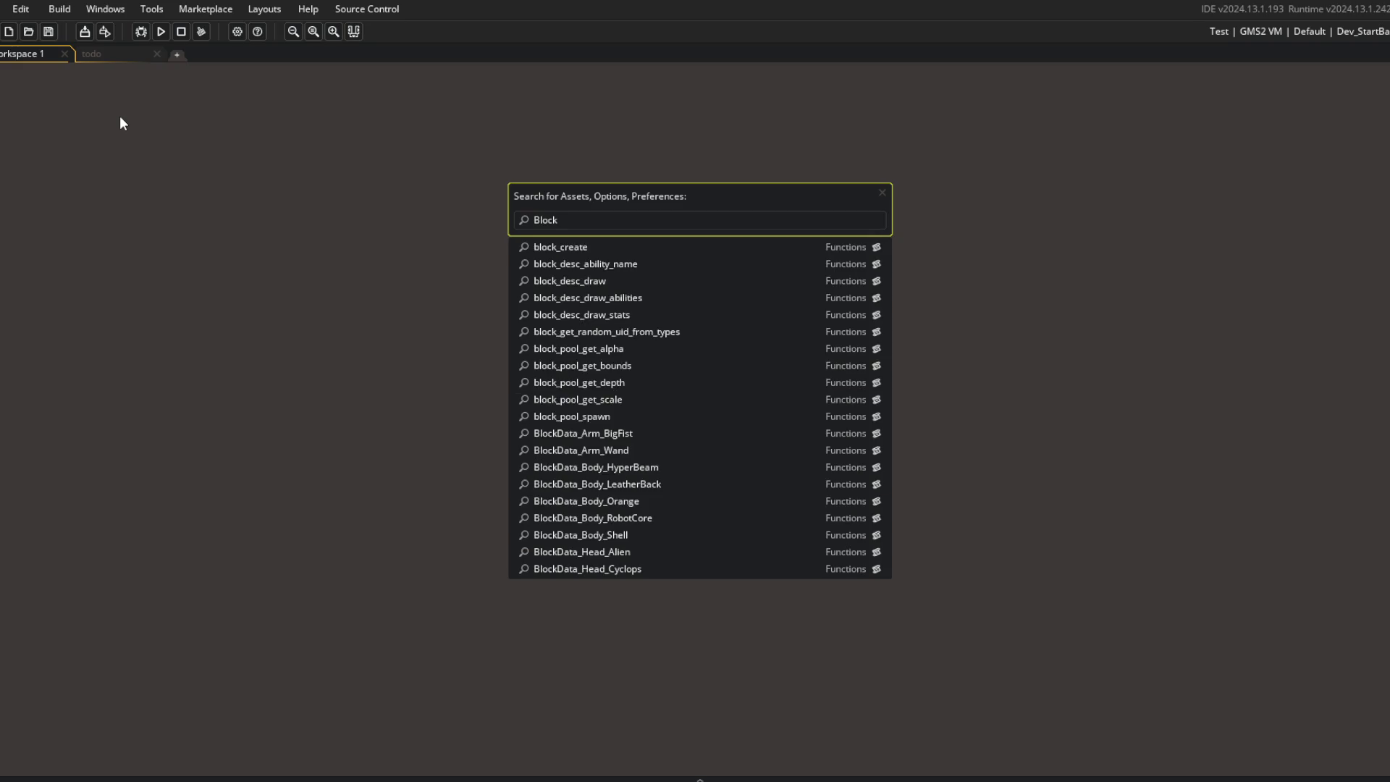
key(ctrl+a)
text(GuiBlock)
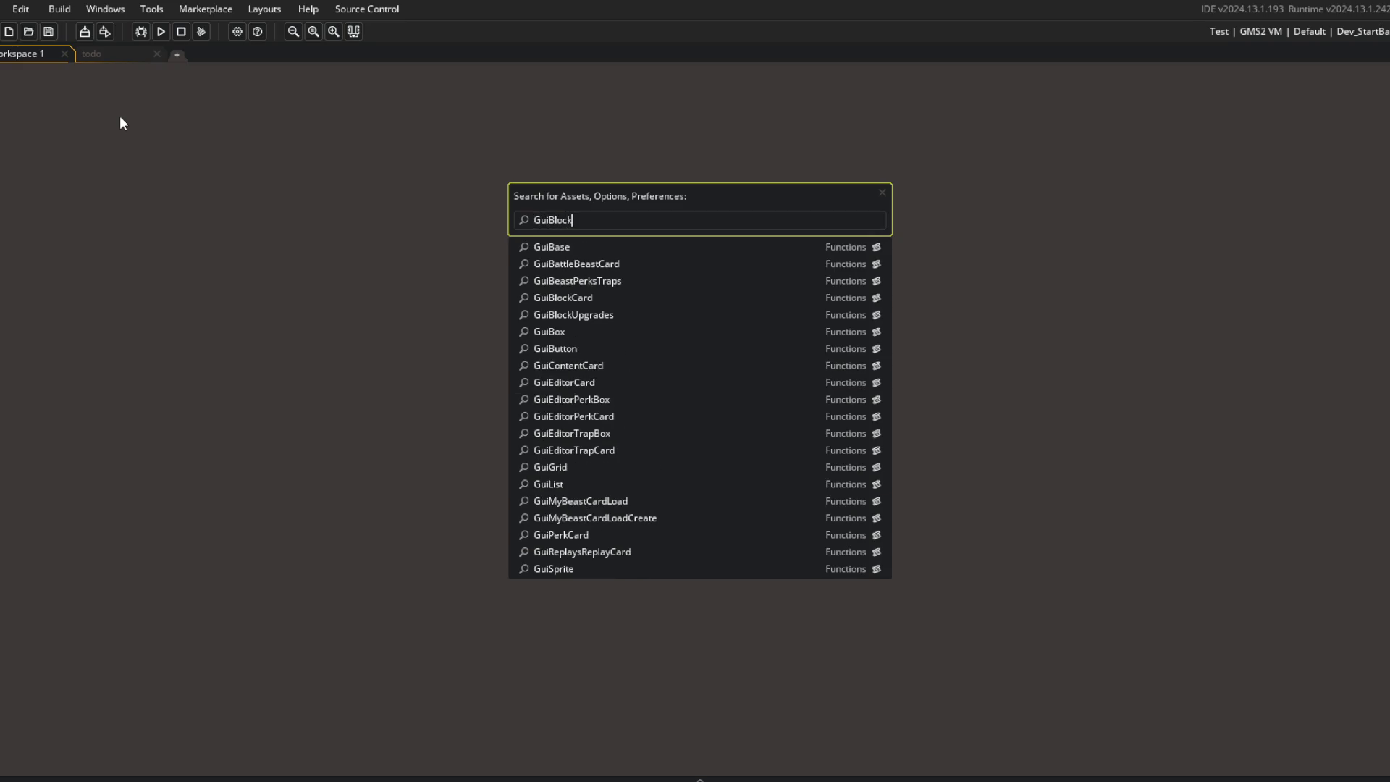
key(Return)
click(707, 196)
click(414, 374)
click(62, 514)
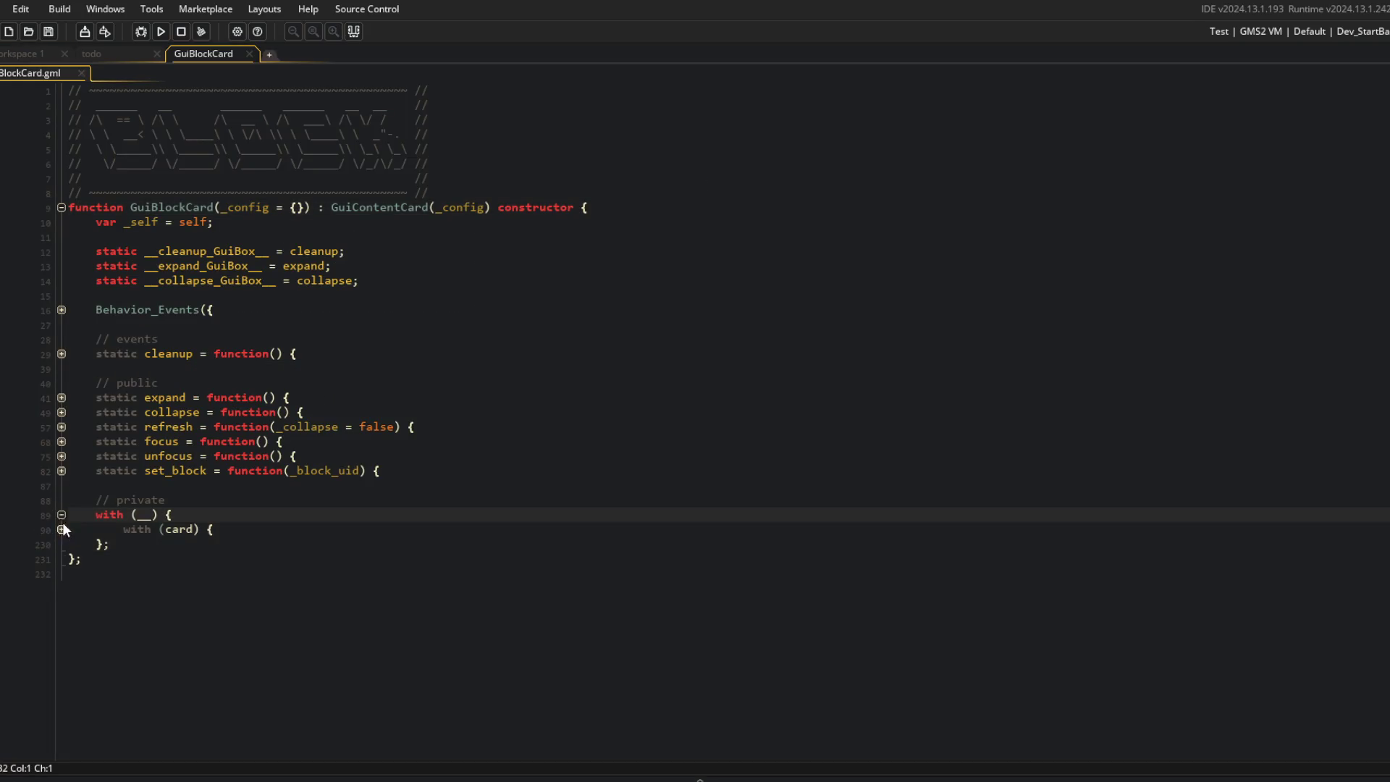
click(62, 530)
scroll(410, 387, down, 10)
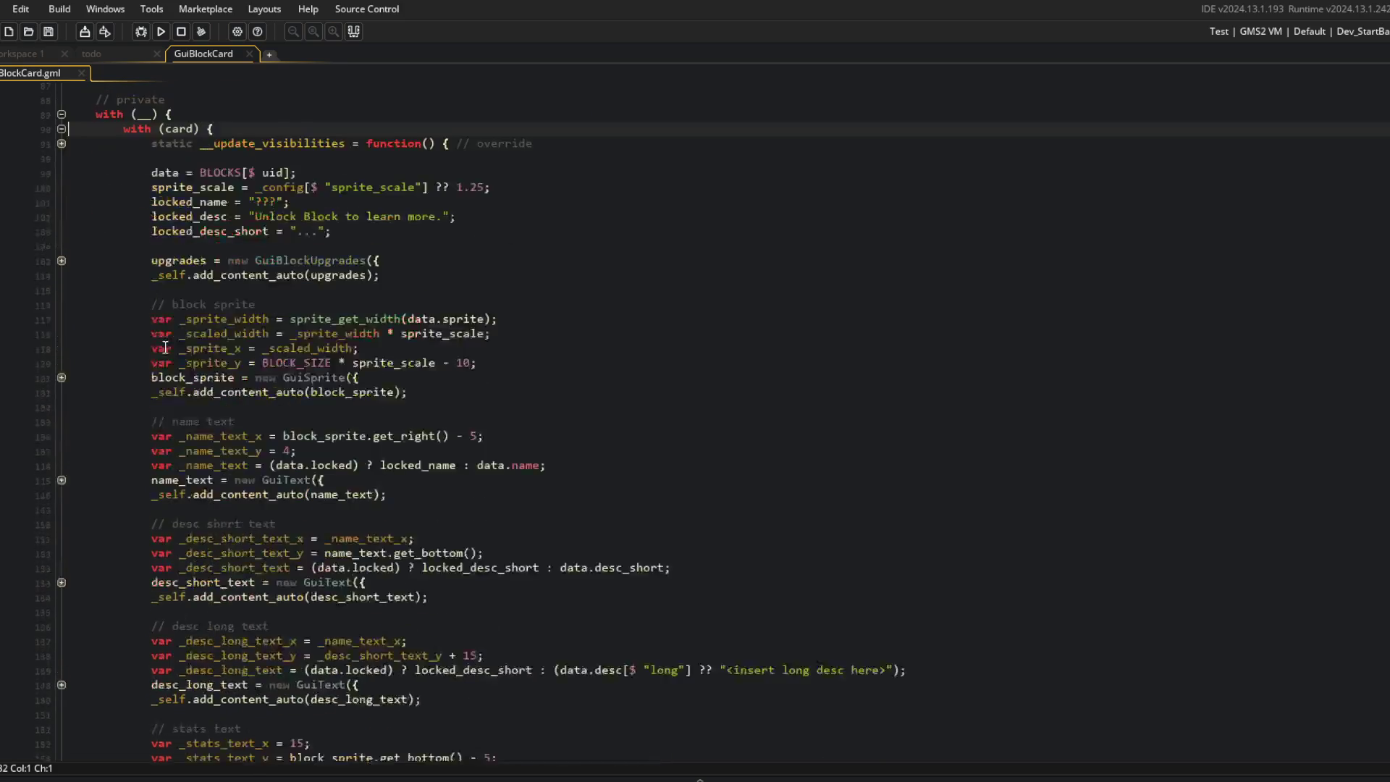
Step: Switch the run configuration to Dev_StartLibrary and run the game
key(F12)
click(853, 235)
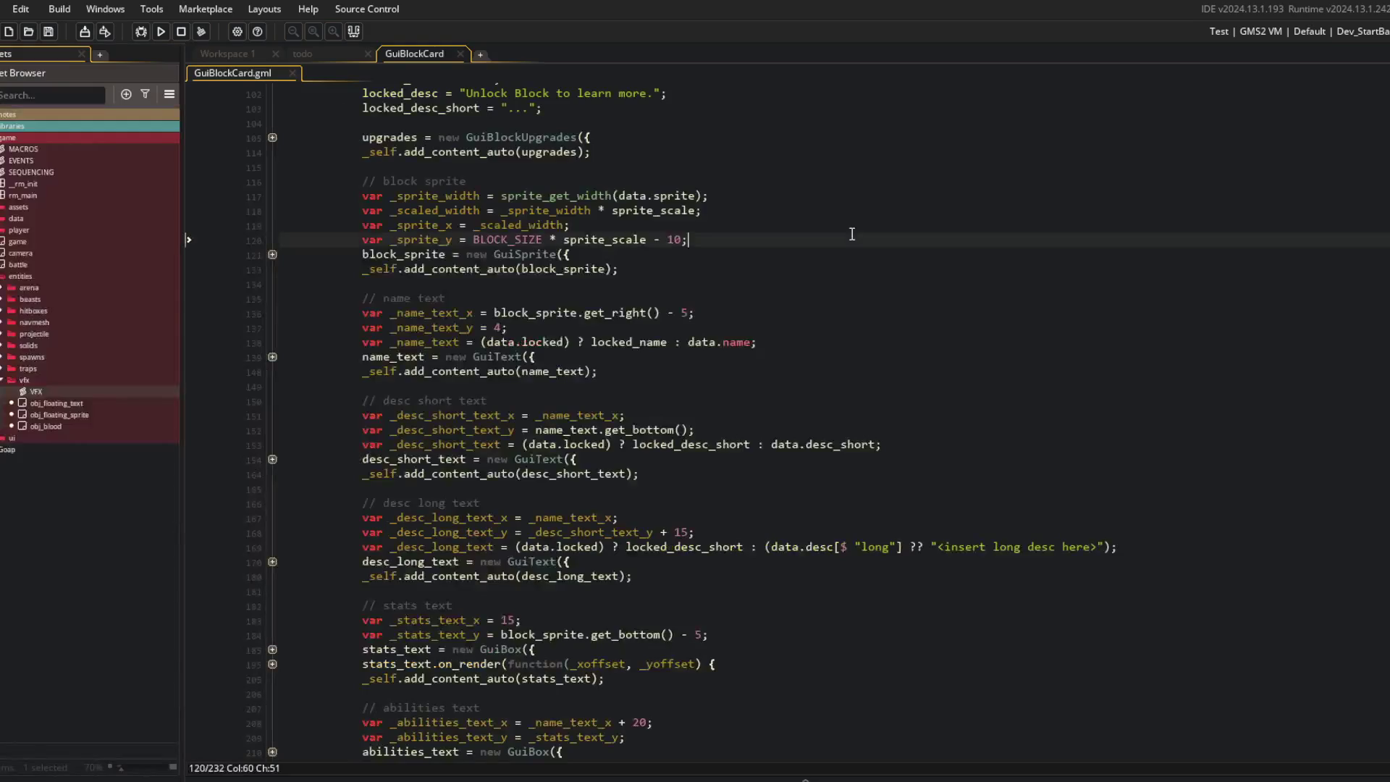
click(1375, 33)
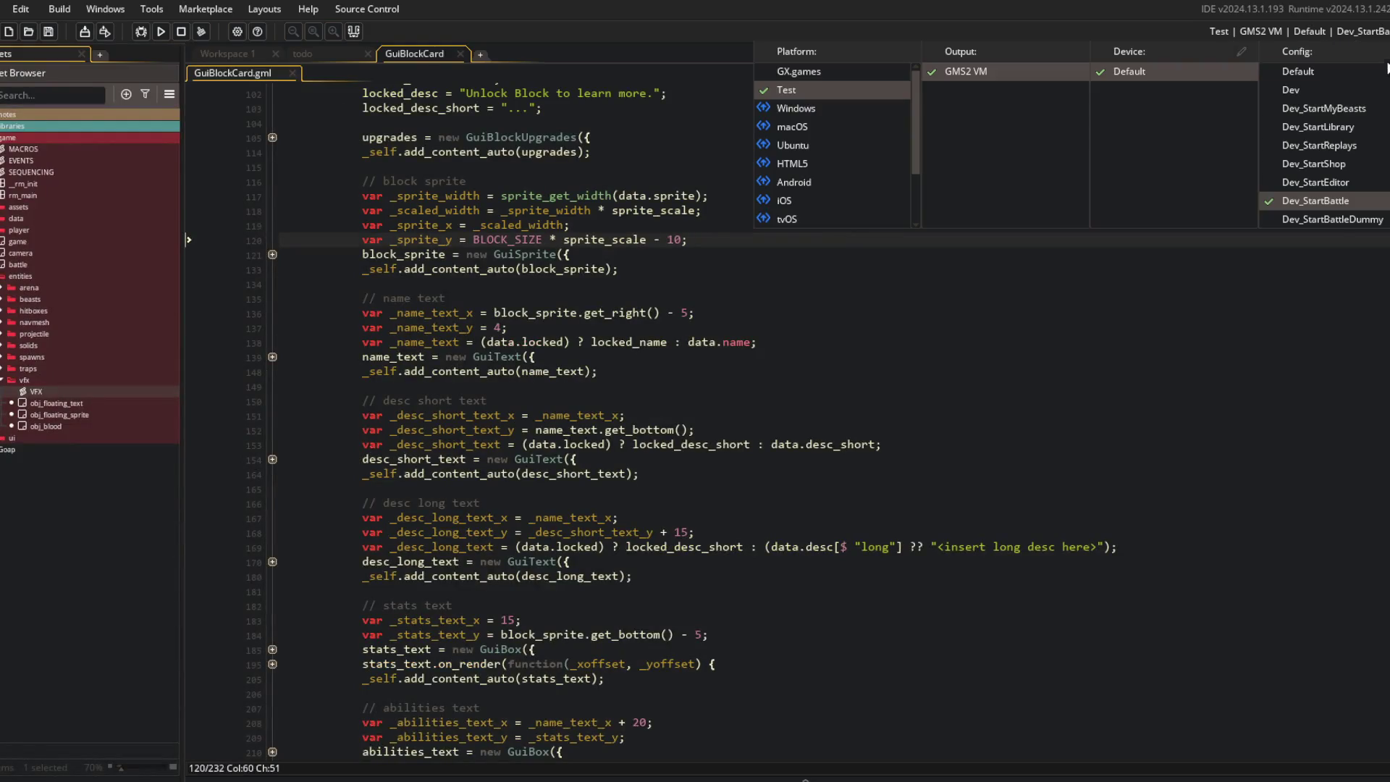
click(1369, 129)
click(487, 240)
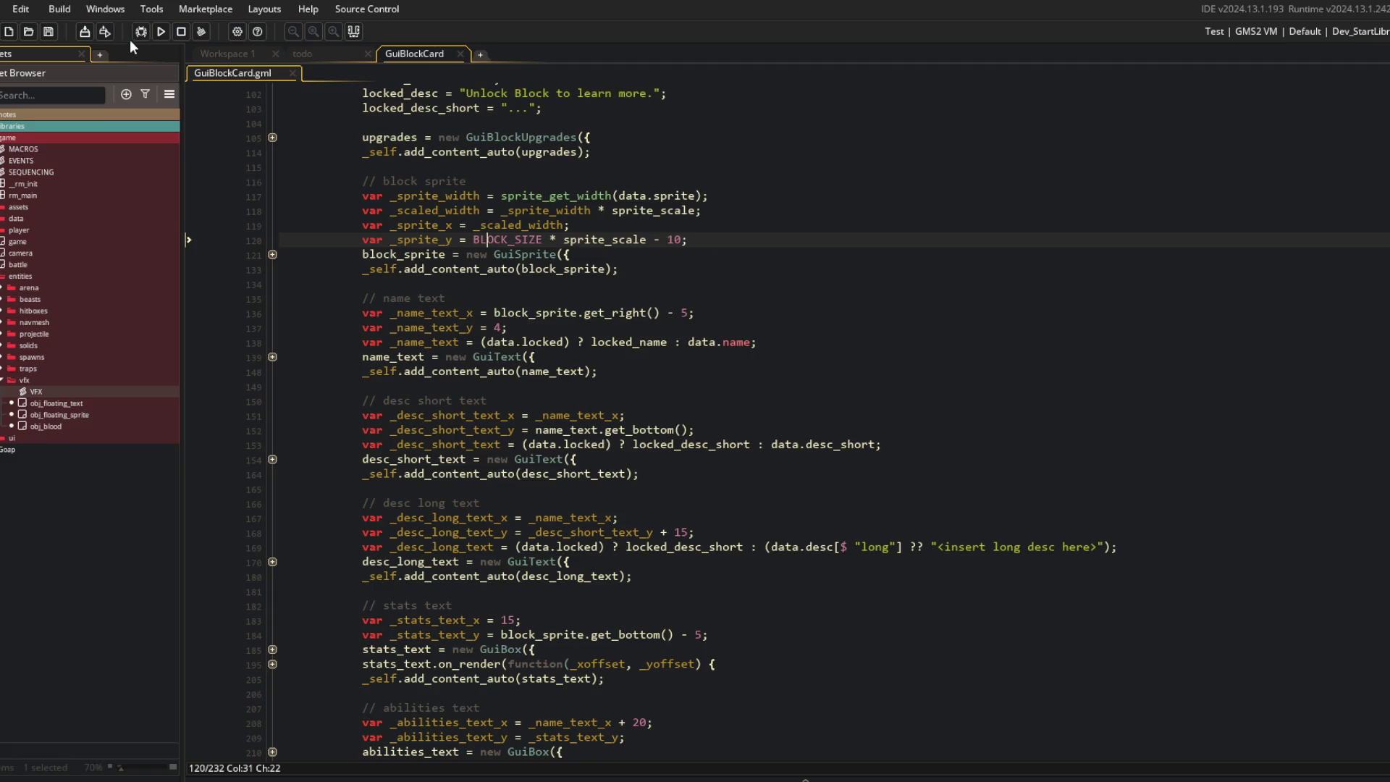
click(161, 32)
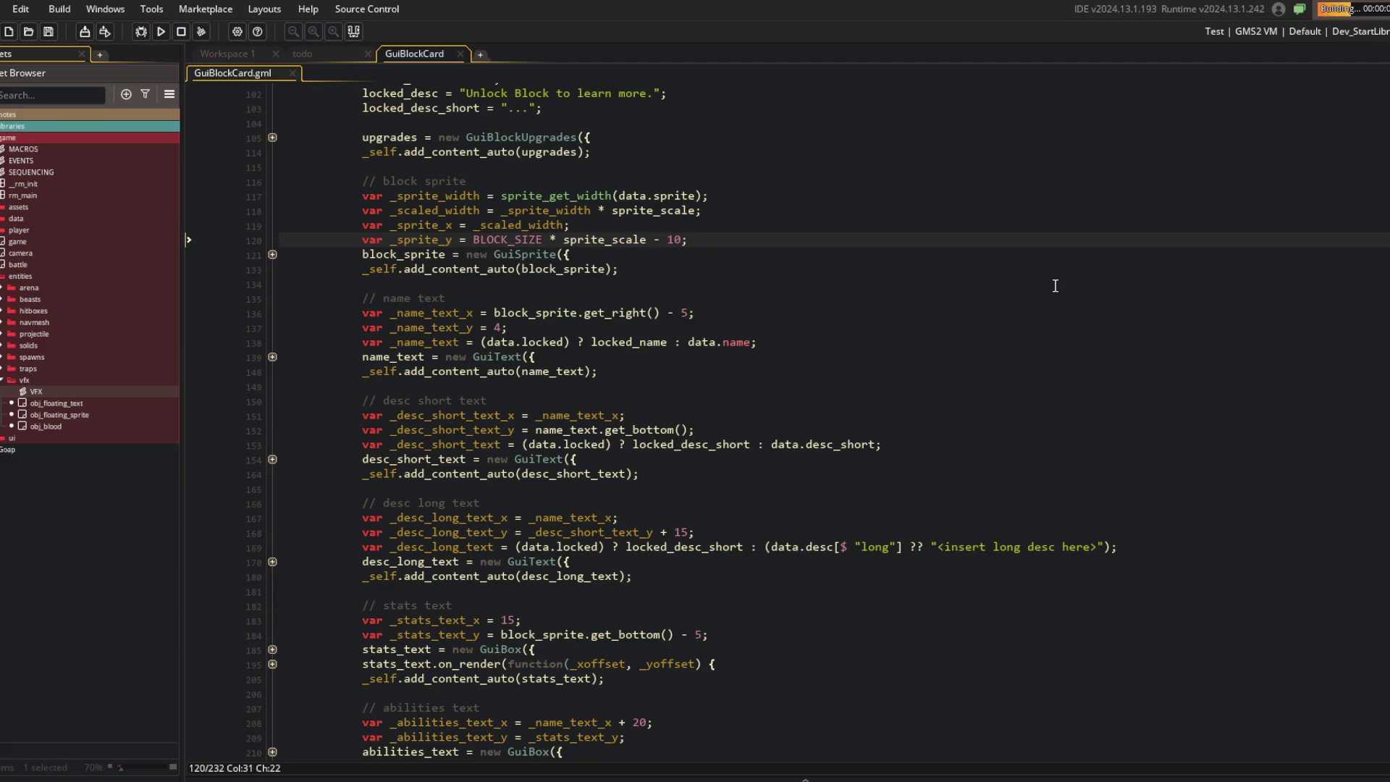
Step: Scroll through the Blocks list and preview the Roo Legs block card, then close it
scroll(995, 364, down, 3)
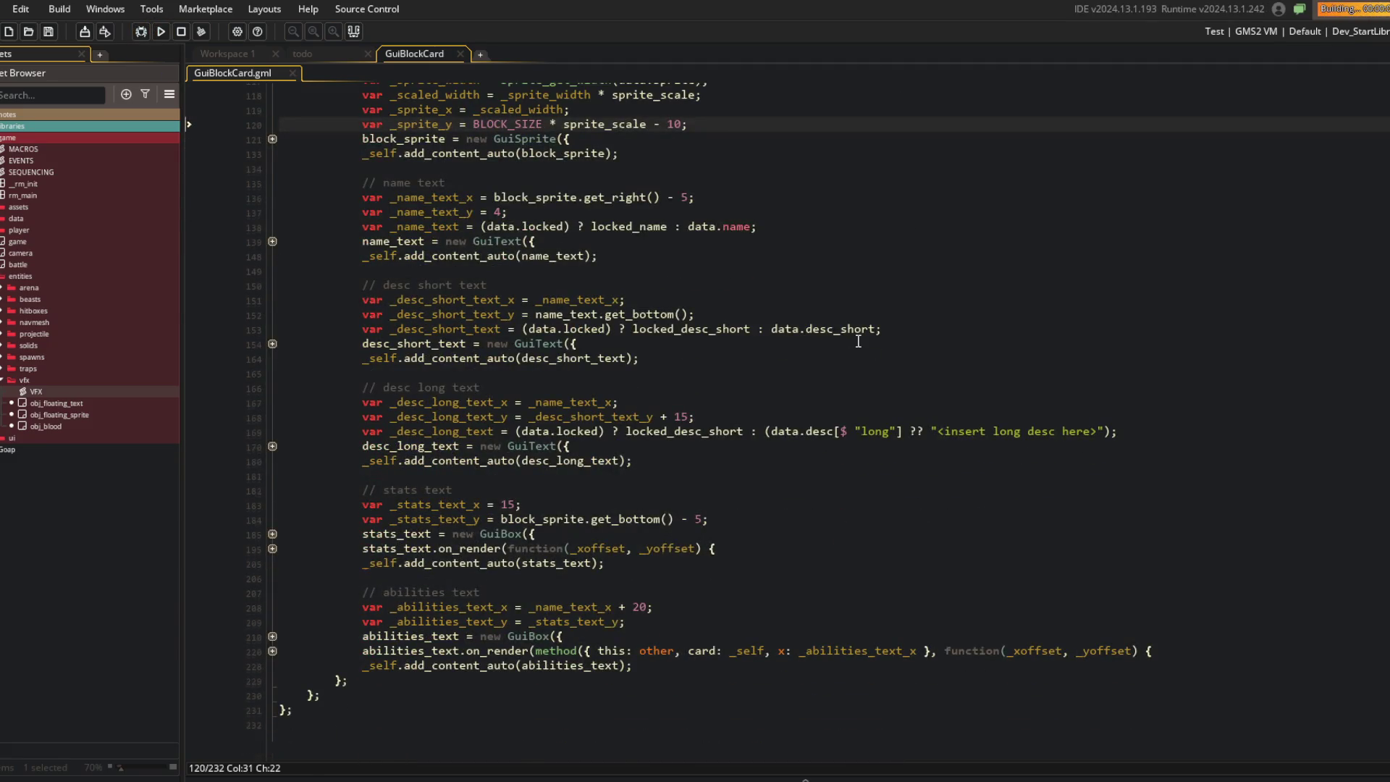
scroll(858, 341, up, 2)
scroll(858, 342, up, 3)
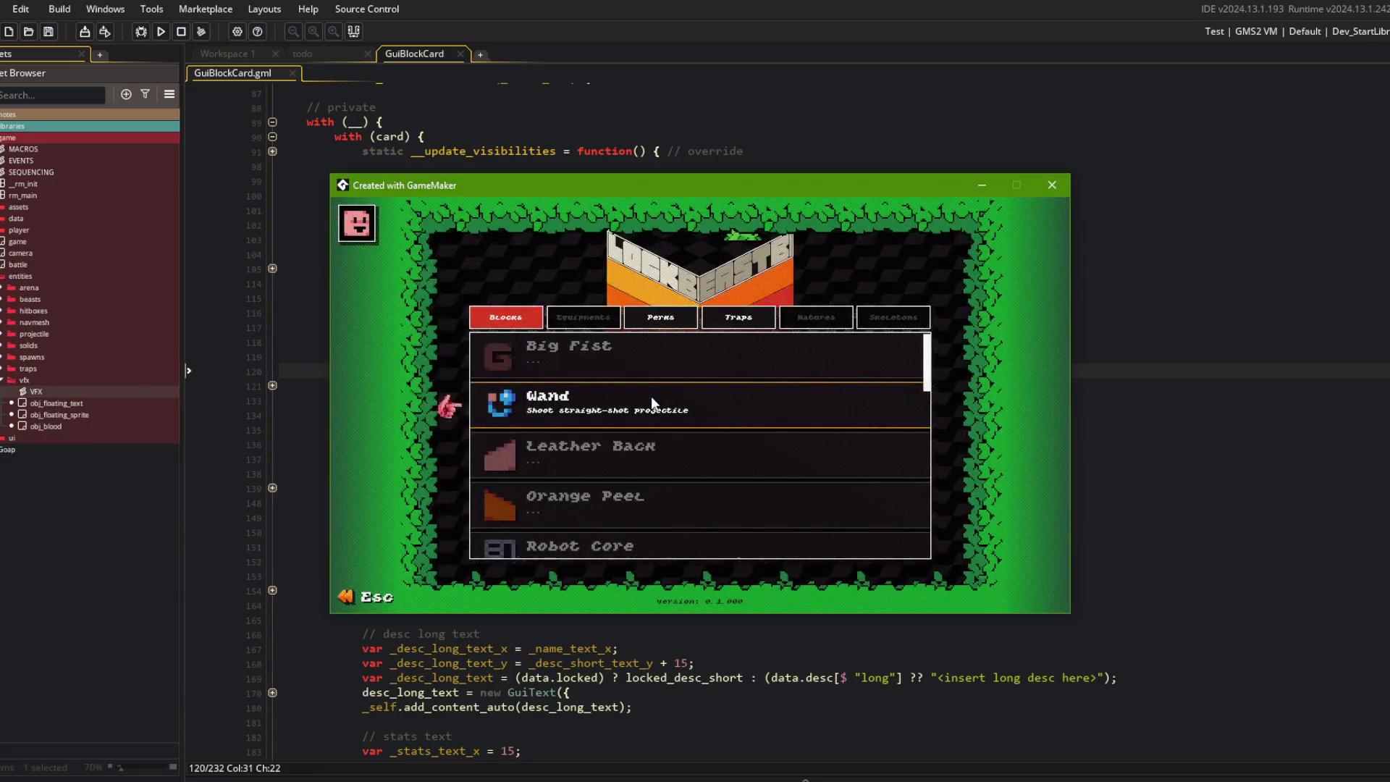
scroll(650, 397, down, 2)
scroll(634, 398, down, 2)
scroll(634, 398, up, 1)
scroll(634, 398, down, 6)
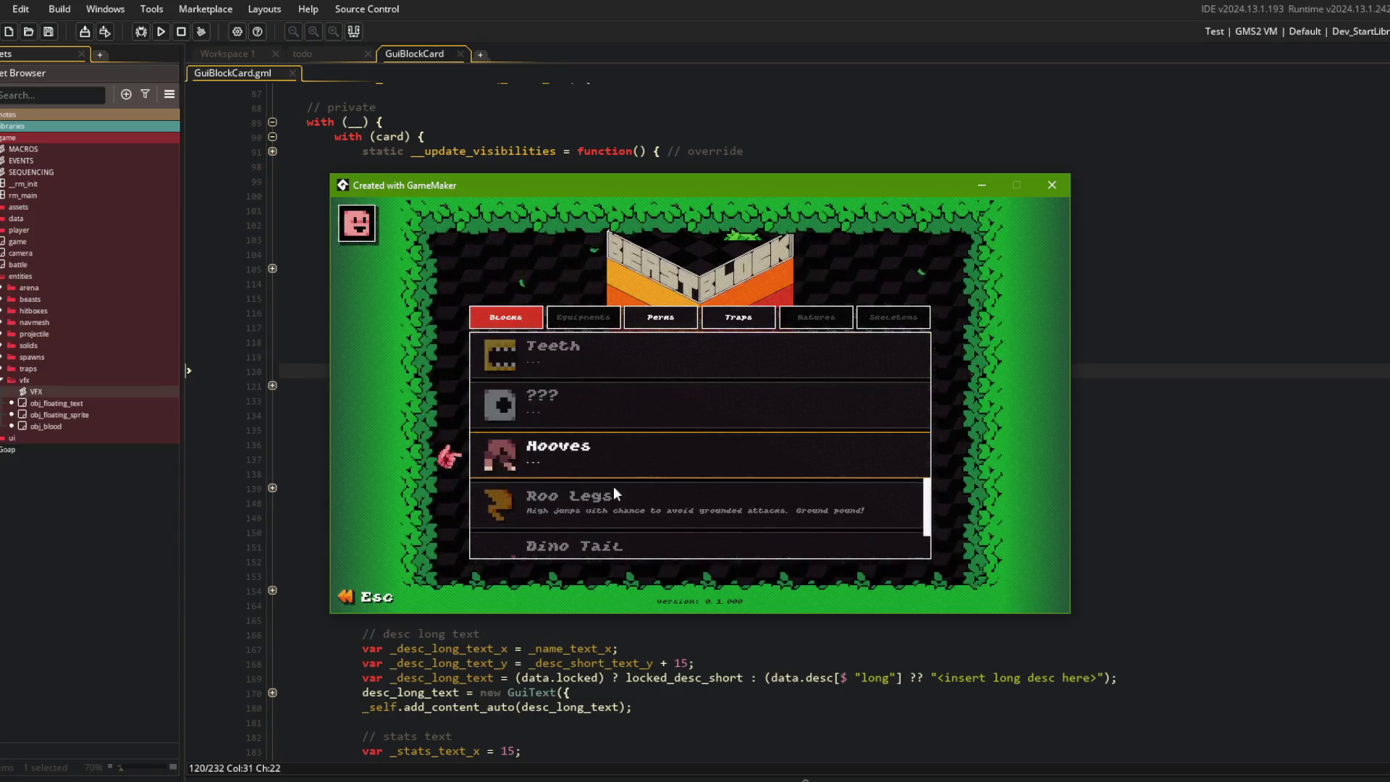
click(615, 485)
click(631, 352)
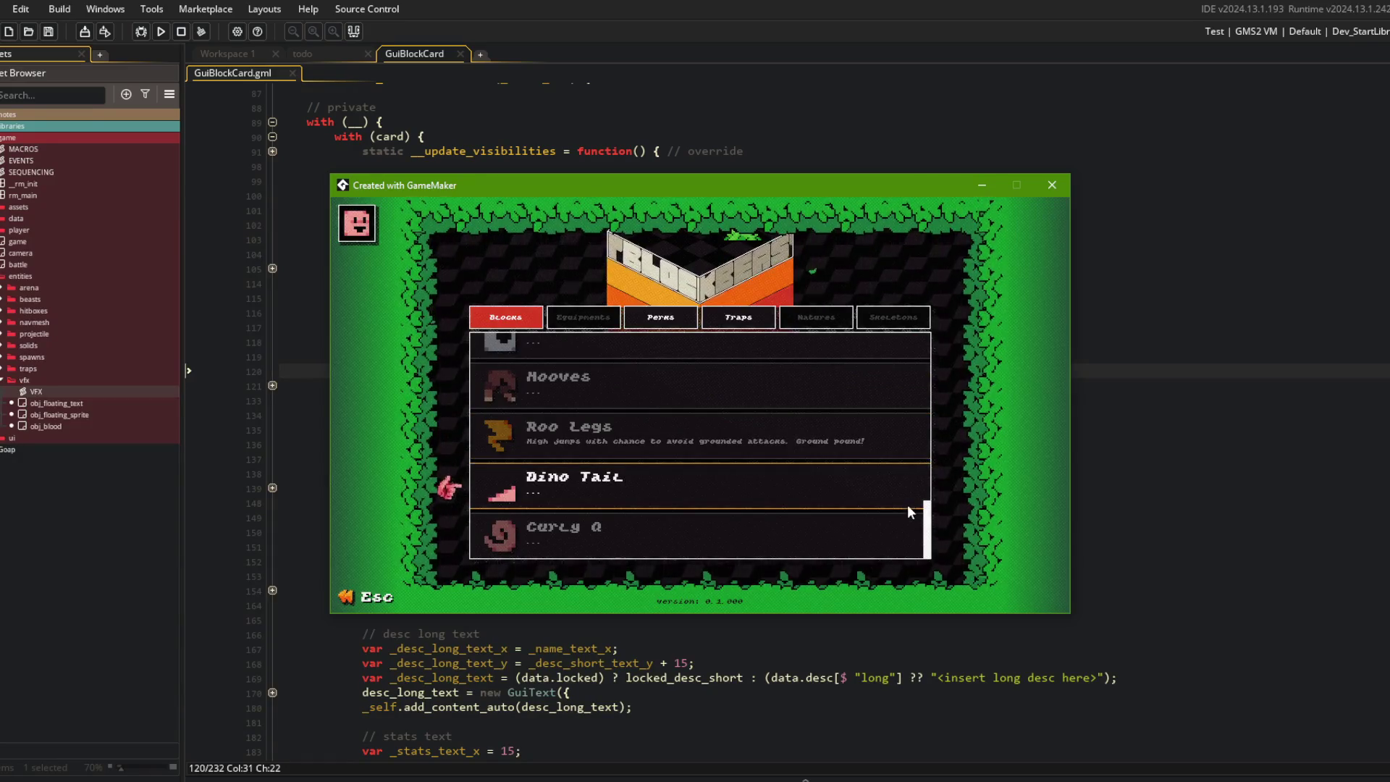
Step: Peek at the Perks list, return to Blocks, and open the Dino Head block card
click(648, 325)
click(515, 324)
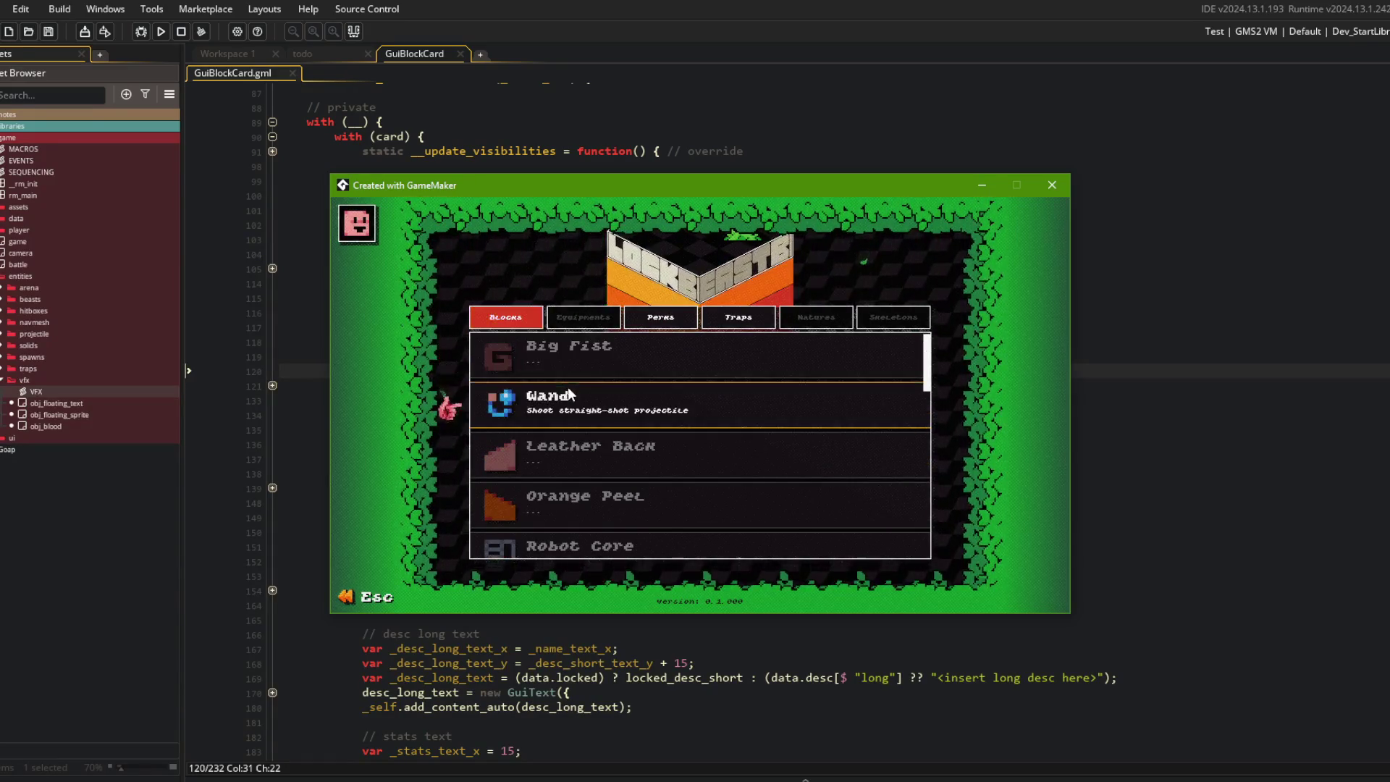
scroll(571, 390, down, 5)
click(572, 448)
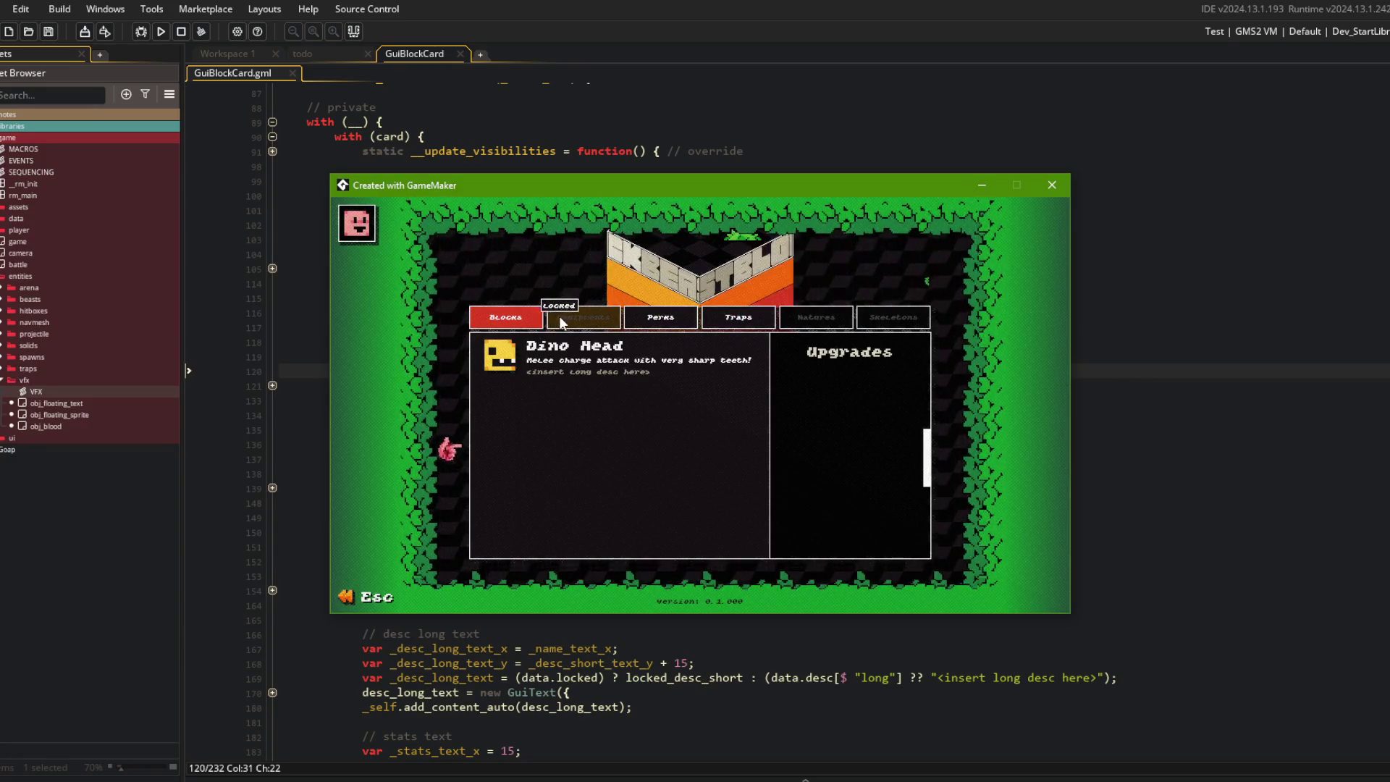
scroll(584, 416, down, 3)
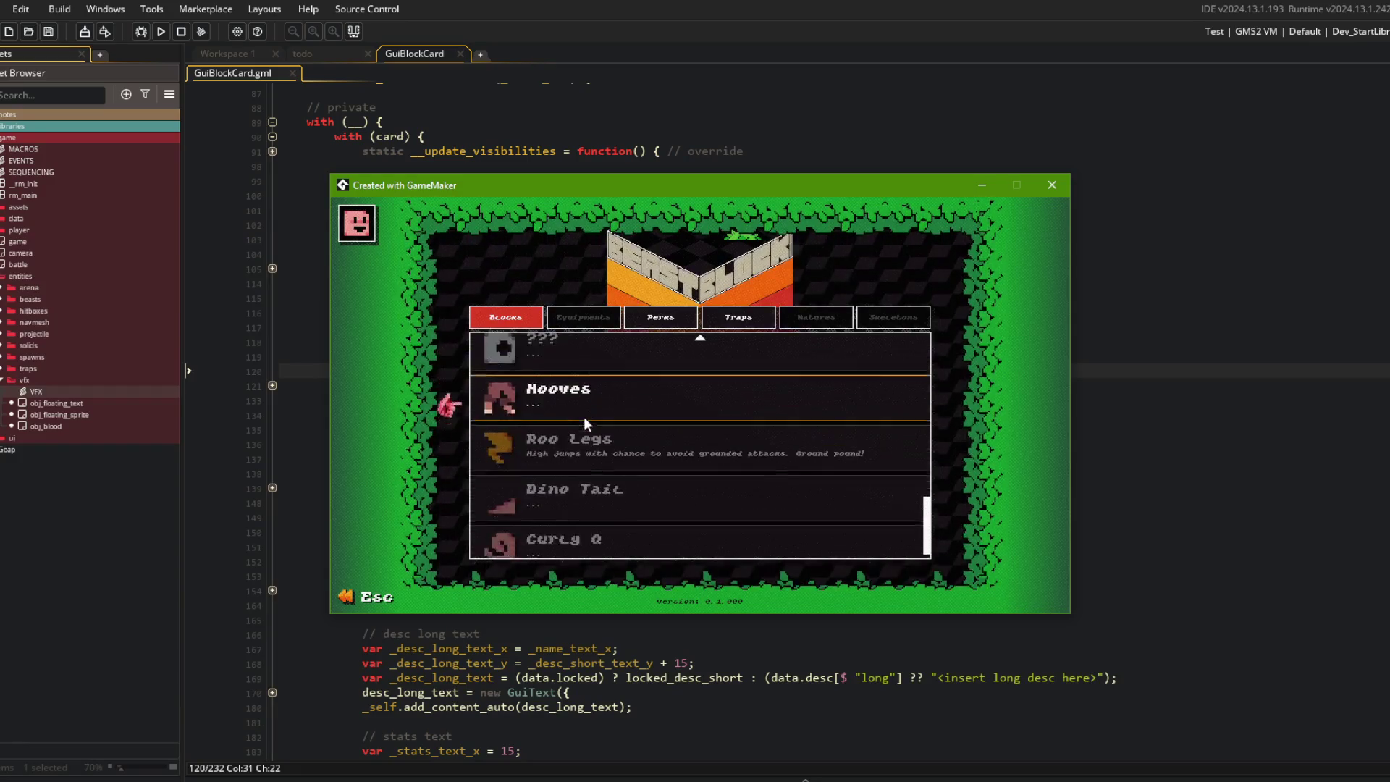
Step: Toggle to Perks and back to Blocks, then open the Wand card showing stats and upgrades
click(660, 317)
click(498, 322)
scroll(592, 350, down, 8)
scroll(608, 393, down, 2)
scroll(610, 365, up, 10)
click(613, 394)
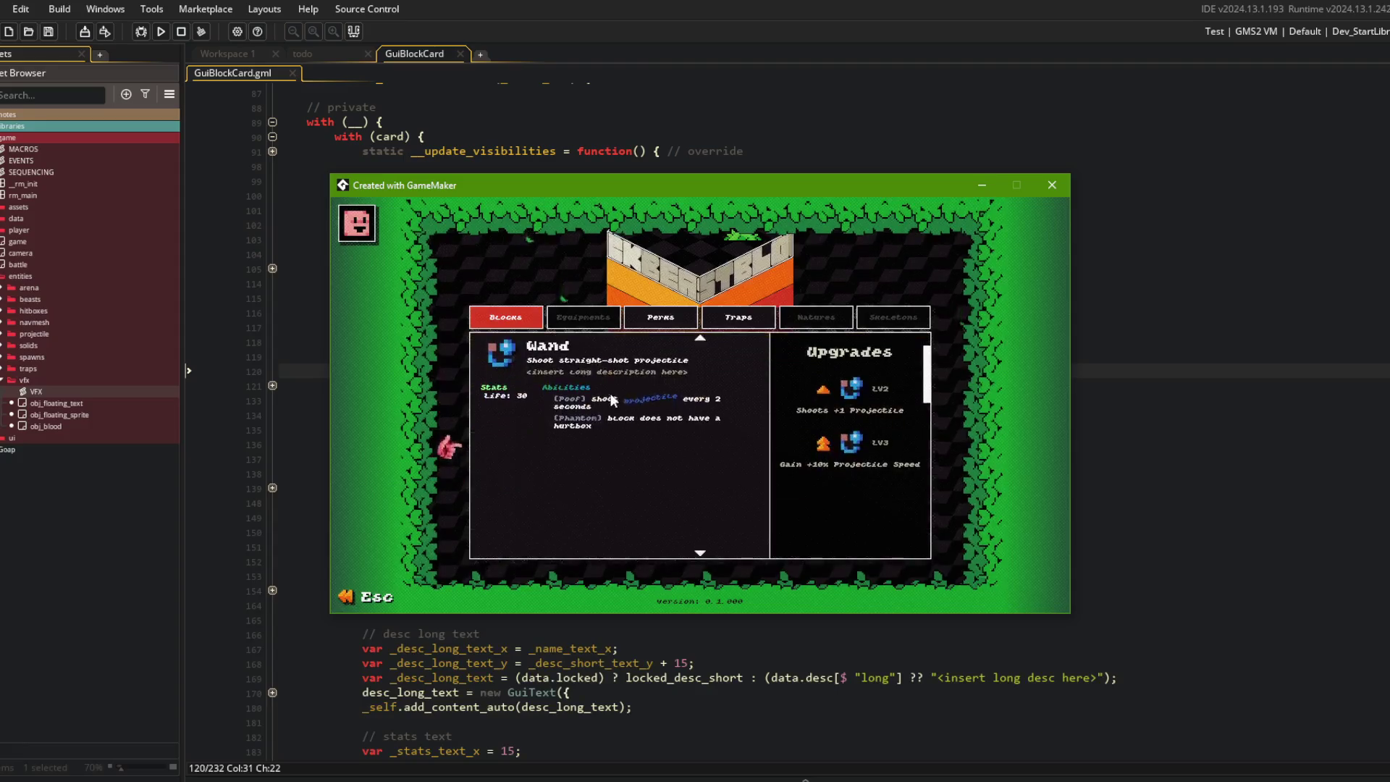
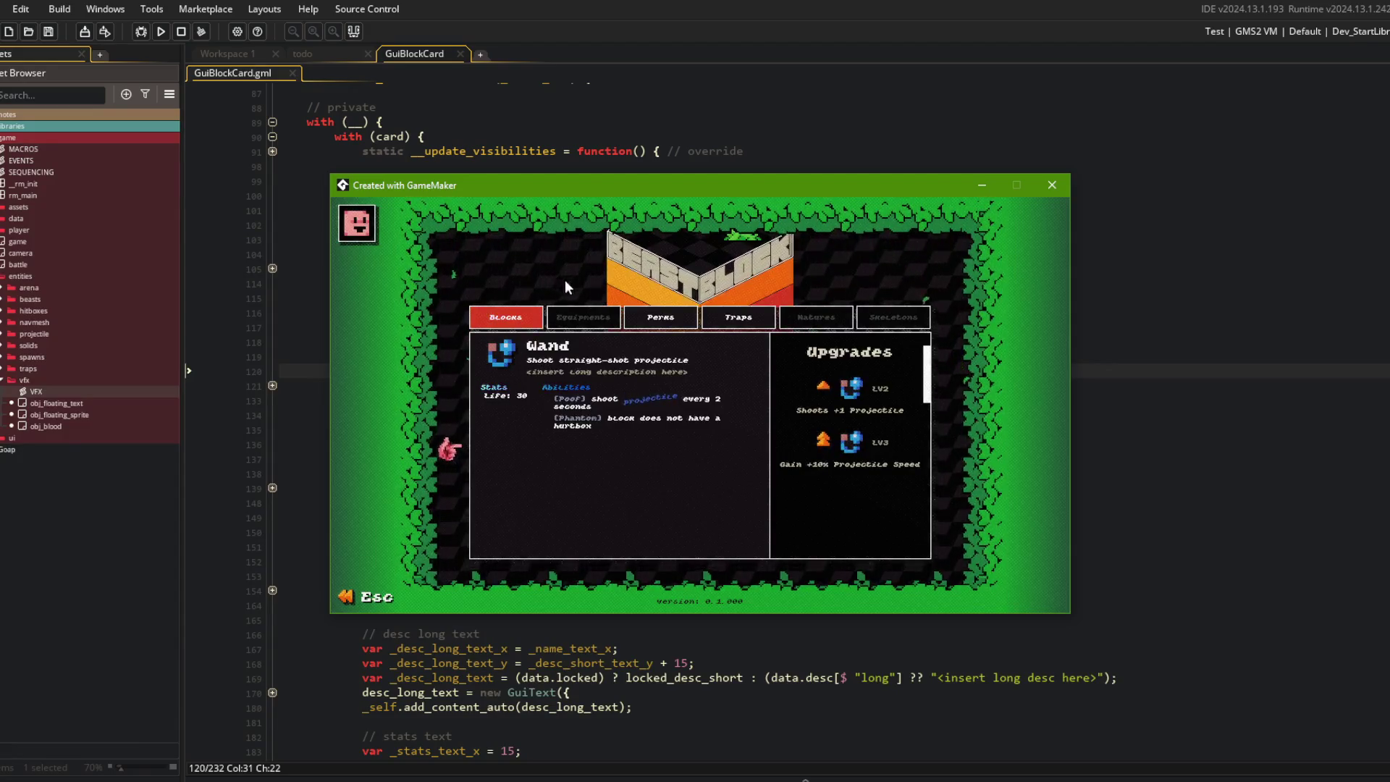
Step: Swap from the Wand card to the Hooves card in-game, then bring up asset search in the editor
click(520, 351)
scroll(532, 368, down, 7)
scroll(530, 370, down, 1)
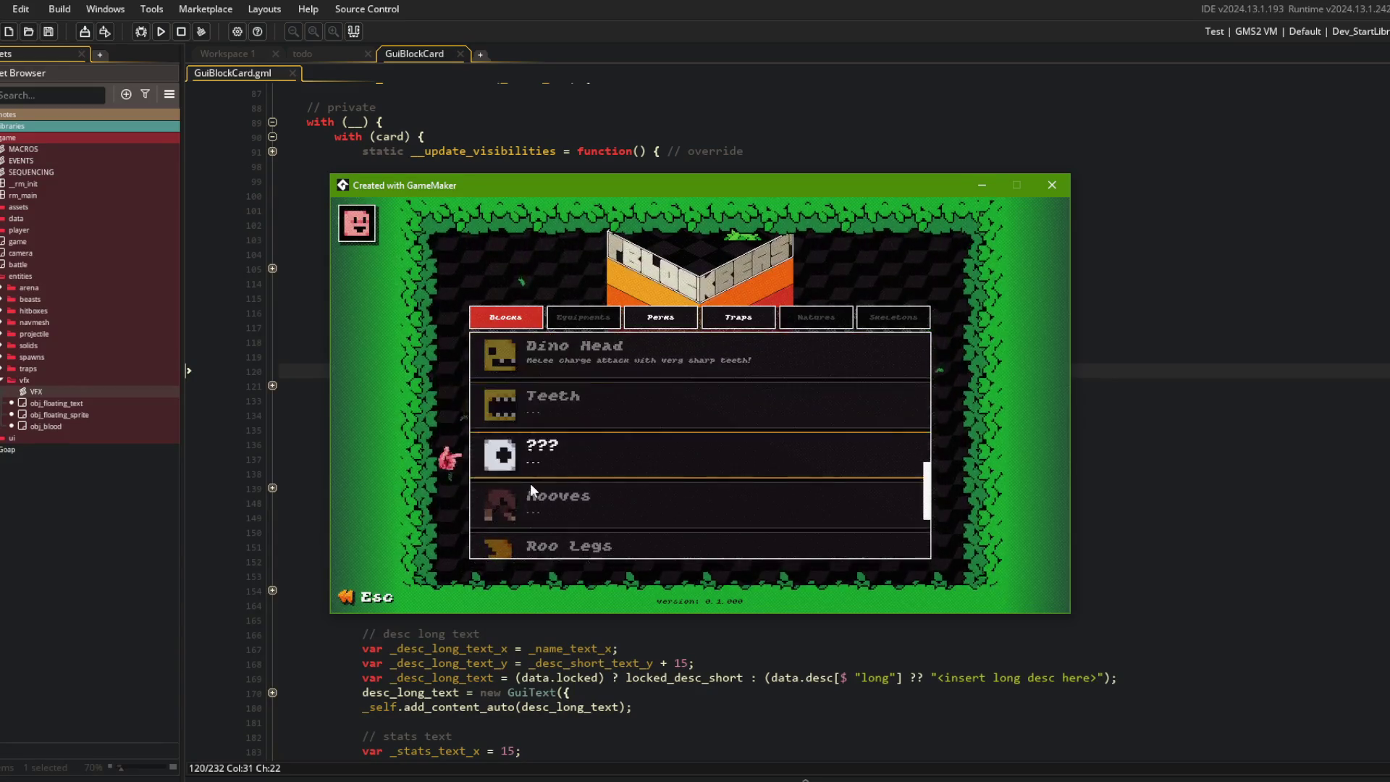
click(535, 478)
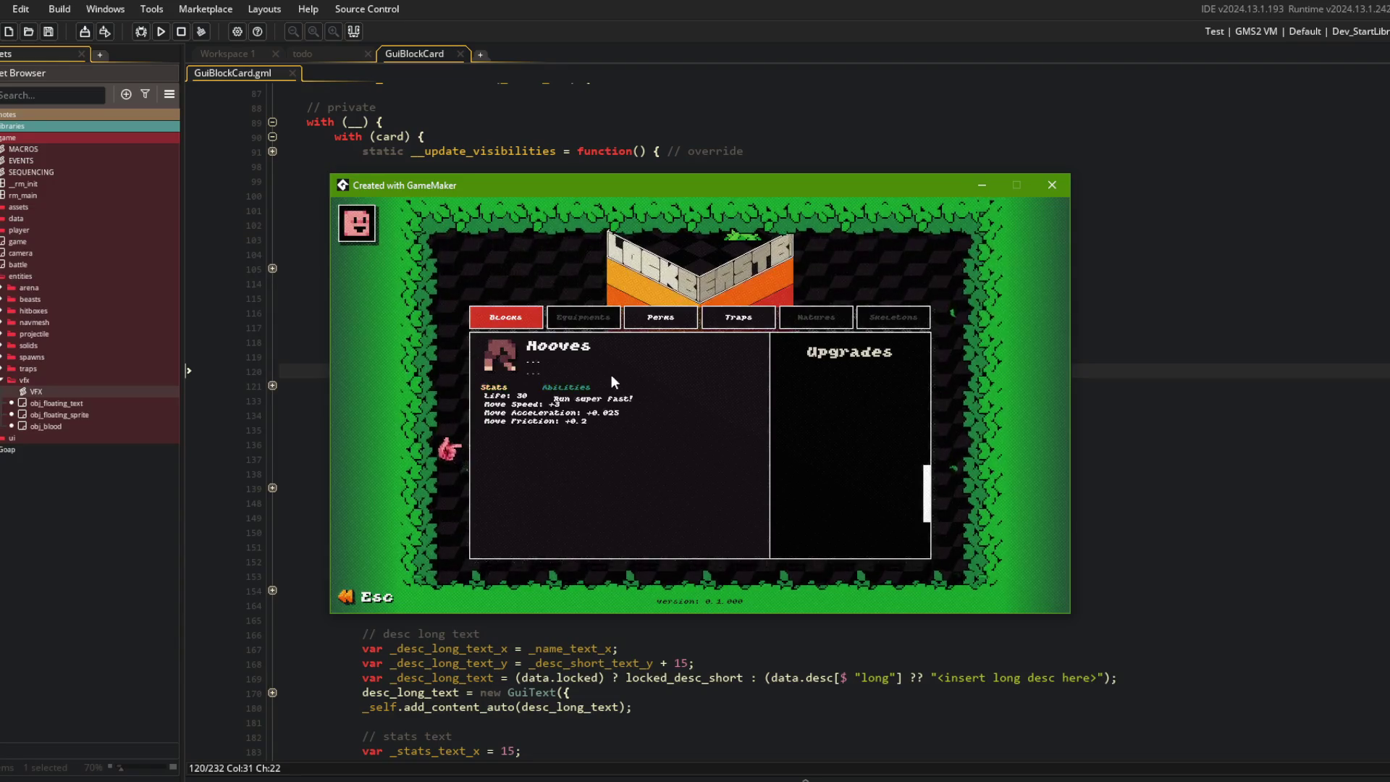
click(602, 136)
key(ctrl+t)
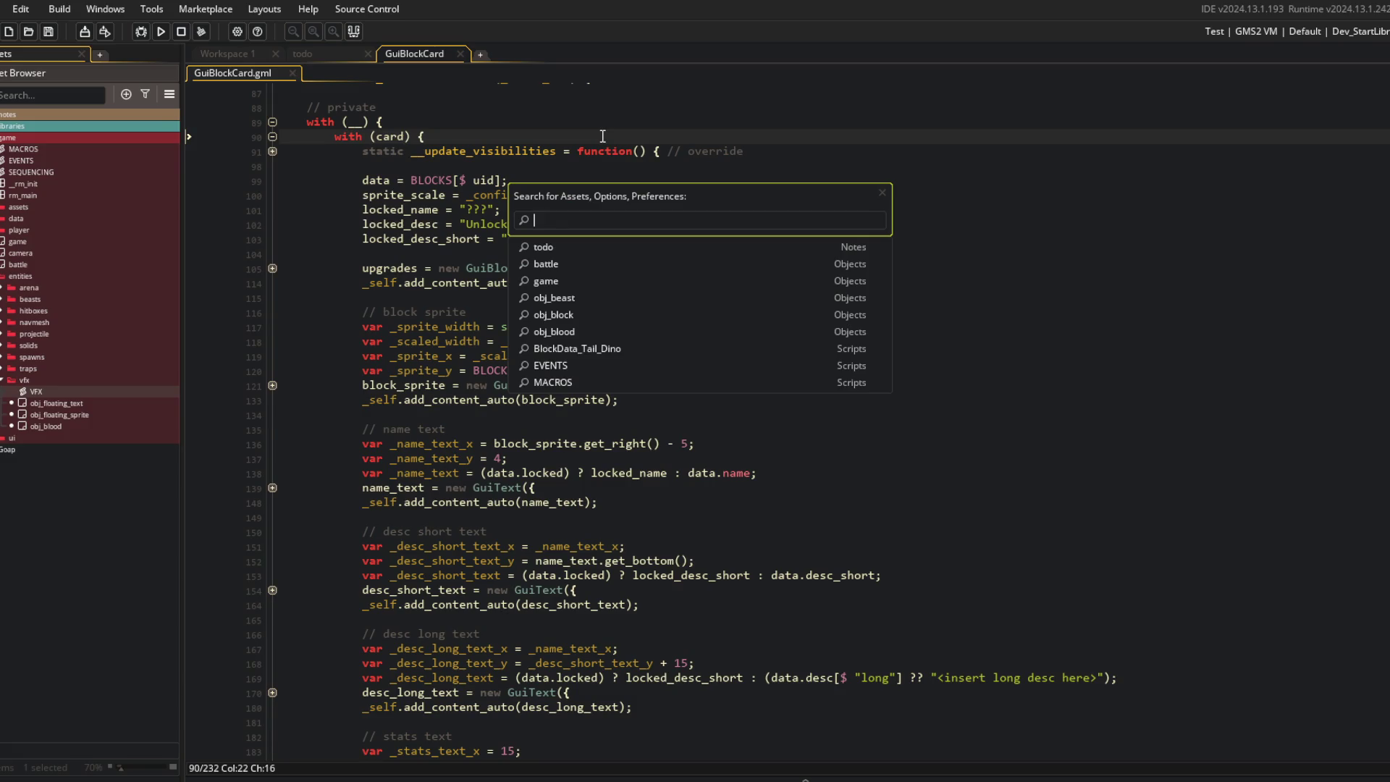
Step: Open BlockData_Leg_Hooves and strip 'Move' from the speed, acceleration and friction stat labels
text(hoove)
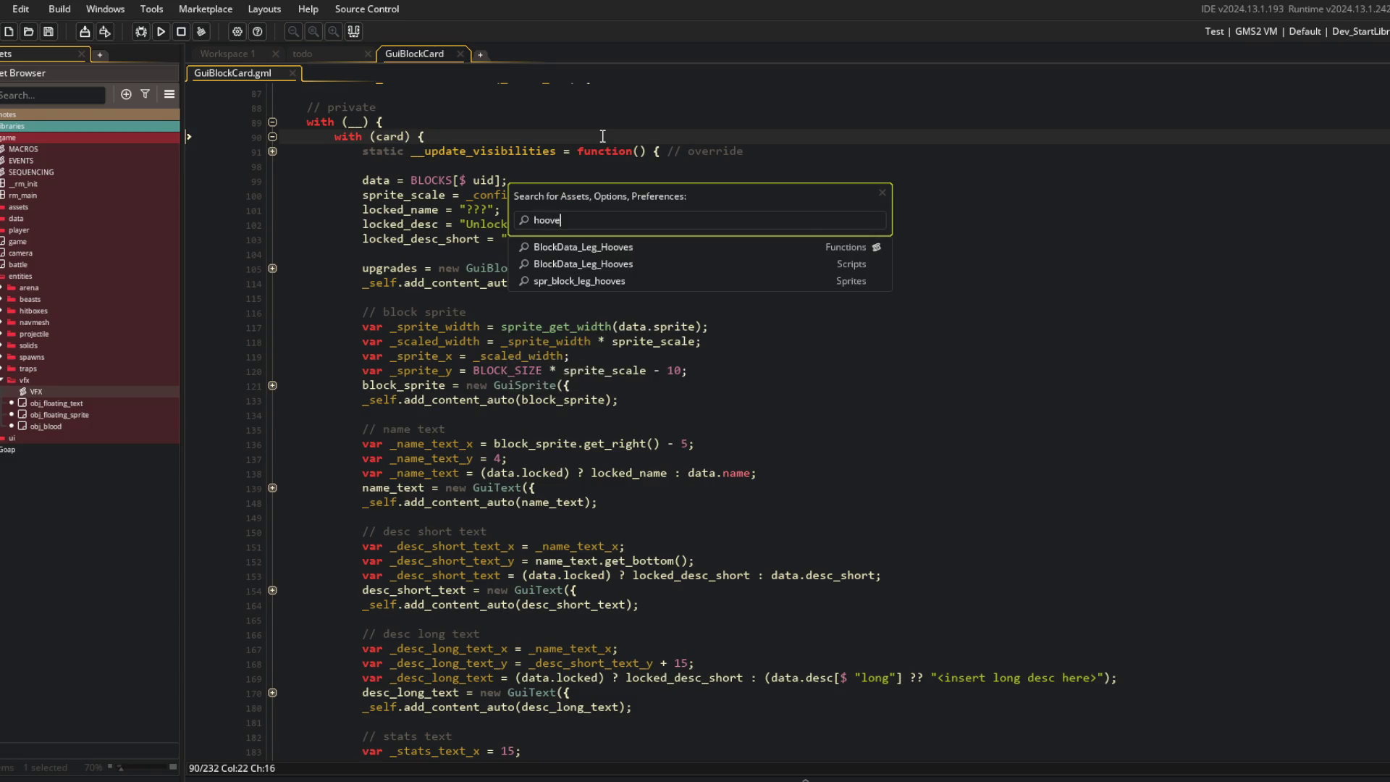
click(671, 257)
click(396, 339)
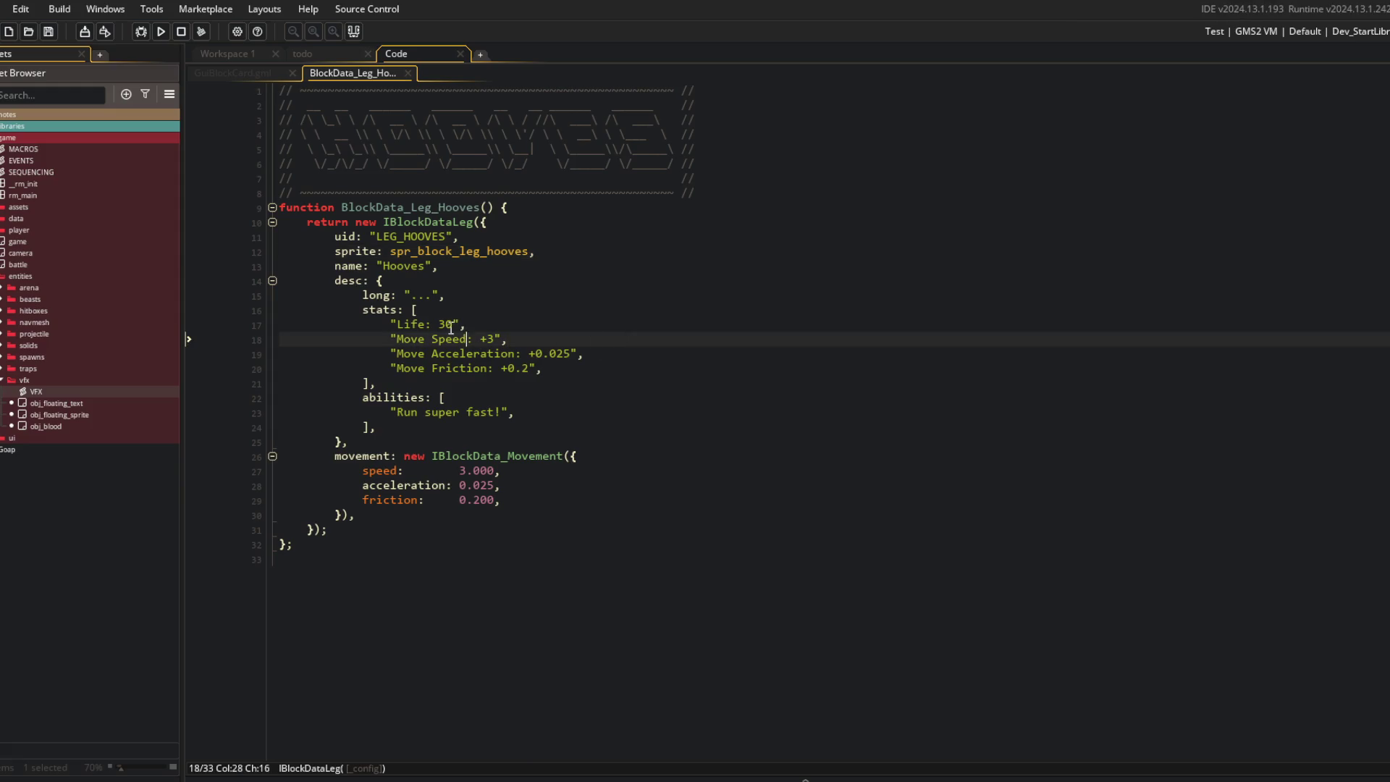
key(ctrl+Delete)
key(Down)
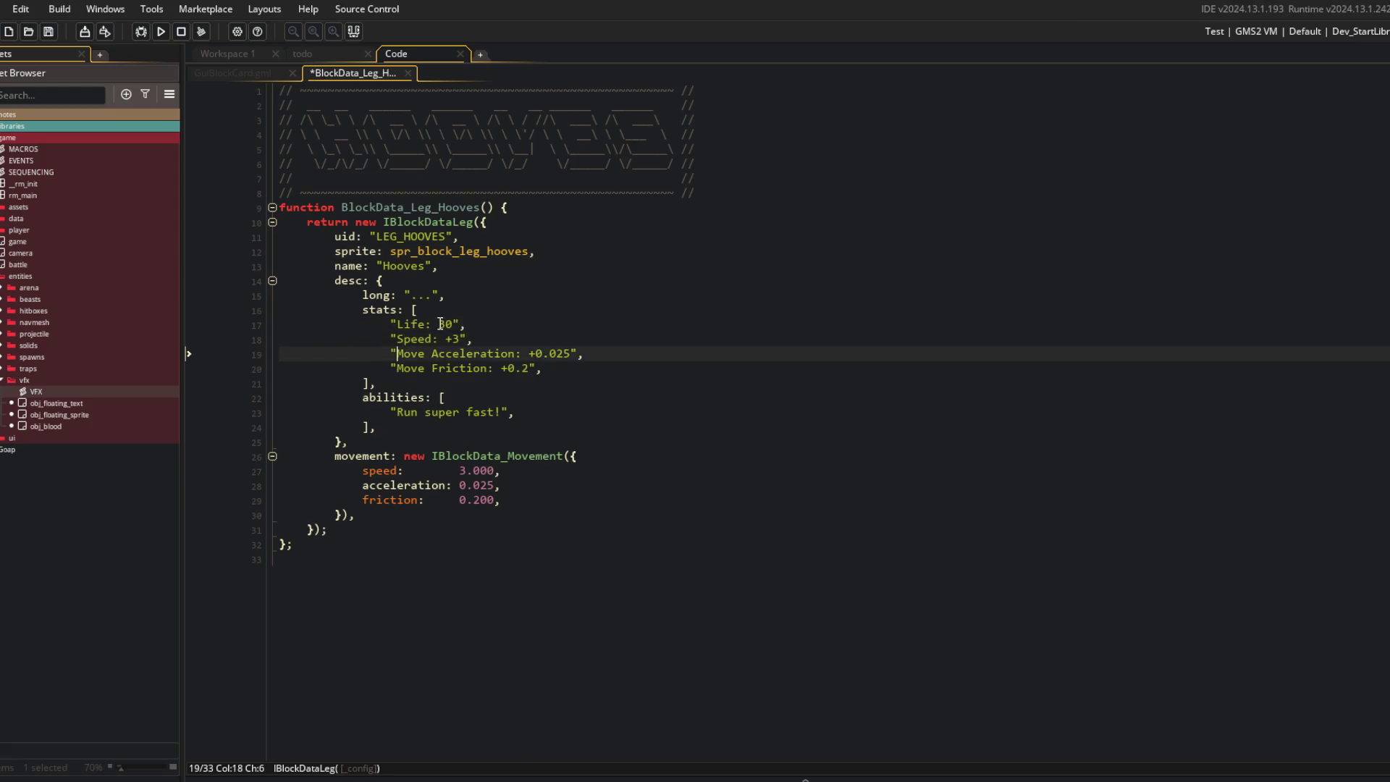
key(ctrl+Delete)
key(Down)
key(ctrl+Delete)
key(Up)
key(Right)
key(Right)
key(Right)
key(ctrl+Delete)
Step: Rename the Friction stat label to 'Turn' and save the Hooves script
key(Down)
key(ctrl+s)
key(ctrl+BackSpace)
text(Turn)
key(ctrl+s)
key(Up)
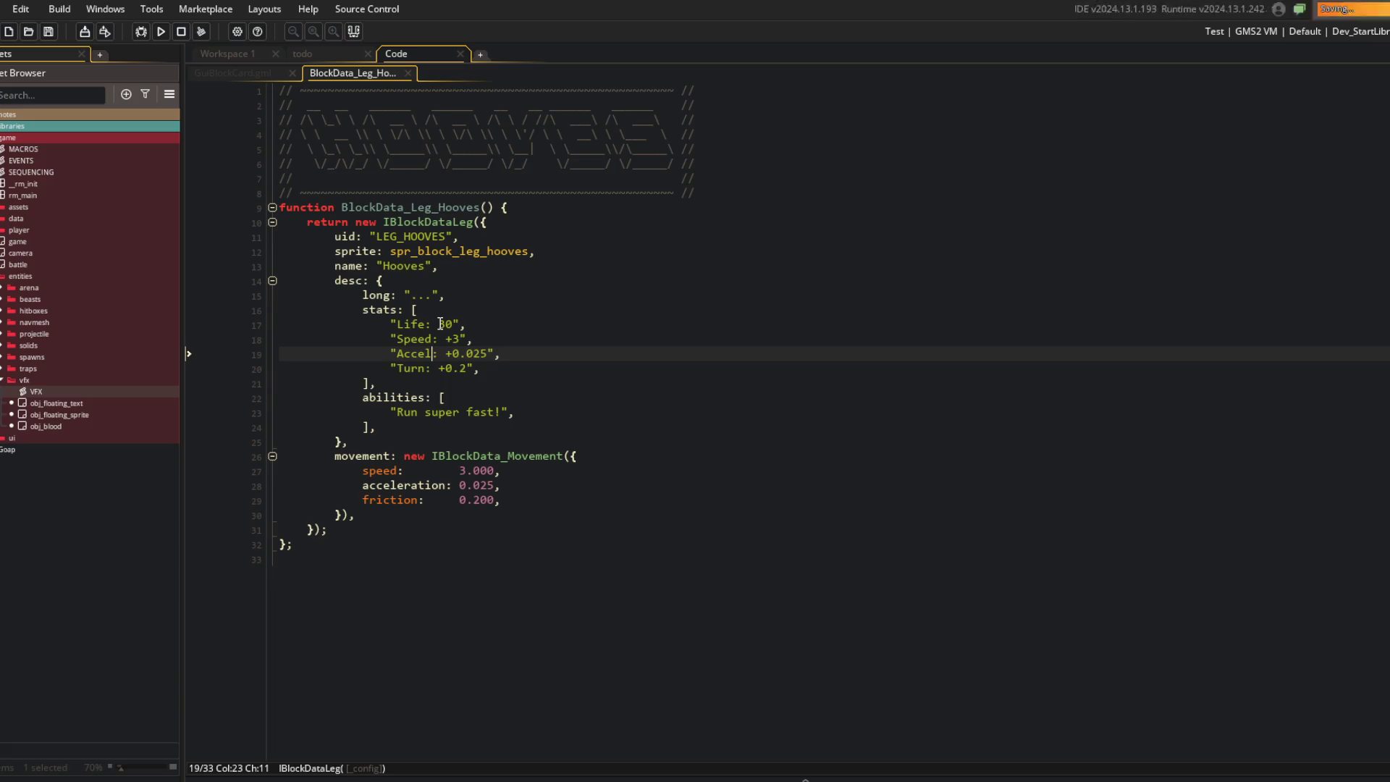
Step: Change the Hooves values to Accel +2.5 and Turn +2, and save
click(441, 324)
click(471, 354)
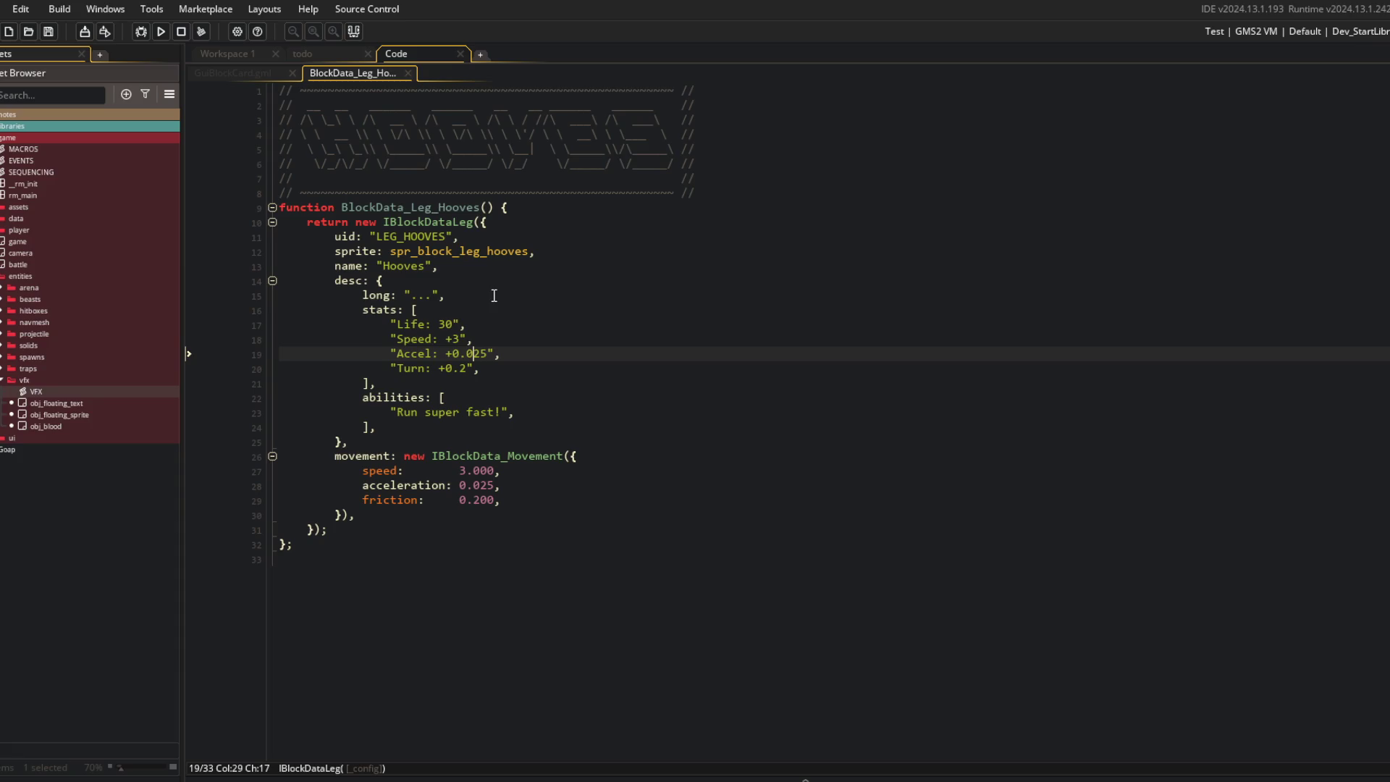
key(BackSpace)
key(BackSpace)
key(BackSpace)
text(.)
key(ctrl+s)
key(Down)
key(BackSpace)
key(BackSpace)
key(BackSpace)
text(2)
key(ctrl+s)
Step: Run the game and open the Hooves card to compare its stats against the code
key(F5)
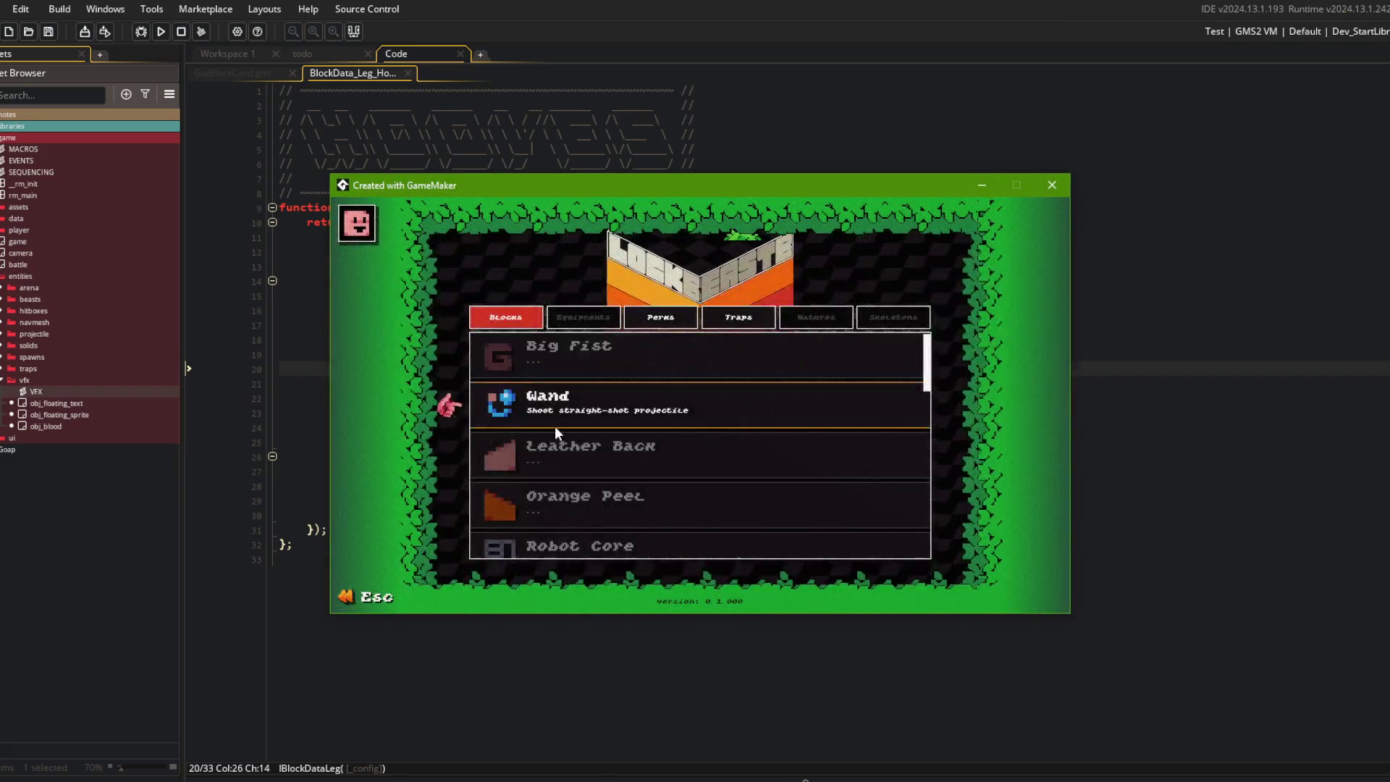
scroll(555, 426, down, 3)
scroll(555, 427, down, 4)
click(563, 410)
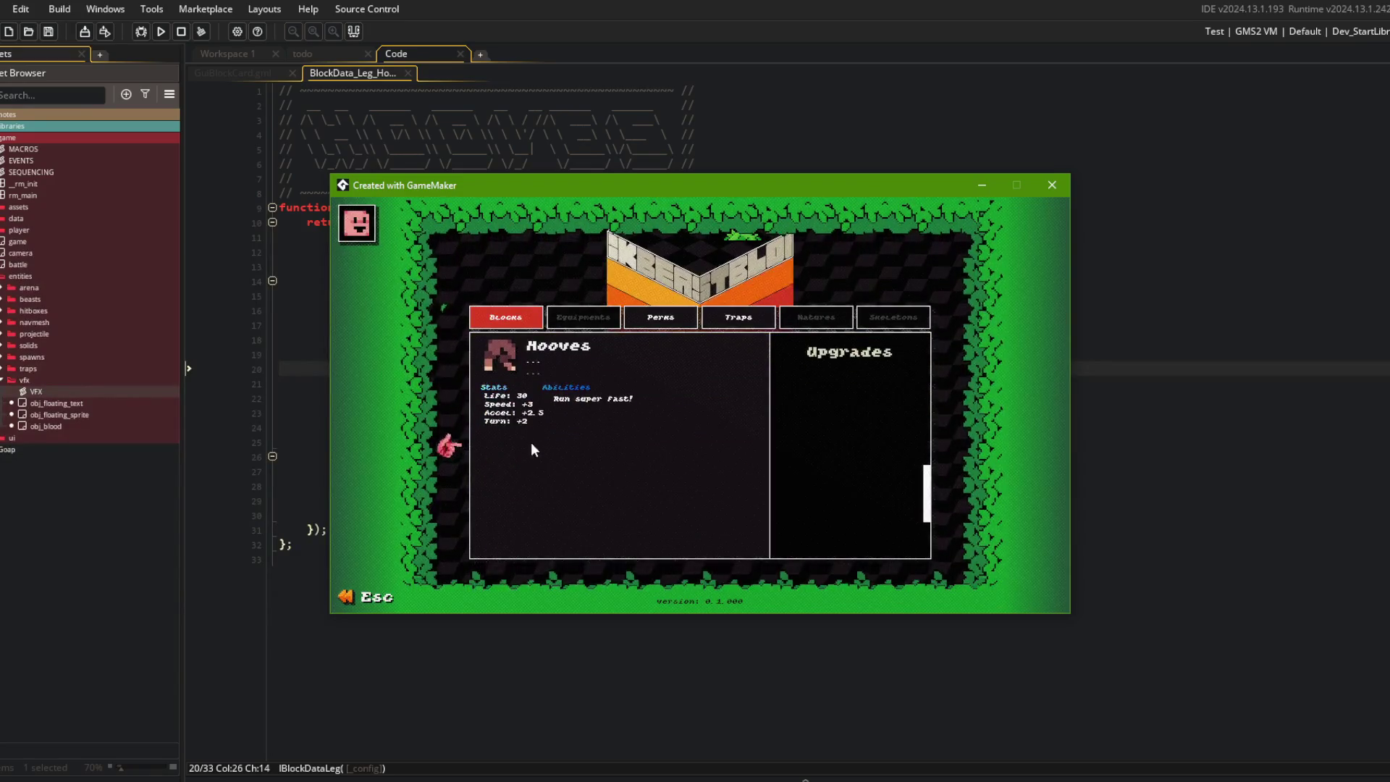
key(alt+Tab)
click(468, 354)
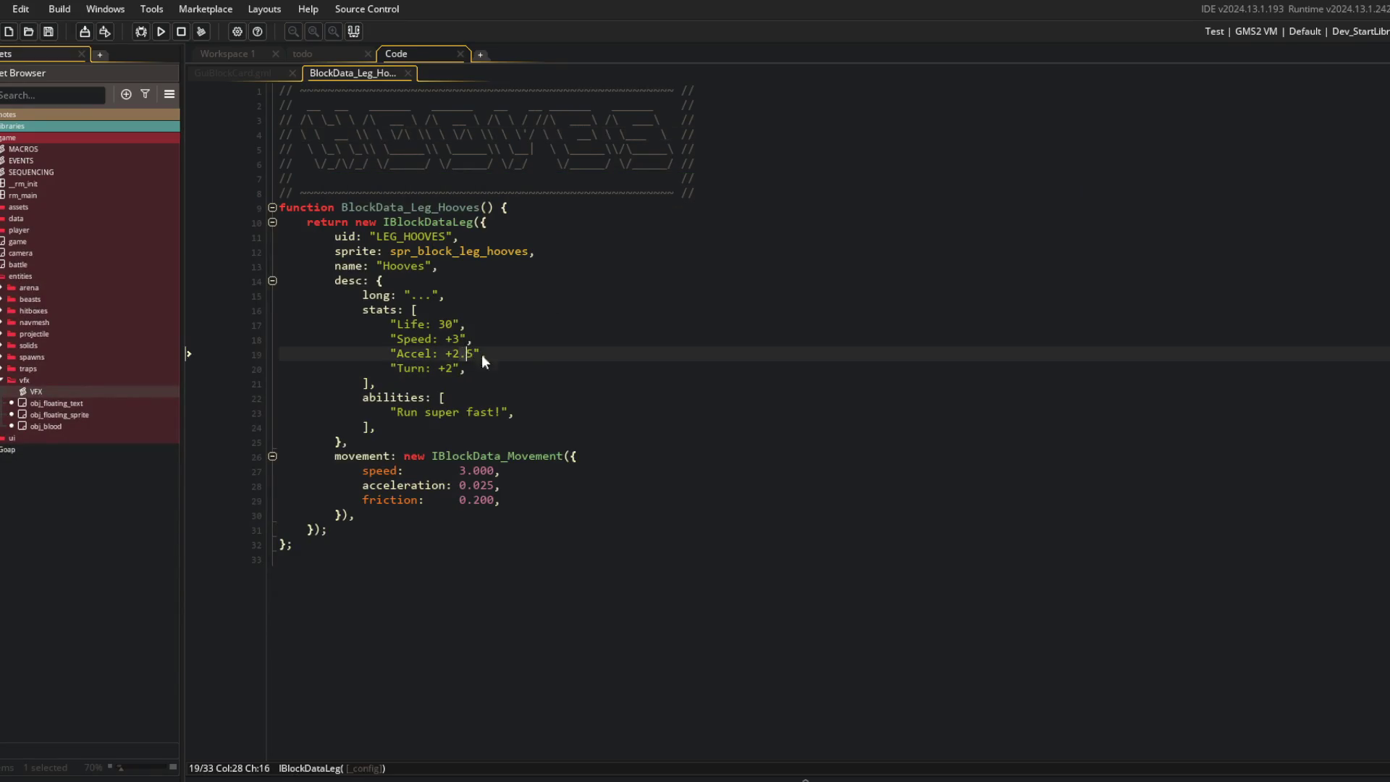
key(alt+Tab)
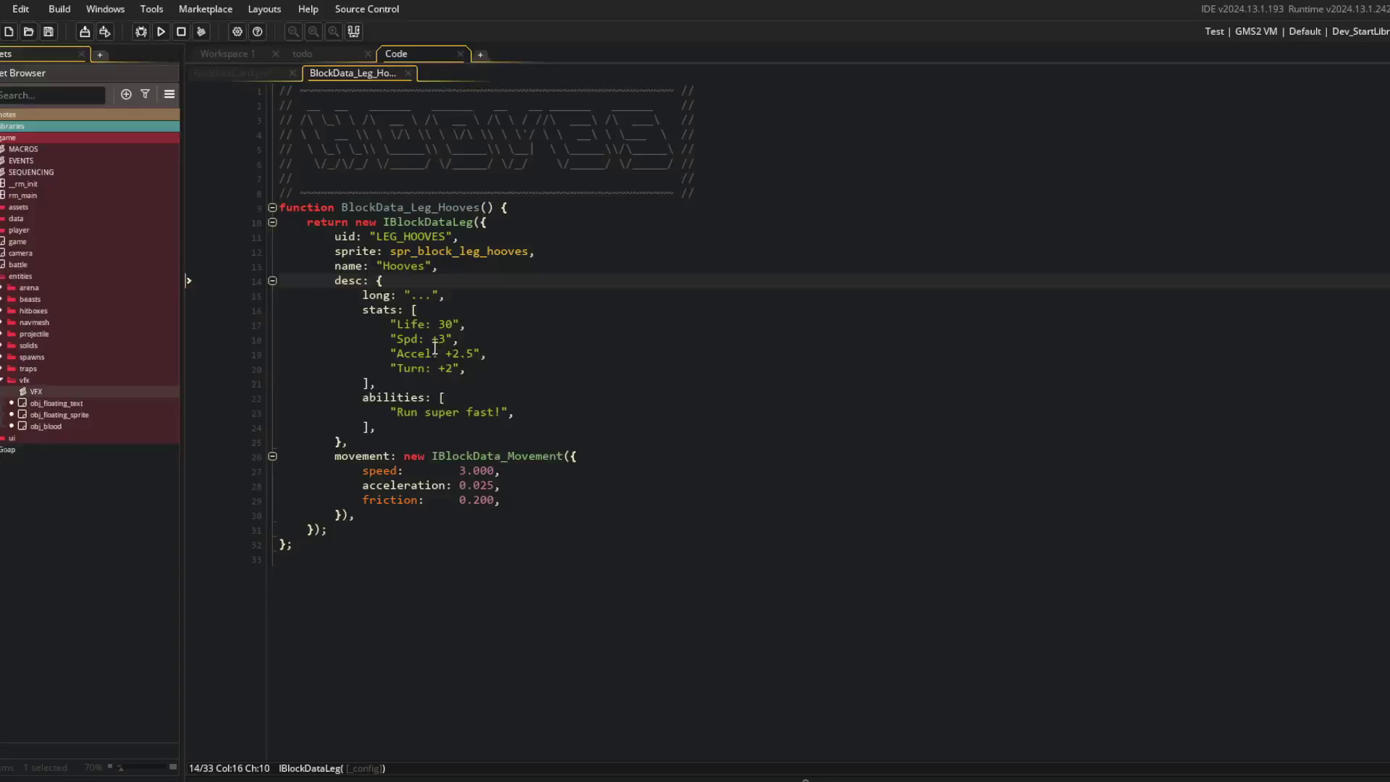
Step: Shorten the Hooves 'Accel' label on line 19 to 'Acl' and save
click(432, 353)
key(BackSpace)
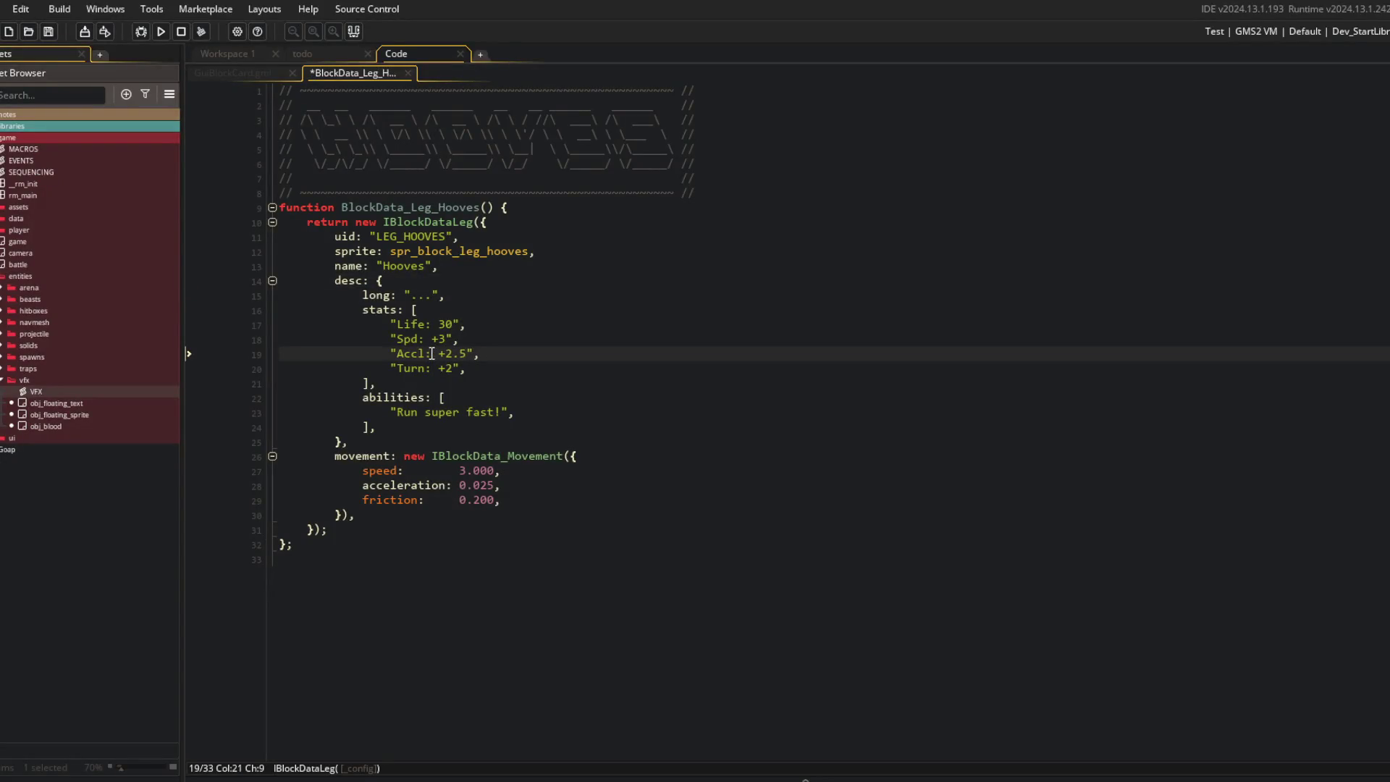
key(BackSpace)
click(478, 315)
key(ctrl+s)
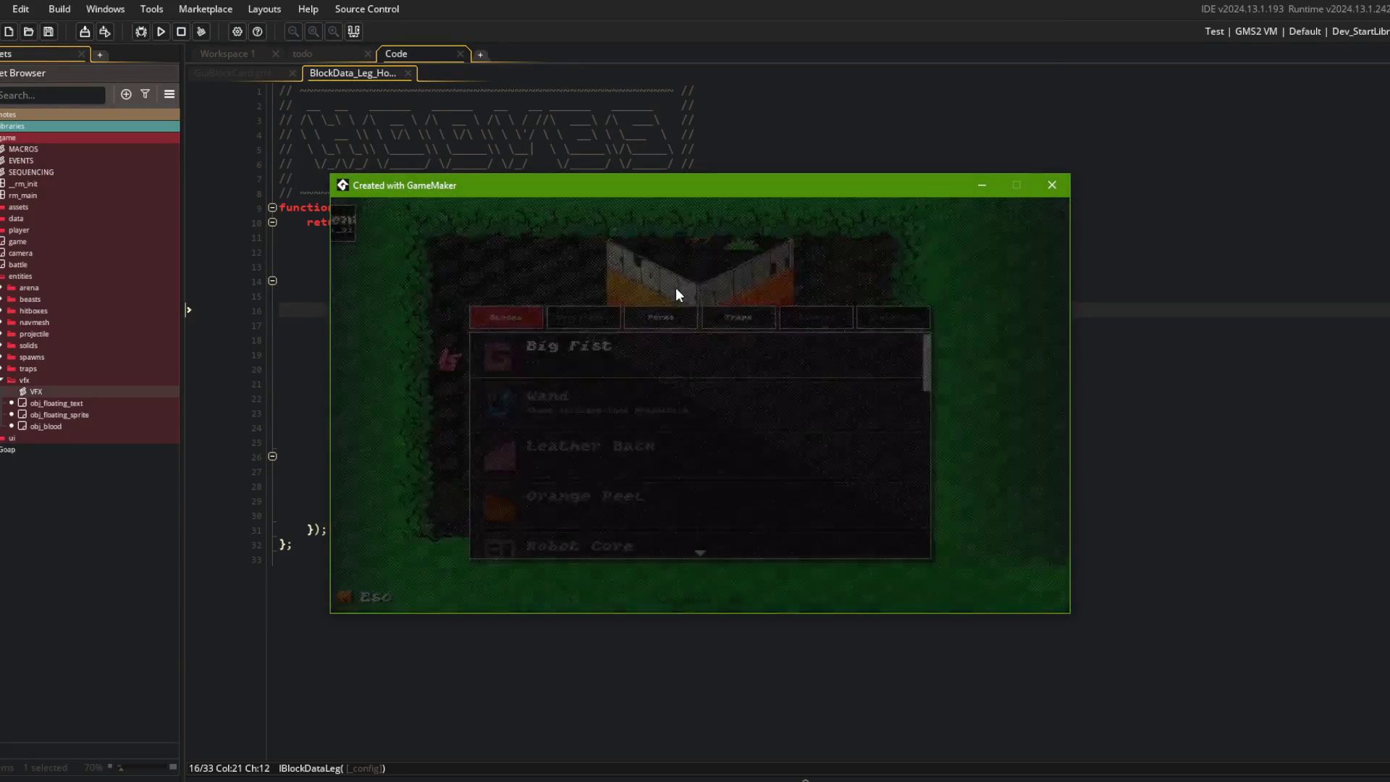
Step: Scroll to and open the Hooves card in the running game to check the labels
scroll(614, 415, down, 3)
scroll(614, 415, down, 4)
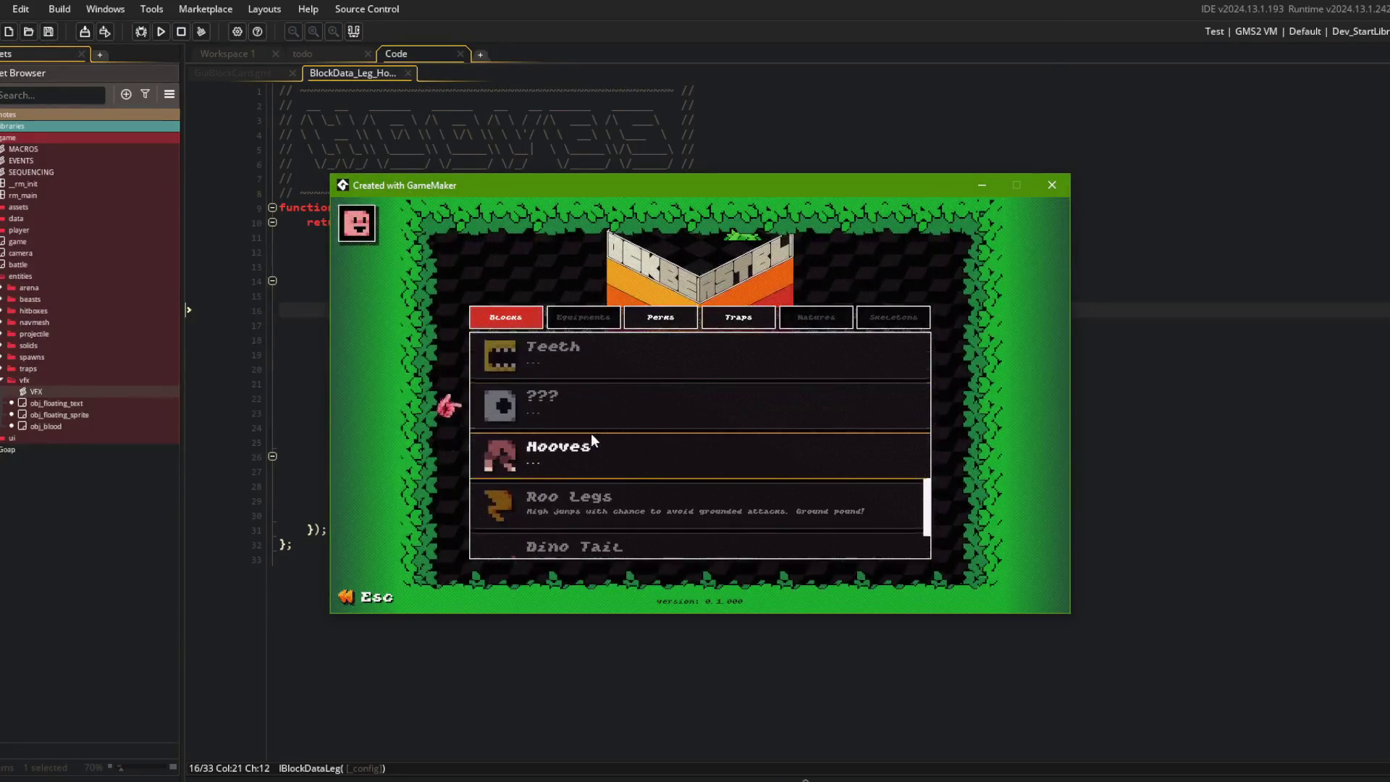
click(580, 441)
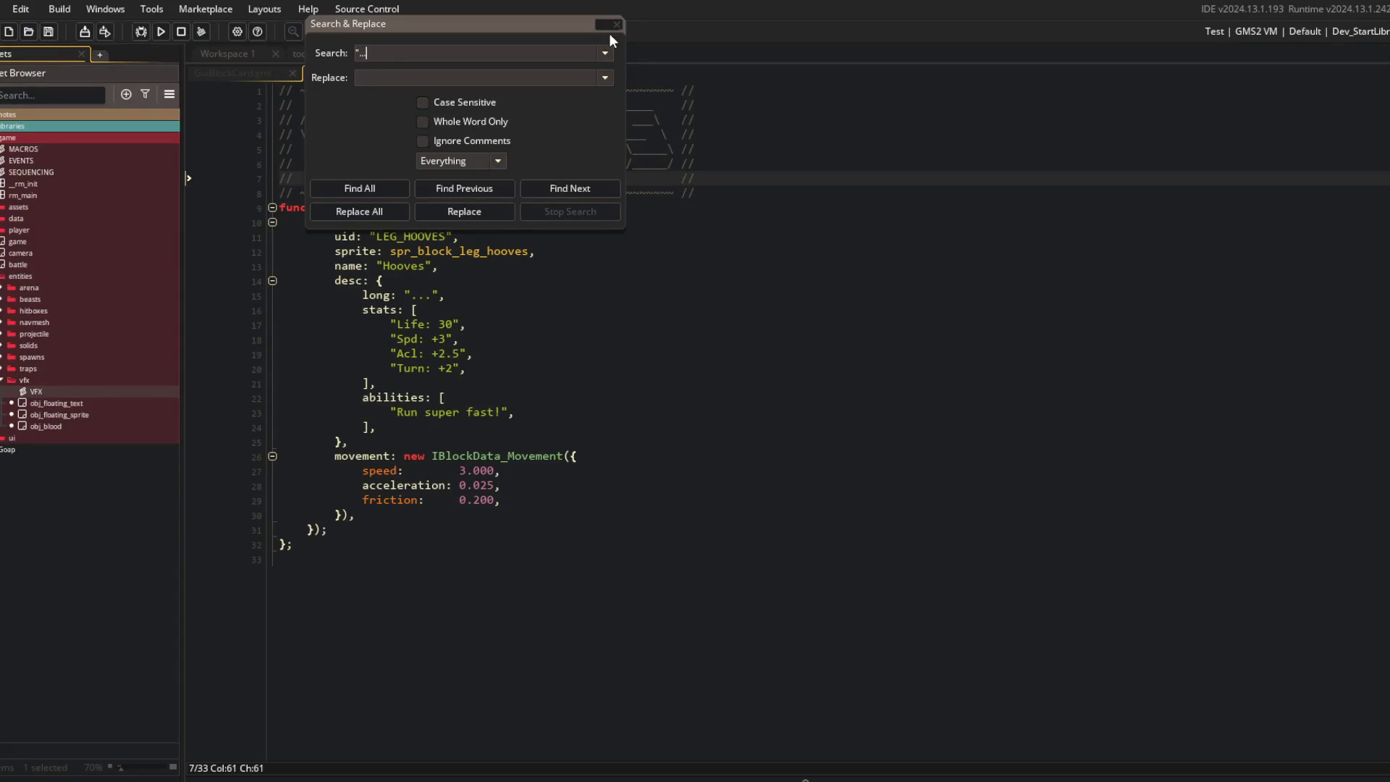
Step: Search the project for "..." and change the Hooves long description to '<insert long description here>'
text(")
key(Return)
scroll(465, 550, down, 1)
scroll(480, 609, up, 1)
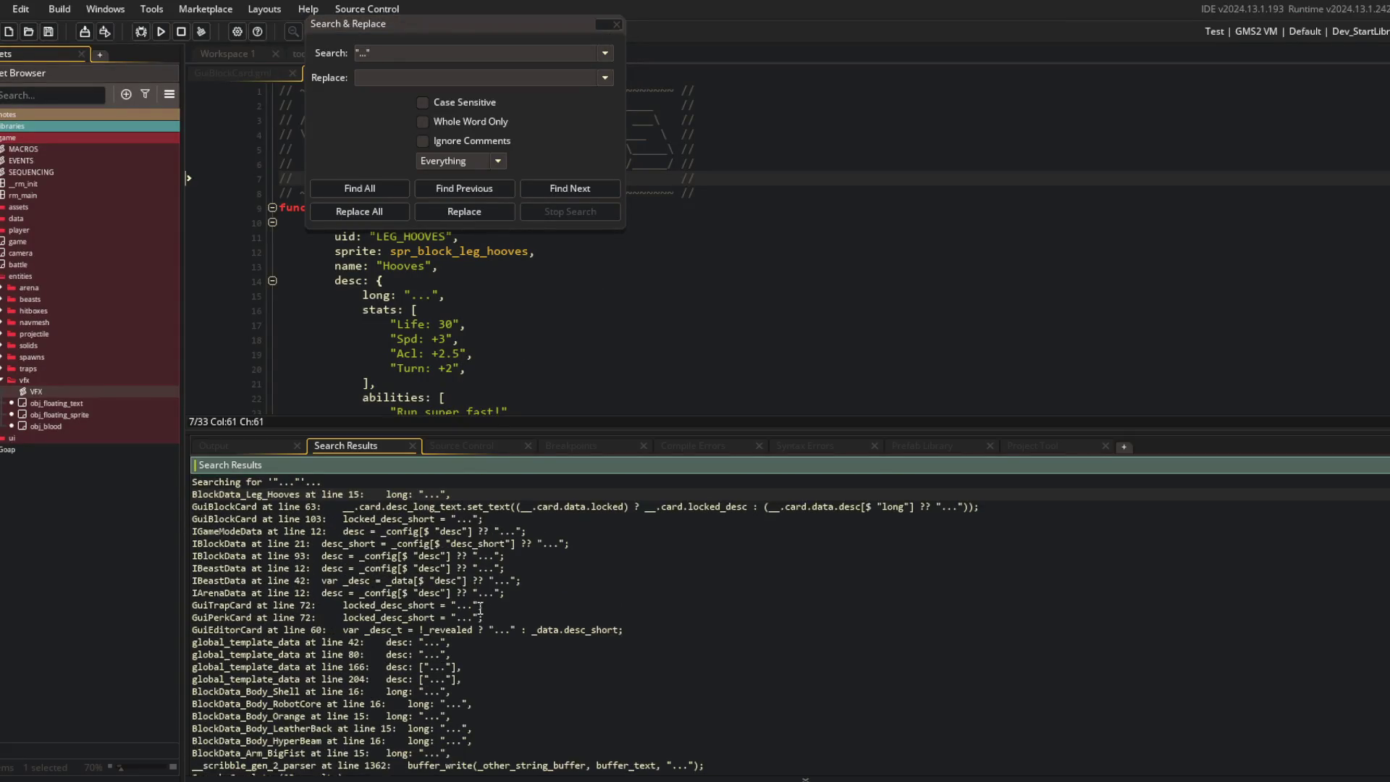
double_click(432, 496)
click(427, 295)
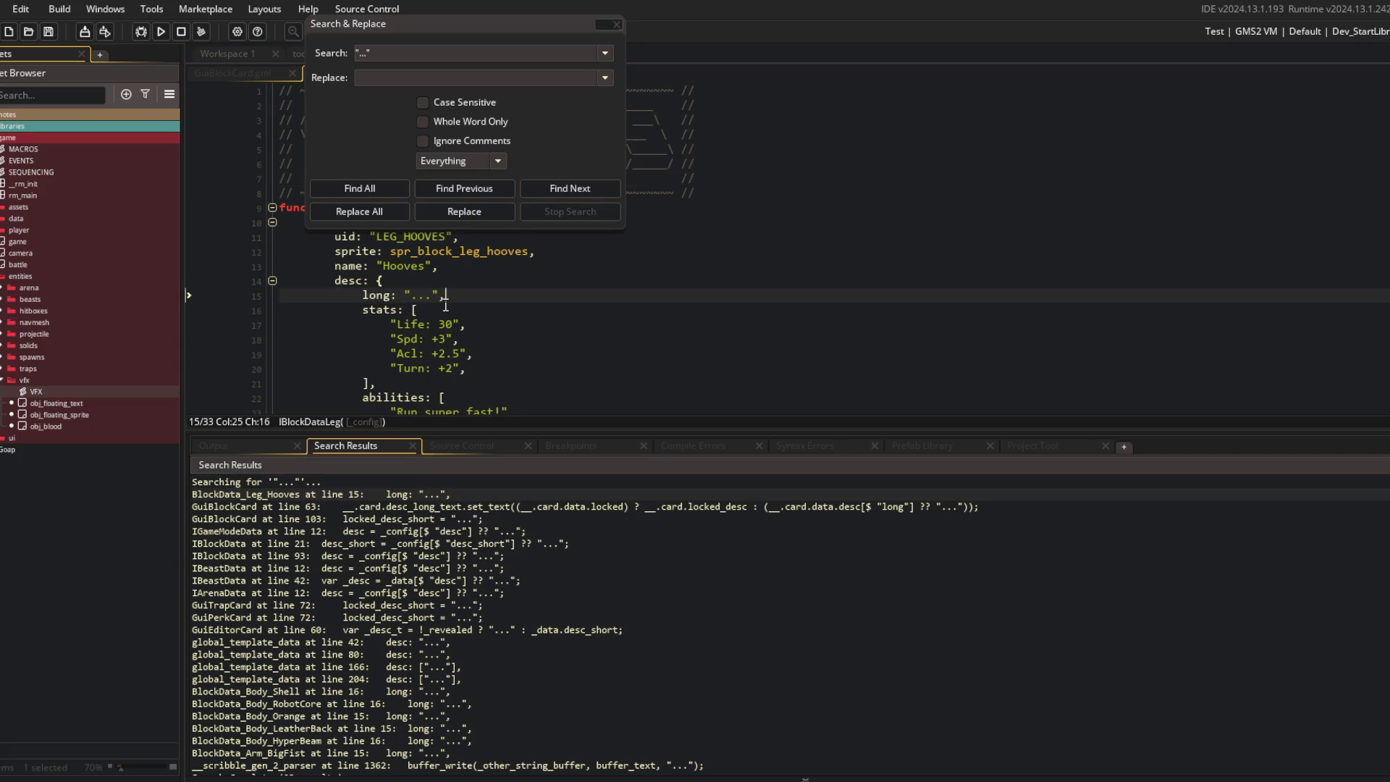
key(BackSpace)
key(BackSpace)
key(BackSpace)
text(<insert lo)
text(ng description here)
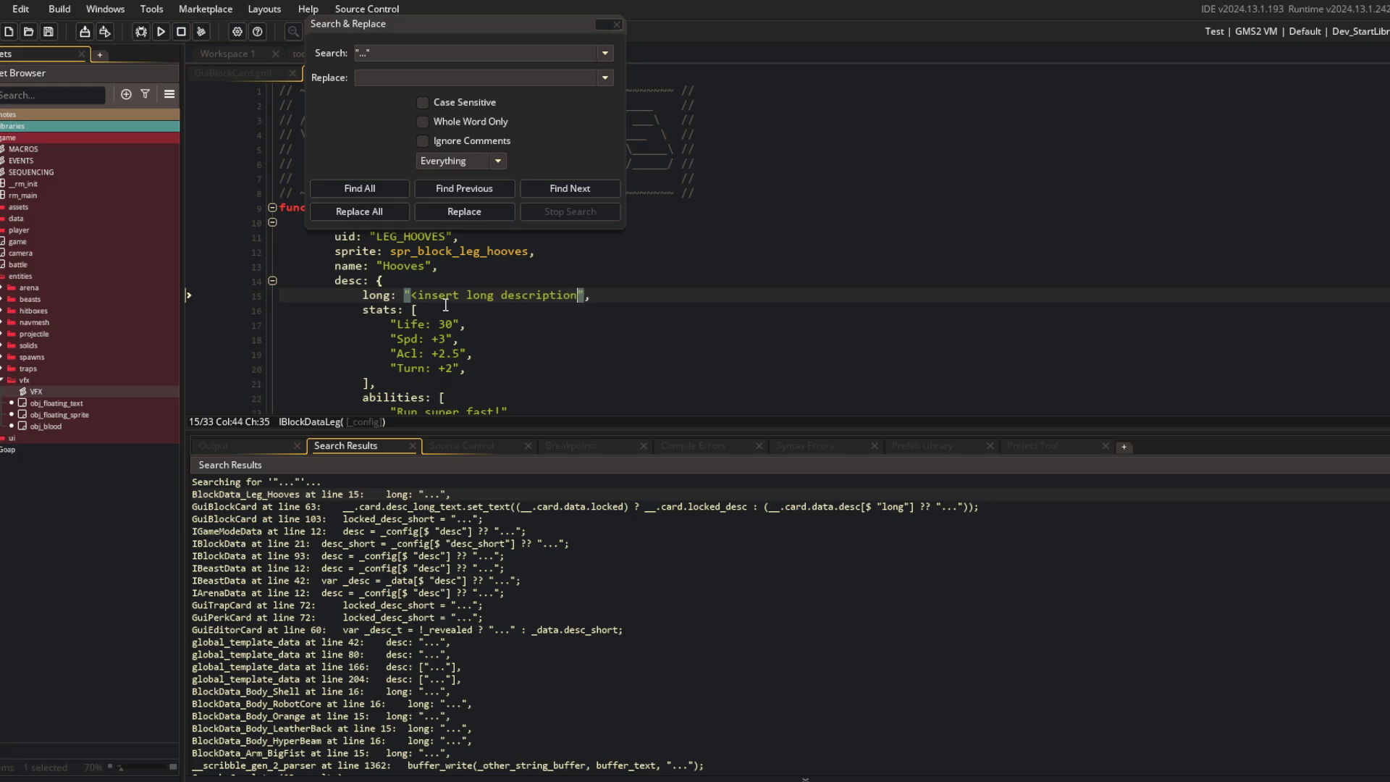
text(>)
key(ctrl+Left)
key(ctrl+Left)
key(ctrl+Left)
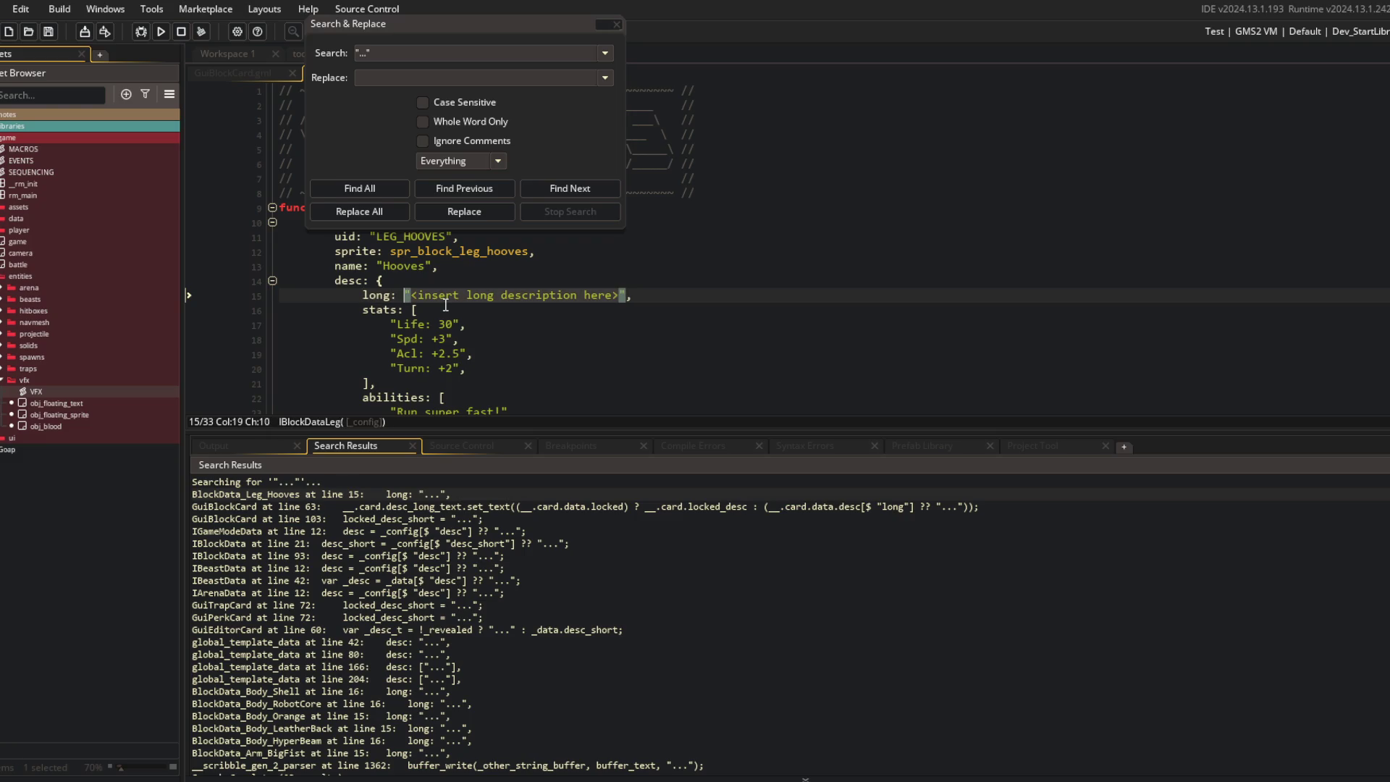
Step: Paste '<insert long description here>' over the "..." fallback on GuiBlockCard line 63
double_click(450, 510)
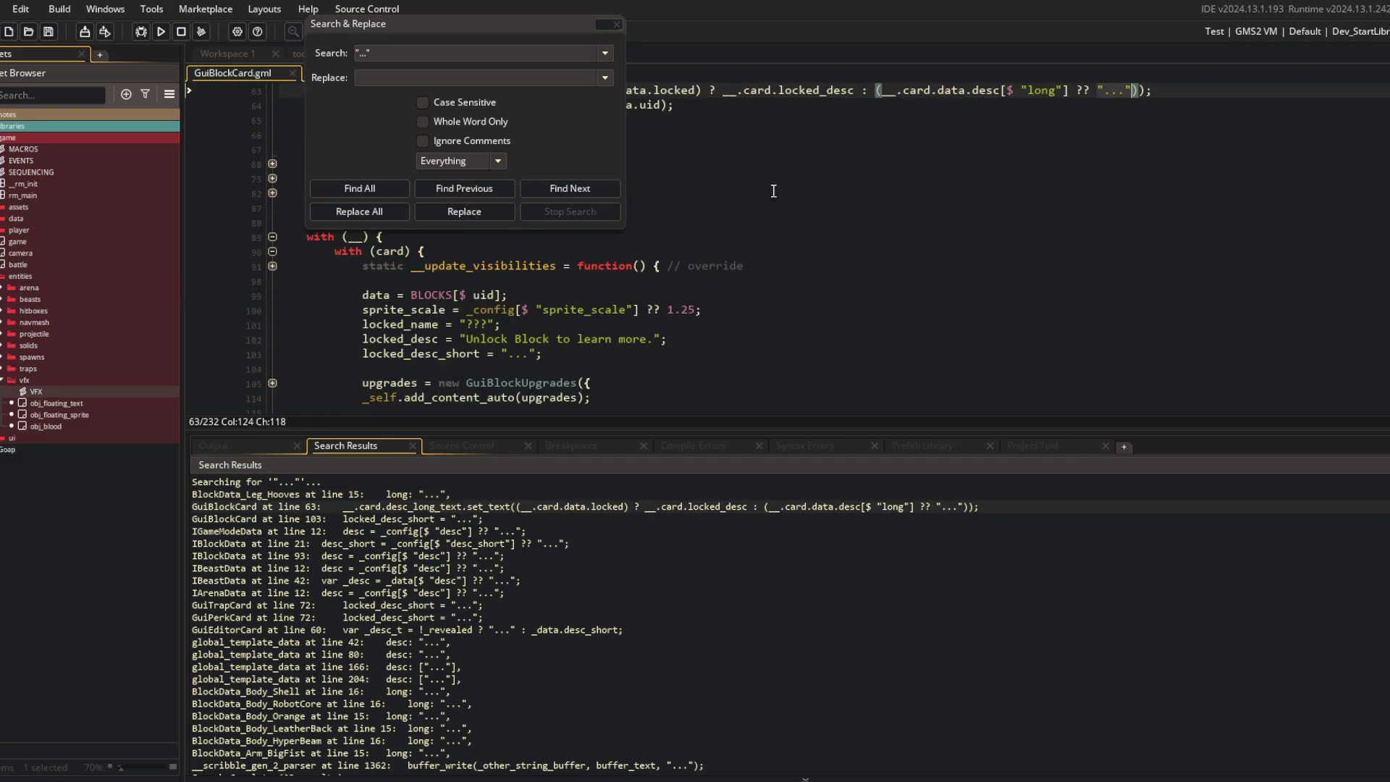
key(Right)
key(Left)
key(Left)
key(shift+Left)
key(shift+Left)
key(shift+Left)
text(<insert long description here>)
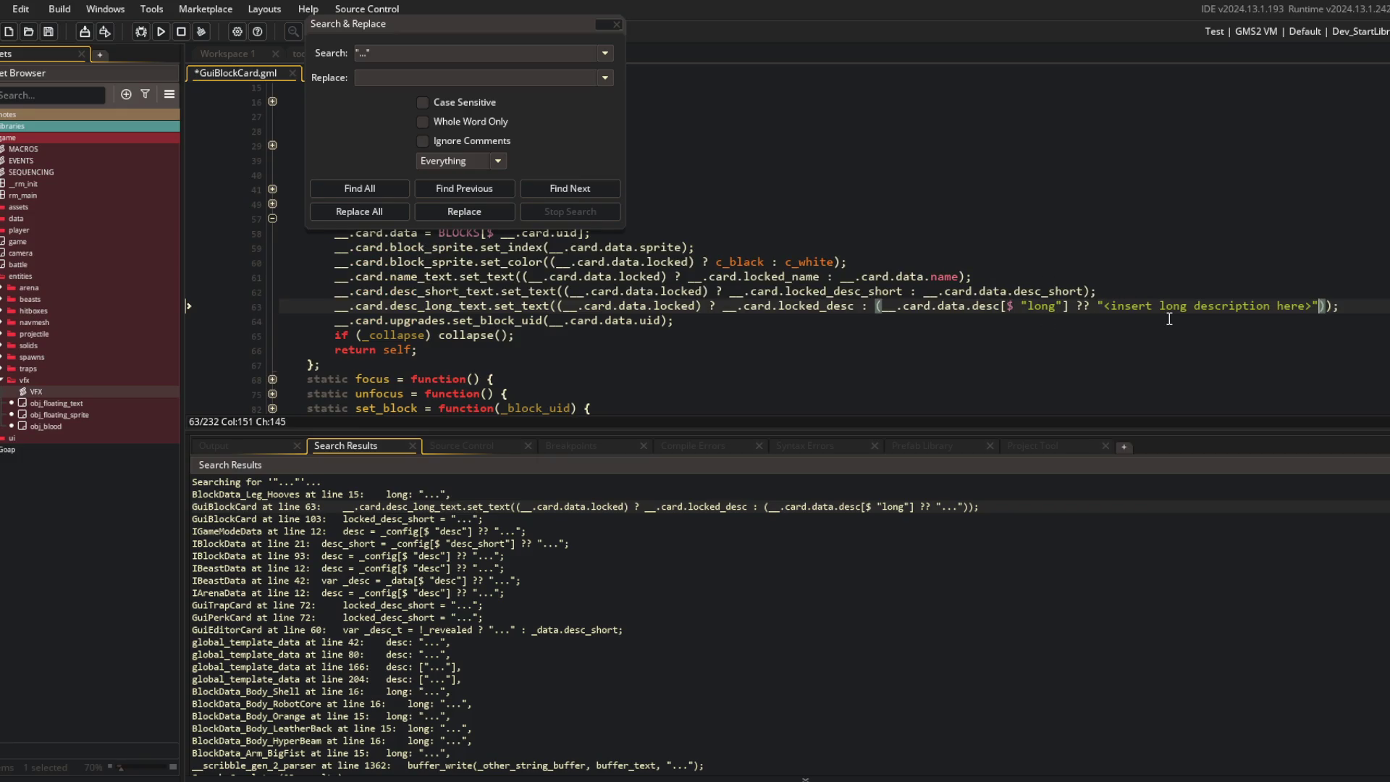
Step: Open the locked_desc_short match on line 103, close Search & Replace, and enter its "..." string
double_click(394, 519)
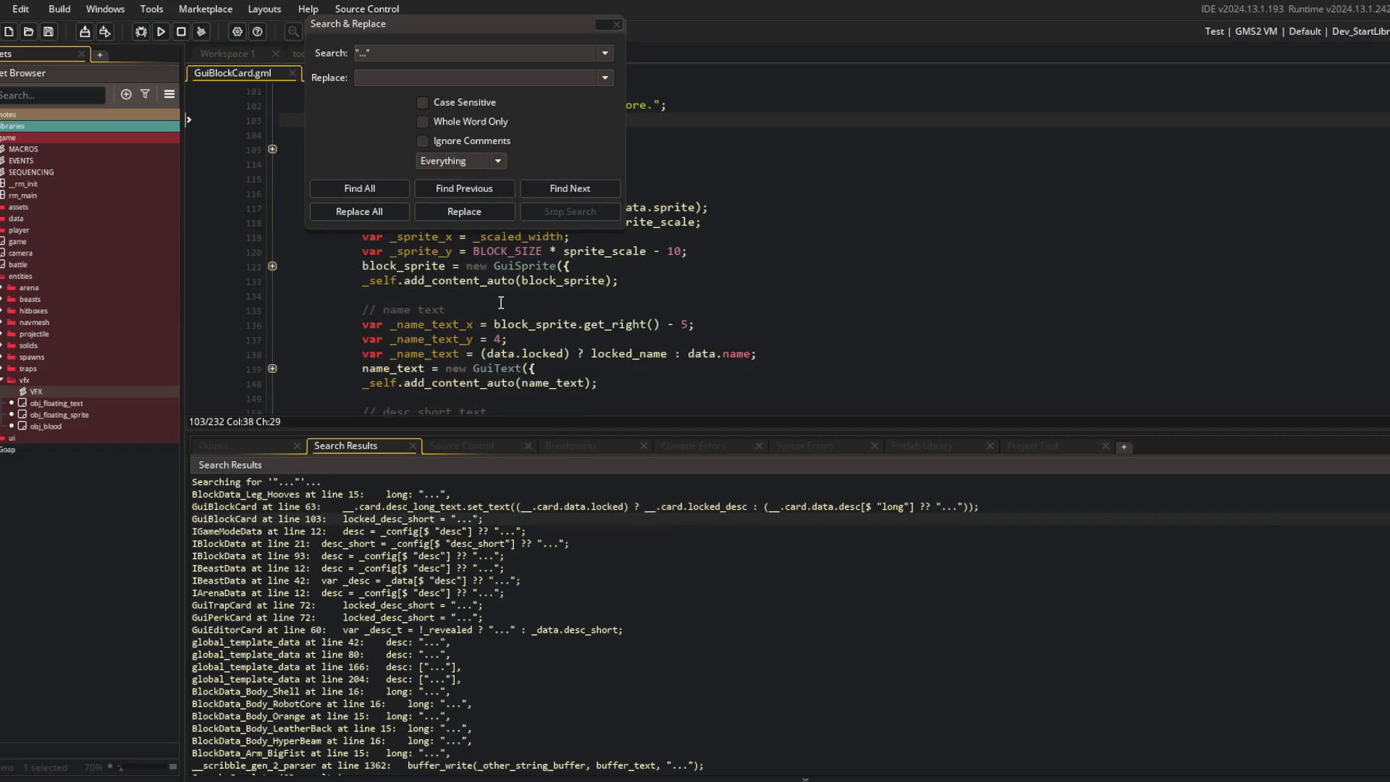
click(615, 24)
scroll(507, 253, up, 2)
click(363, 212)
key(End)
click(527, 211)
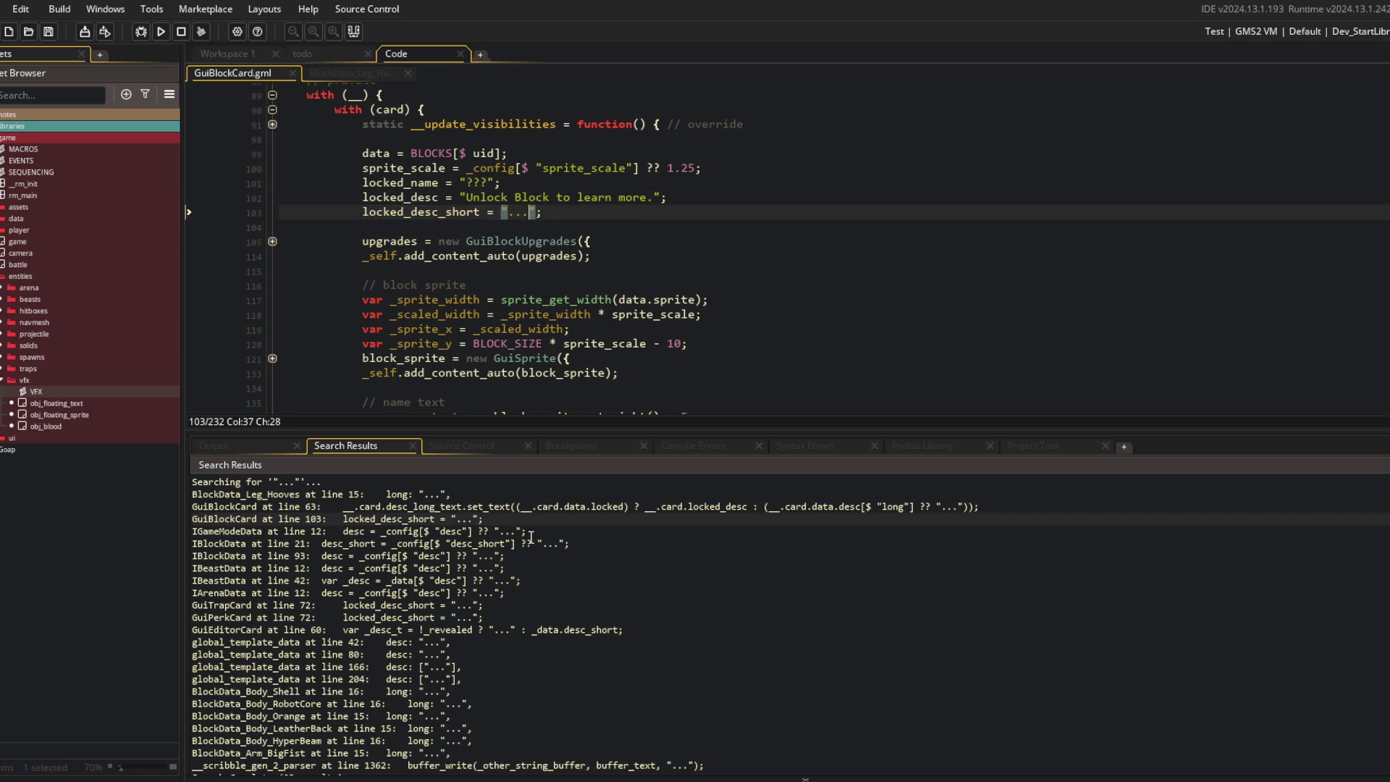
Step: Set the IBlockData desc_short fallback to '<insert short description here>' and save
double_click(461, 531)
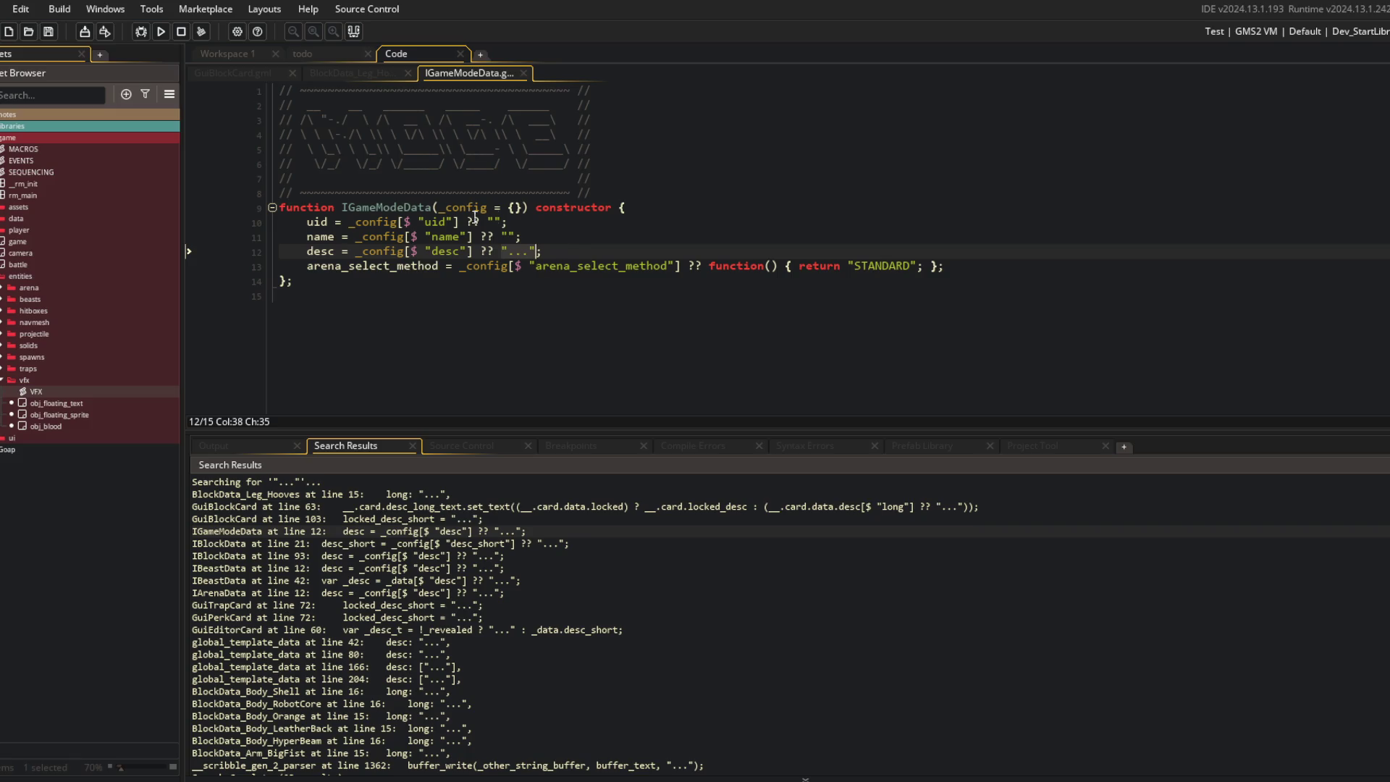
double_click(483, 543)
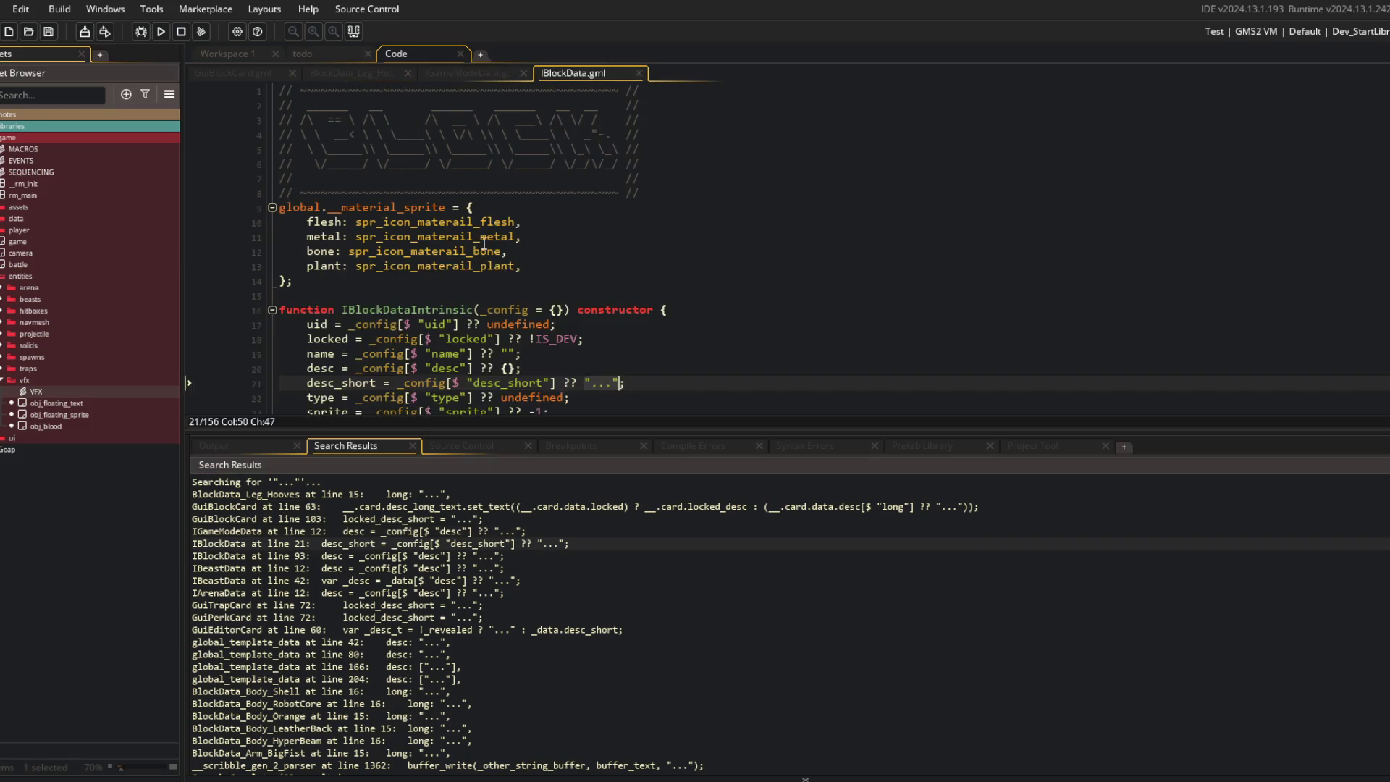
scroll(572, 333, down, 1)
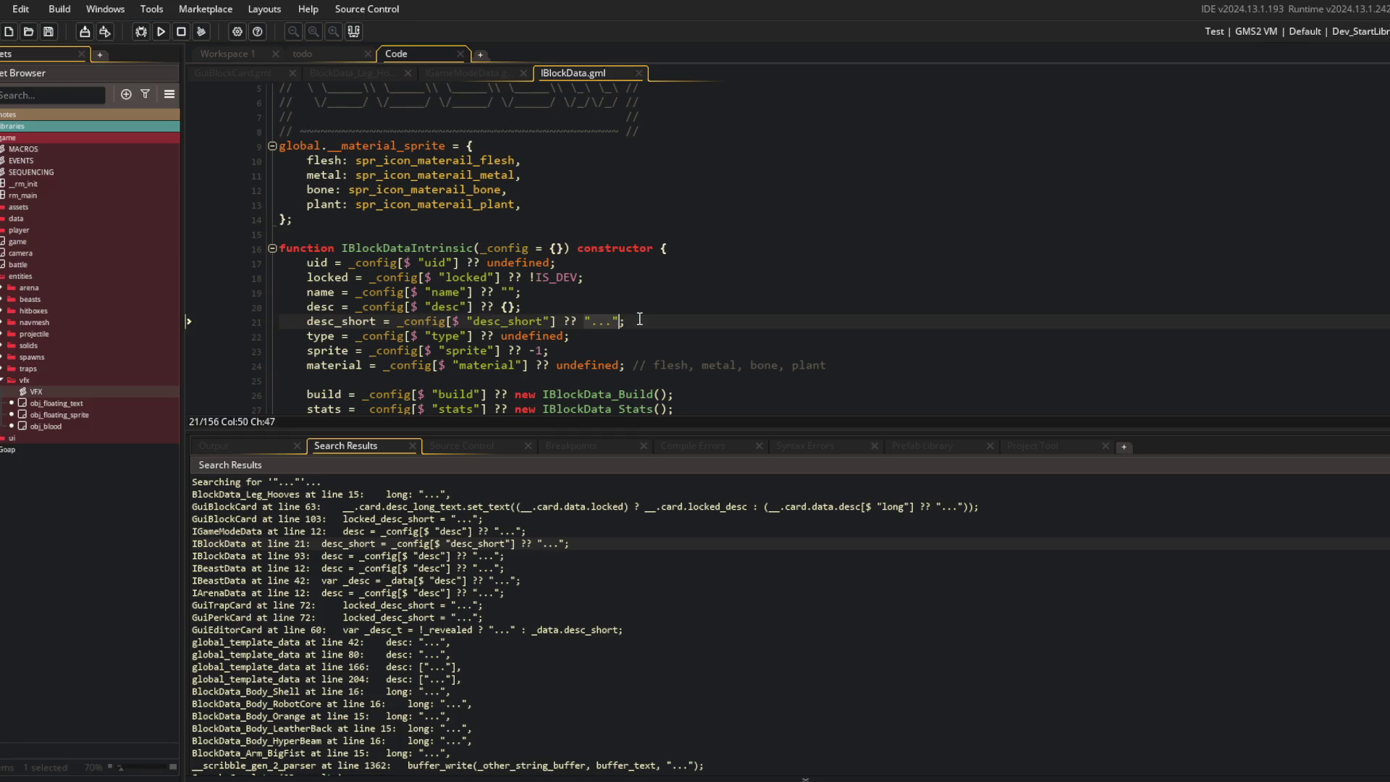
text("<insert long description here>")
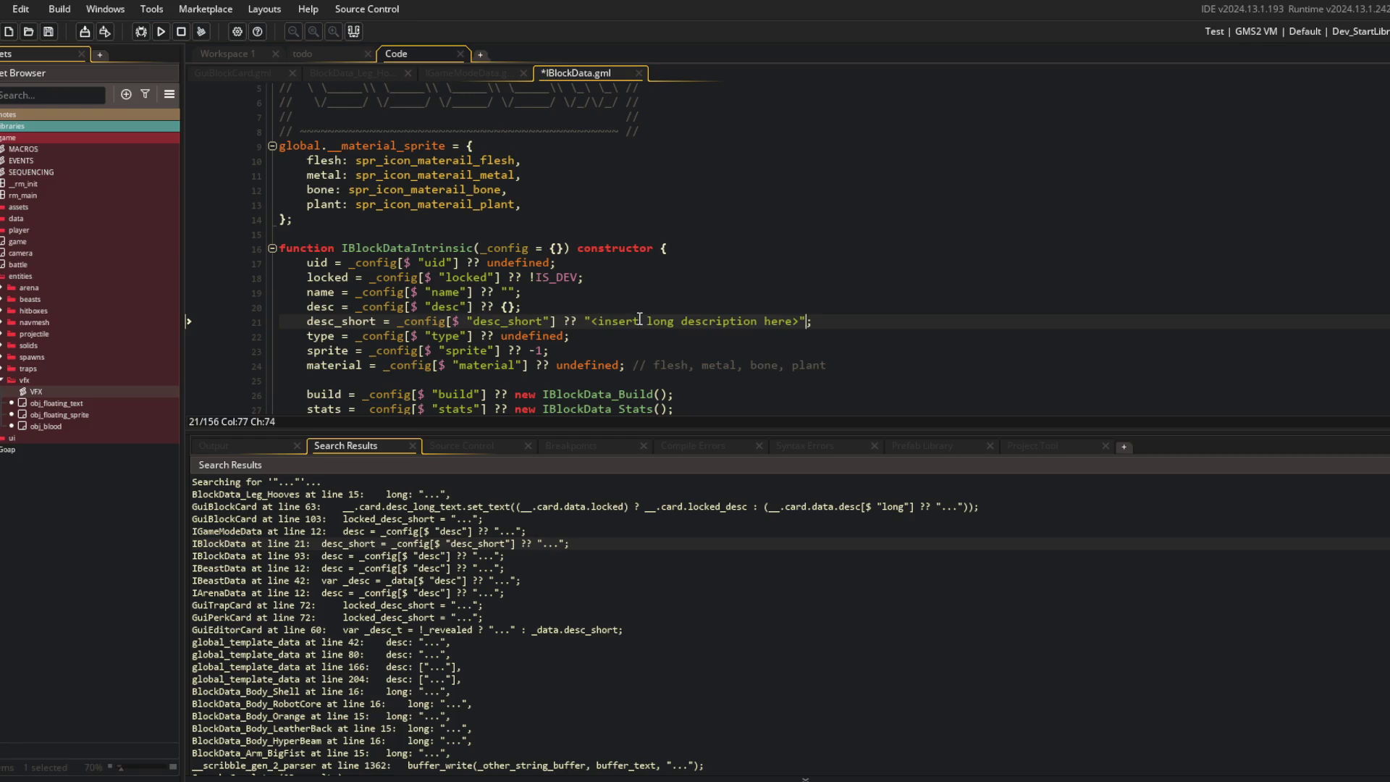
double_click(657, 321)
text(short)
key(ctrl+s)
Step: Replace the "..." on IBlockData line 93 with '<insert short description here>' and save
scroll(470, 307, down, 4)
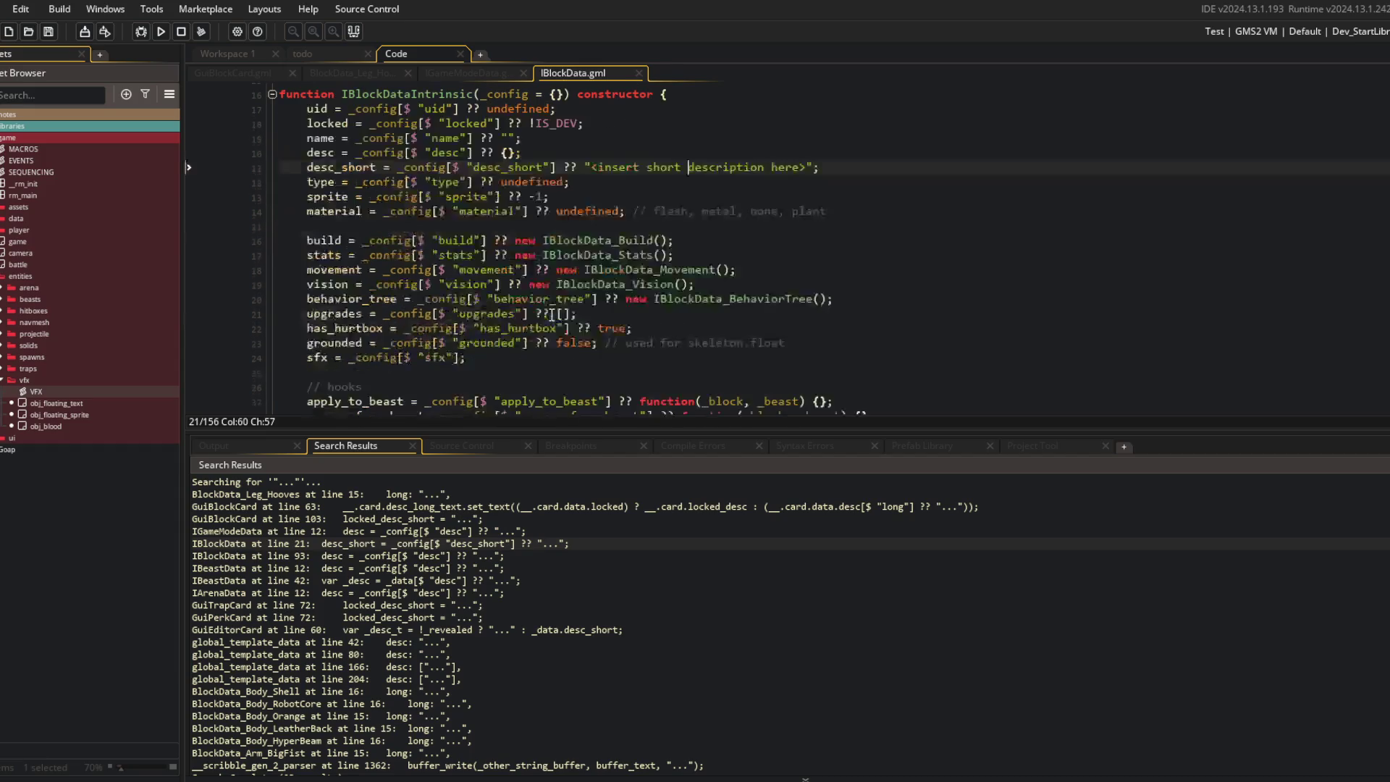
double_click(475, 556)
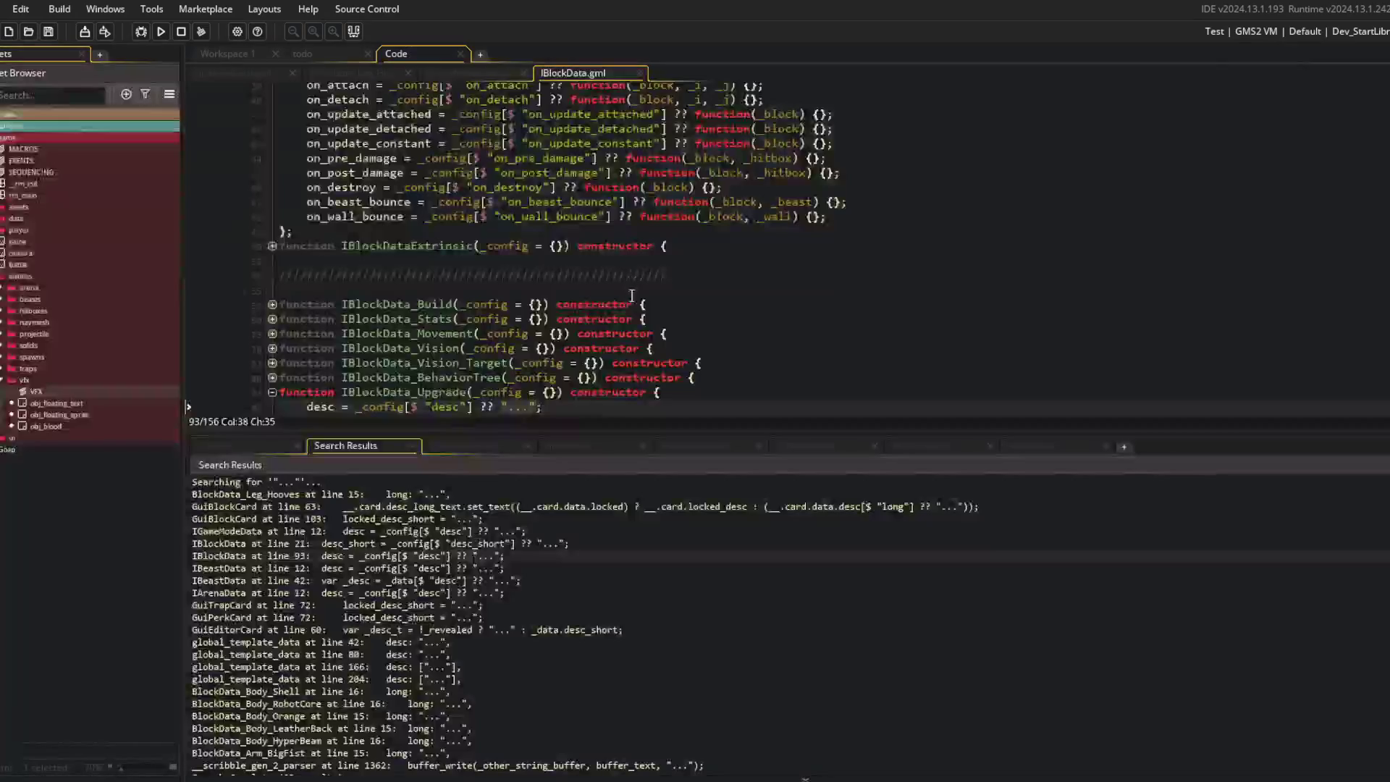
scroll(575, 334, down, 2)
click(571, 321)
key(Left)
key(BackSpace)
key(BackSpace)
key(BackSpace)
text(<insert long description here>)
key(ctrl+Left)
key(ctrl+BackSpace)
text(short)
key(ctrl+s)
Step: Set the IBeastData line 12 description to '<insert short description here>' and save
double_click(418, 569)
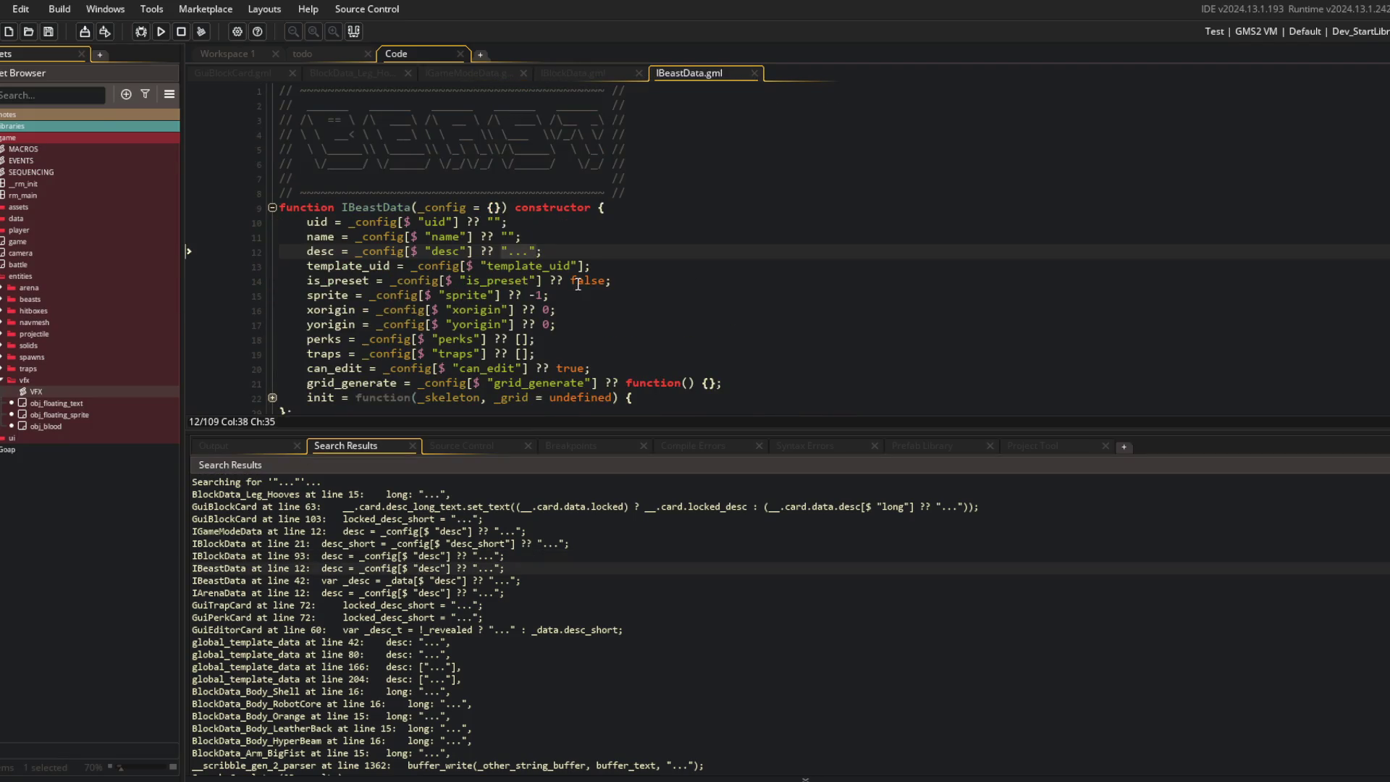
text("<insert long description here>")
key(ctrl+Left)
key(ctrl+BackSpace)
text(short)
key(ctrl+s)
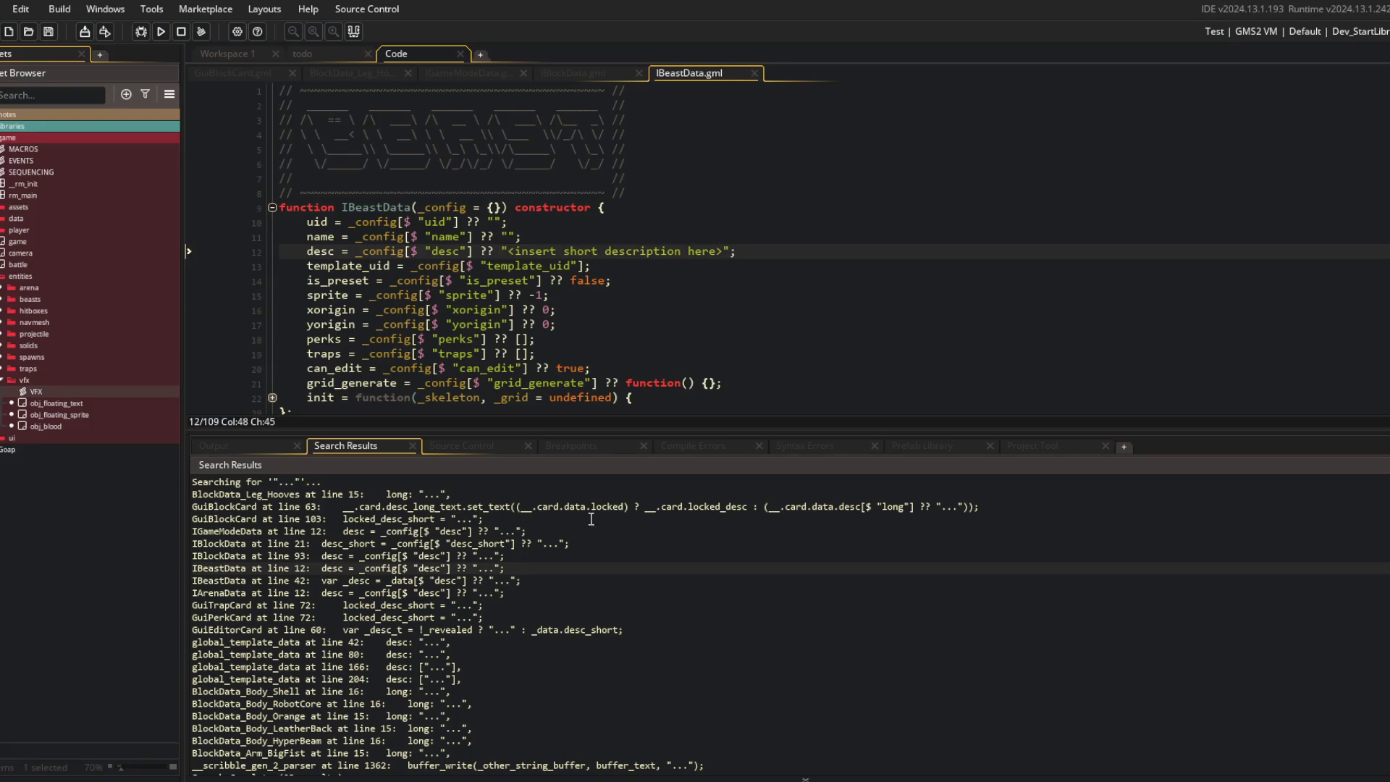
Step: Set the IBeastData line 42 description to '<insert short description here>' and save
double_click(485, 581)
text("<insert long description here>")
key(ctrl+BackSpace)
text(short)
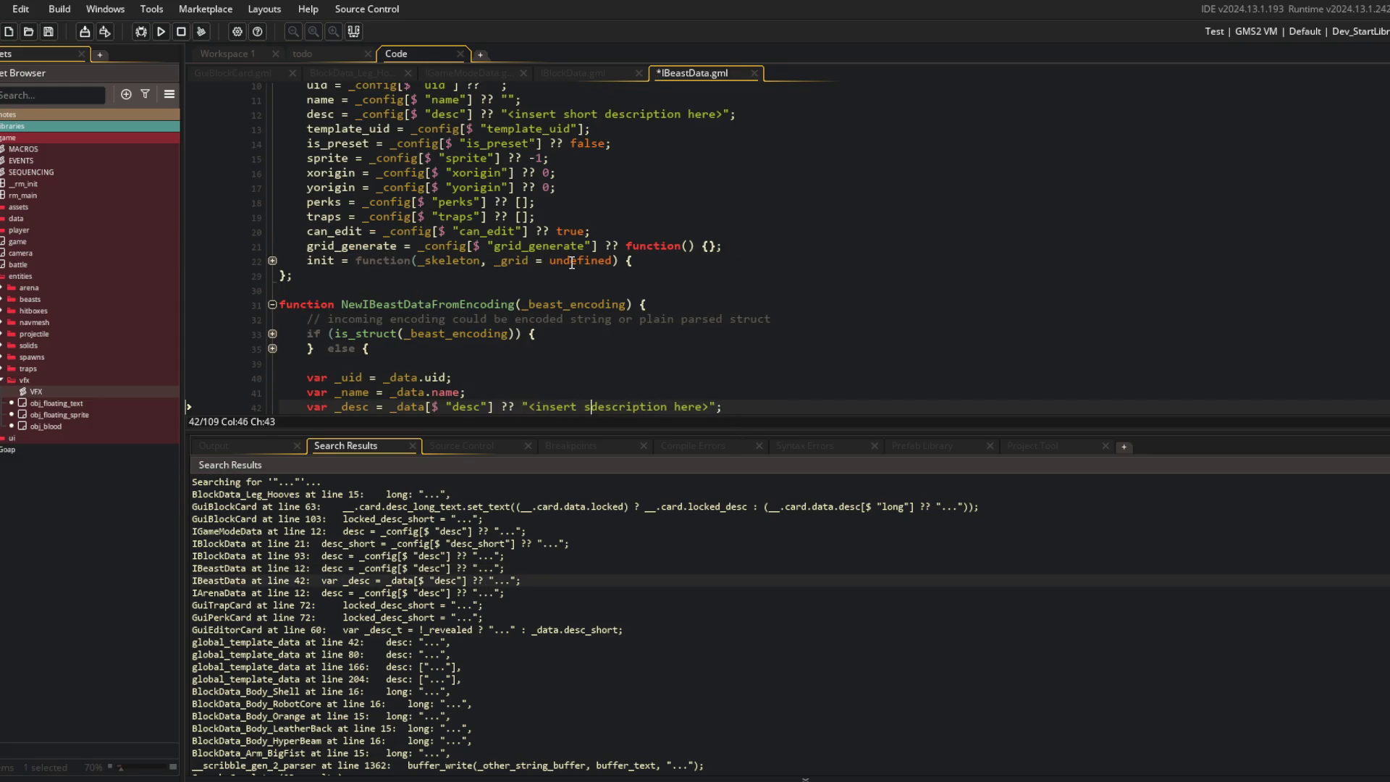
key(ctrl+s)
double_click(493, 604)
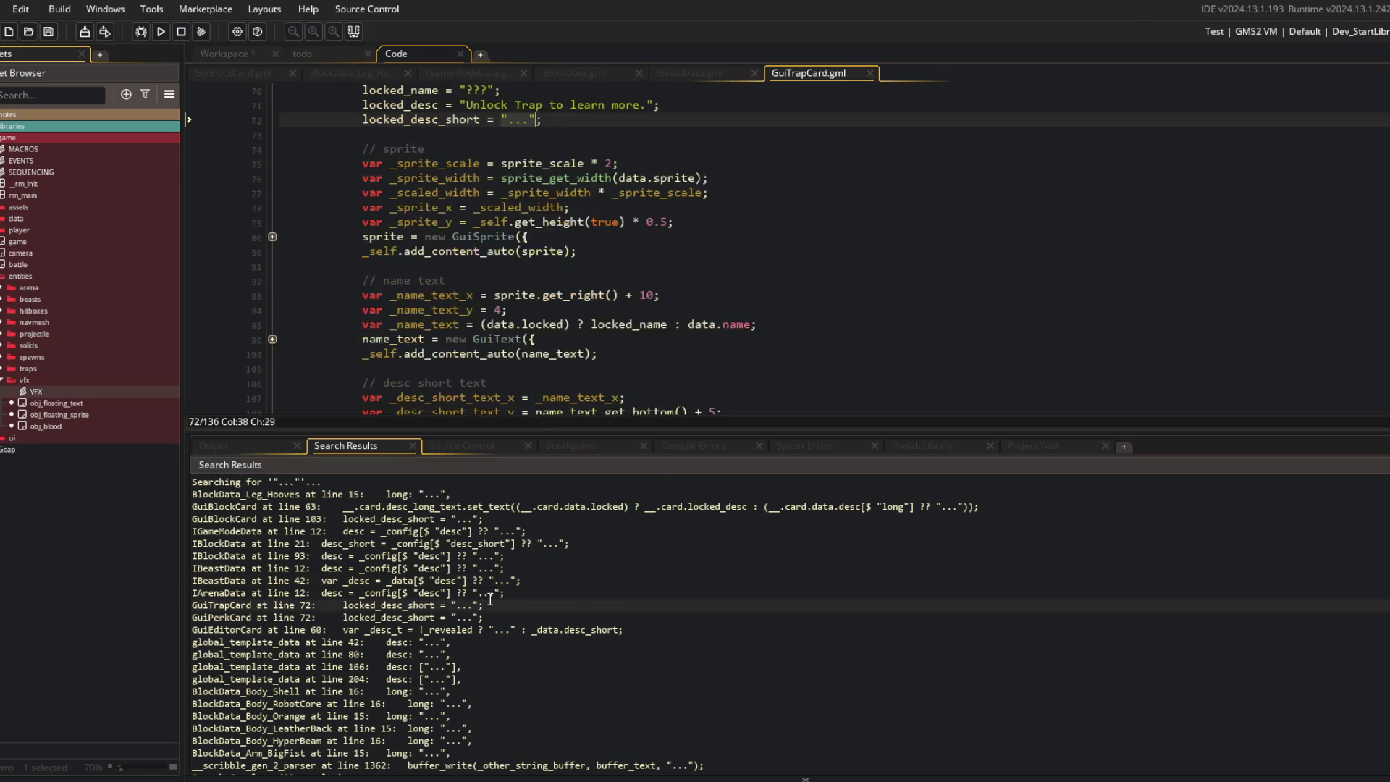
Step: Paste the description placeholder into IArenaData line 12, replacing 'long' with 'short'
click(480, 592)
double_click(479, 594)
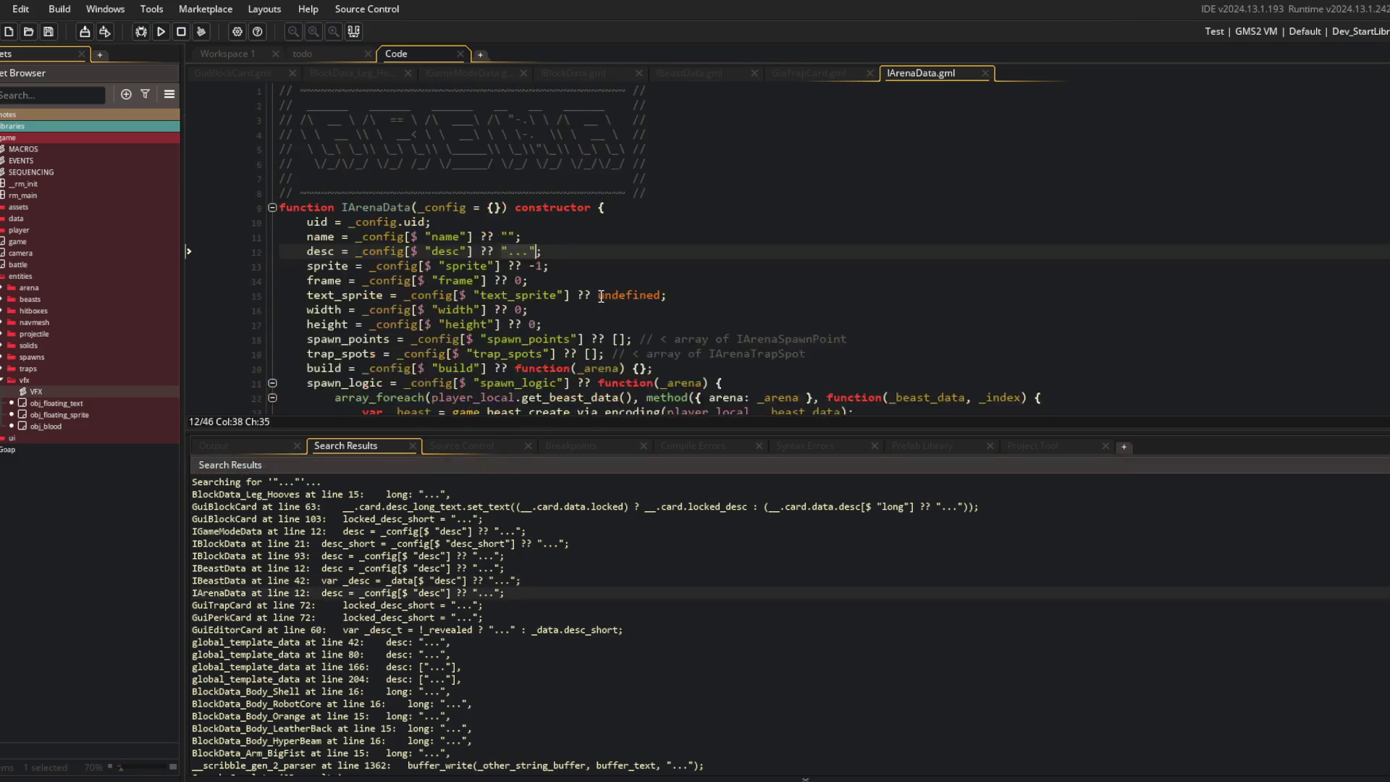
text(<insert long description here>)
key(ctrl+Left)
key(ctrl+Left)
key(ctrl+Left)
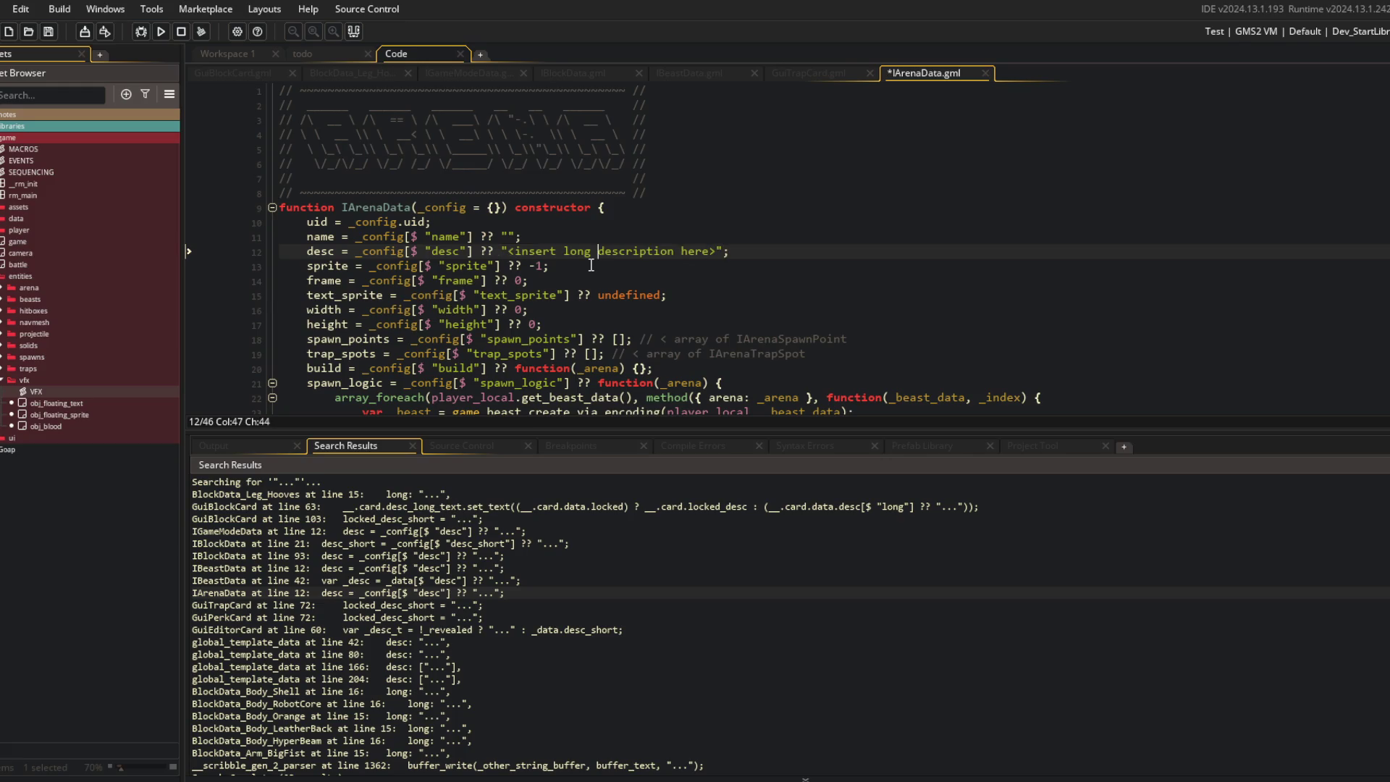
key(ctrl+BackSpace)
text(short)
Step: Remove the stray 'short' from IBeastData lines 42 and 12 and IBlockData line 93, and save
double_click(557, 580)
click(583, 283)
key(ctrl+Delete)
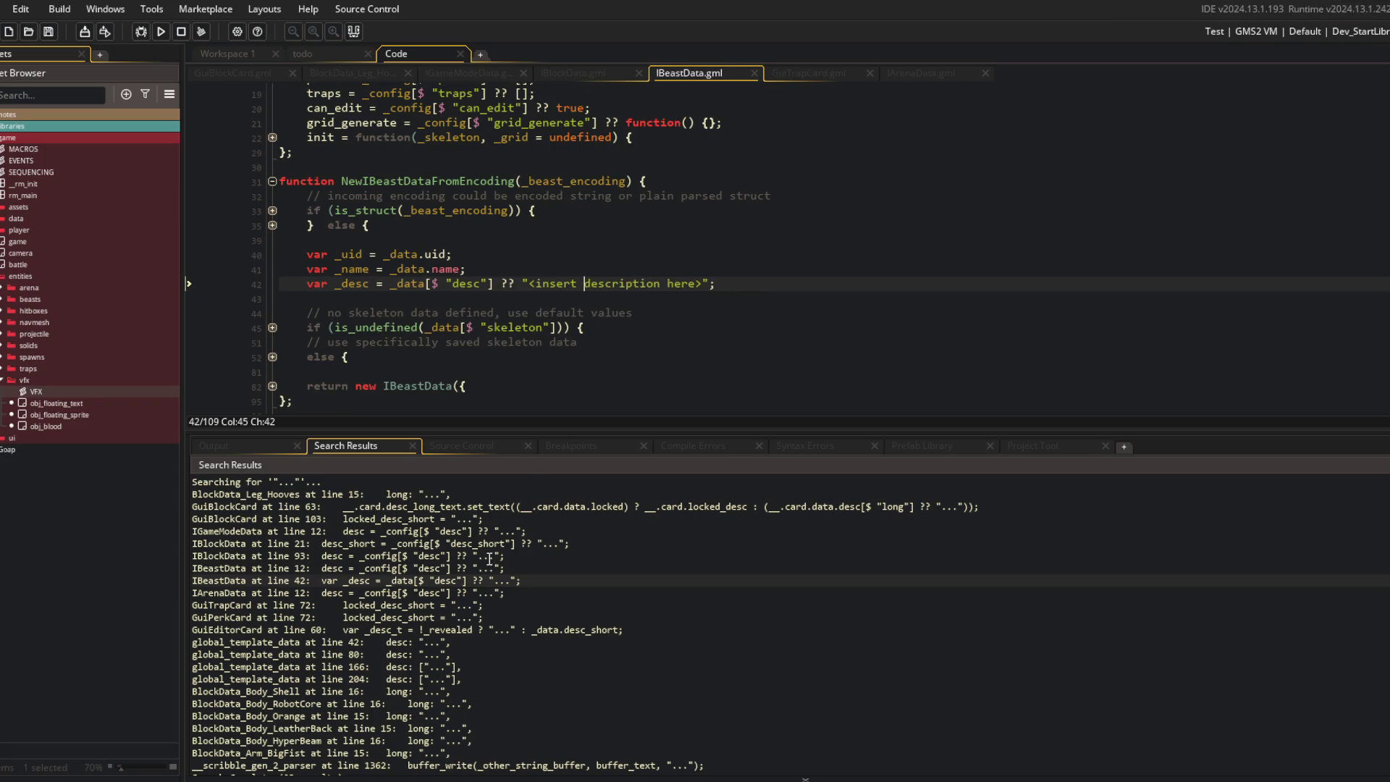
double_click(498, 569)
click(628, 181)
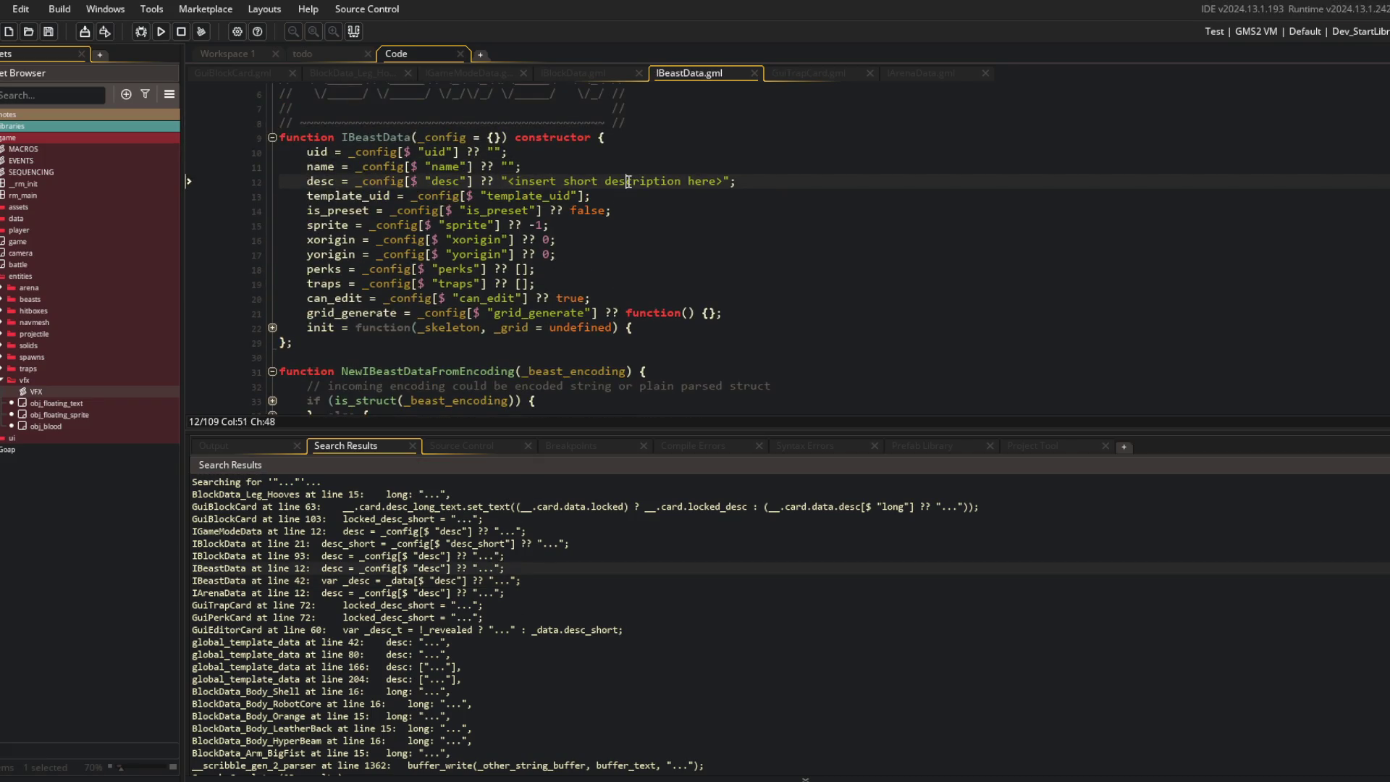
key(ctrl+BackSpace)
double_click(505, 558)
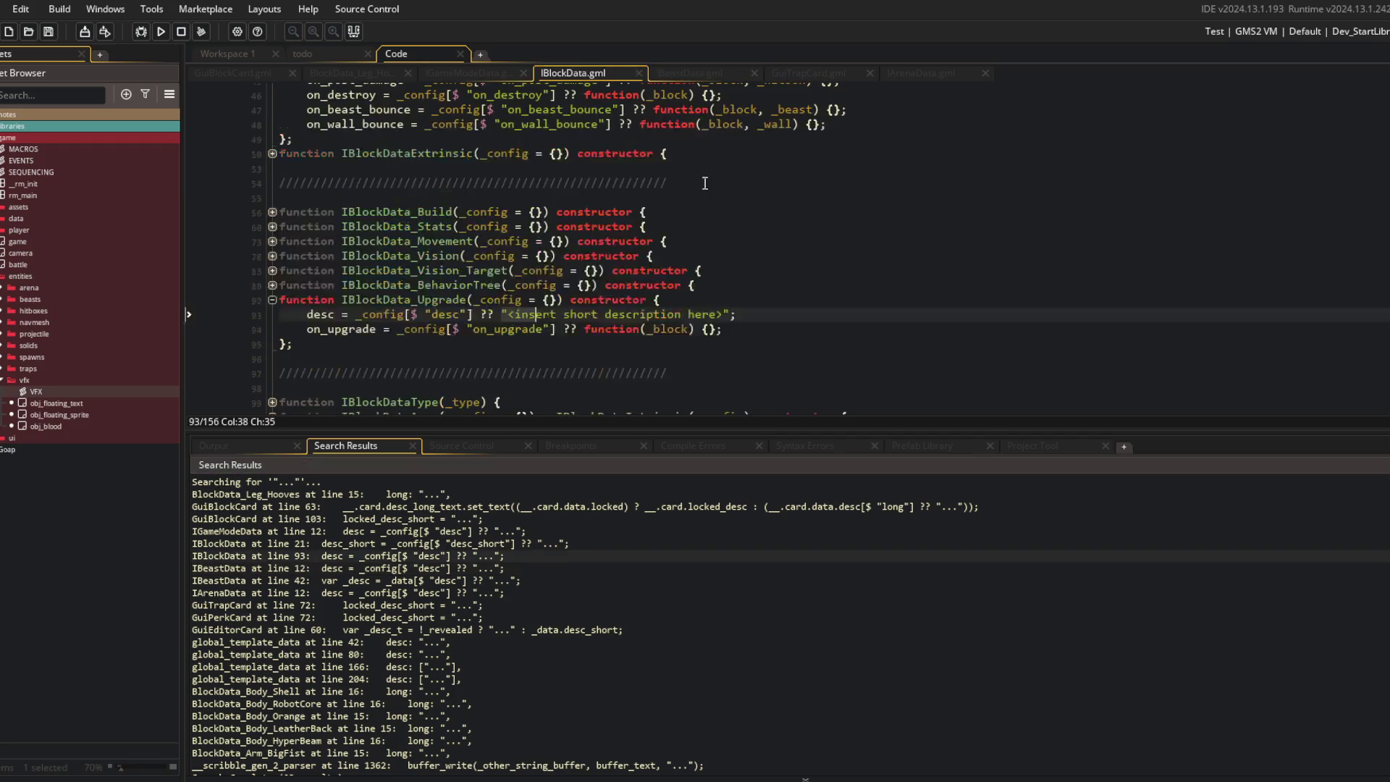
click(621, 314)
key(ctrl+BackSpace)
key(ctrl+s)
Step: Paste the long description placeholder into IGameModeData line 12 and save
double_click(505, 543)
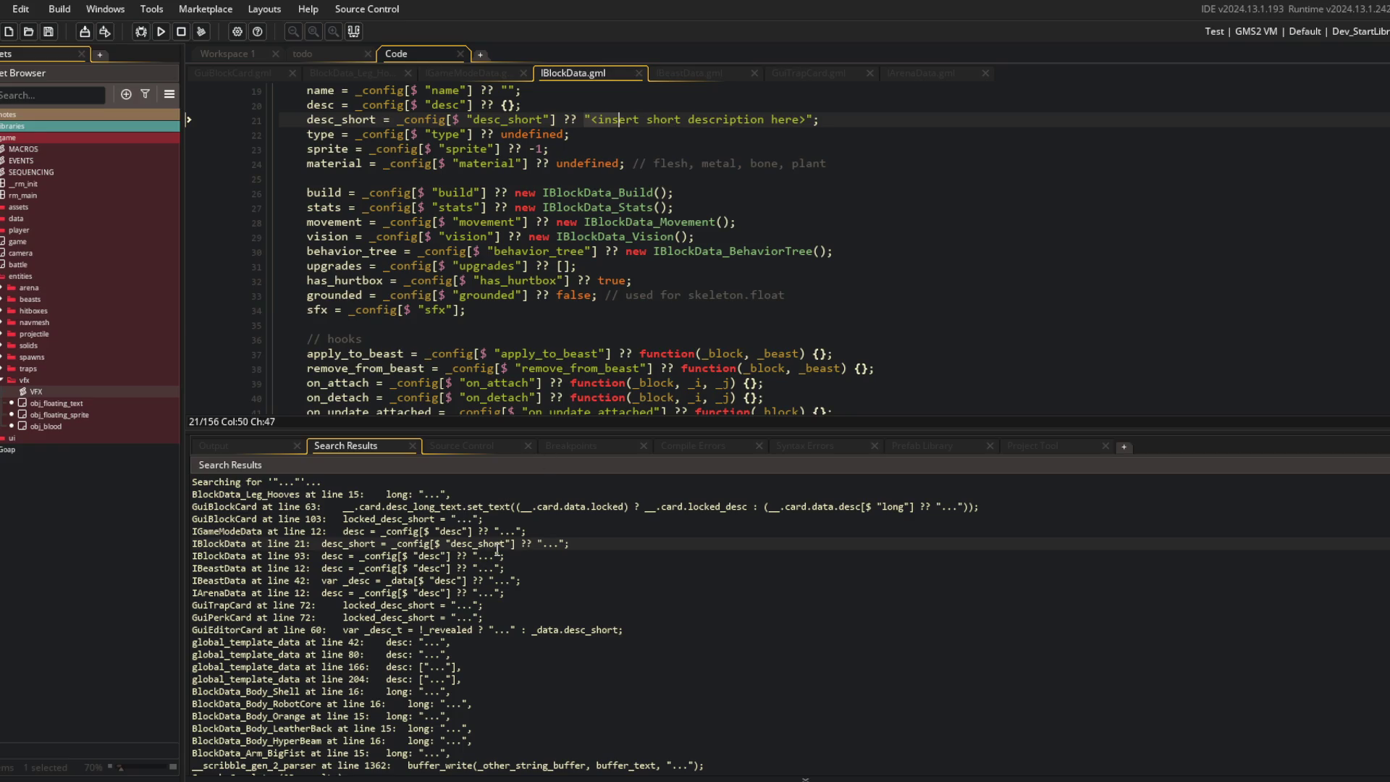
double_click(498, 534)
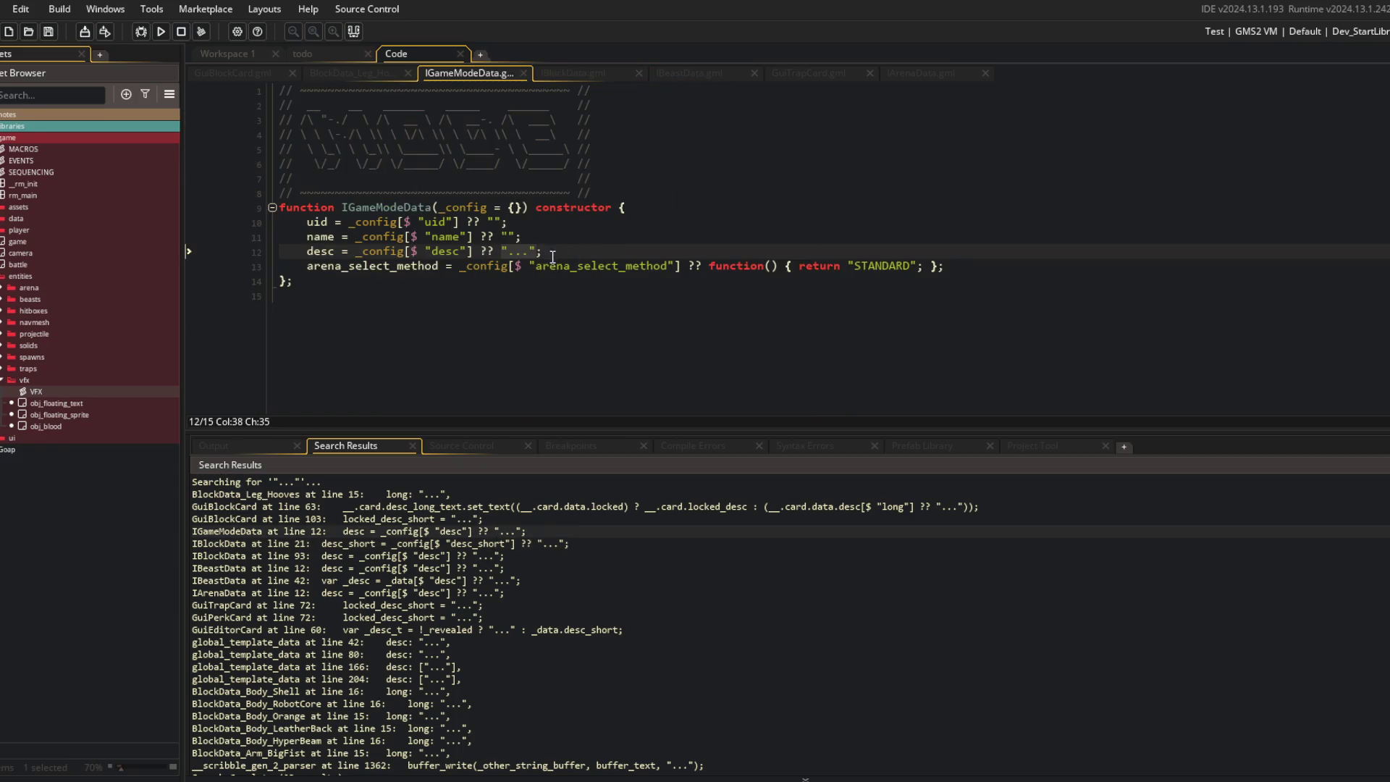
text("<insert long description here>")
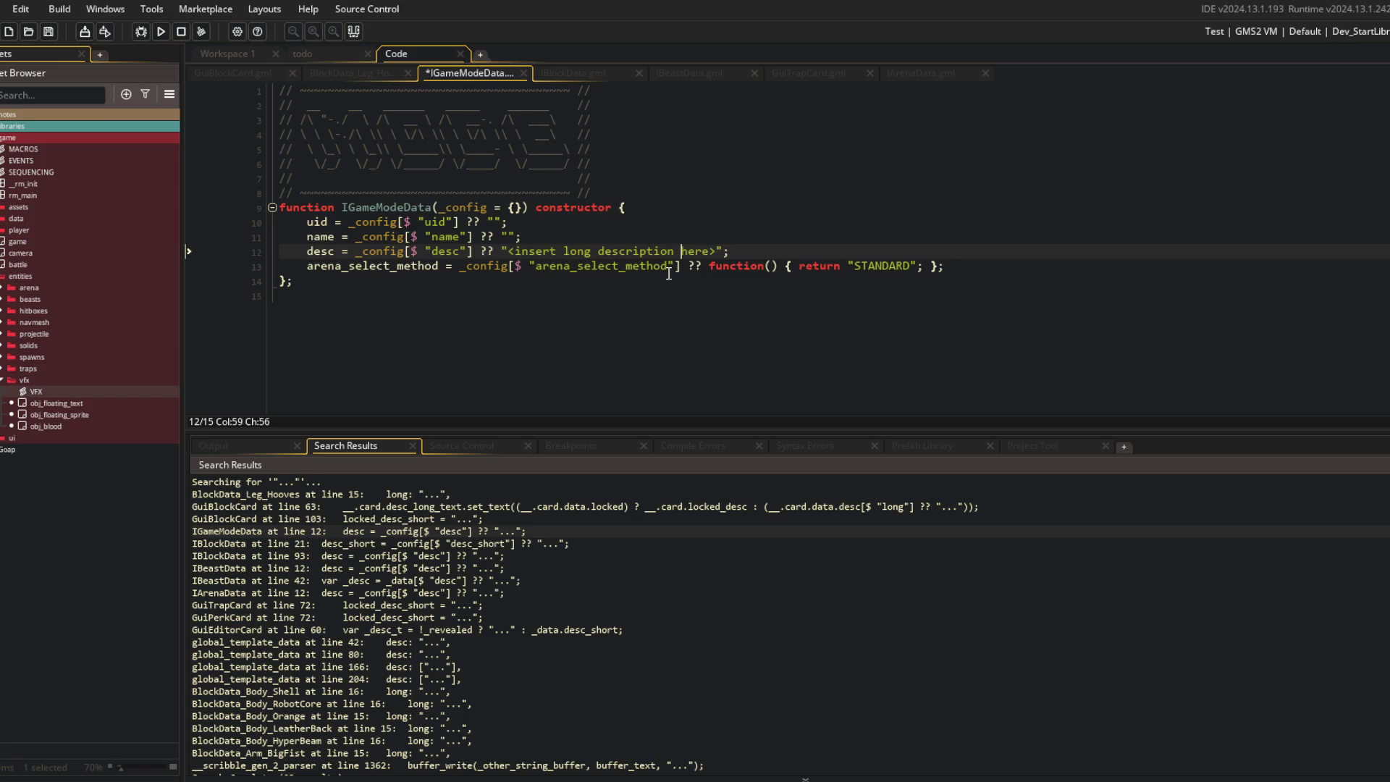
key(ctrl+s)
Step: Replace GuiBlockCard line 63's '...' with the long description placeholder
double_click(471, 520)
scroll(576, 376, up, 2)
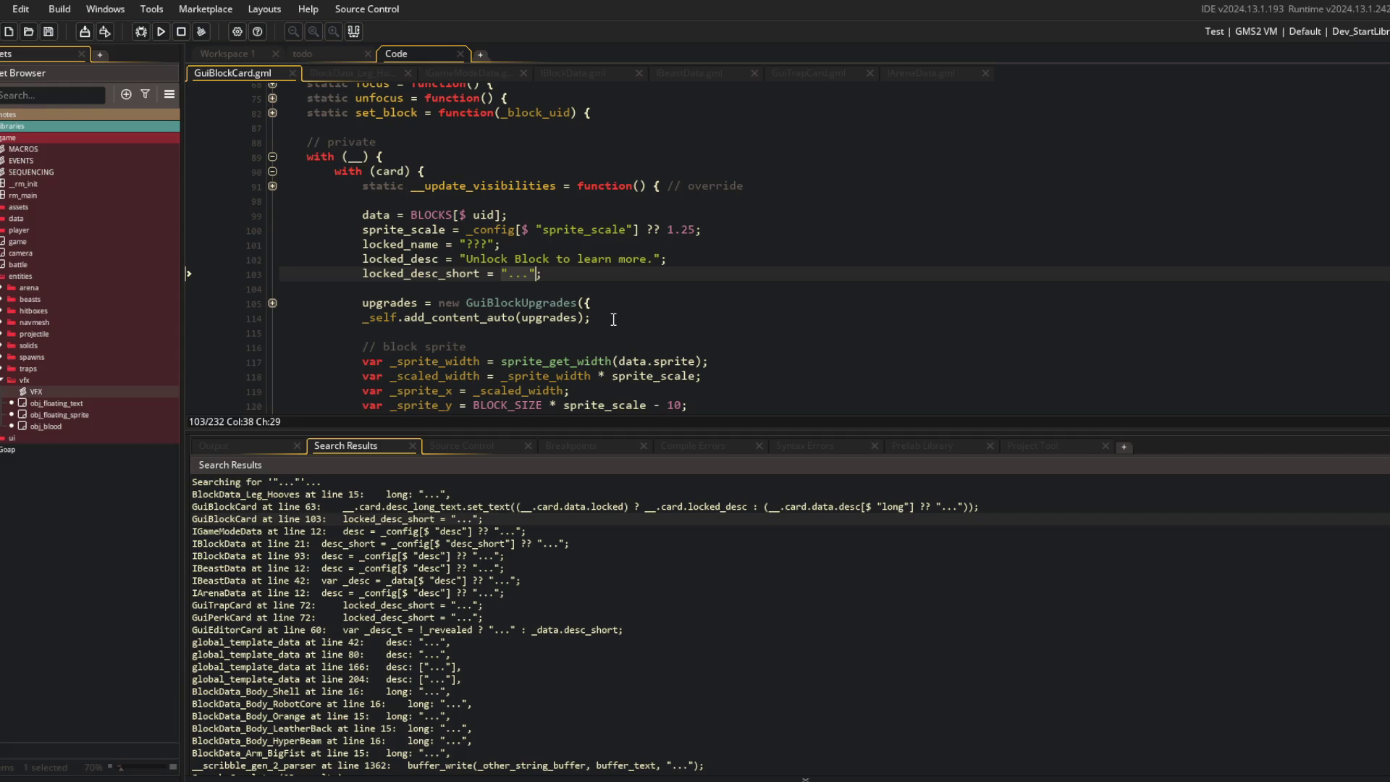
double_click(516, 509)
text("<insert long description here>")
scroll(1219, 178, up, 3)
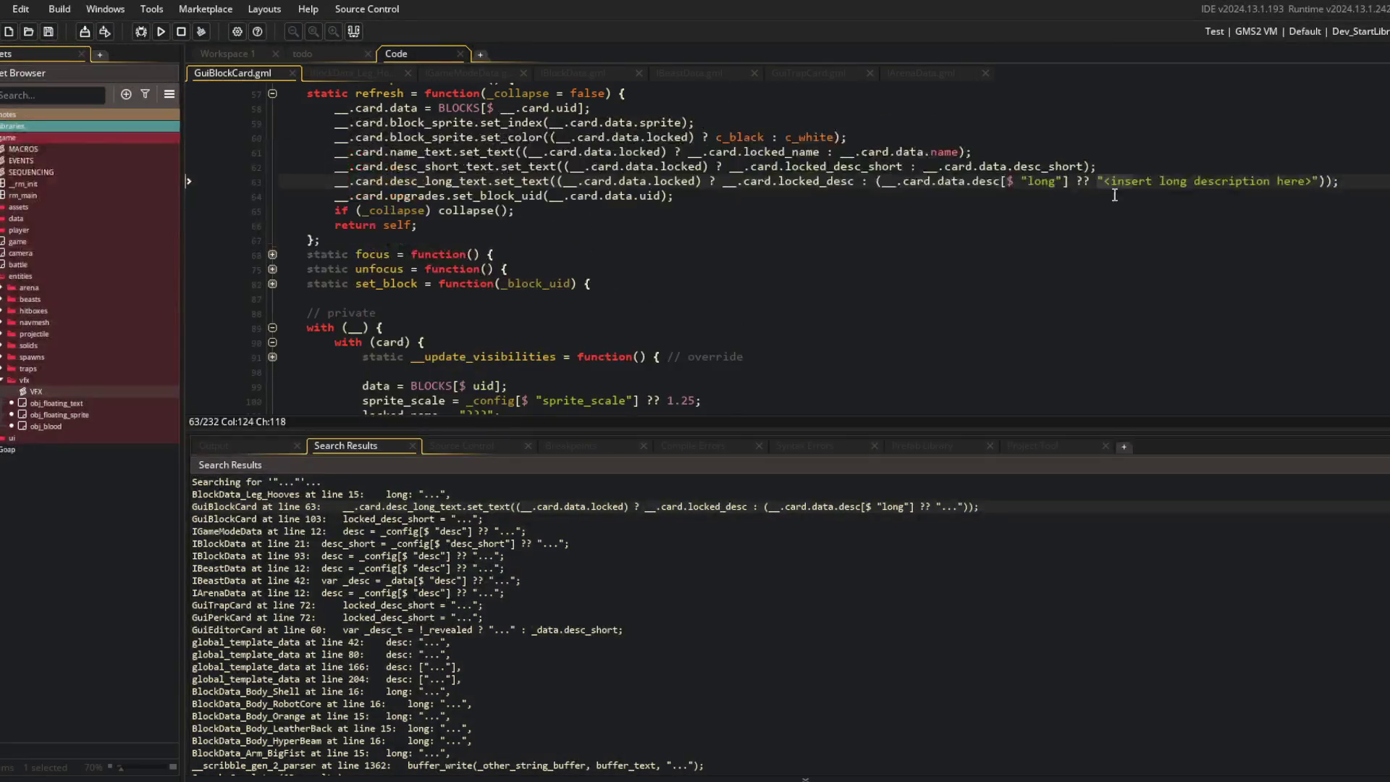
key(ctrl+z)
key(ctrl+y)
scroll(417, 551, down, 1)
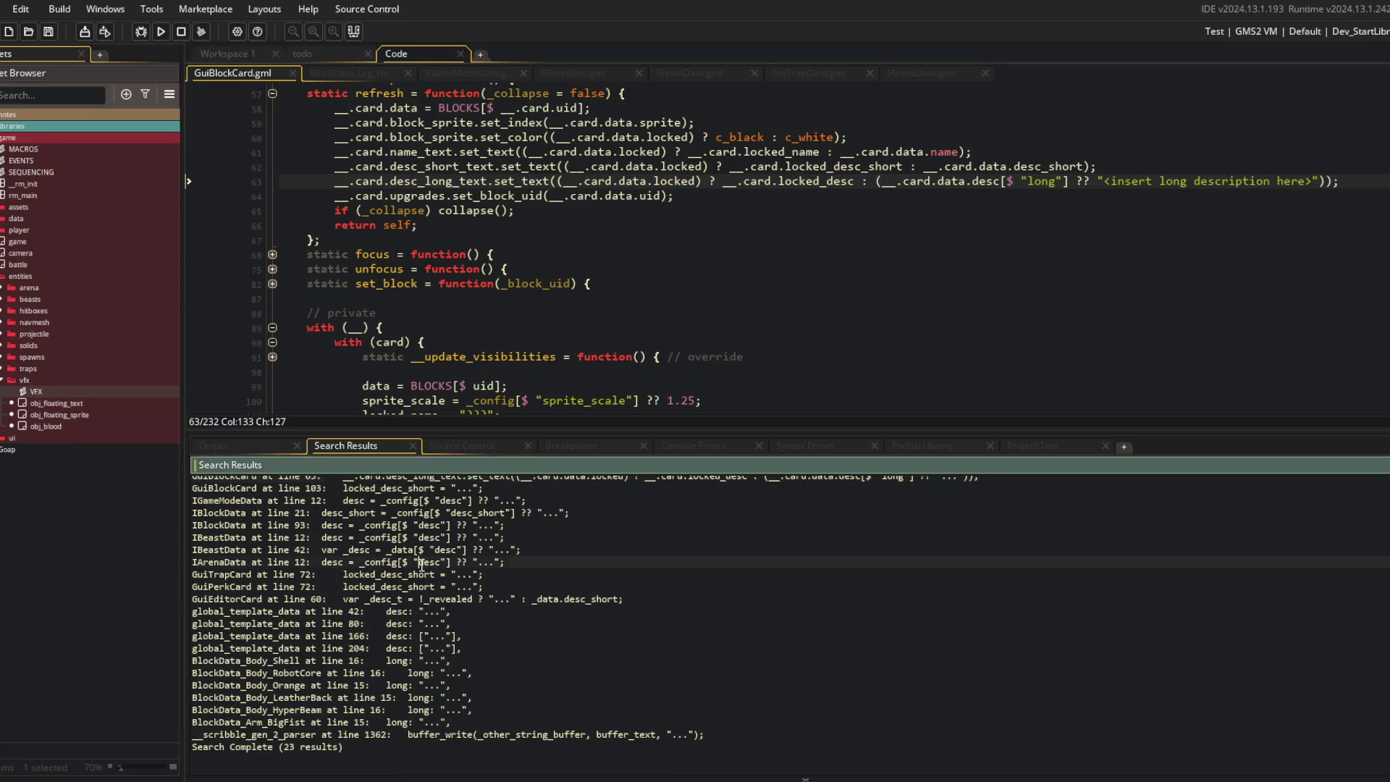
Step: Set the GuiPerkCard line 72 locked short description to 'LOCKED'
double_click(422, 562)
double_click(422, 574)
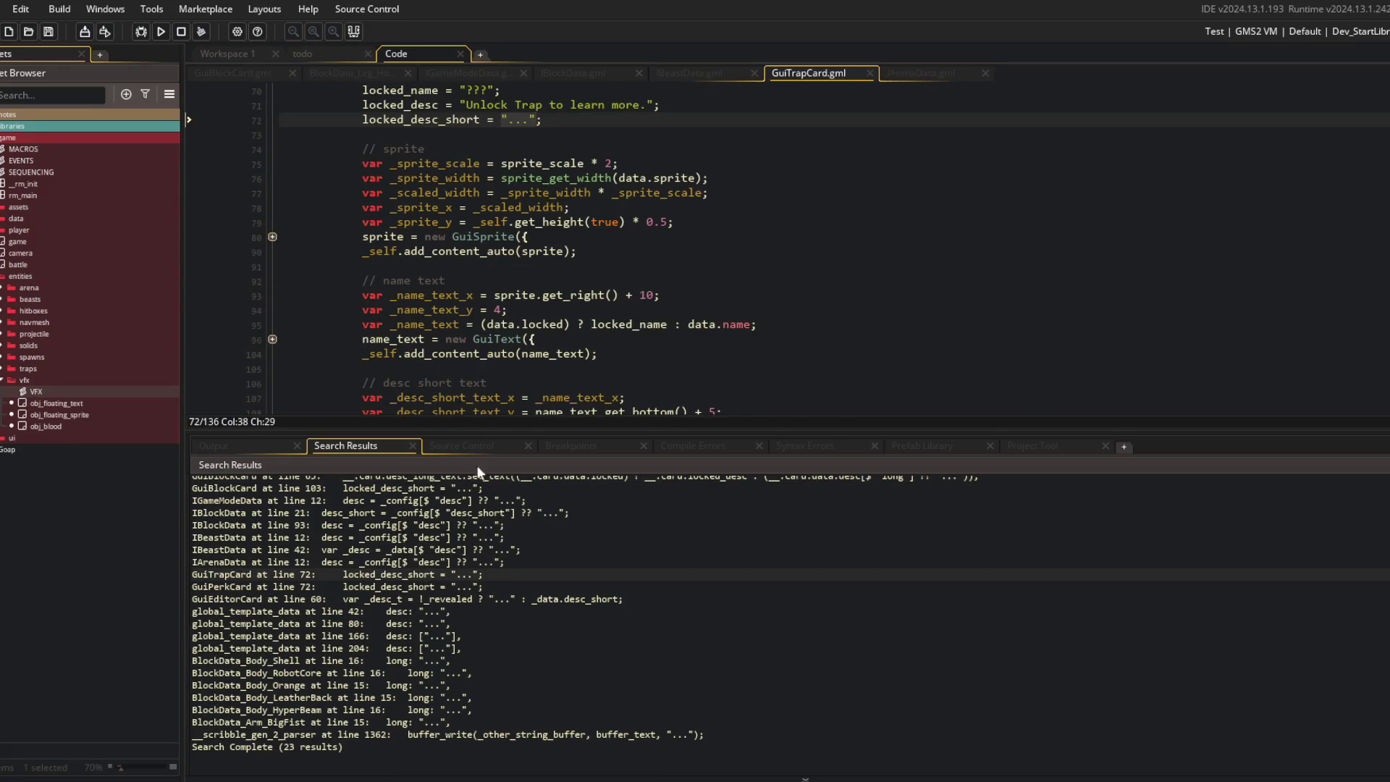
double_click(476, 586)
scroll(602, 324, up, 5)
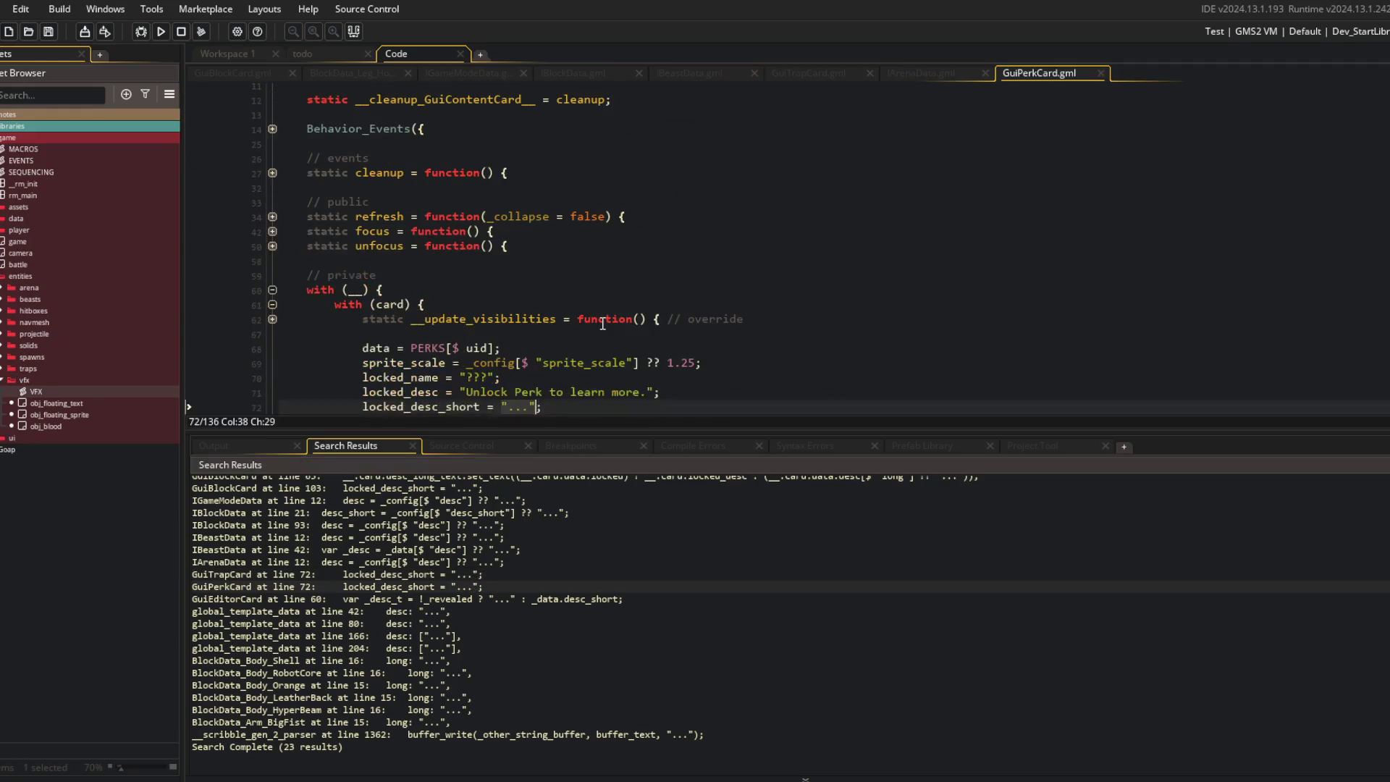
scroll(602, 324, down, 3)
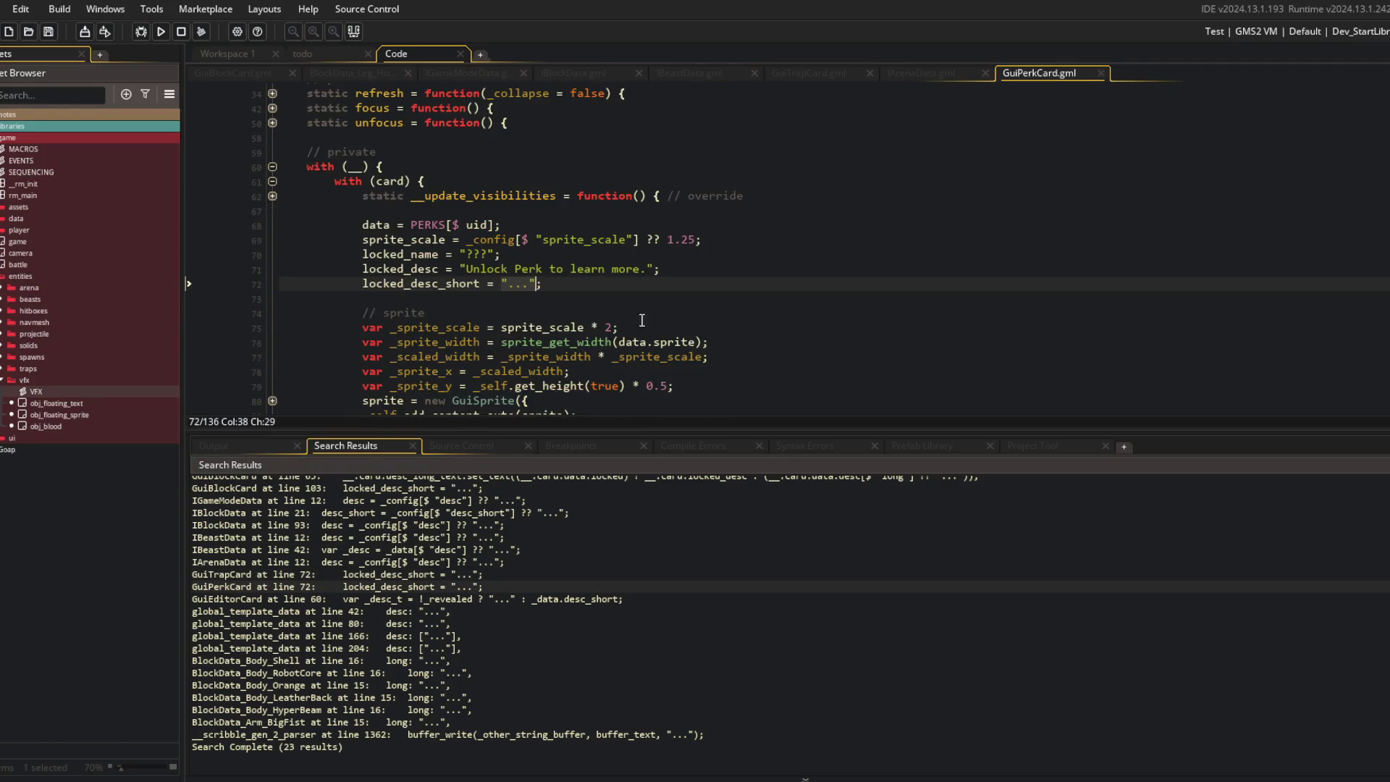
text(LOCKED)
Step: Replace the GuiEditorCard line 60 placeholder with '???'
double_click(403, 601)
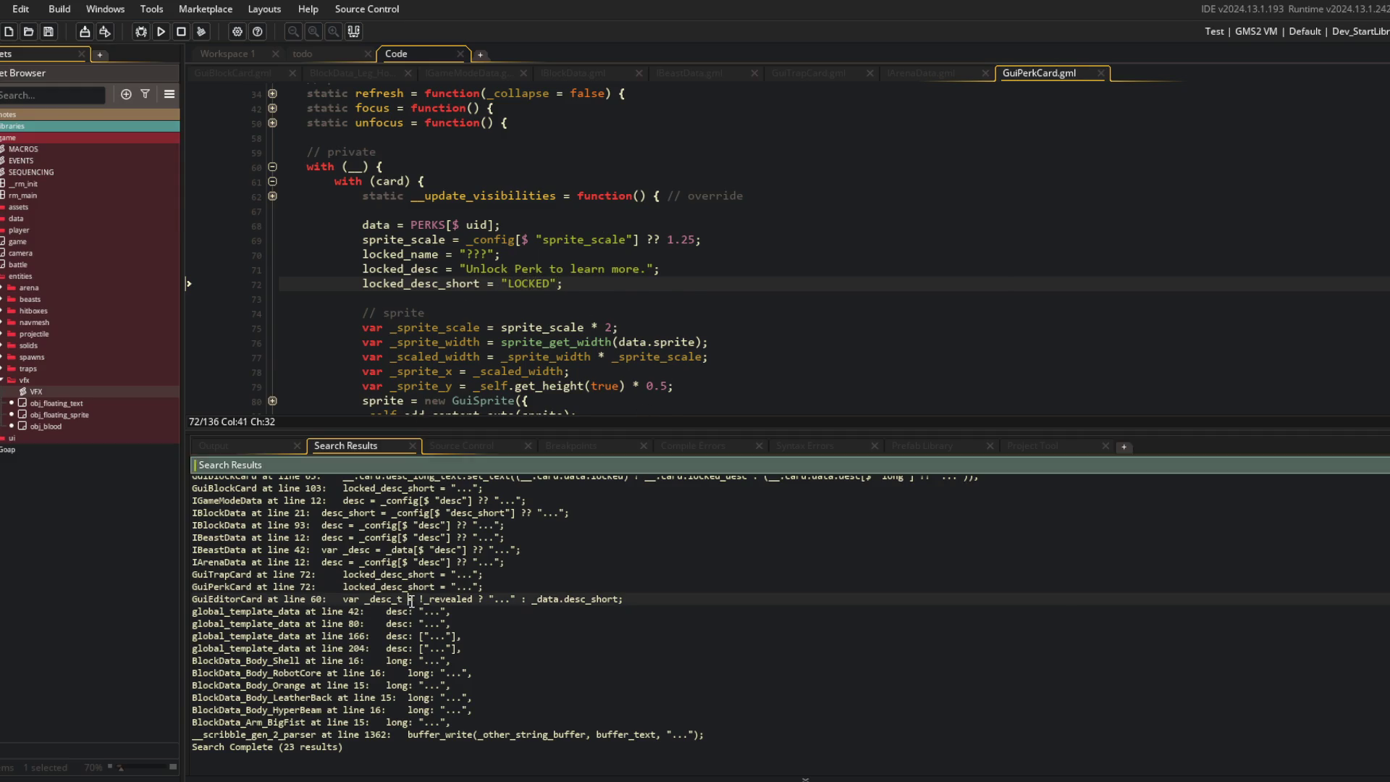
scroll(555, 268, down, 3)
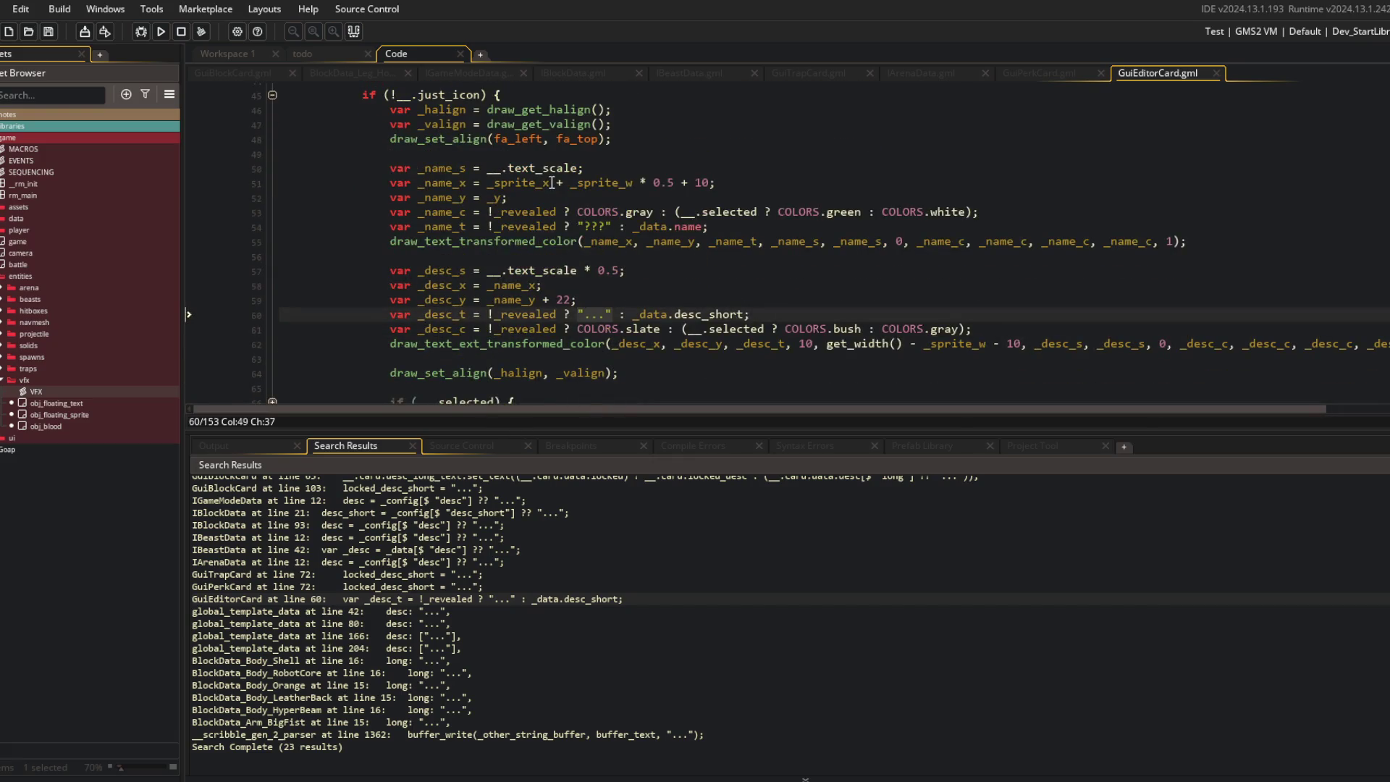
text(???)
click(718, 280)
scroll(718, 280, up, 2)
scroll(718, 280, down, 2)
Step: Set the GuiBlockCard line 103 and GuiTrapCard line 72 locked descriptions to 'LOCKED'
double_click(447, 611)
scroll(467, 519, up, 1)
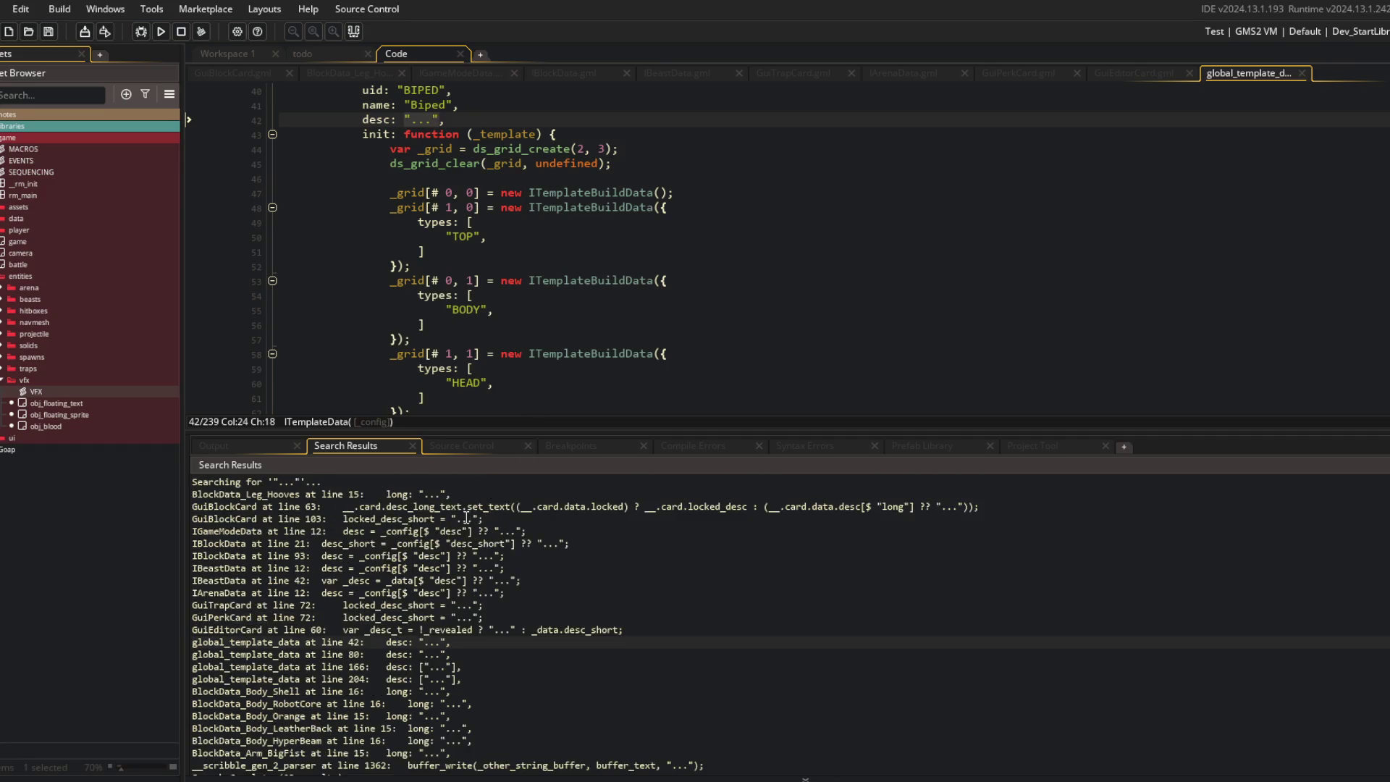
click(408, 520)
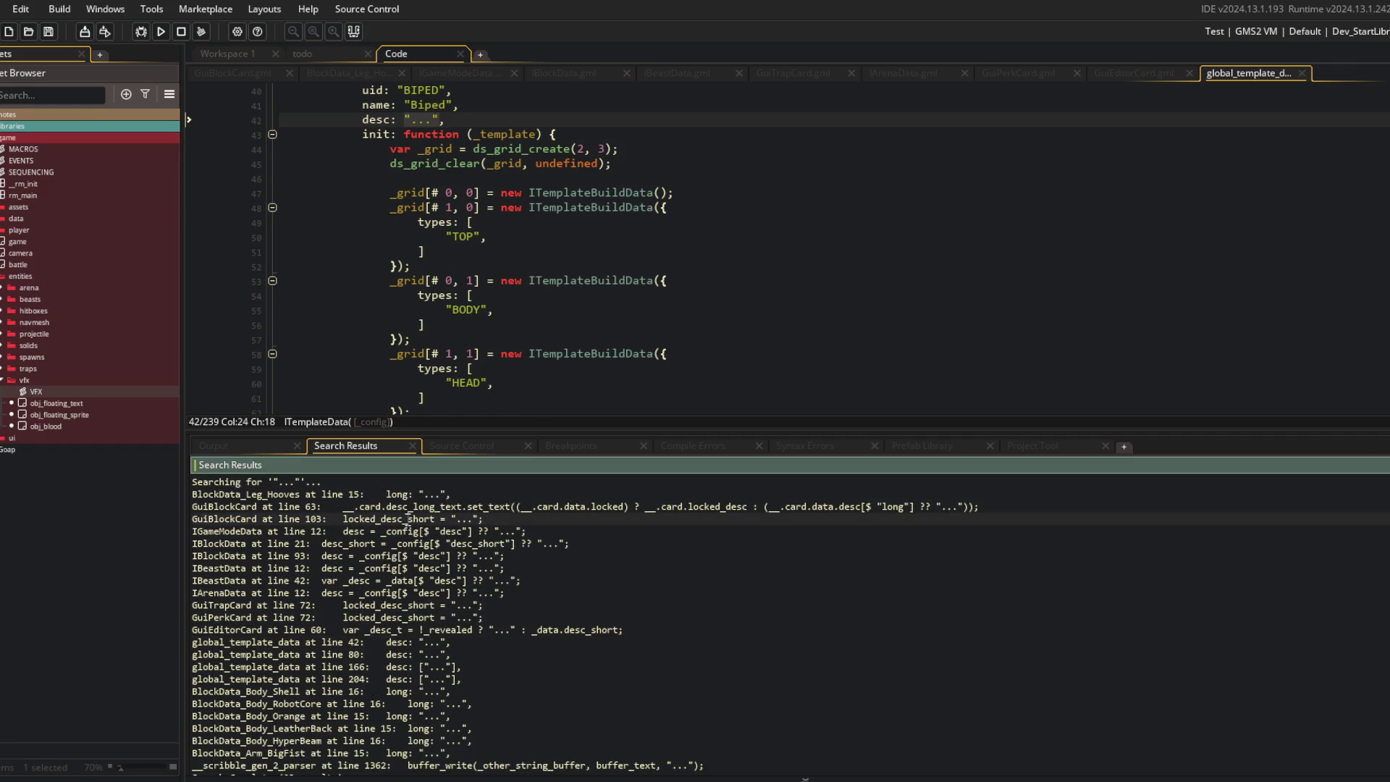
double_click(407, 520)
text(LOCKED)
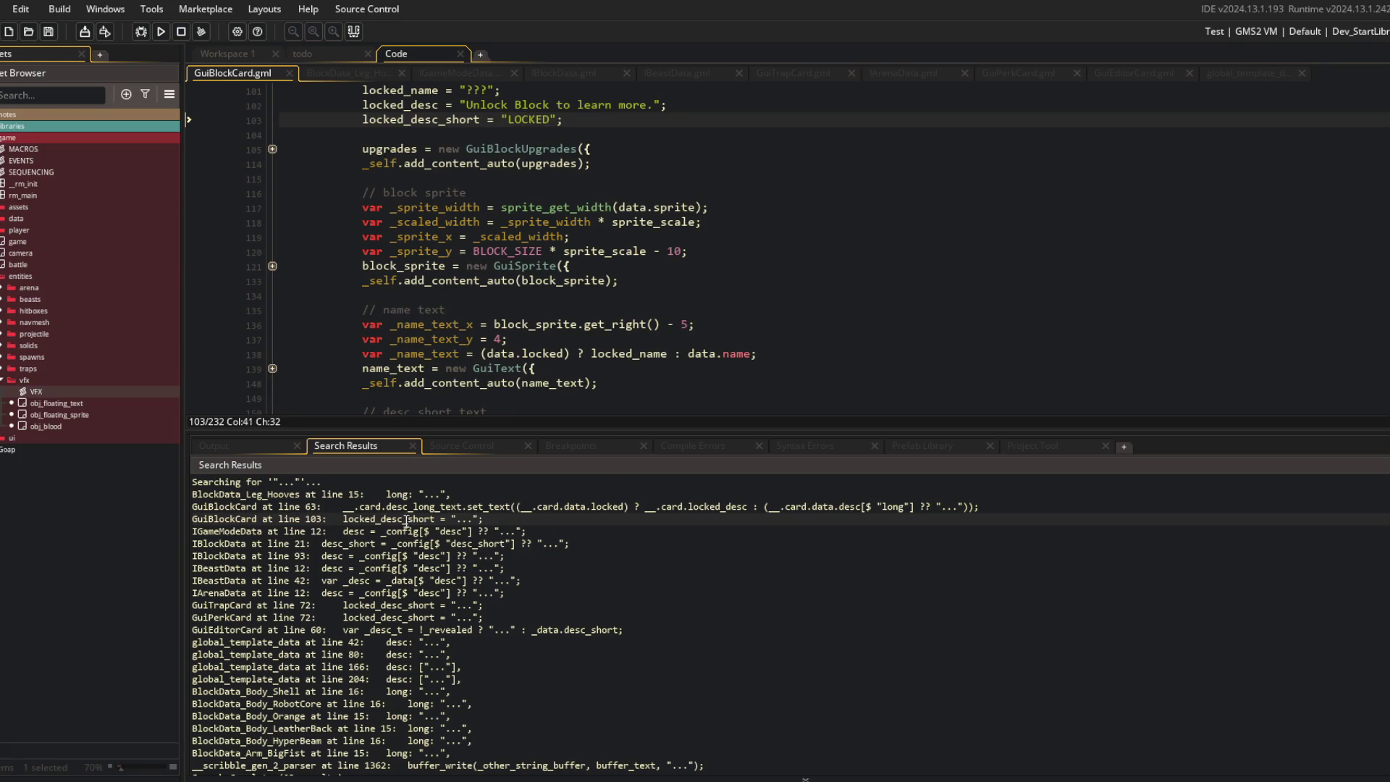
double_click(389, 604)
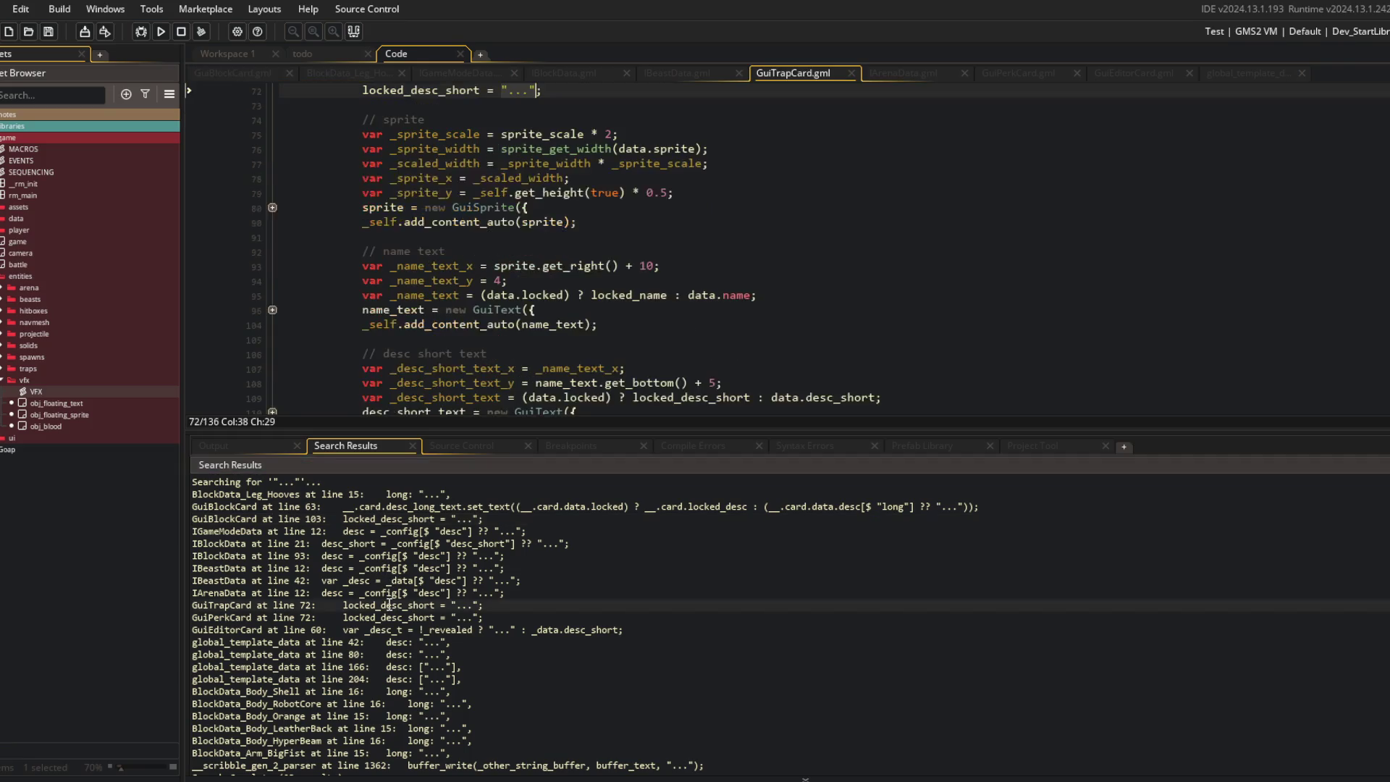
text(LOCKED)
double_click(433, 617)
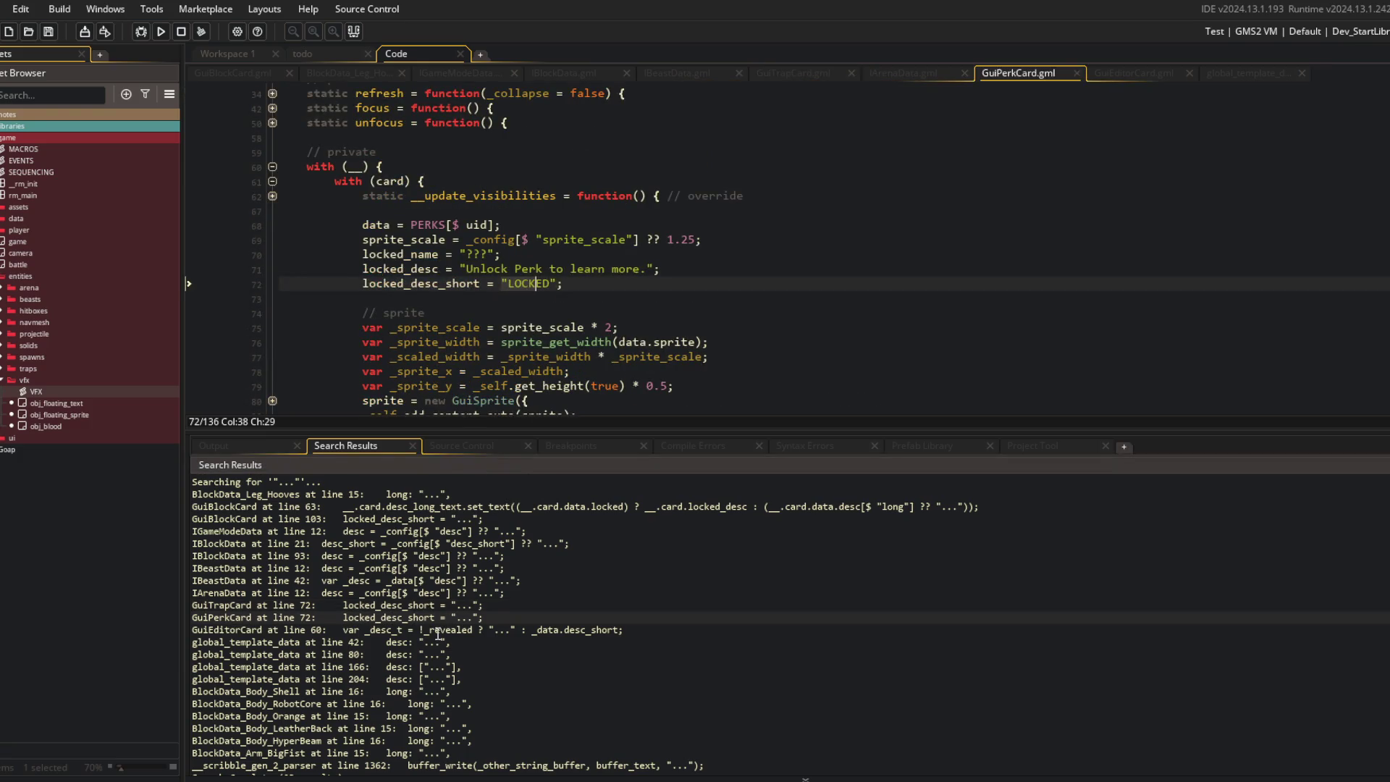
double_click(420, 643)
Step: Paste the description placeholder over '...' on global_template_data lines 42 and 80, saving
scroll(538, 321, up, 4)
text("<insert long description here>")
key(ctrl+Left)
key(ctrl+Left)
key(ctrl+Left)
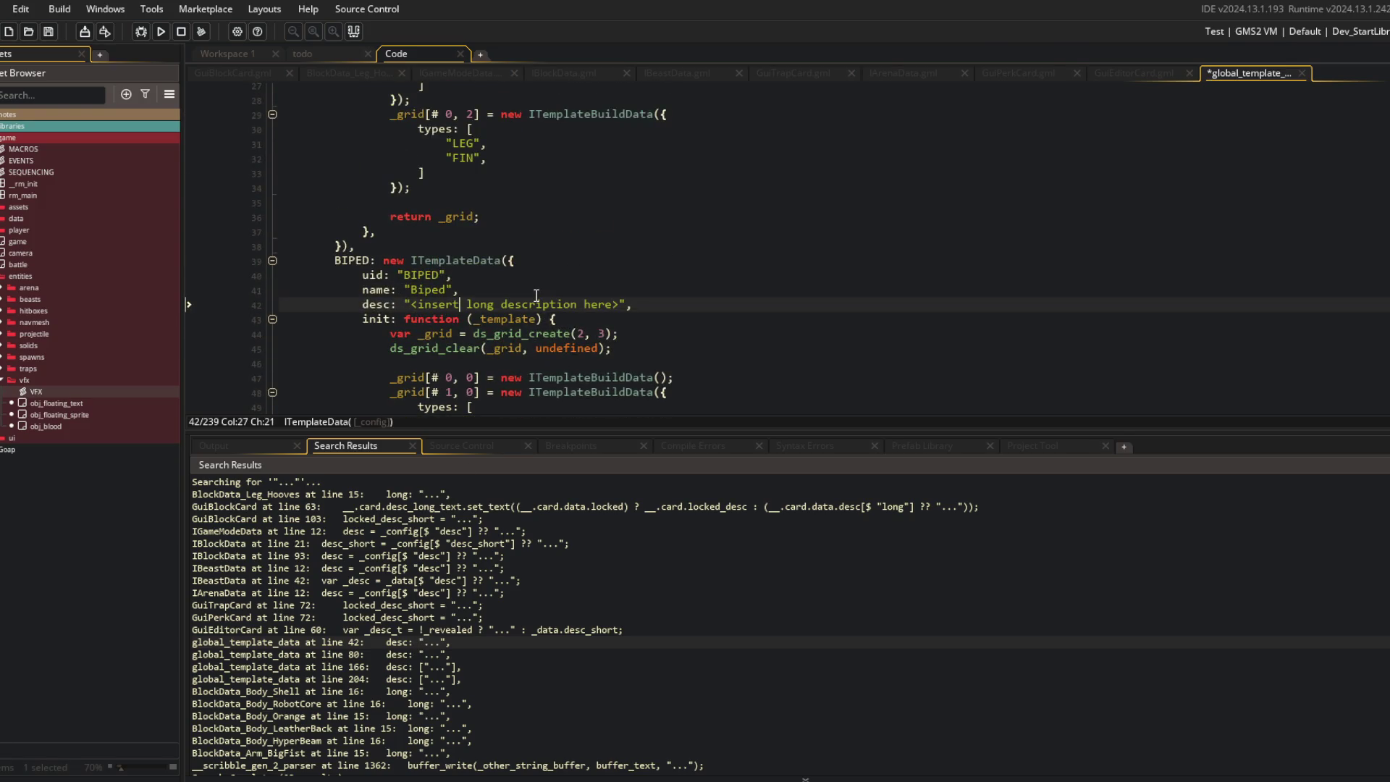
key(ctrl+s)
double_click(443, 654)
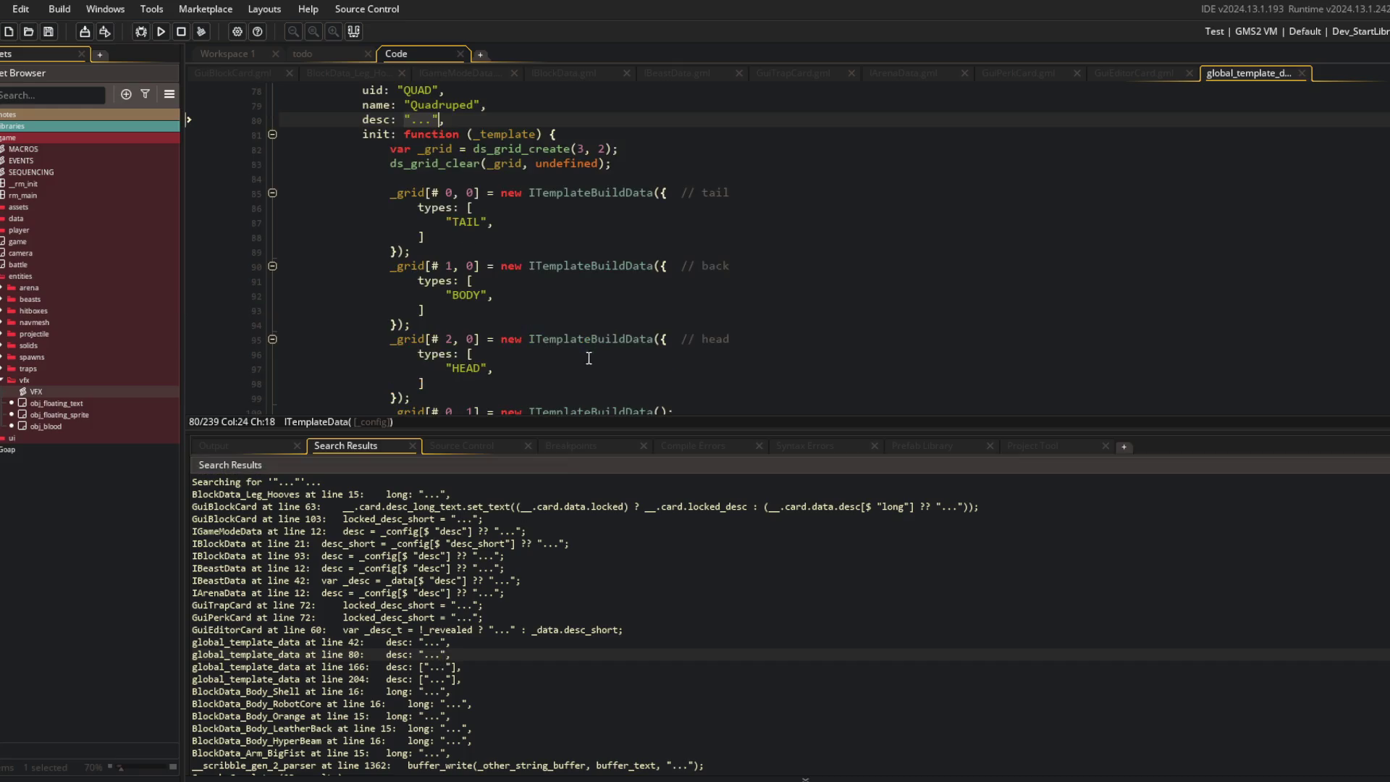
text("<insert long description here>")
key(ctrl+Left)
key(ctrl+Left)
key(ctrl+Left)
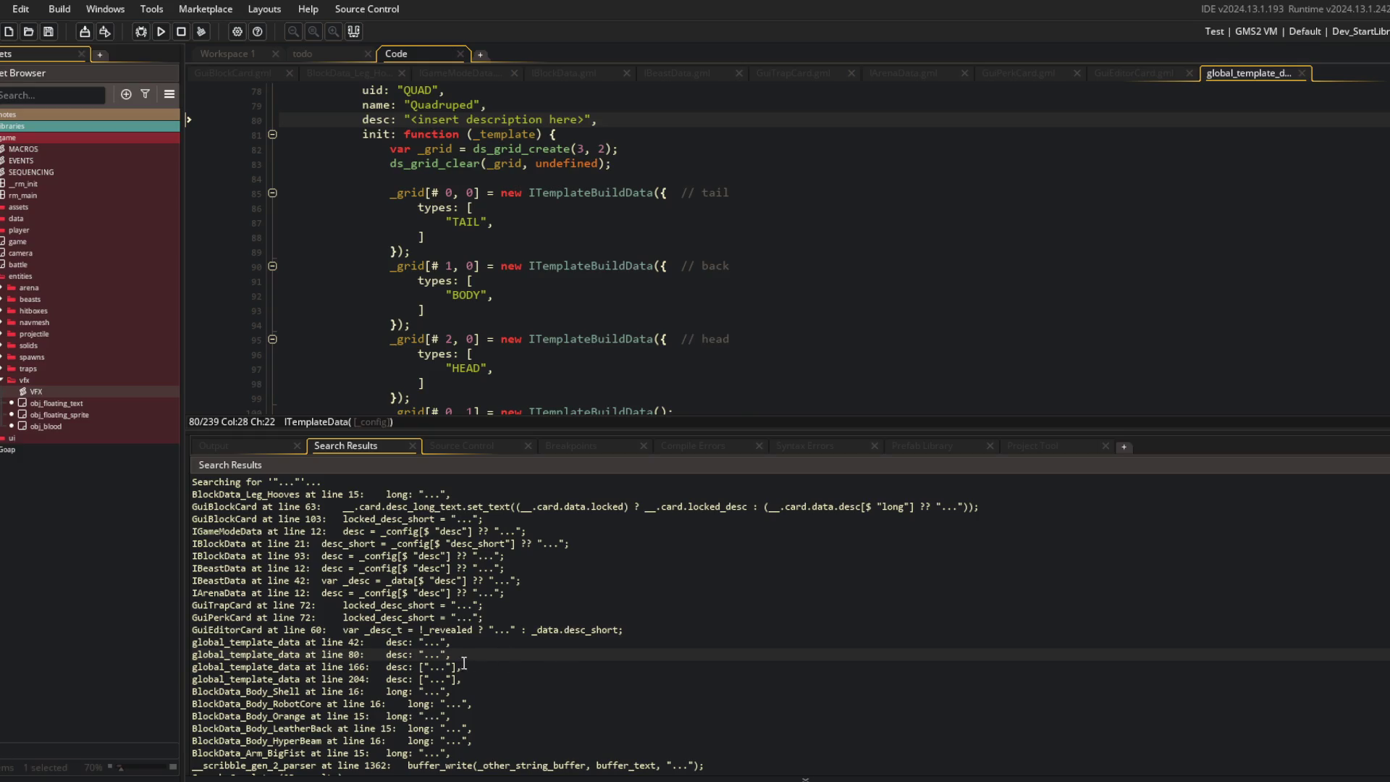
Step: Fix line 166's description list brackets with the placeholder minus 'long', and save
double_click(466, 665)
key(BackSpace)
text([)
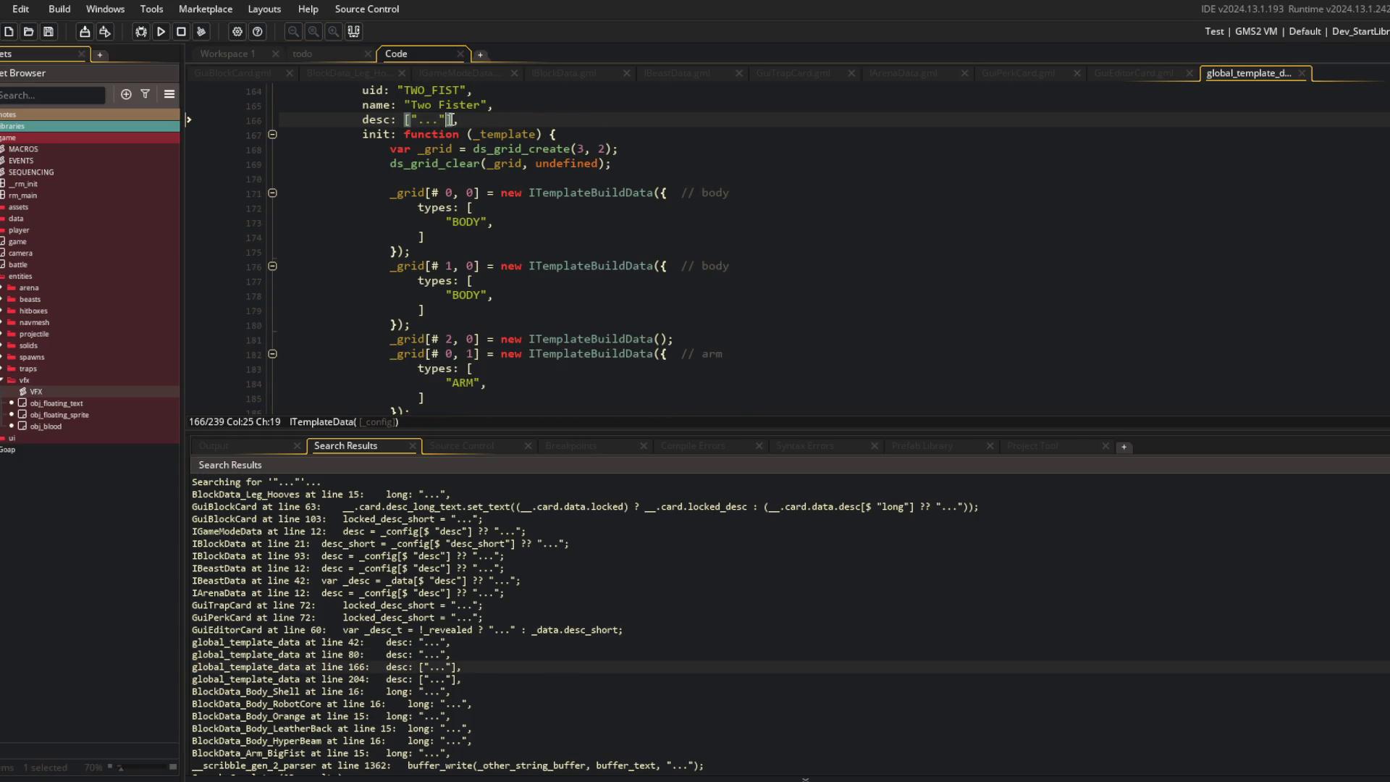
text([)
text("<insert long description here>")
key(ctrl+z)
text("<insert long description here>")
key(ctrl+Left)
key(ctrl+Left)
key(ctrl+Left)
key(ctrl+BackSpace)
key(ctrl+s)
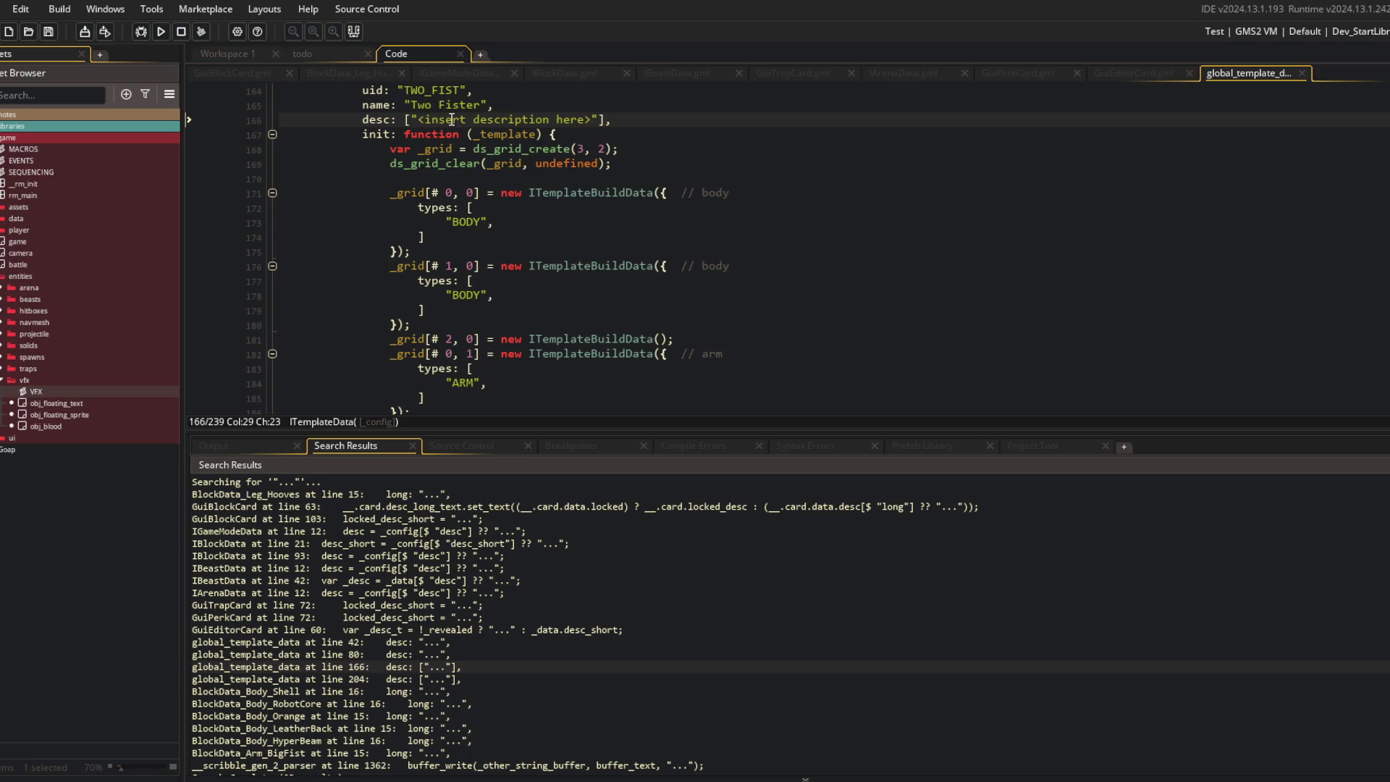
Step: Make the Slug template's description '<insert description here>' and save the file
click(501, 134)
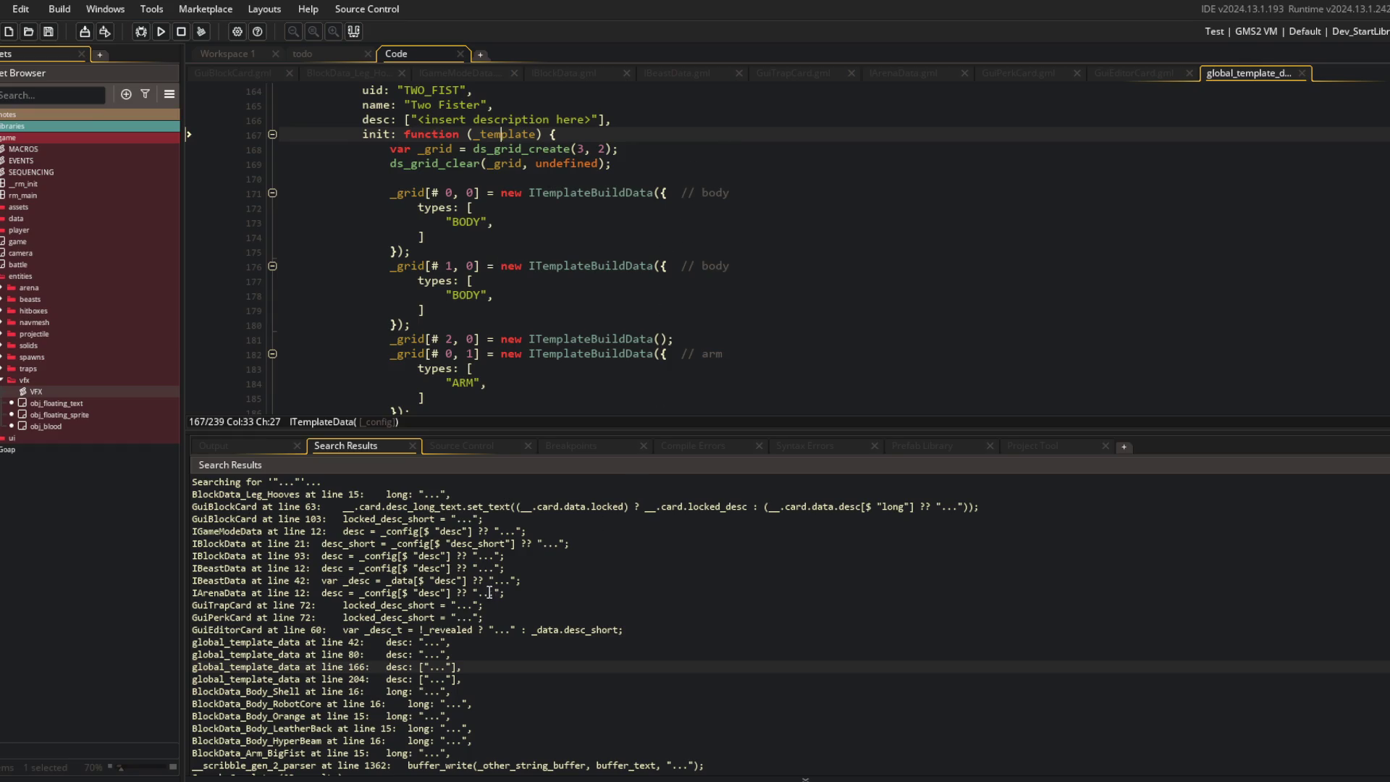
double_click(460, 679)
text(<insert long description here>)
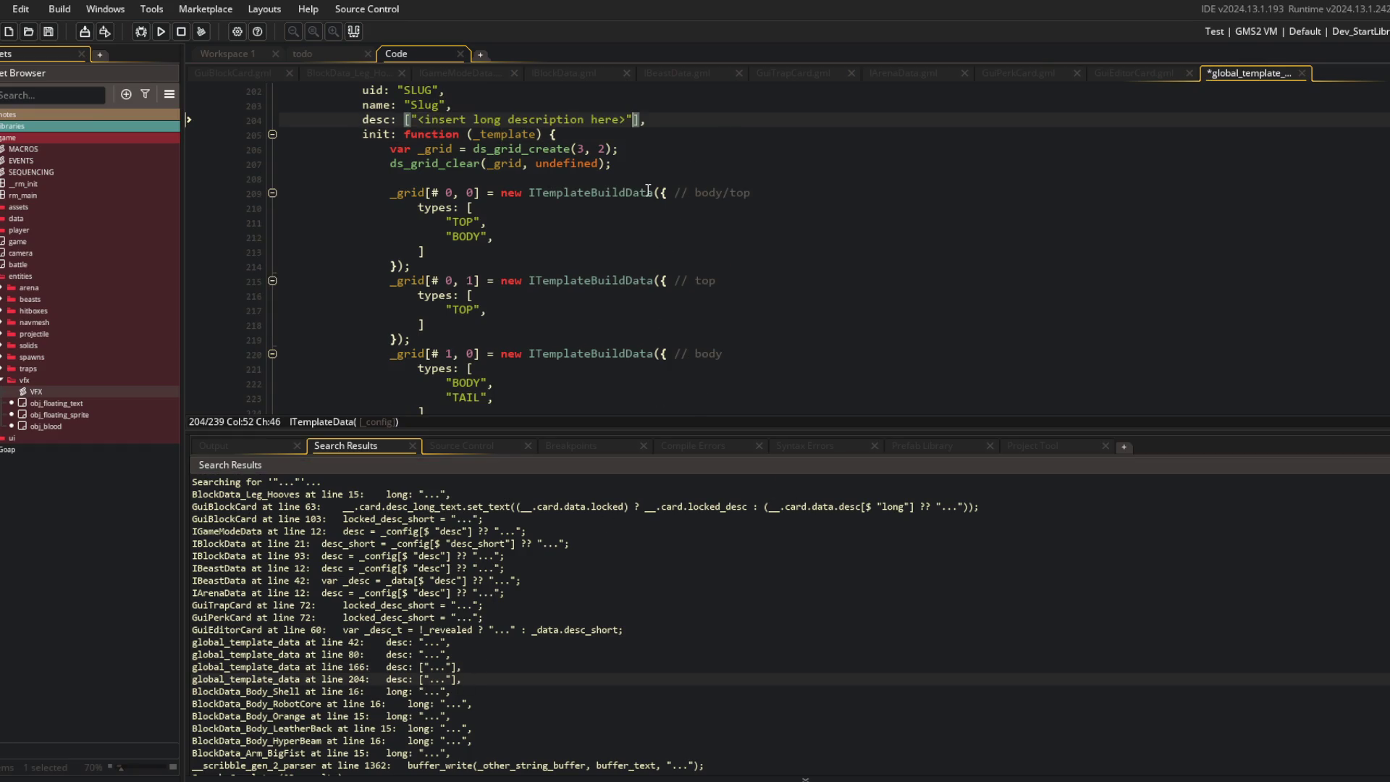
key(ctrl+Left)
key(ctrl+Left)
key(ctrl+Left)
key(ctrl+Delete)
key(ctrl+s)
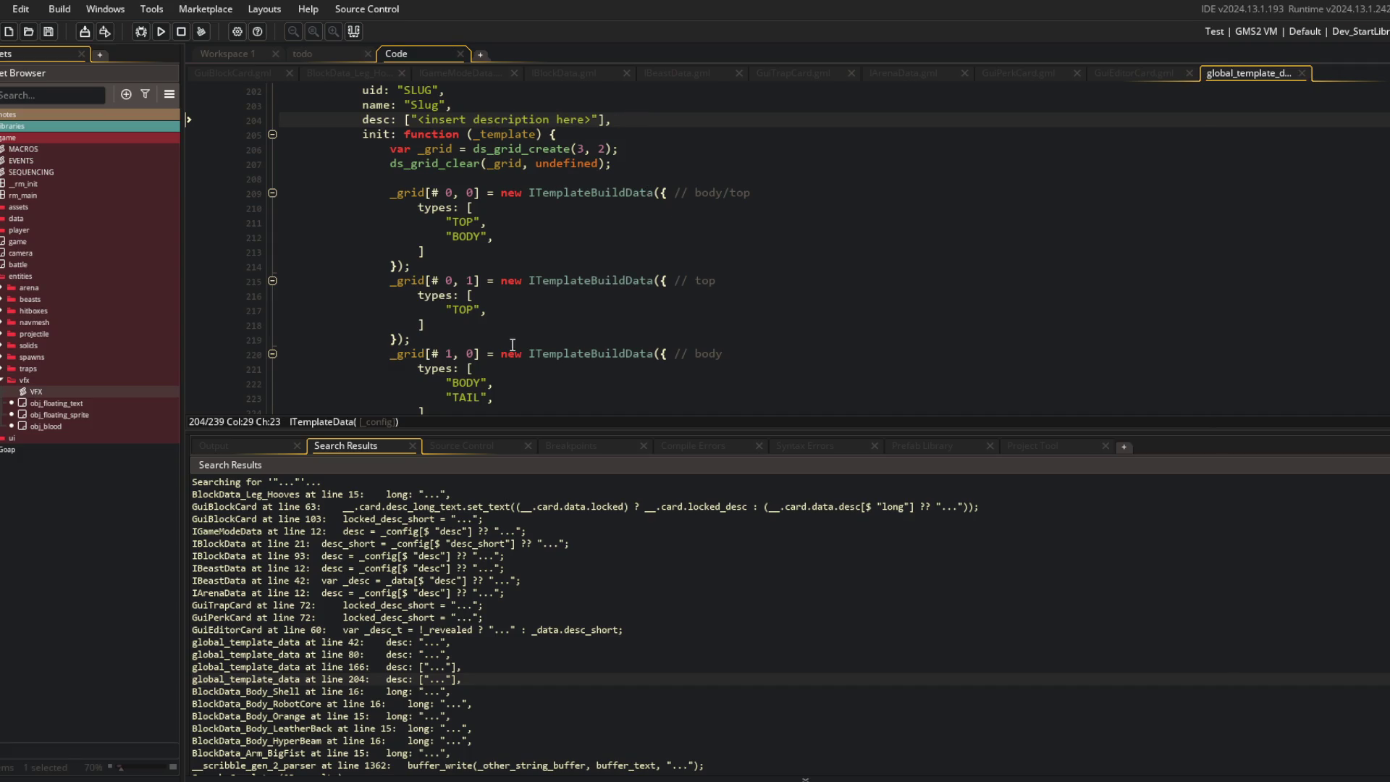
double_click(390, 692)
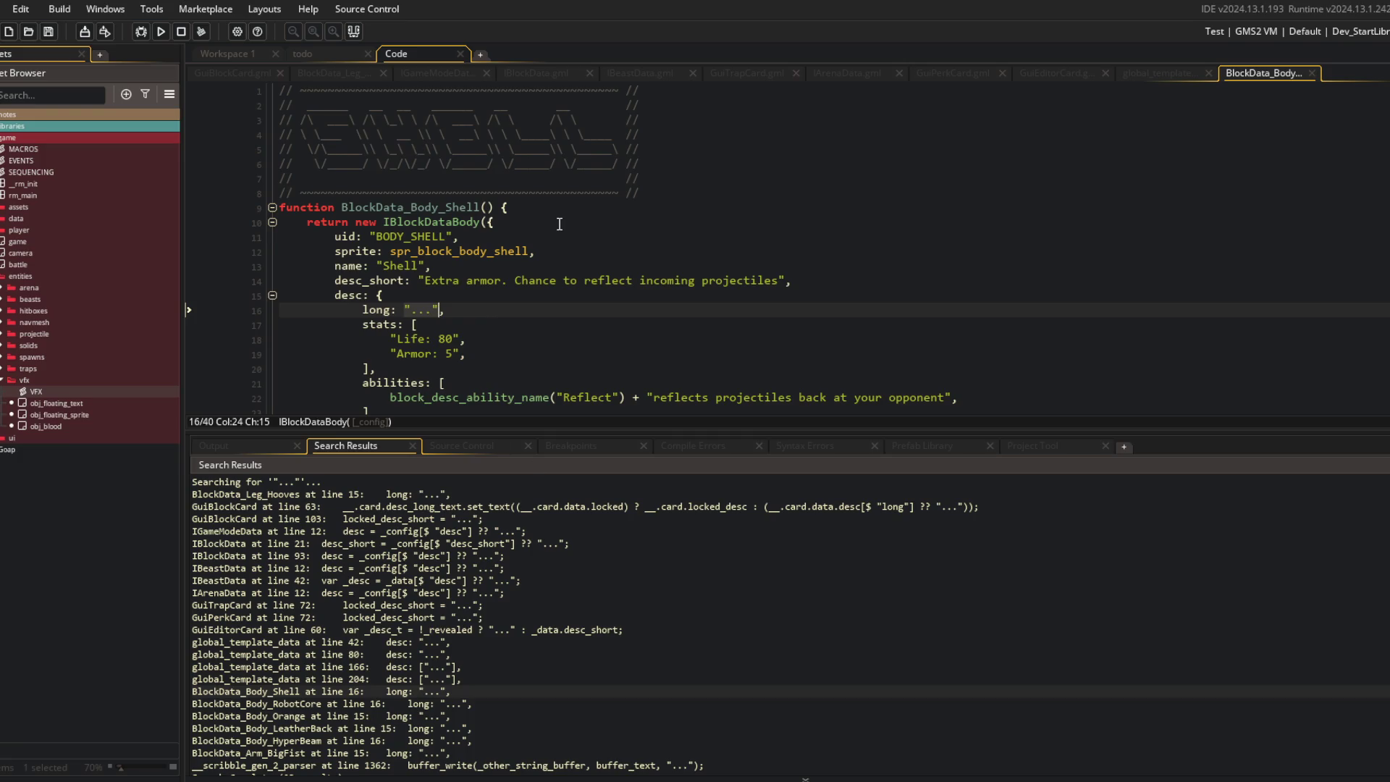
Step: Paste '<insert long description here>' into the Shell, Robot Core, Orange Peel and Leather Back descriptions
text("<insert long description here>")
double_click(452, 704)
text("<insert long description here>")
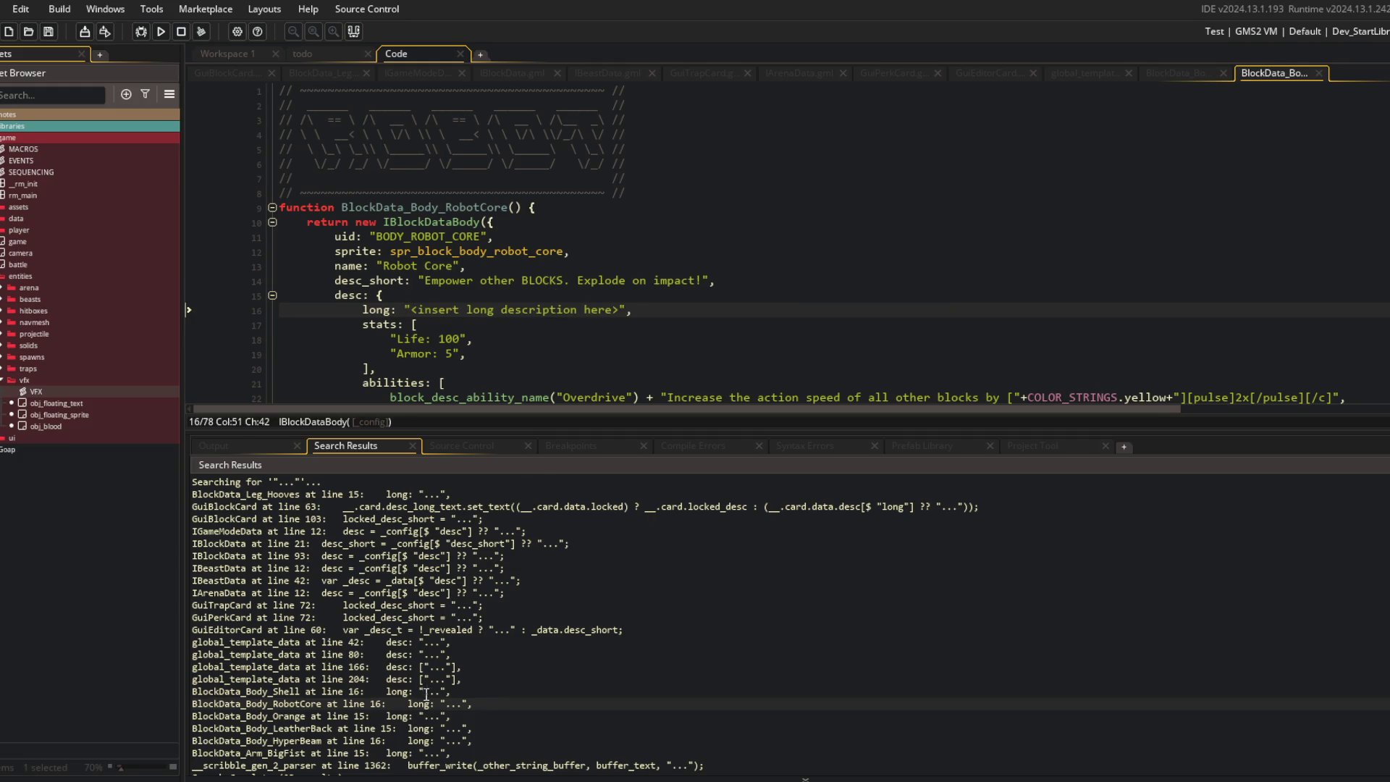
double_click(431, 715)
text("<insert long description here>")
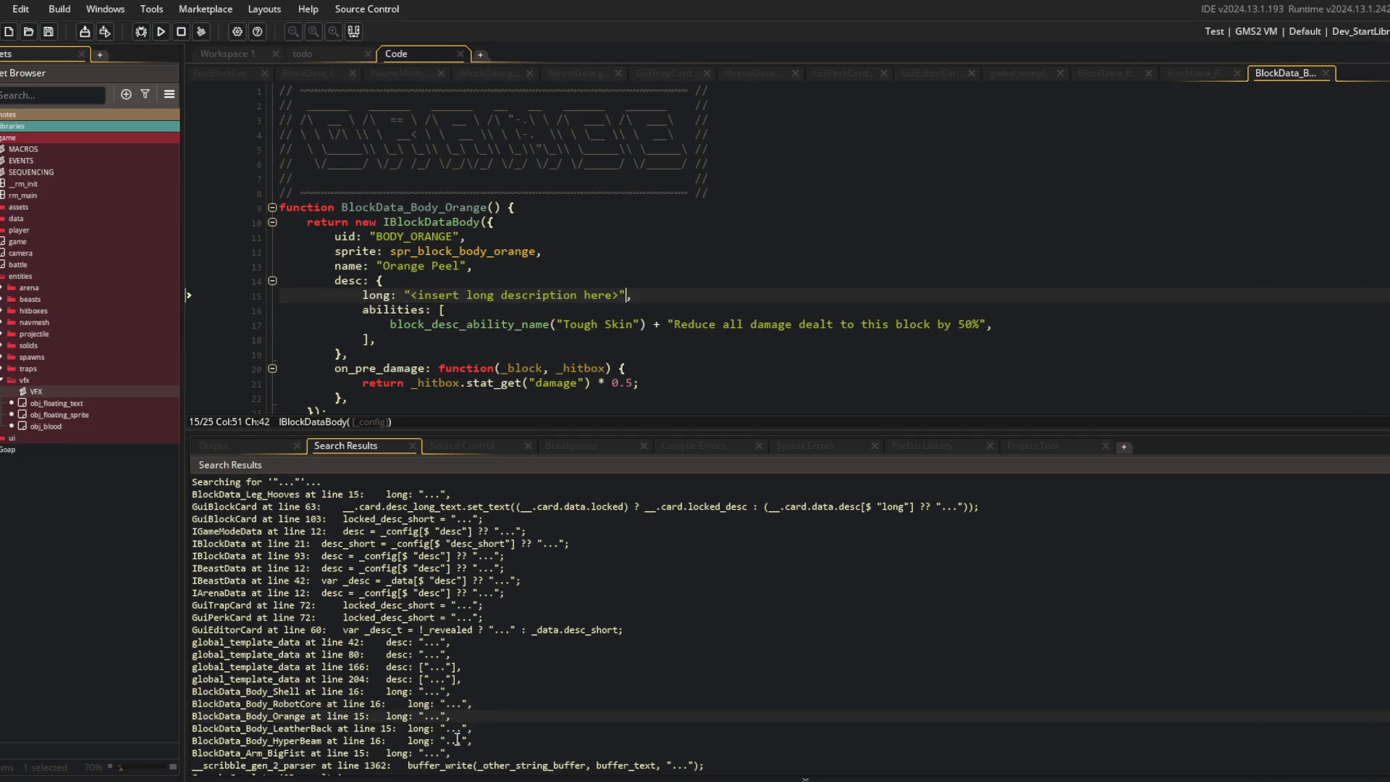
double_click(468, 730)
text("<insert long description here>")
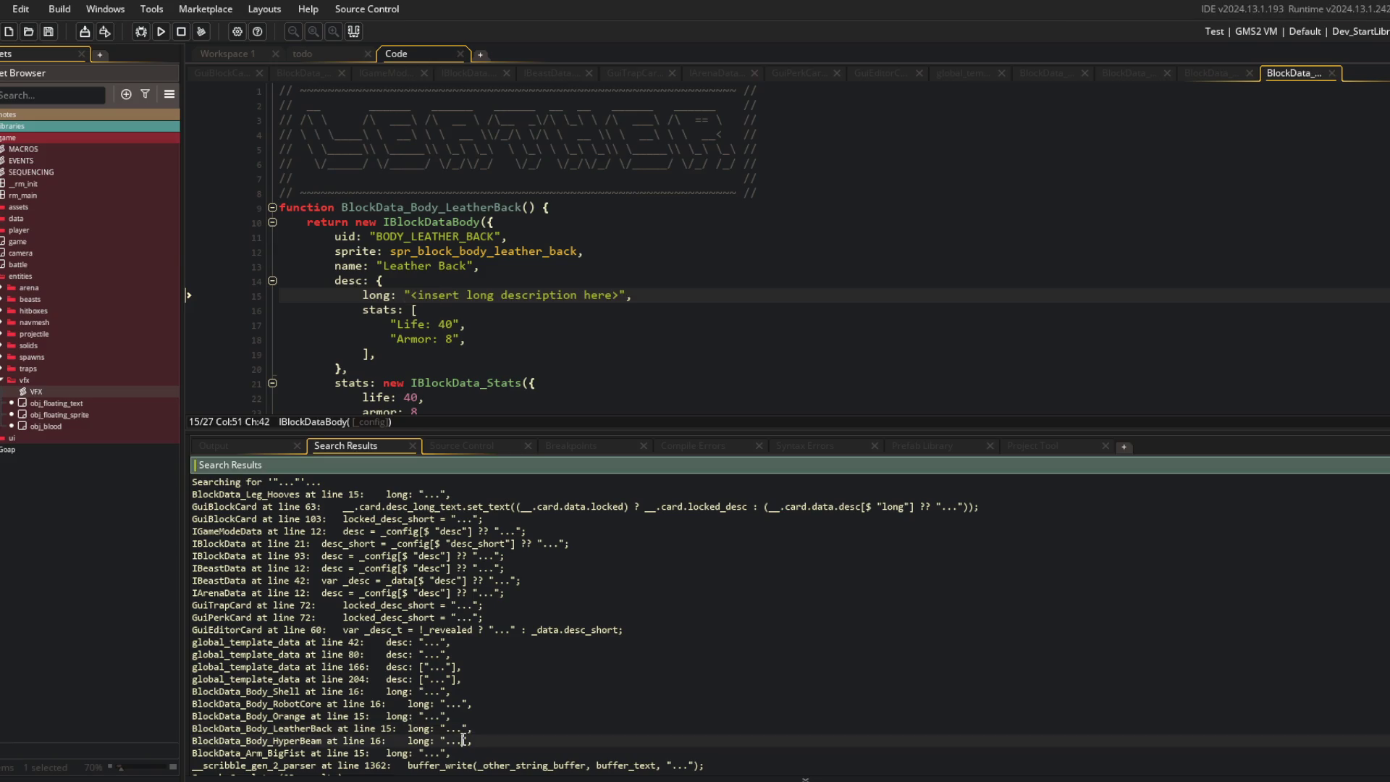
Step: Give HyperBeam and Big Fist the long-description placeholder, then close the extra scripts
double_click(456, 740)
text("<insert long description here>")
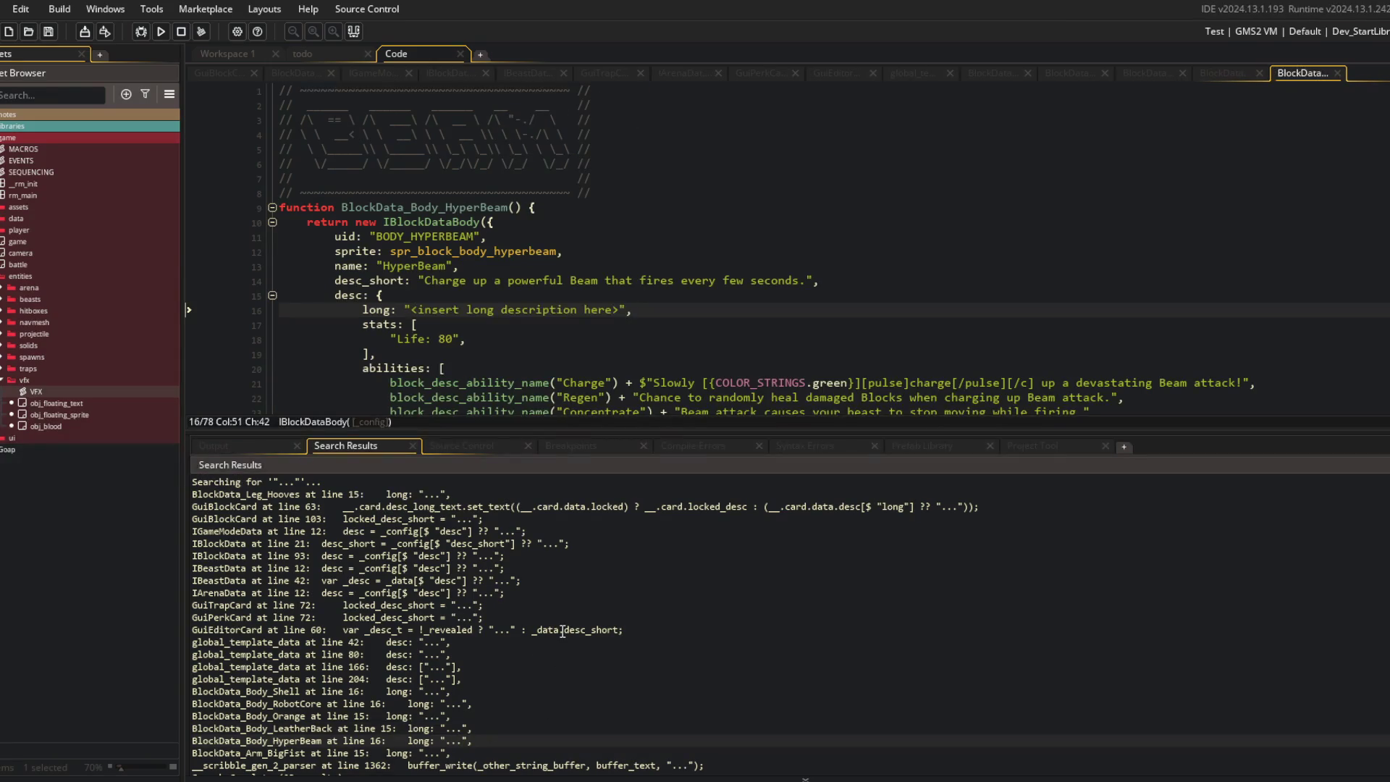
scroll(450, 732, down, 1)
double_click(455, 721)
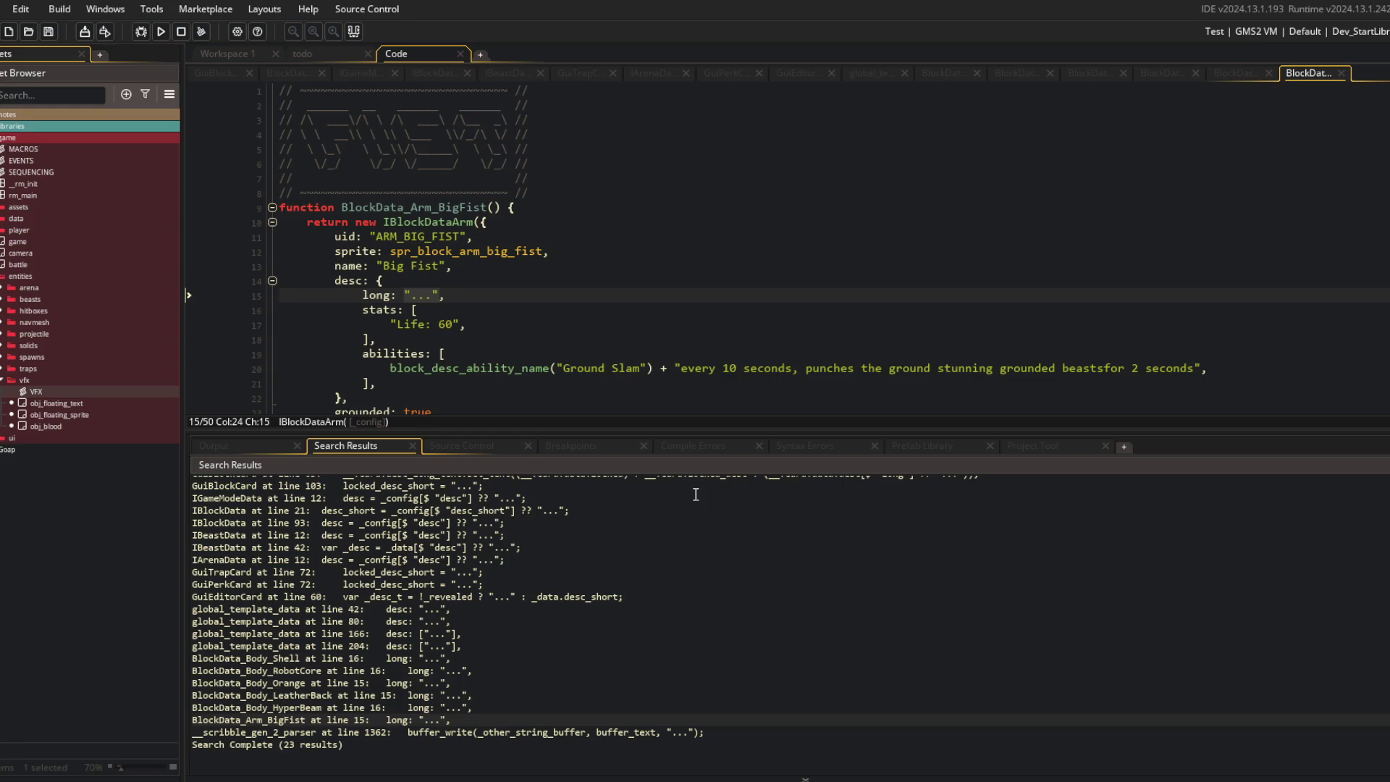
text(<insert long description here>)
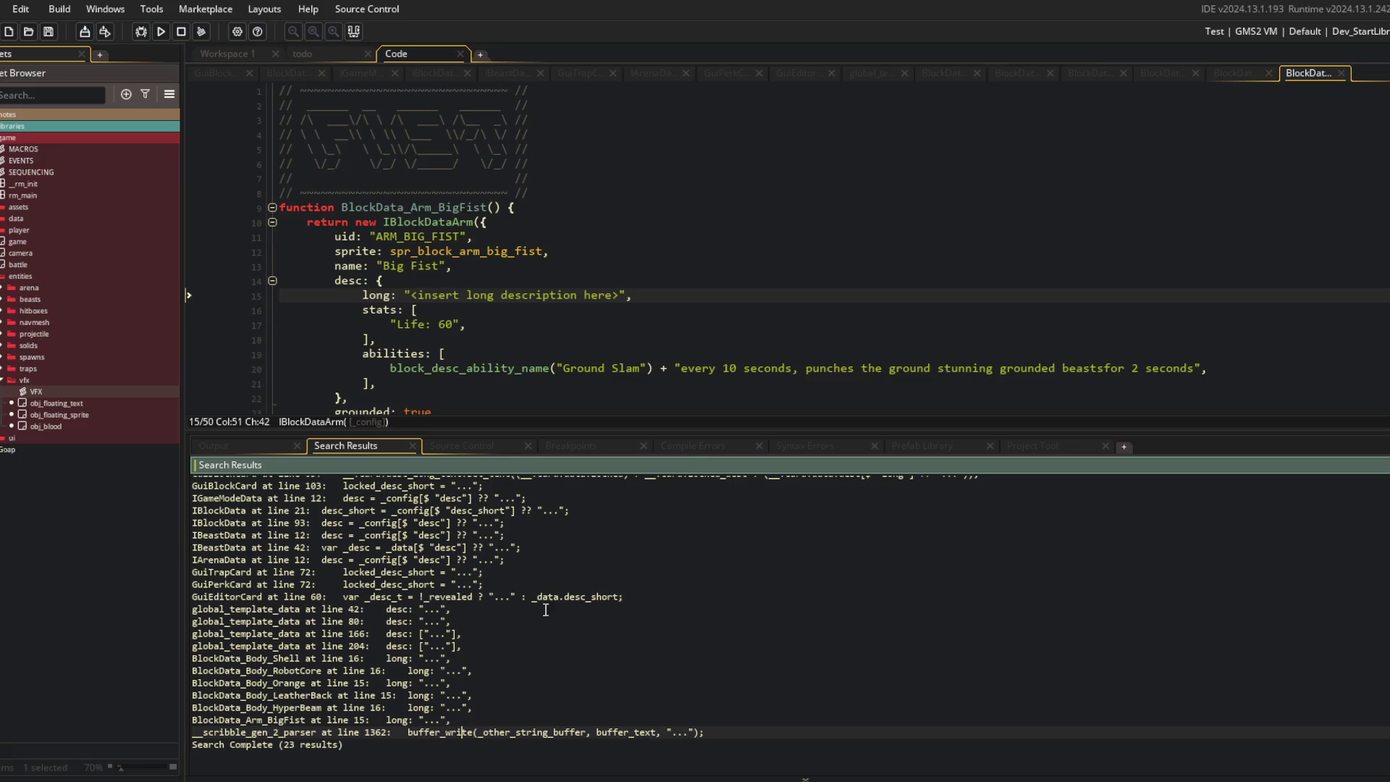
key(ctrl+w)
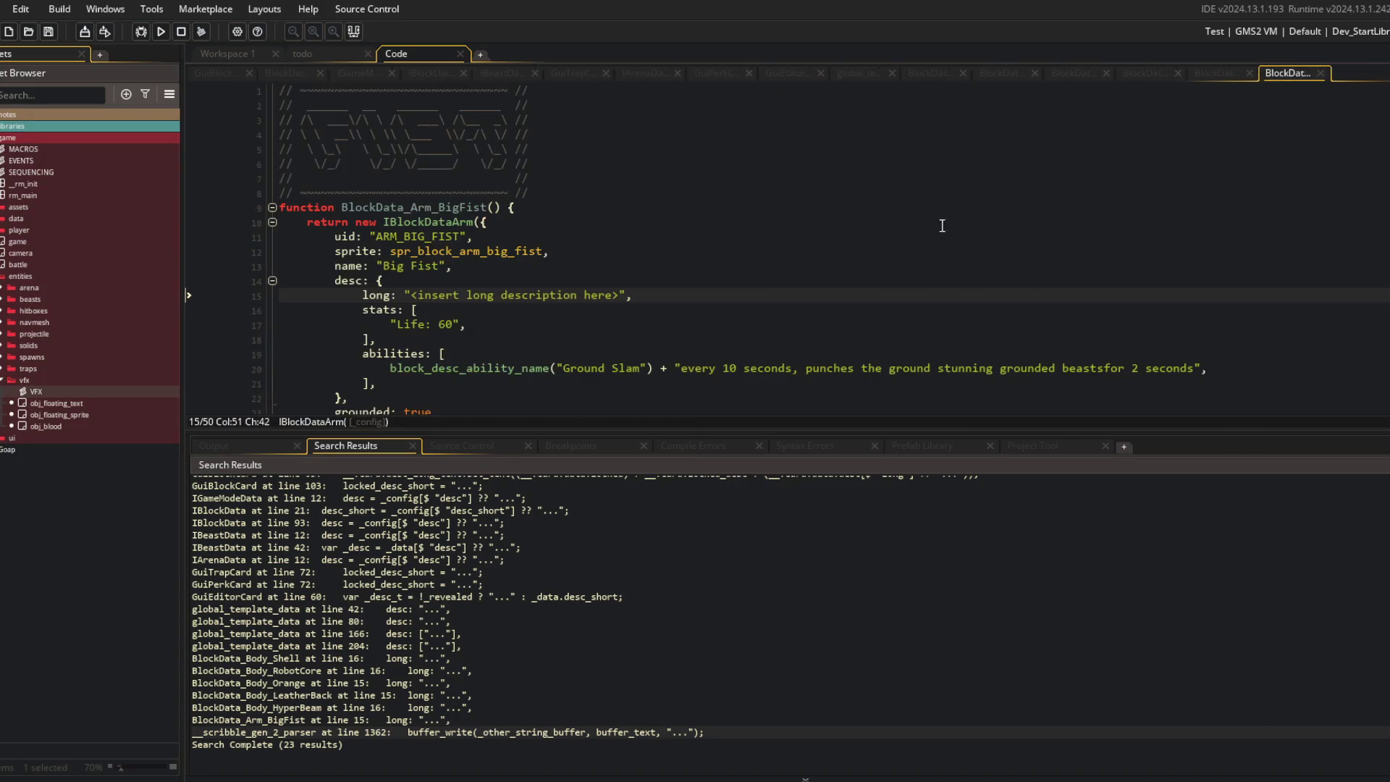
key(ctrl+w)
key(ctrl+w)
key(ctrl+w)
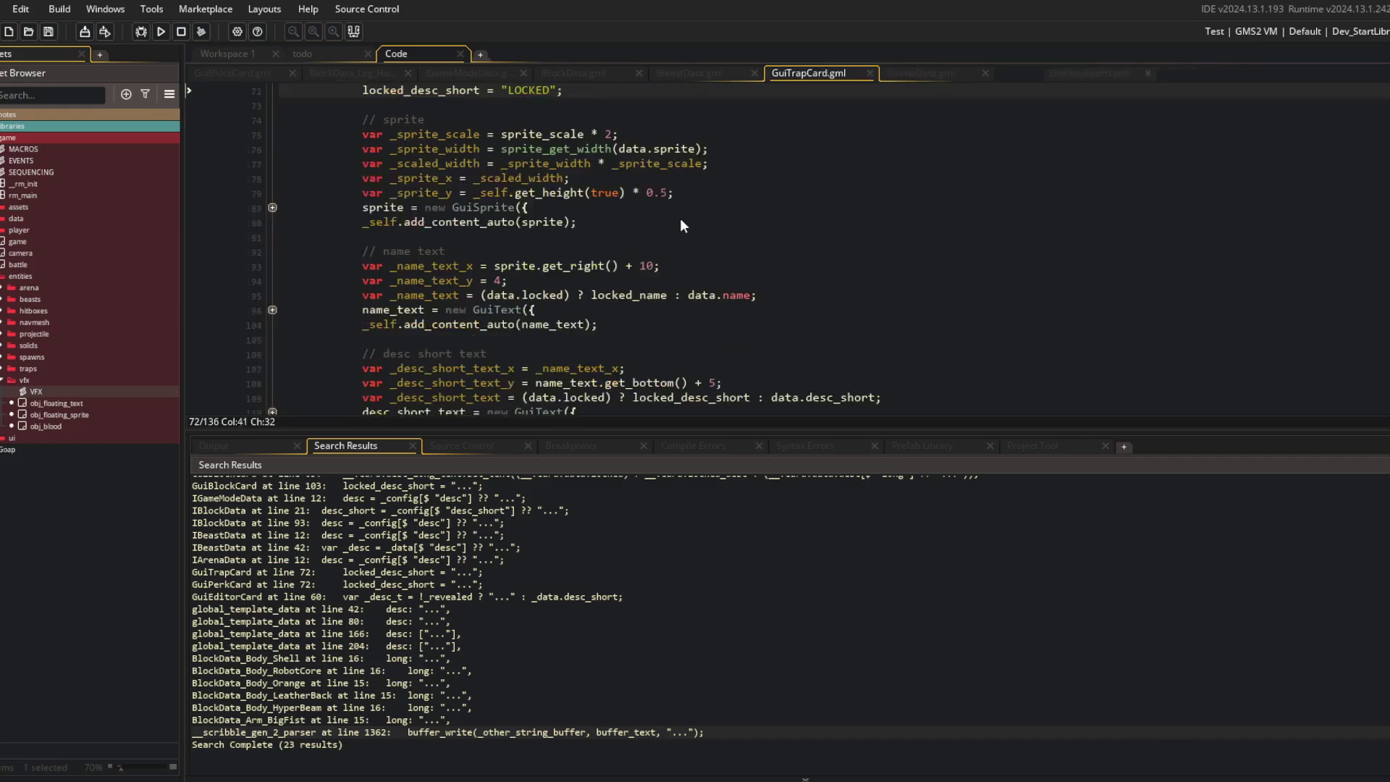
Step: Close the last scripts and add '--- rename templates to skeletons' atop todo.txt, saving it
key(ctrl+w)
key(ctrl+w)
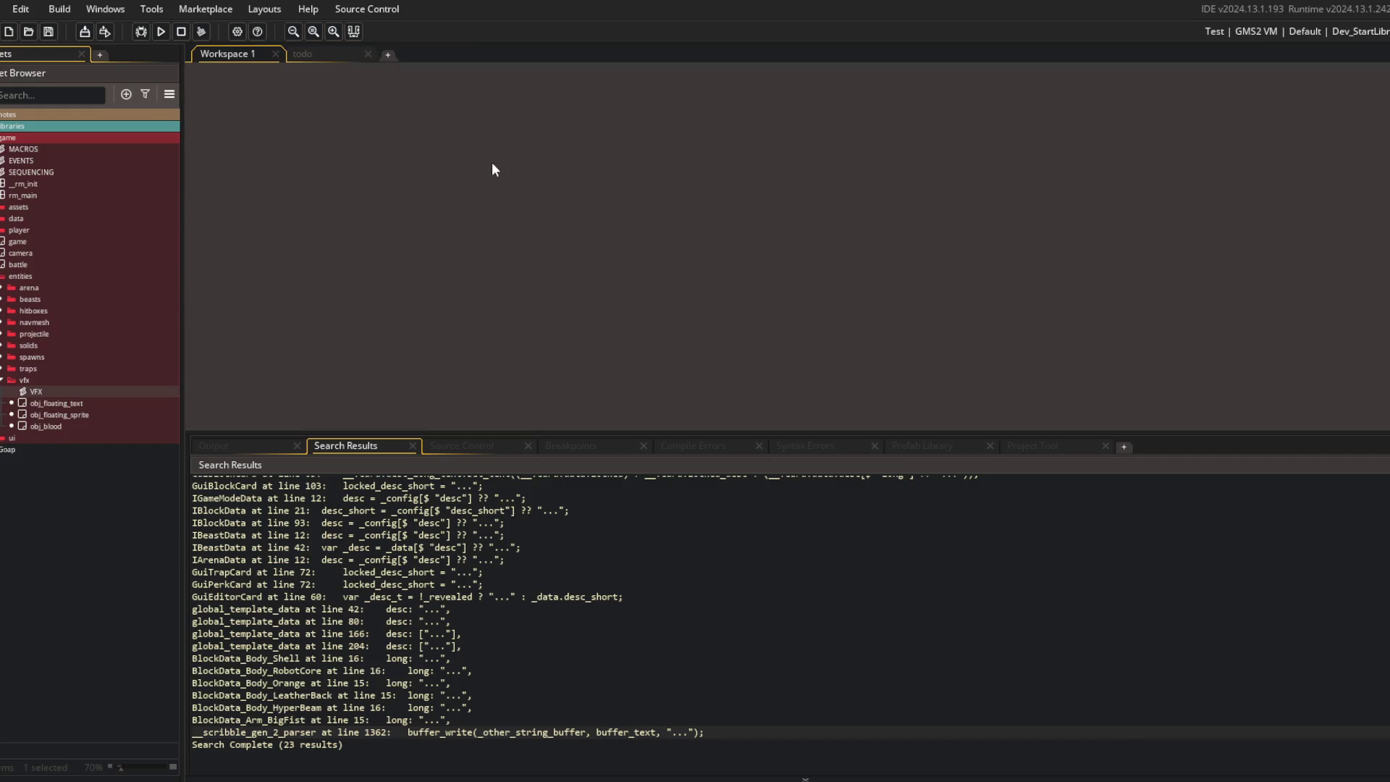
click(331, 57)
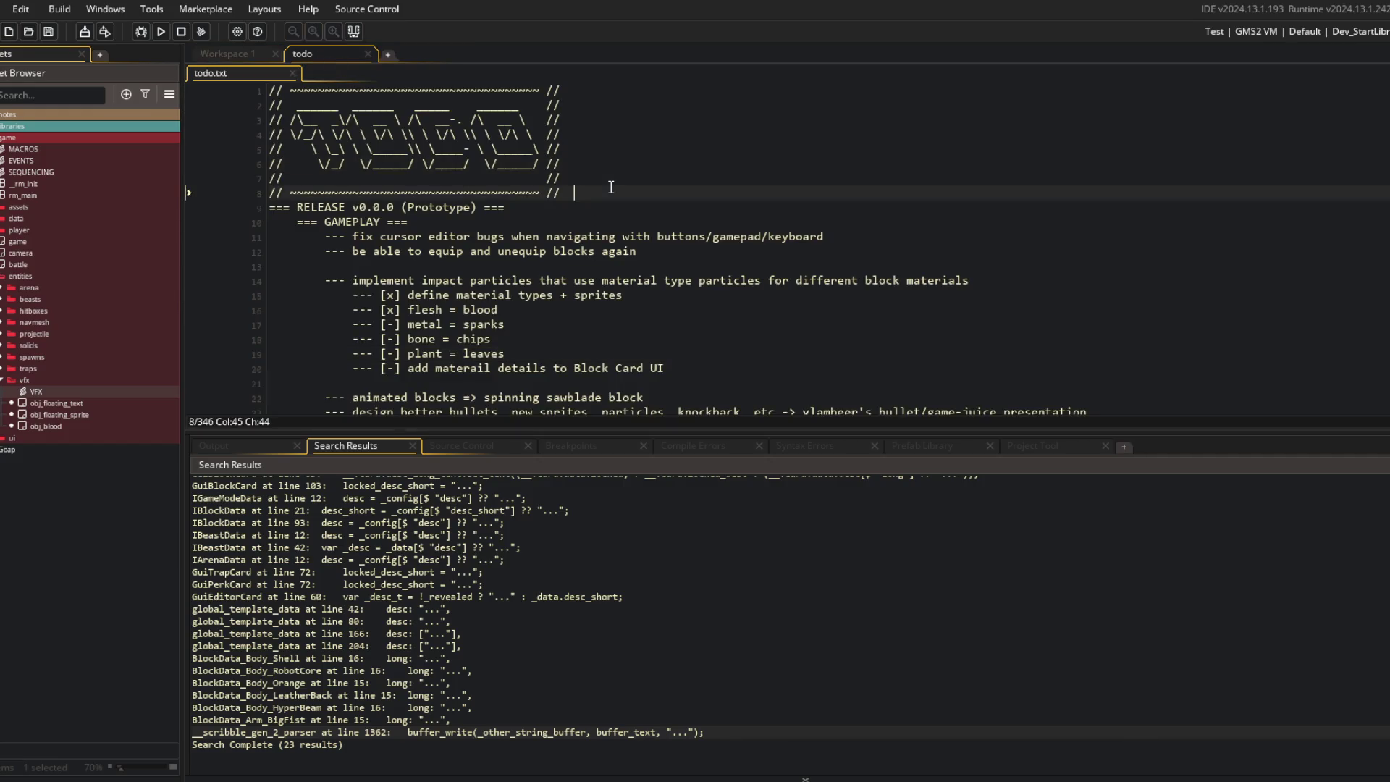
key(Return)
key(Return)
key(Up)
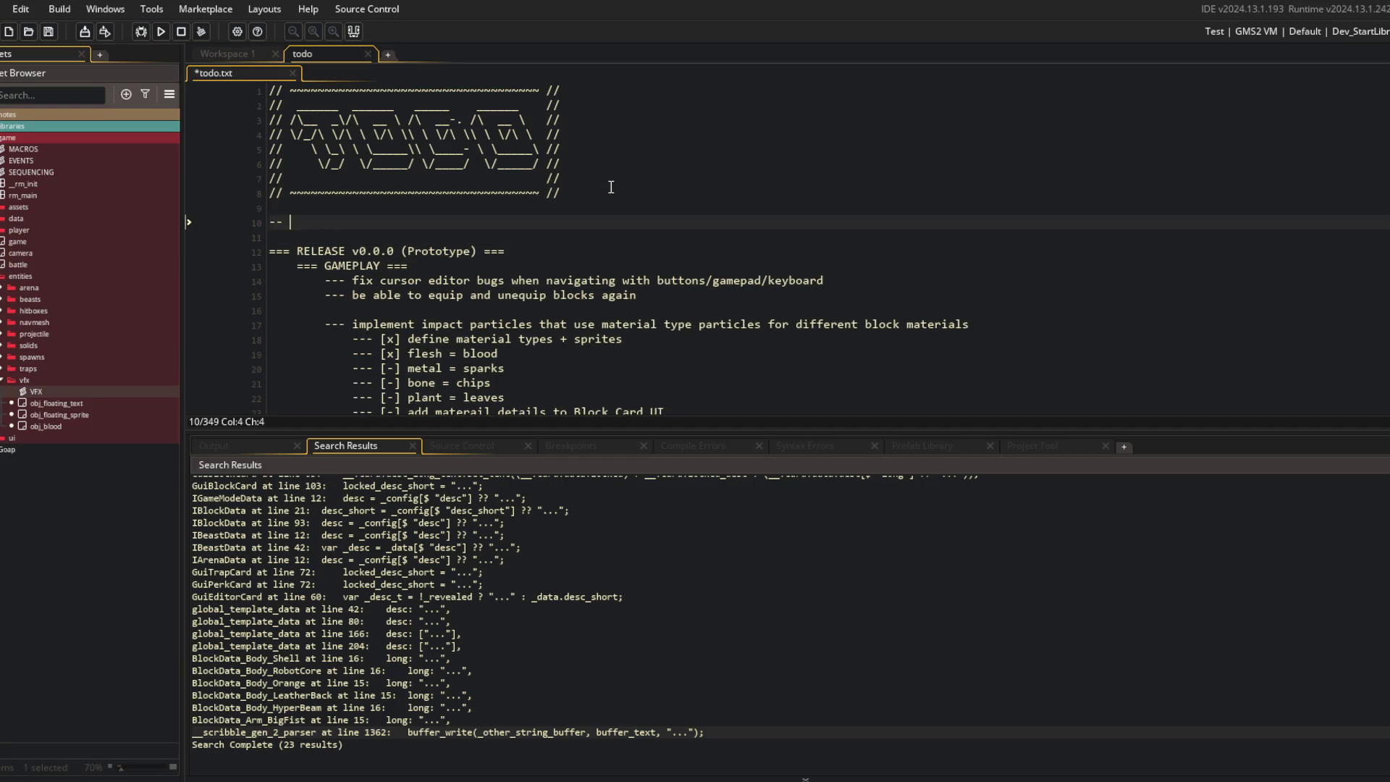
text(me templates to ske)
text(le)
key(BackSpace)
key(BackSpace)
text(tons)
key(ctrl+s)
key(alt+Tab)
Step: Run git add ., commit as 'replaced all ... with <insert x here> for more clarity', and git push
text(git ad)
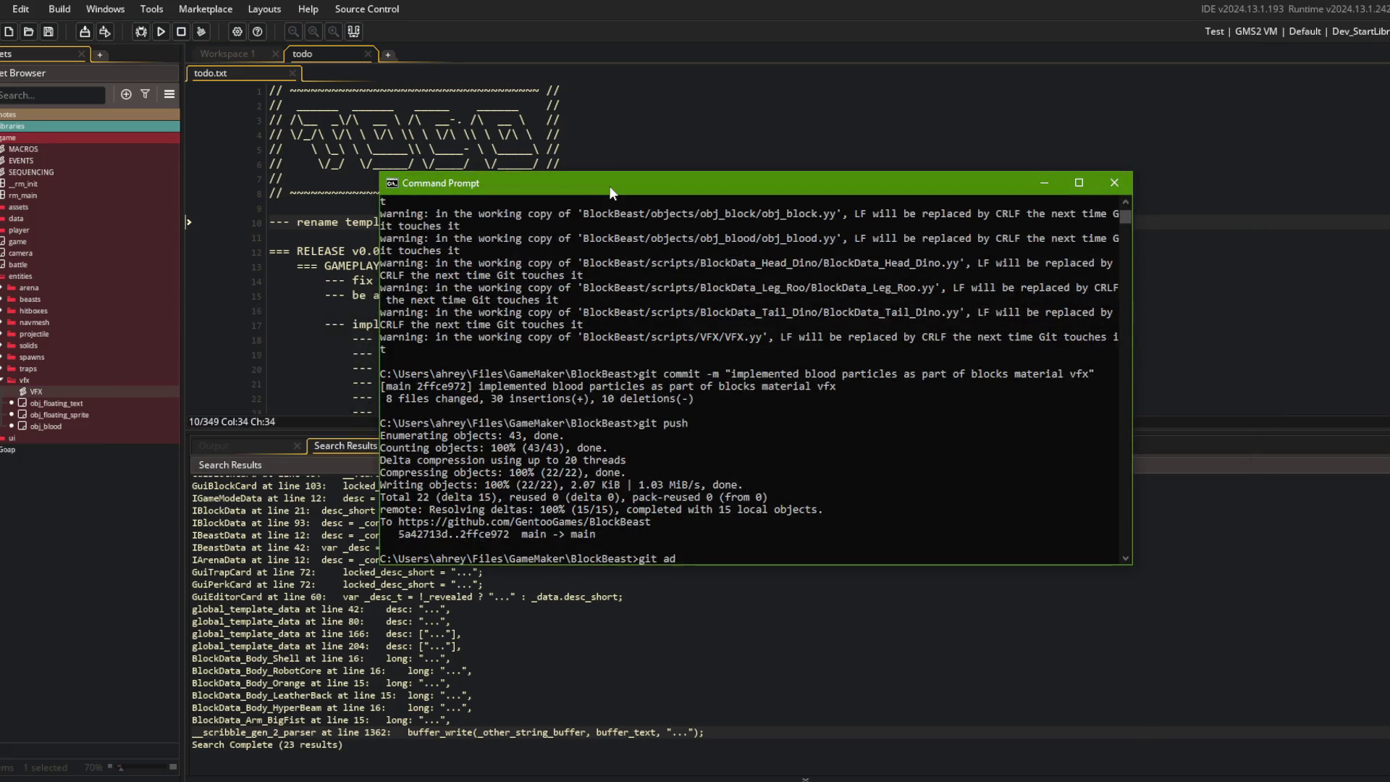
text(d .)
key(Return)
text(it)
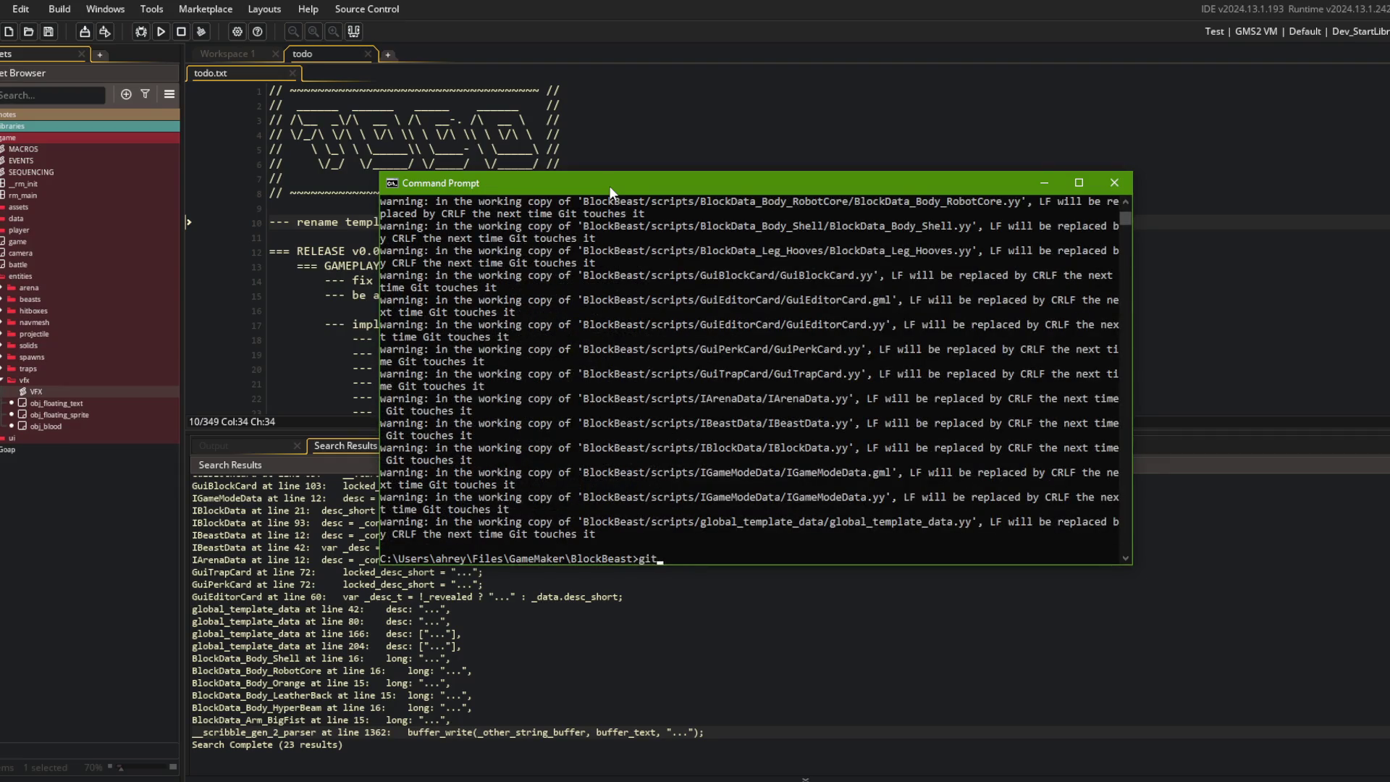
text( add .)
key(Return)
text(git commit -m "replaced all ... with <insert x here> for more clarity)
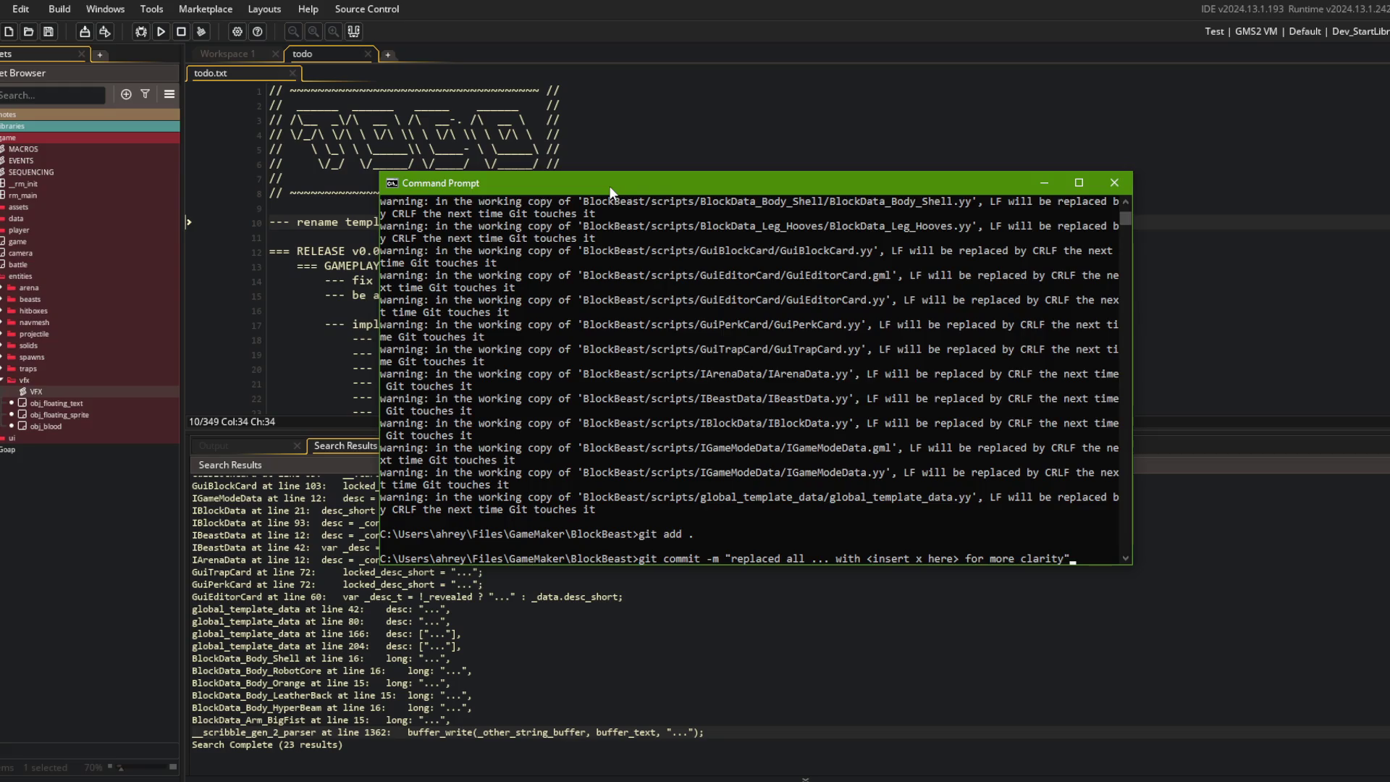
key(Return)
text(git push)
key(Return)
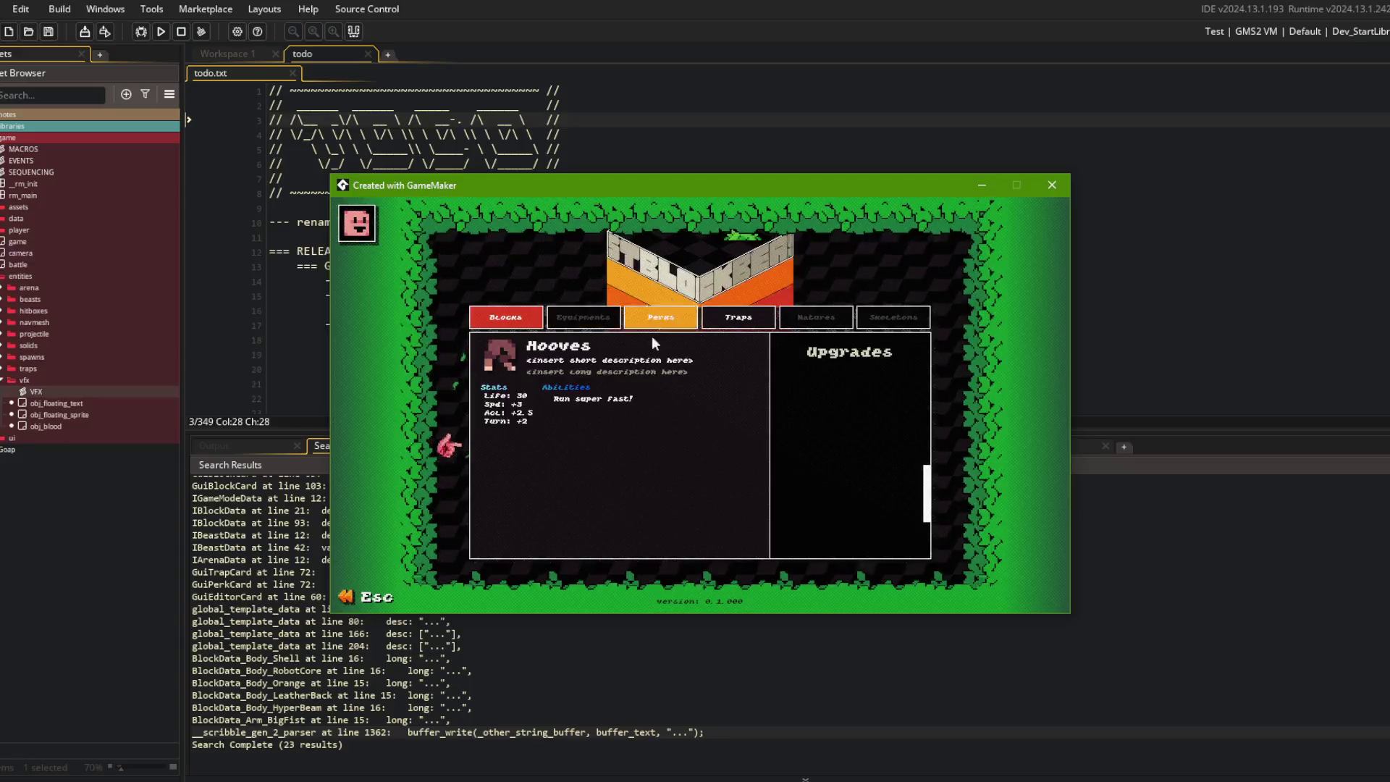
Step: In BlockData_Leg_Hooves, change the 'Acl' stat label to 'Accel' and rebuild
click(362, 163)
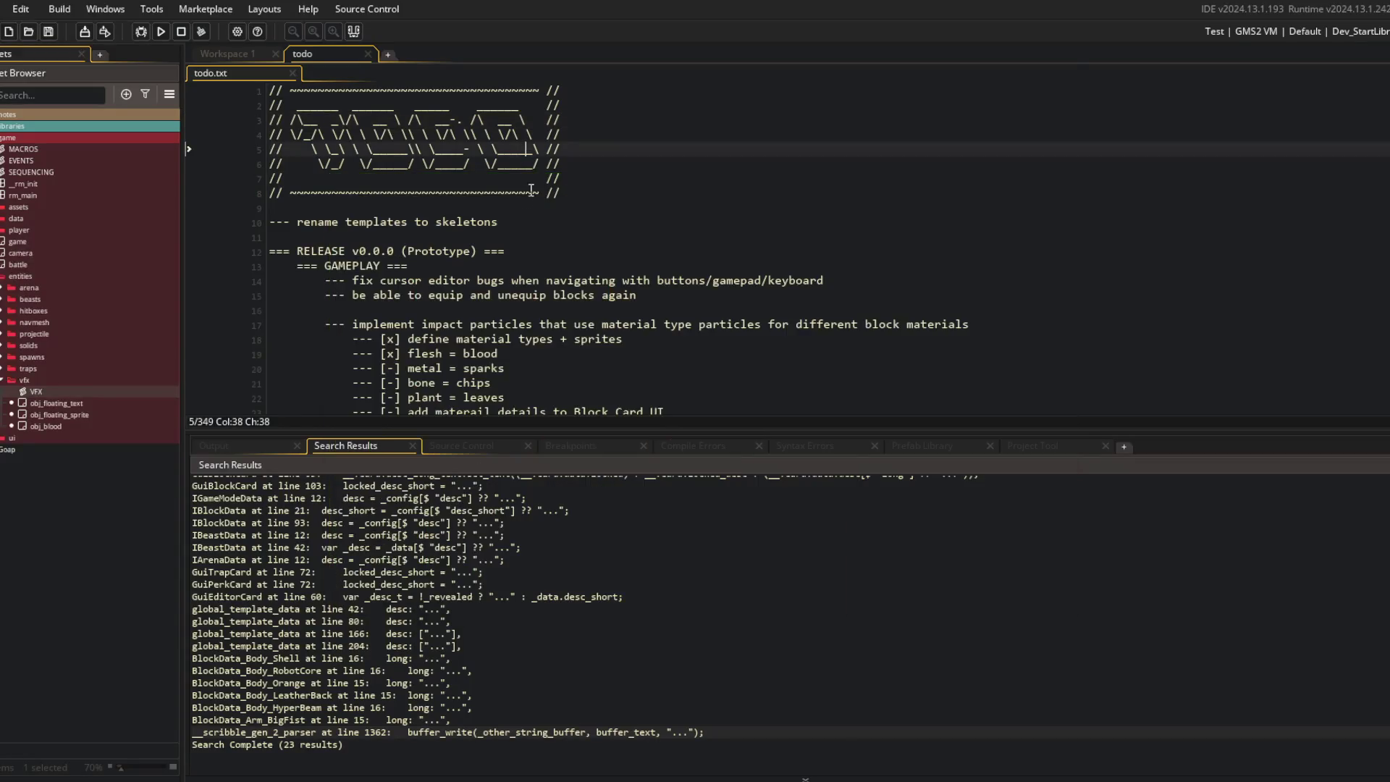
key(ctrl+t)
text(hooves)
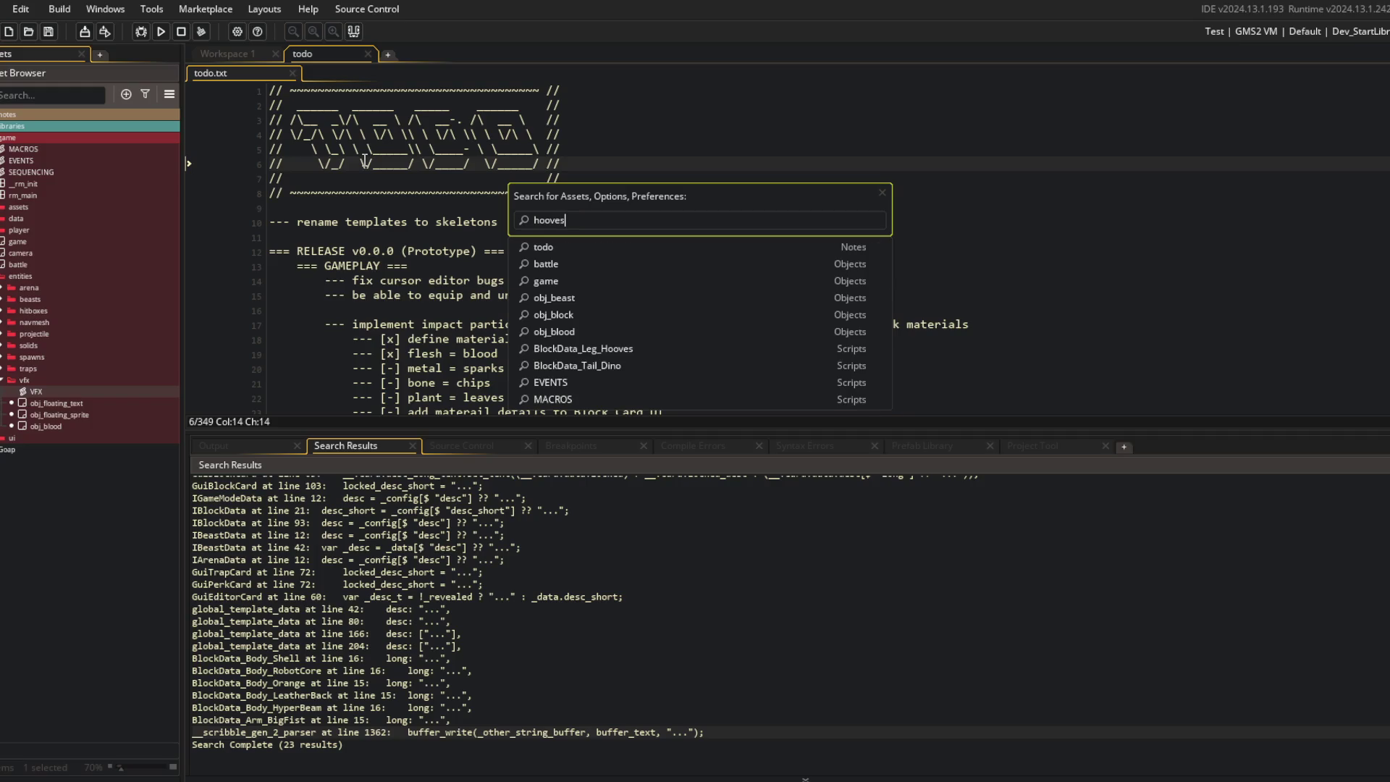
key(Return)
click(410, 354)
text(cel: +2.5",)
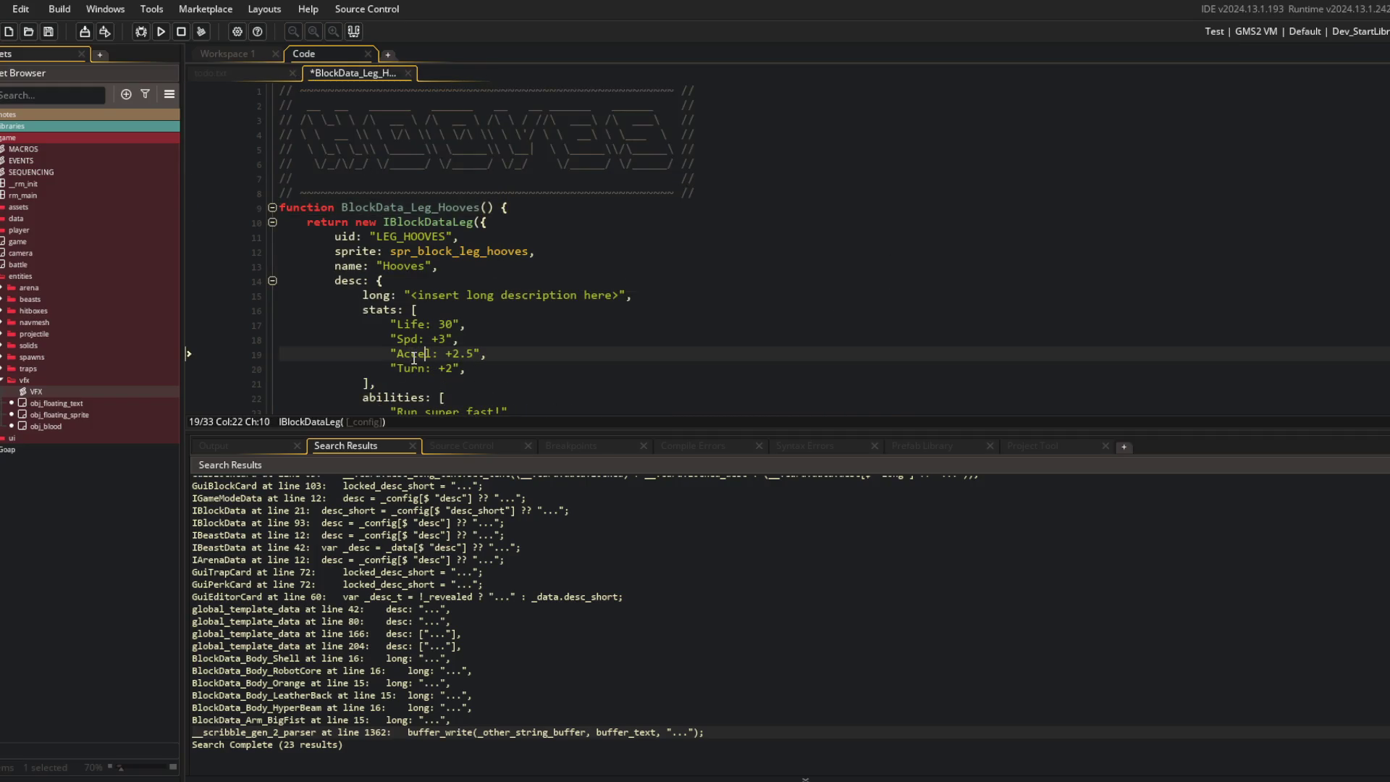
click(450, 311)
key(F5)
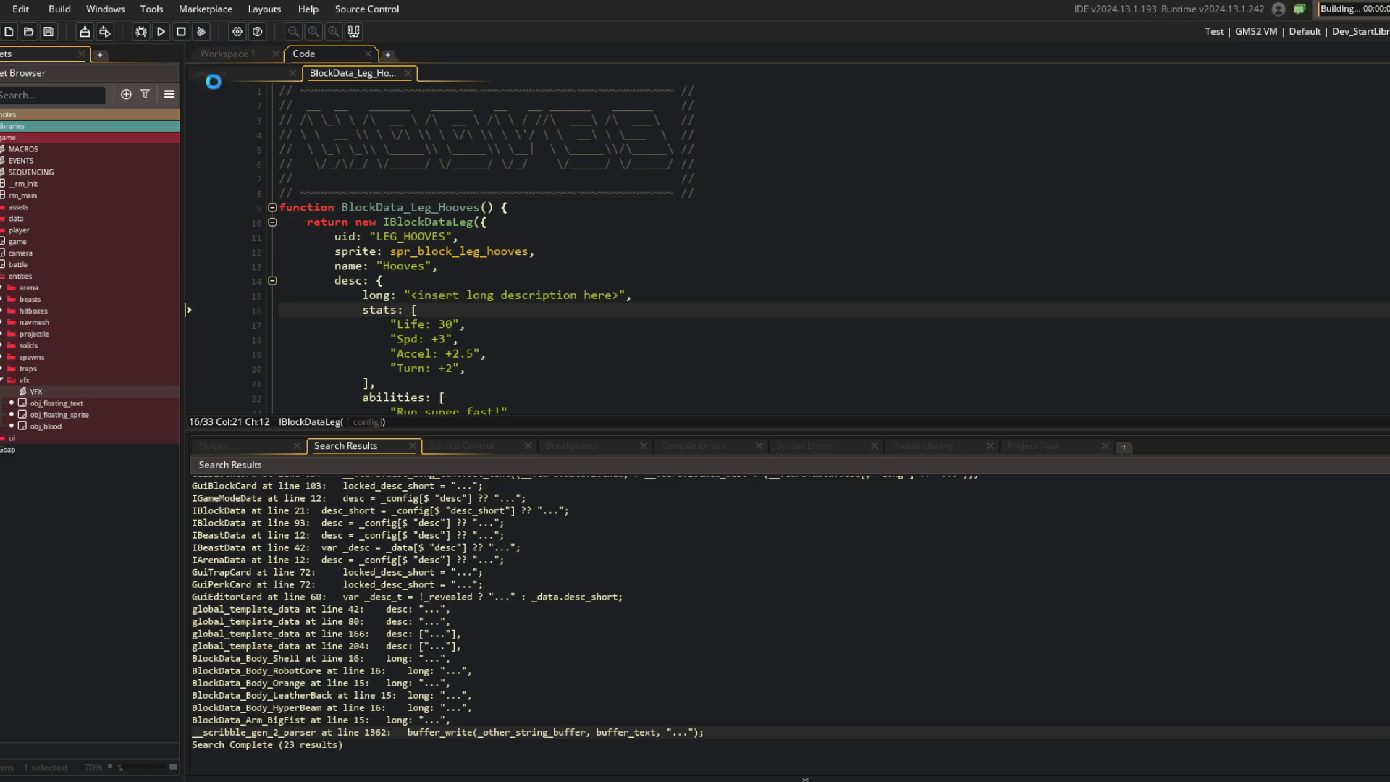
Step: Change 'Spd' to 'Speed', rerun the game and check the Hooves card shows 'Speed: +3'
click(411, 341)
text(ee)
key(Up)
key(Up)
key(F5)
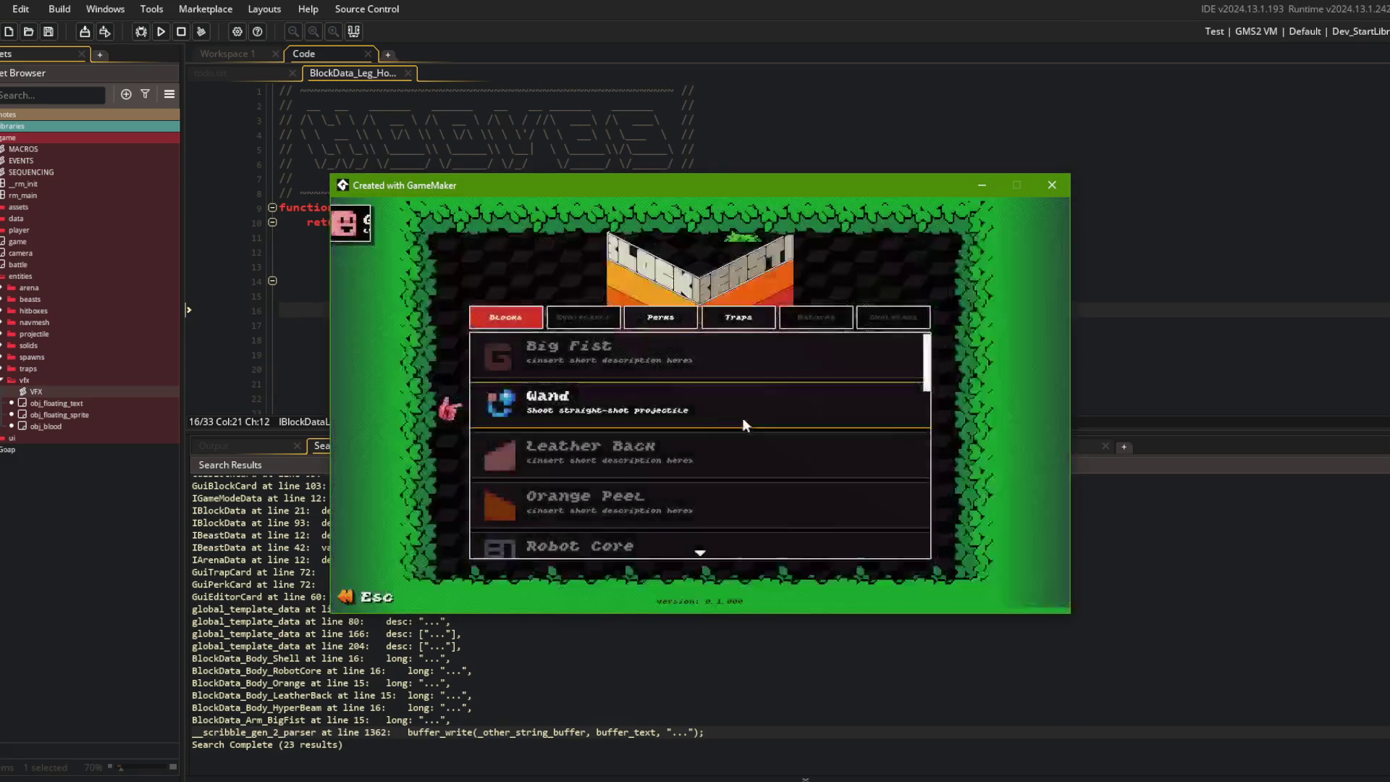
scroll(694, 420, down, 10)
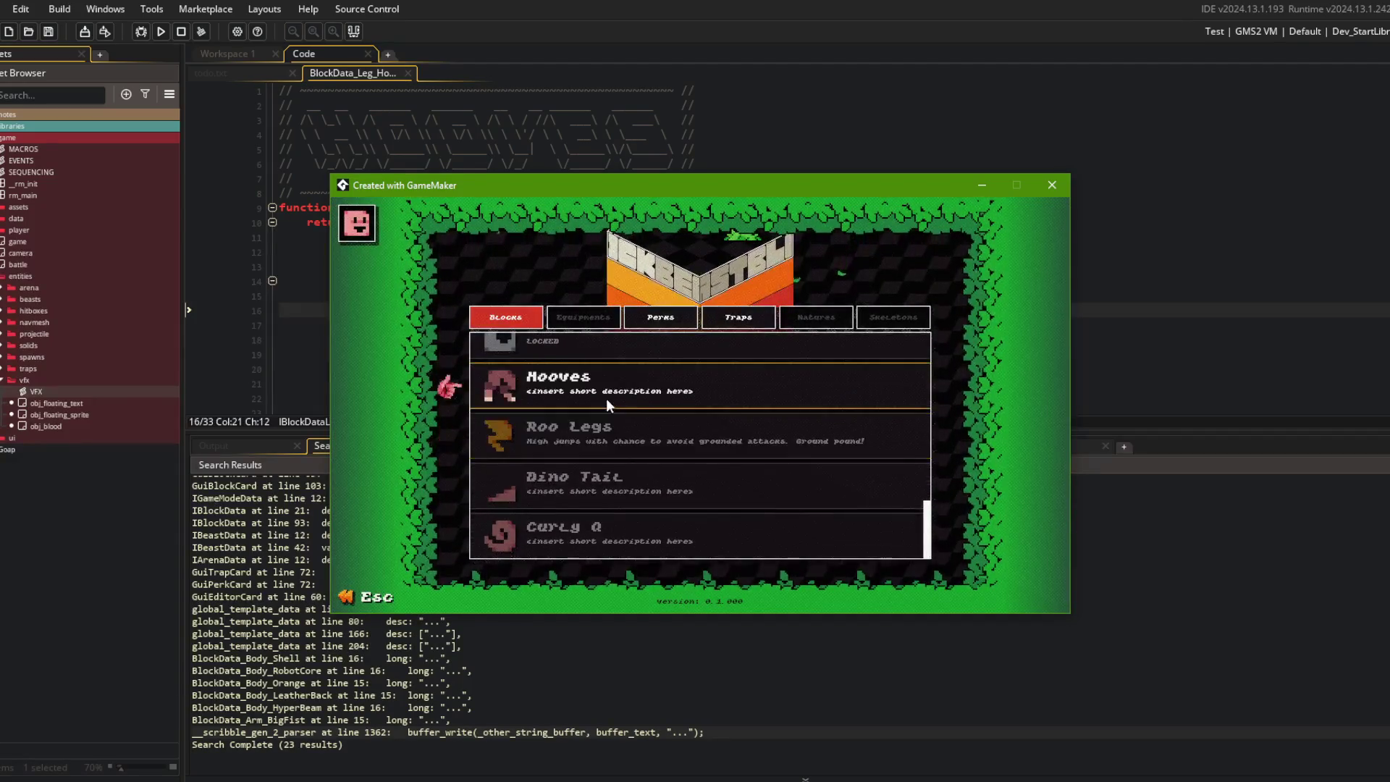
click(606, 402)
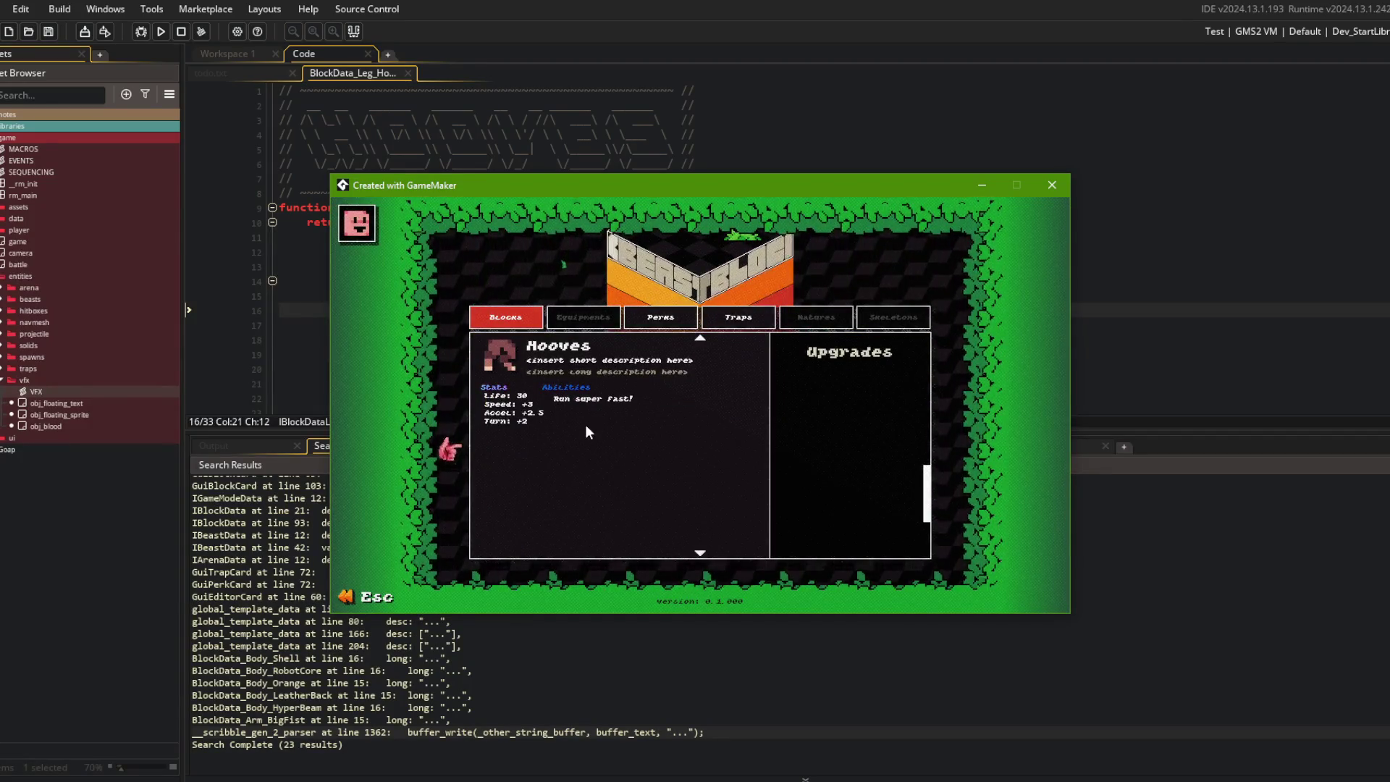
click(592, 136)
Step: In GuiBlockCard, fold all functions, then unfold the with(card) and abilities render blocks
key(ctrl+t)
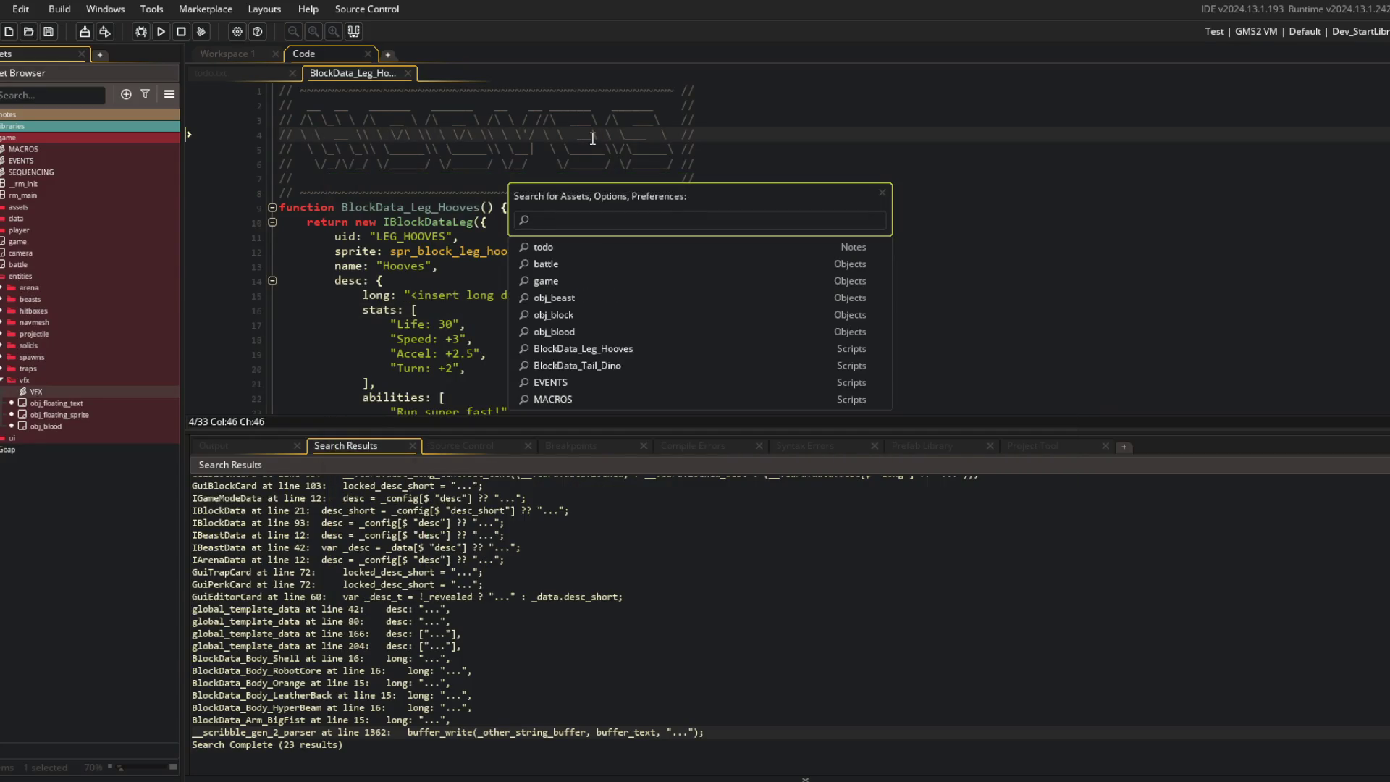
text(guiblock)
key(Return)
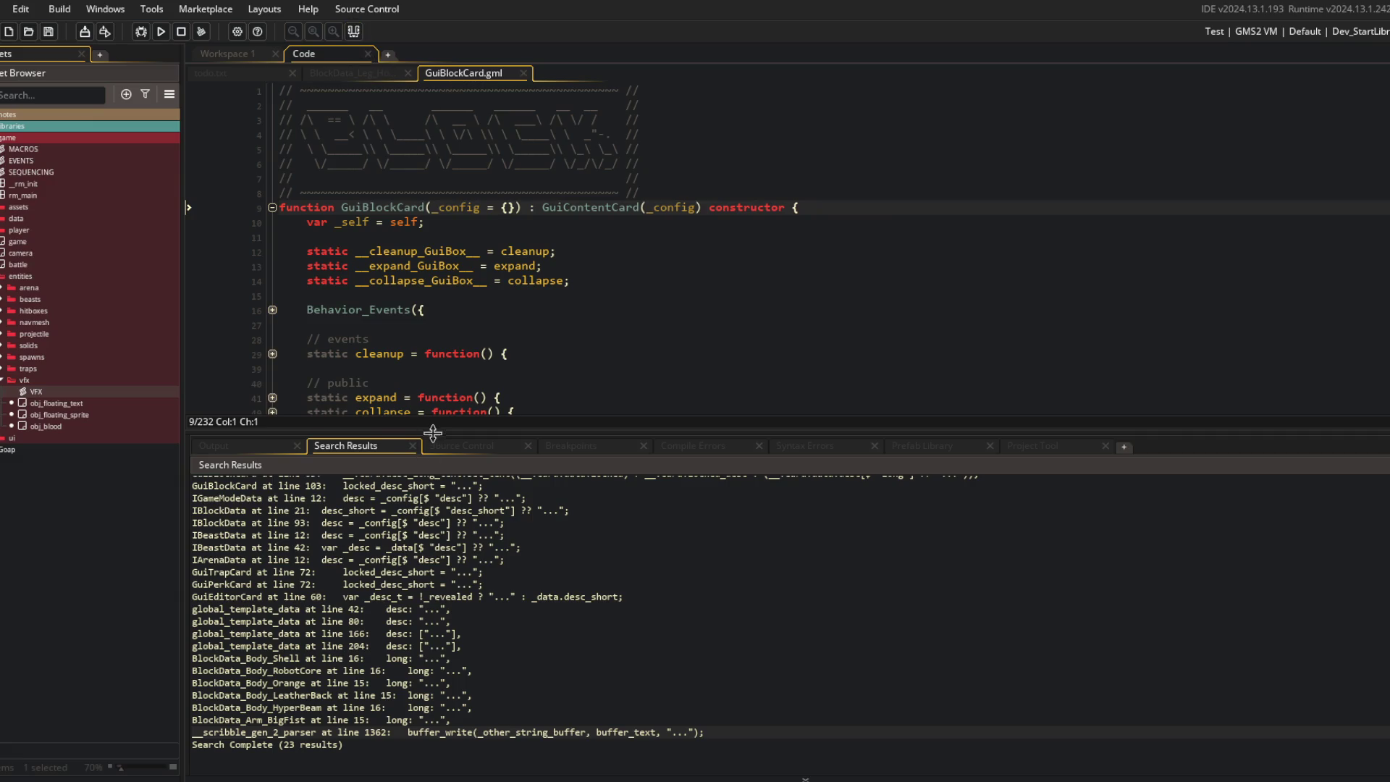
drag(433, 432, 433, 611)
scroll(558, 290, down, 5)
click(638, 287)
key(ctrl+shift+minus)
key(Down)
key(Down)
key(Down)
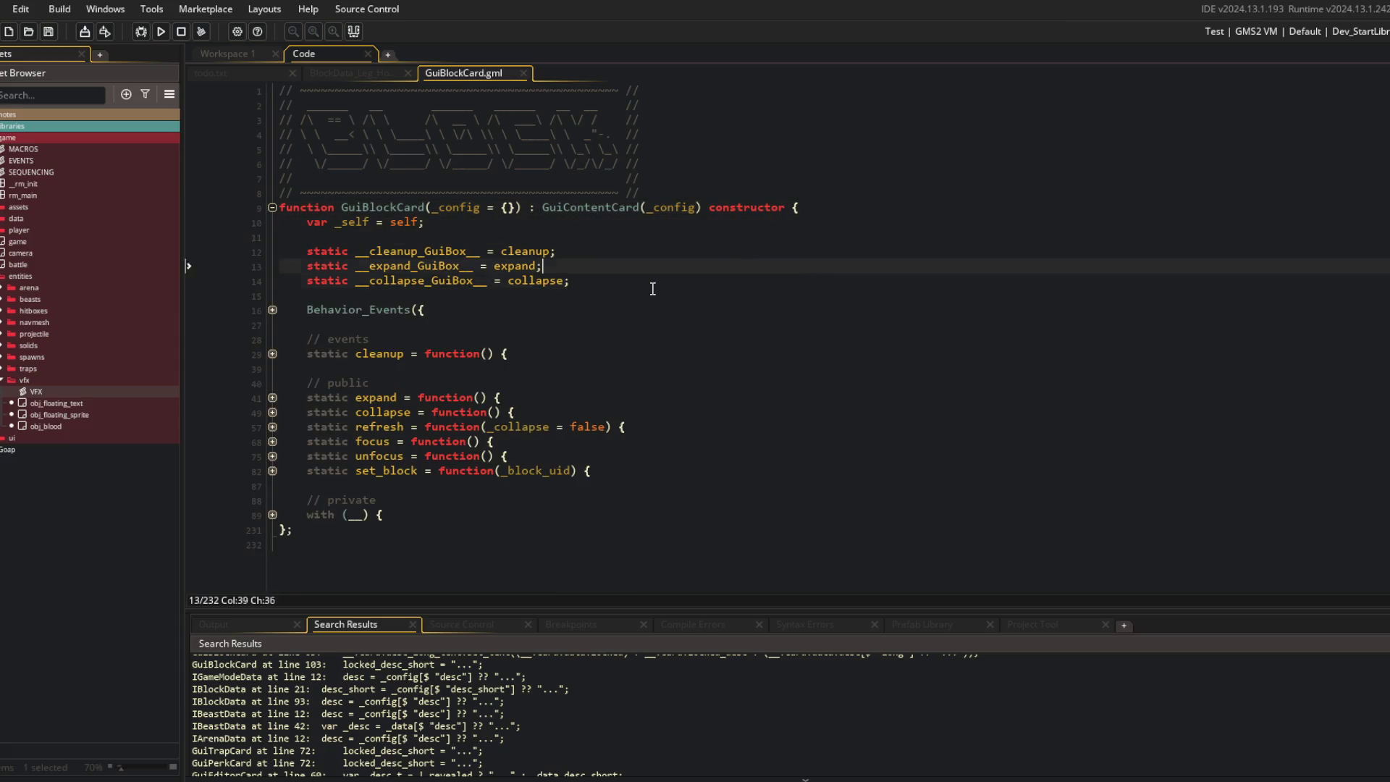
key(ctrl+shift+plus)
scroll(337, 481, down, 1)
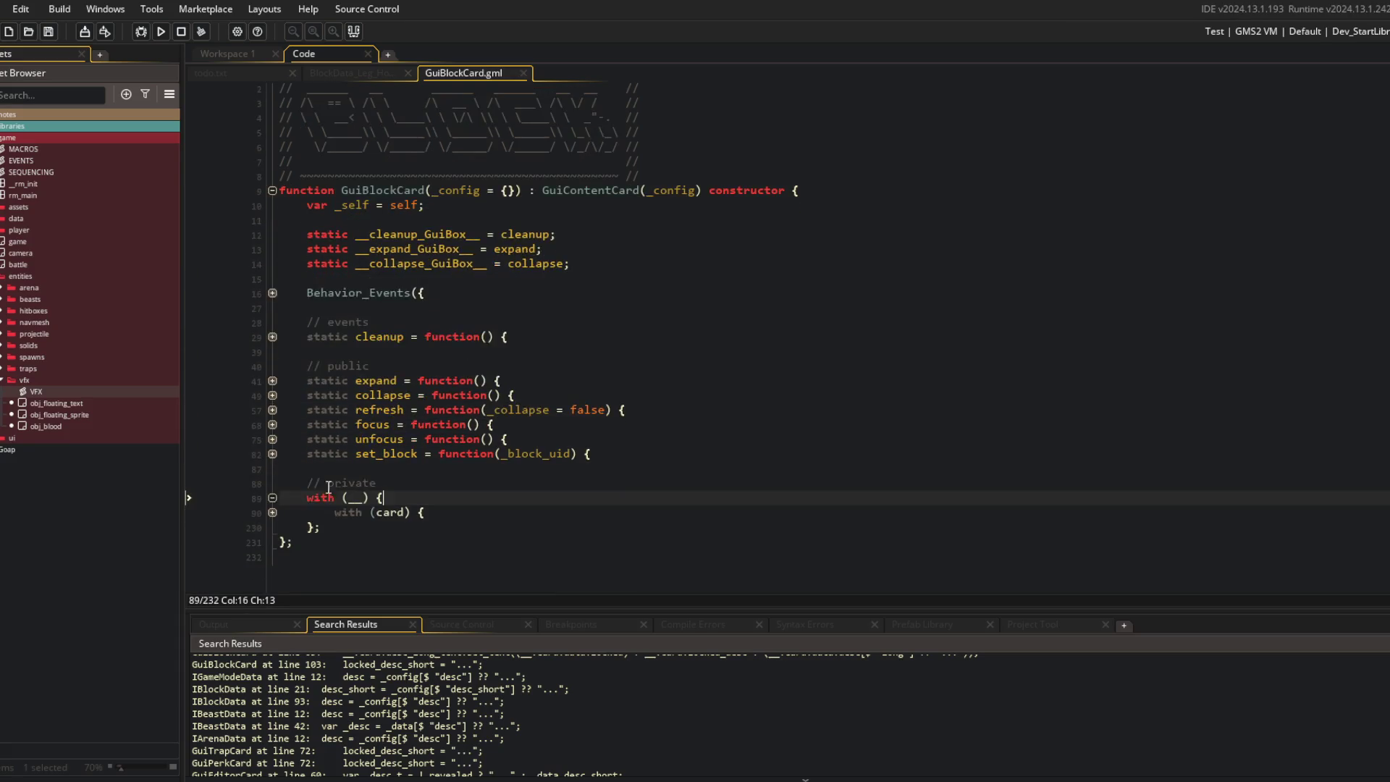
click(272, 512)
scroll(507, 299, down, 15)
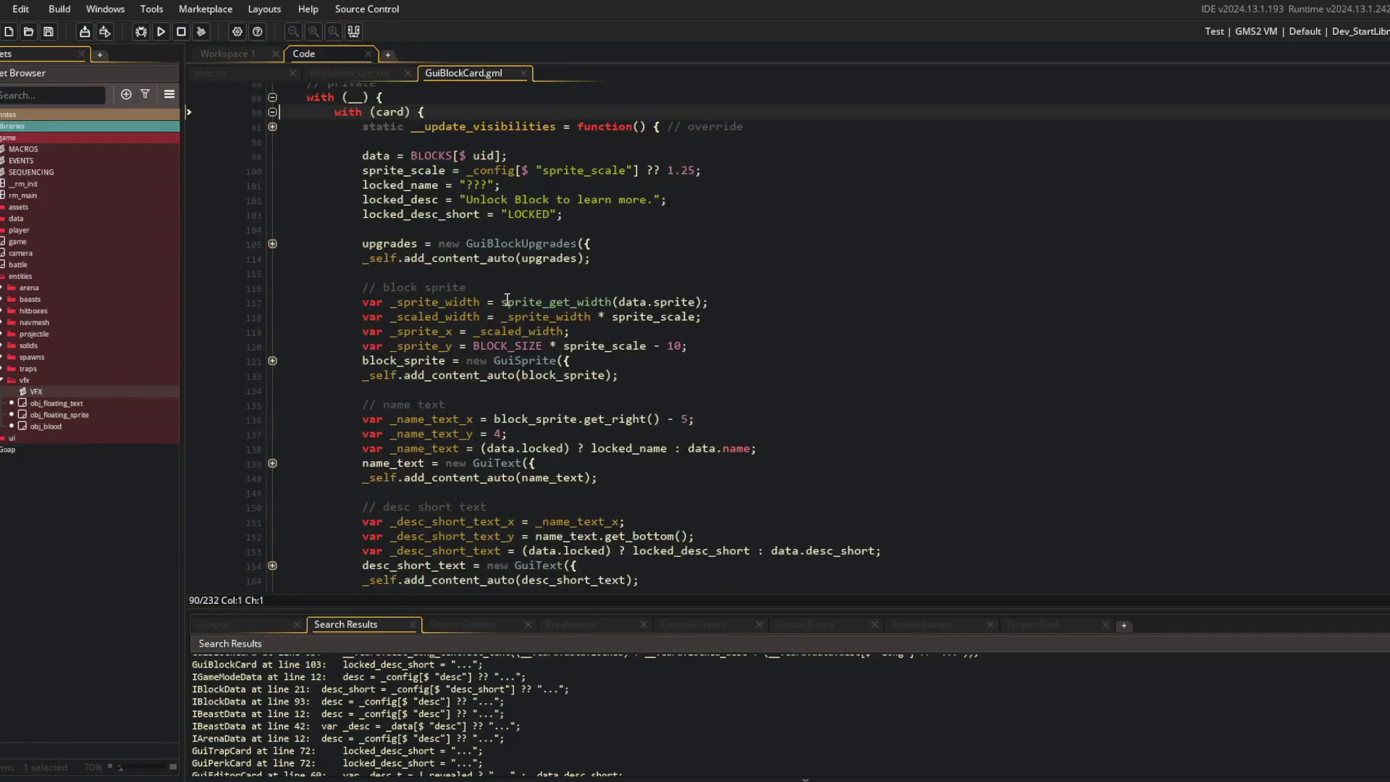
scroll(507, 299, down, 4)
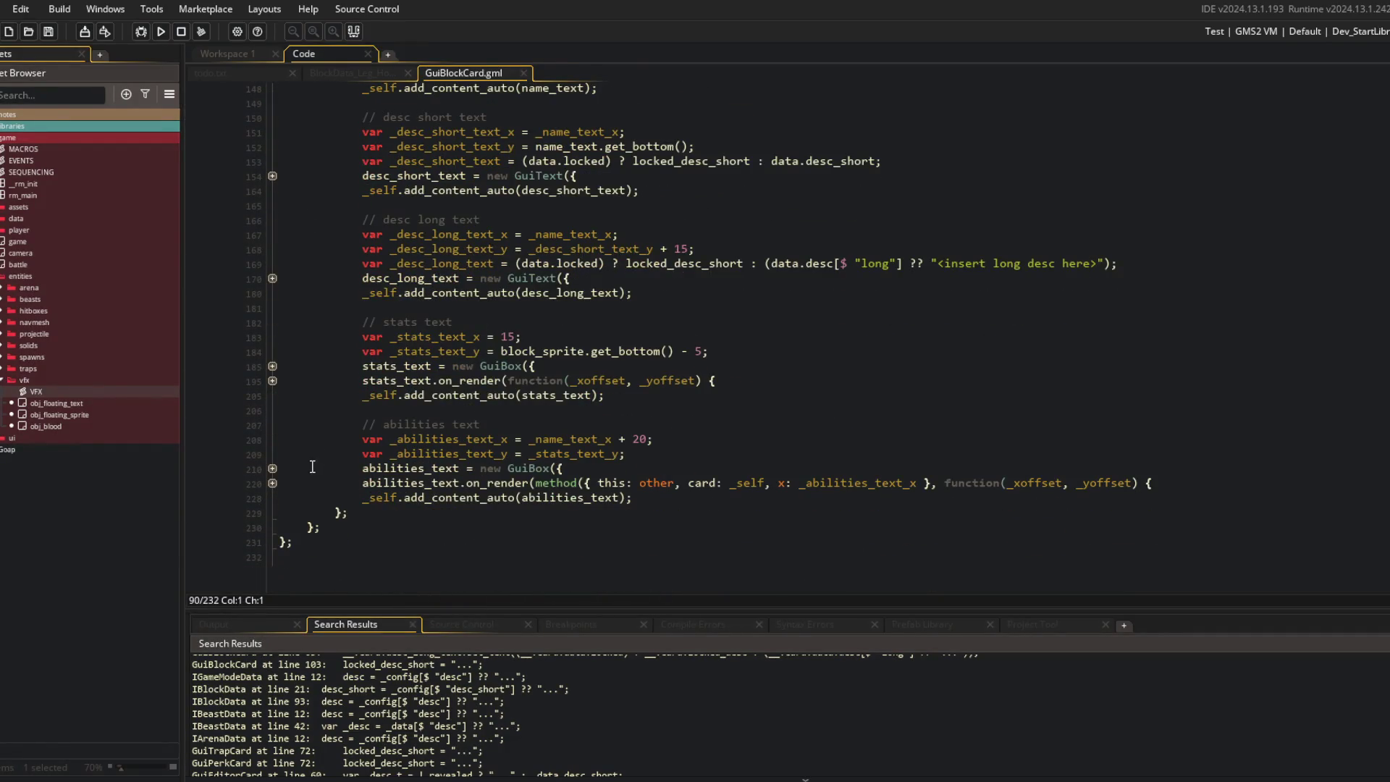
click(272, 483)
Step: Change the abilities text offset from _name_text_x + 20 to + 25 and run a test build
click(651, 442)
key(BackSpace)
text(5)
key(F5)
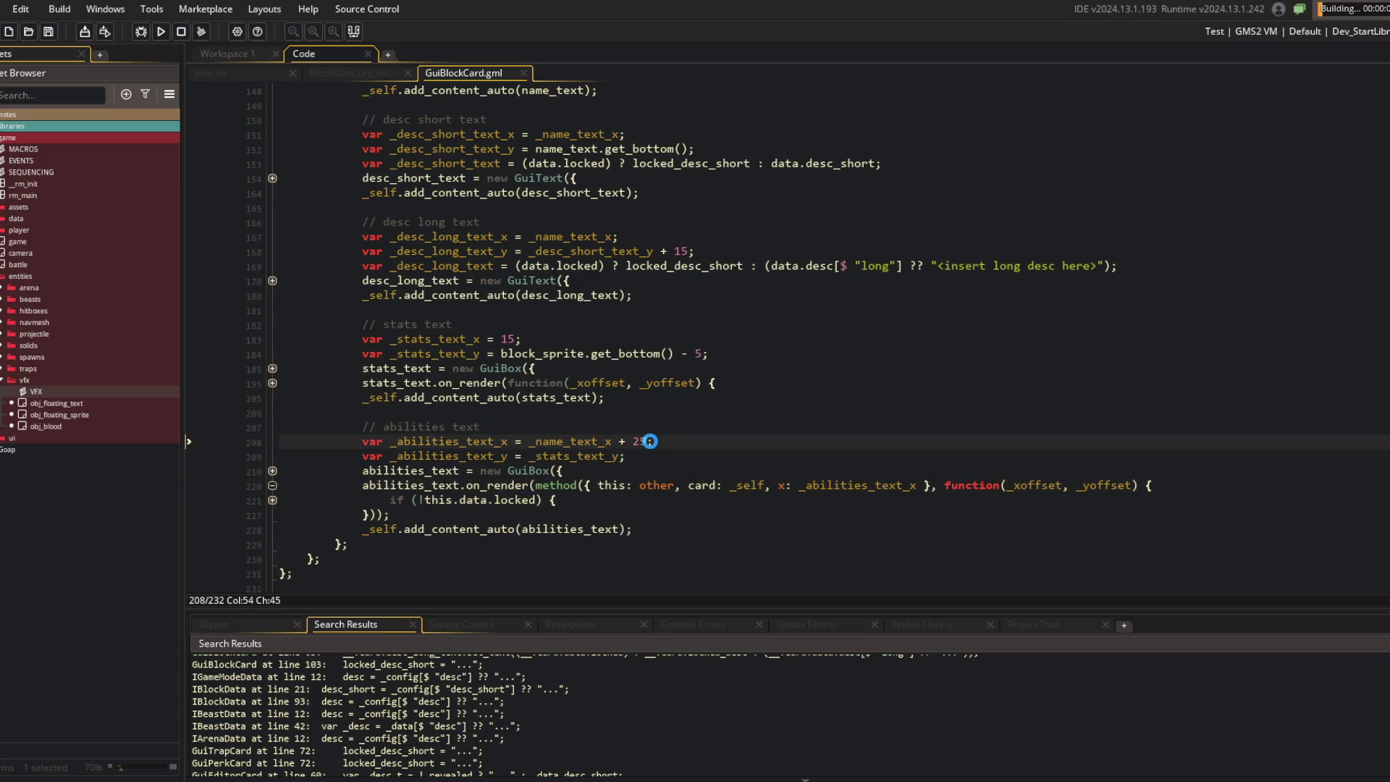
click(272, 500)
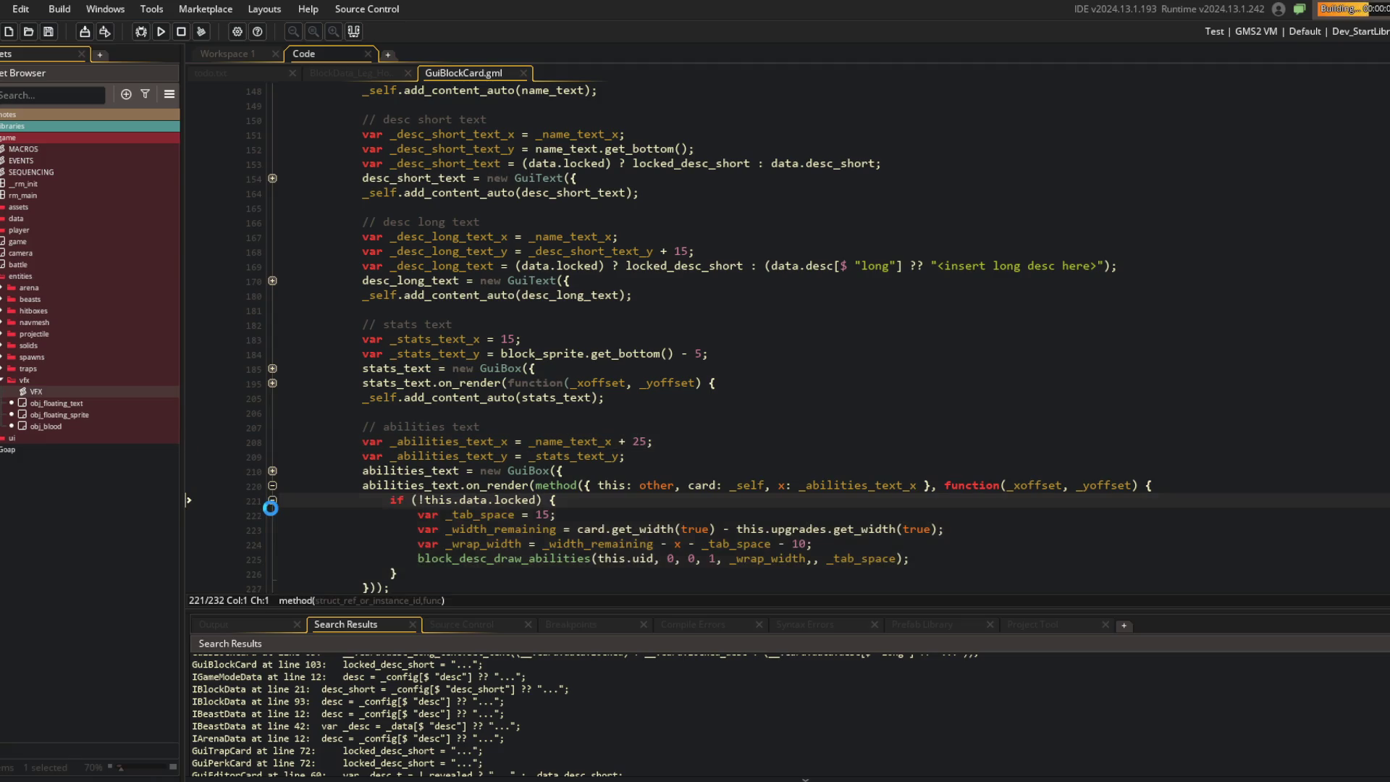
scroll(702, 482, down, 1)
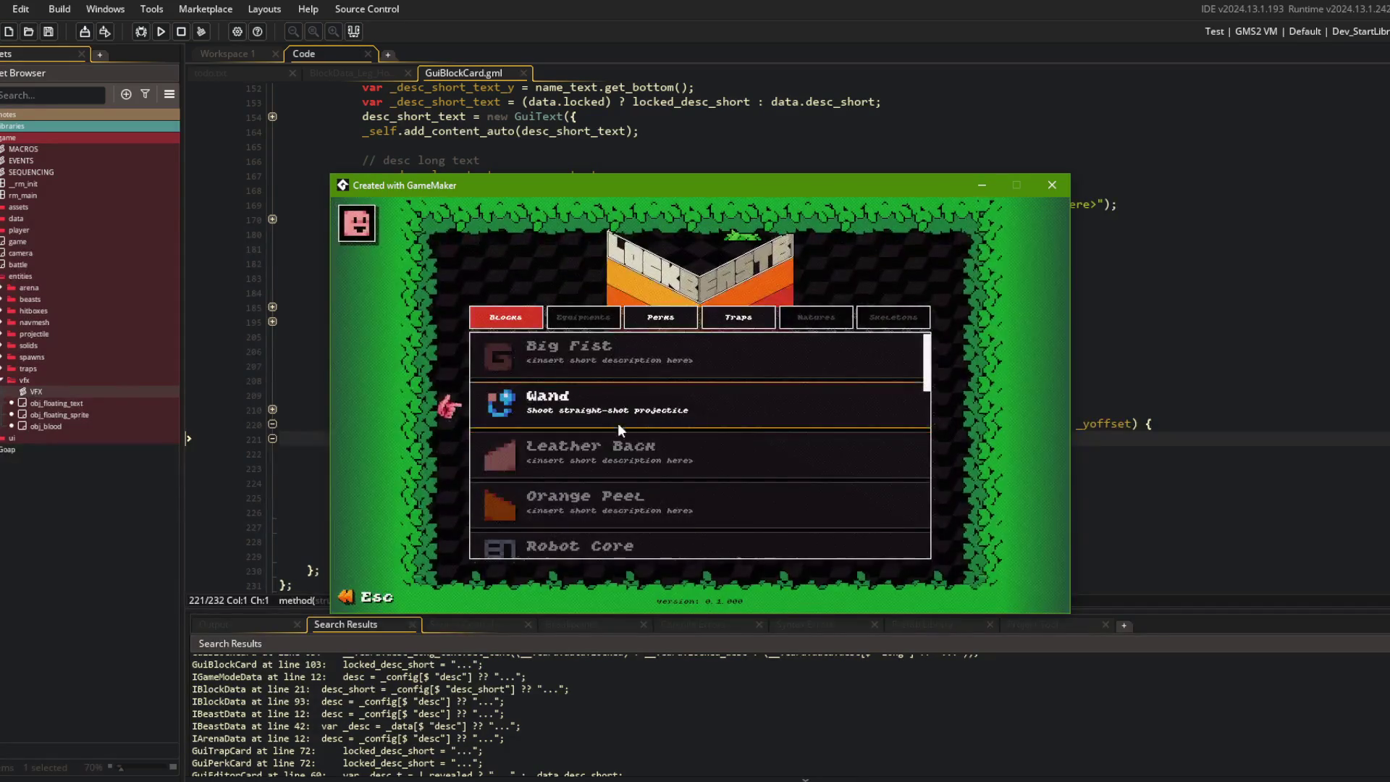
Step: Expand the Hooves block card in the running game, then close the game
scroll(623, 417, down, 3)
scroll(616, 423, down, 2)
click(602, 499)
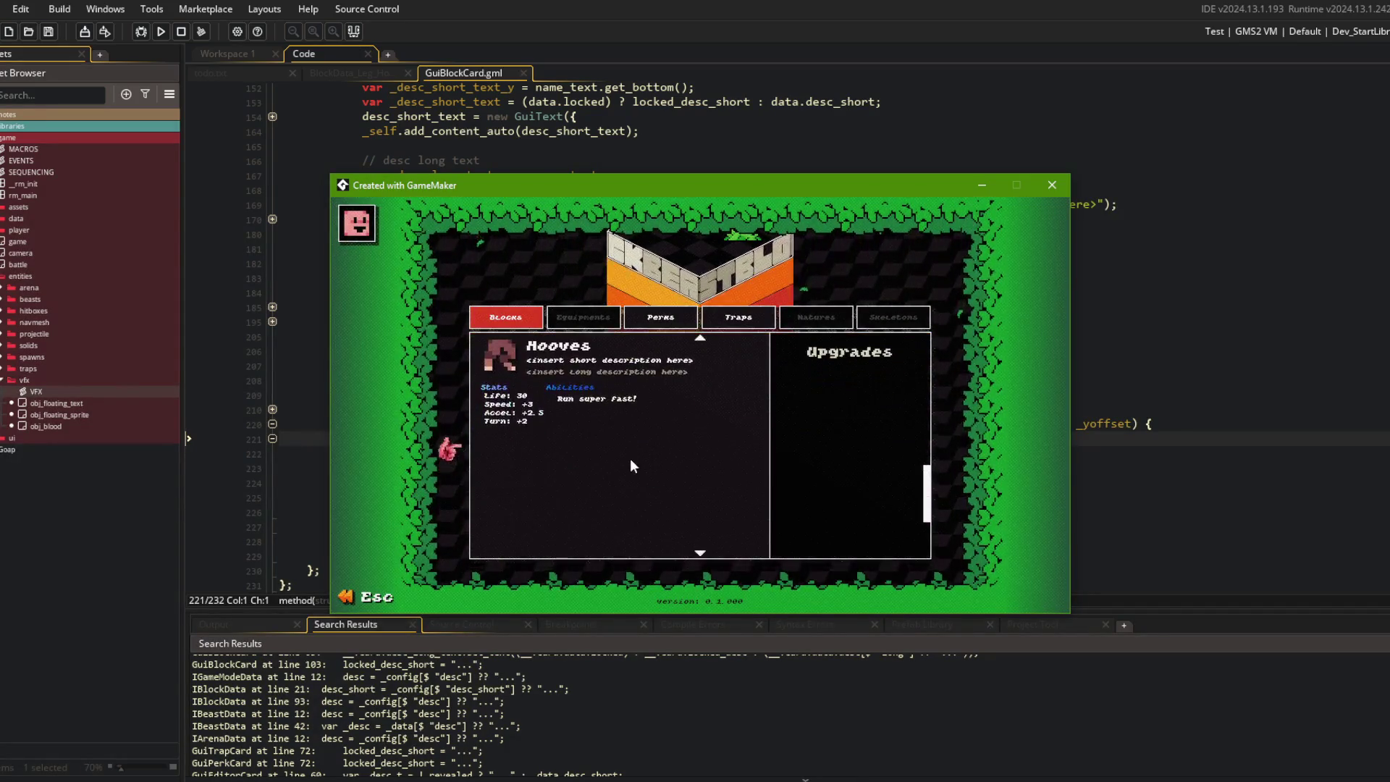
key(alt+F4)
Step: Change the abilities text offset on line 208 to + 30 and rebuild with F5
click(677, 375)
key(Left)
key(BackSpace)
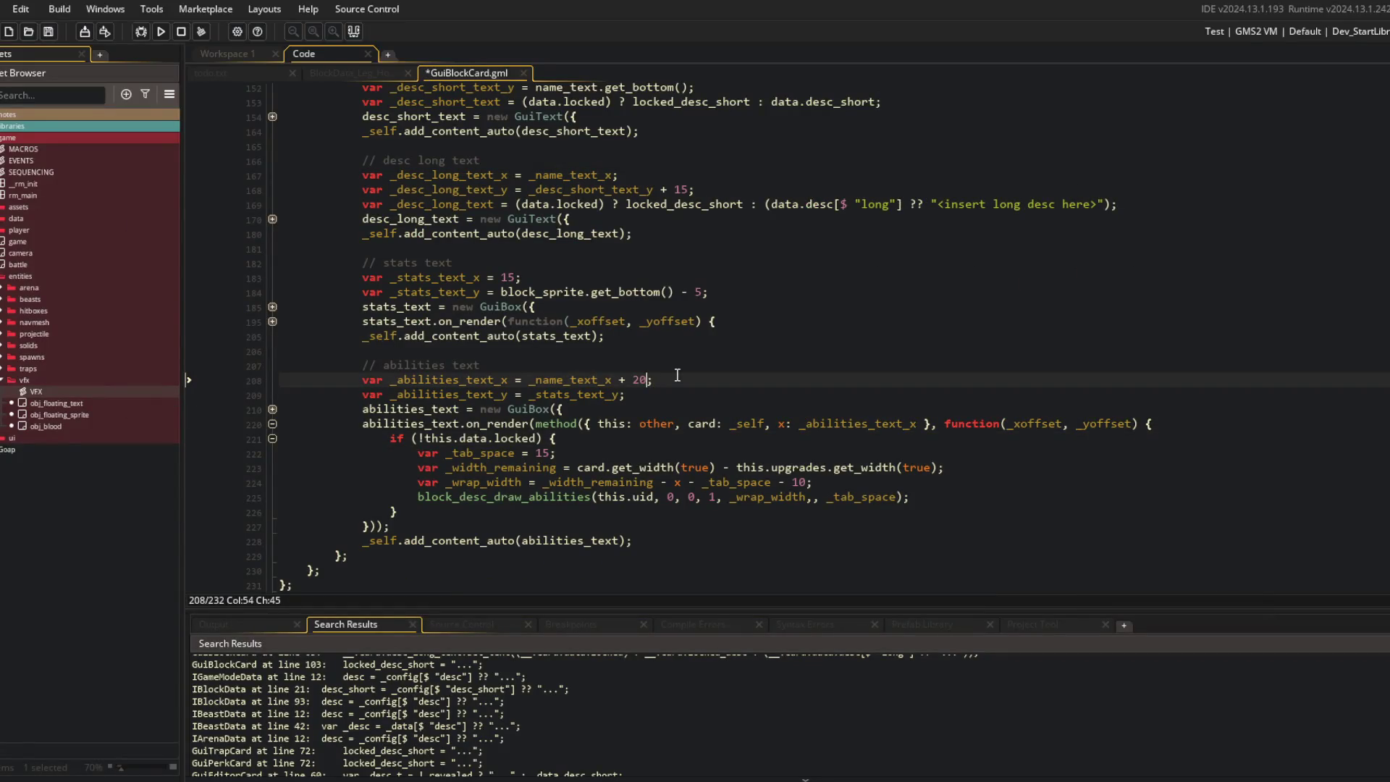
text(30)
key(F5)
Step: Expand and collapse the Hooves and Curly Q cards, then switch to the music player
scroll(624, 393, down, 5)
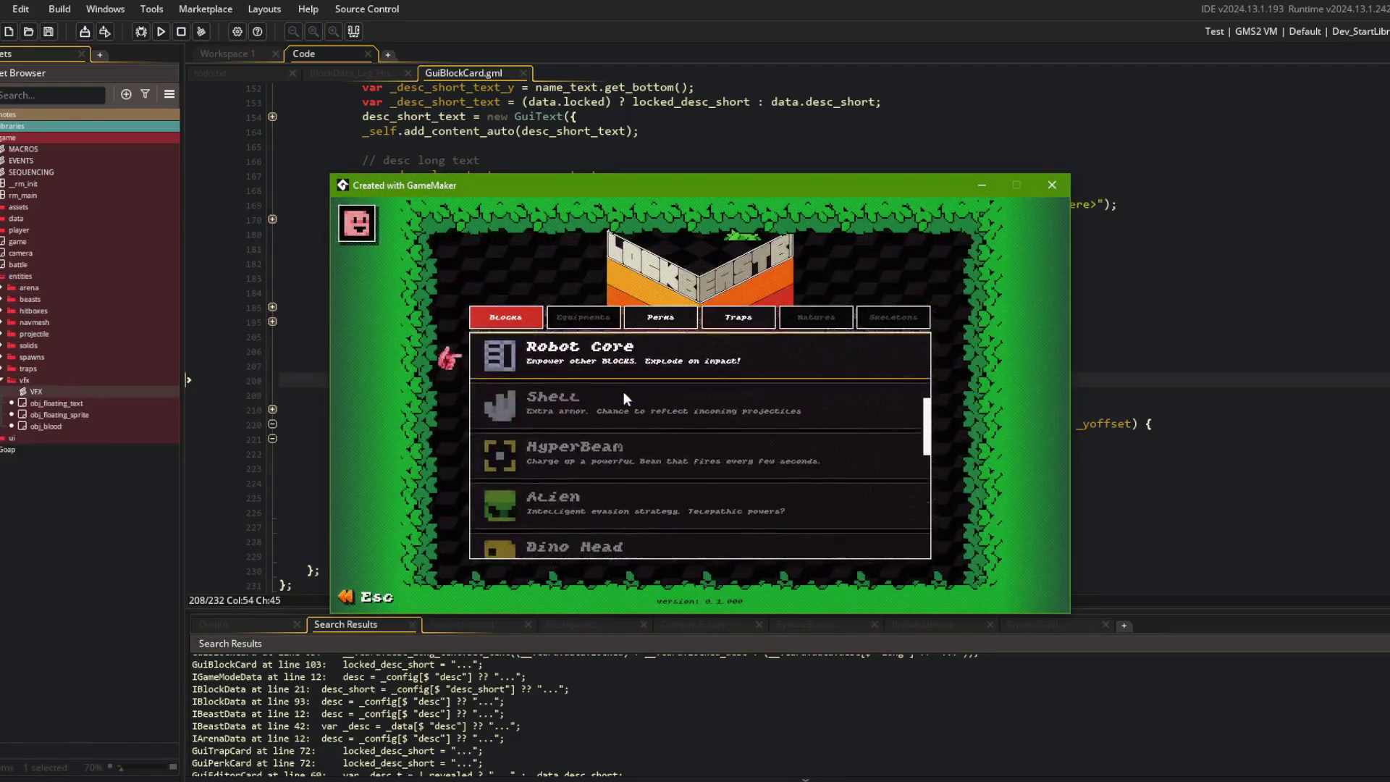
scroll(623, 392, down, 4)
click(618, 396)
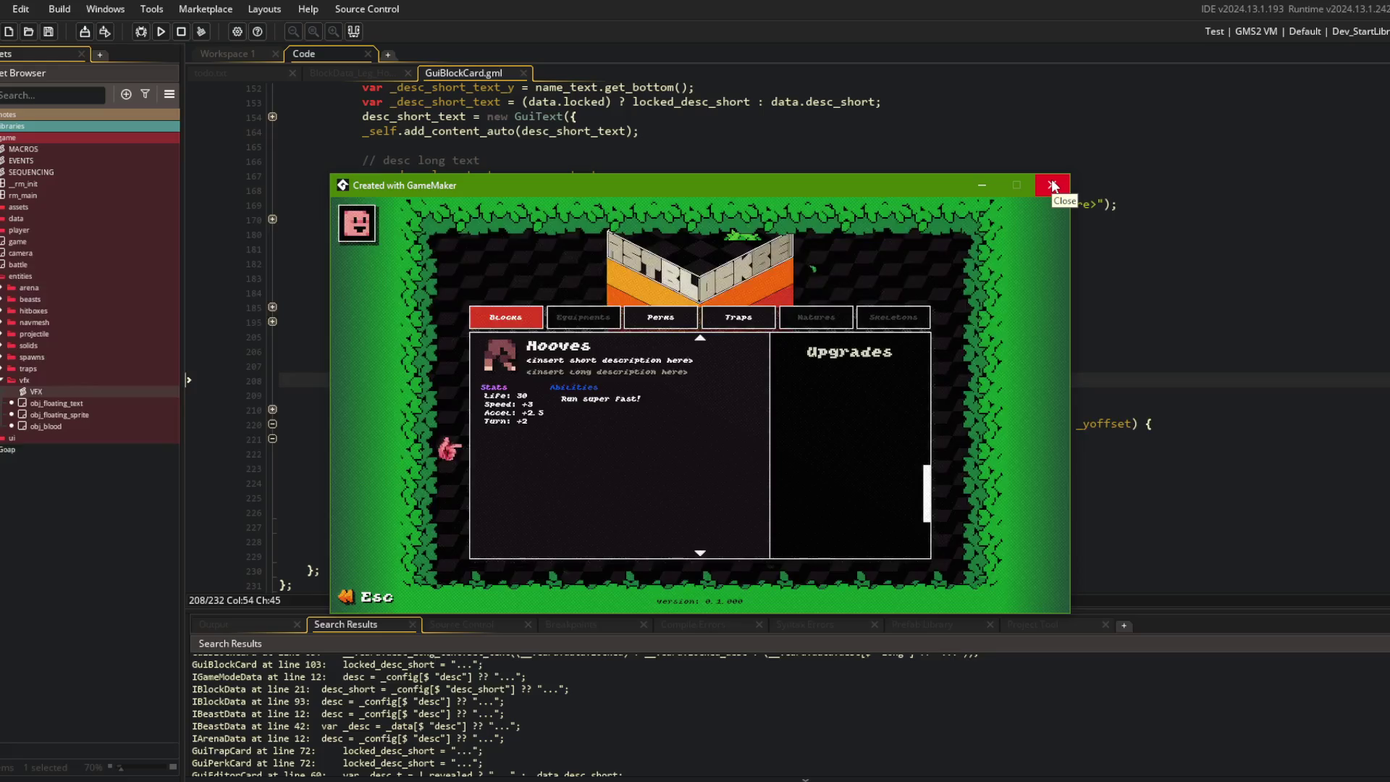
click(565, 343)
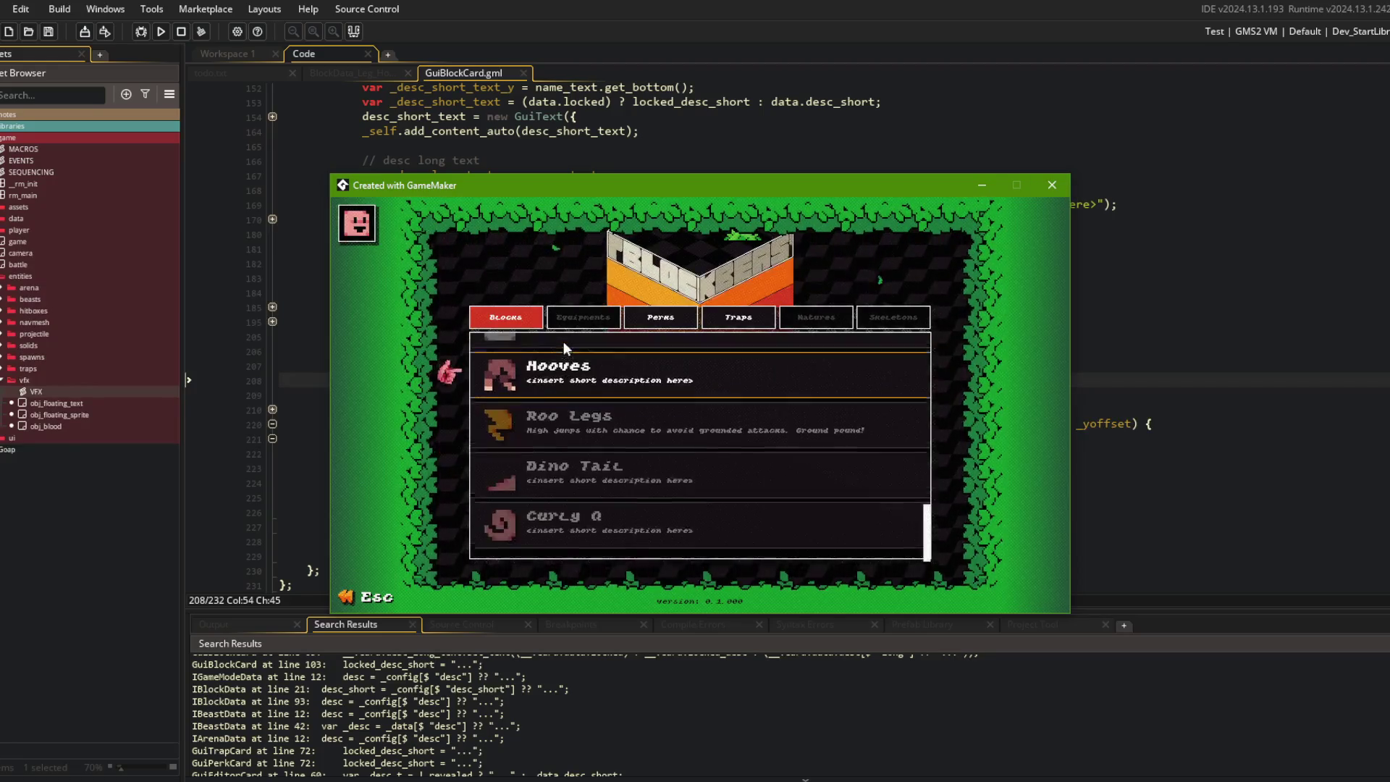
click(597, 522)
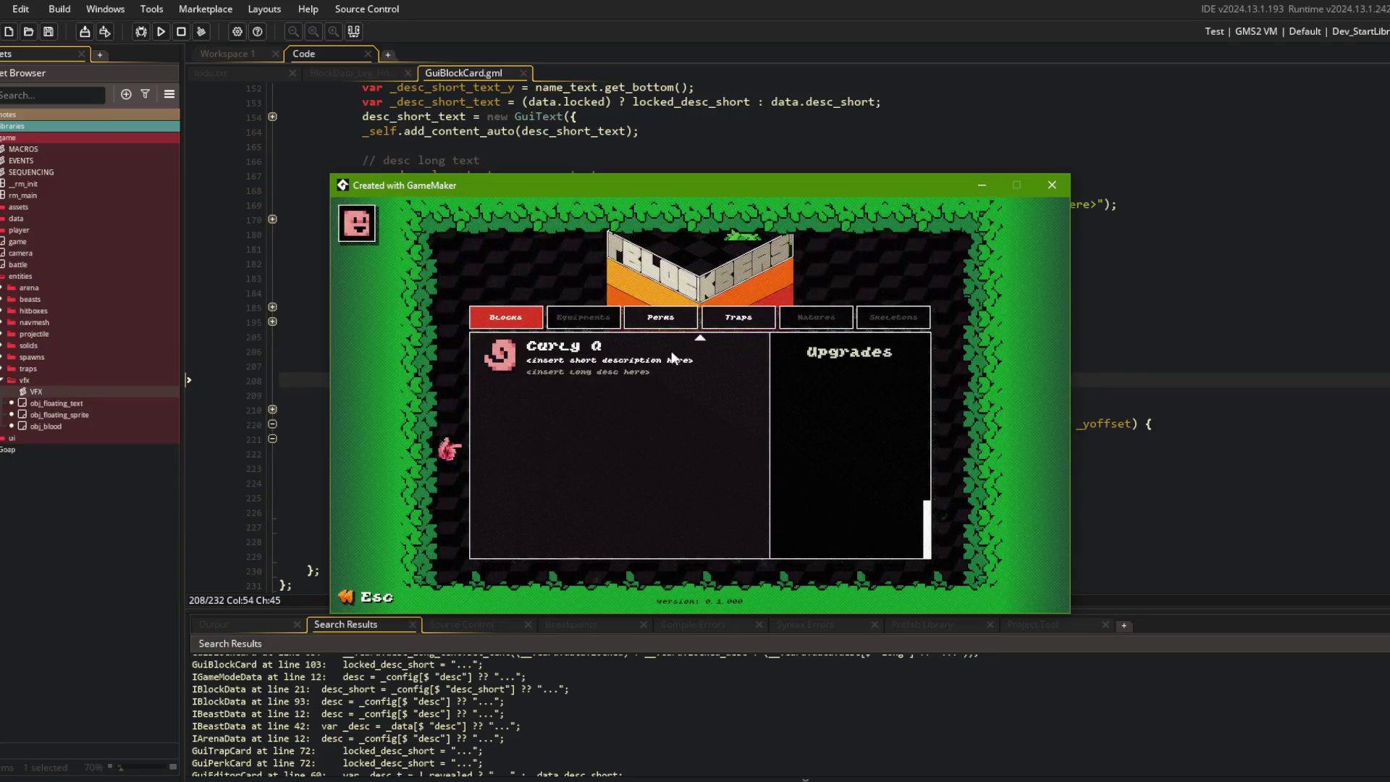
click(661, 353)
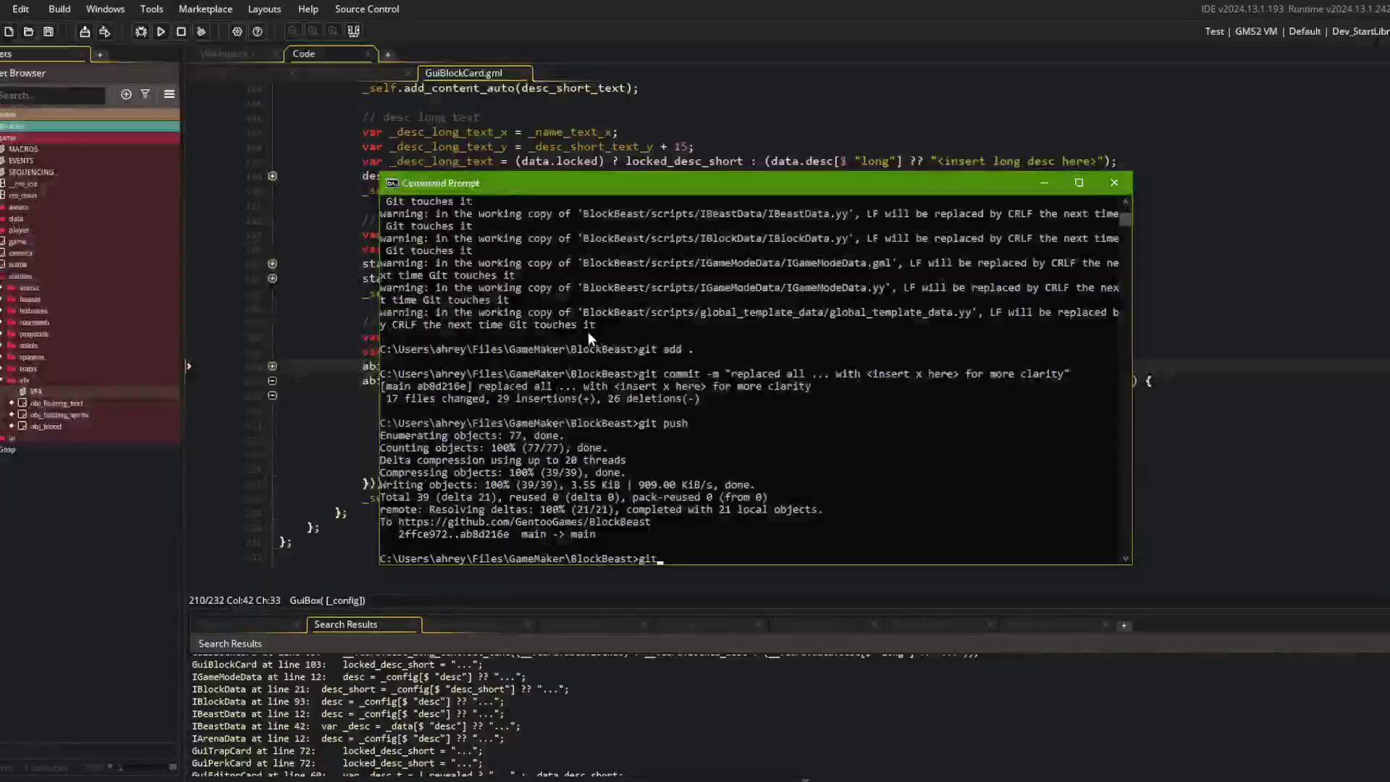
key(alt+Tab)
key(Tab)
key(Tab)
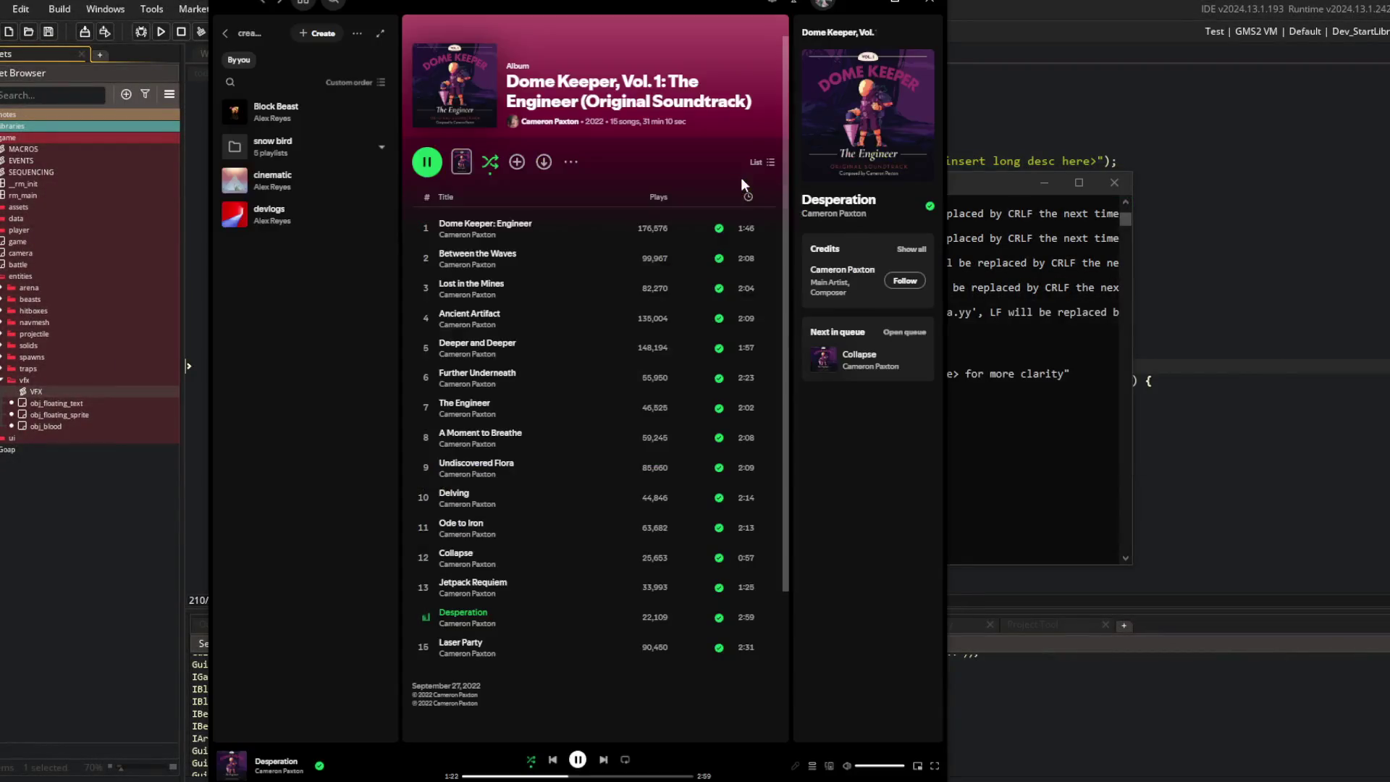
Step: Play Microgalaxies from the Block Beast playlist's recommendations, then return to GuiBlockCard.gml
double_click(551, 646)
click(308, 107)
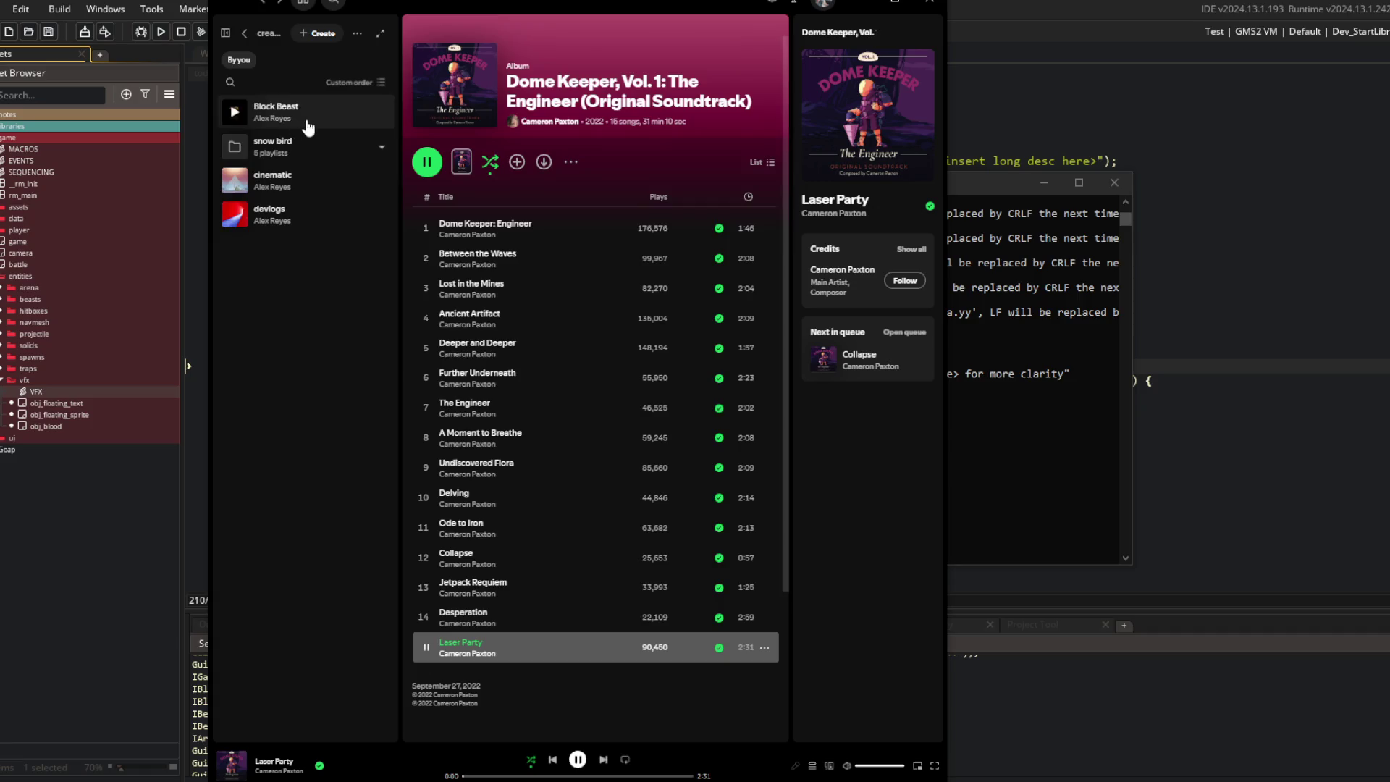
click(428, 165)
scroll(505, 501, down, 3)
scroll(505, 501, down, 1)
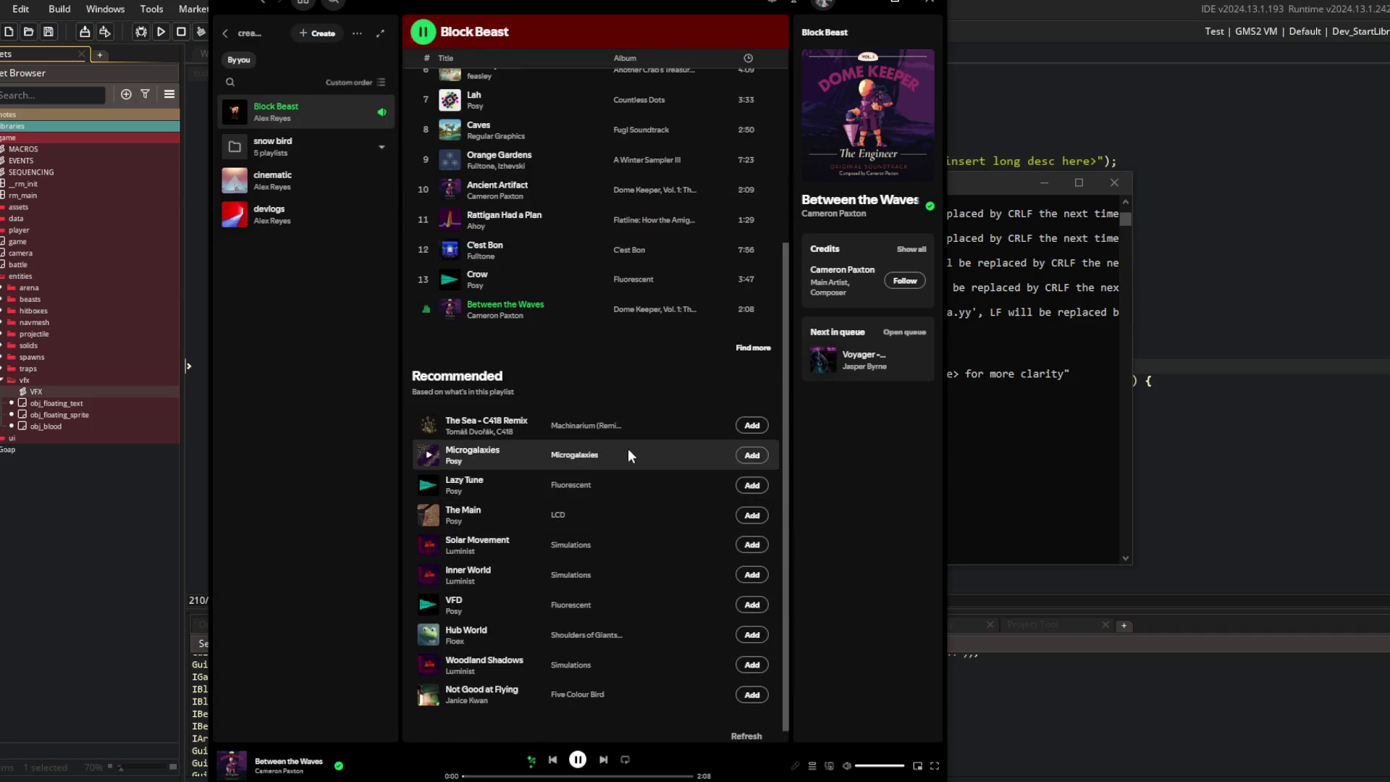
double_click(639, 435)
double_click(658, 458)
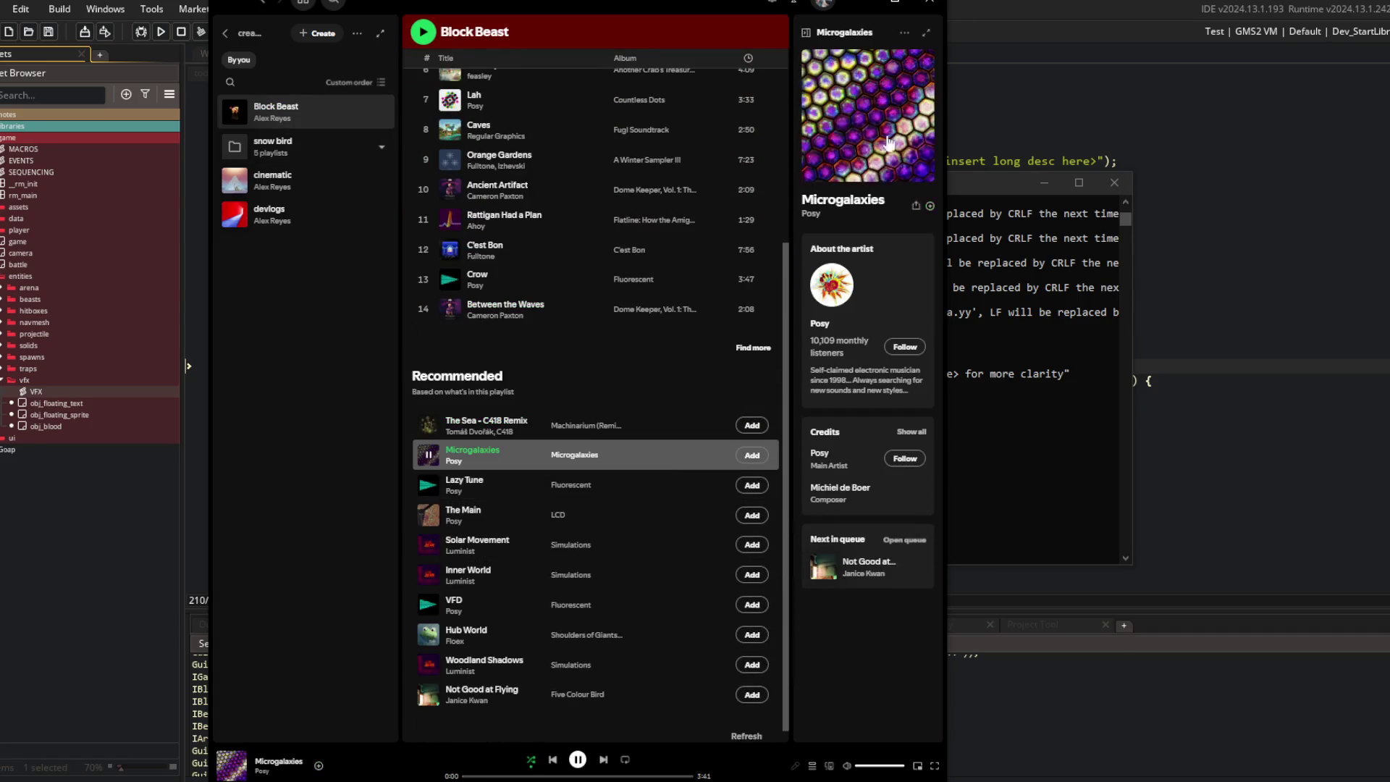
click(1082, 6)
click(832, 270)
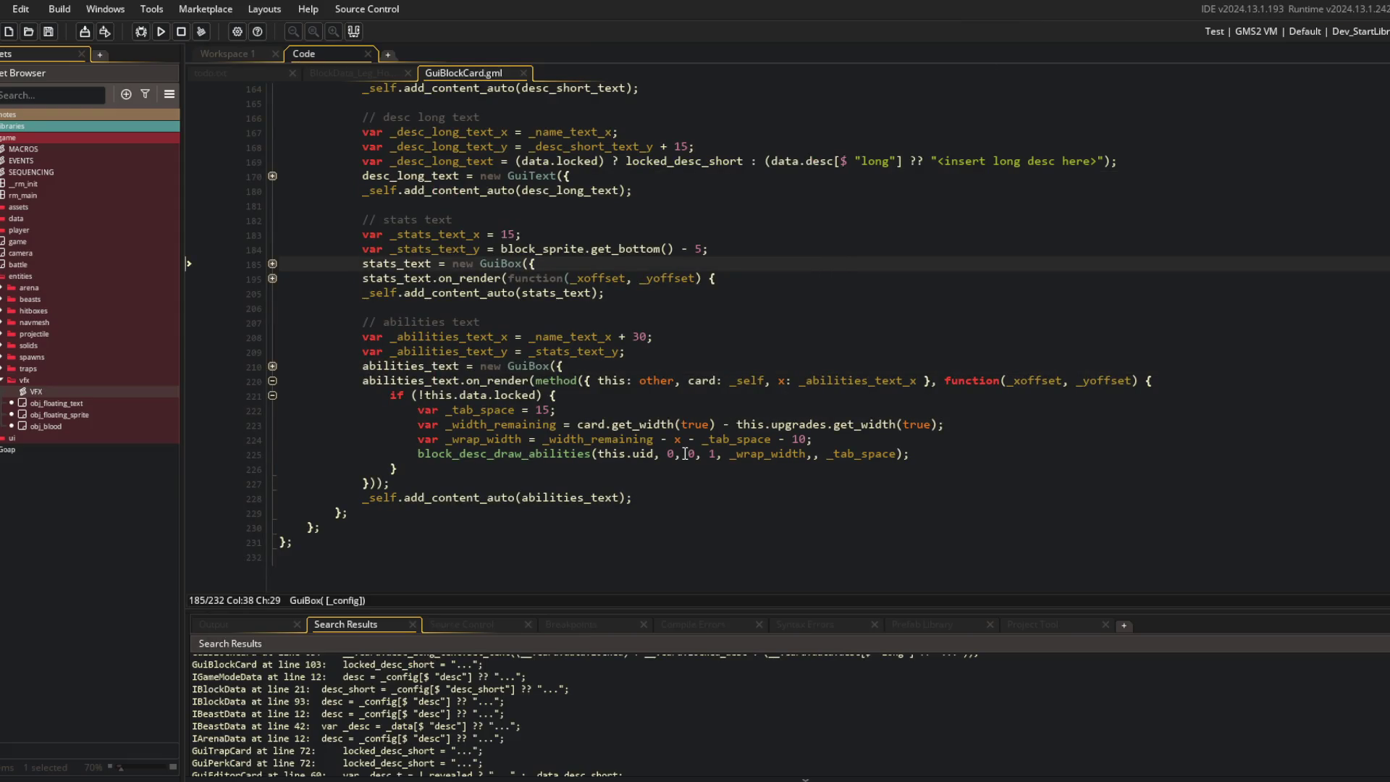
Step: Fold the abilities render code to tidy the GuiBlockCard script
click(542, 336)
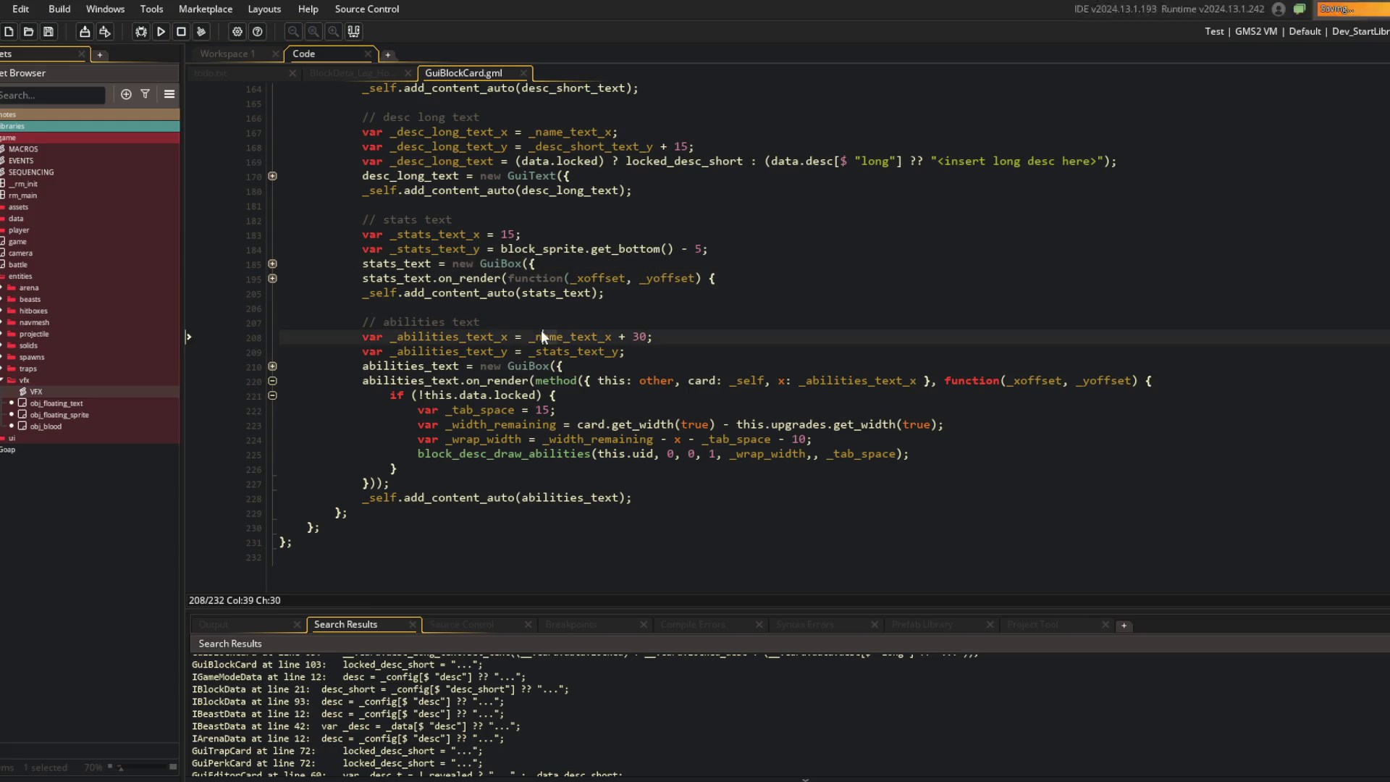
click(428, 352)
click(272, 381)
scroll(423, 287, up, 10)
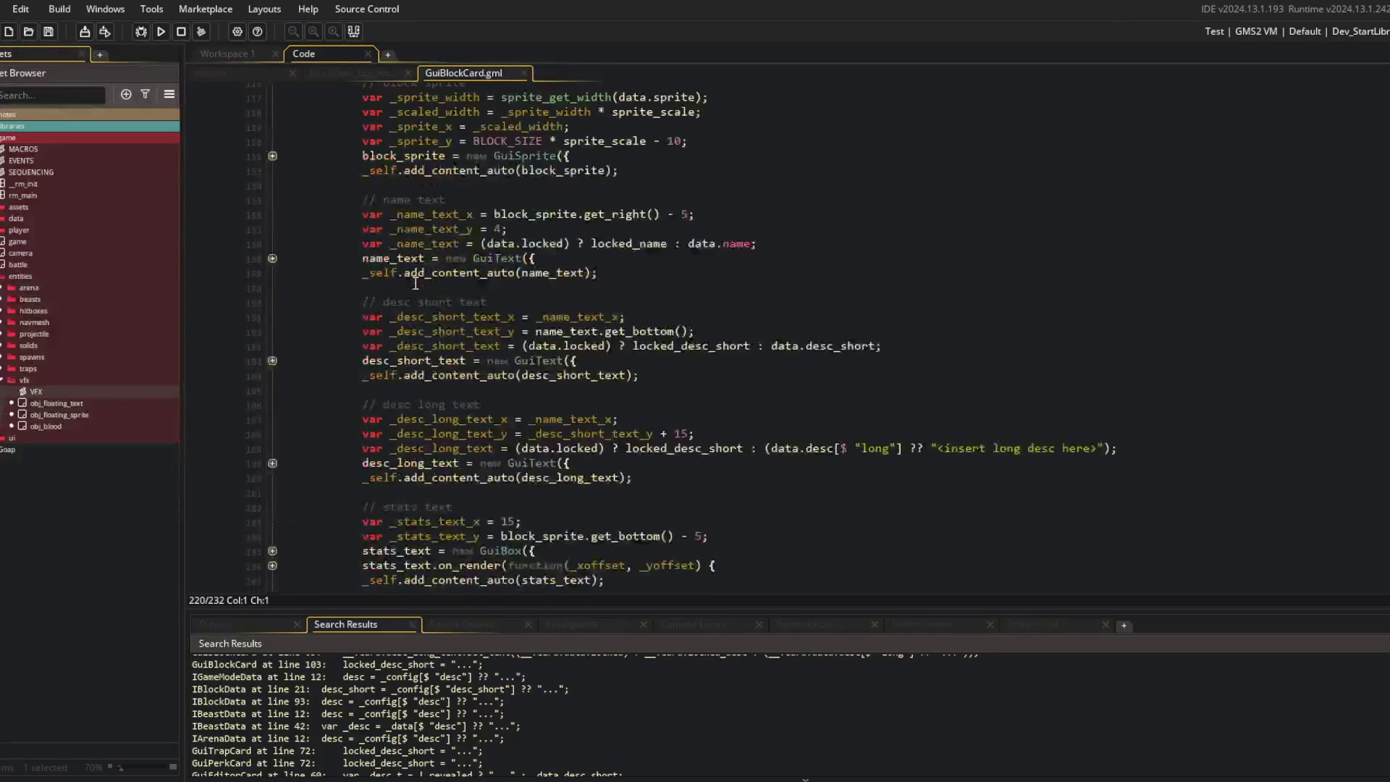
scroll(424, 288, down, 1)
Step: Add '// material text' and '// material icon' comments after the name text section
click(642, 362)
key(Return)
key(Return)
text(..)
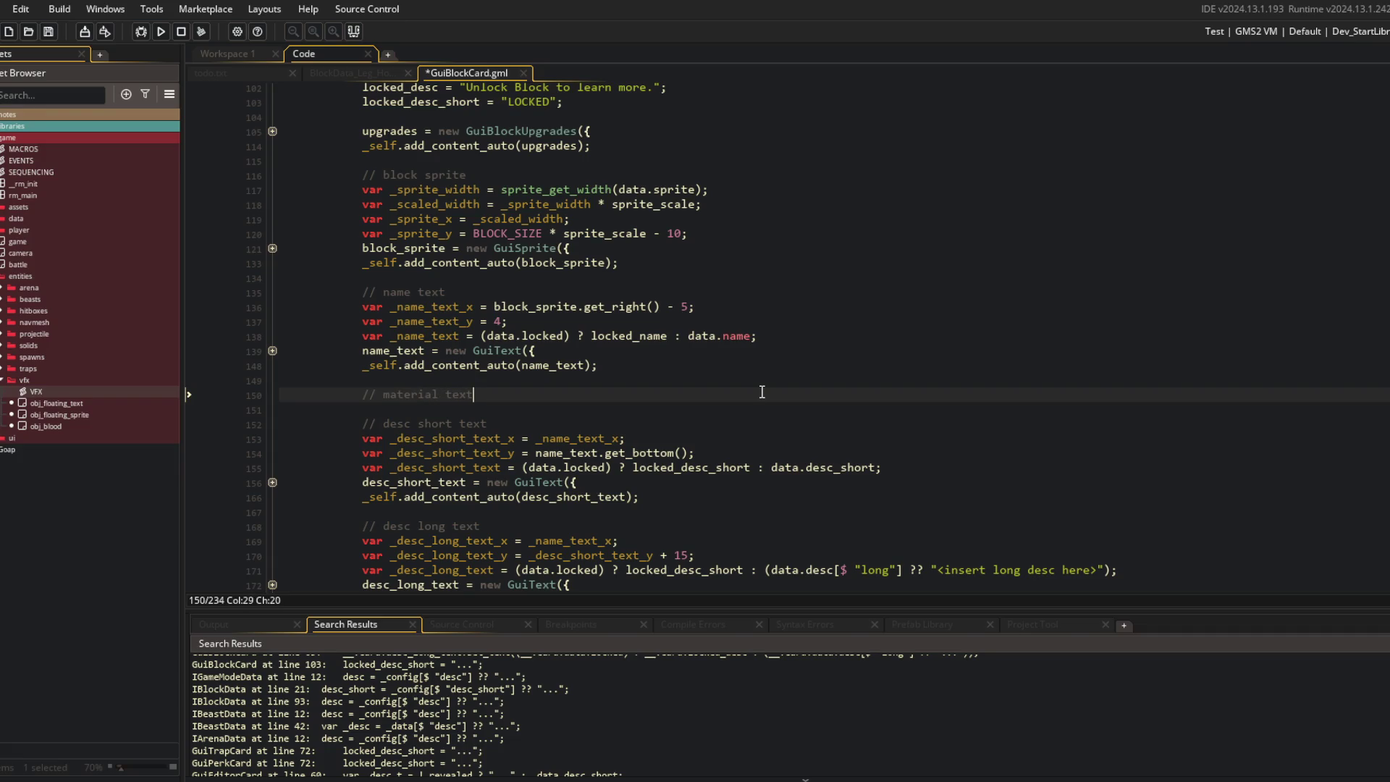
key(Return)
key(Return)
text(// material icon)
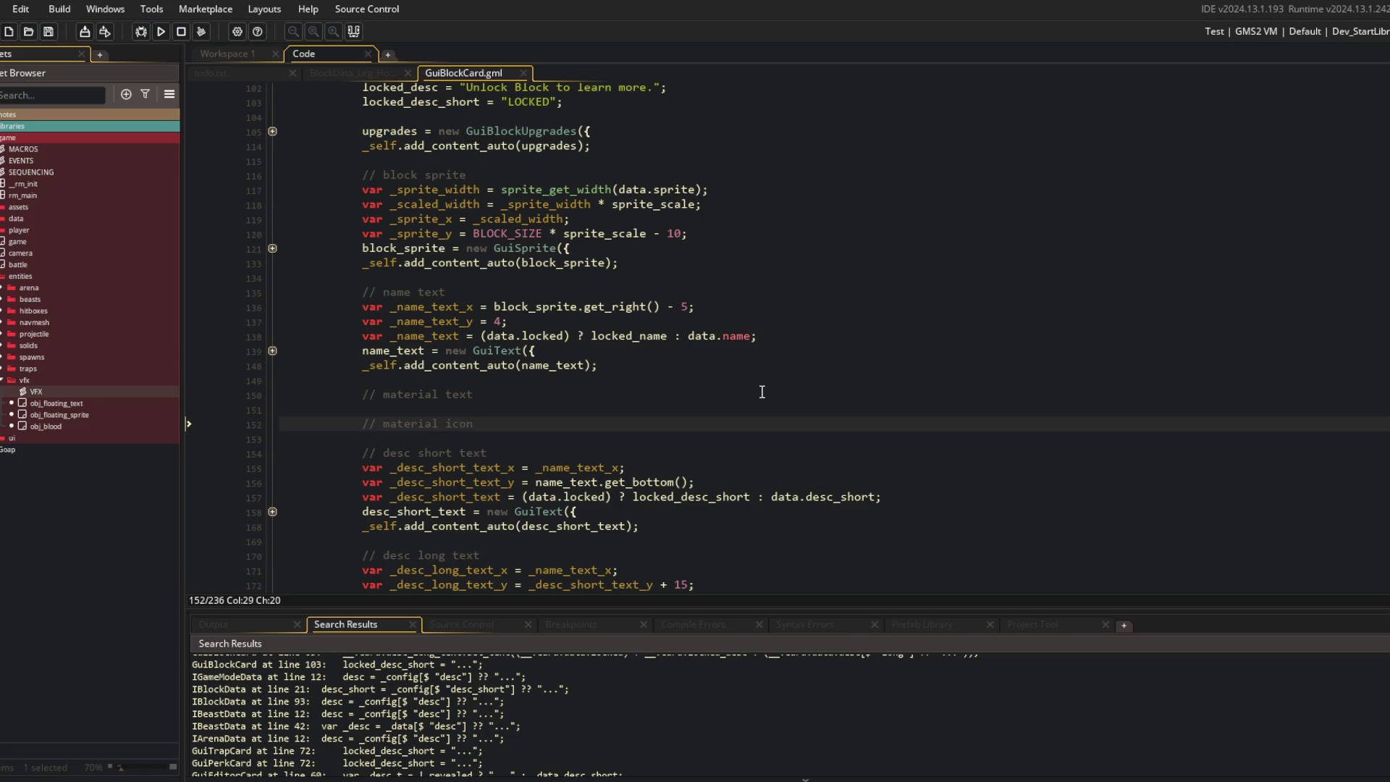
click(762, 392)
key(Return)
Step: Declare material text x and y as 0 and its text as data.material
text(var _material_x)
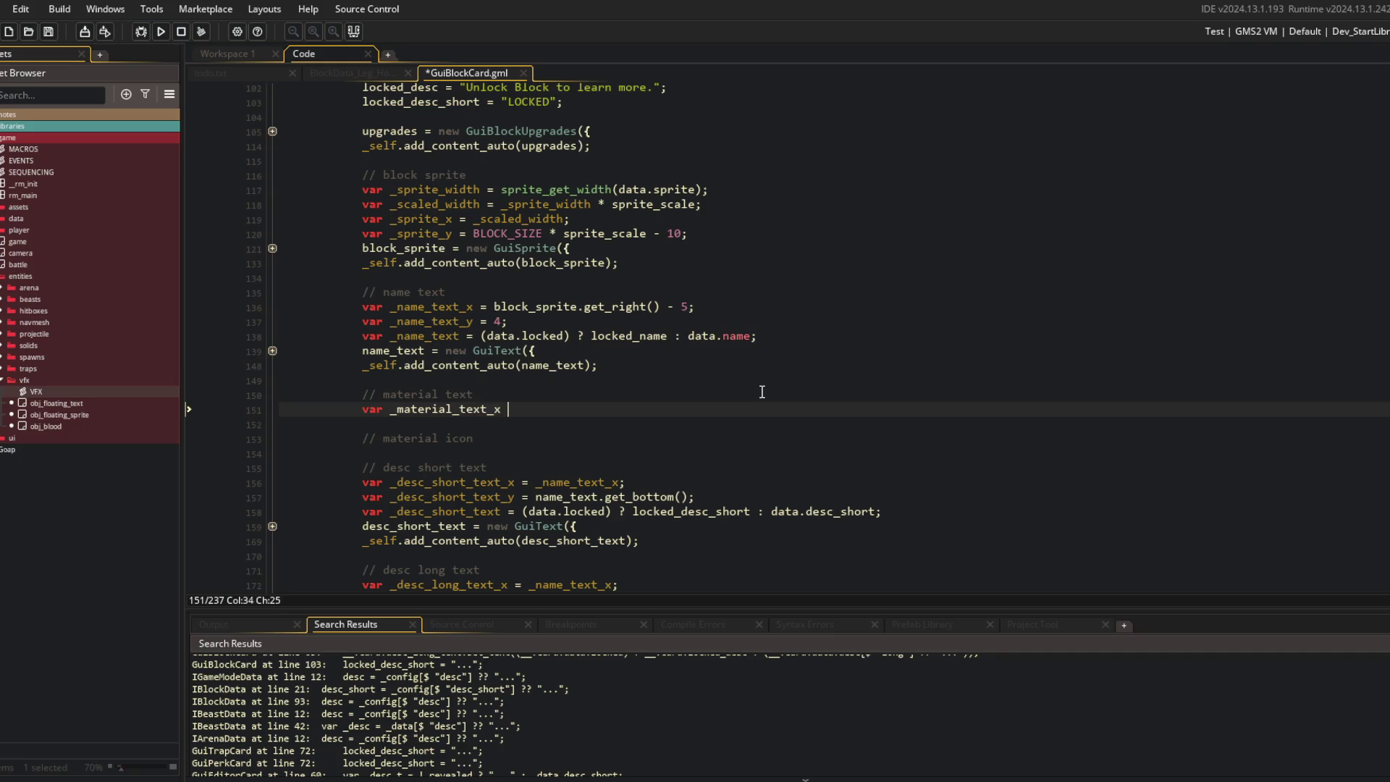
key(Return)
text(var )
text(l_yt)
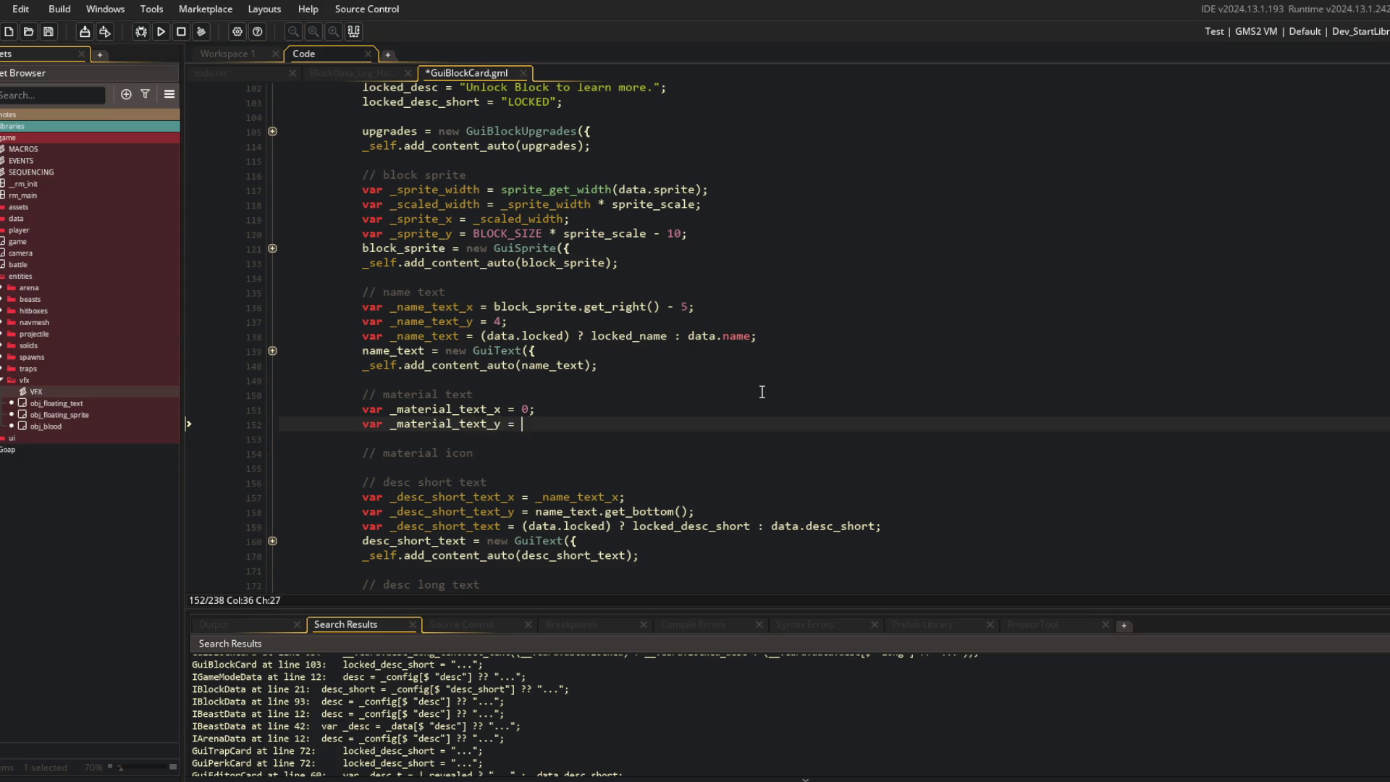
text(0;)
key(Return)
text(ail_text = dat)
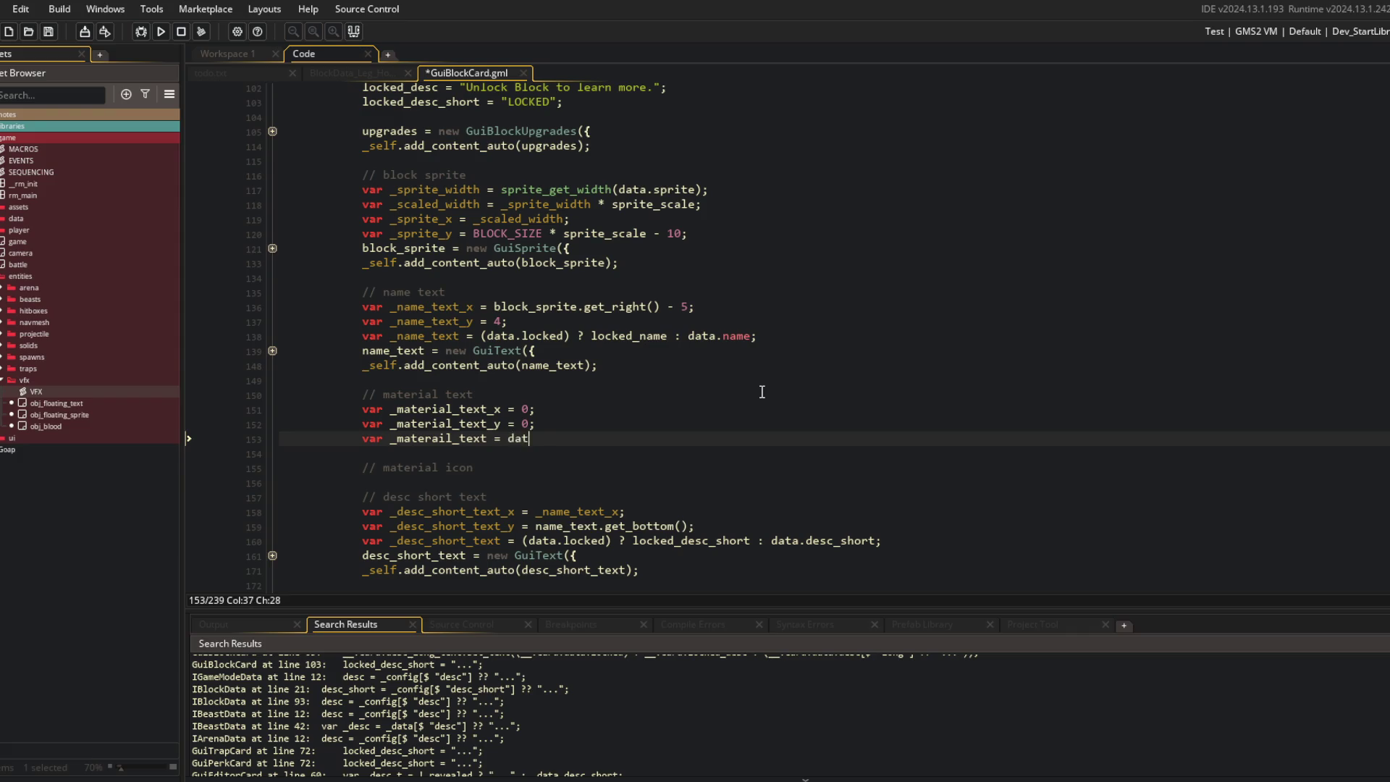
text(a.material;)
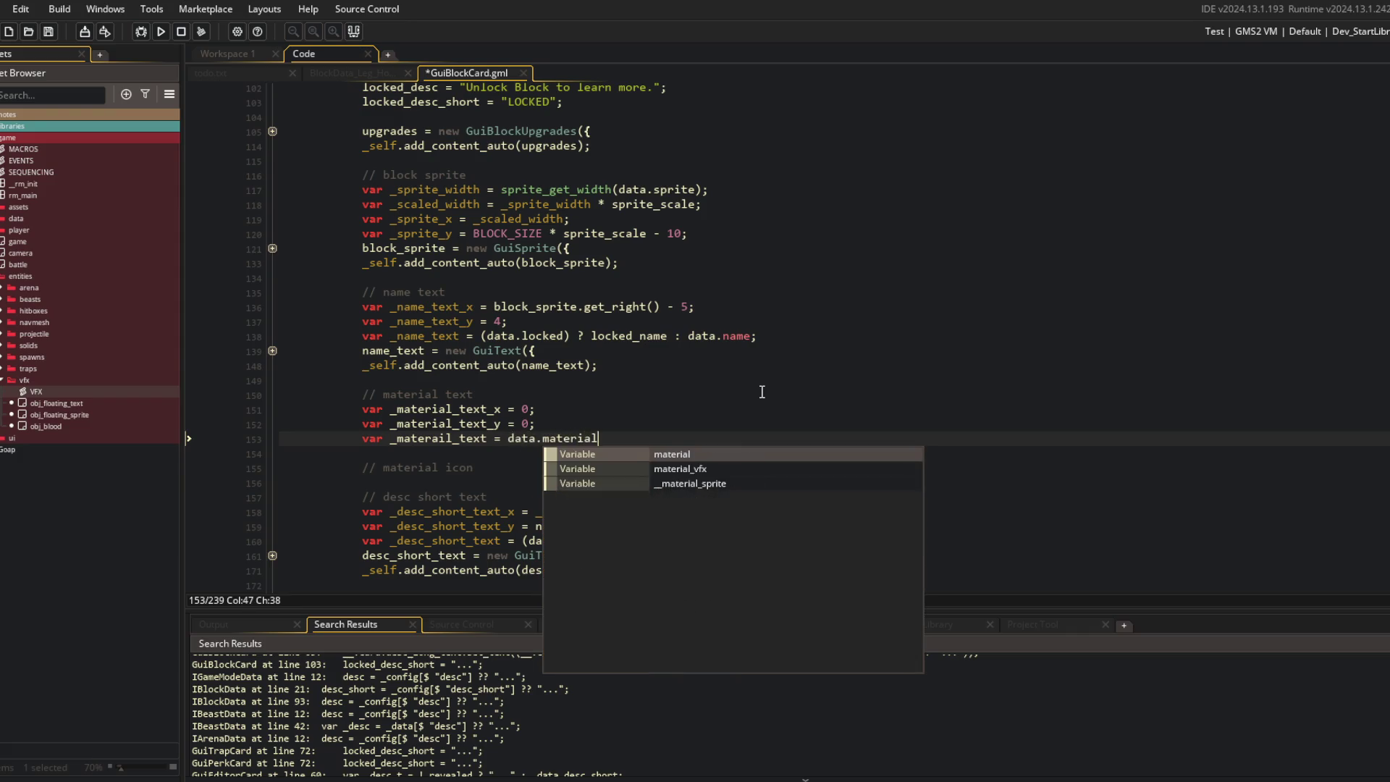
key(ctrl+s)
key(Return)
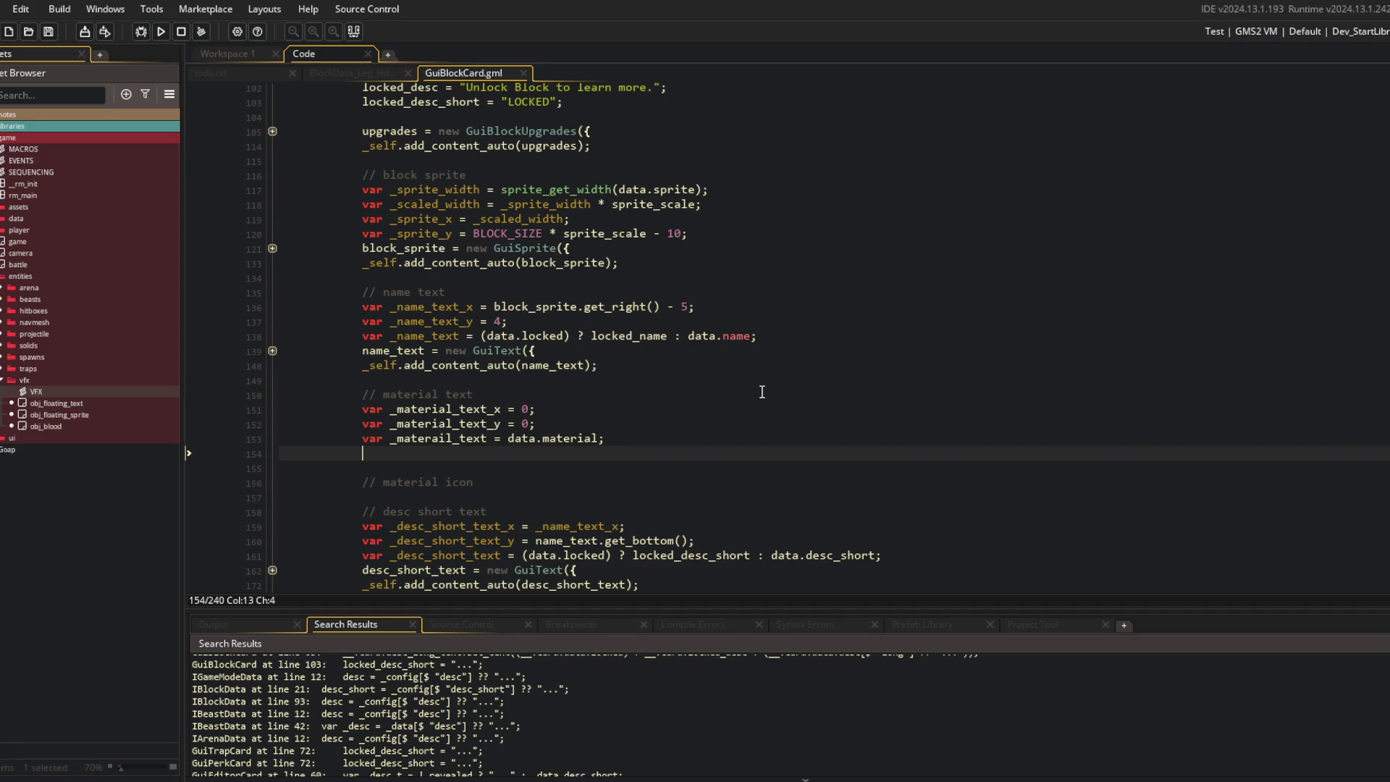
Step: Create material_text as a new GuiText and register it with _self.add_content, then save
text(materia)
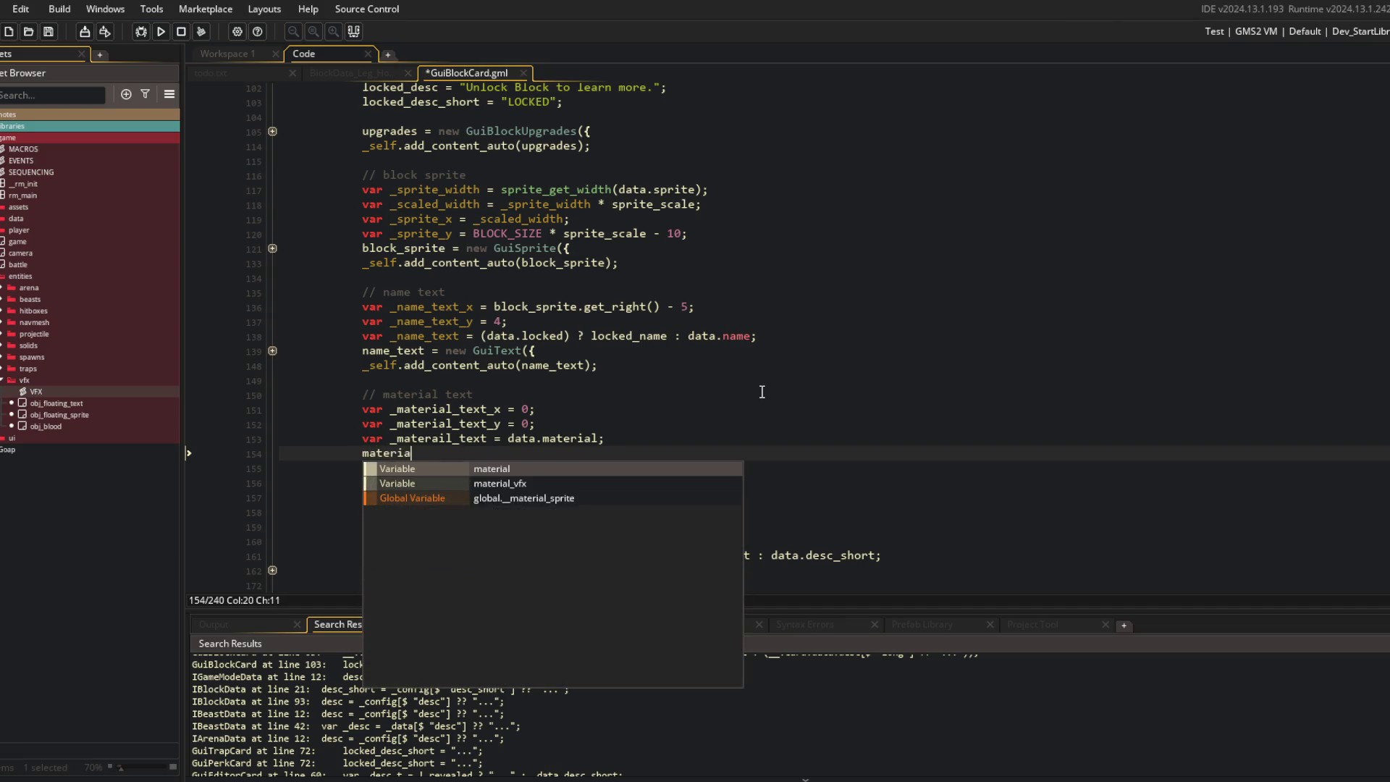
text(l_text = new GuiText({)
key(Return)
key(Return)
text(});)
key(Return)
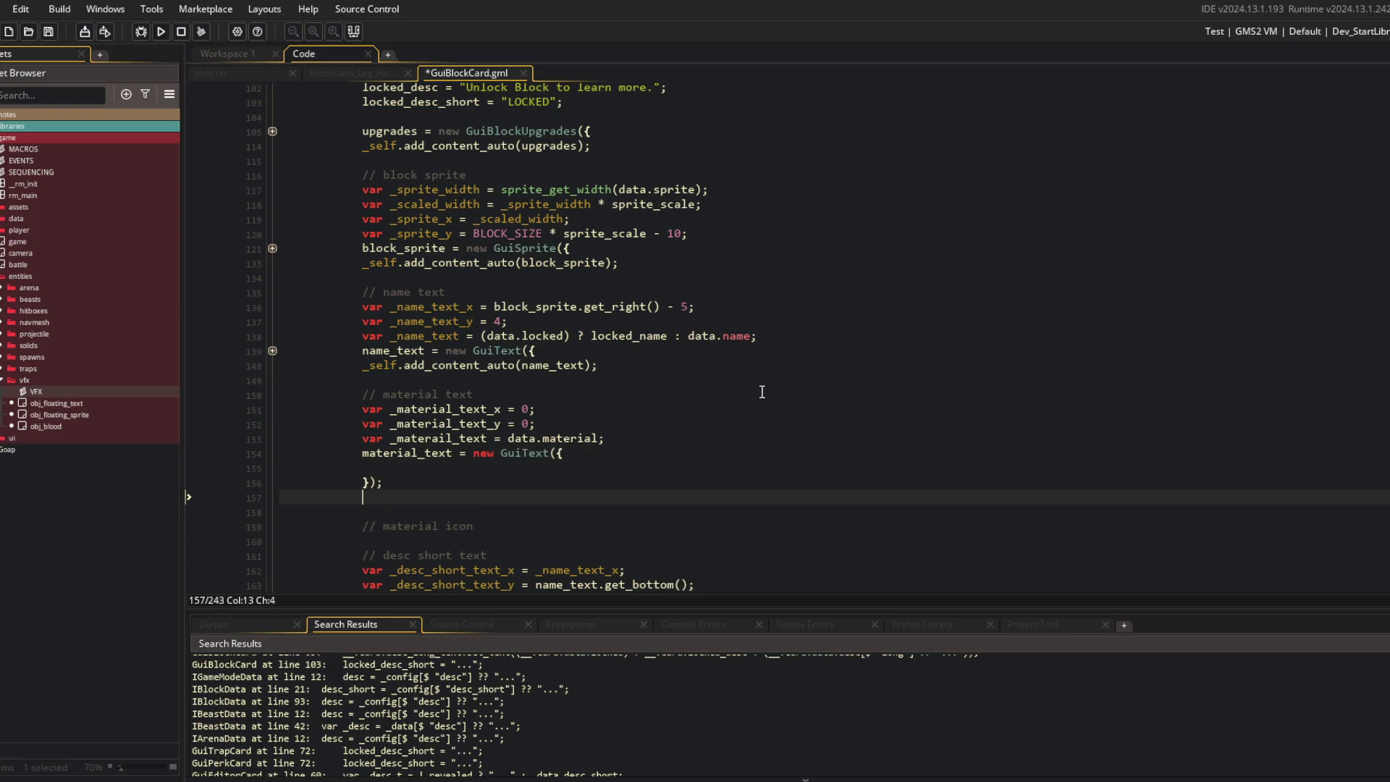
text(_self.add_content()
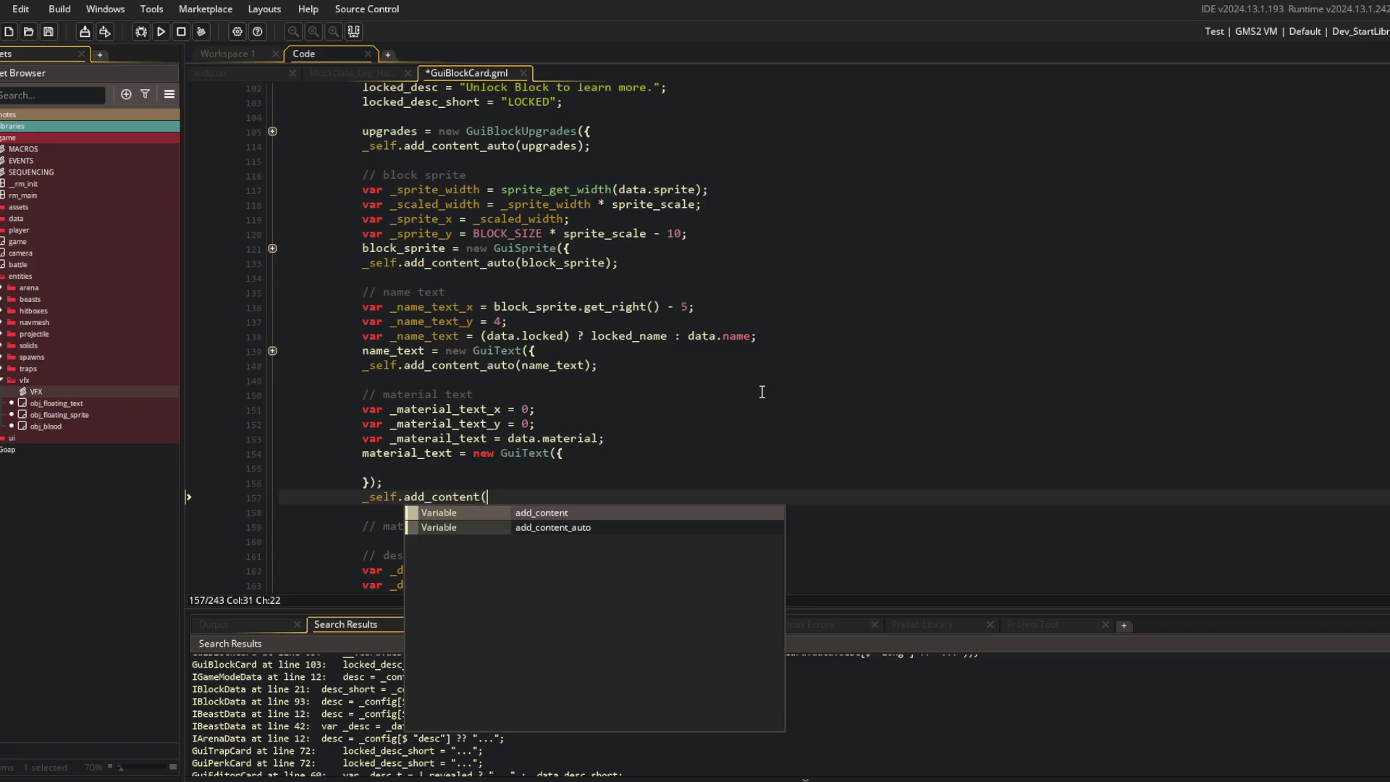
text(material_te)
key(ctrl+s)
Step: Select and copy the name text's GuiText settings
key(Up)
key(Up)
key(Up)
key(Home)
key(shift+Down)
key(shift+Down)
key(shift+Down)
key(shift+End)
Step: Paste the name text settings into material_text and set visible to false
key(ctrl+c)
scroll(656, 449, down, 4)
click(452, 430)
key(ctrl+v)
click(523, 426)
key(Left)
key(BackSpace)
key(BackSpace)
key(BackSpace)
text(false)
Step: Collapse the name text block and browse the description blocks back to material_text
scroll(319, 275, up, 3)
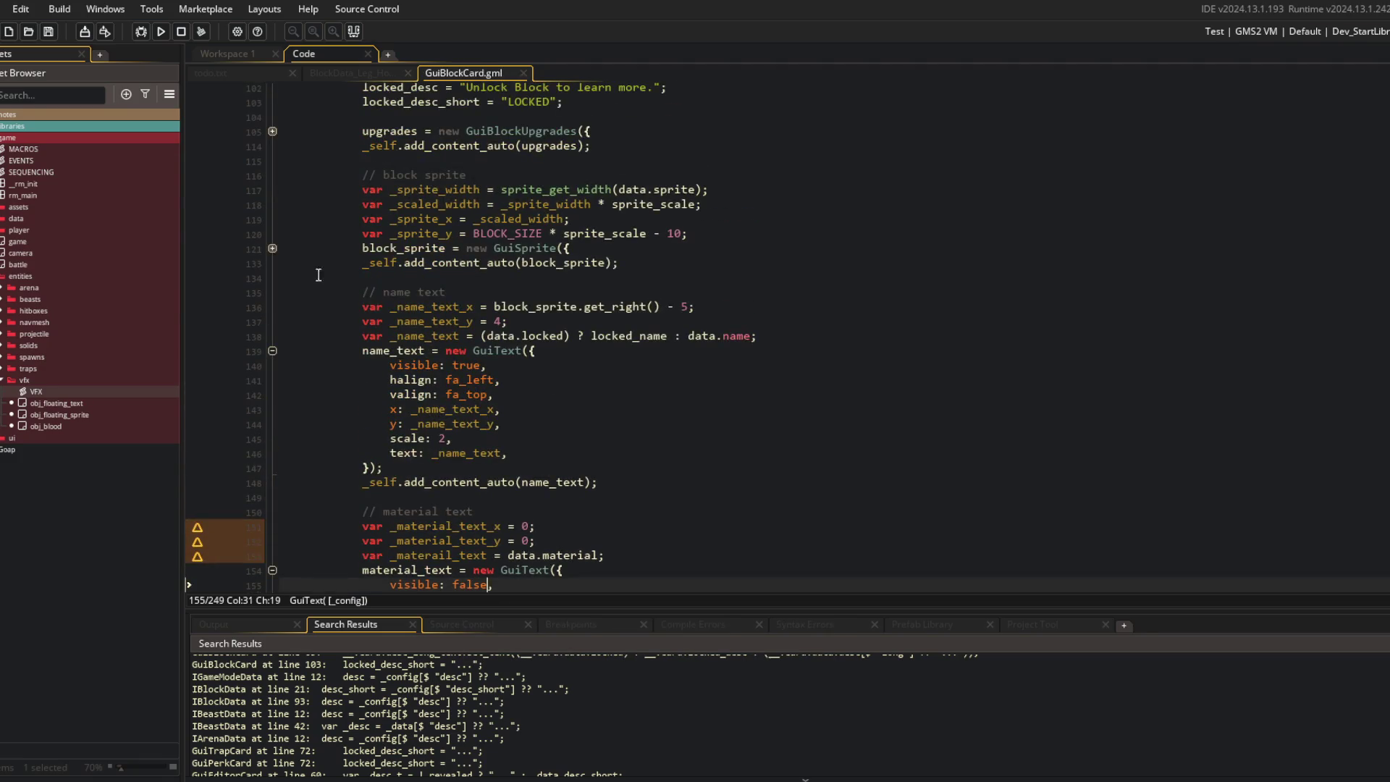
click(273, 351)
scroll(278, 367, down, 6)
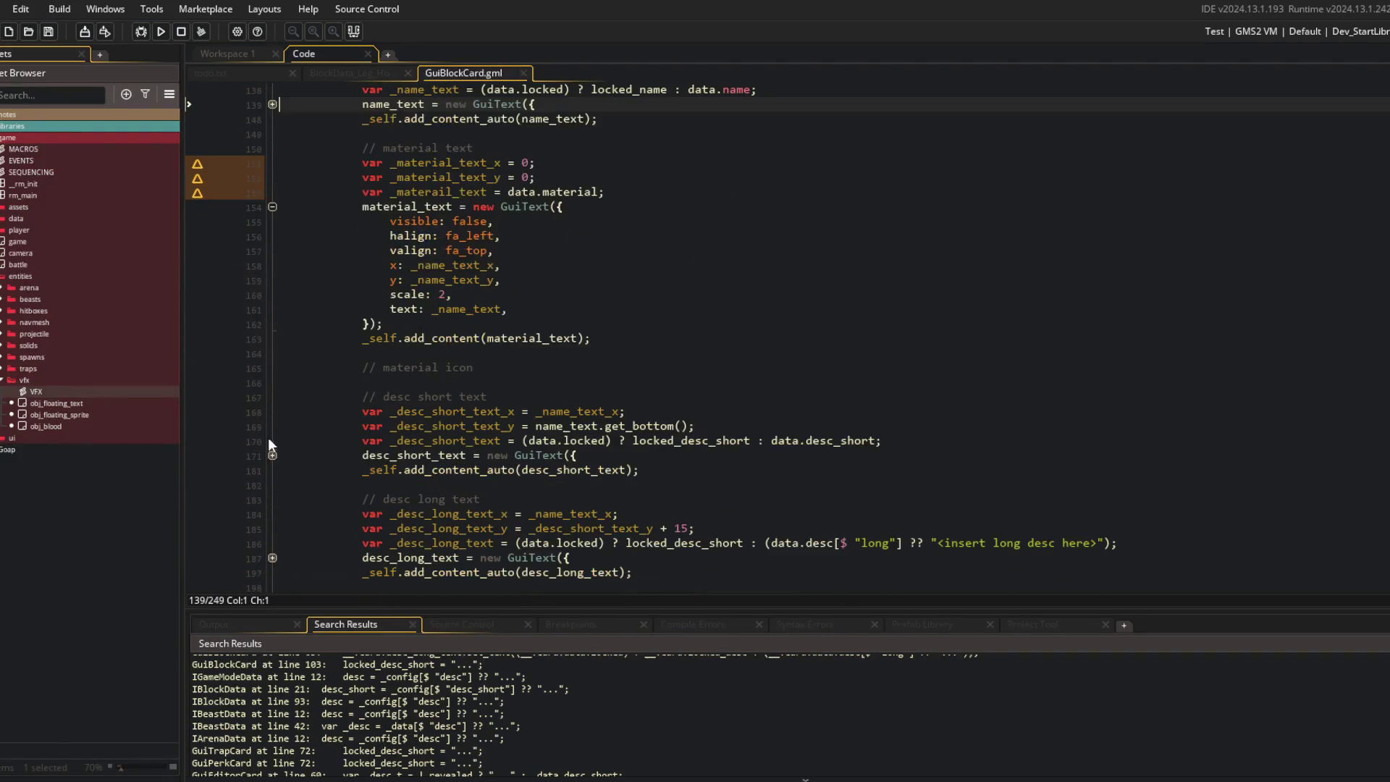
click(273, 456)
click(273, 456)
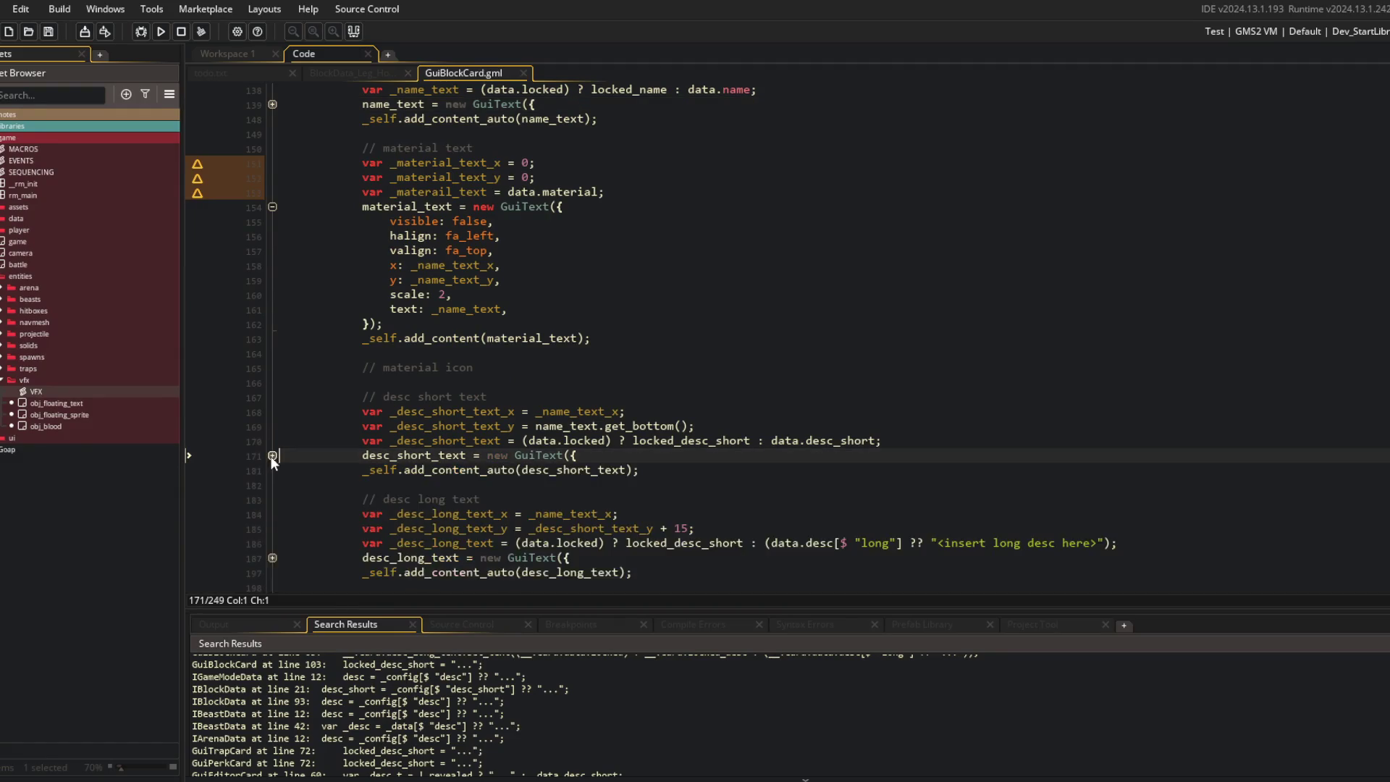
scroll(273, 493, down, 1)
click(580, 541)
key(shift+Home)
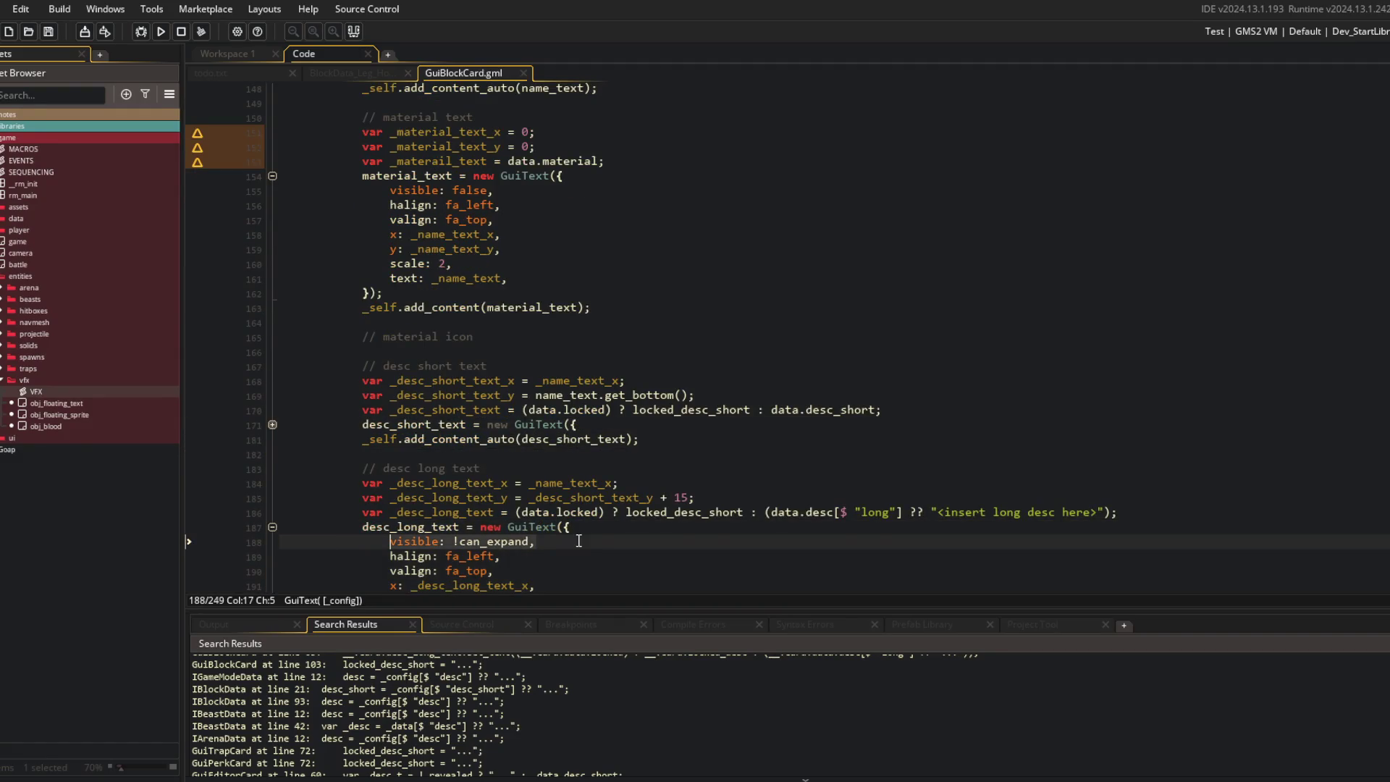
scroll(542, 397, up, 5)
scroll(488, 309, up, 3)
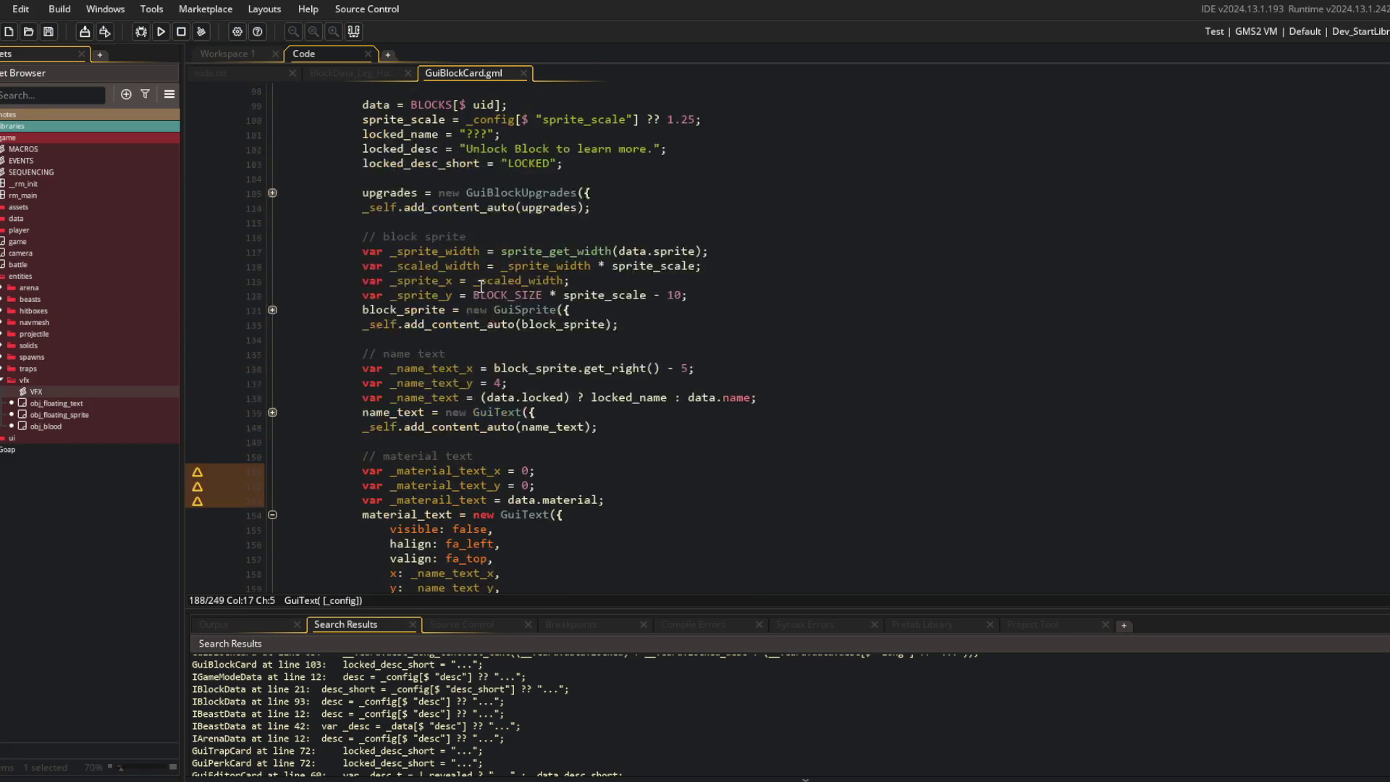
scroll(563, 284, down, 4)
click(548, 382)
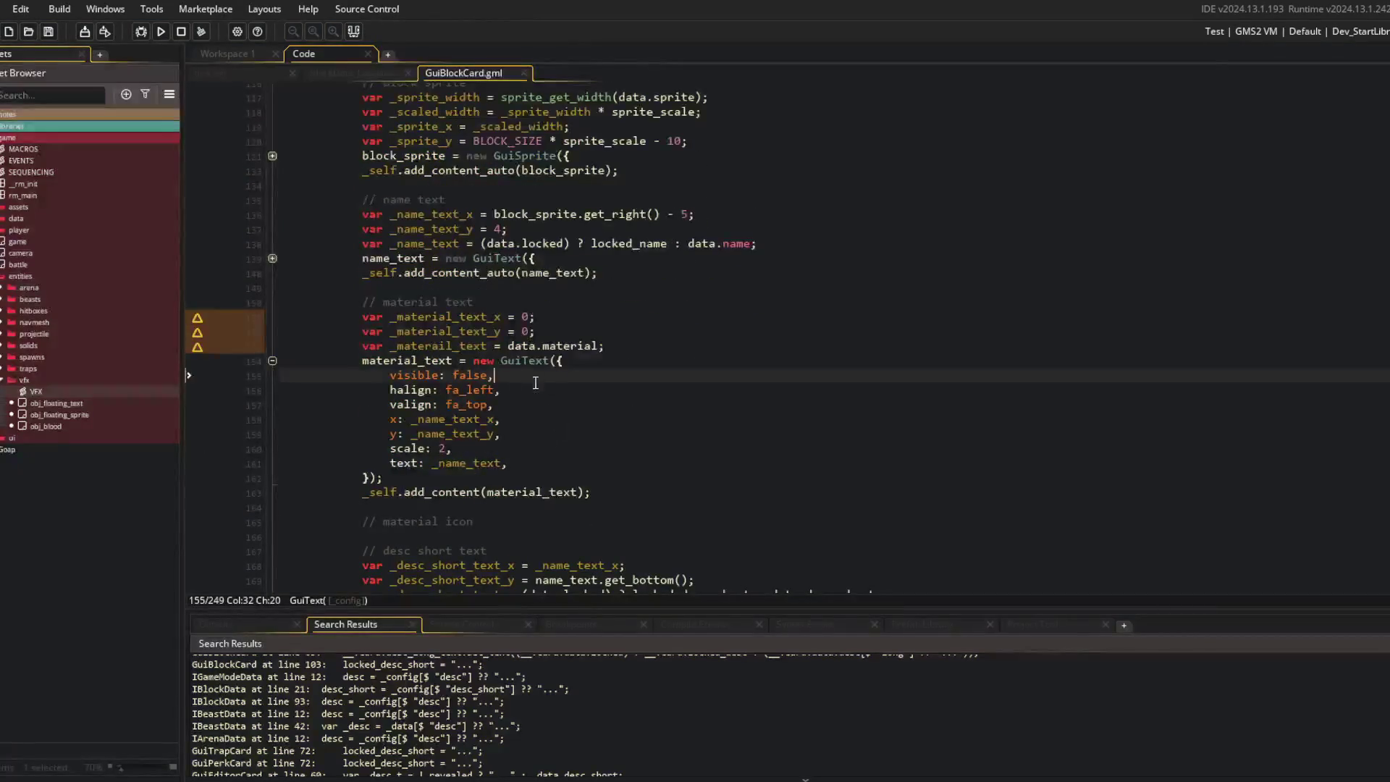
Step: Point material_text's x, y and text at _material_text_x, _material_text_y and _materail_text, and save
double_click(460, 316)
key(ctrl+c)
double_click(457, 420)
key(ctrl+v)
double_click(457, 331)
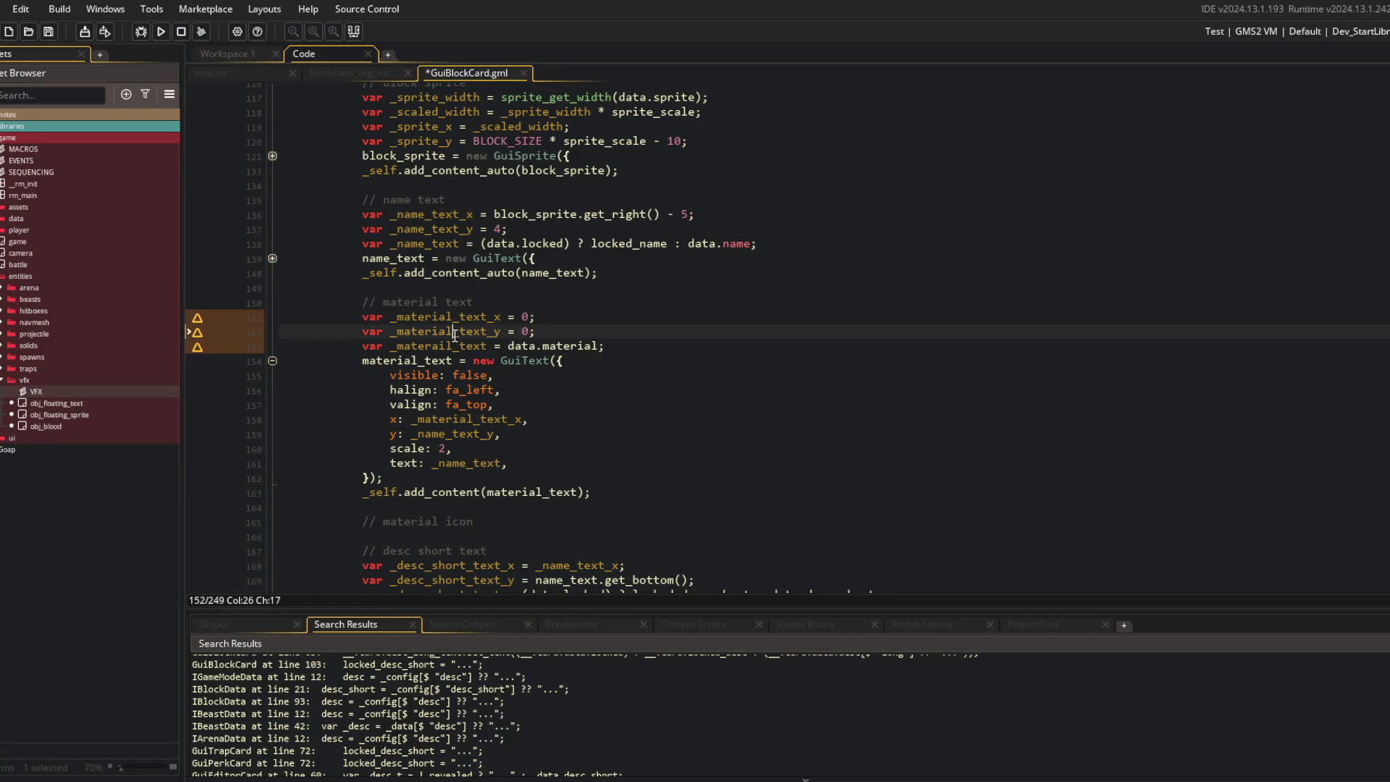
key(ctrl+c)
double_click(456, 433)
key(ctrl+v)
double_click(451, 346)
click(454, 463)
double_click(454, 462)
key(ctrl+v)
click(447, 448)
key(ctrl+s)
Step: Set _material_text_y to _name_text_y
click(670, 369)
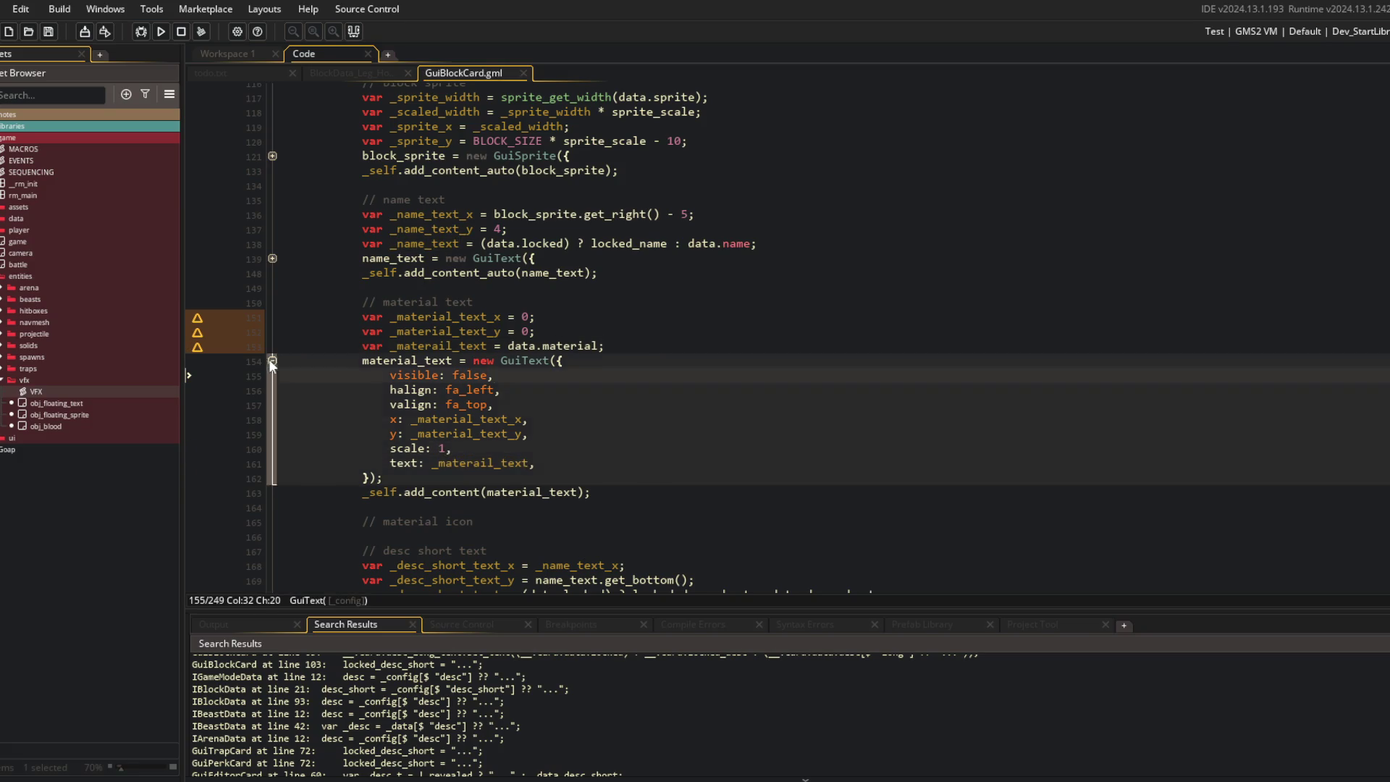
click(273, 361)
click(558, 325)
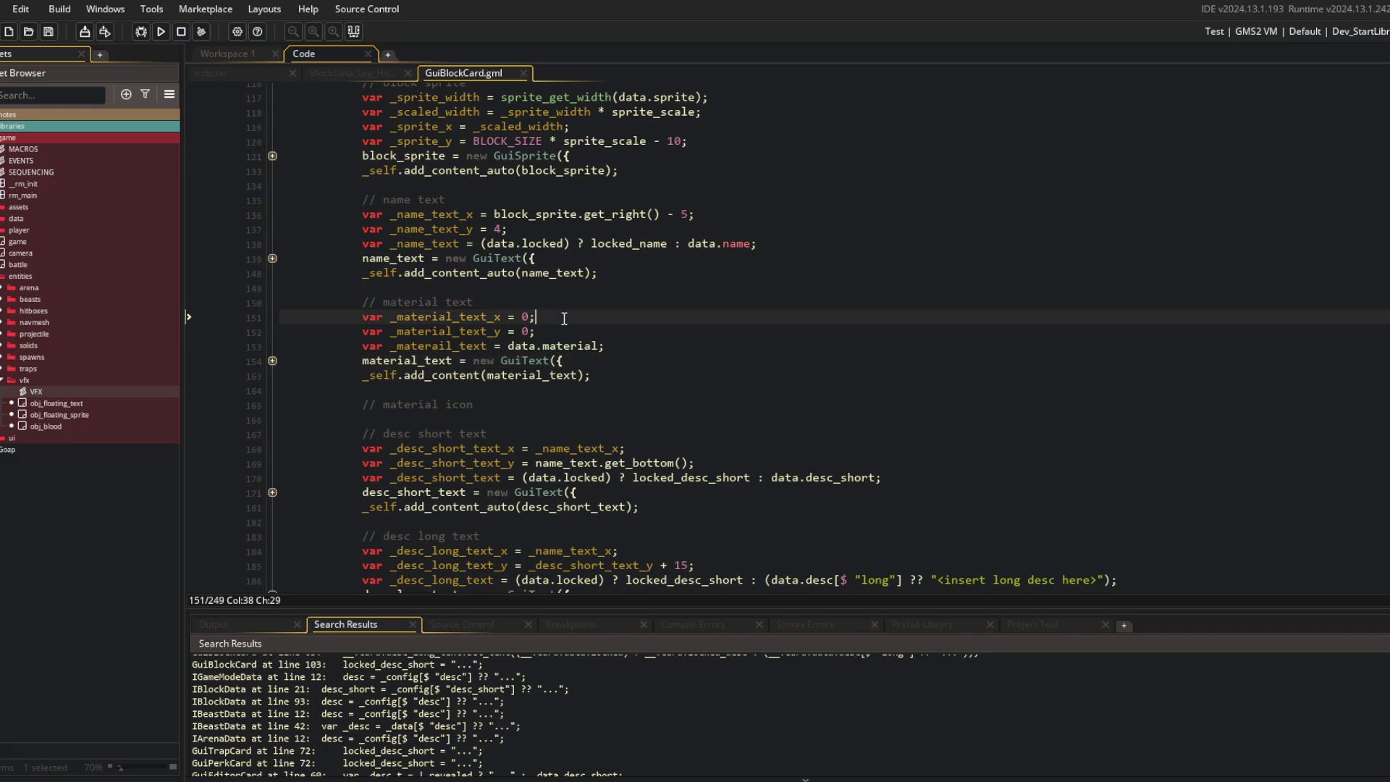
key(Left)
key(BackSpace)
text(_name_text_y)
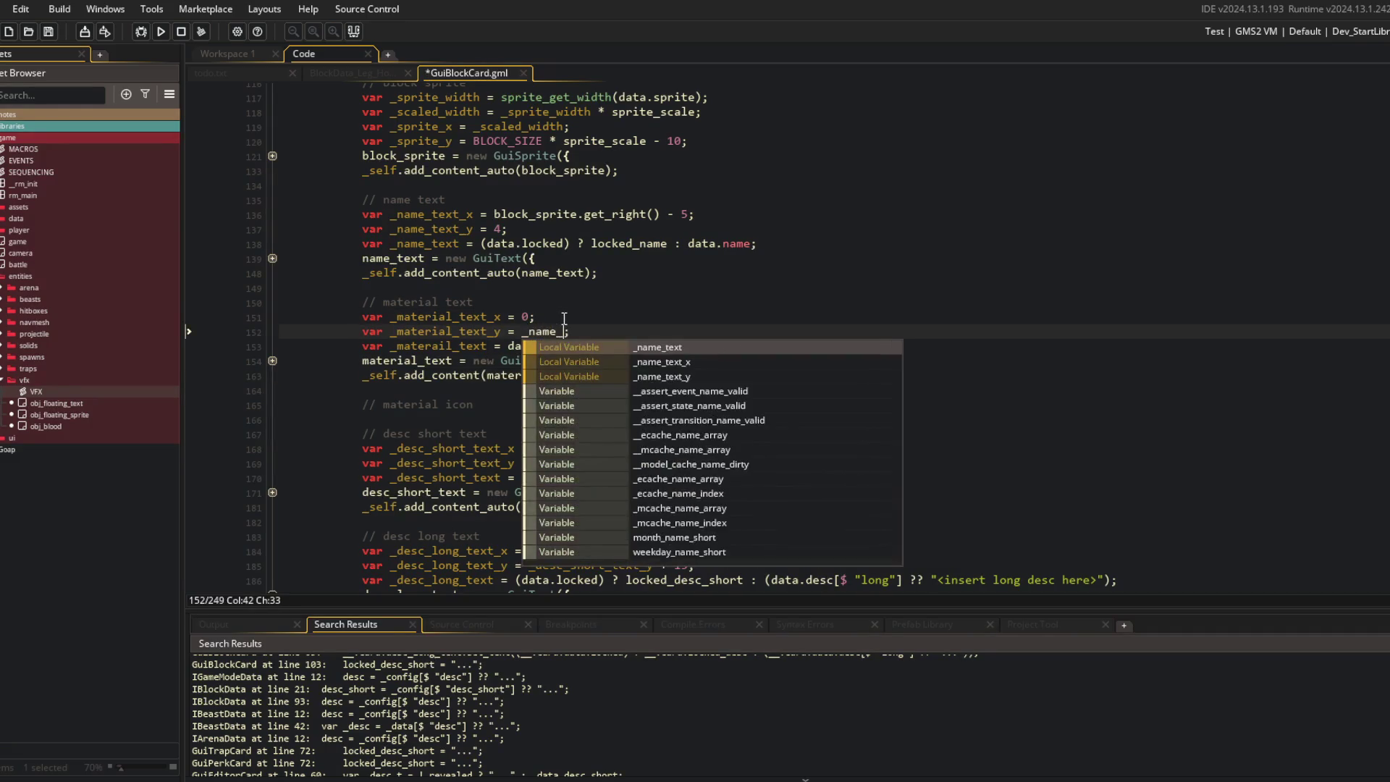
key(ctrl+s)
Step: Set _material_text_x to _name_text_x + name_text.get_width(true) + 5 and save
click(564, 319)
key(Left)
key(BackSpace)
text(_name_te)
text(xt_x + get_wid)
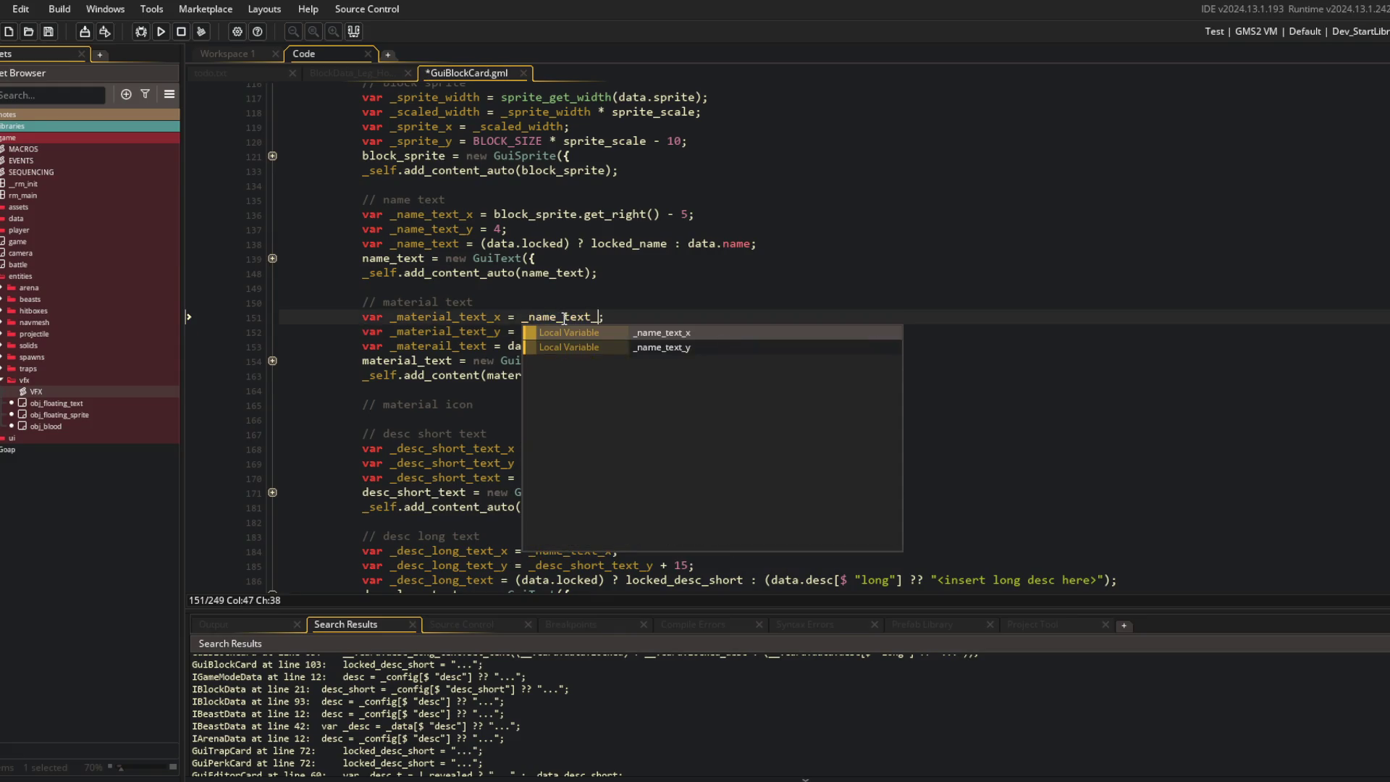
text(th()
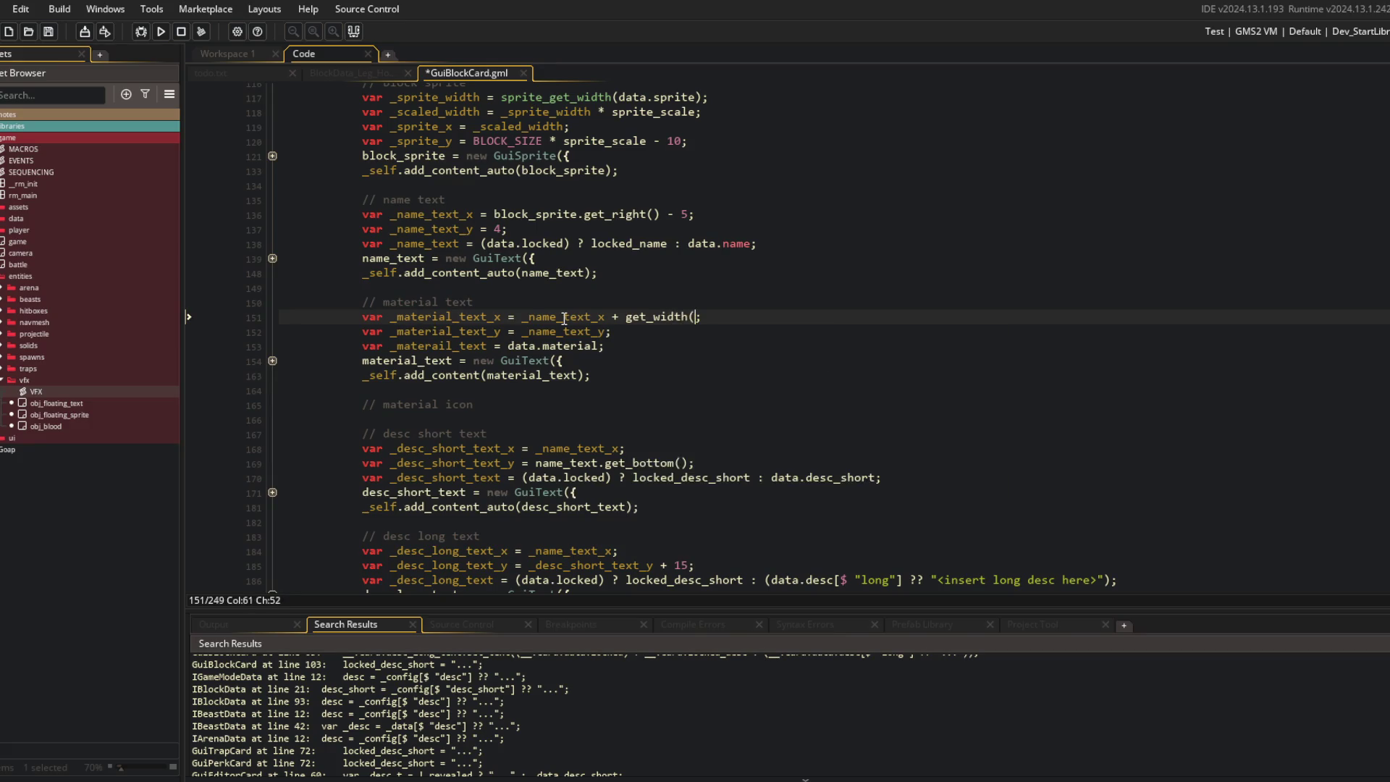
text(_t)
key(ctrl+BackSpace)
key(ctrl+BackSpace)
key(ctrl+BackSpace)
text(name_text.get_width(true) +)
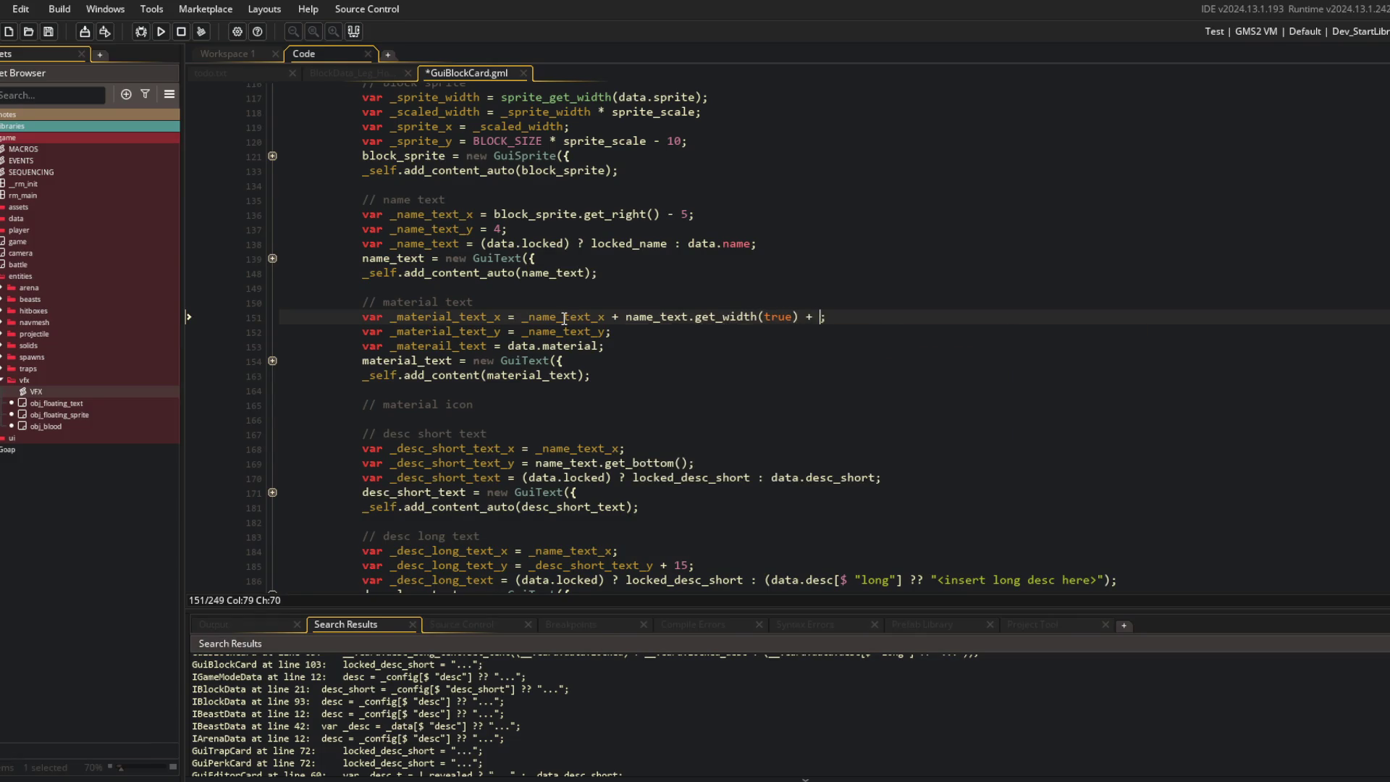
key(ctrl+s)
Step: Hide the side and bottom panels and expand the __update_visibilities function
click(620, 250)
scroll(620, 250, down, 2)
click(357, 31)
scroll(406, 246, down, 3)
scroll(406, 246, up, 13)
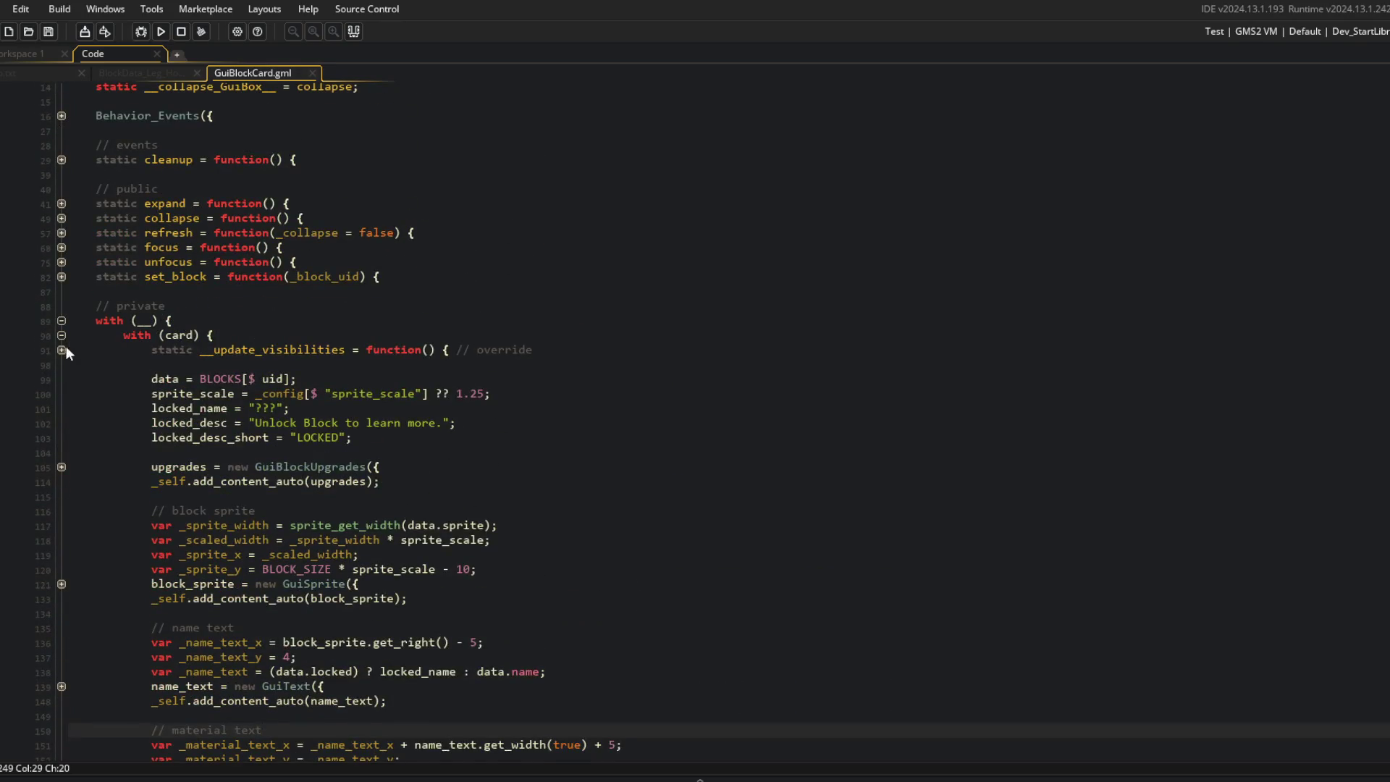
click(65, 349)
Step: Duplicate the long description's set_visible(_expanded) line for material_text and save
click(489, 397)
click(528, 366)
click(504, 338)
click(524, 354)
key(ctrl+d)
double_click(290, 350)
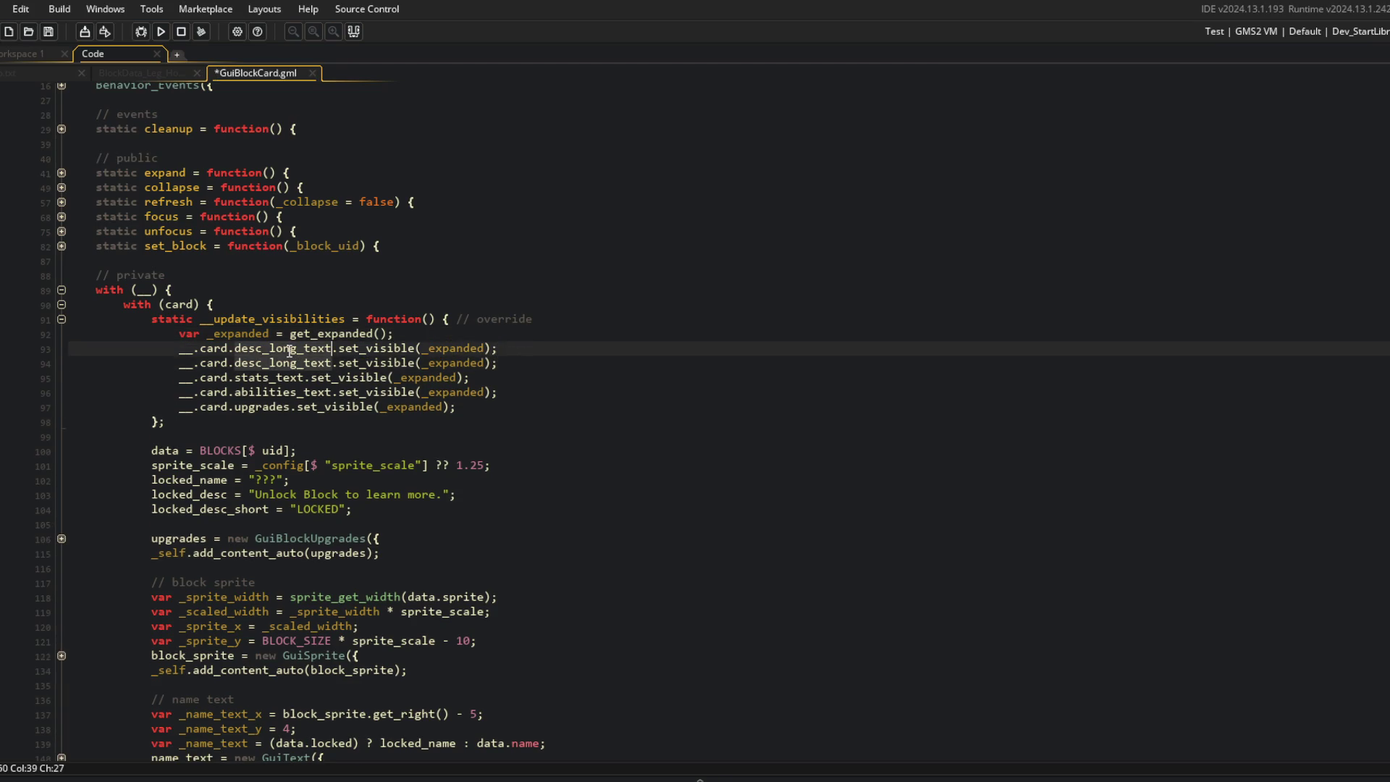
text(material_text)
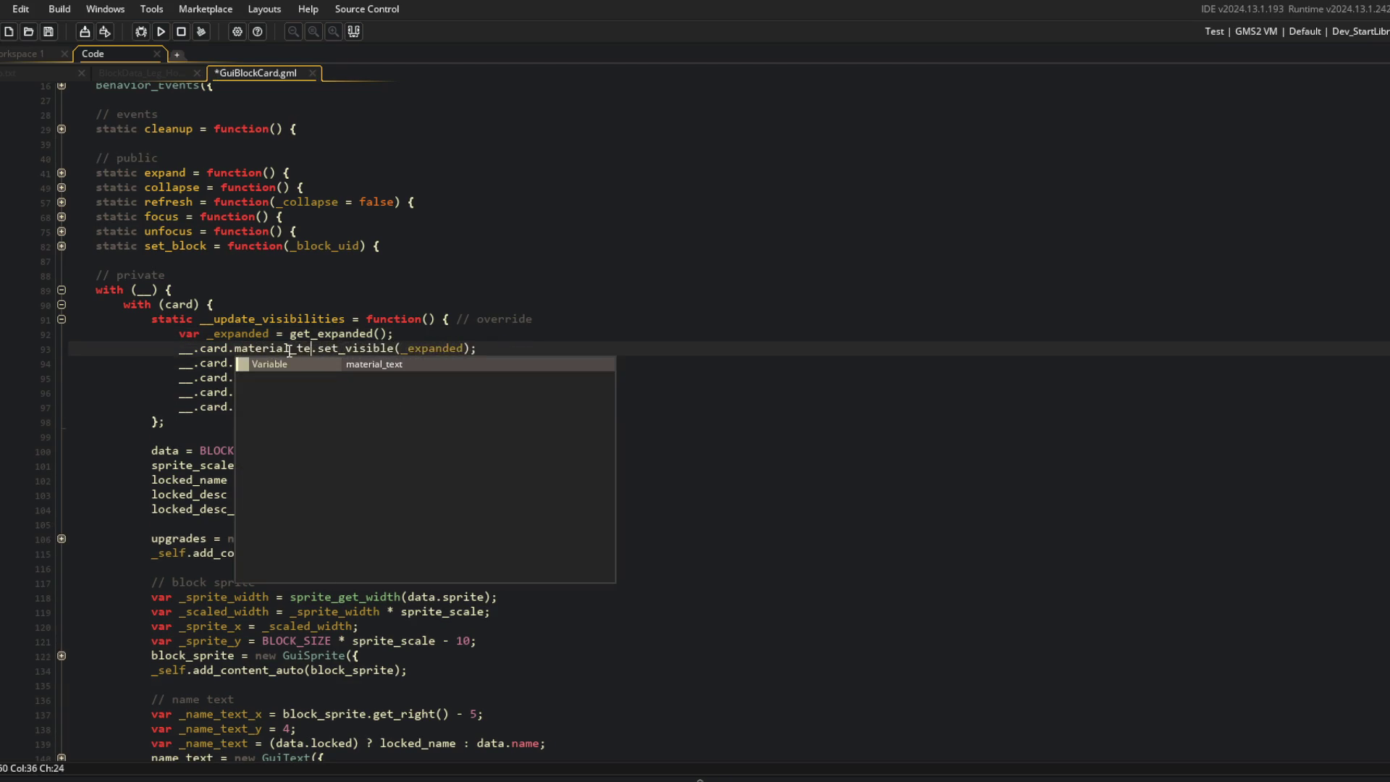
key(ctrl+s)
Step: Format the material text as $"({data.material})", save, and run the game
scroll(444, 393, down, 11)
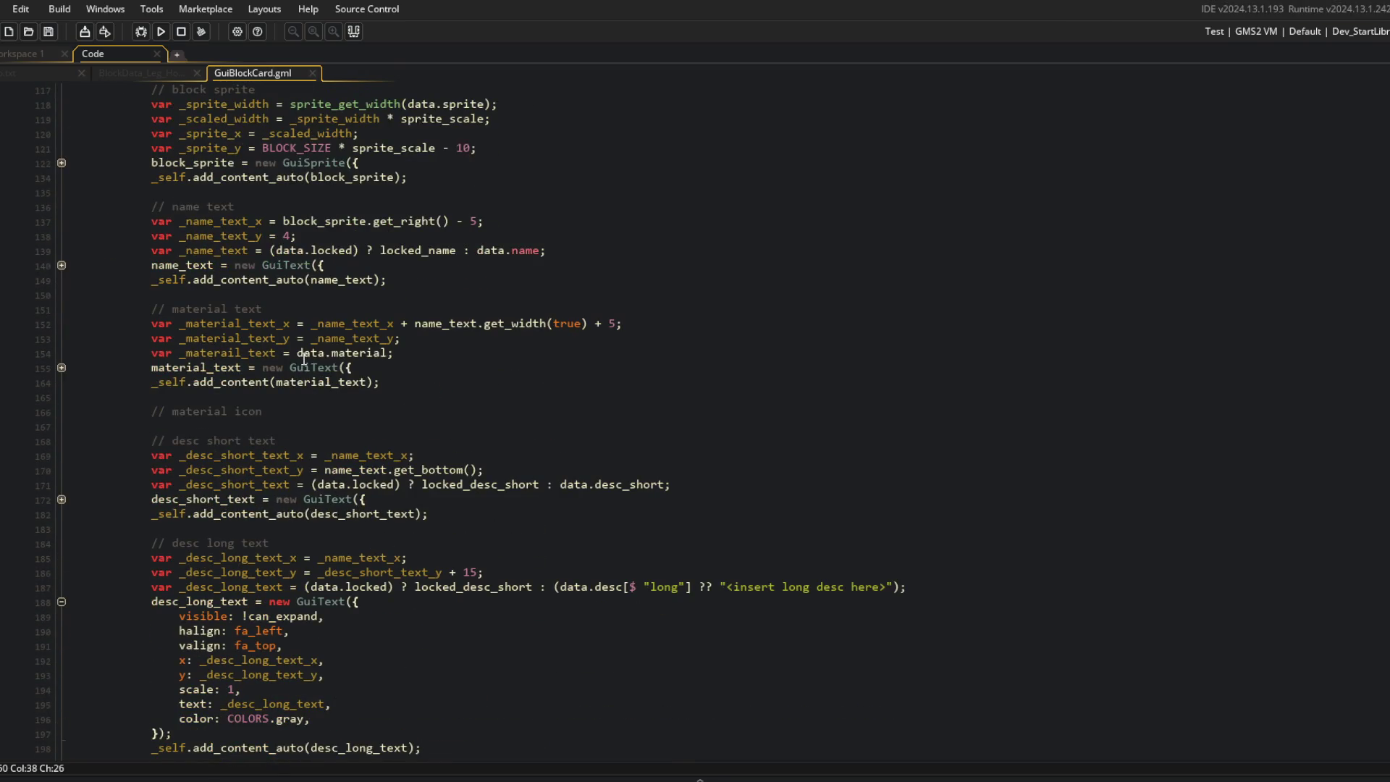
click(347, 338)
click(298, 353)
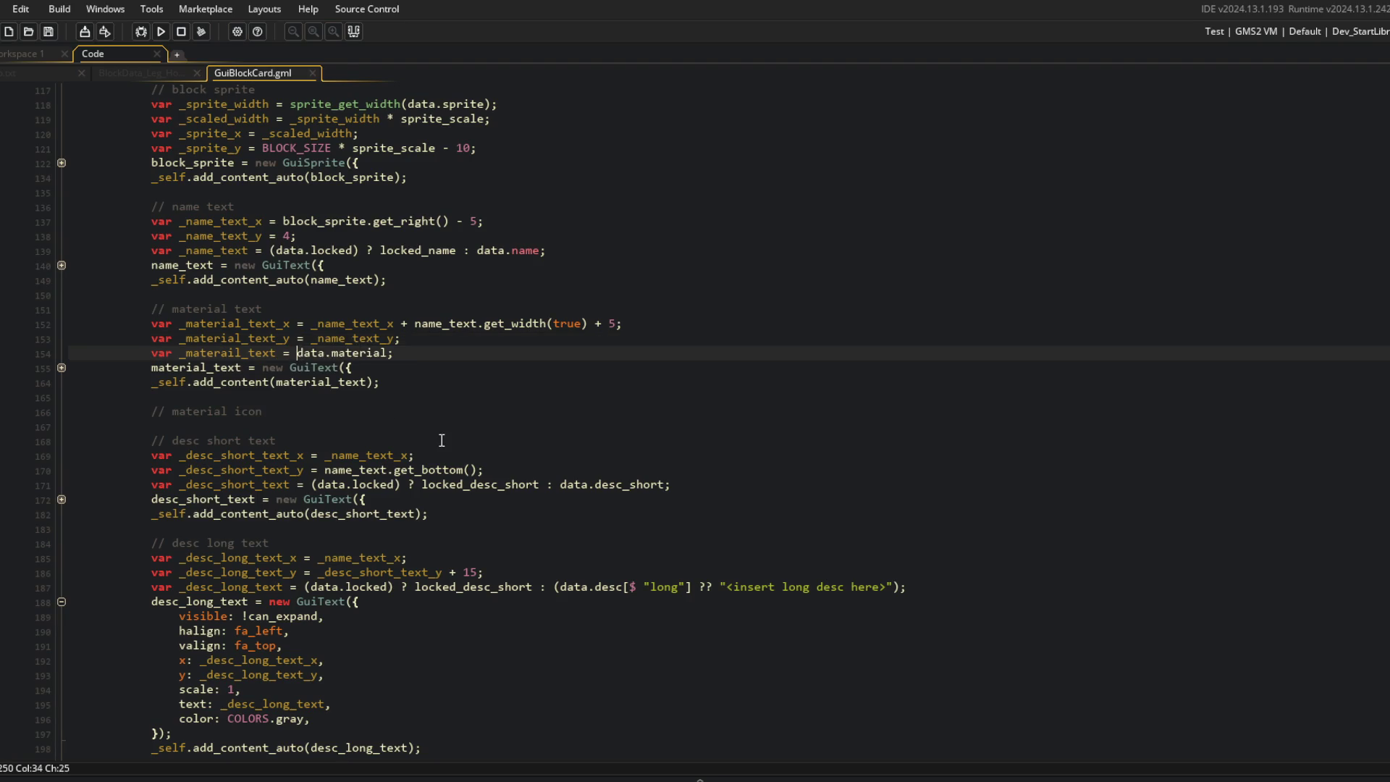
text($")
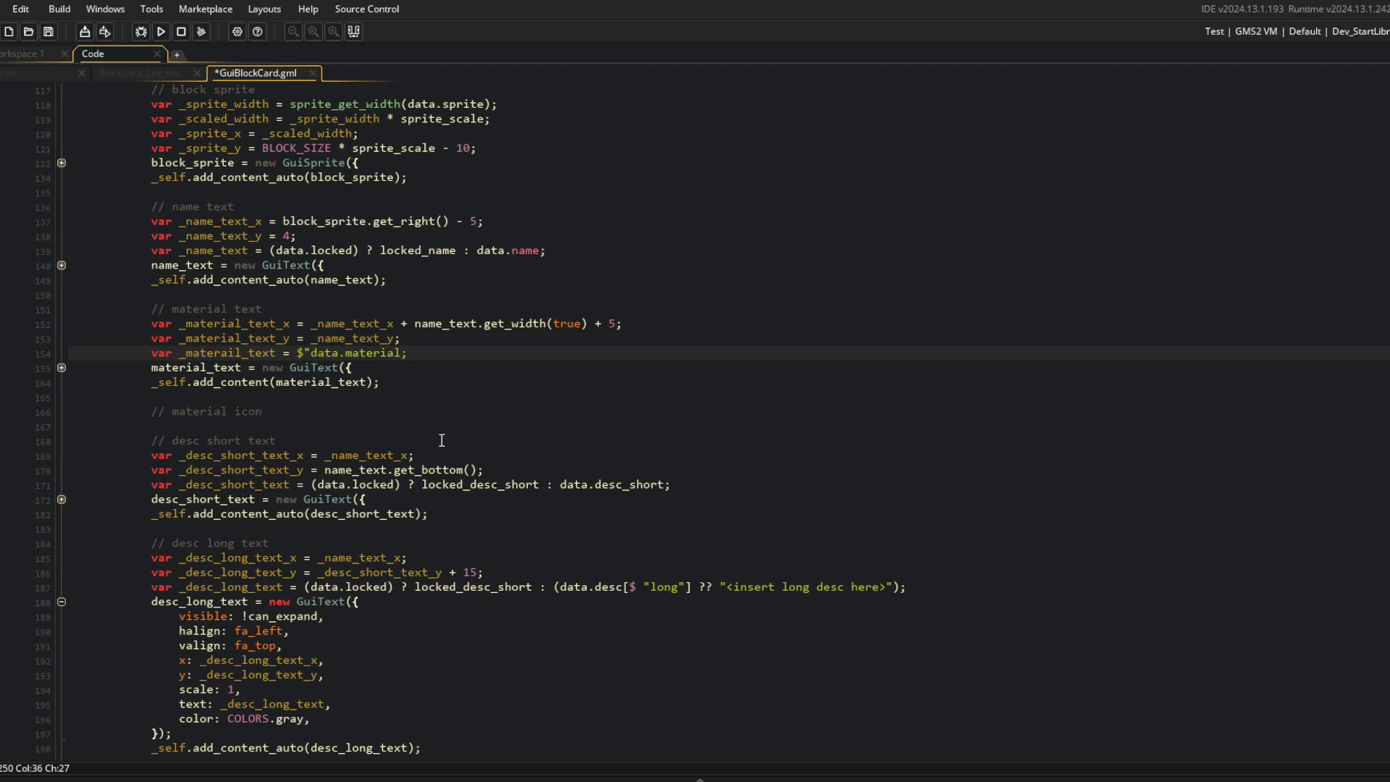
text(()
text({)
key(End)
text(";)
key(ctrl+s)
click(617, 257)
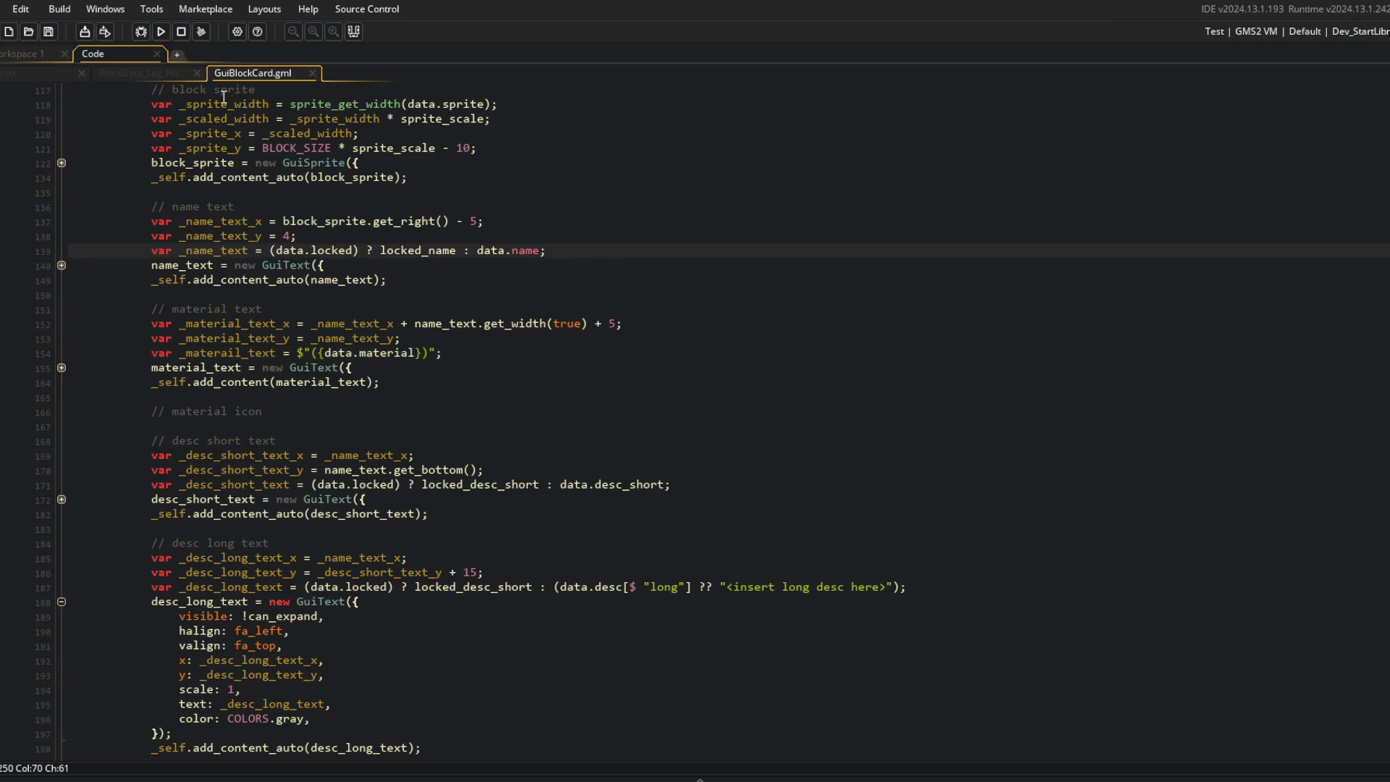
click(162, 32)
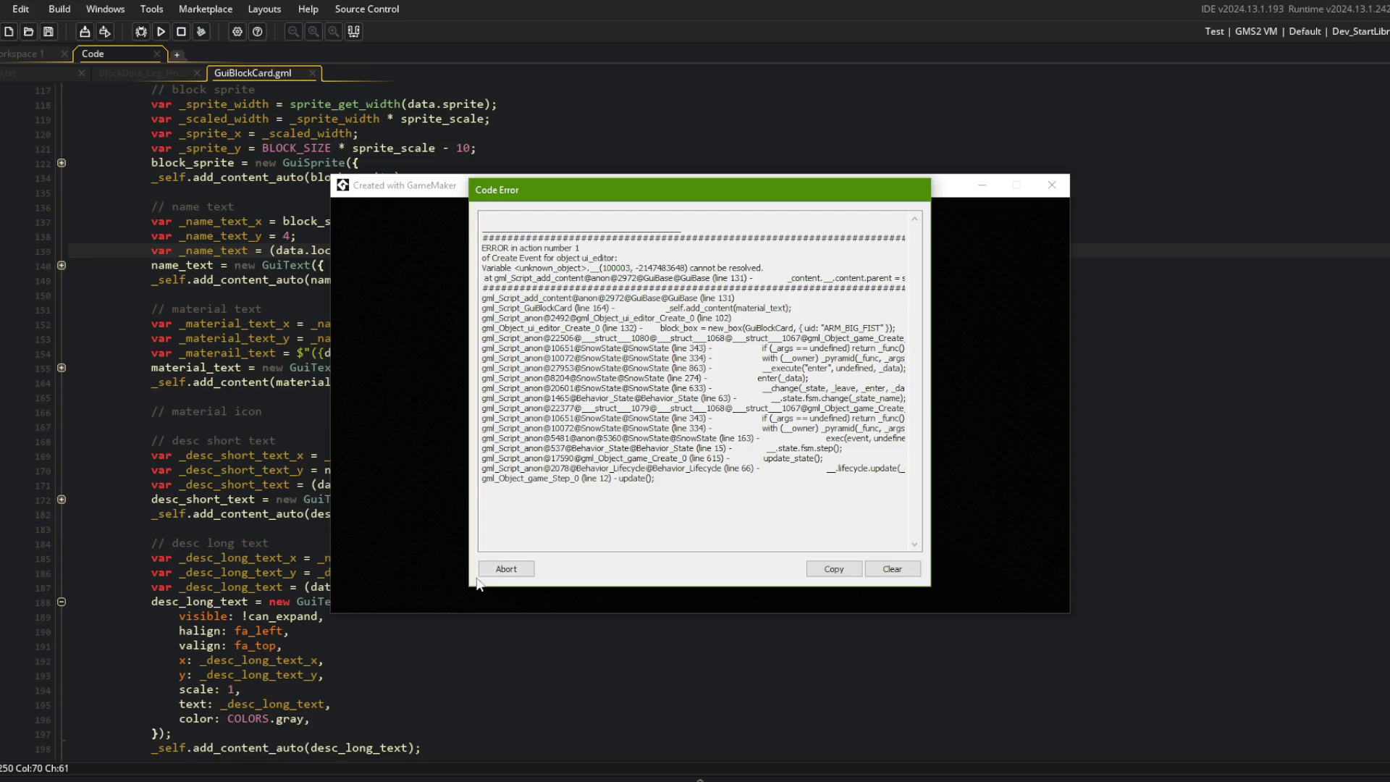
Step: Abort the code error, swap material_text's add_content for add_content_auto, and rerun the game
click(509, 572)
click(313, 398)
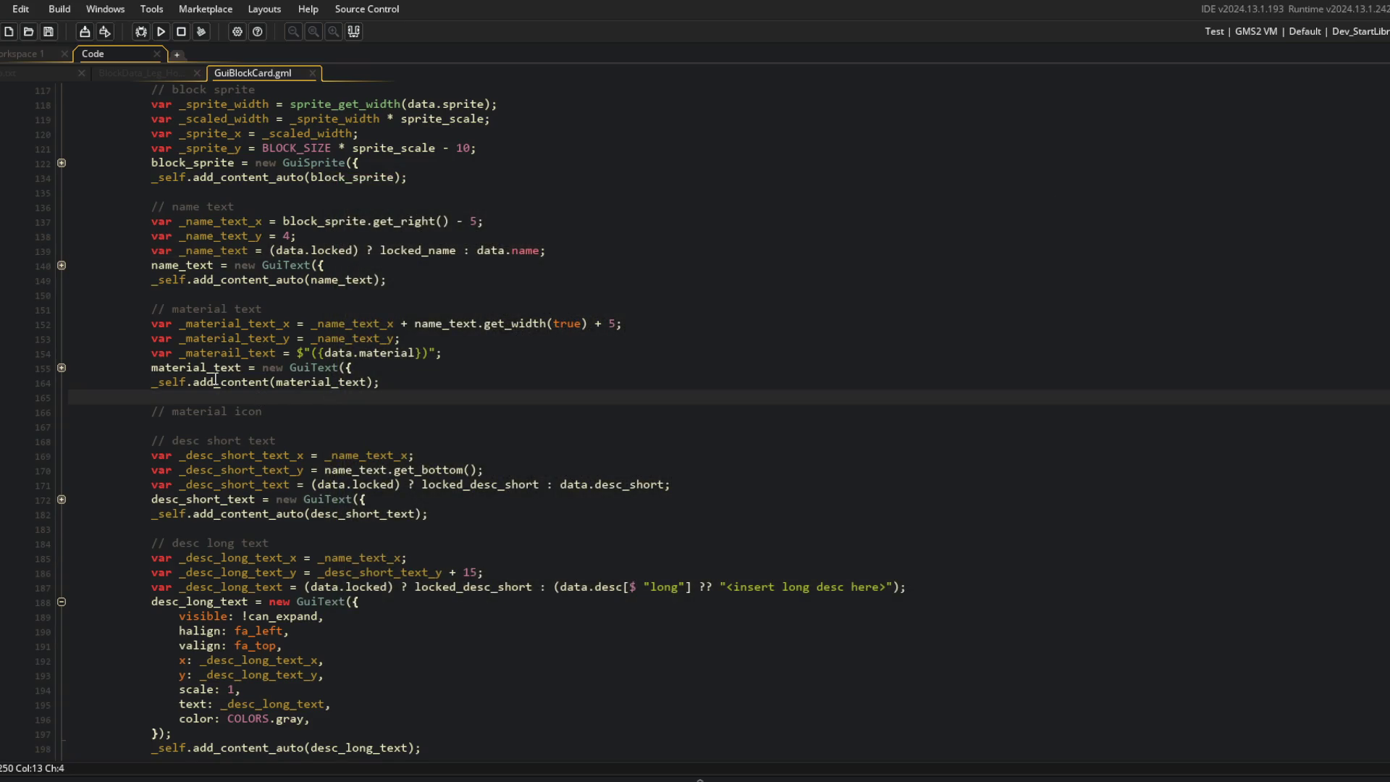
double_click(190, 367)
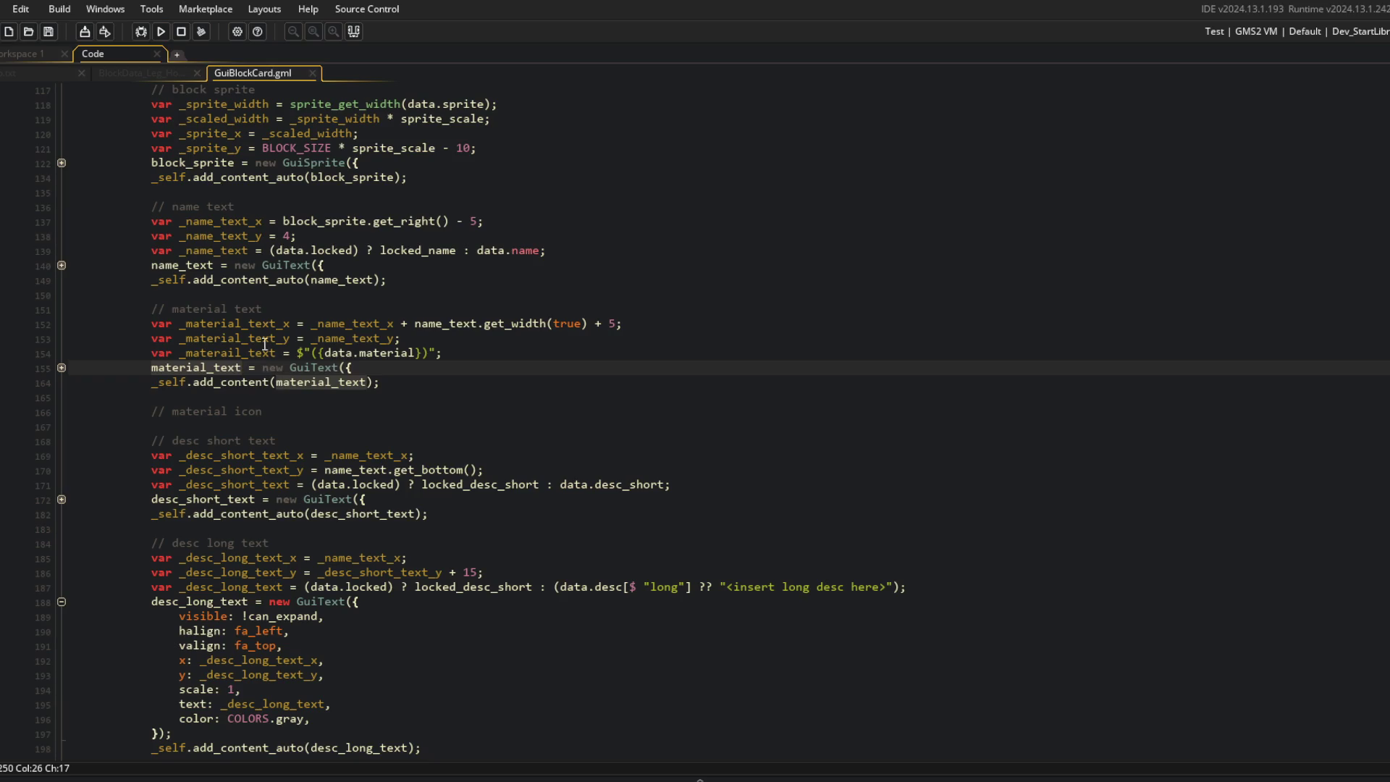
double_click(237, 280)
key(ctrl+c)
double_click(244, 383)
key(ctrl+v)
click(161, 31)
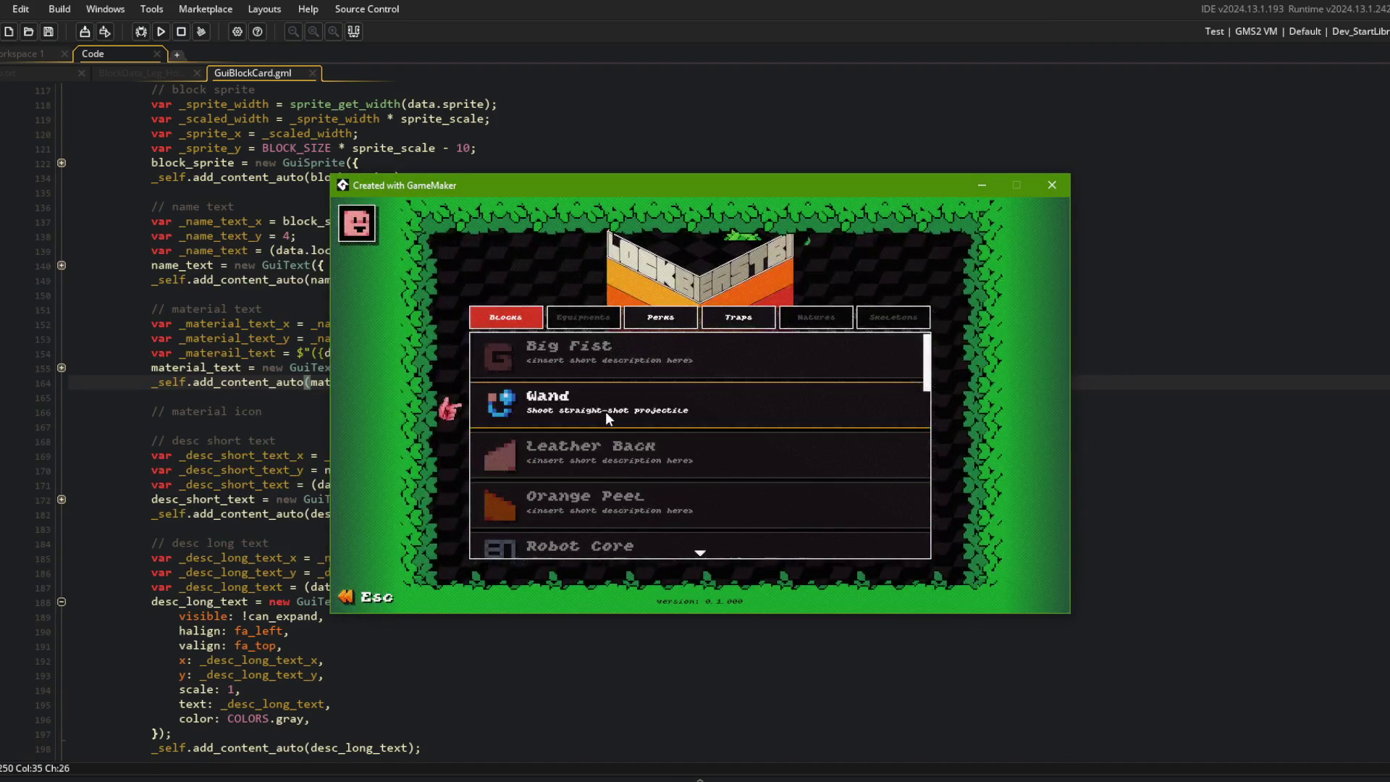
Step: Expand the Hooves card to check its material label, then return to GuiBlockCard.gml
scroll(605, 412, down, 5)
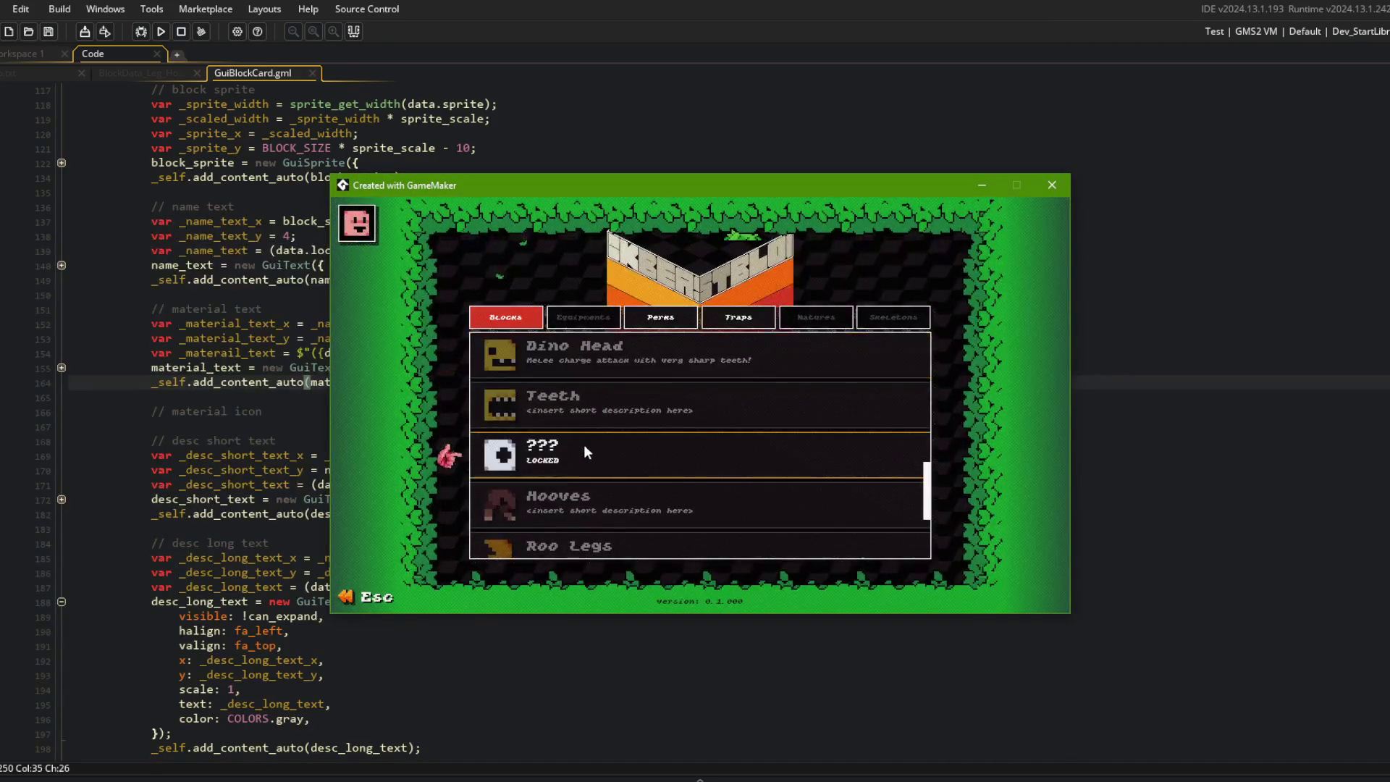
click(579, 500)
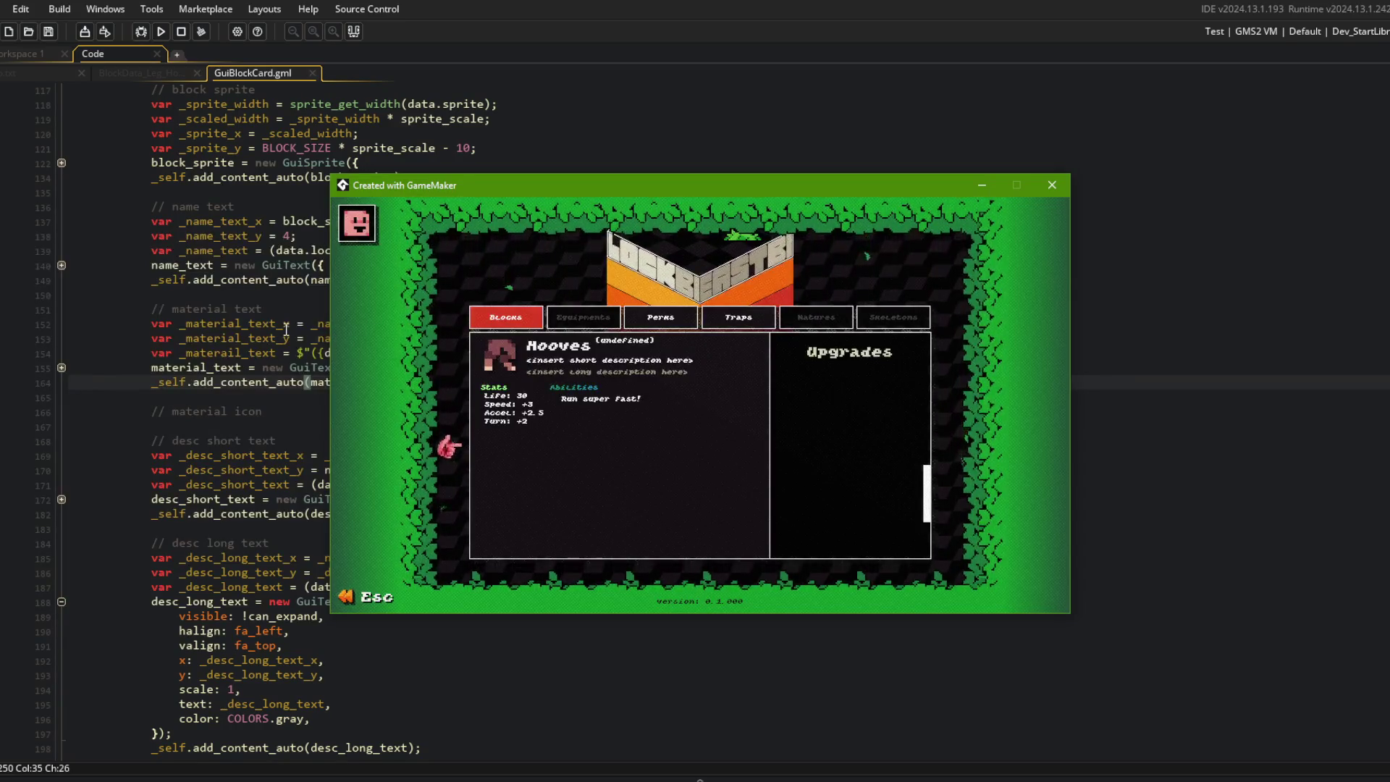
click(265, 381)
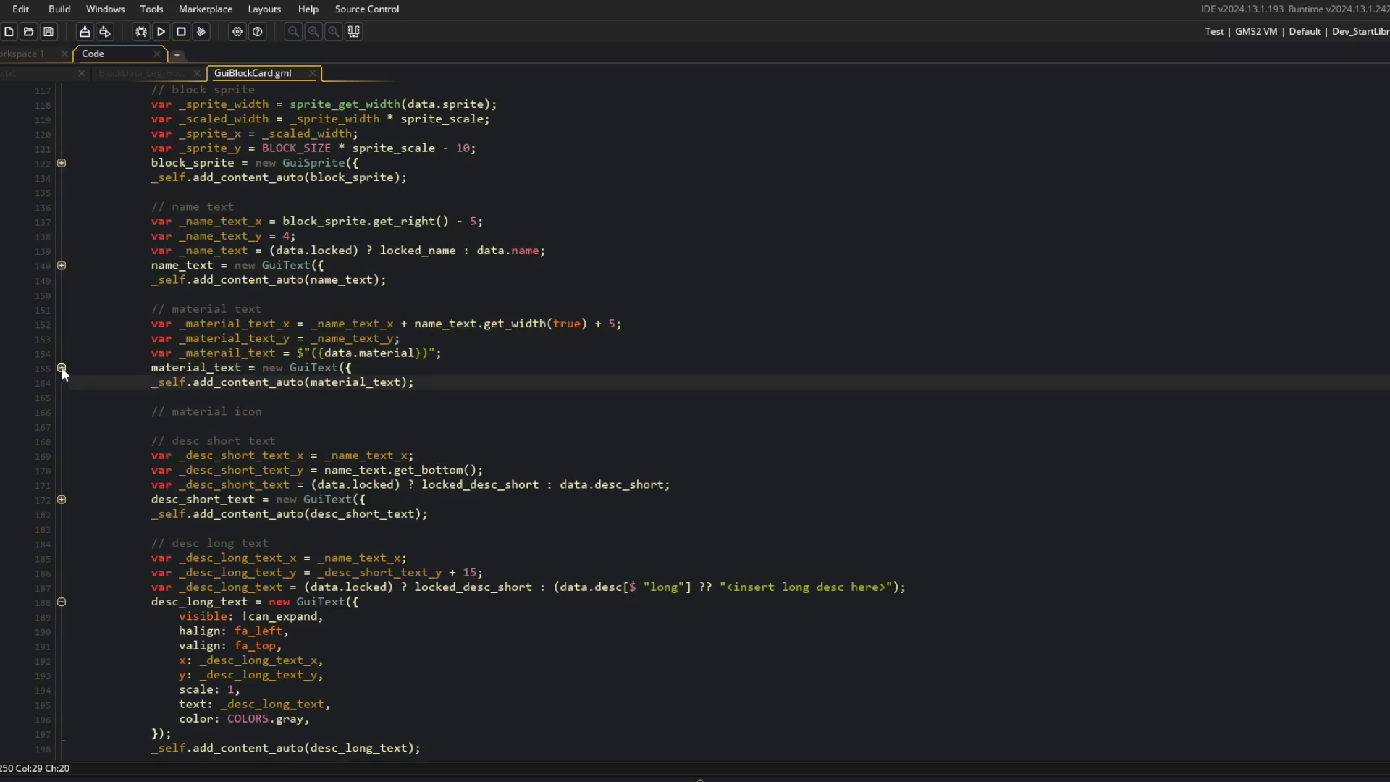
Step: Inspect the material text's fa_top valign value and the name text block, then close the running game
click(61, 368)
click(266, 411)
click(332, 441)
double_click(251, 411)
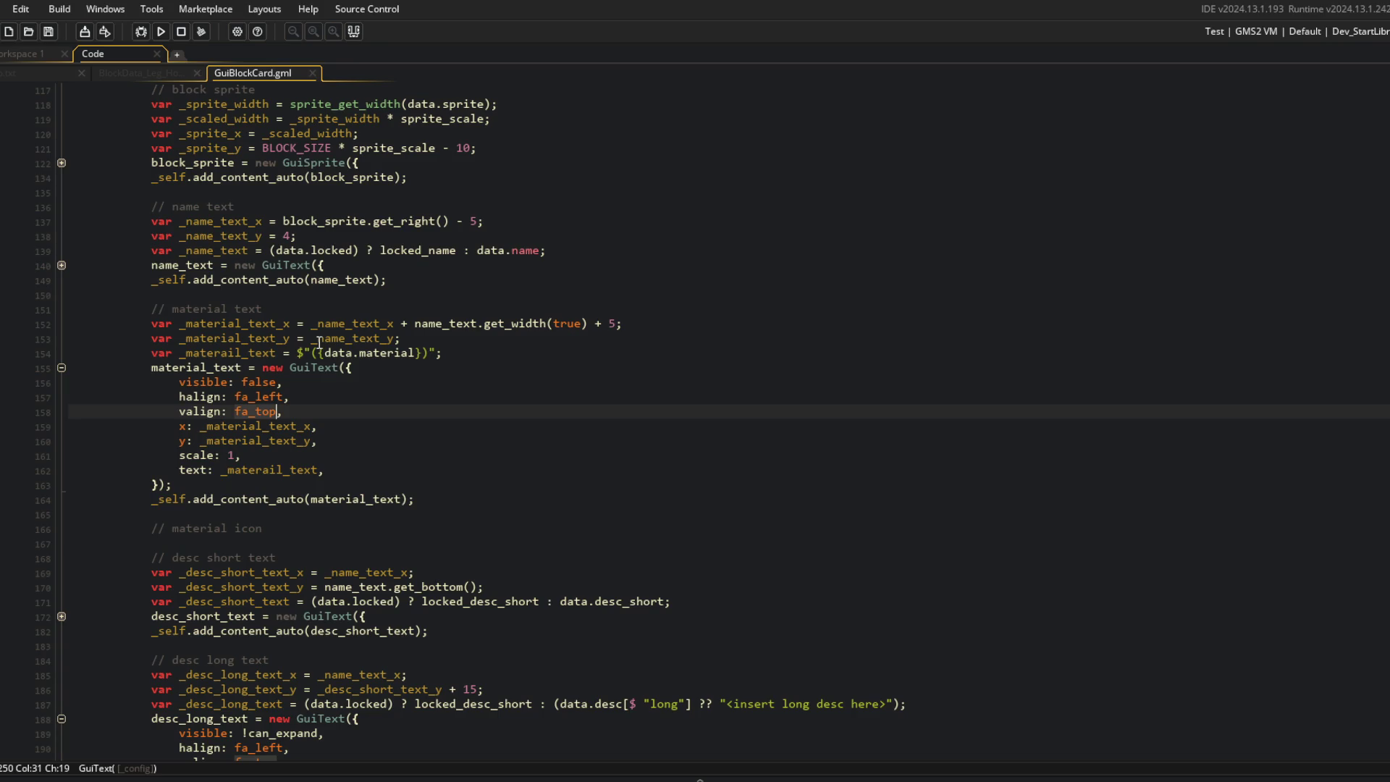
click(61, 265)
click(61, 265)
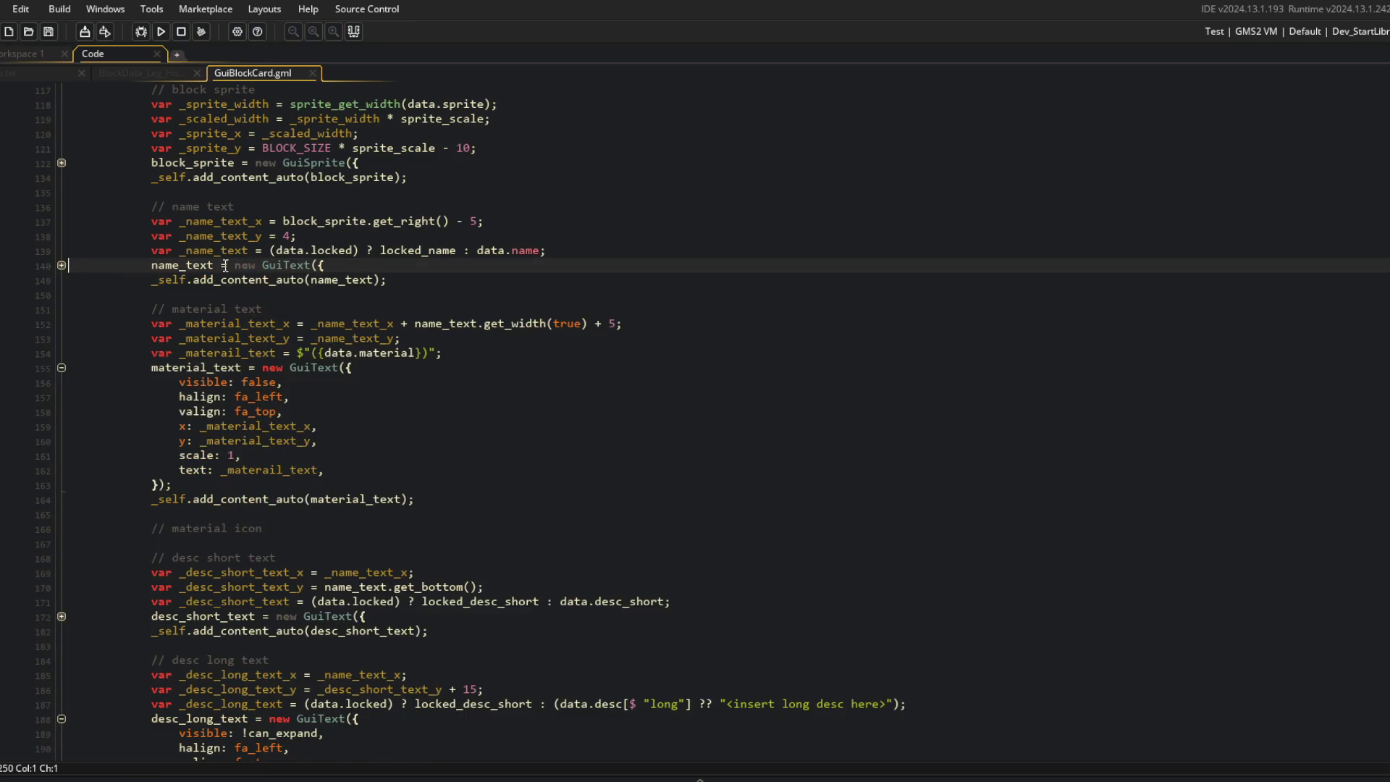
key(alt+Tab)
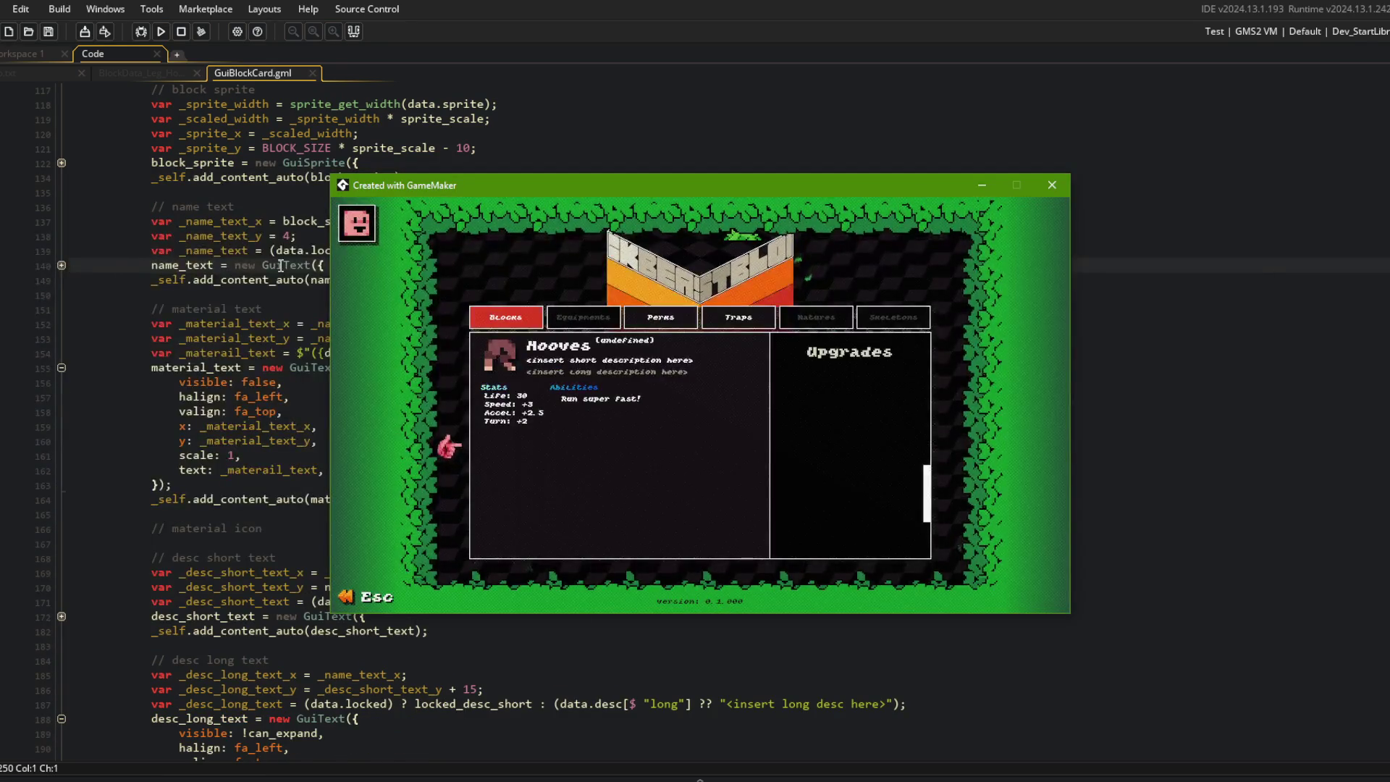
key(alt+Tab)
Step: Delete the material text's valign line and run the game to check the block list
click(159, 414)
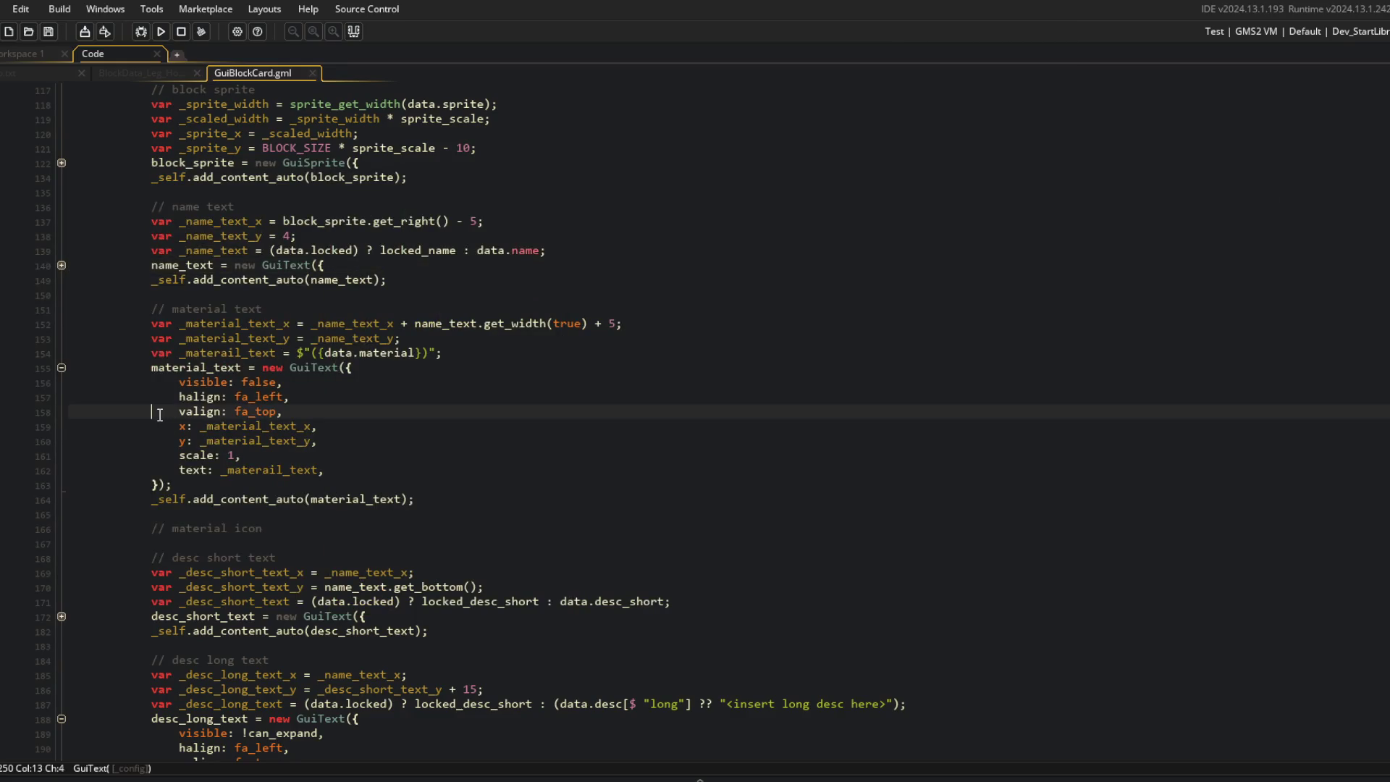
key(ctrl+d)
click(162, 31)
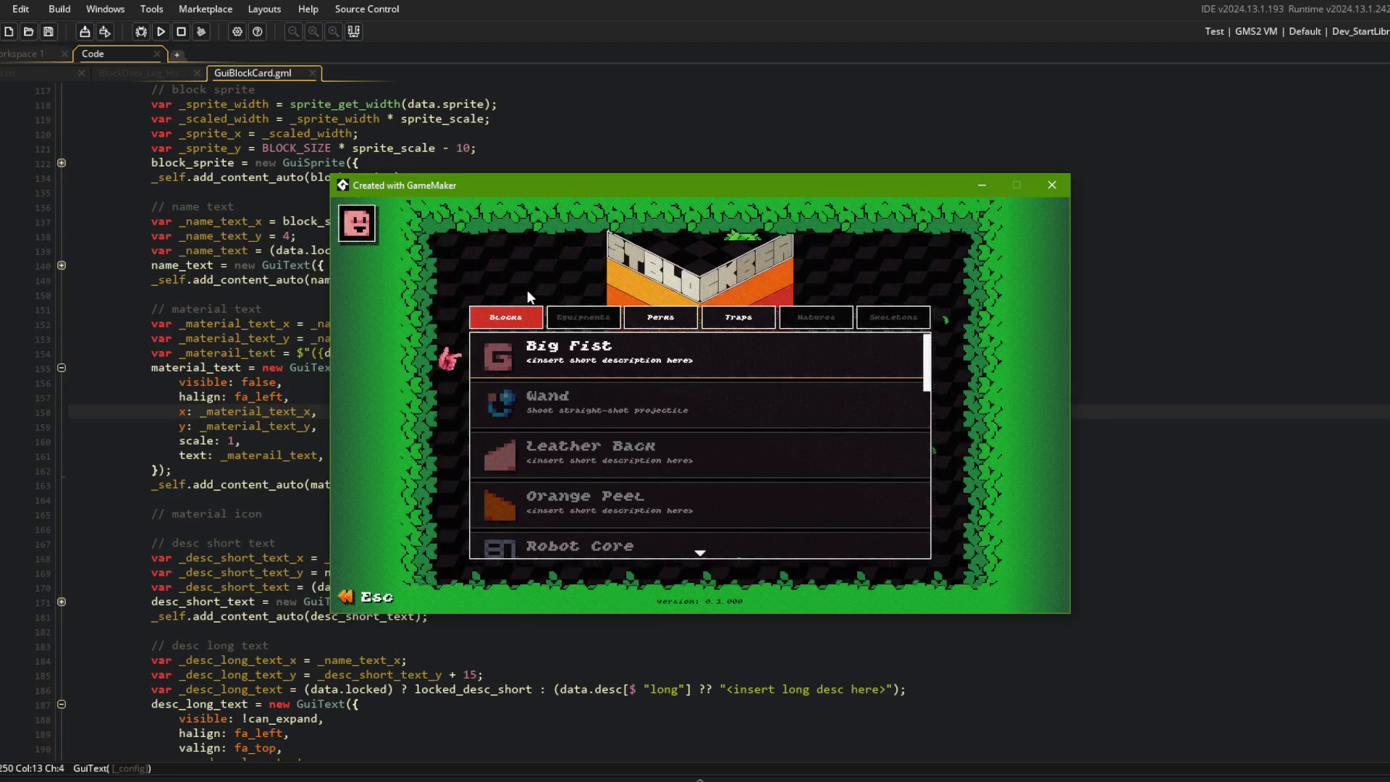
key(Down)
key(Down)
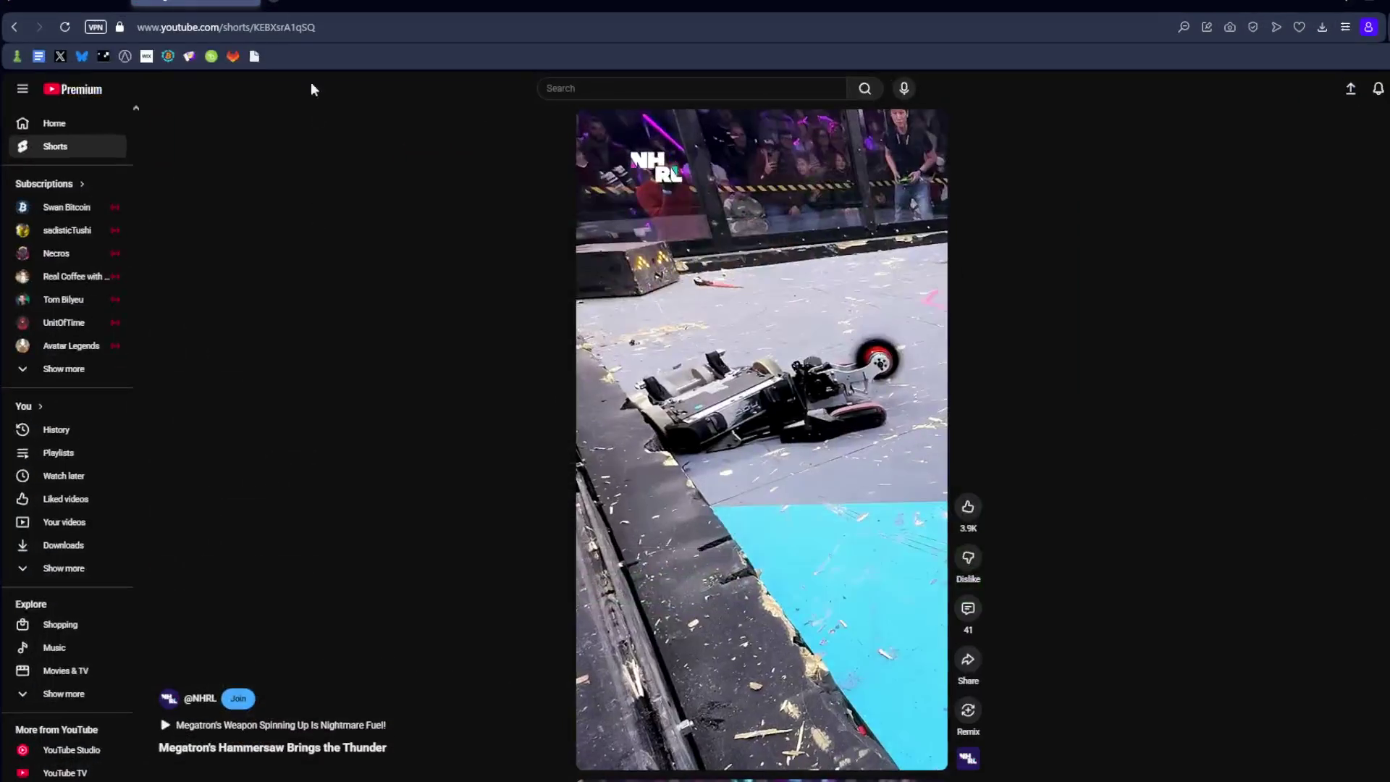
Step: Open twitch.tv/gentoogames in a new browser tab
key(ctrl+t)
text(twitch.tv/gentoogames)
key(Return)
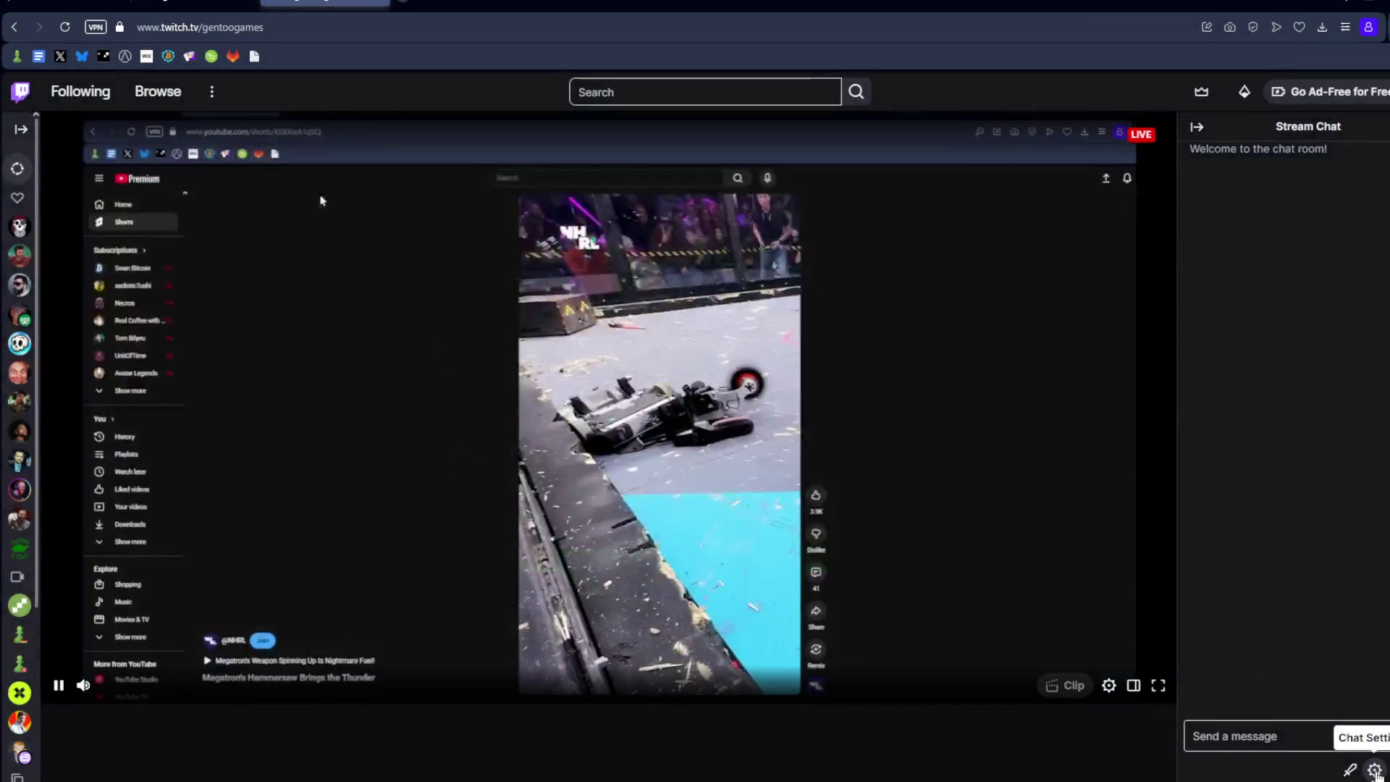
Step: Switch the channel to Mod View, dismiss the update notice, and cancel Shield Mode
click(1375, 770)
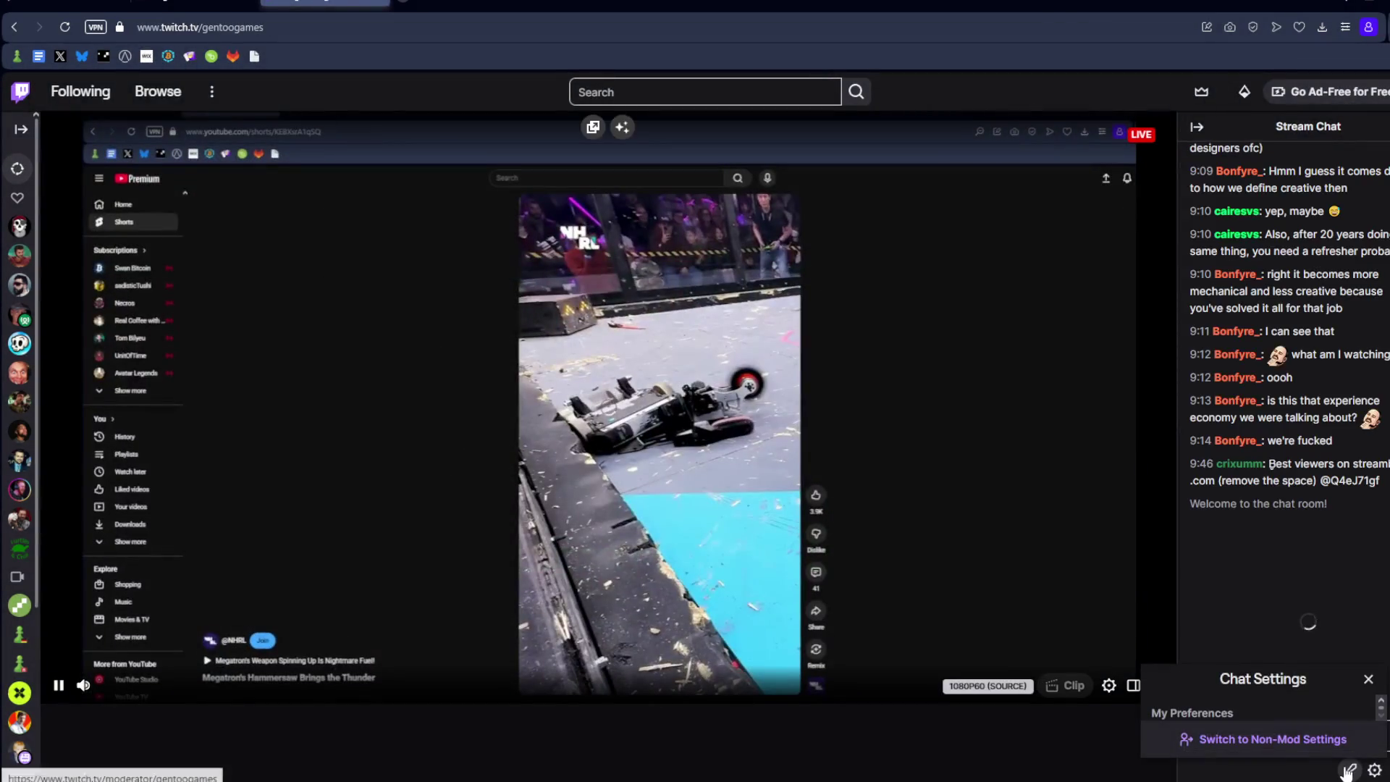
click(1340, 770)
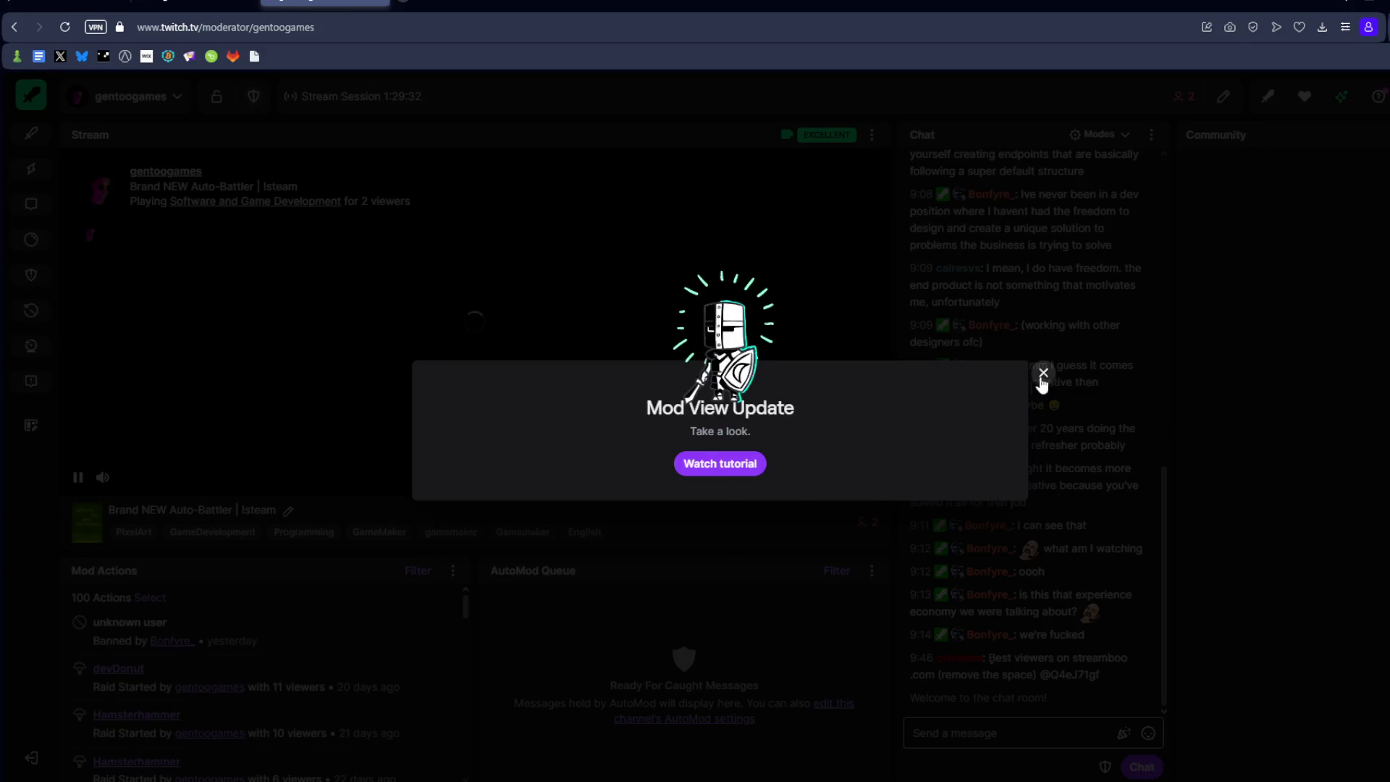
click(1044, 373)
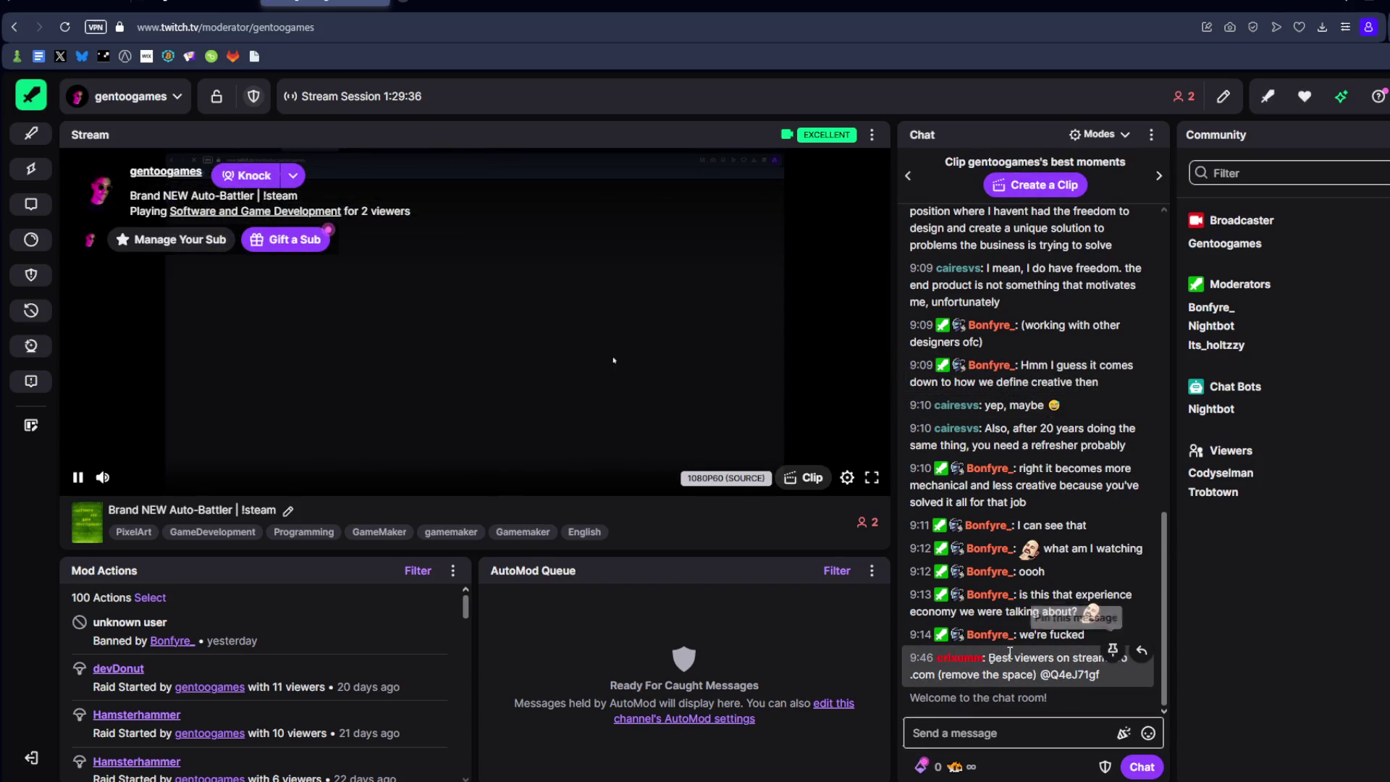
click(1105, 767)
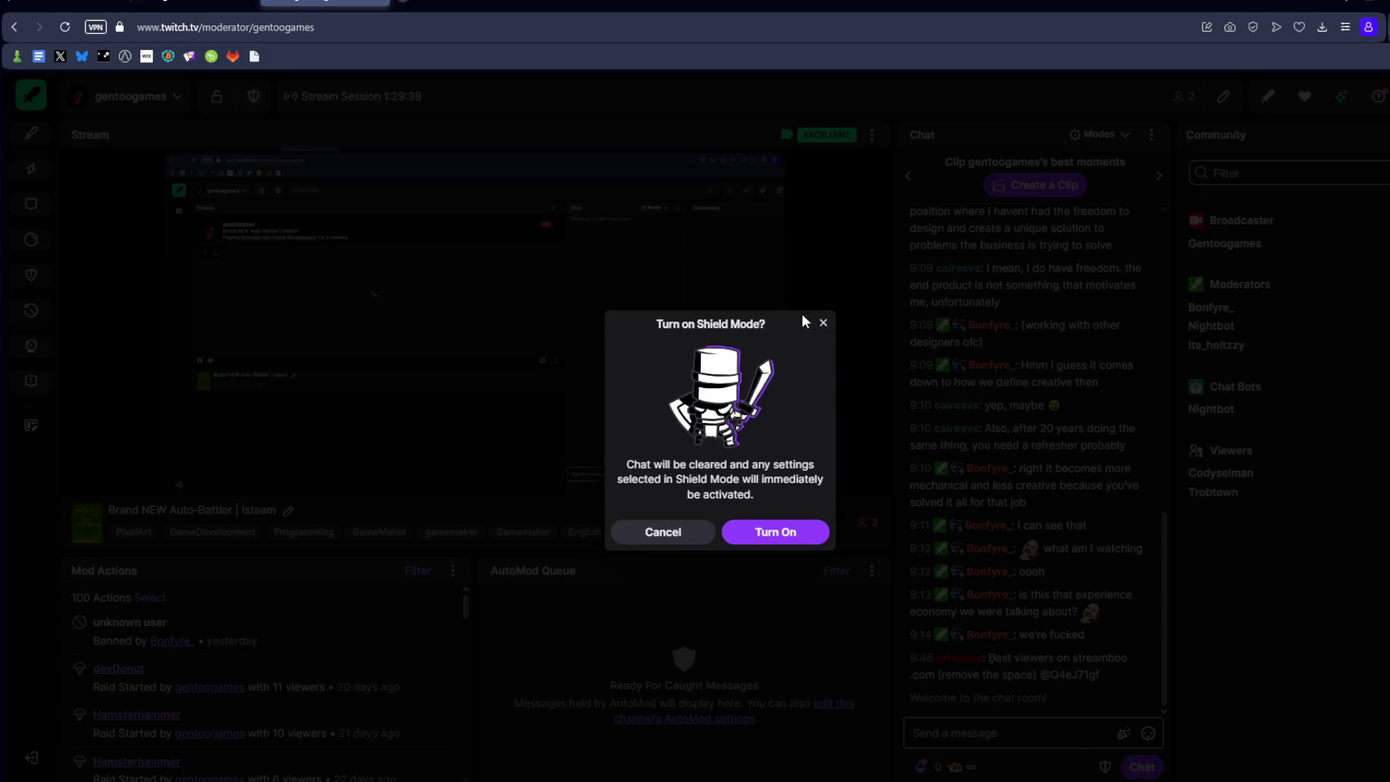
click(822, 327)
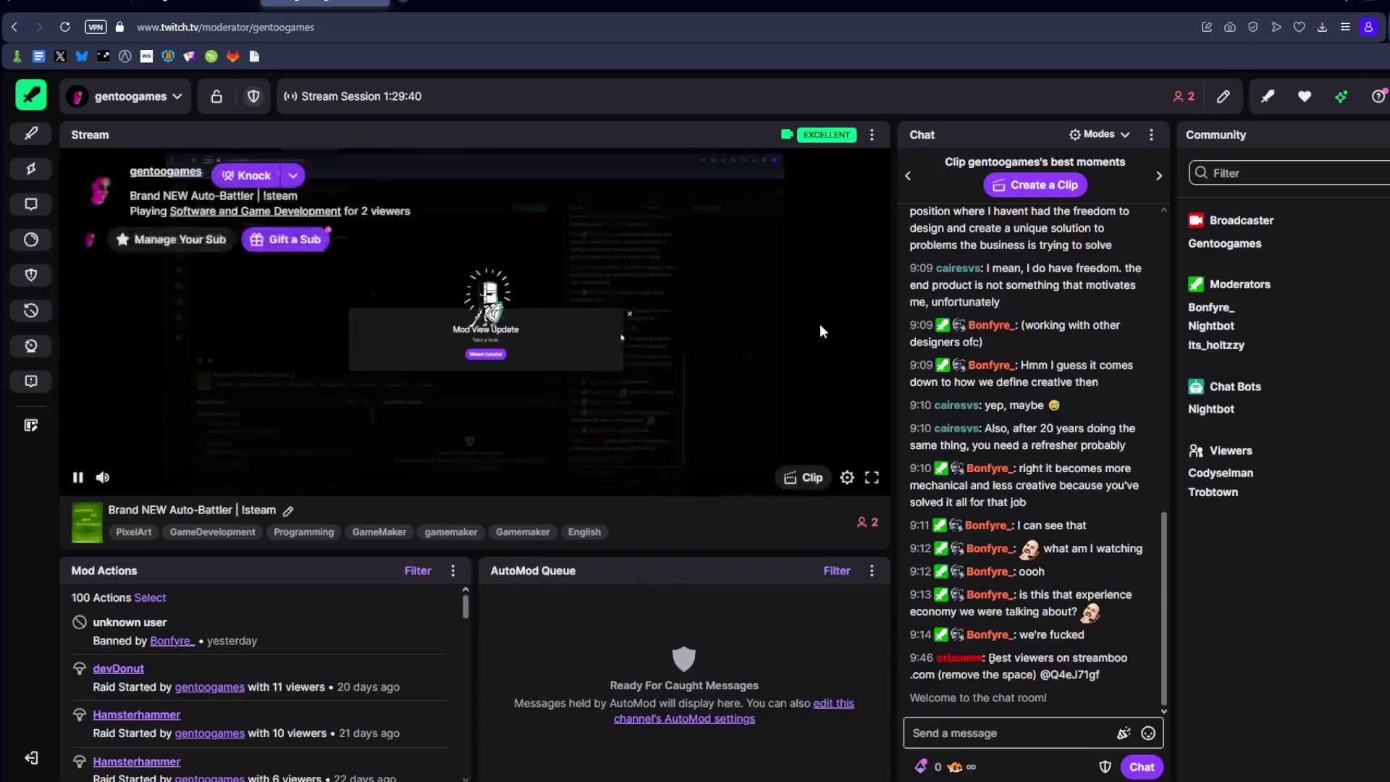
Step: Turn on Show Mod Icons in chat settings and ban the account posting spam
click(1098, 134)
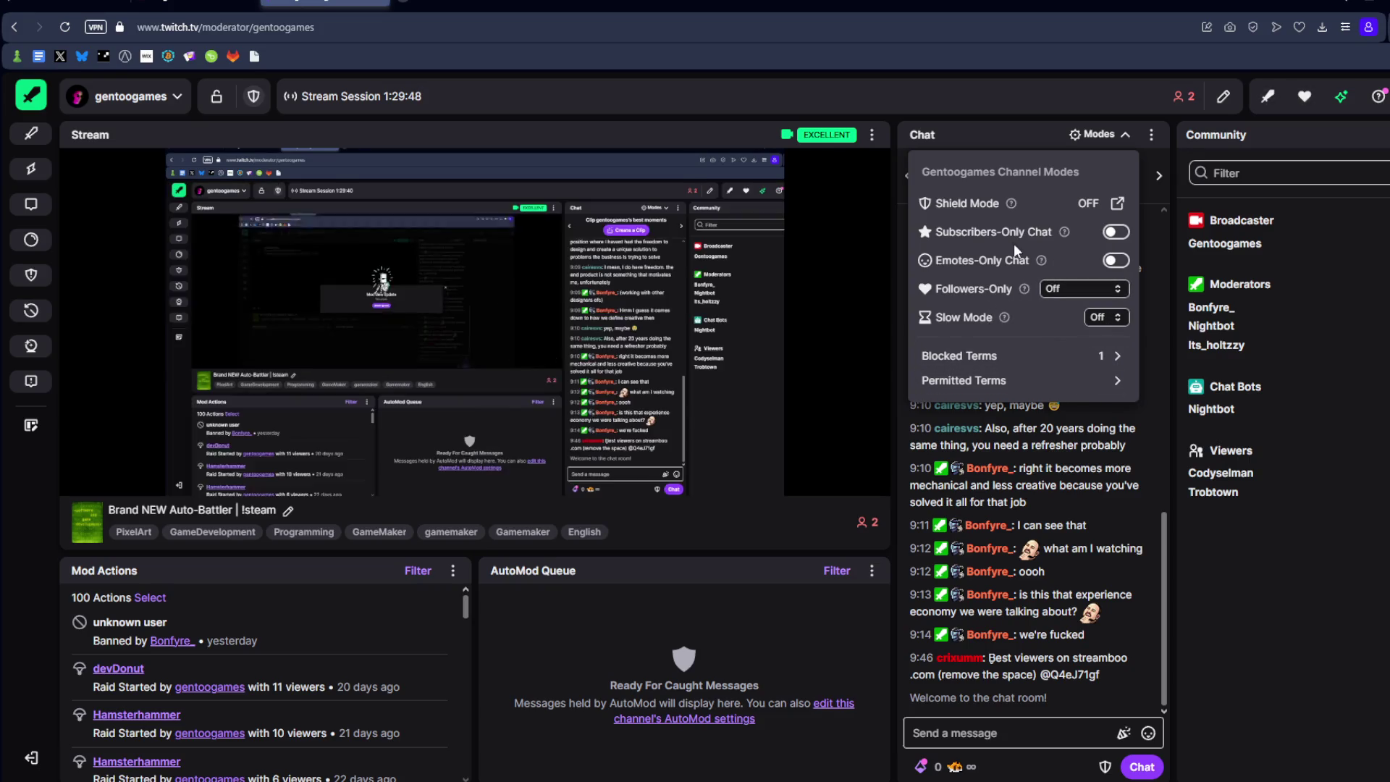
click(1122, 136)
click(1152, 135)
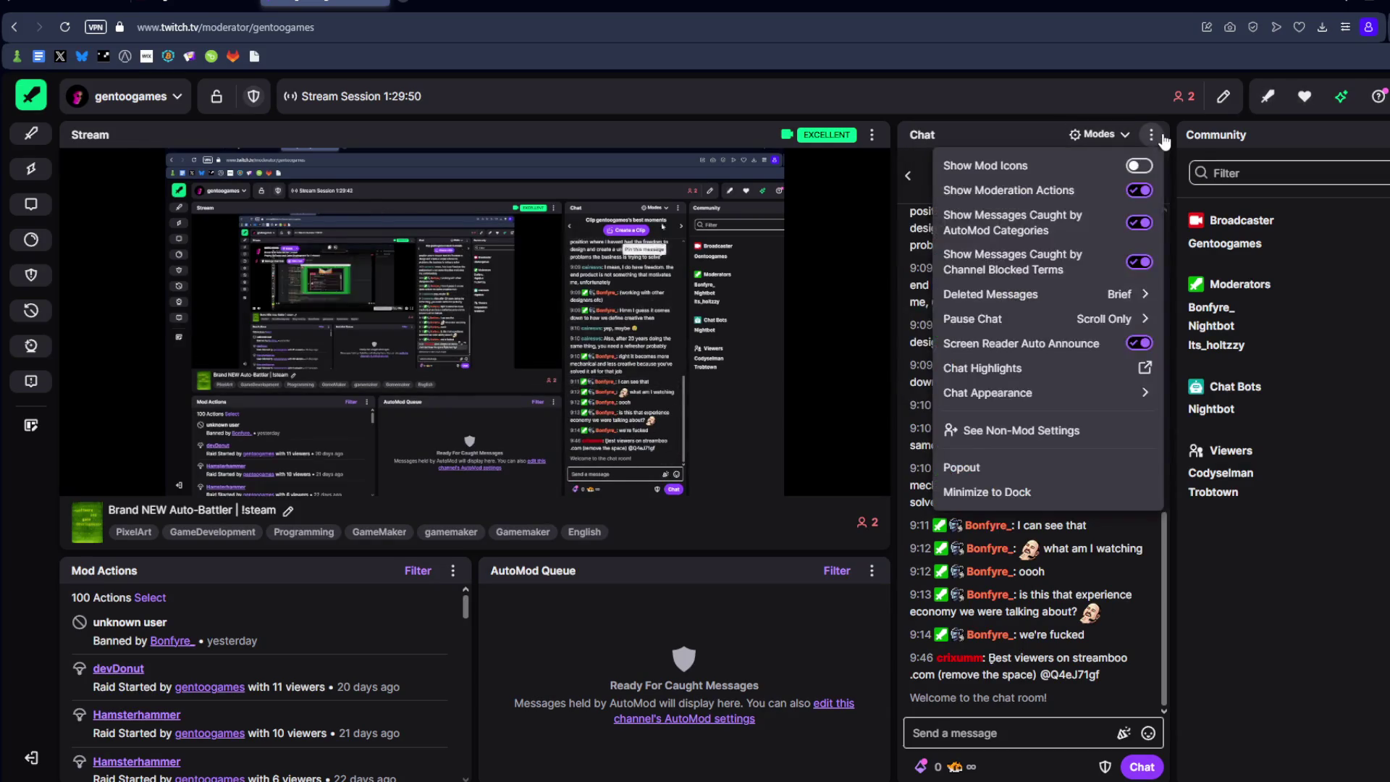
click(1139, 166)
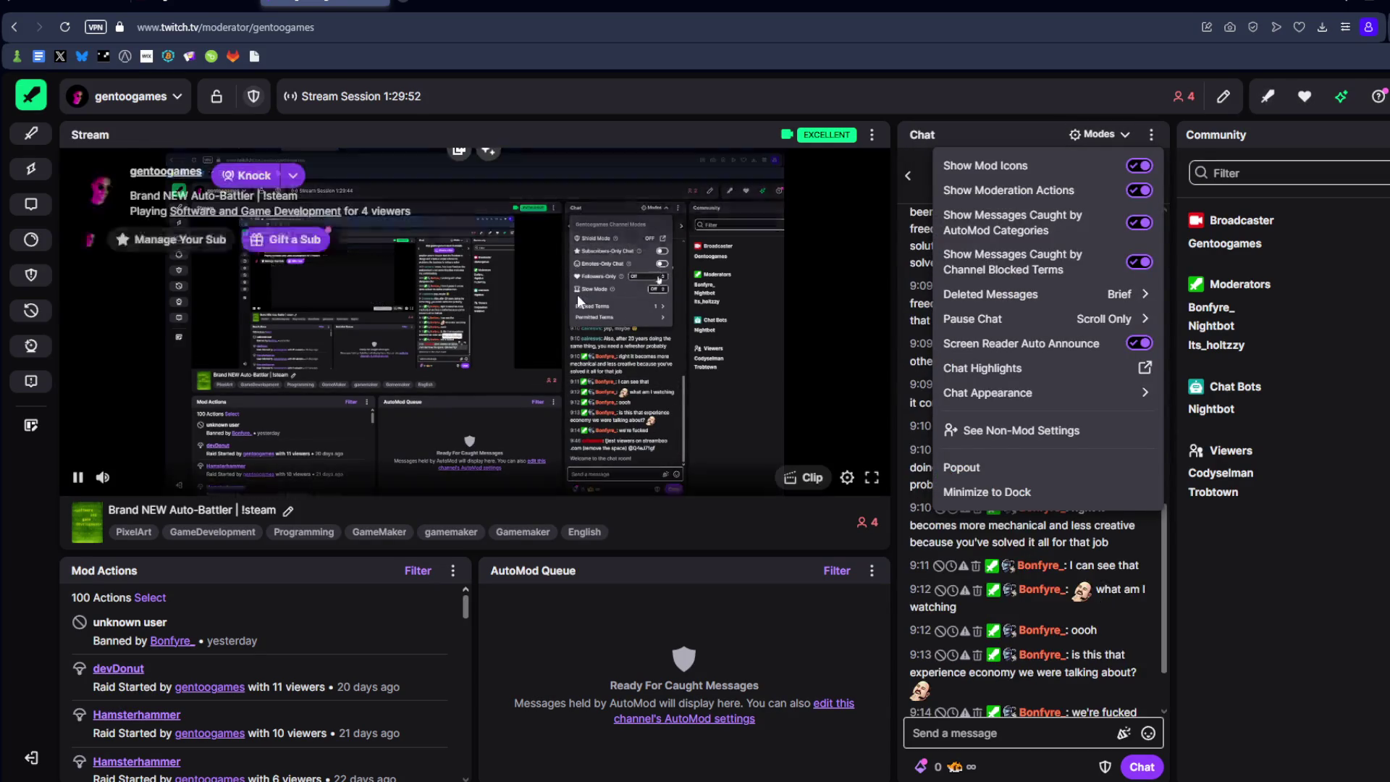
key(Escape)
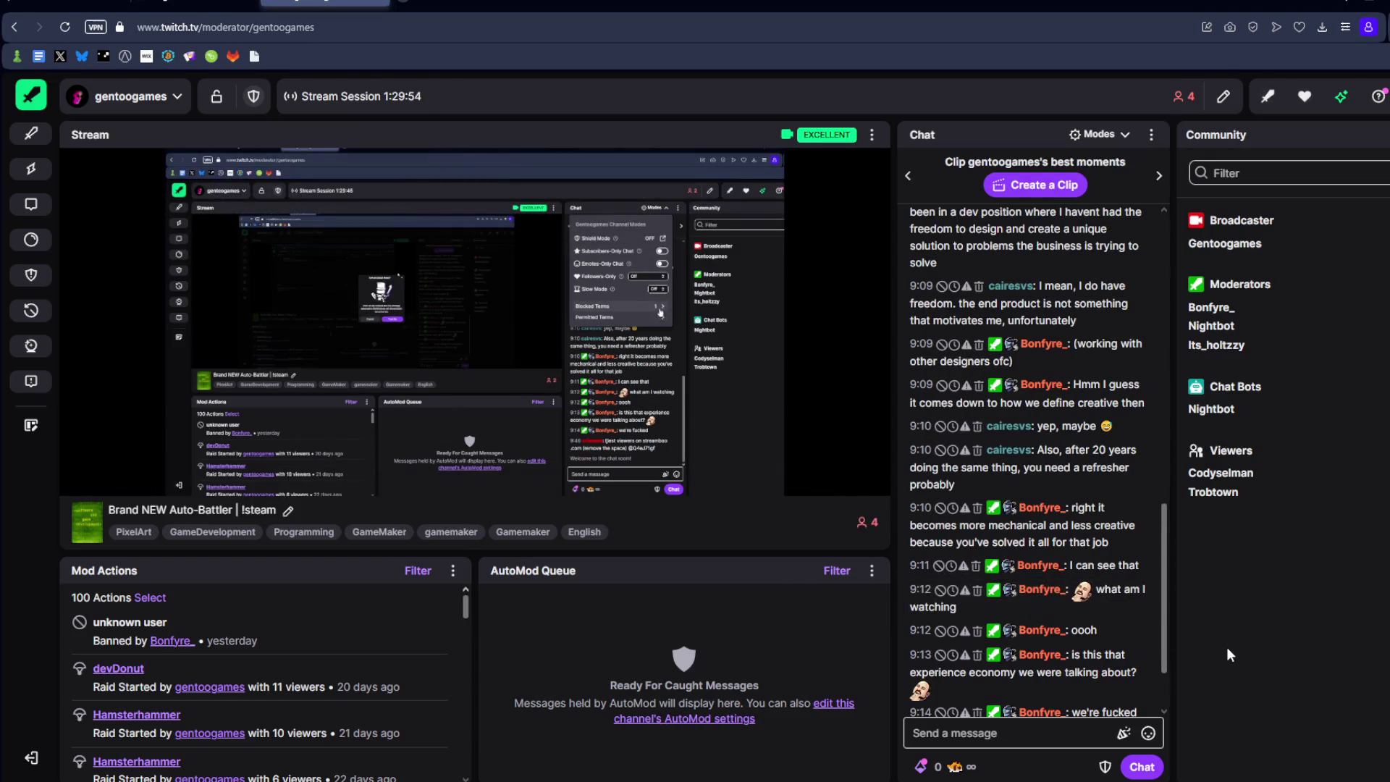
scroll(1028, 579, down, 3)
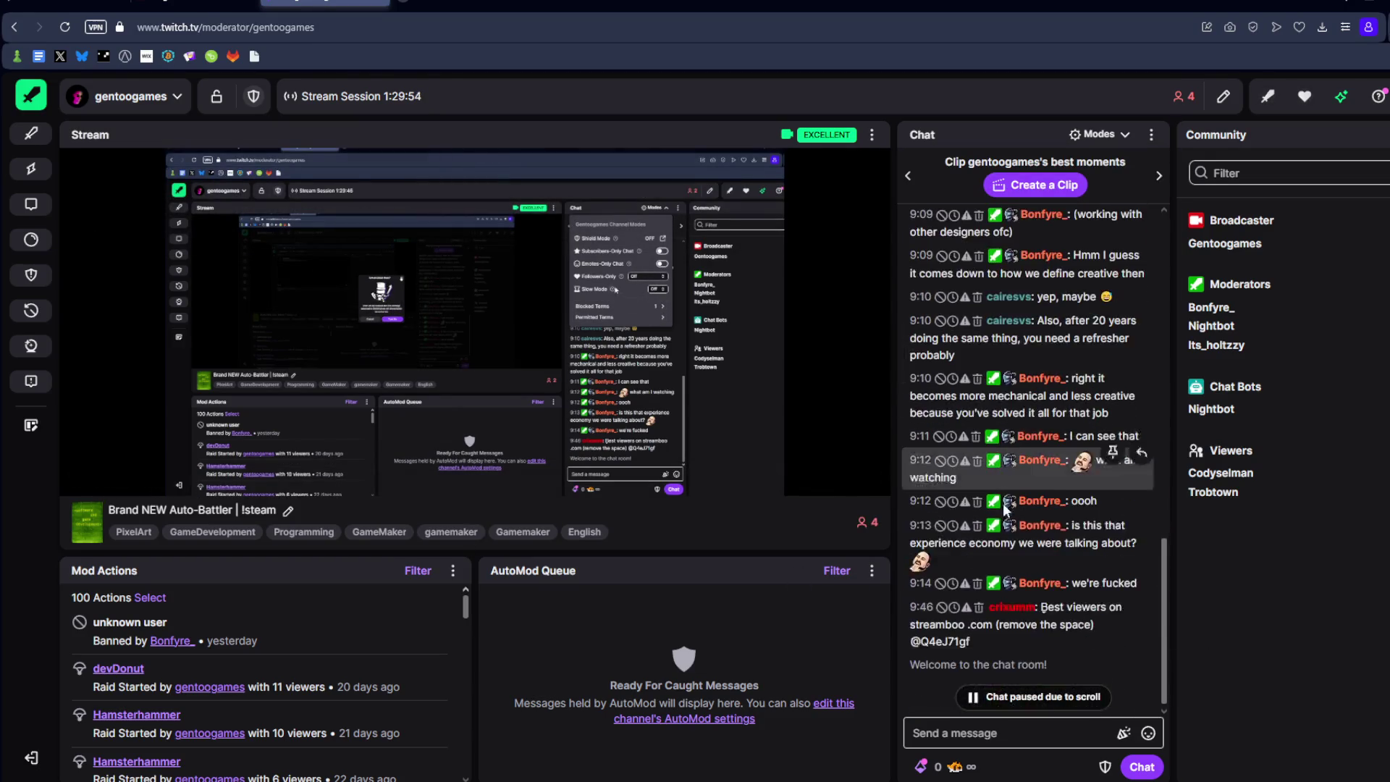
click(942, 604)
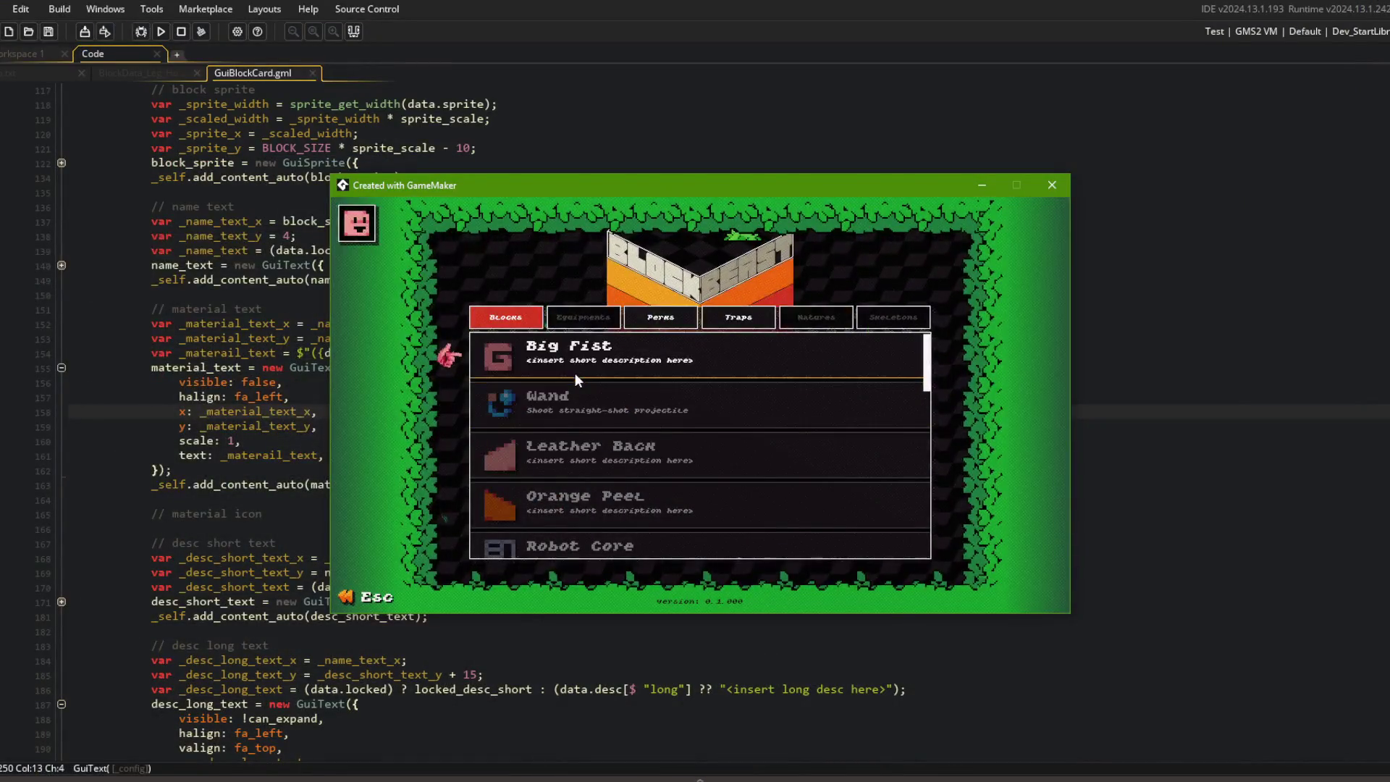
Step: Restore the material text's valign line as fa_bottom and save and run the game
scroll(583, 453, down, 5)
scroll(582, 450, down, 3)
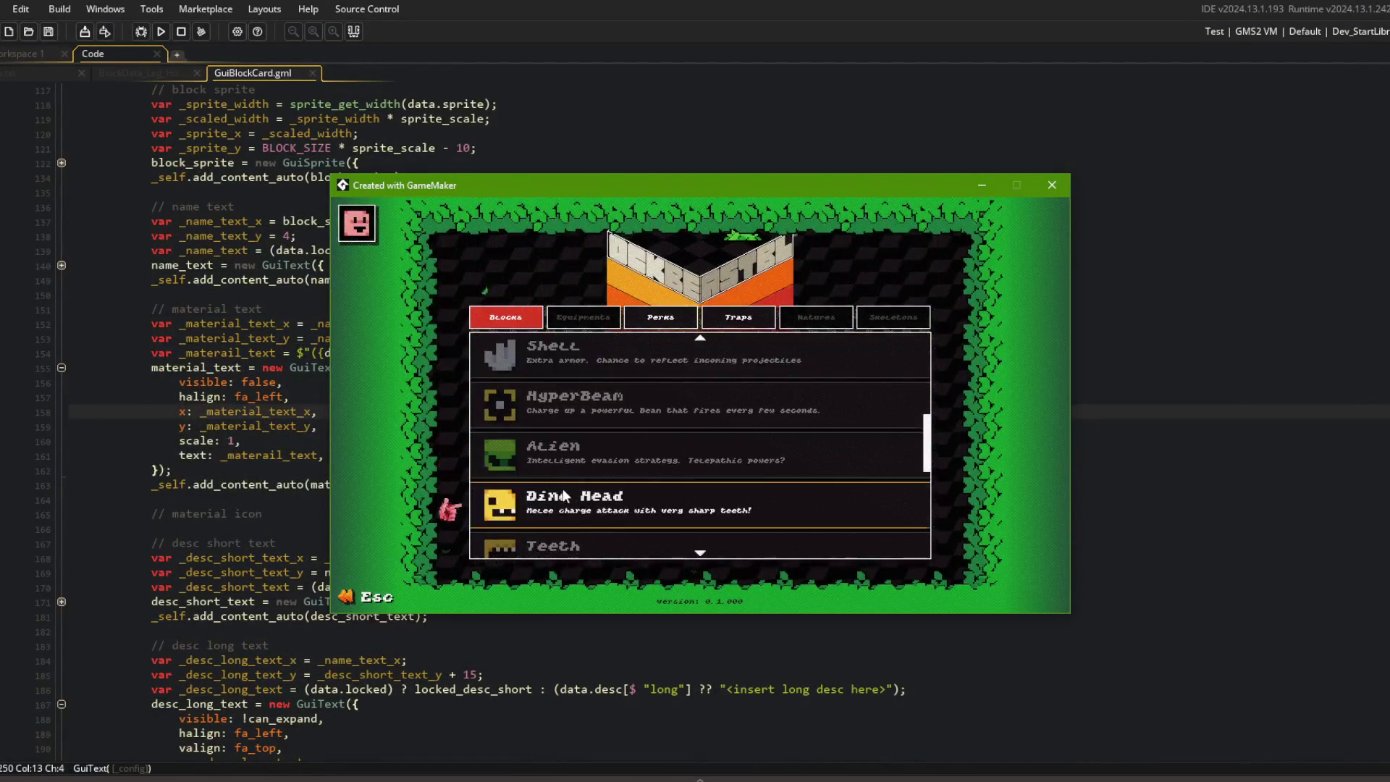
click(582, 450)
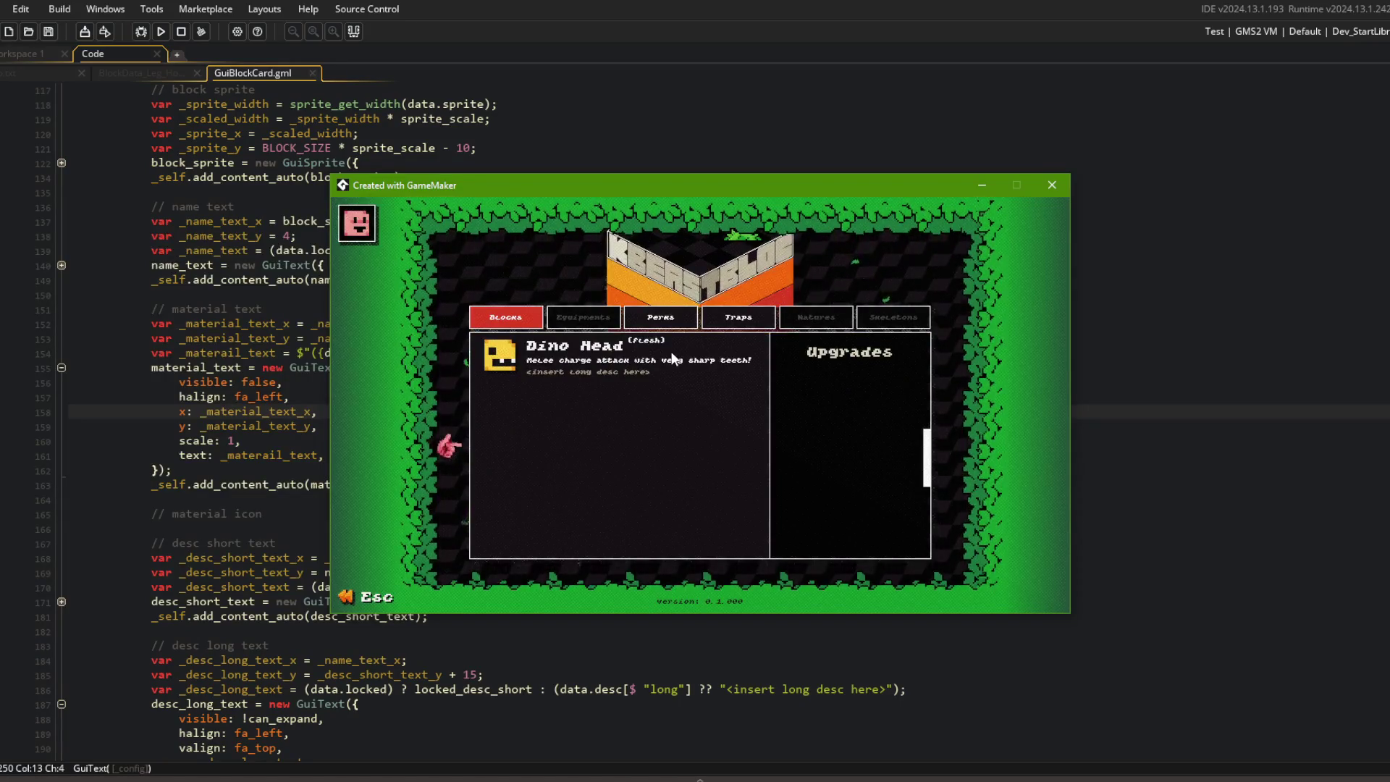
click(353, 428)
text(valign: fa_top,)
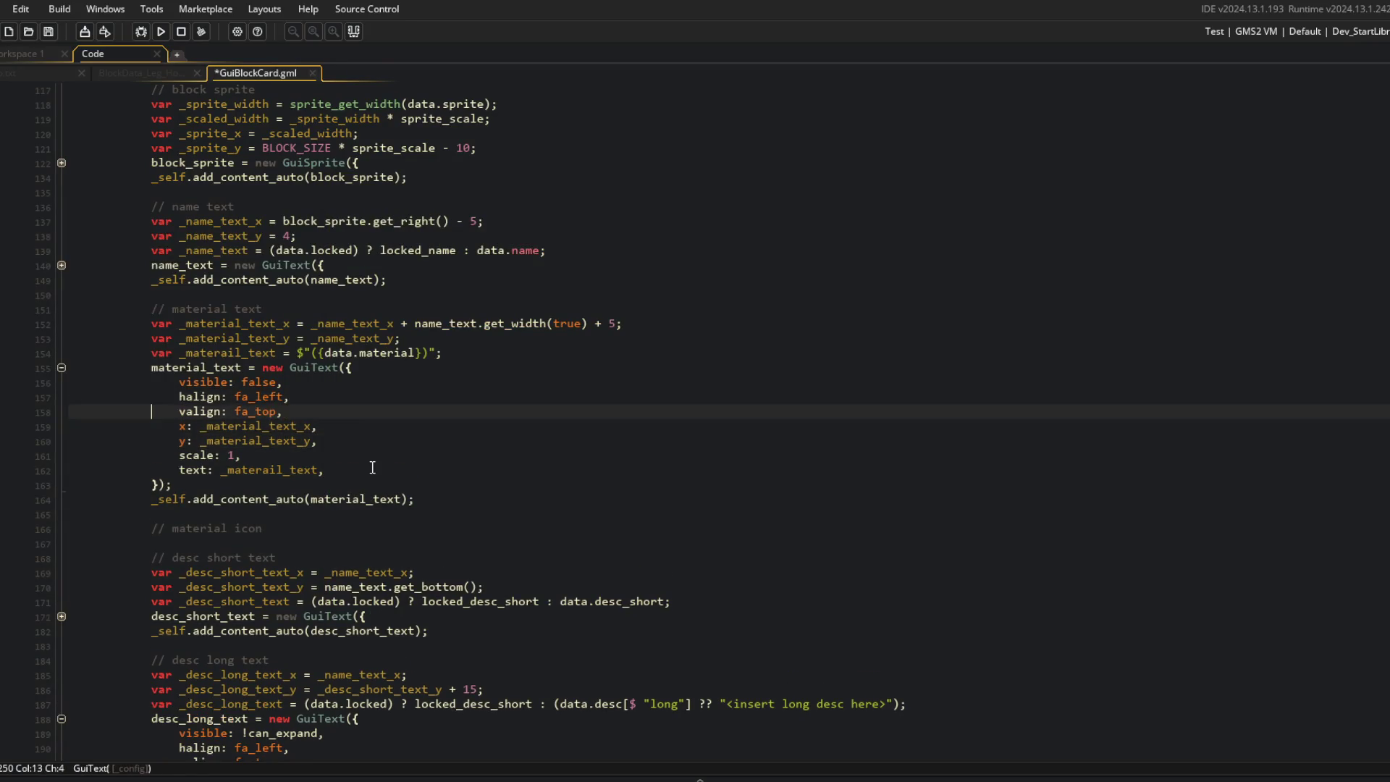
text(a_bottom)
key(F5)
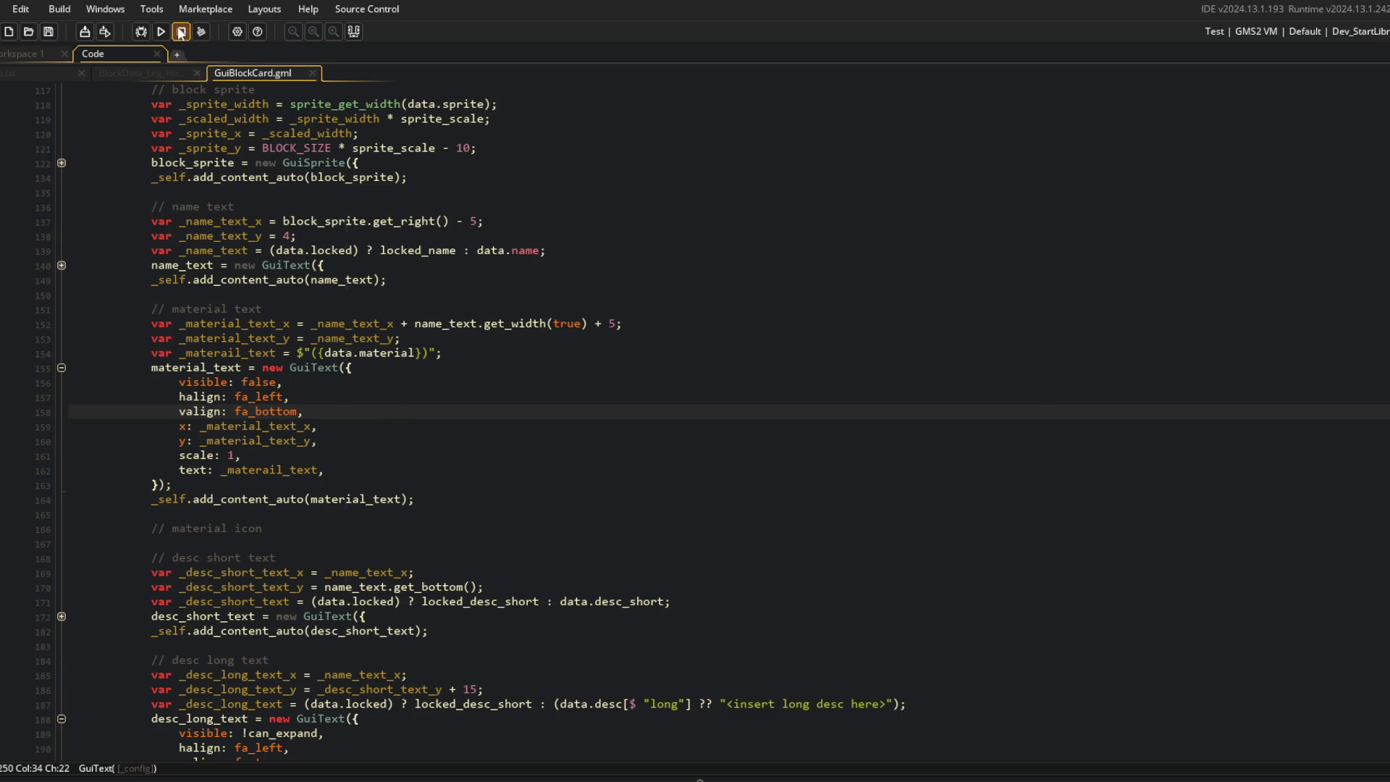
Step: Check the expanded Dino Head card, then change the valign back to fa_top
scroll(623, 463, down, 5)
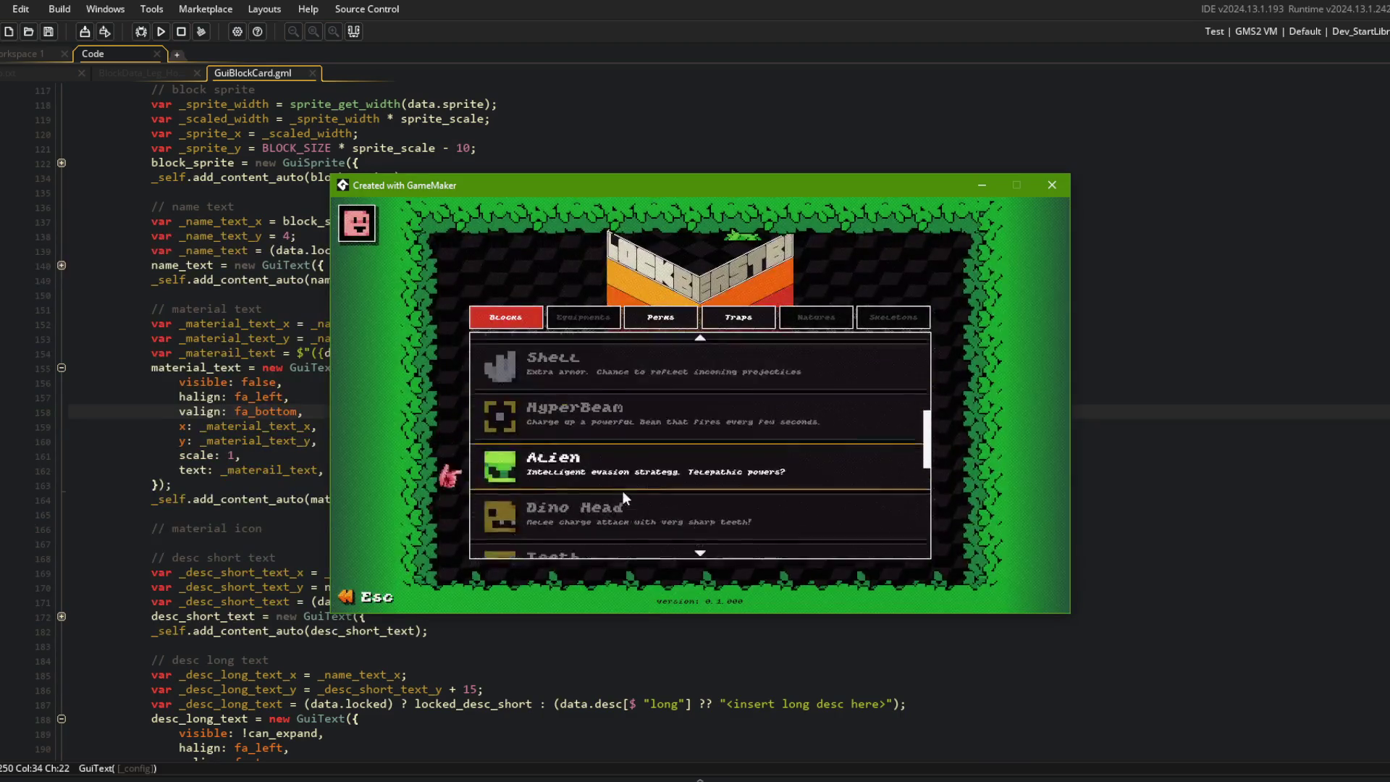
click(595, 485)
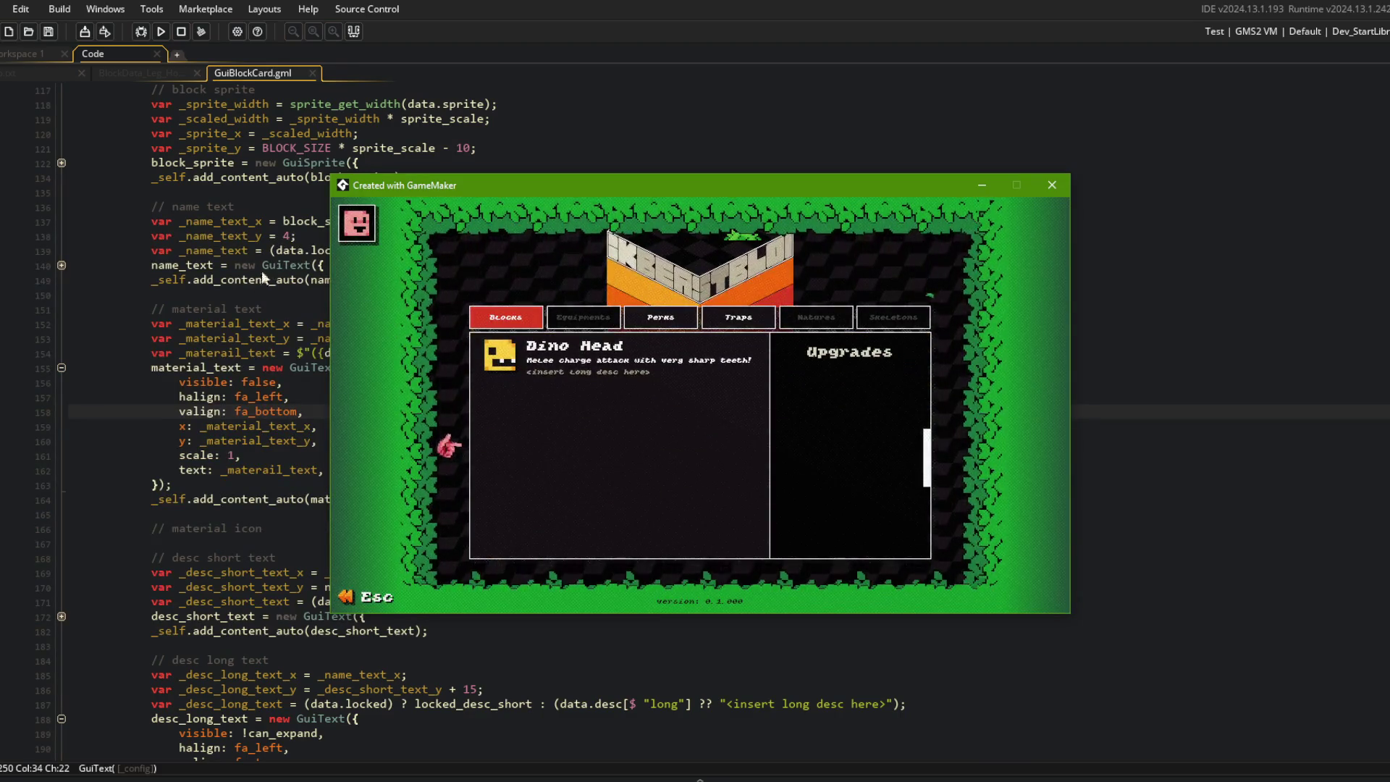
key(Escape)
click(263, 327)
double_click(267, 411)
text(fa_top)
click(325, 443)
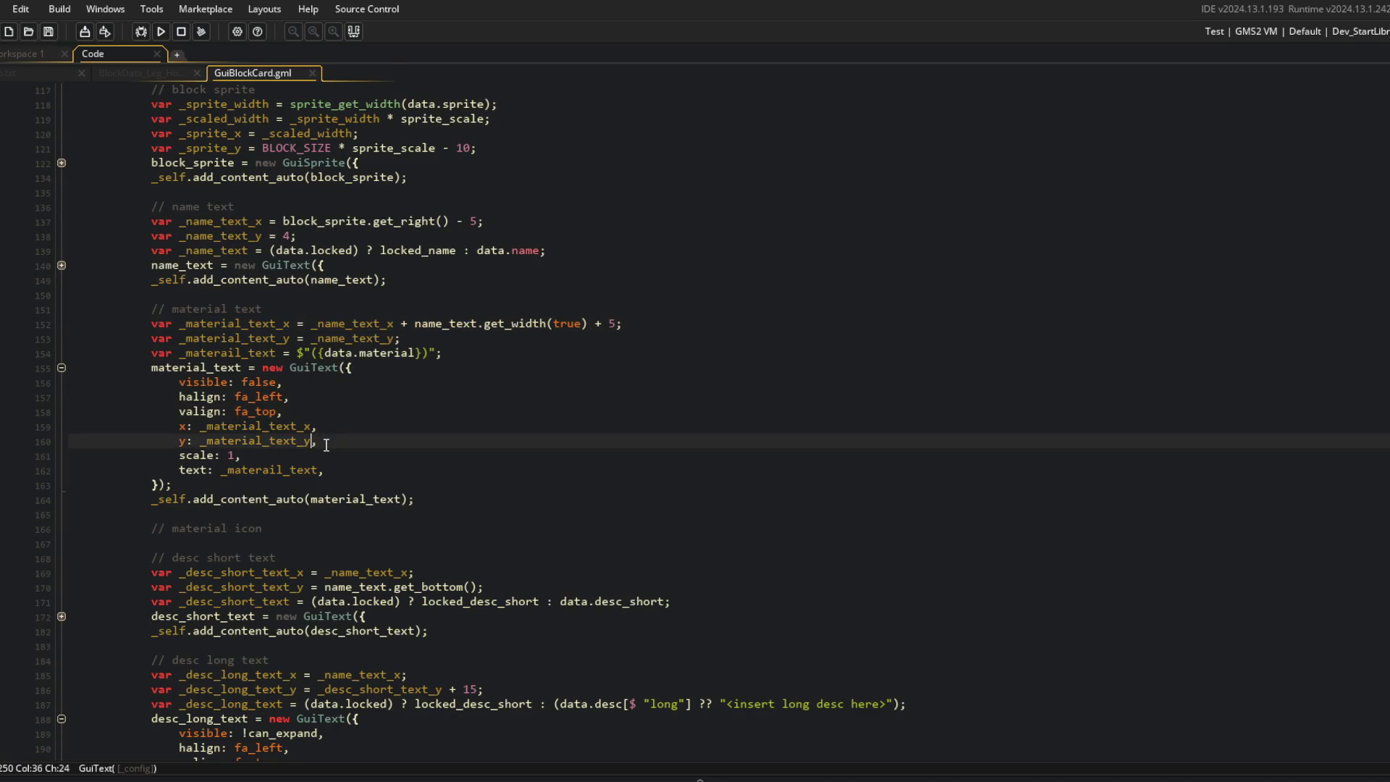
Step: Change the material text y offset, then run and expand Leather Back and Robot Core cards
text(+ 5)
key(F5)
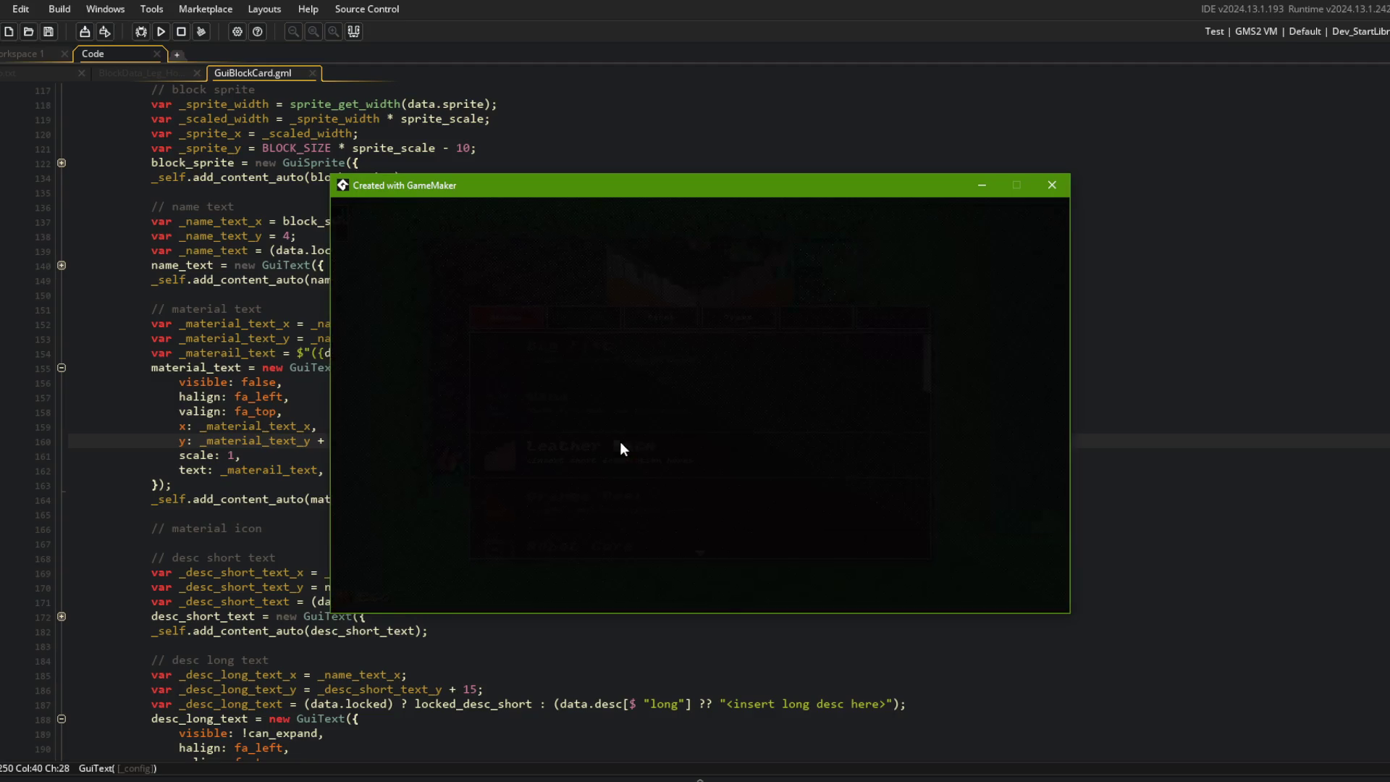
click(656, 446)
click(641, 360)
scroll(594, 418, down, 1)
click(599, 410)
click(598, 410)
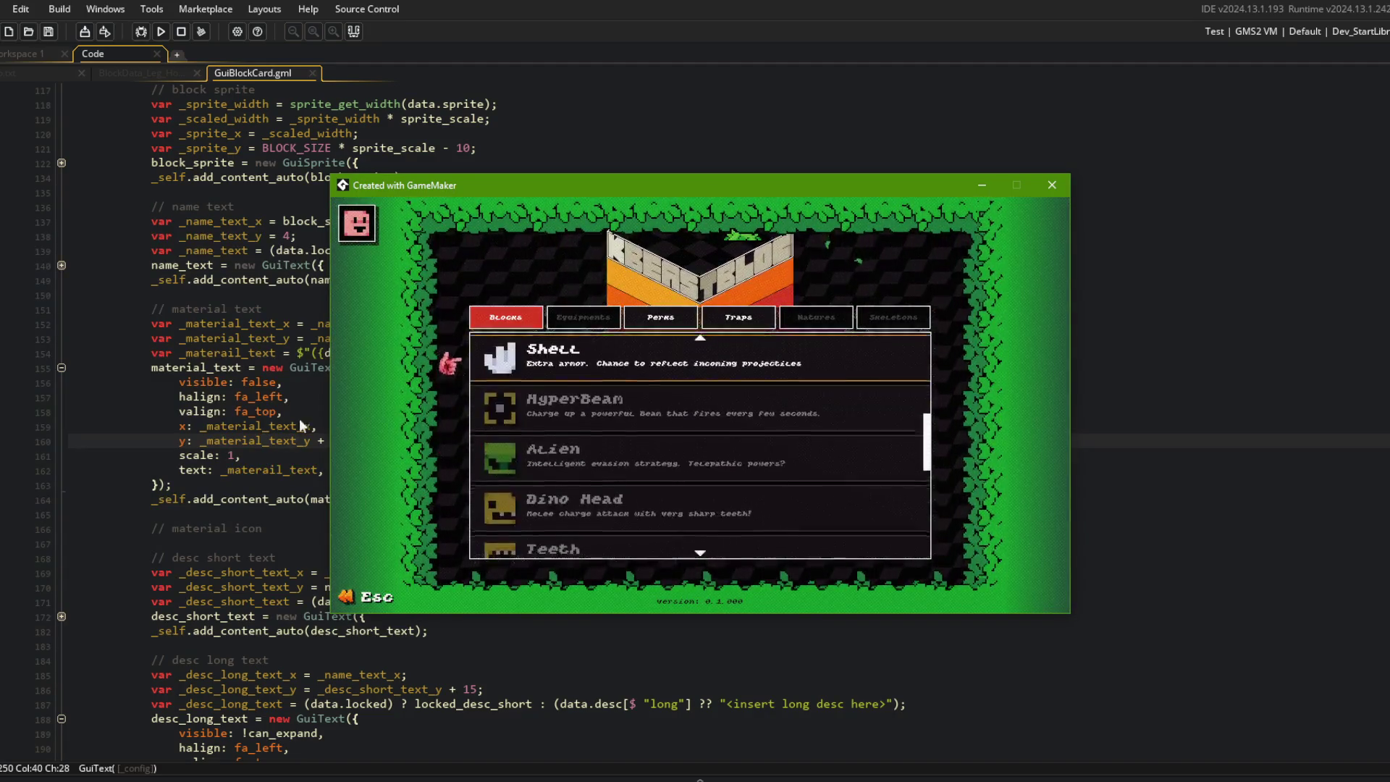
key(Escape)
Step: Run the game again and check the expanded Wand and Orange Peel cards
click(366, 445)
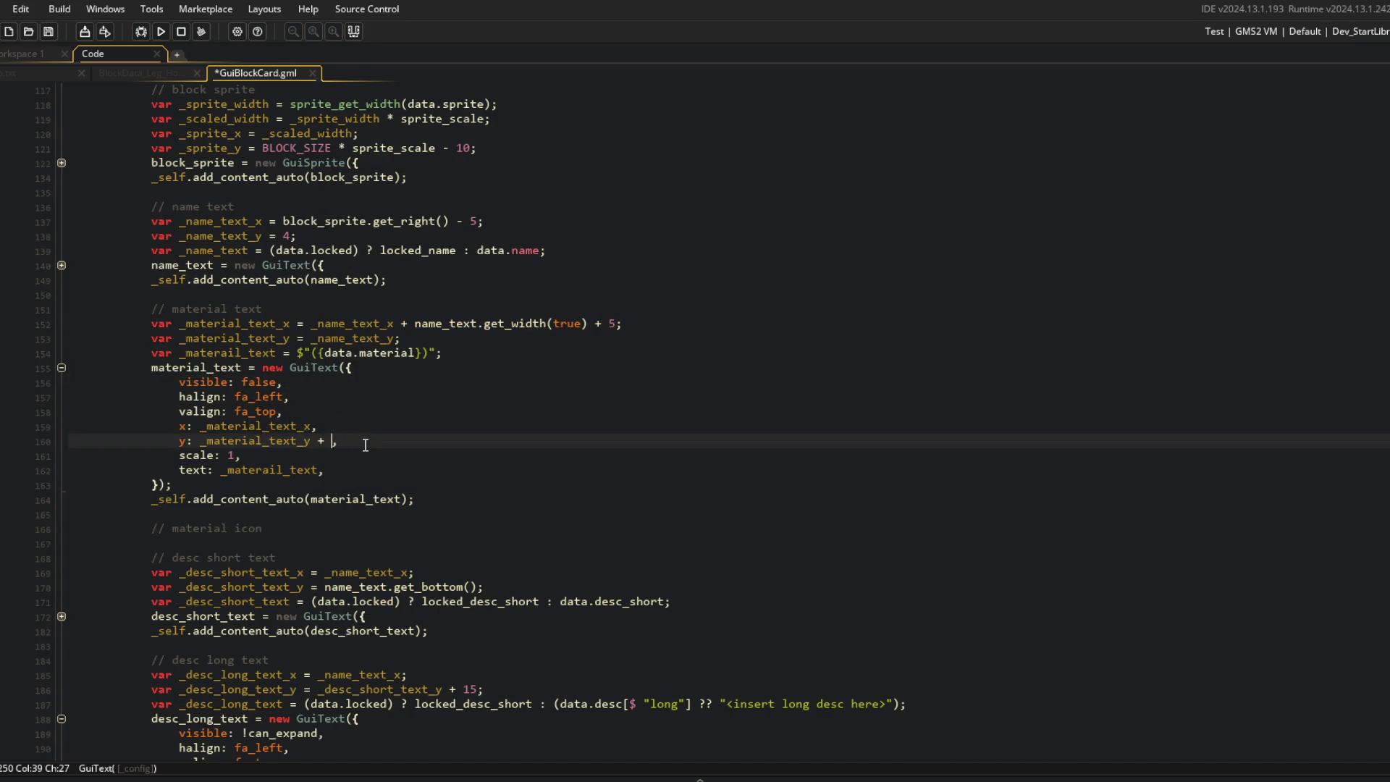
click(158, 33)
click(420, 319)
click(334, 307)
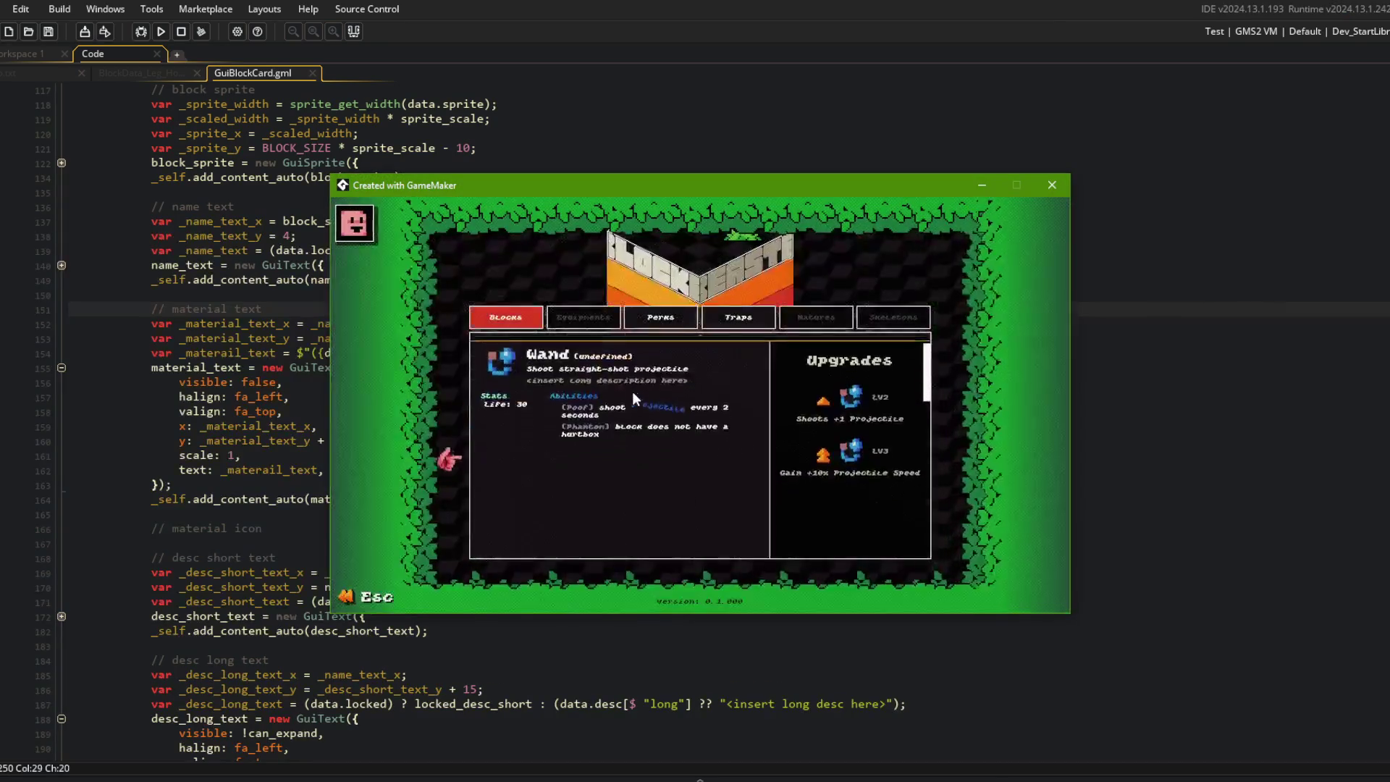
click(662, 352)
scroll(662, 352, down, 2)
click(662, 352)
click(625, 352)
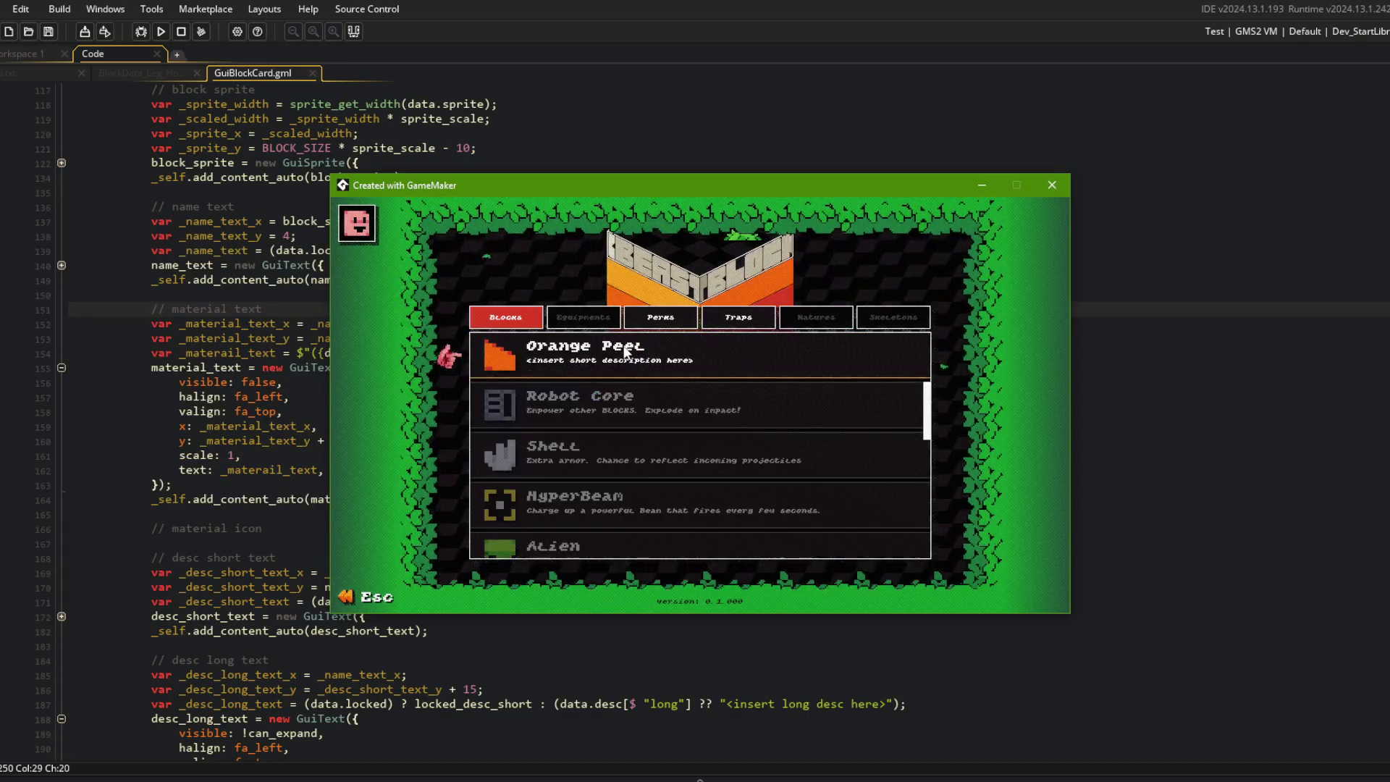
key(alt+F4)
Step: Add a new indented line under the // material text comment
click(303, 319)
key(Up)
key(End)
key(Return)
Step: Drop the half-typed if check, add color: COLORS.gray to the material text, and save and run
text(if )
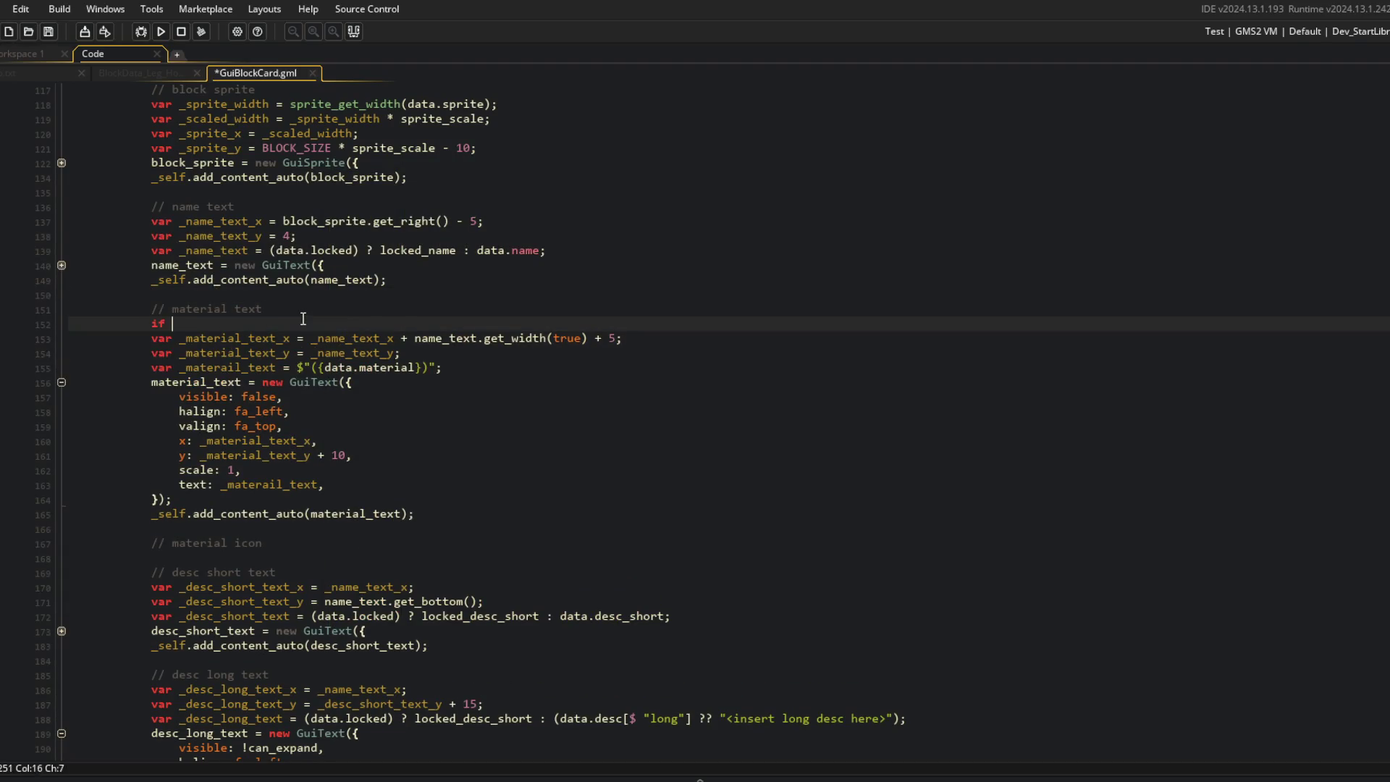
text((!is)
key(ctrl+z)
click(413, 367)
click(447, 397)
click(390, 486)
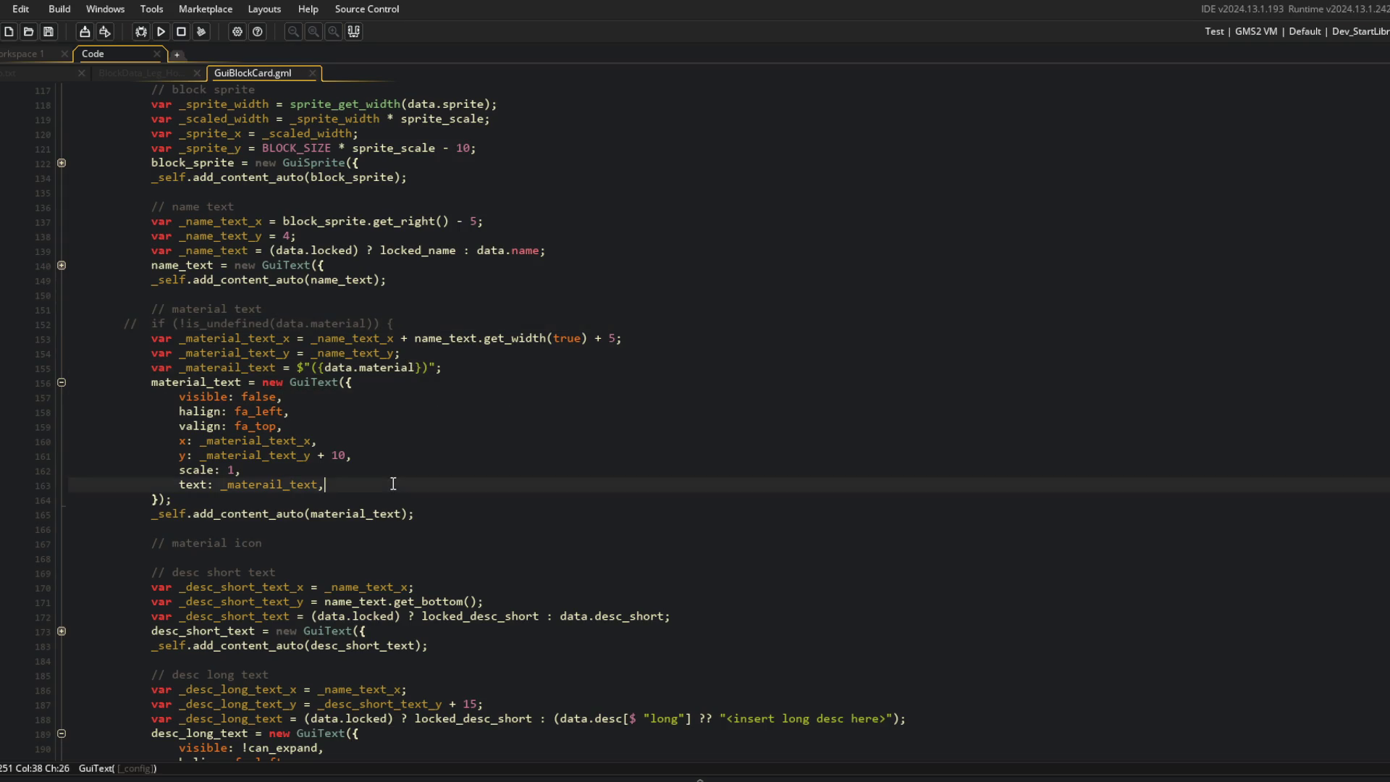
key(Return)
text(color: COLORS.gray,)
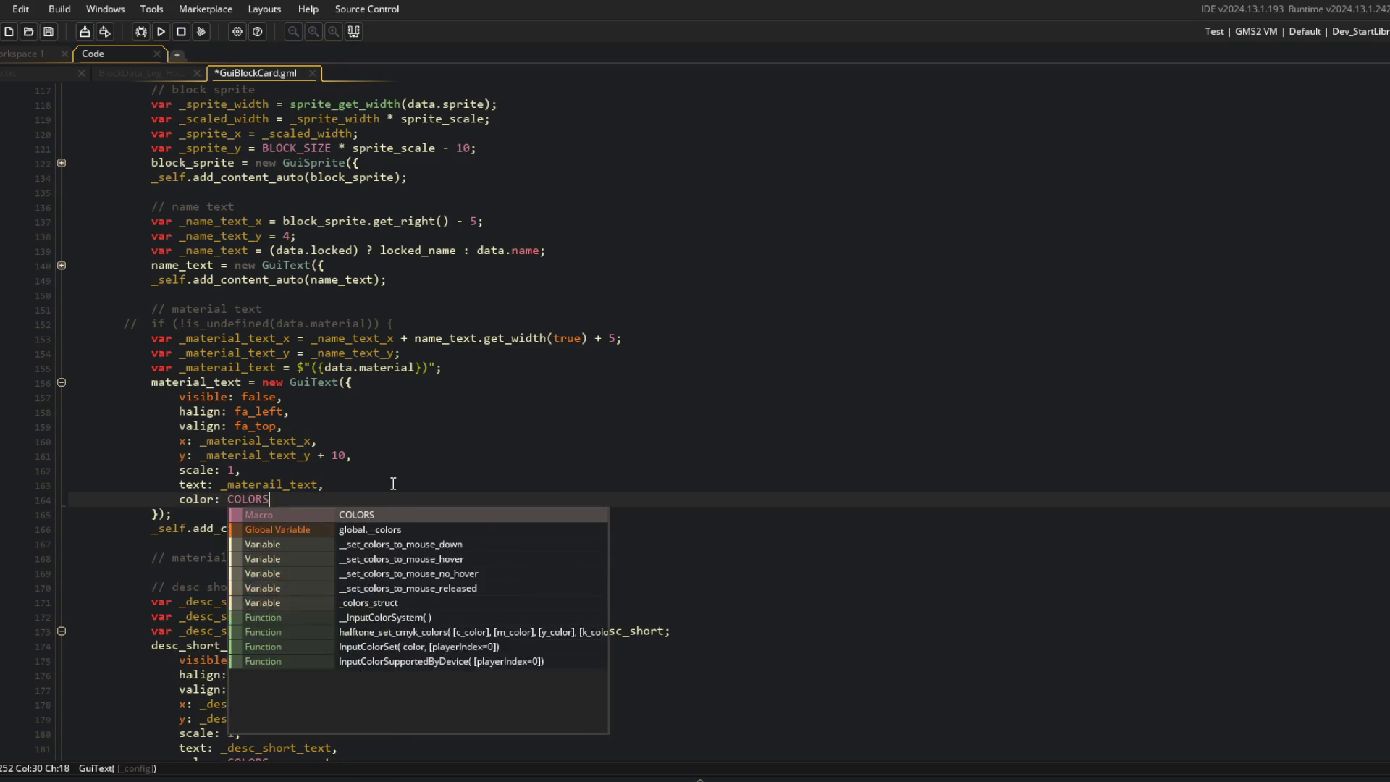
key(F5)
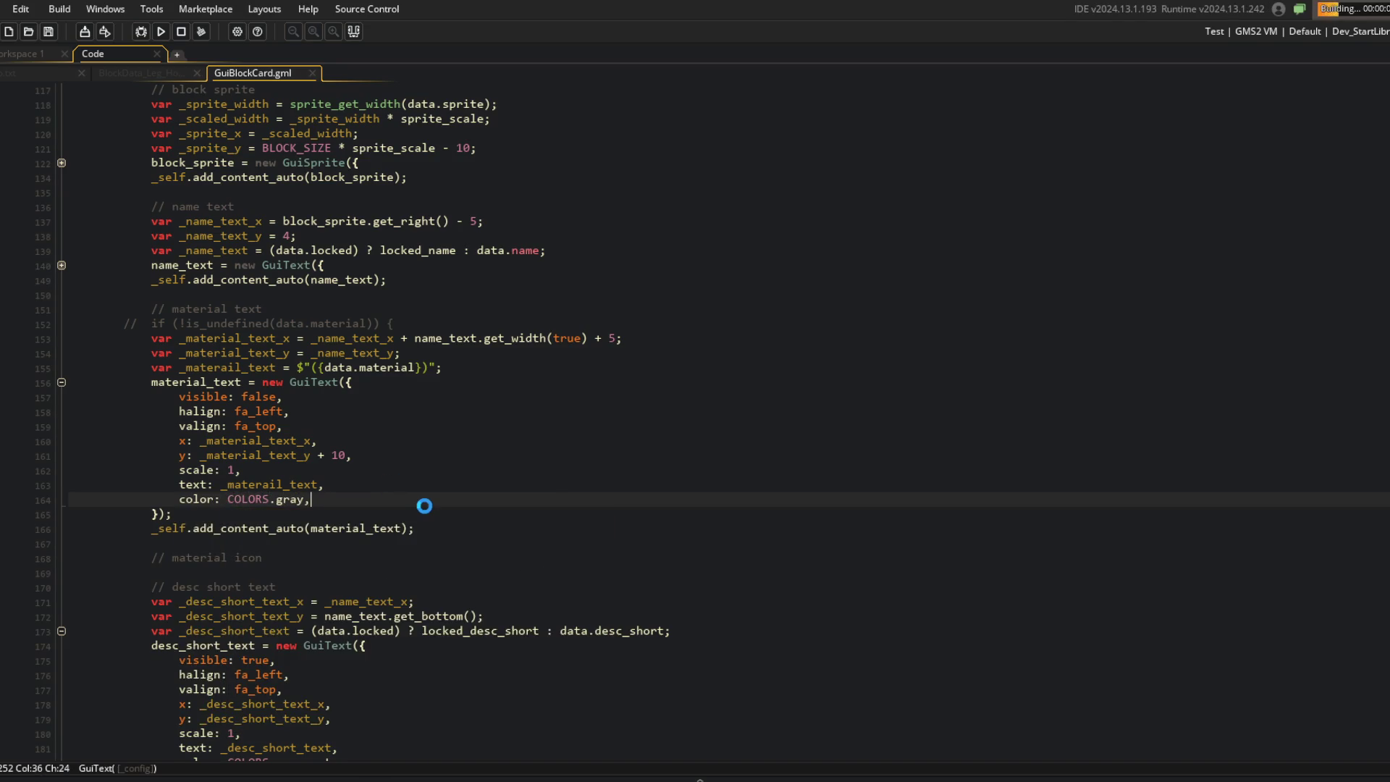
Step: Expand and collapse Leather Back, then expand Robot Core to check its stats and Upgrades layout
click(411, 442)
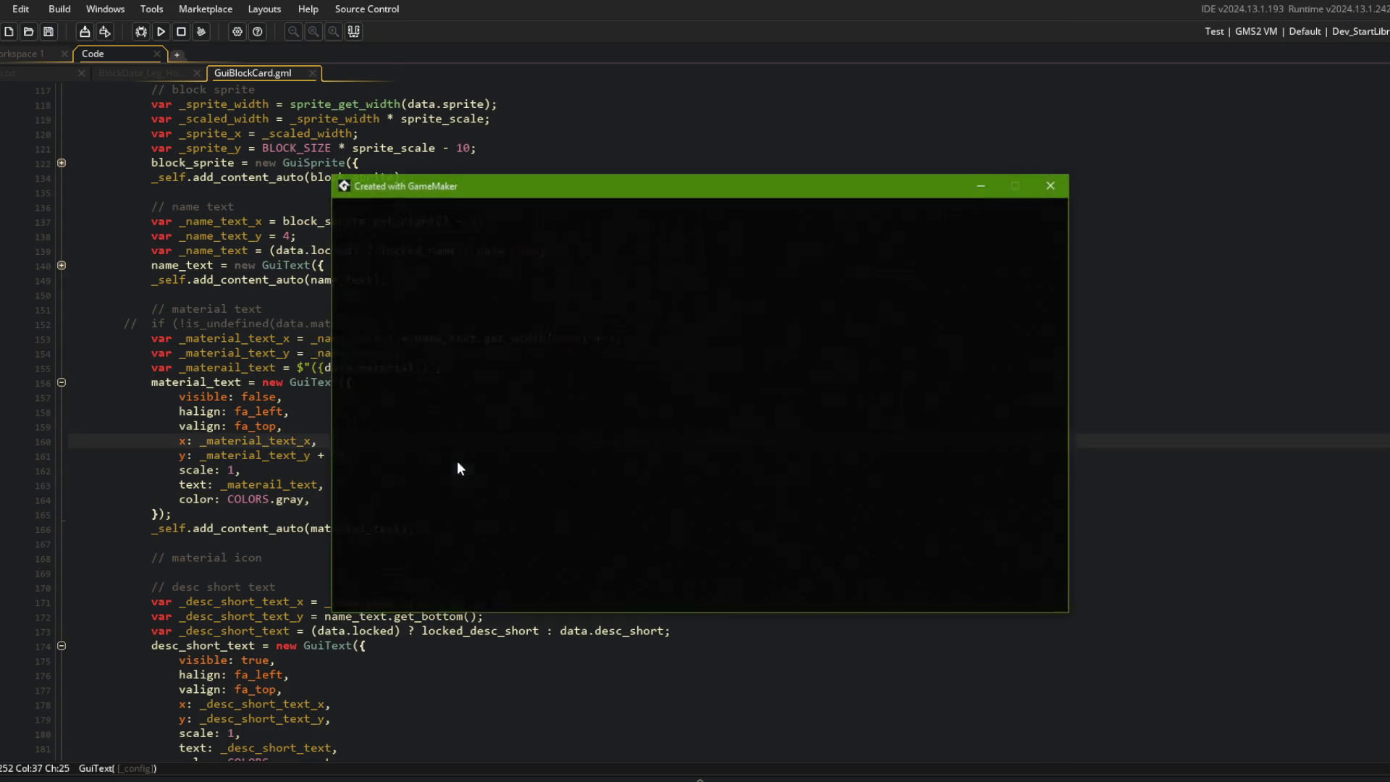
click(591, 434)
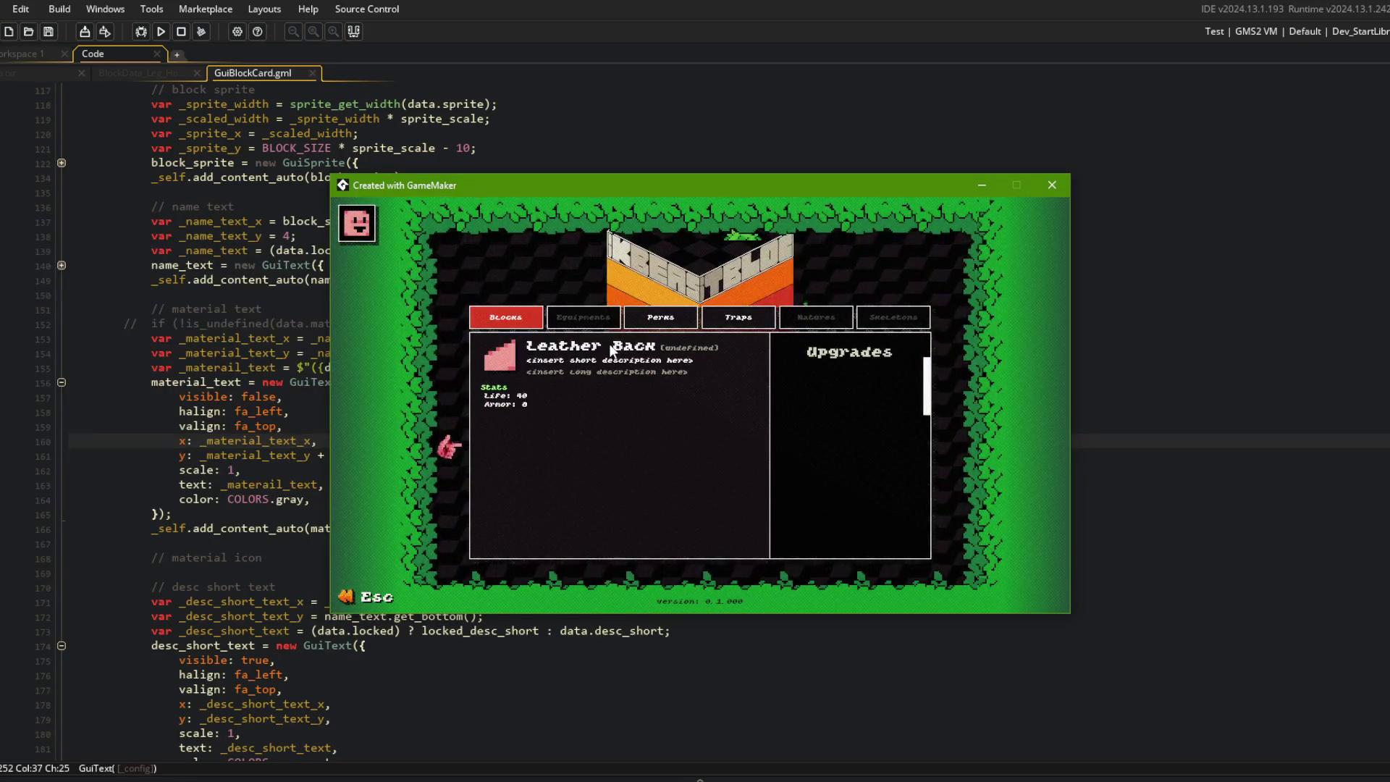
click(609, 370)
scroll(623, 412, down, 1)
click(632, 394)
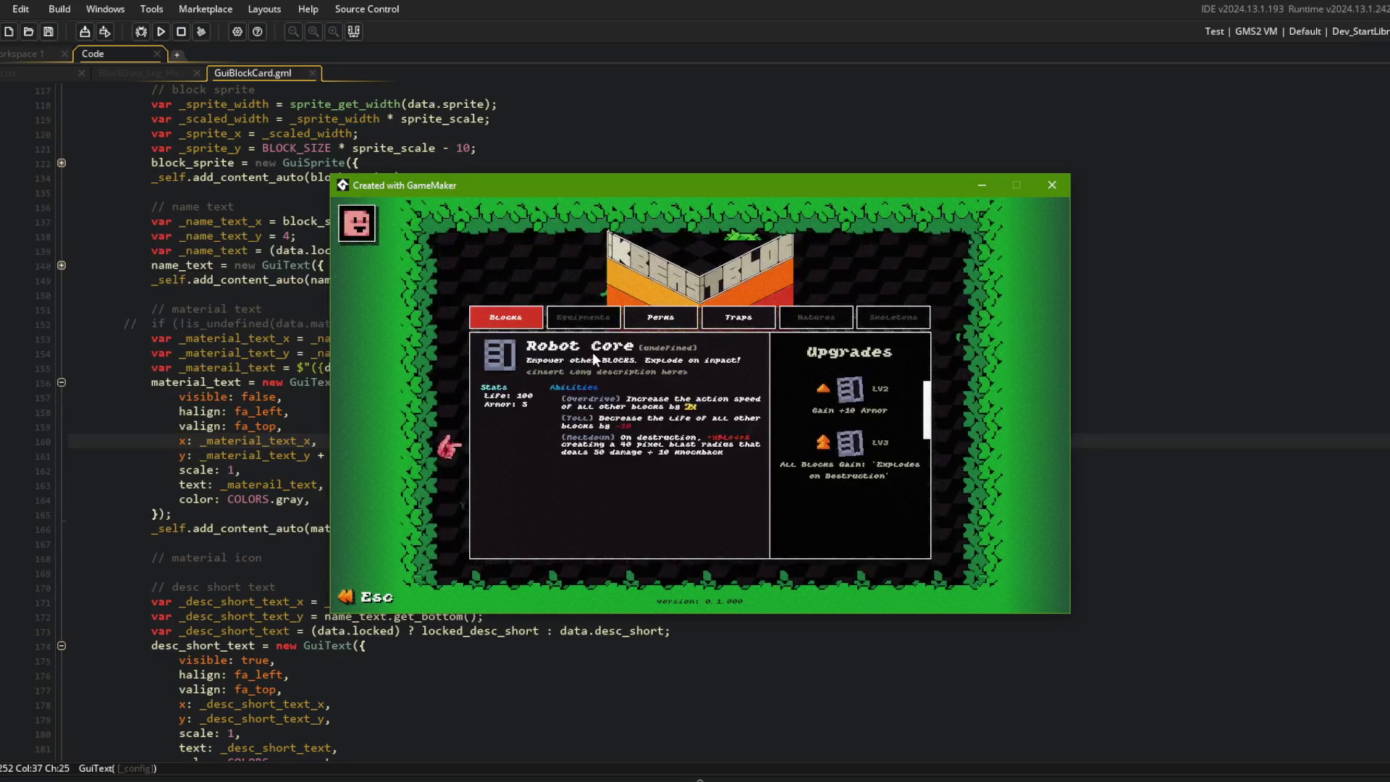
click(248, 280)
Step: Remove the '- 5' from the stats text y on line 204 and rebuild the game
scroll(254, 454, up, 7)
scroll(254, 453, up, 3)
scroll(254, 453, down, 15)
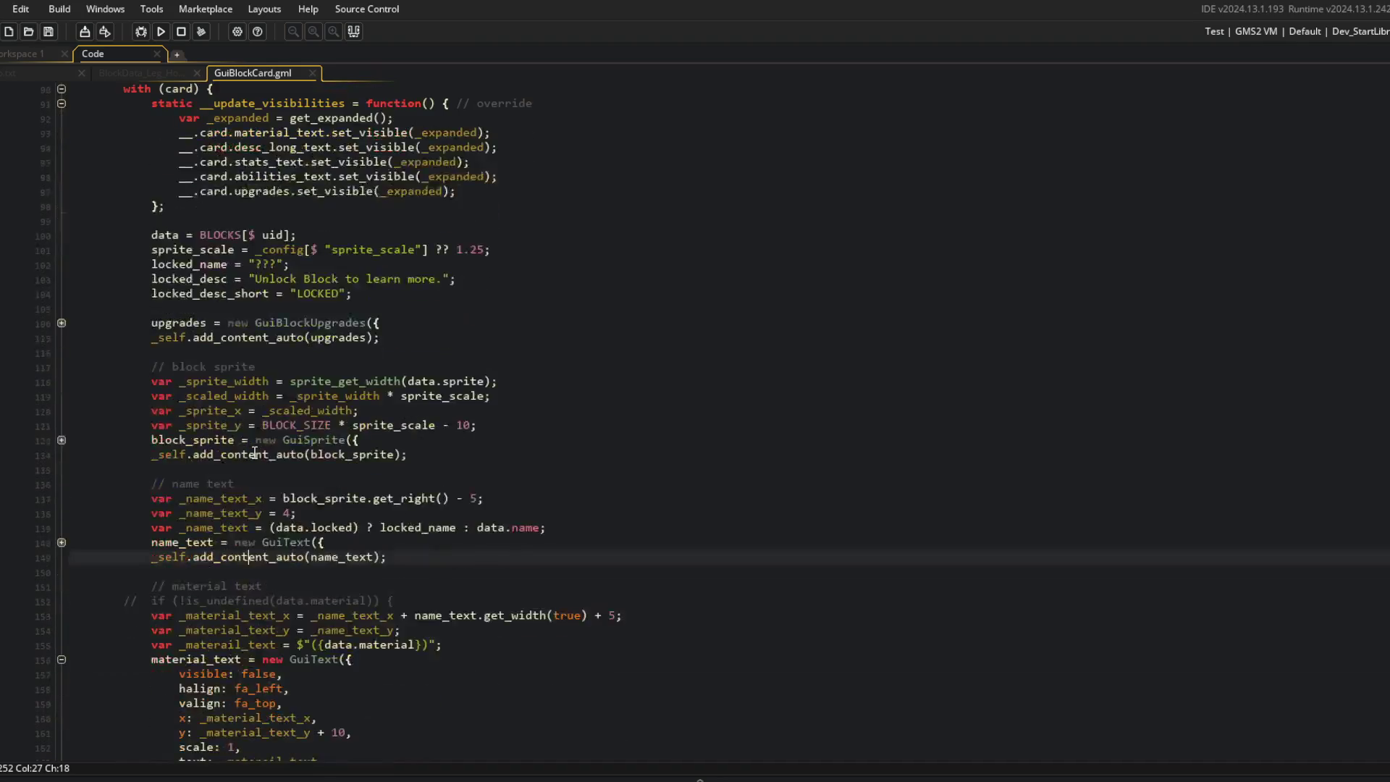
scroll(254, 454, down, 15)
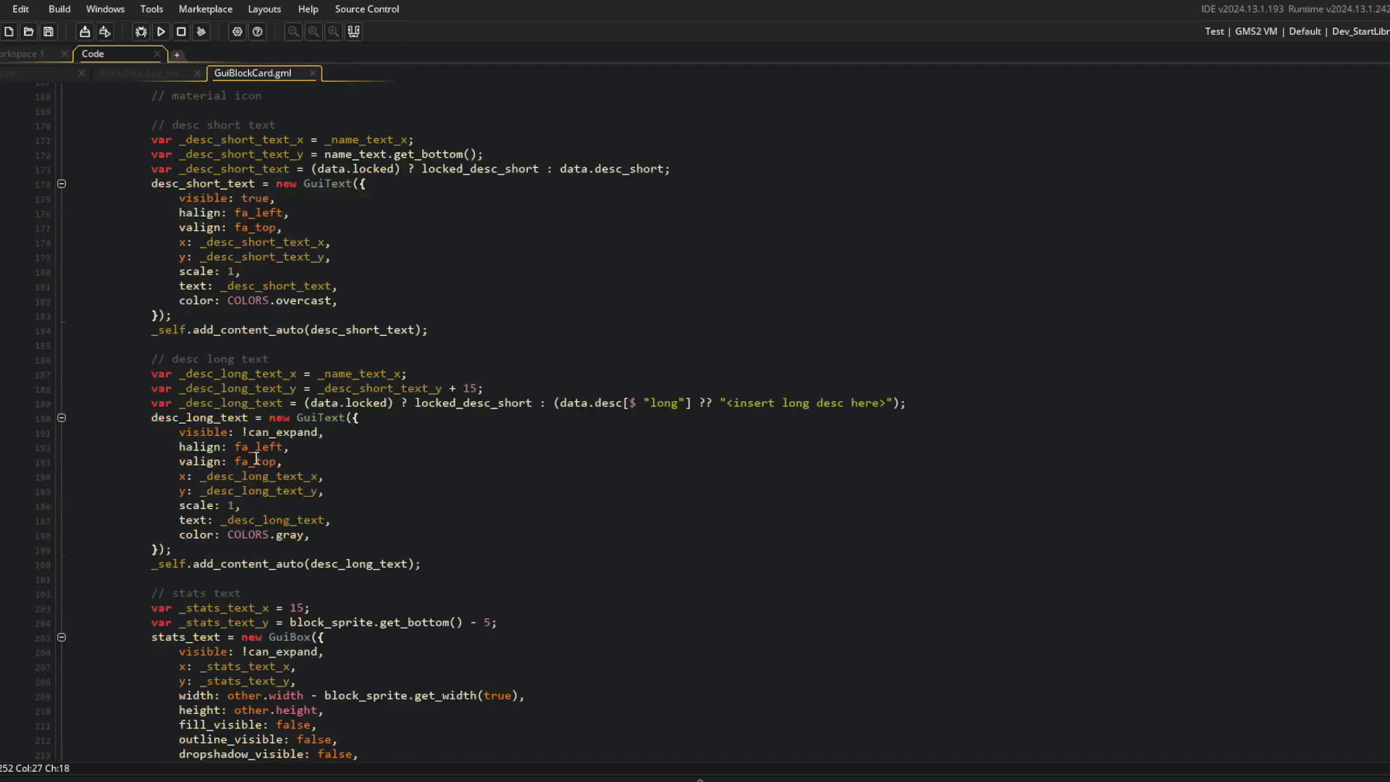
click(267, 376)
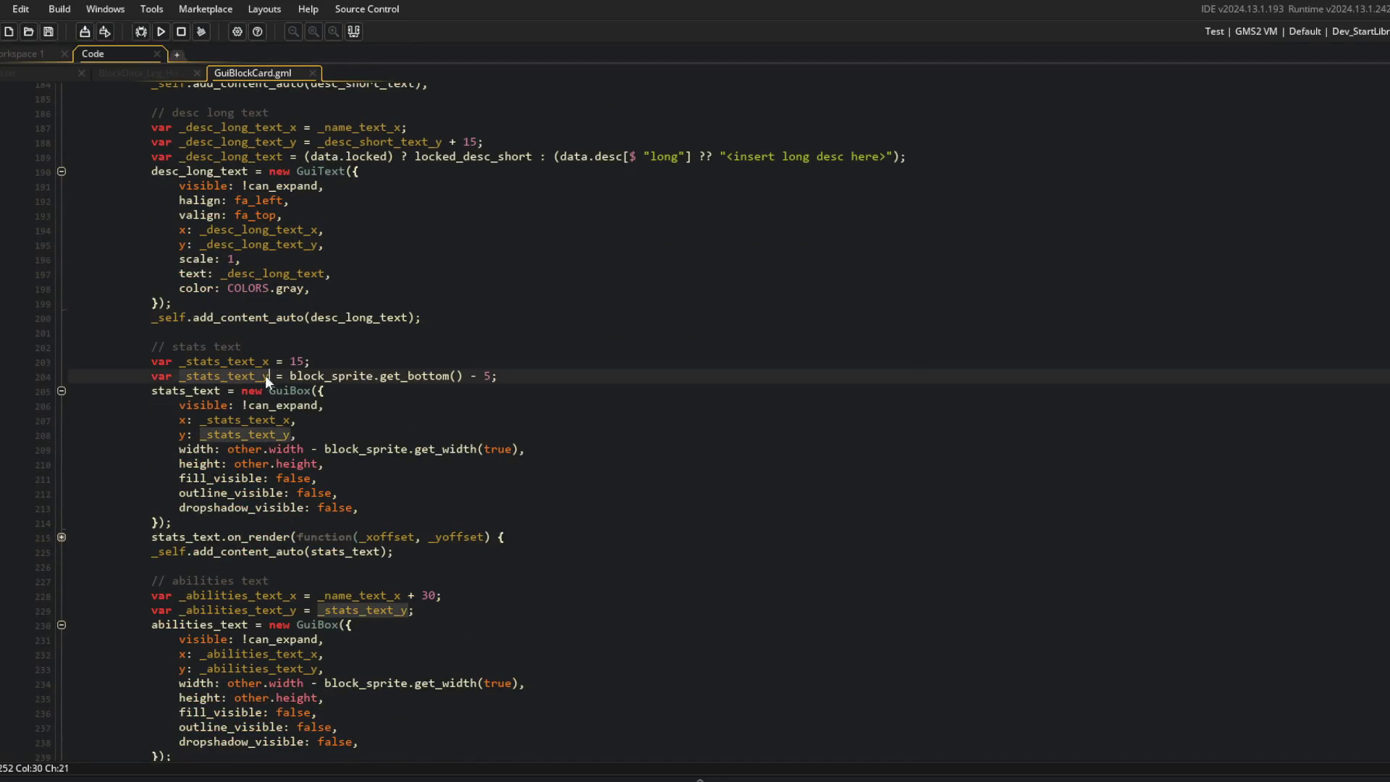
click(509, 375)
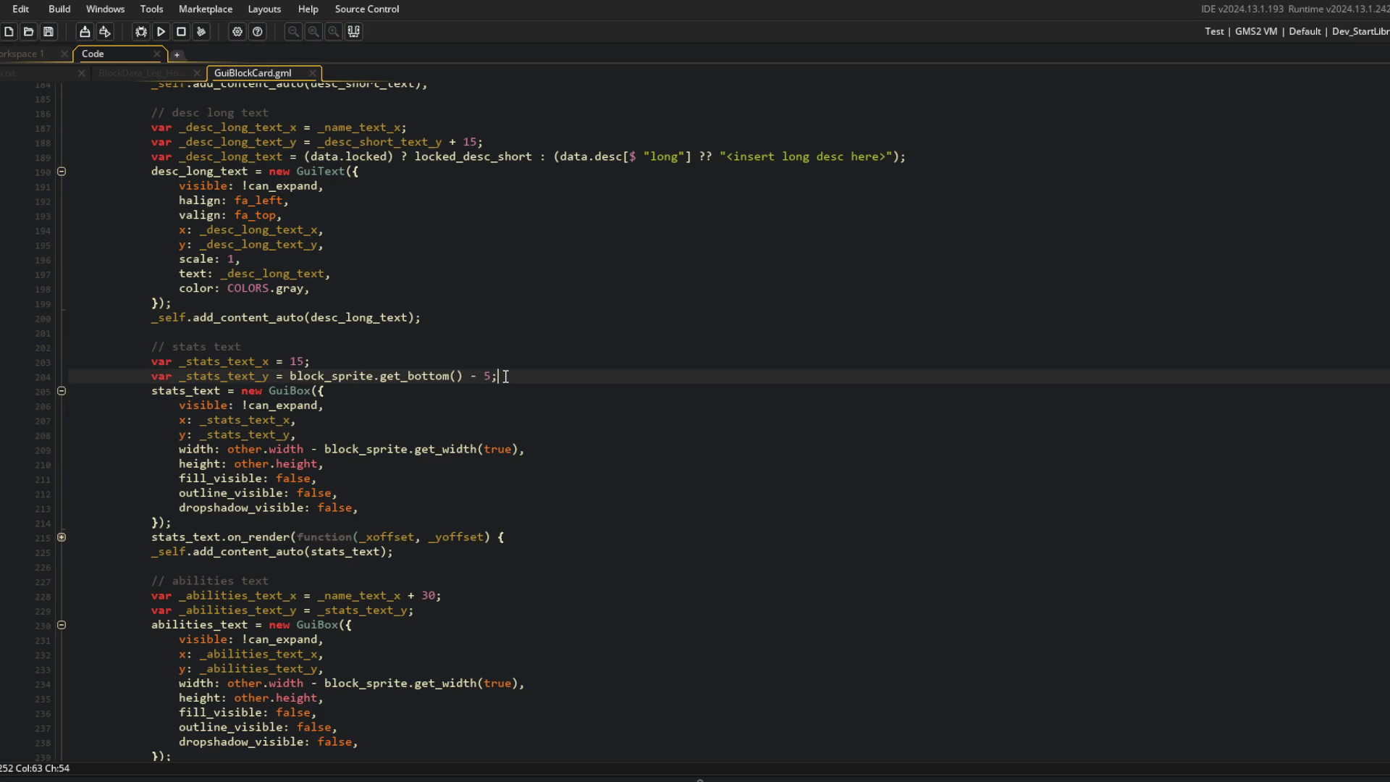
key(Left)
key(BackSpace)
key(F5)
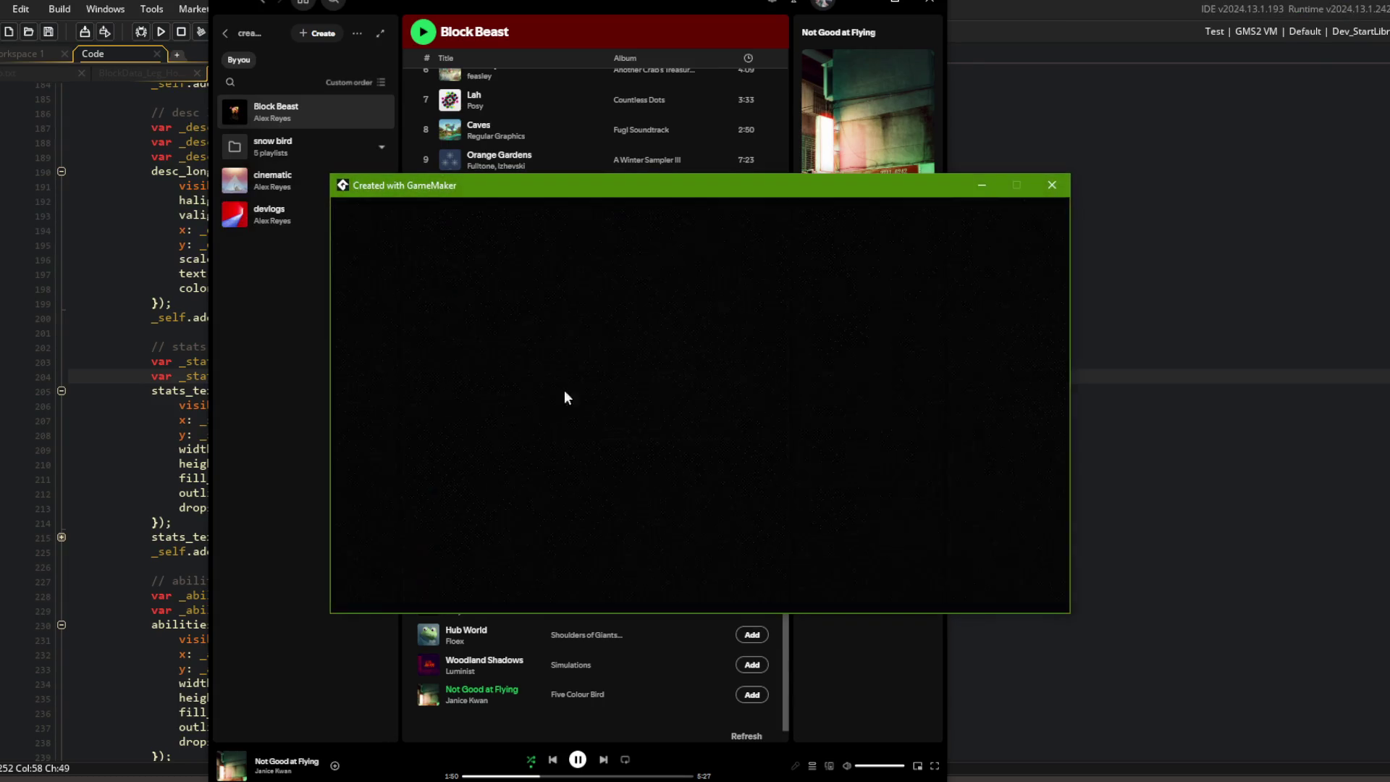
Step: Review the expanded Wand card's Life: 30 stats, close the game, and scroll GuiBlockCard to line 1
scroll(674, 400, down, 1)
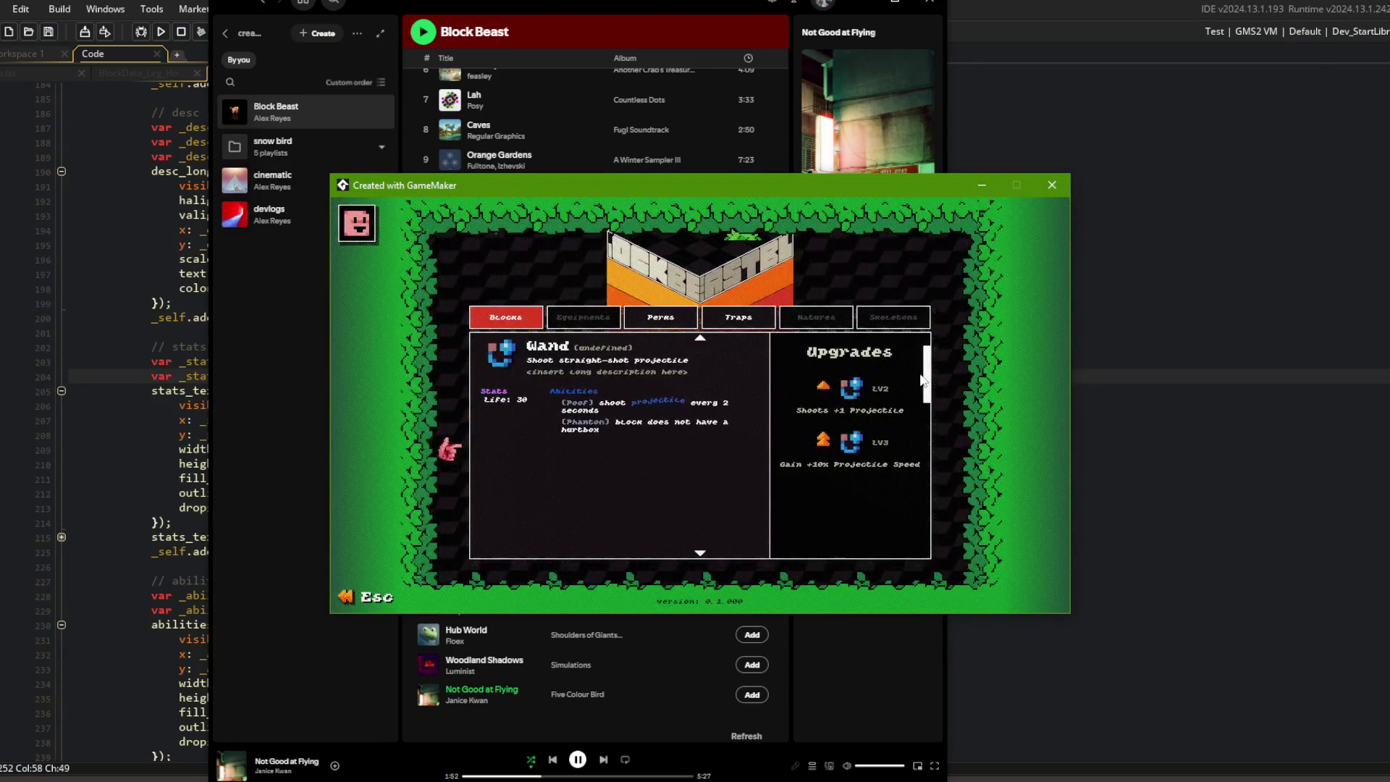
click(1052, 185)
click(459, 332)
scroll(459, 348, down, 3)
scroll(460, 369, up, 10)
scroll(460, 374, up, 10)
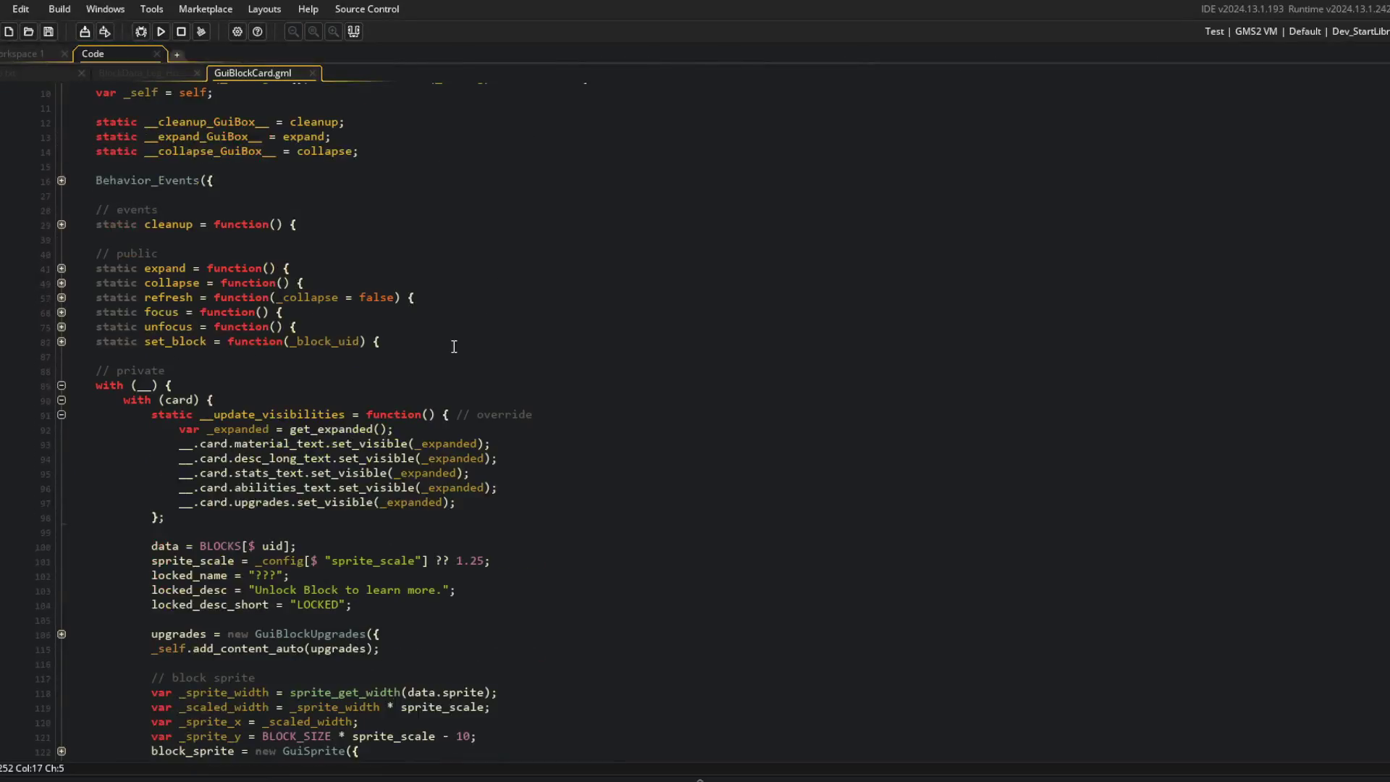
Step: Add 'static __render_GuiBox__ = render;' on a new line and save
click(293, 239)
key(Return)
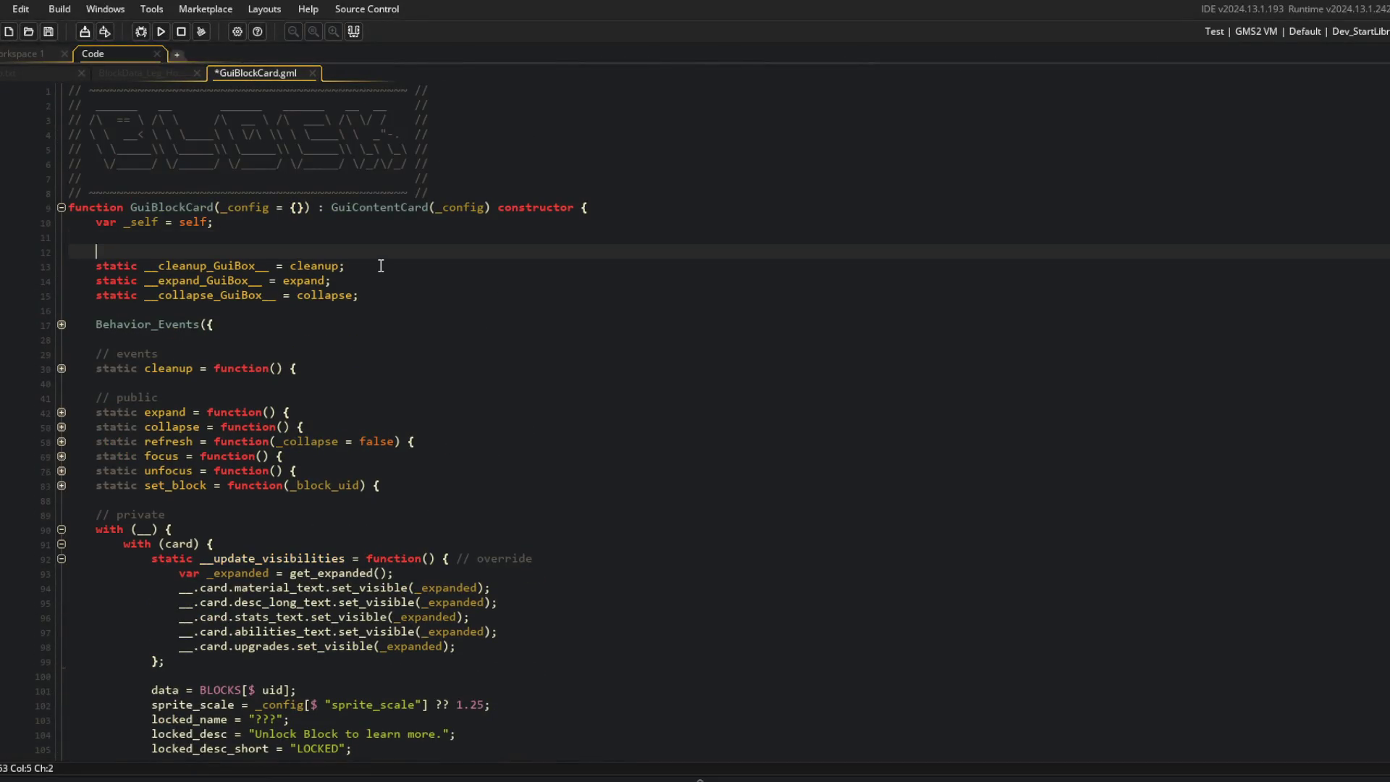
text(static __render_GuiBox__ = re)
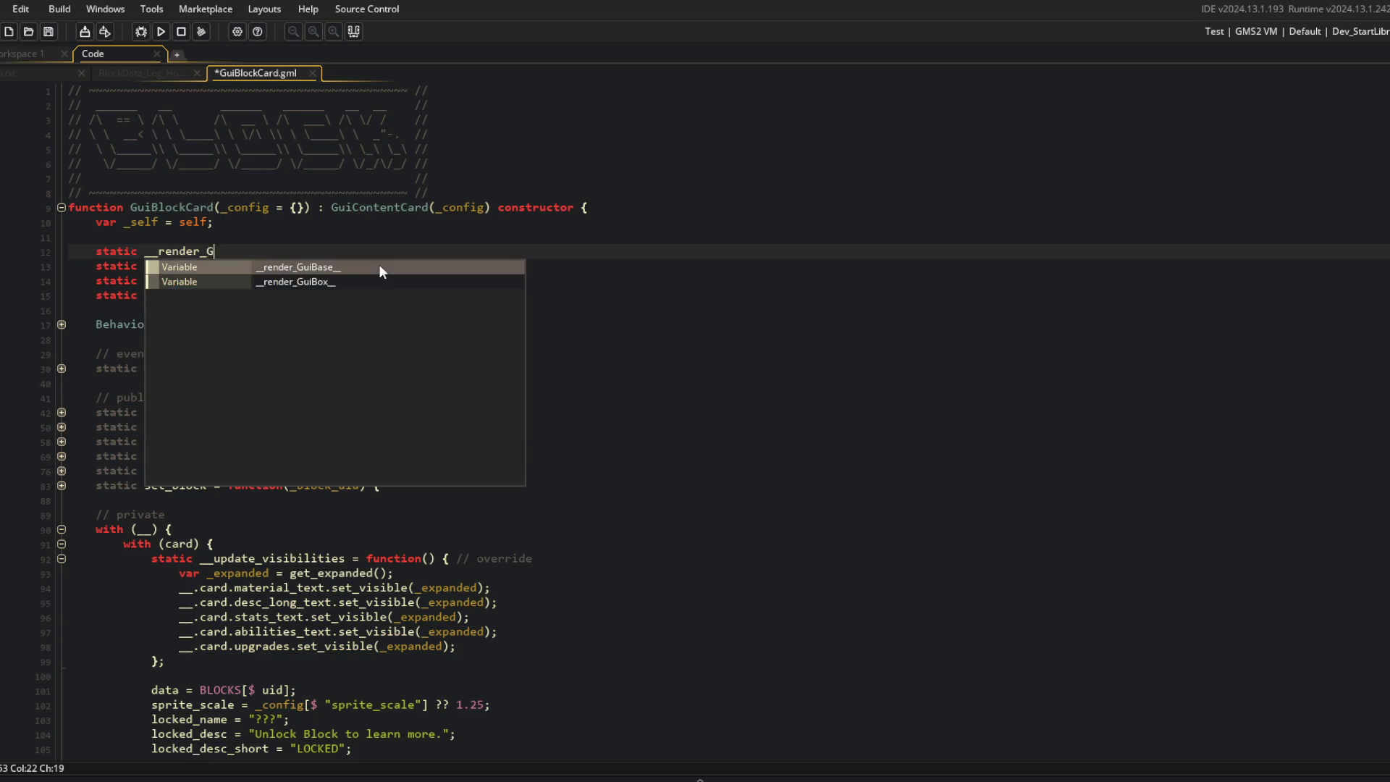
text(nder;)
key(ctrl+s)
key(Down)
key(Down)
key(Down)
Step: Write static render = function(_xoffset = 0, _yoffset = 0) with an if (get_visible()) block and return self
key(Return)
text(stati)
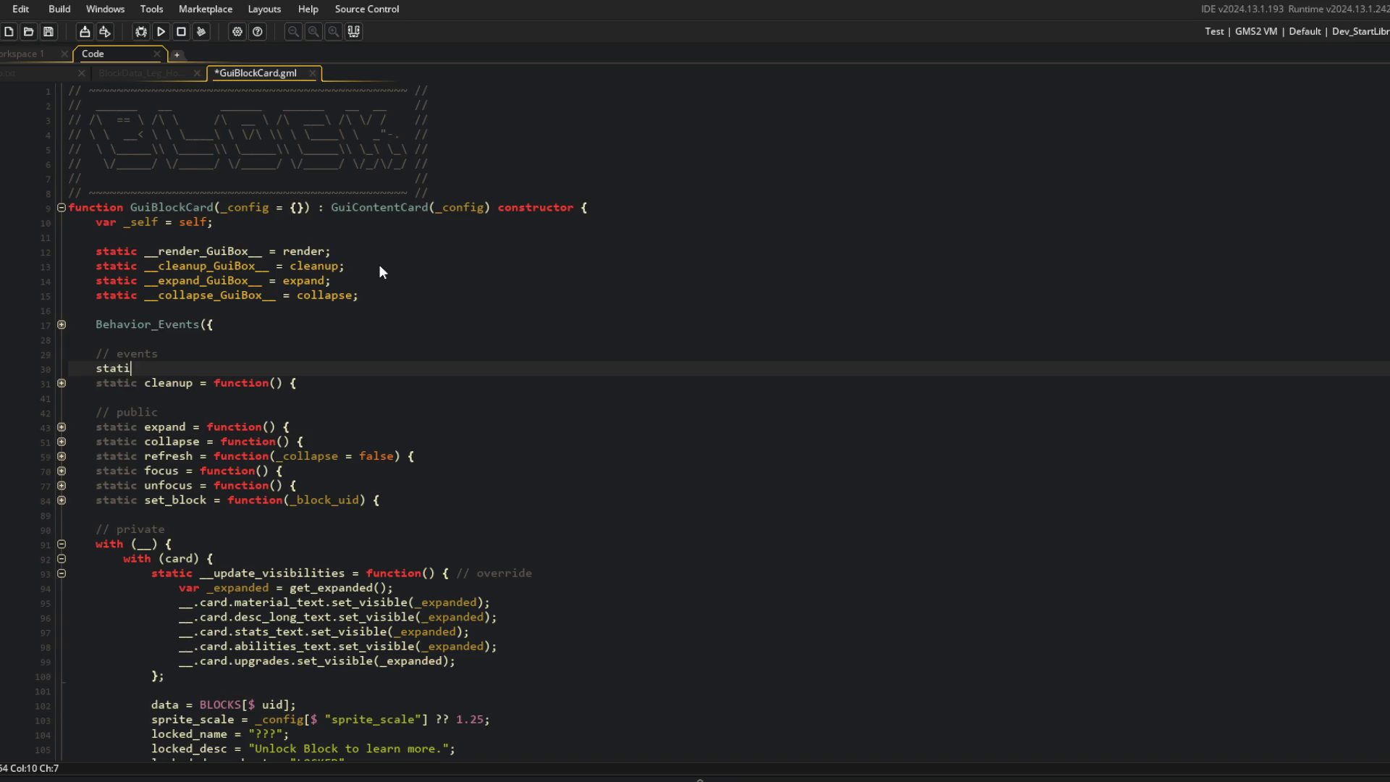
text(c render = function()
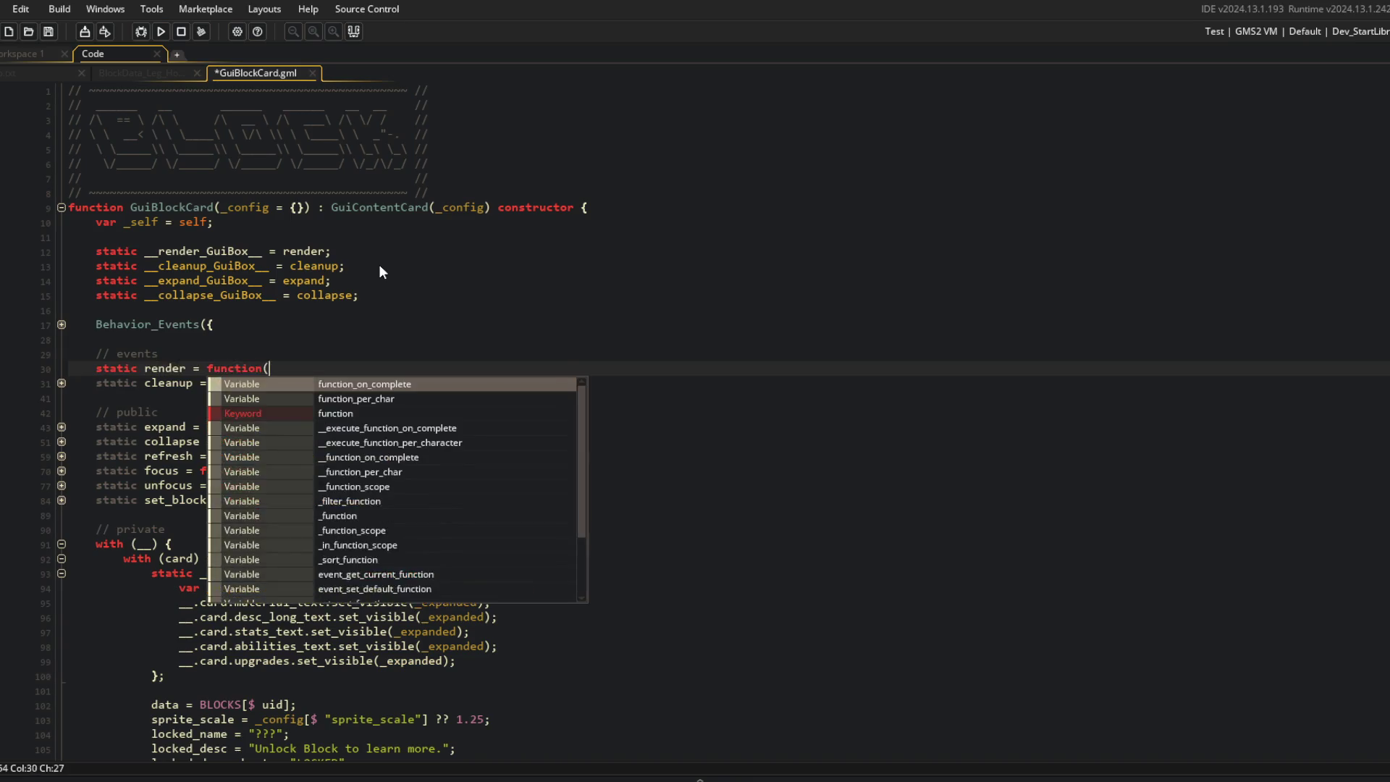
text(_xoffset = 0, _y)
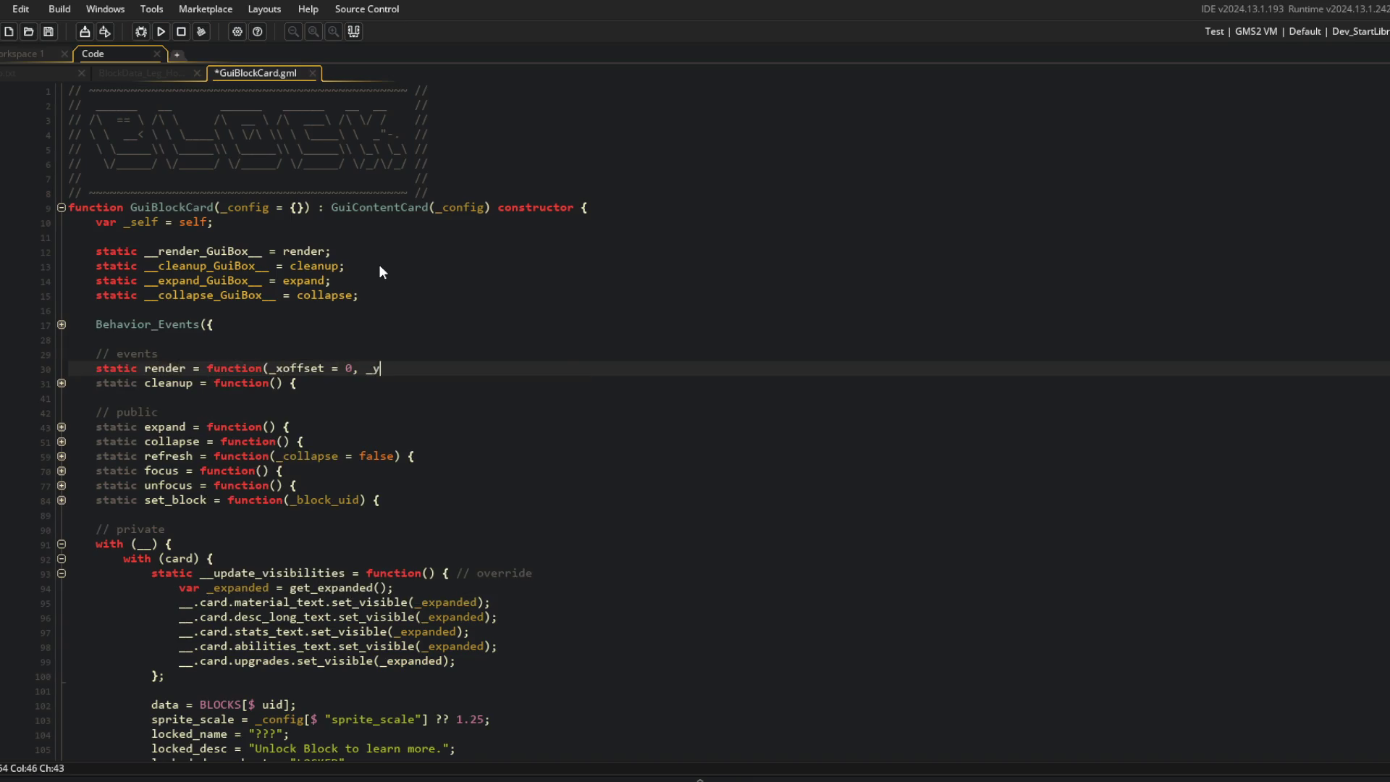
text(offset = 0) {)
key(Return)
text(;)
key(Up)
text(t_visible())
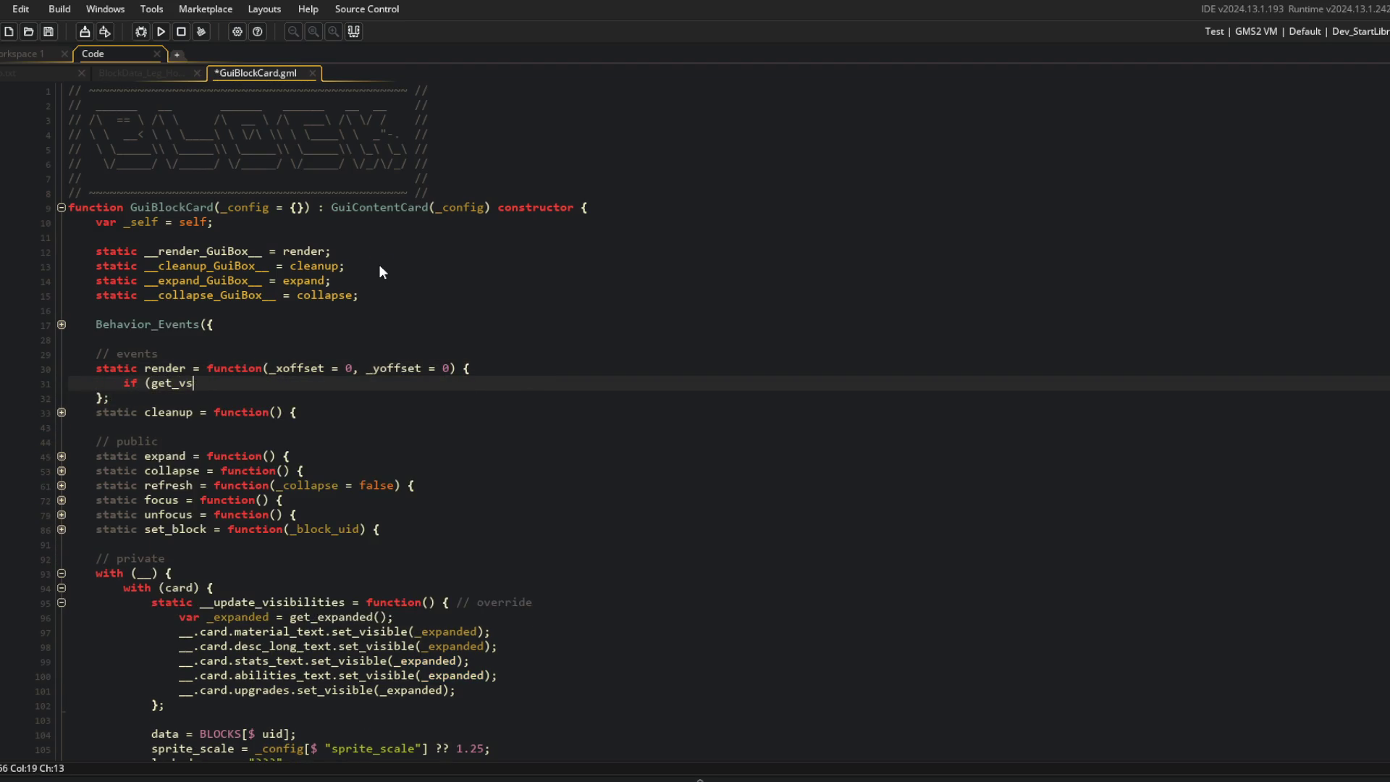
text() {)
key(Return)
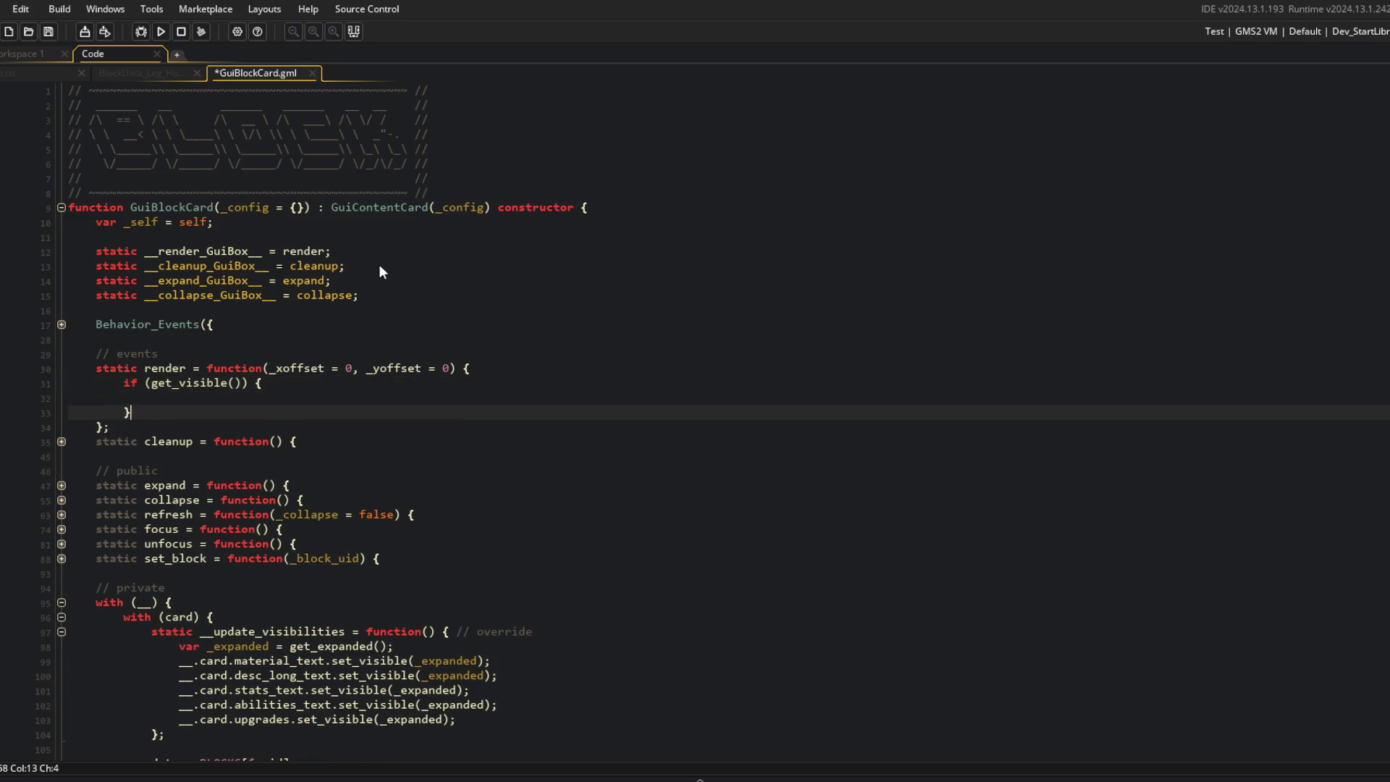
key(Down)
key(Return)
text(return self;)
Step: Call __render_GuiBox__(_xoffset, _yoffset) inside the check and compute _x and _y with the offsets
key(Up)
key(Up)
text(_render_GuiBox(__)
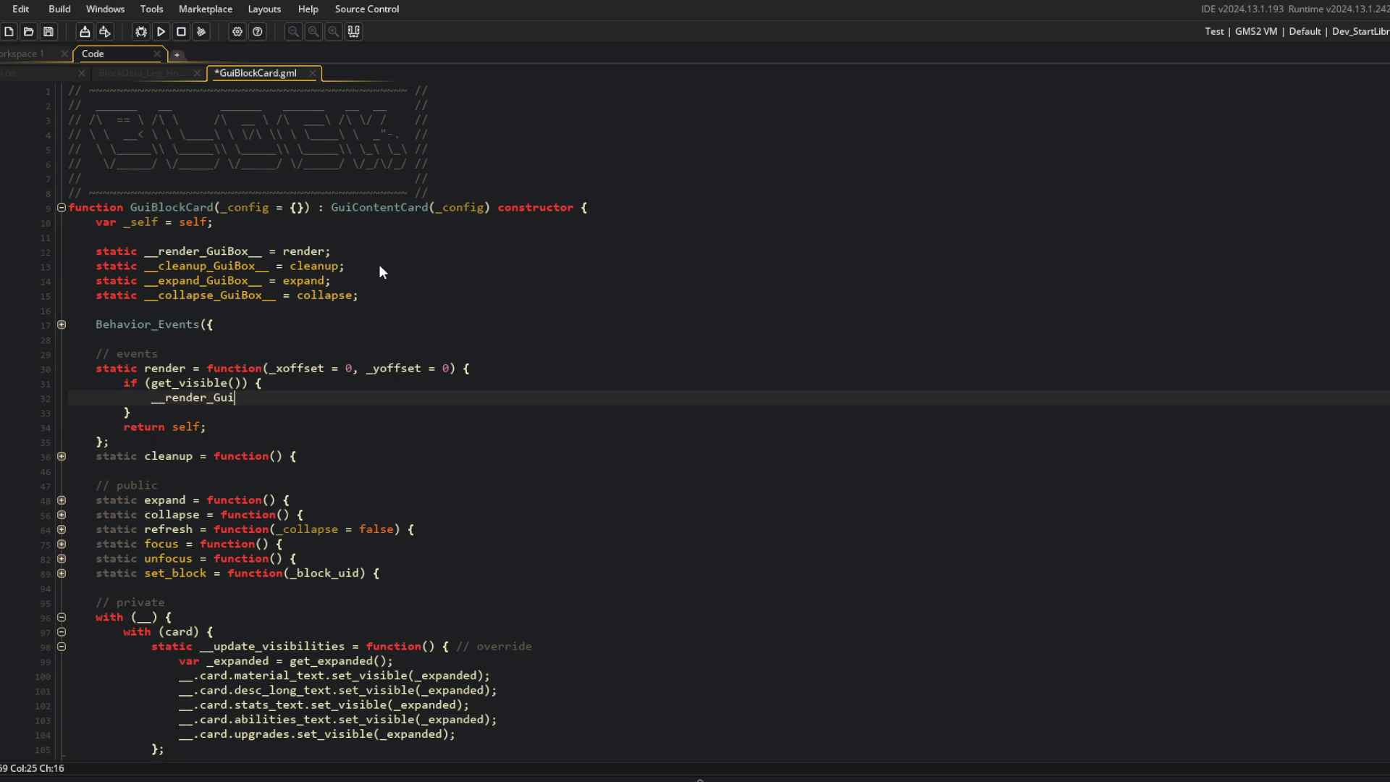
key(BackSpace)
key(BackSpace)
key(BackSpace)
text(__(_x)
text(offset, _yoffset)
text();)
key(Return)
text(var _x = get_x())
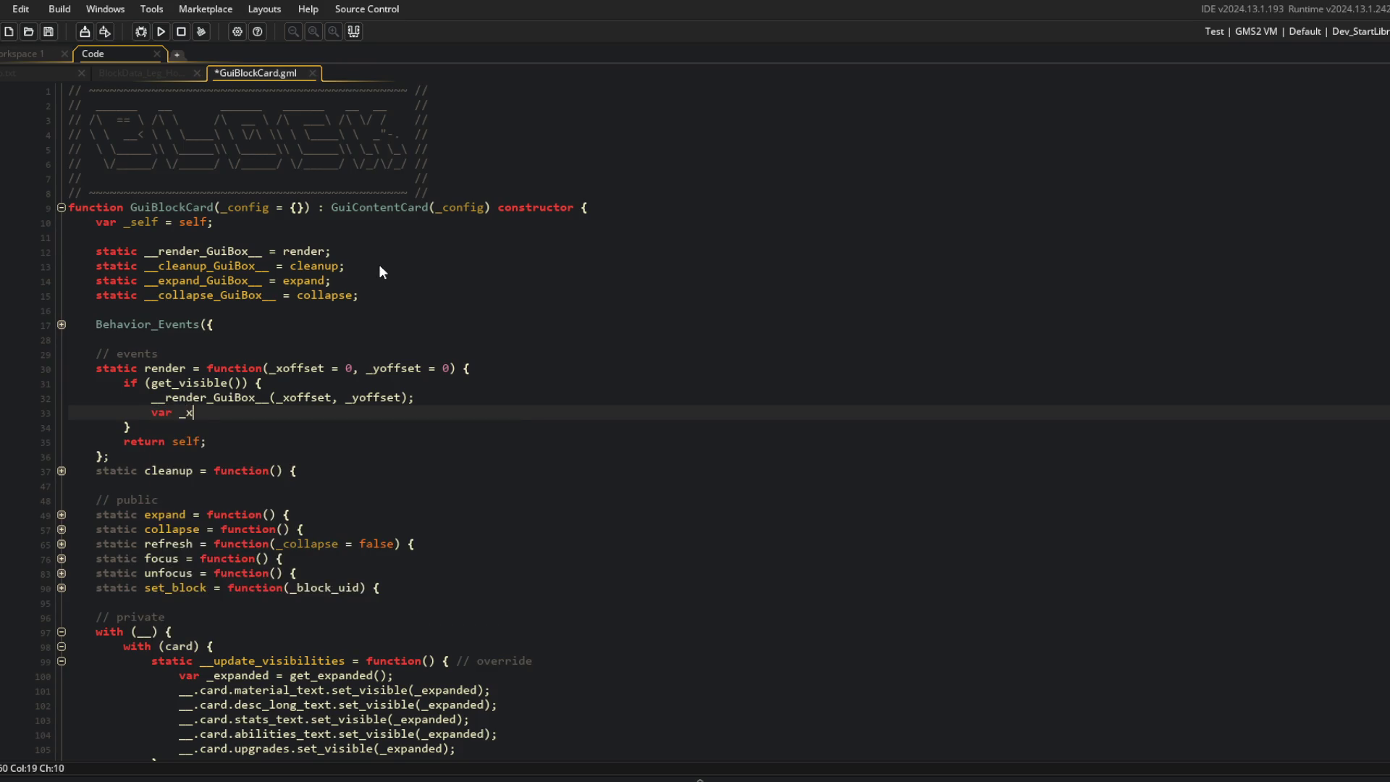
text( + _xoffset;)
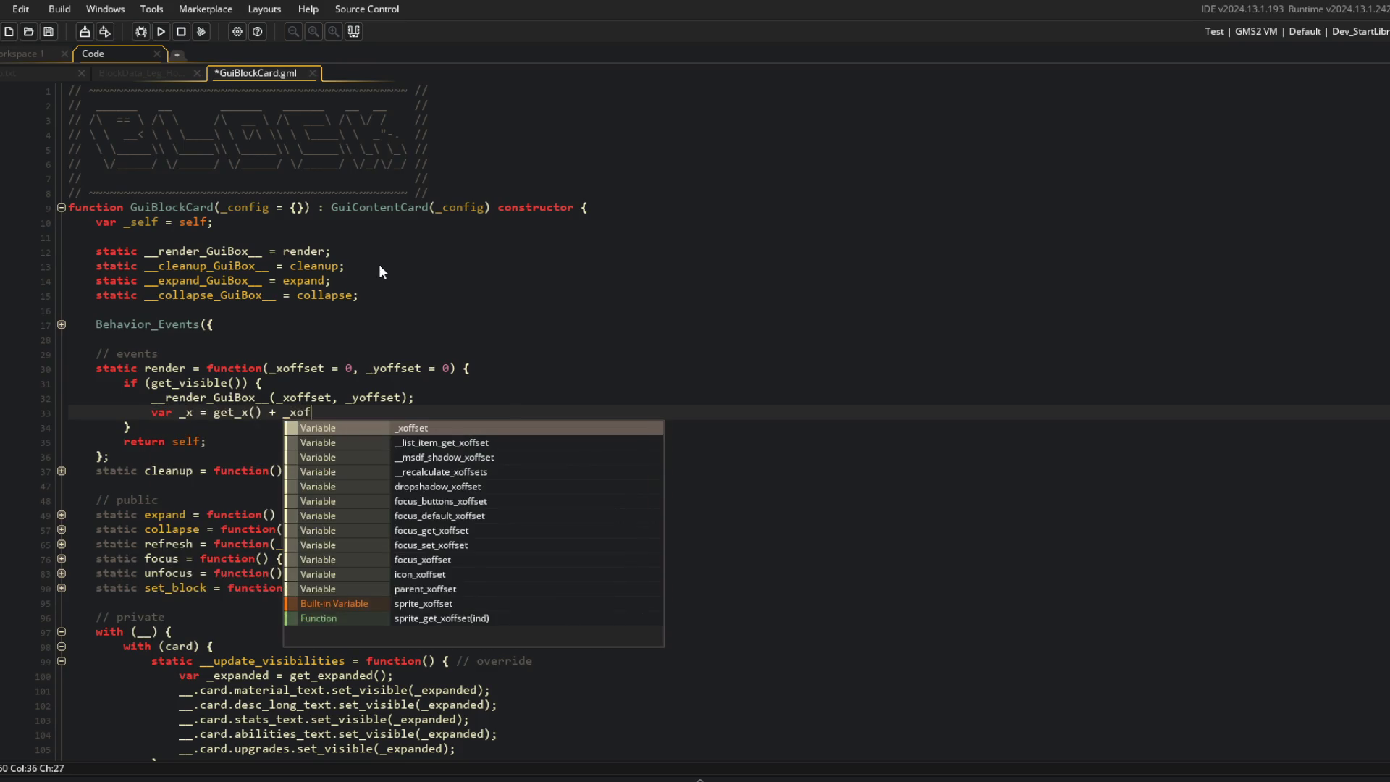
key(Return)
text(var _y = get_y)
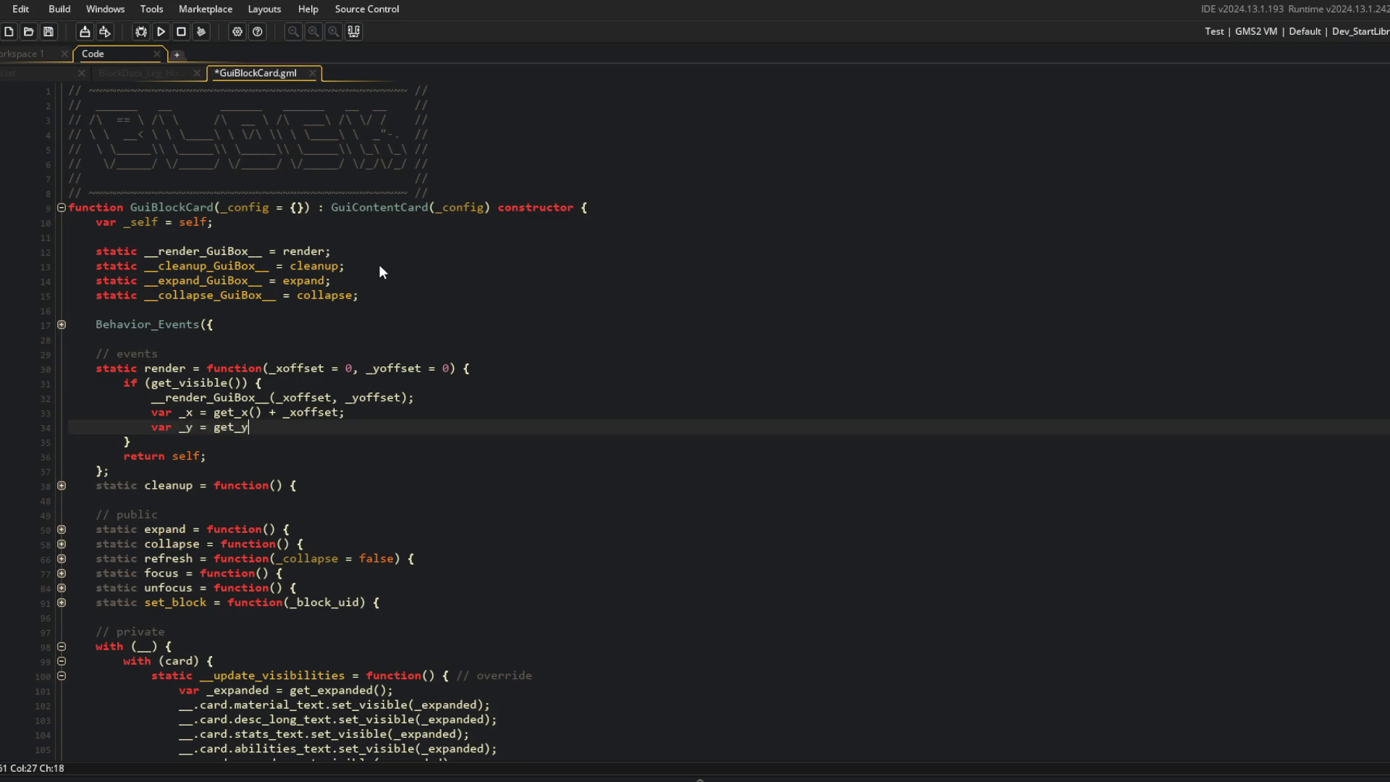
text(() + _yoffset;)
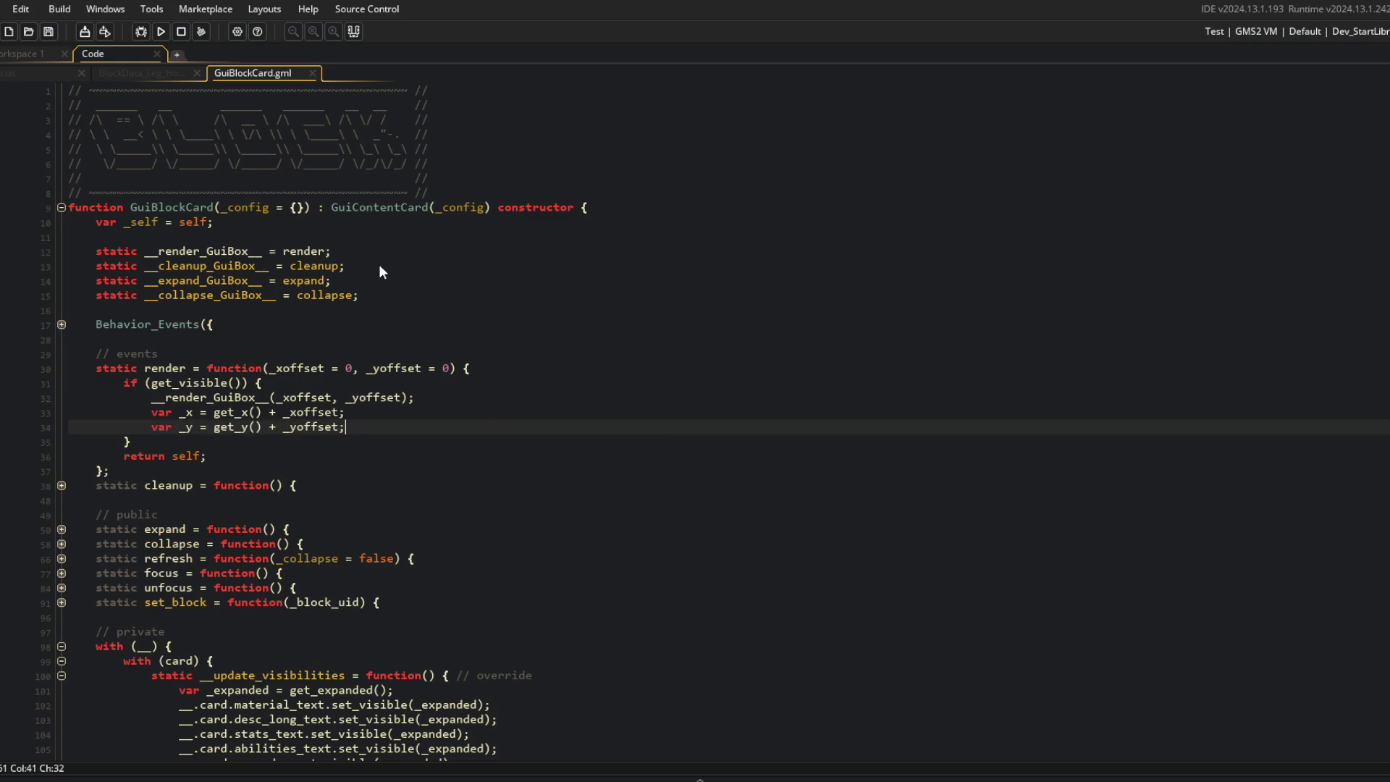
key(Return)
text(draw_line_co)
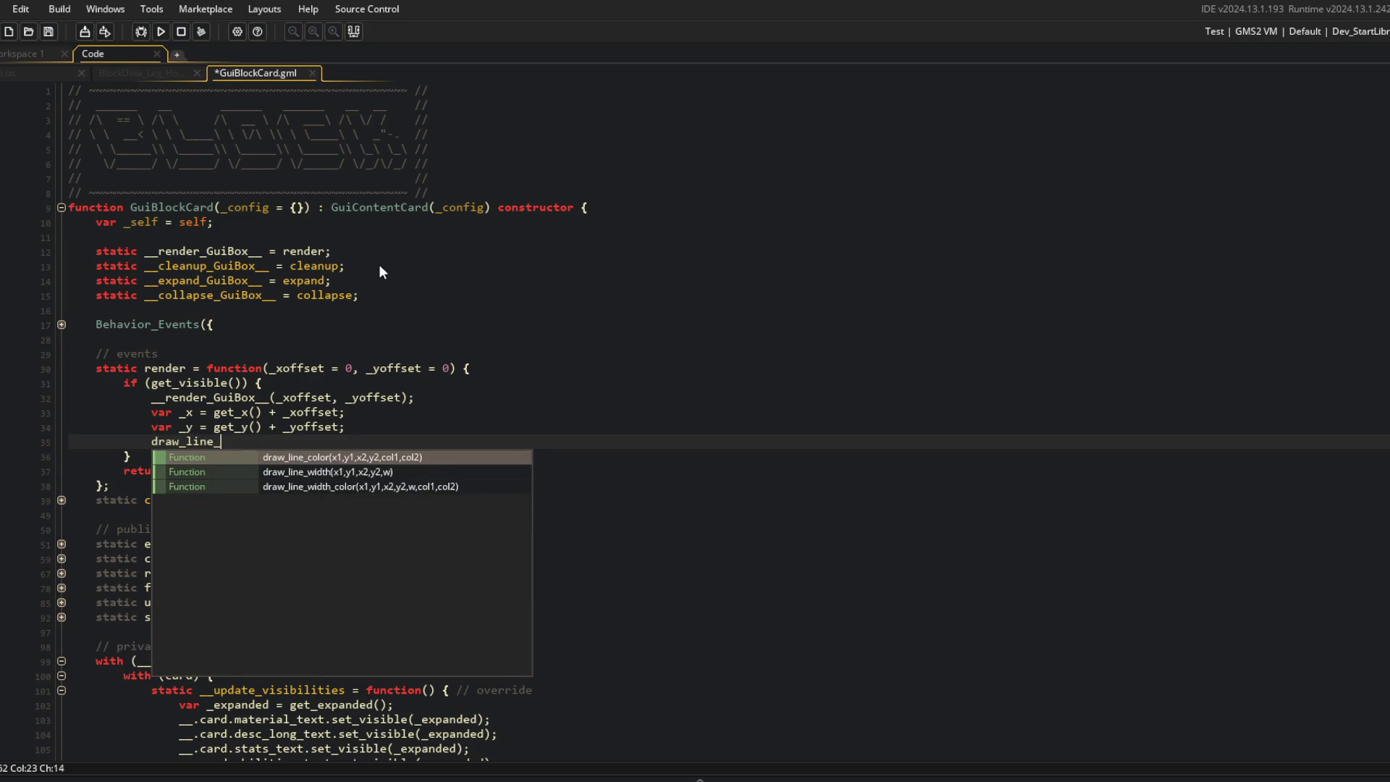
Step: Write draw_line_width_color(_x1, _y1, _x2, _y2, _w, _c, _c); and save the script
key(BackSpace)
key(BackSpace)
text(c)
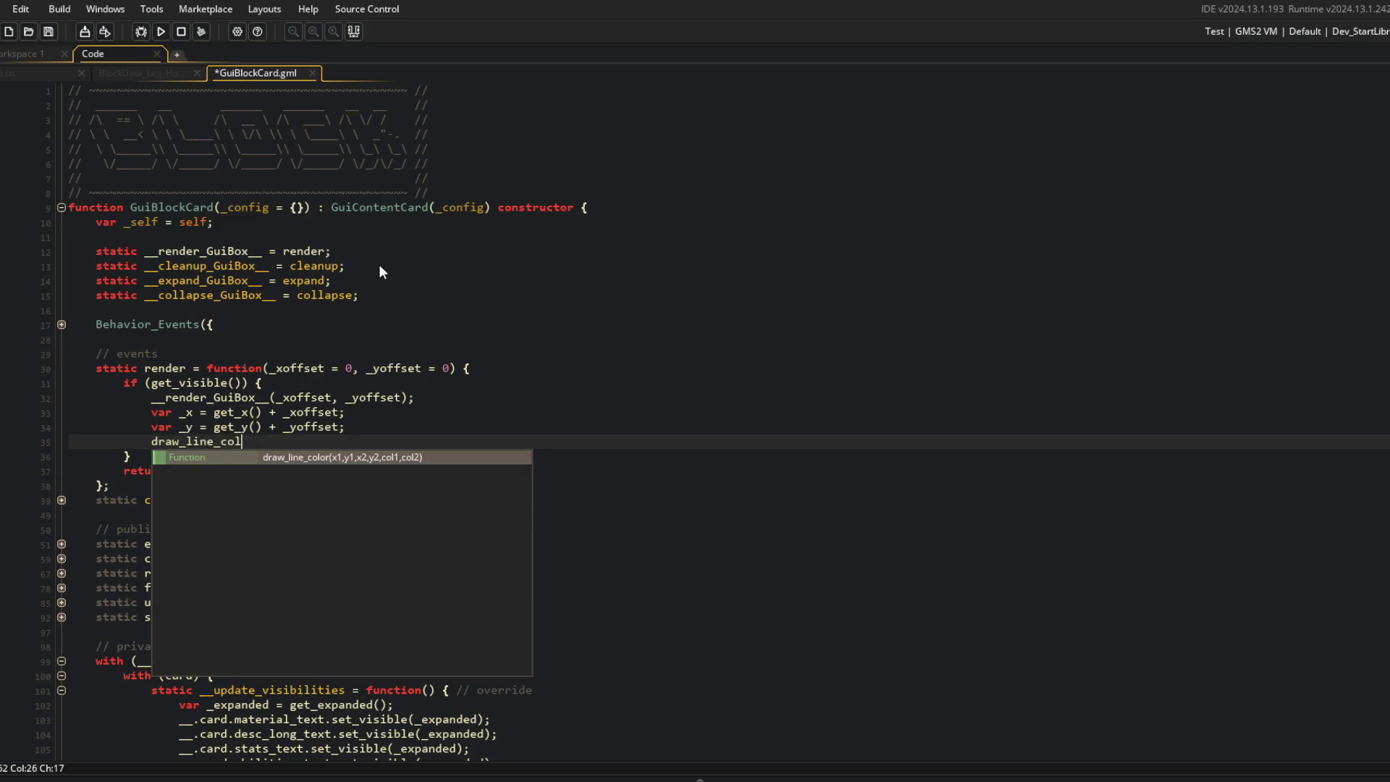
key(BackSpace)
text(width_)
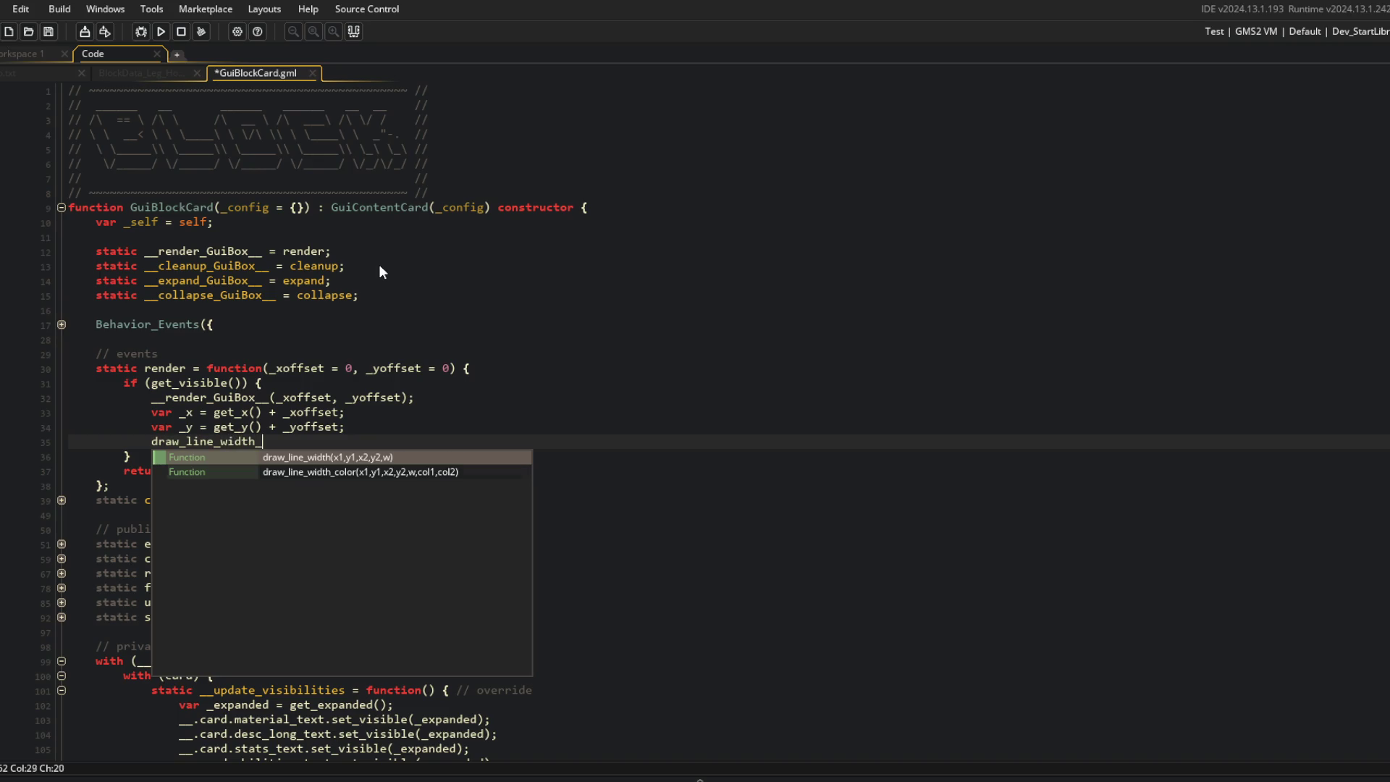
key(Return)
text((_)
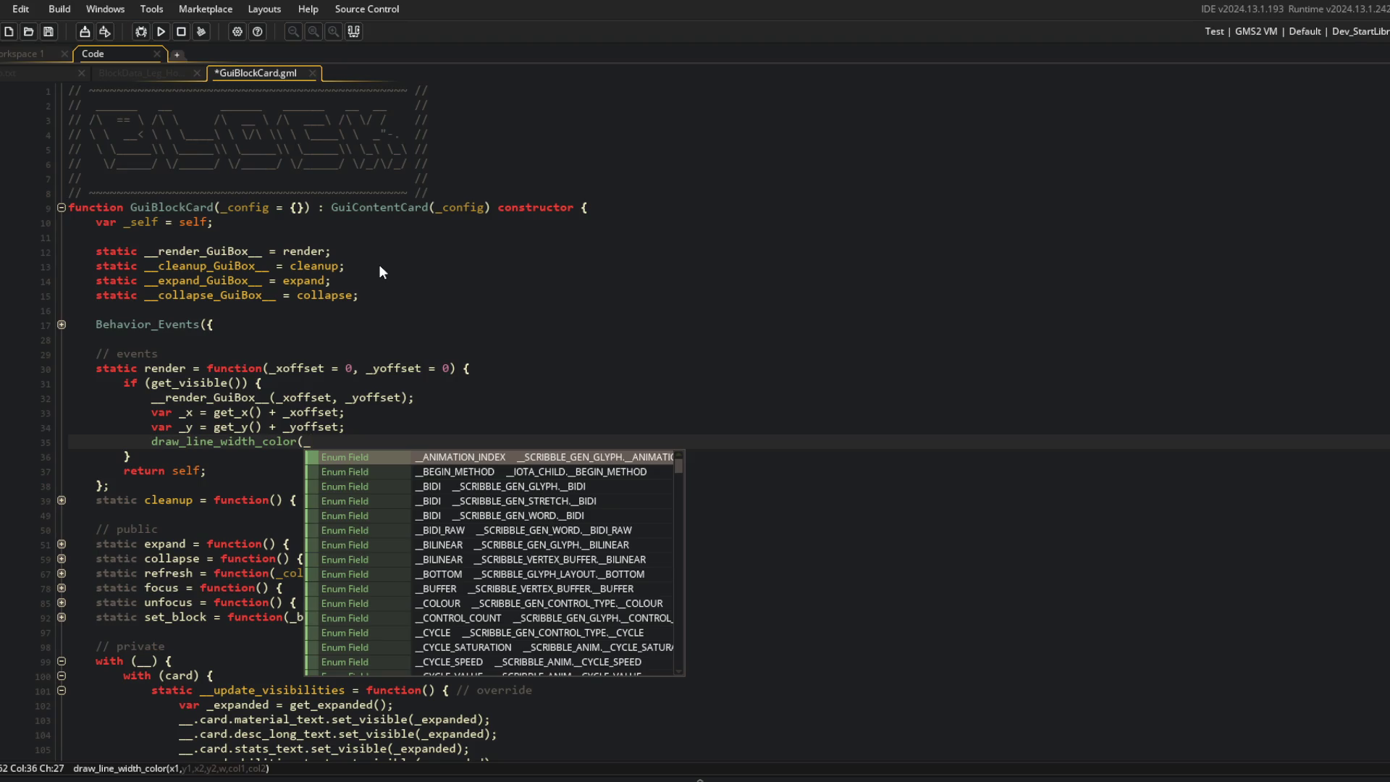
text(x)
text(1, _y)
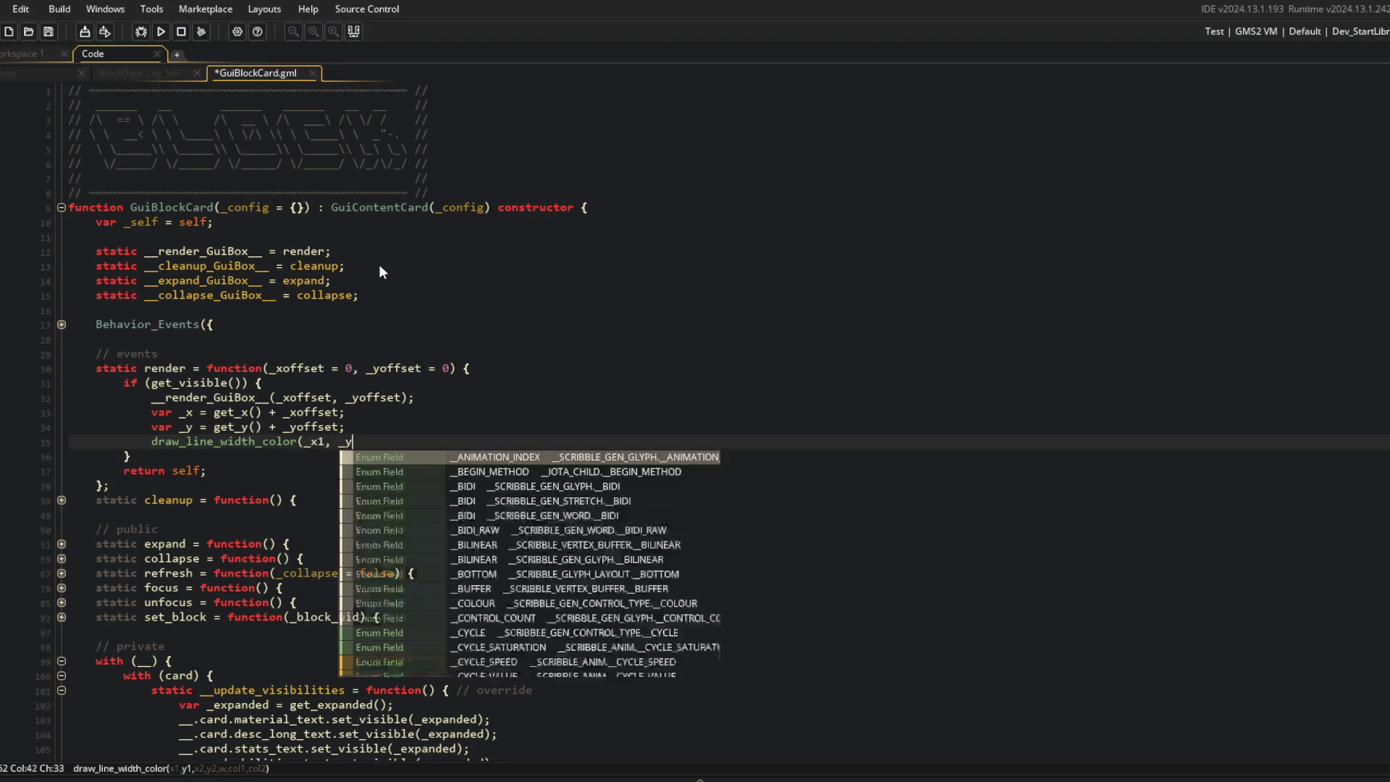
text(1, _x1,)
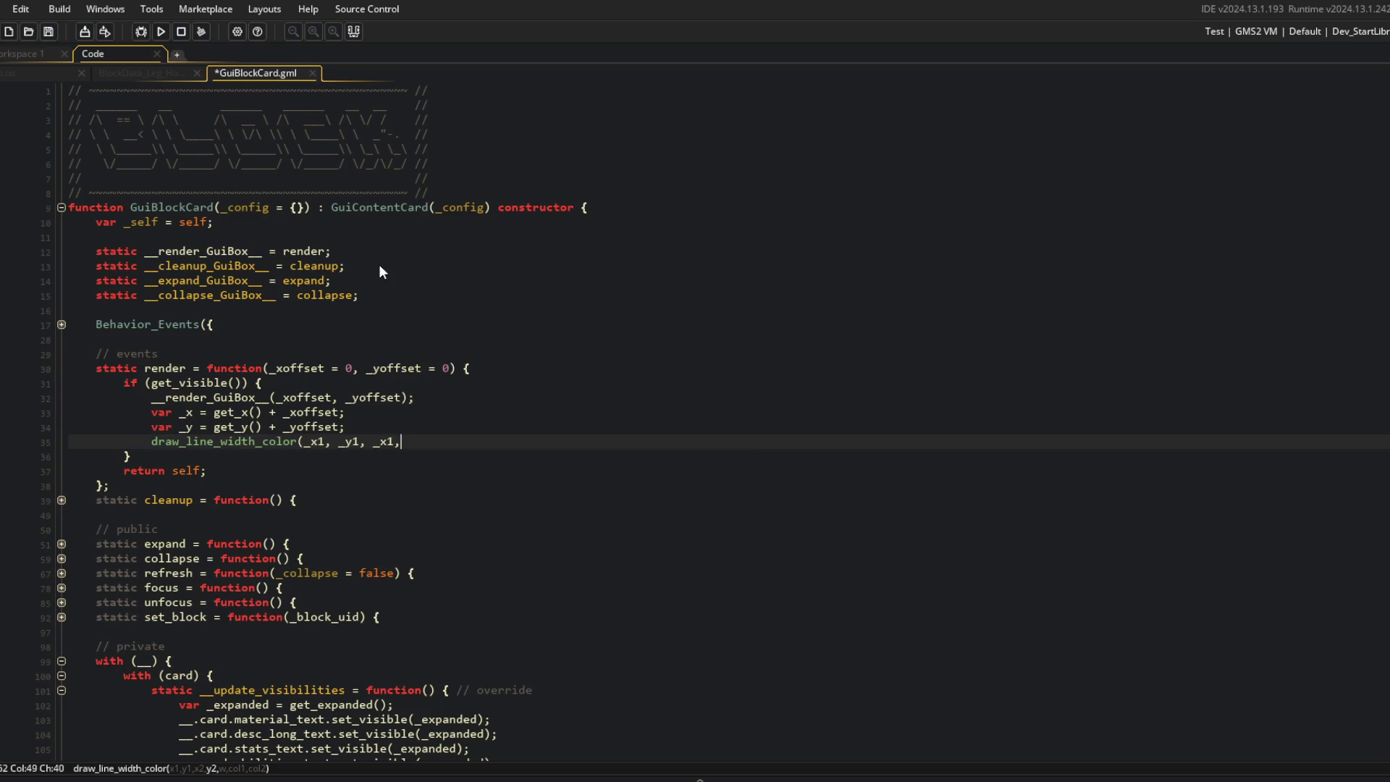
key(BackSpace)
key(BackSpace)
key(BackSpace)
text(_x, _y1, _x, _y)
key(BackSpace)
key(BackSpace)
key(BackSpace)
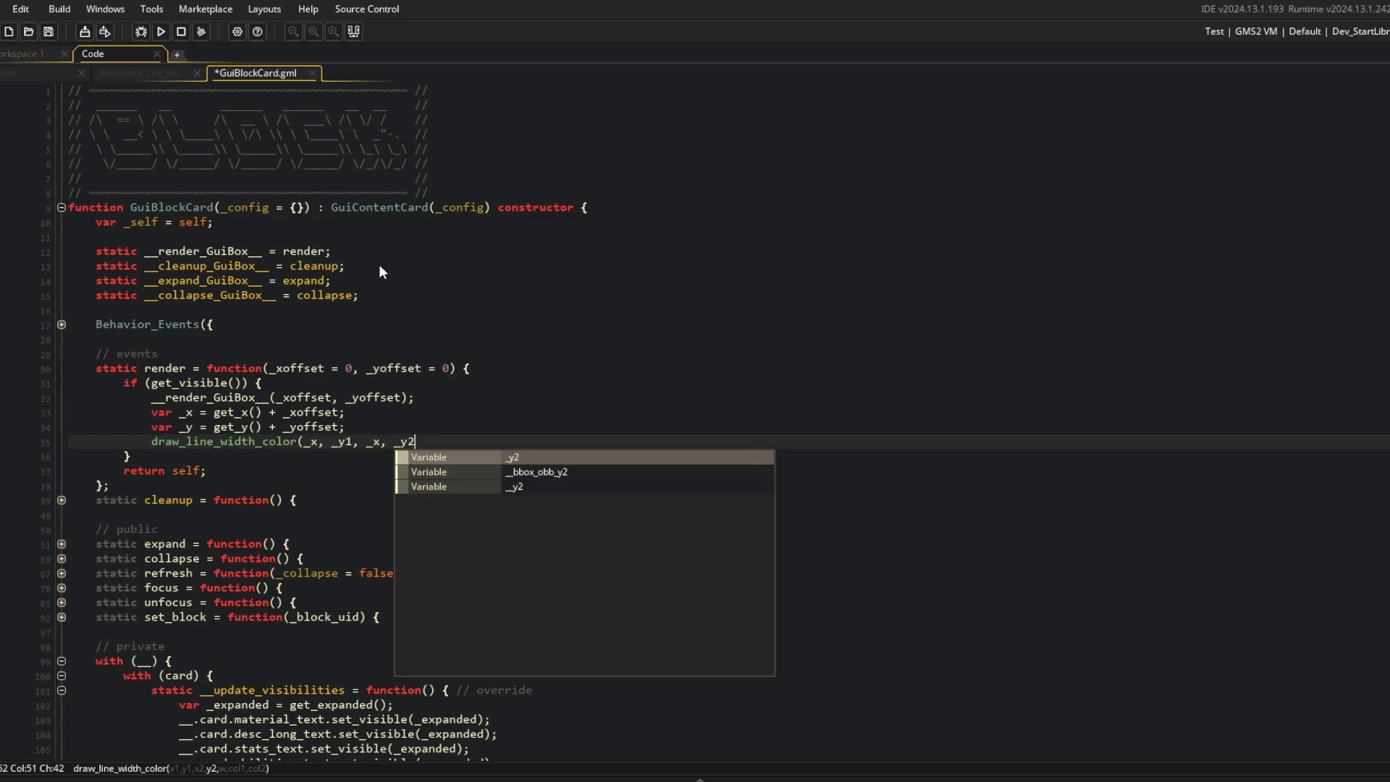
text(1)
key(BackSpace)
text(, _y1, _x2, _y2, _w, )
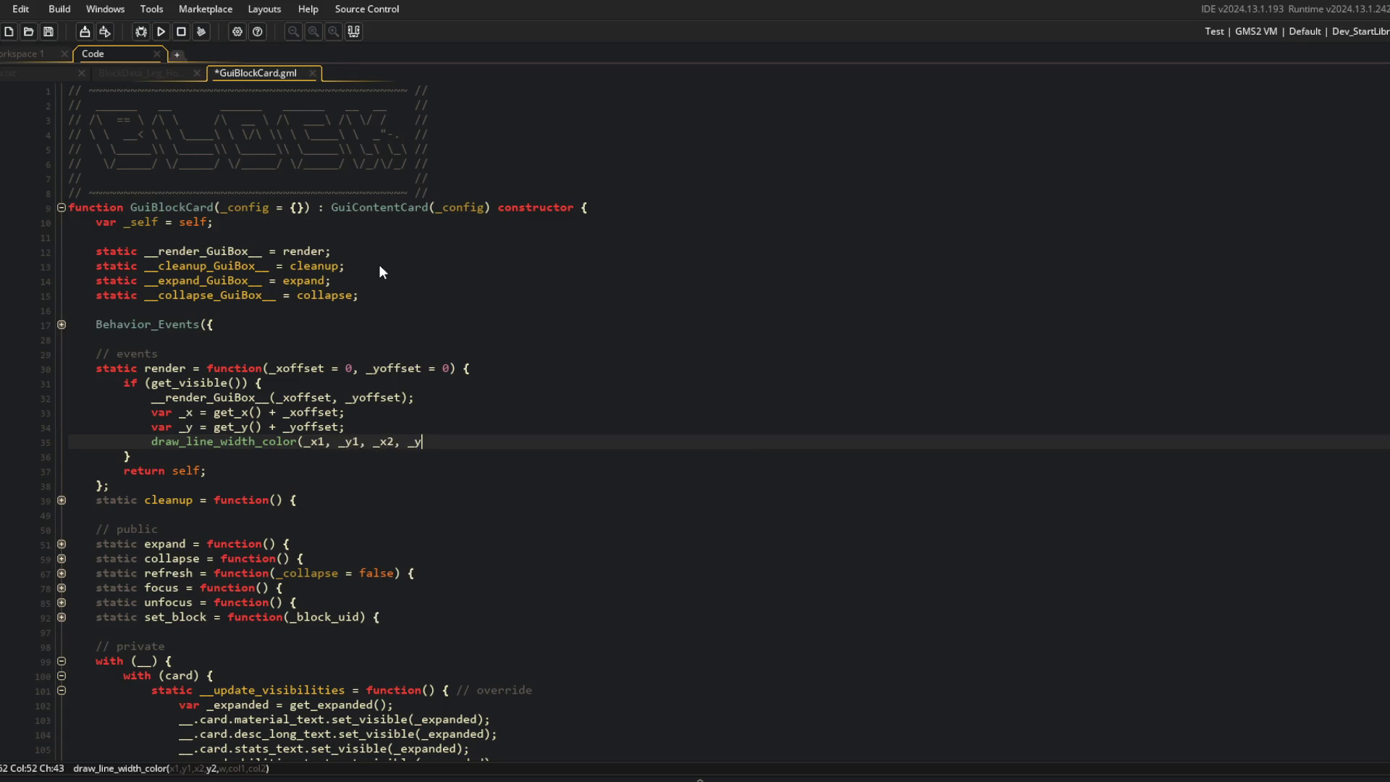
text(_c, _c);)
key(ctrl+s)
Step: Add the comment '// line separator for top and bottom parts of card' above the draw call
key(Home)
key(Return)
key(Return)
key(Up)
text(// l)
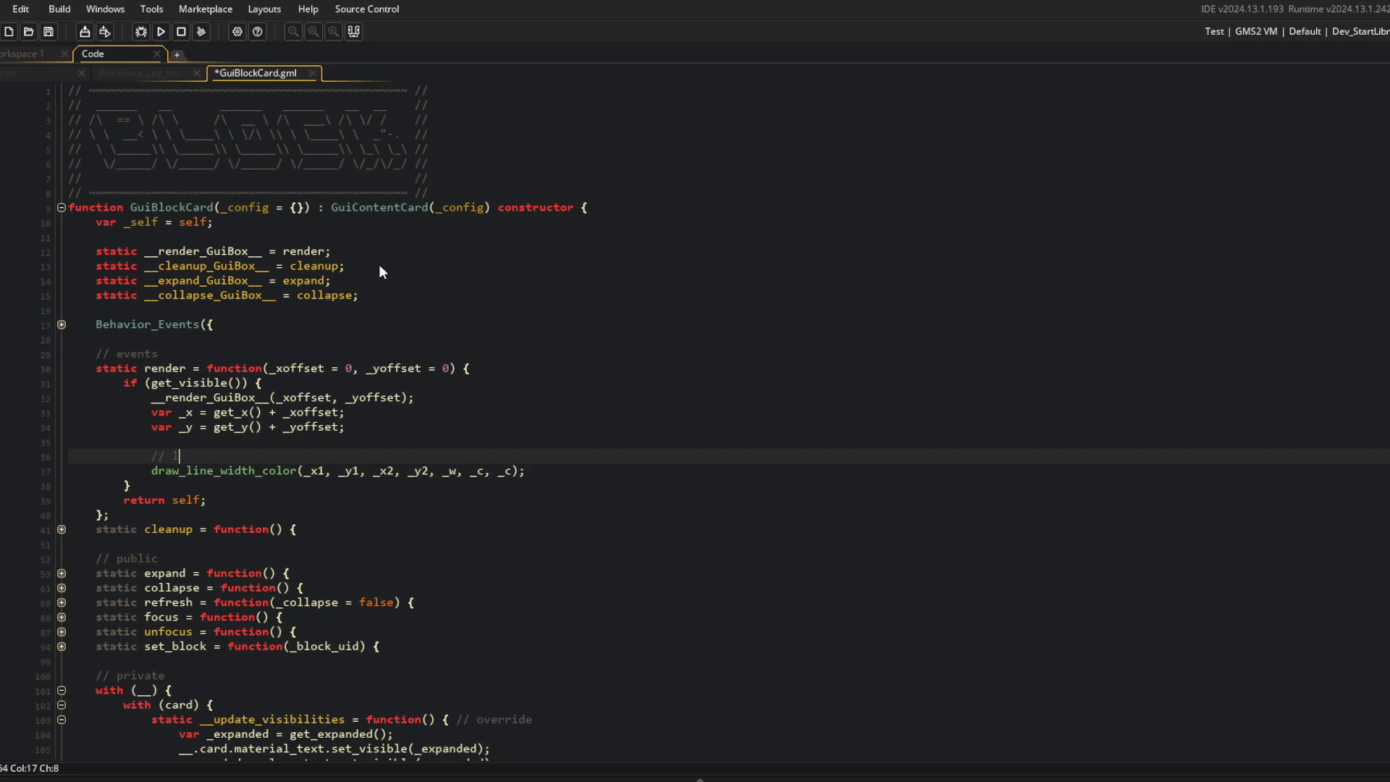
text(ine separator for top and bottom parts of card)
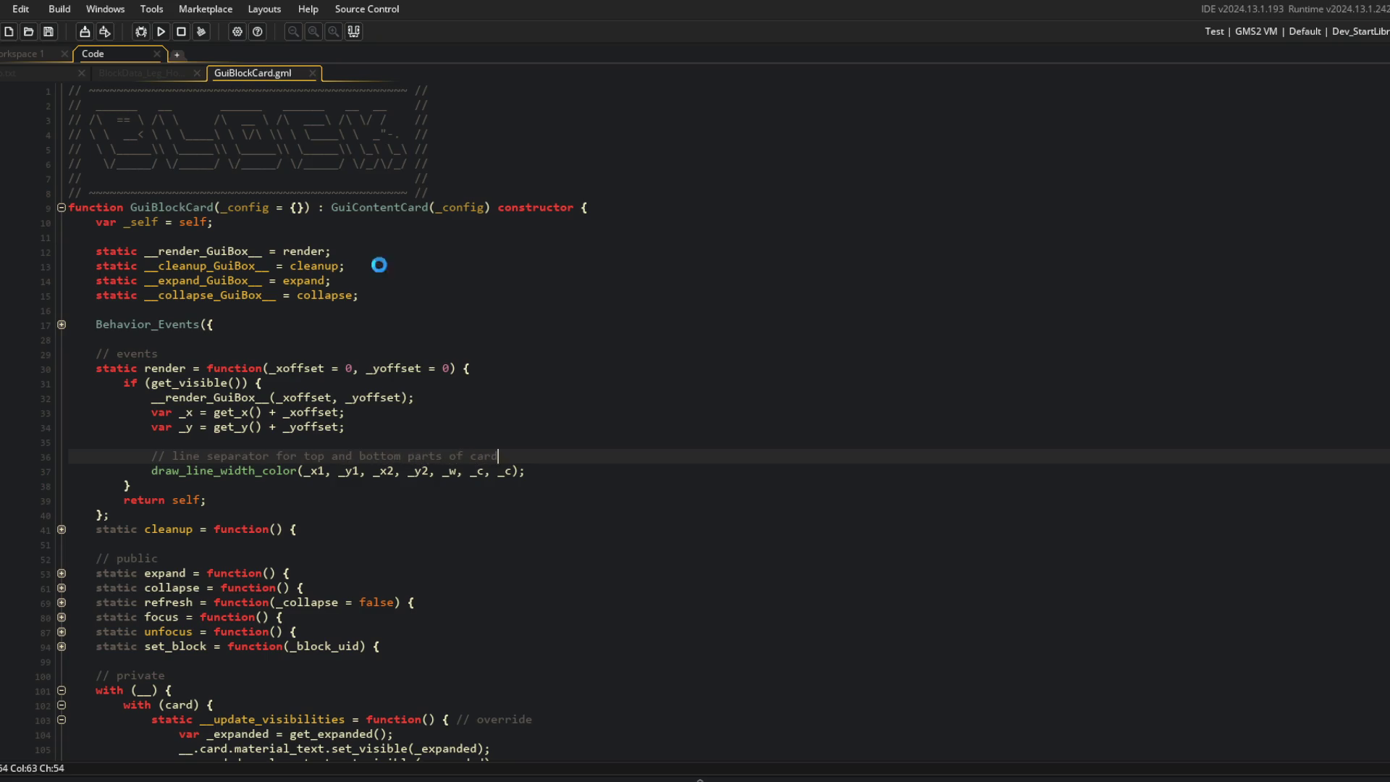
Step: Add the declarations _x1, _y1, _x2 and _y2 below the comment by duplicating the _x1 line
key(Return)
text(var _x1 = 0;va)
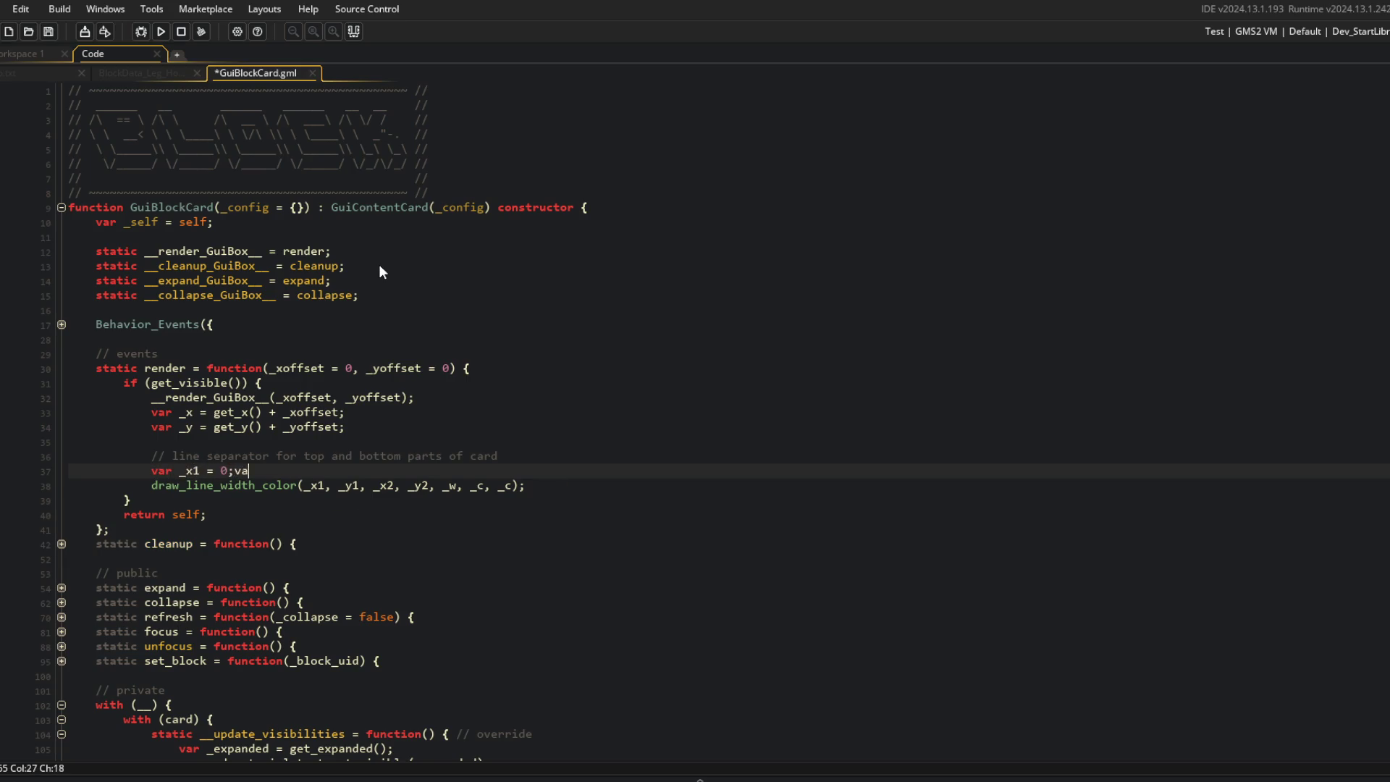
key(BackSpace)
key(BackSpace)
key(BackSpace)
key(ctrl+d)
key(ctrl+d)
key(ctrl+d)
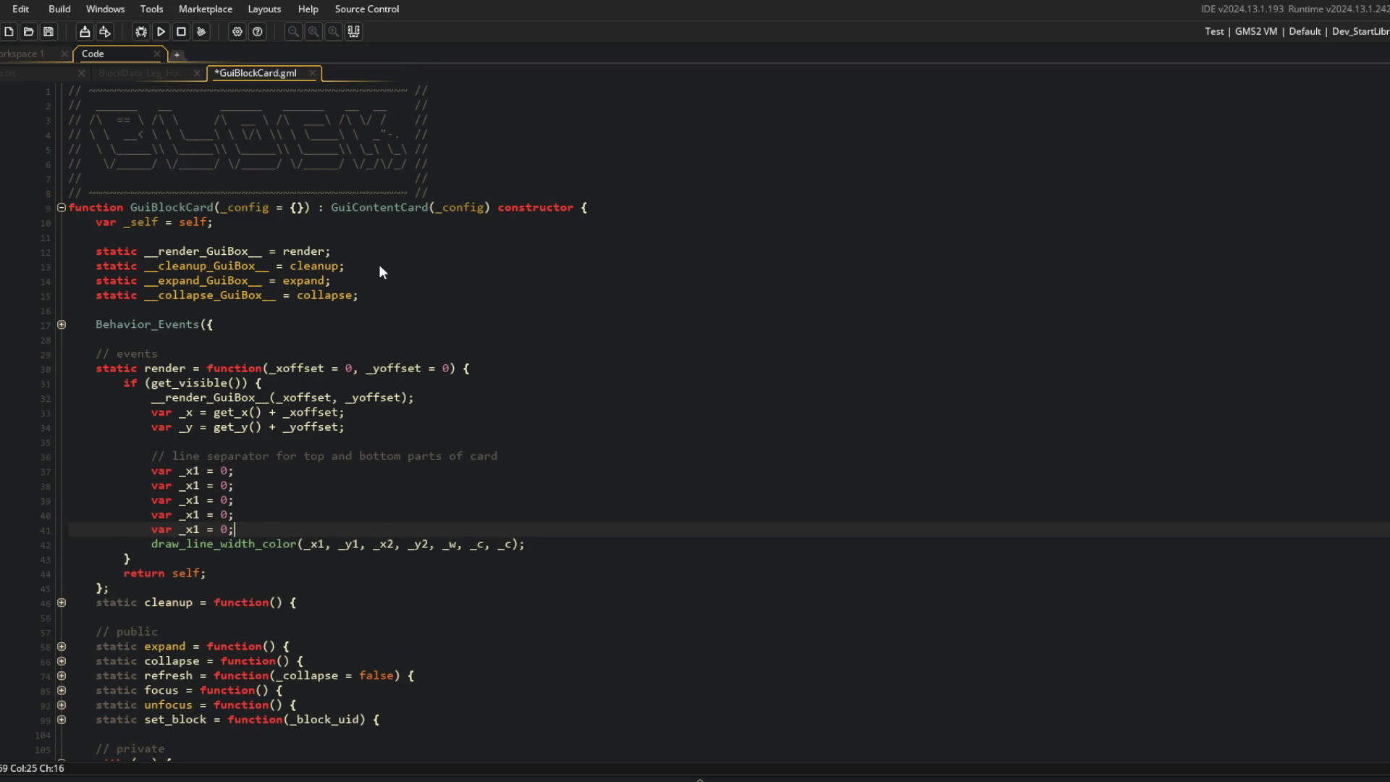
key(Up)
key(Up)
key(Up)
key(Up)
key(Home)
key(BackSpace)
text(y)
key(Escape)
key(Down)
key(Right)
key(BackSpace)
text(2)
key(Down)
key(BackSpace)
key(BackSpace)
text(y2)
key(Escape)
Step: Declare _c as COLORS.overcast and set the line width _w to 1, then save
key(Down)
key(Down)
key(Left)
key(BackSpace)
text(c)
key(Escape)
key(Right)
key(Right)
key(Right)
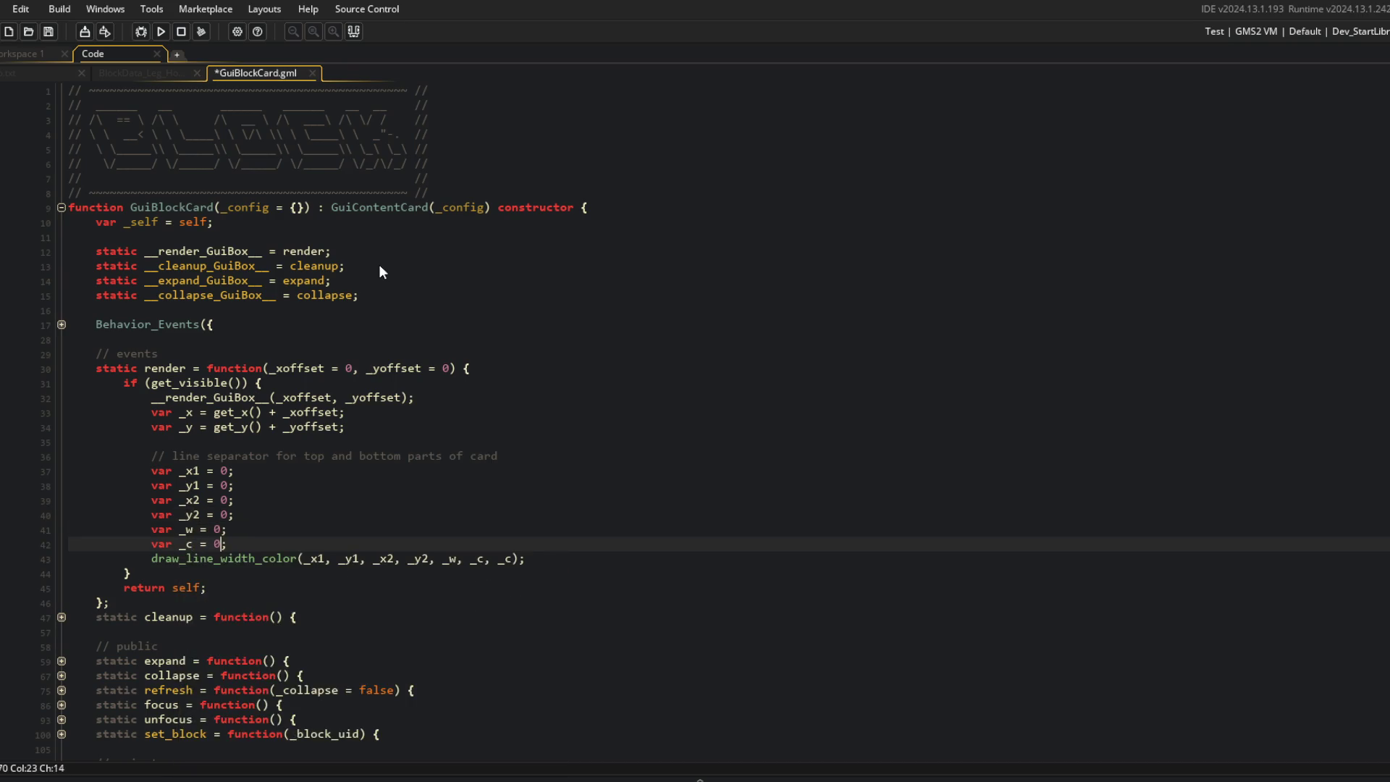
text(S.over)
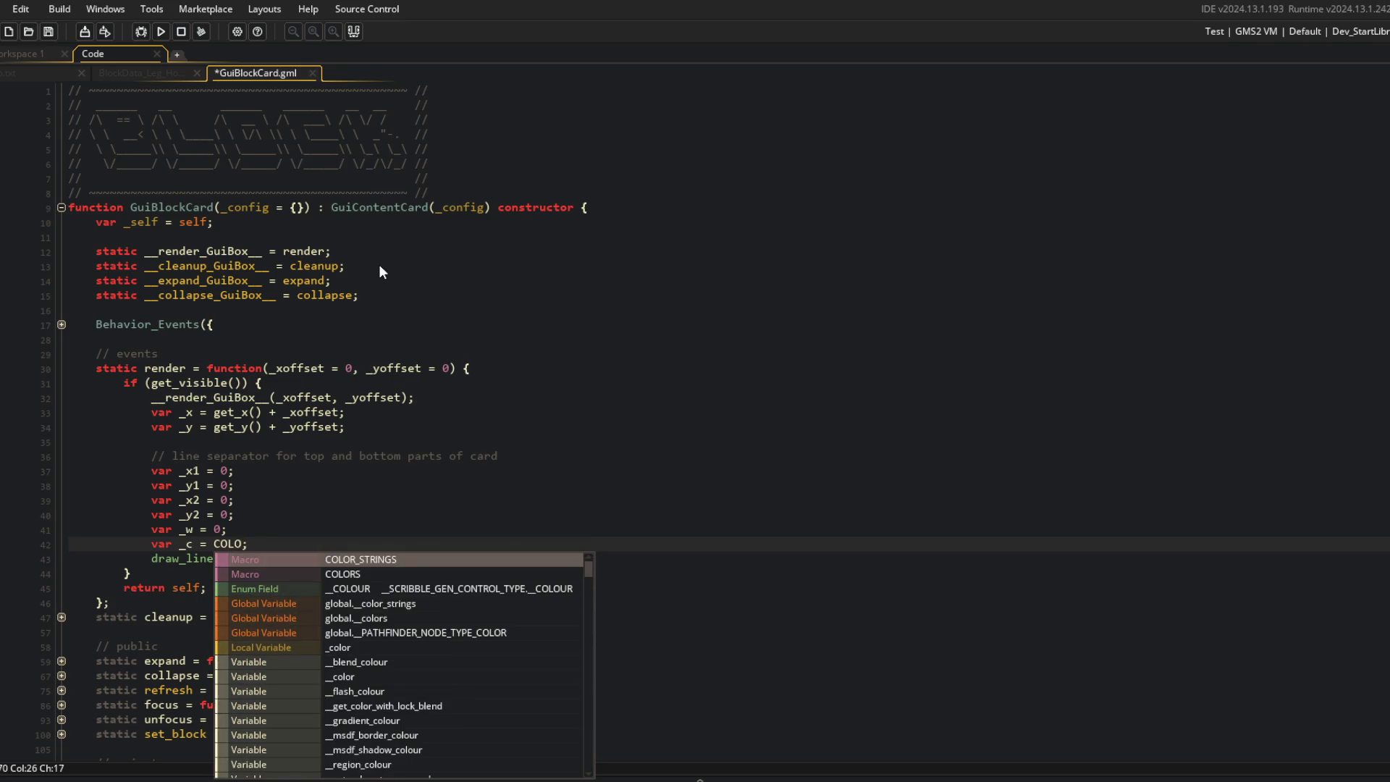
key(BackSpace)
key(BackSpace)
key(BackSpace)
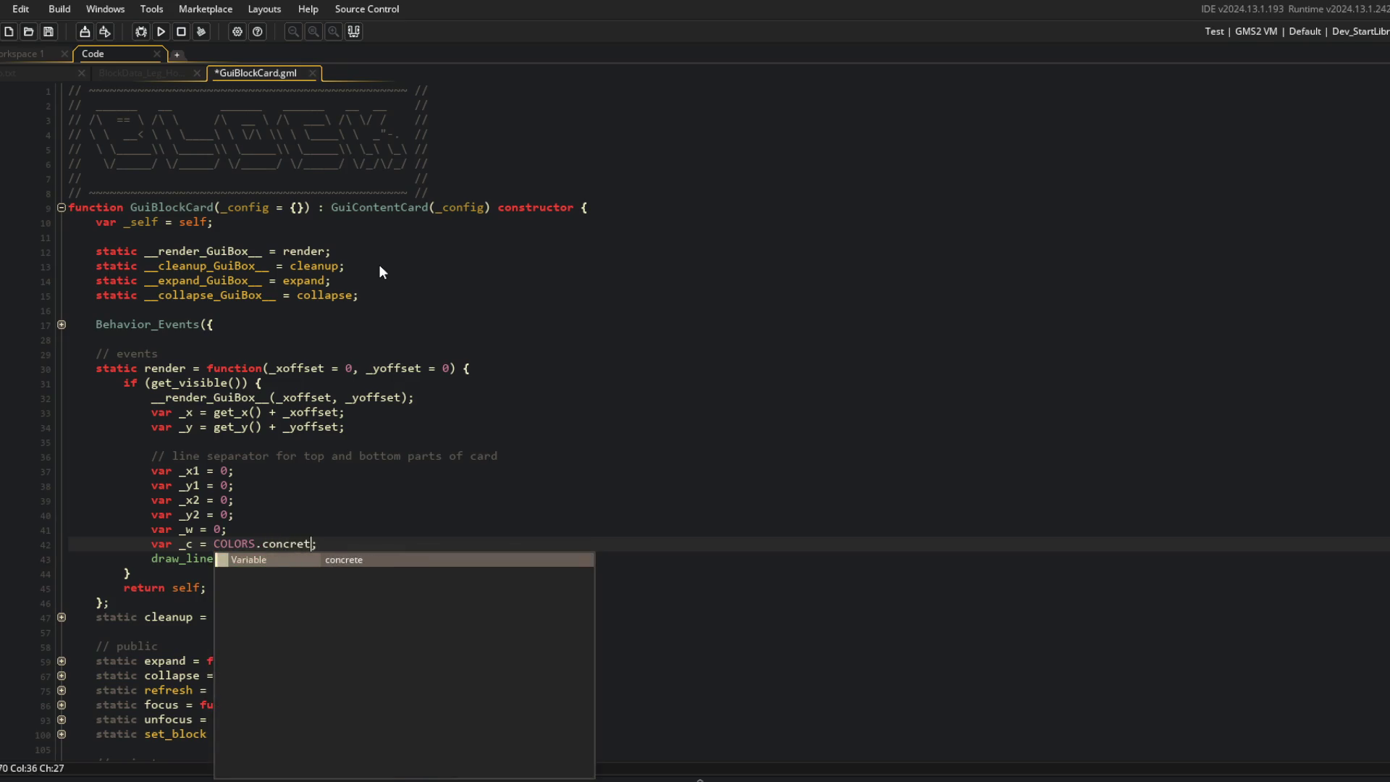
key(Return)
key(ctrl+s)
key(Up)
key(Left)
key(BackSpace)
text(1)
key(ctrl+s)
Step: Set _y2 to _y1 and _x1 to _x + 10
key(Up)
key(Up)
key(Up)
key(Down)
key(Down)
key(BackSpace)
text(_x)
key(BackSpace)
key(BackSpace)
key(Down)
key(BackSpace)
text(_y1)
key(ctrl+s)
key(Up)
key(Up)
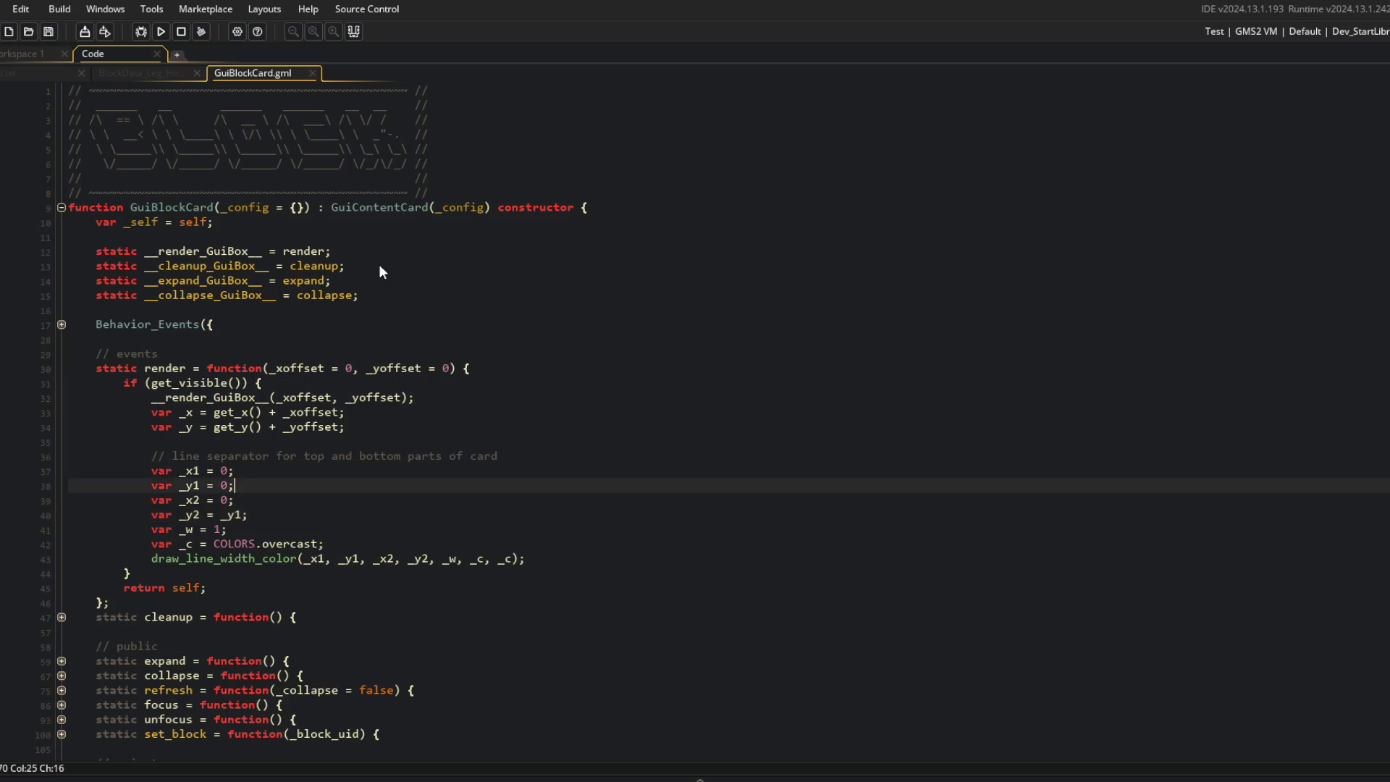
key(Up)
key(Left)
key(BackSpace)
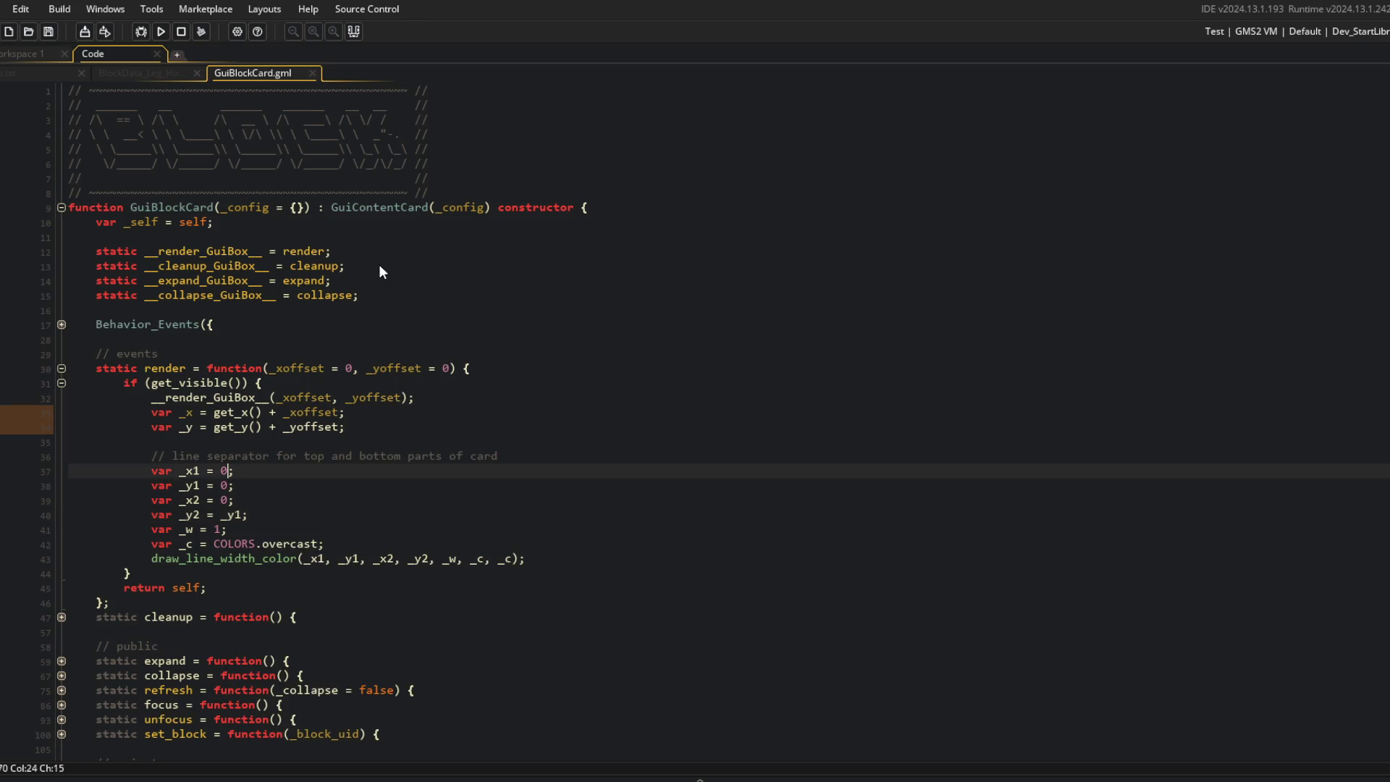
text(_x + 1)
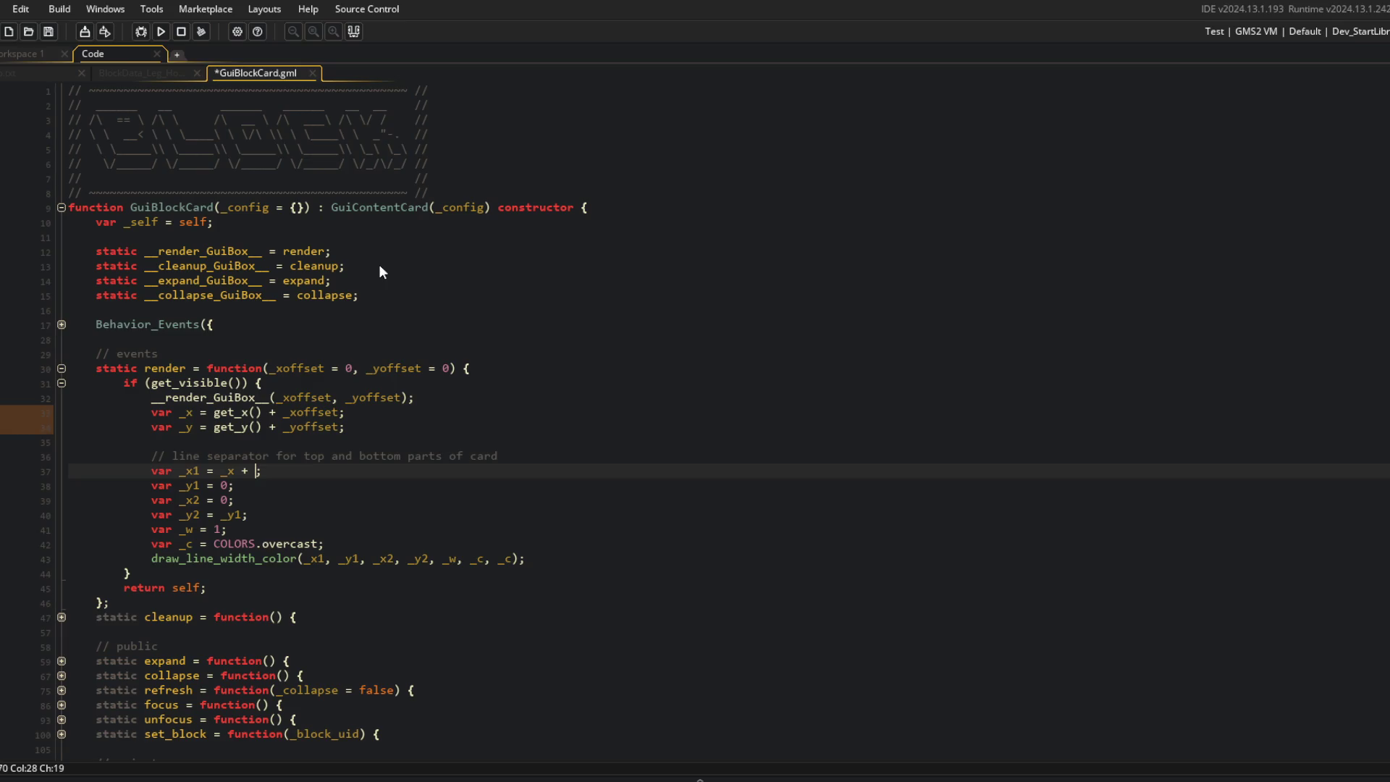
text(0)
Step: Set _x2 to _x + get_width(true) - 10 and _y1 to 100, then save and build with F5
key(Down)
key(Down)
key(Left)
key(BackSpace)
text(+ get_width(true))
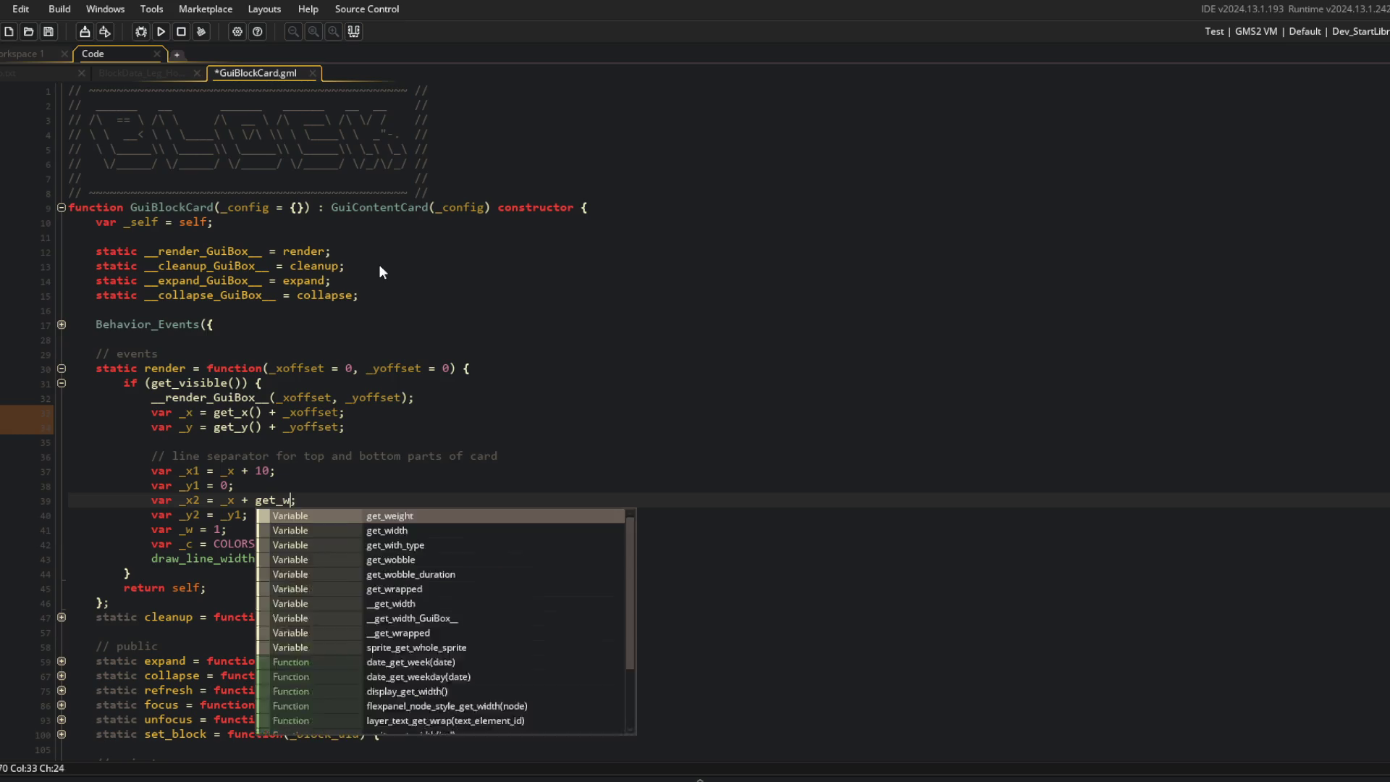
key(ctrl+s)
key(Up)
key(BackSpace)
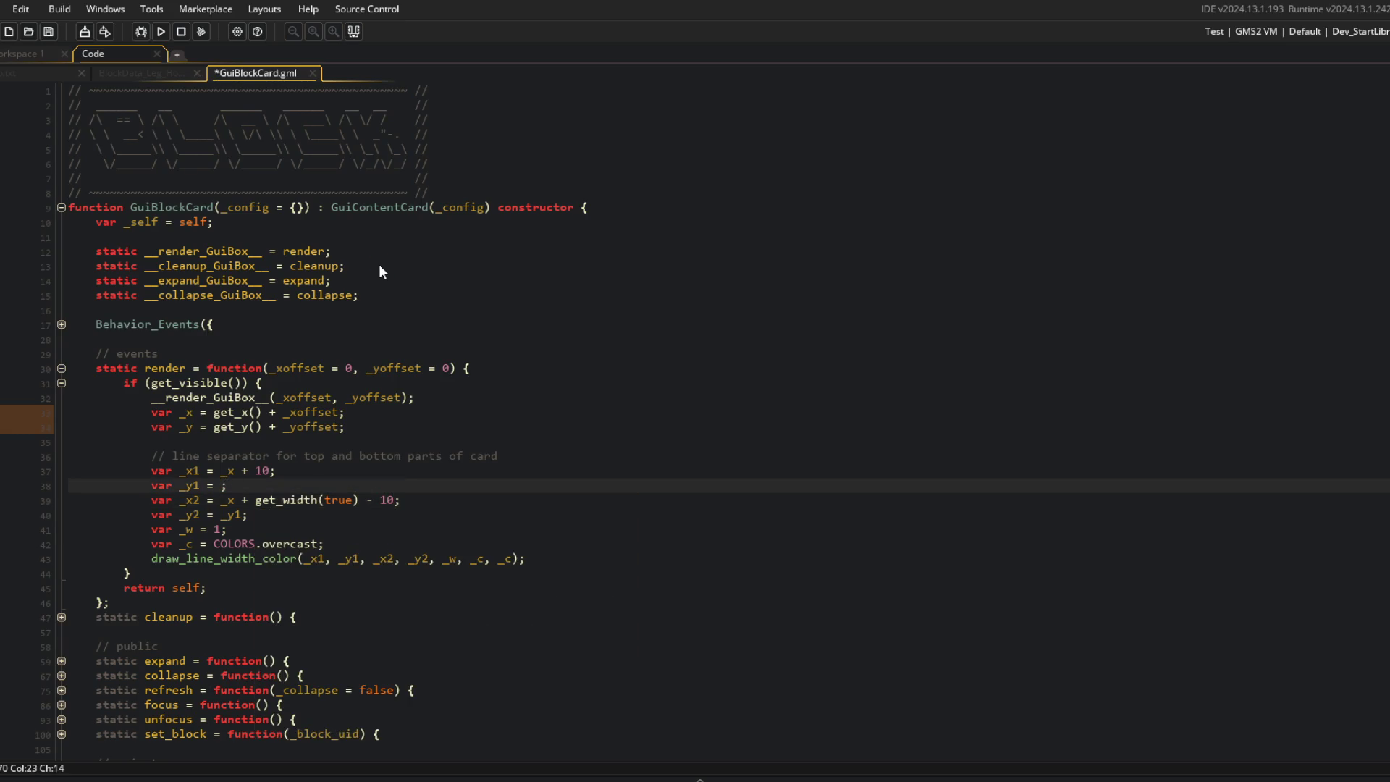
text(100)
key(F5)
scroll(483, 320, down, 2)
click(483, 320)
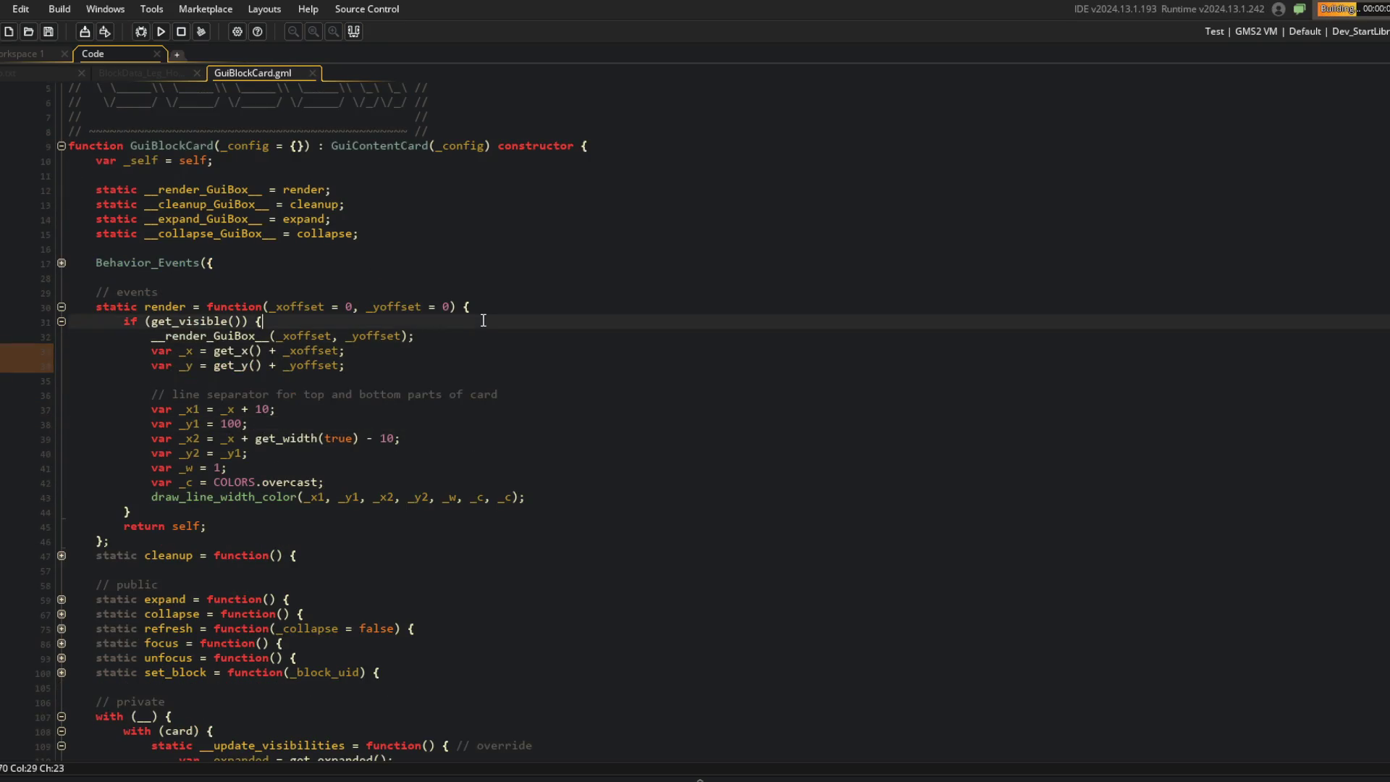
Step: Add a blank line after the box render call and save to launch the game
click(504, 333)
key(Return)
click(540, 339)
key(ctrl+s)
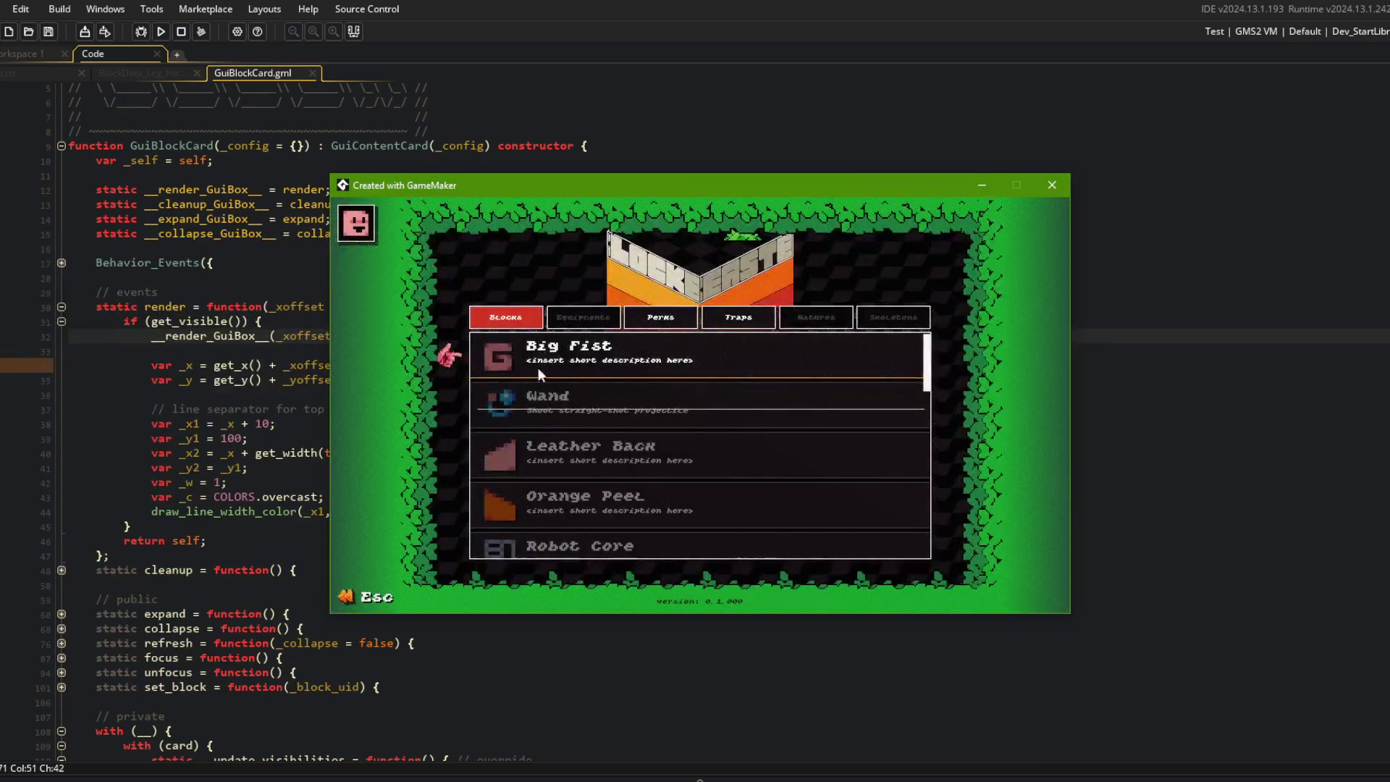
Step: Expand and collapse the Wand card repeatedly to check the separator line, then return to the code
click(541, 388)
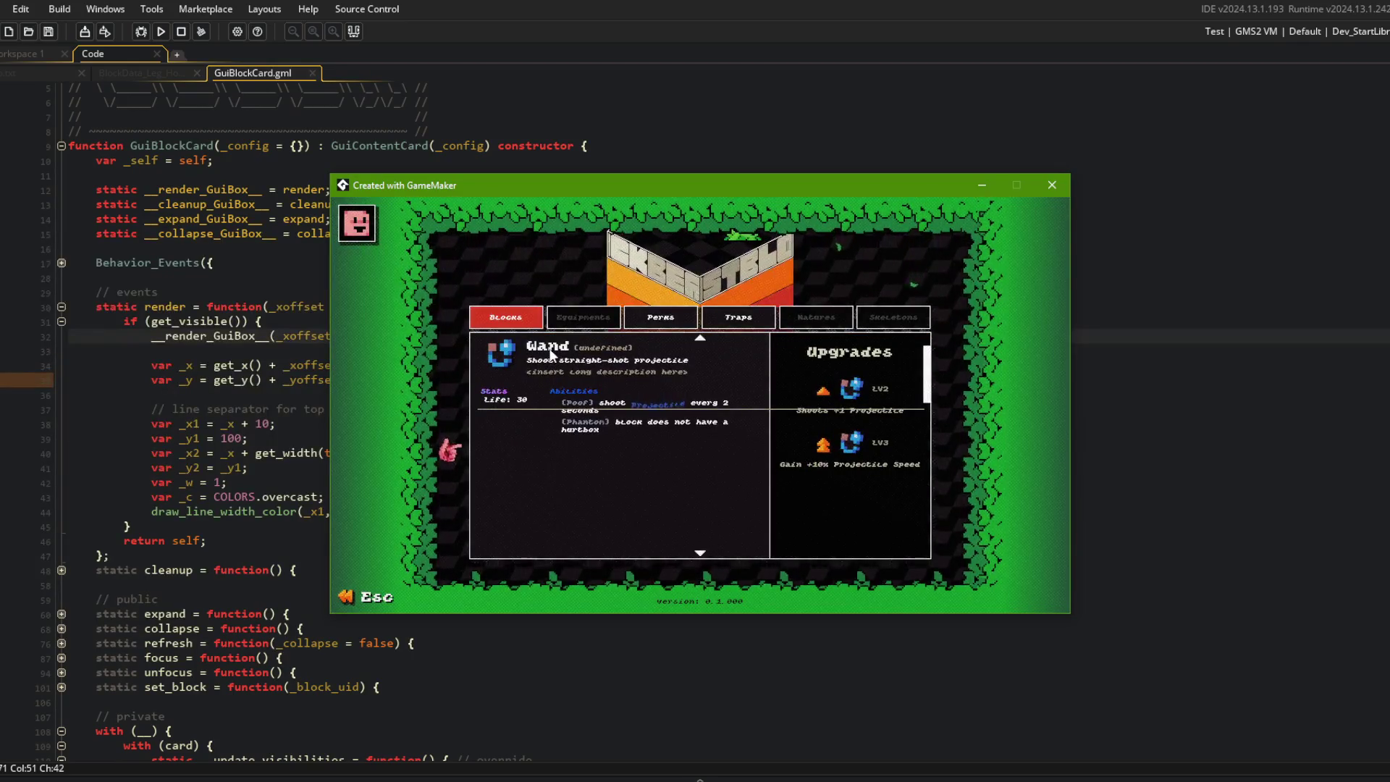
click(551, 353)
click(554, 352)
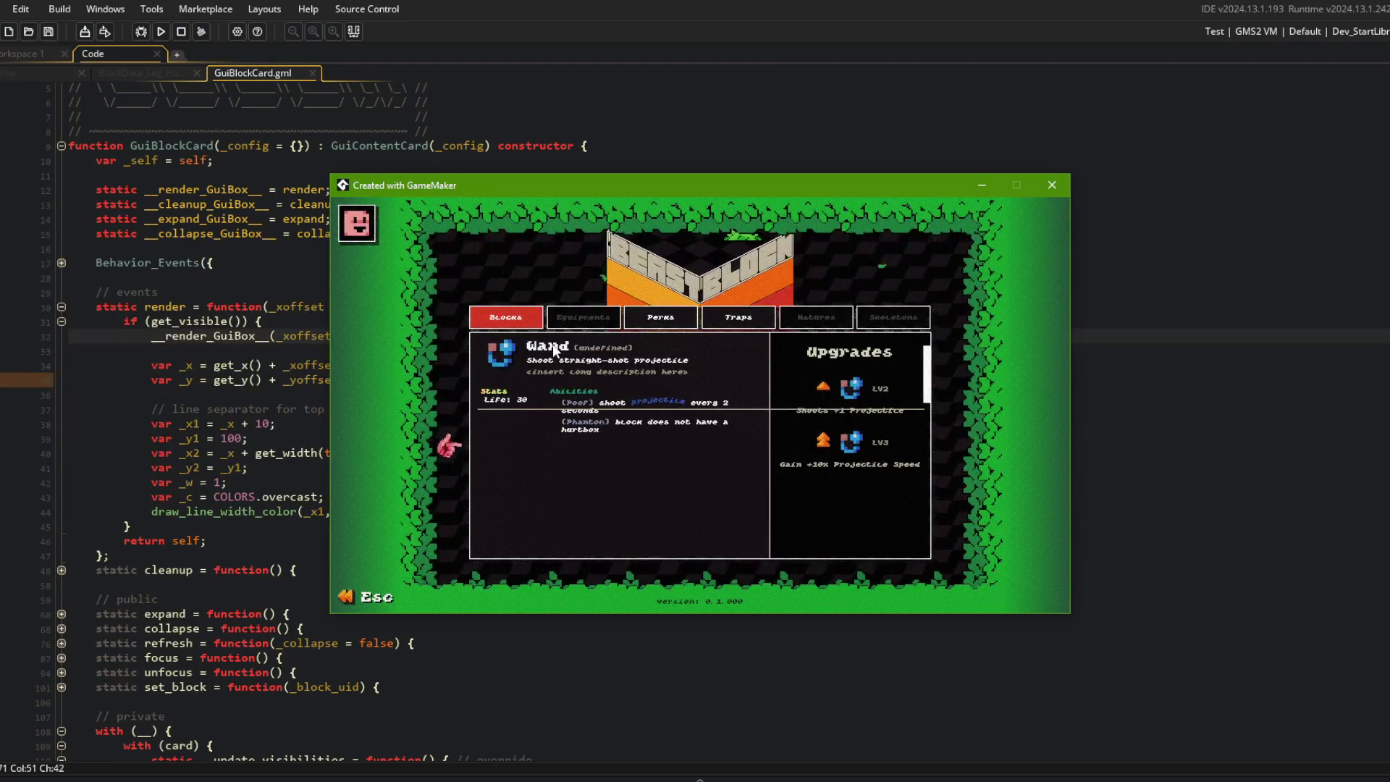
click(554, 352)
click(554, 351)
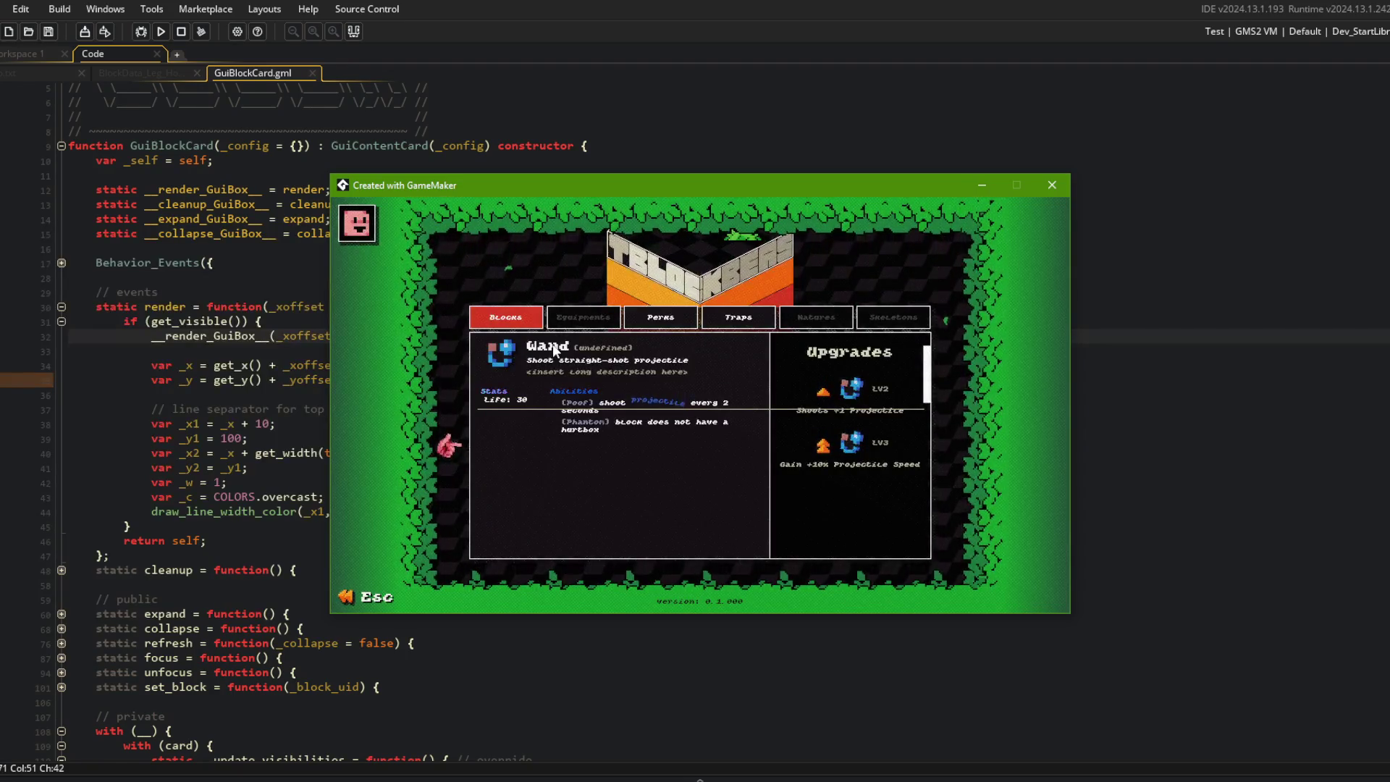
click(245, 395)
click(360, 351)
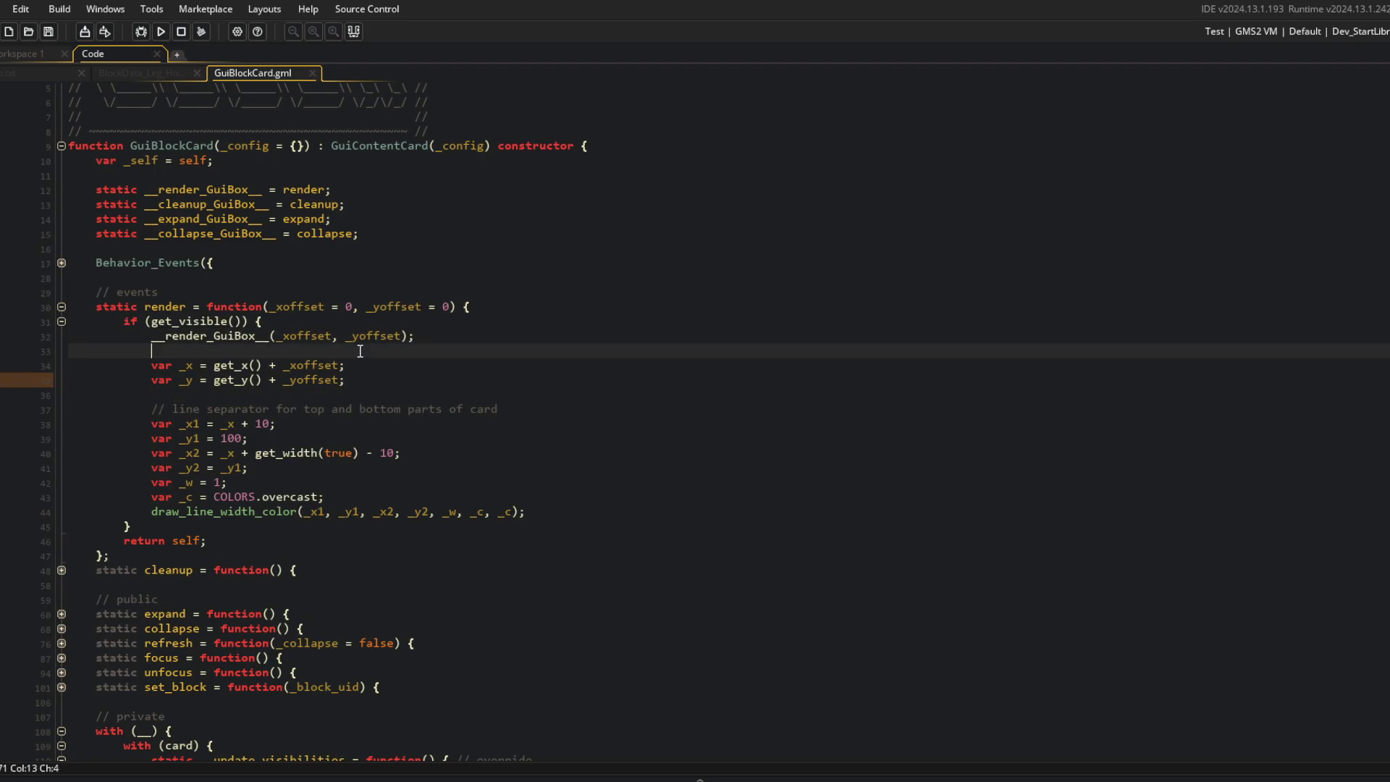
Step: Insert 'if (!__.card.expanded) exit;' after the box render call and rebuild with F5
key(Return)
key(Return)
key(Up)
text(if (!)
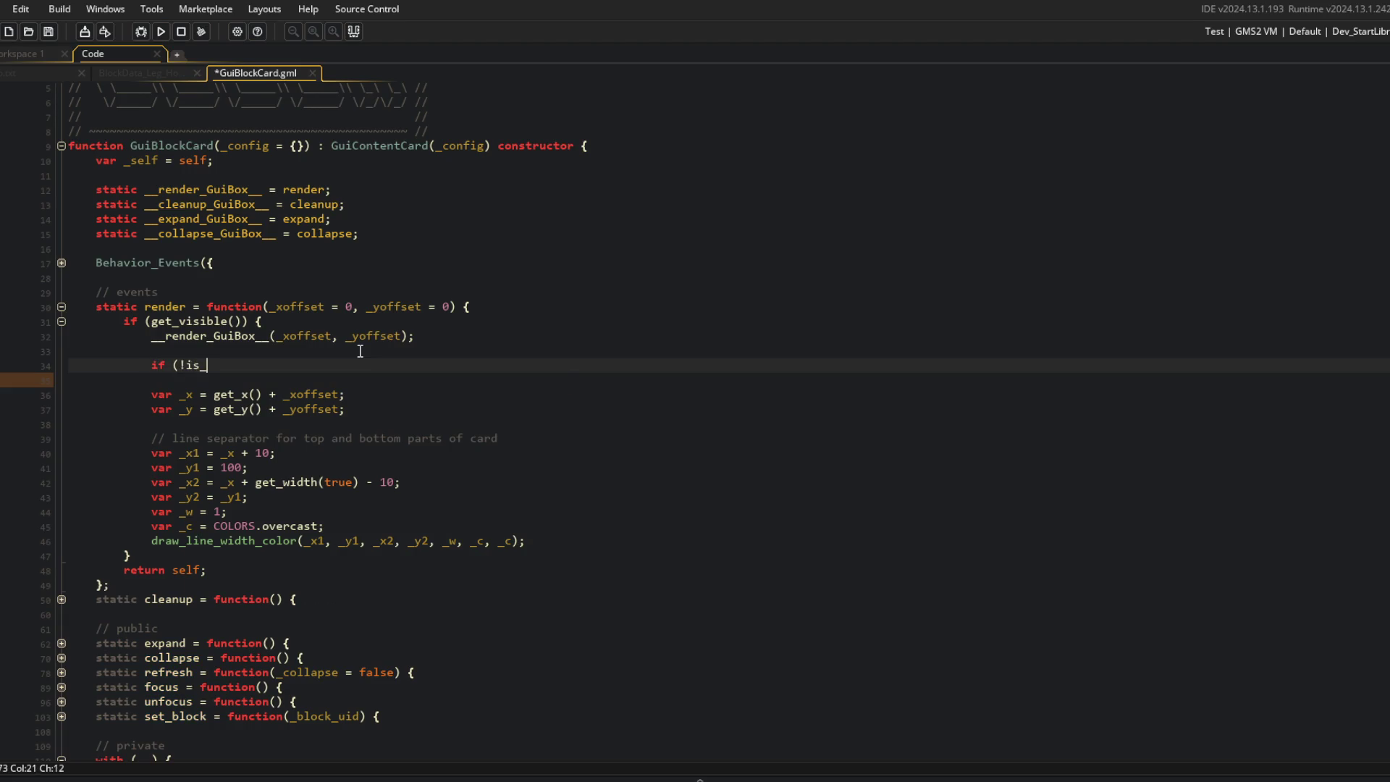
key(BackSpace)
key(BackSpace)
key(BackSpace)
text(_.)
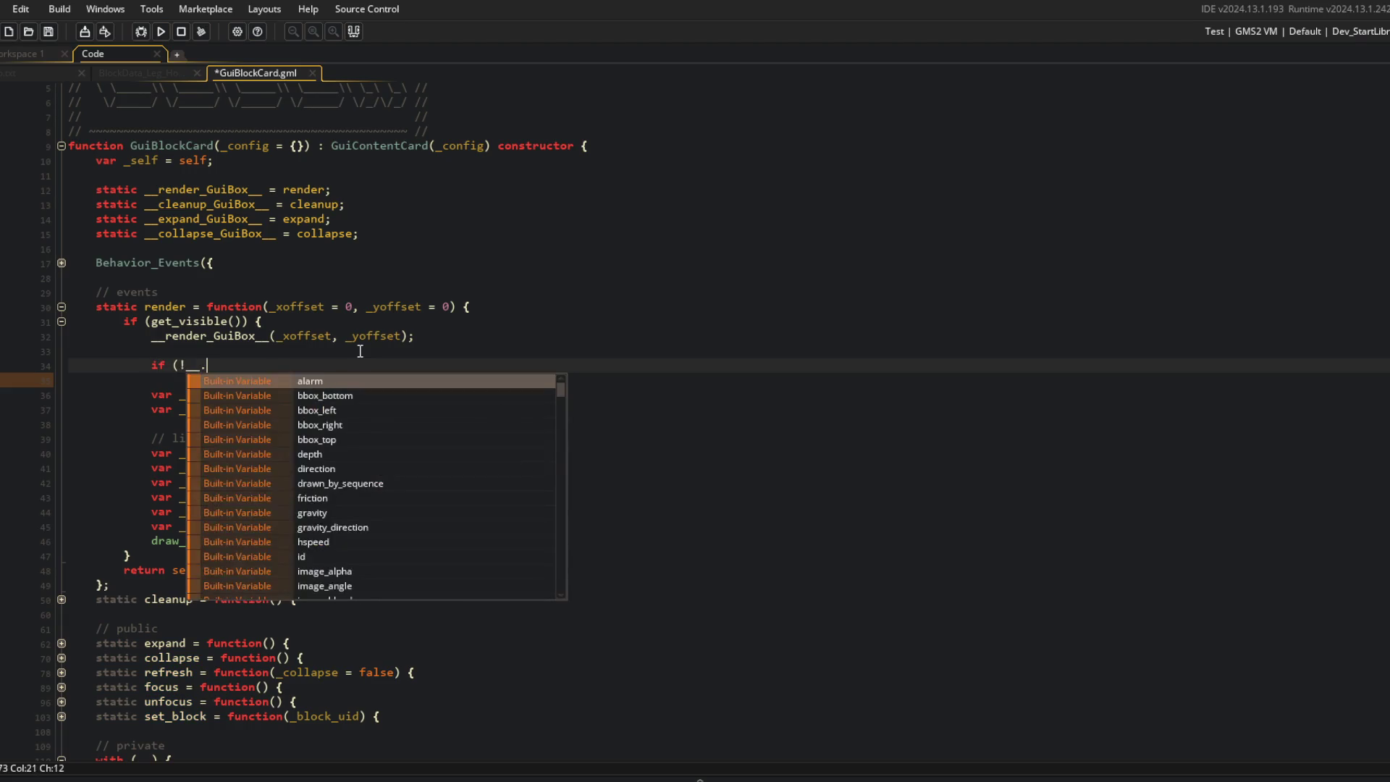
text(expanded)
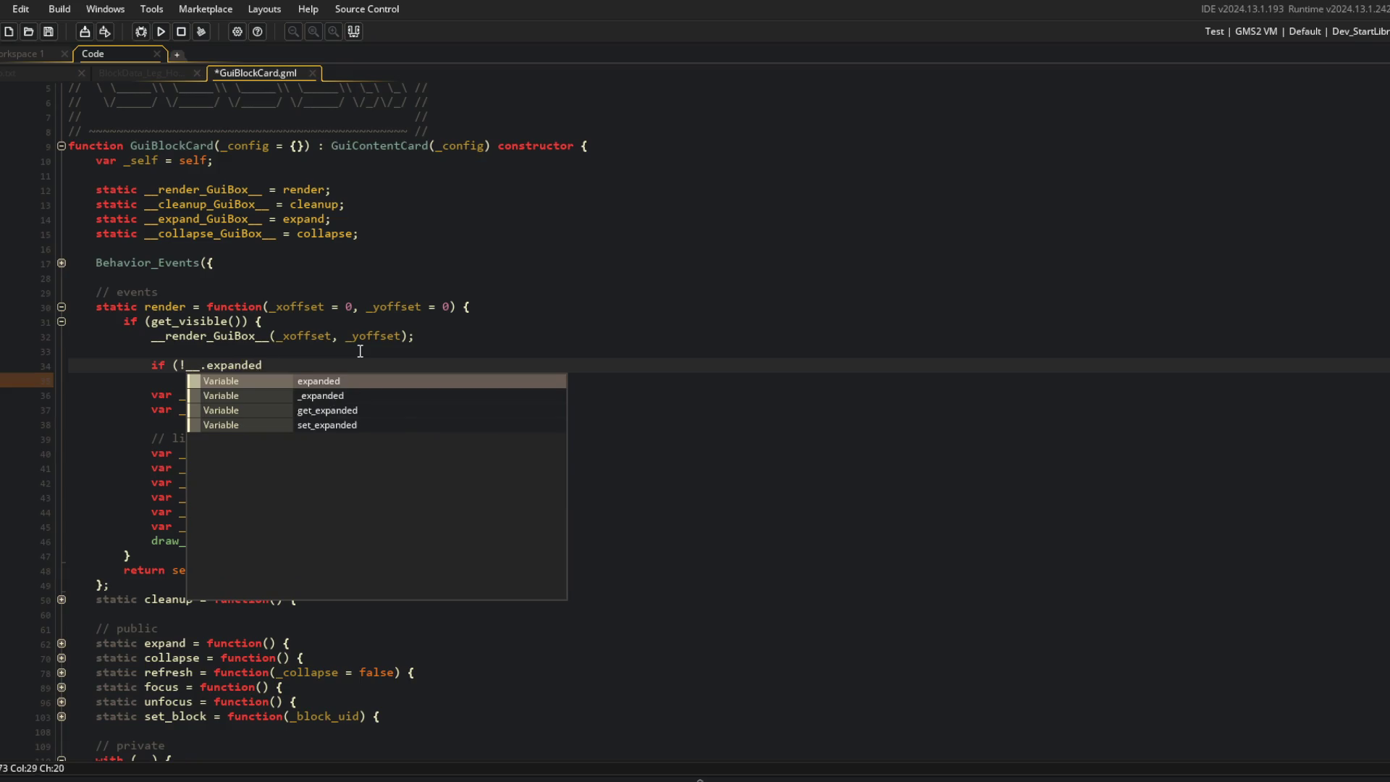
text() exit;)
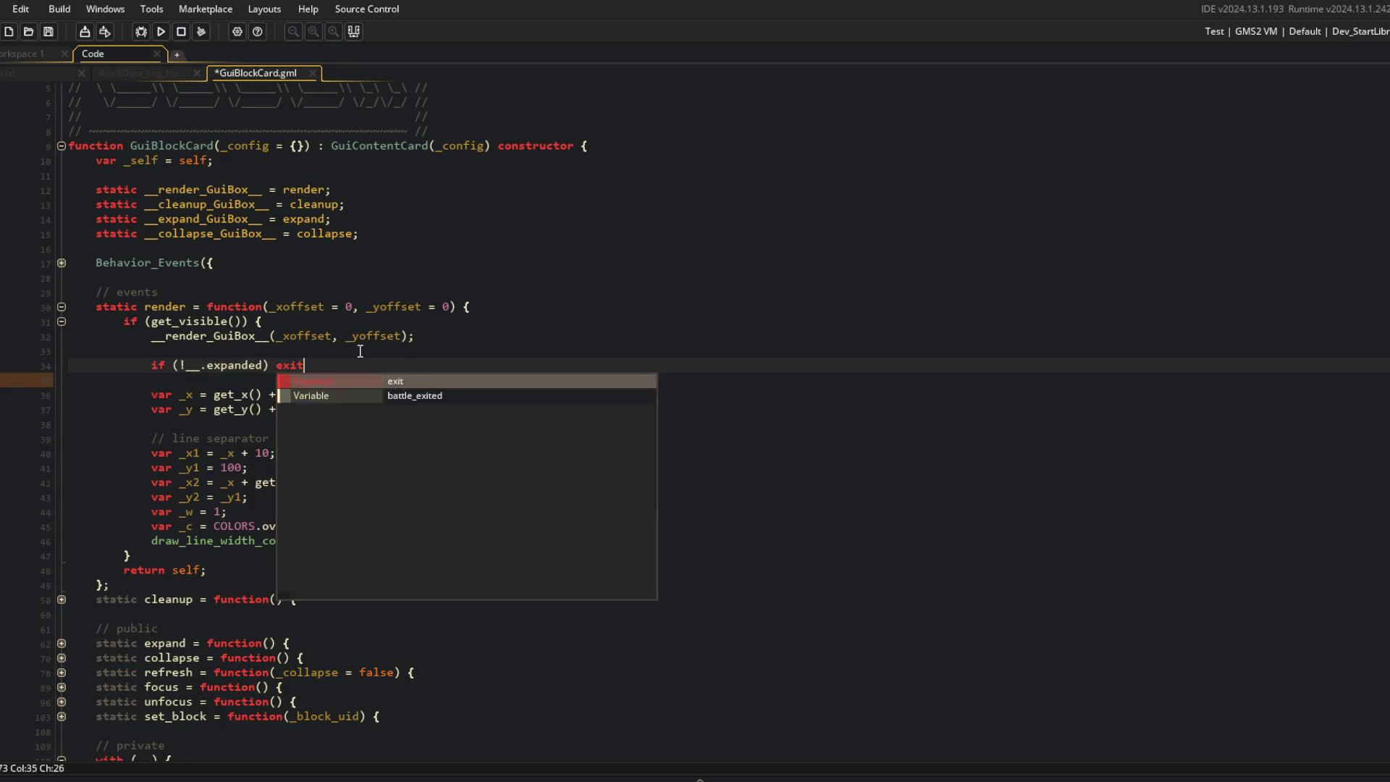
key(F5)
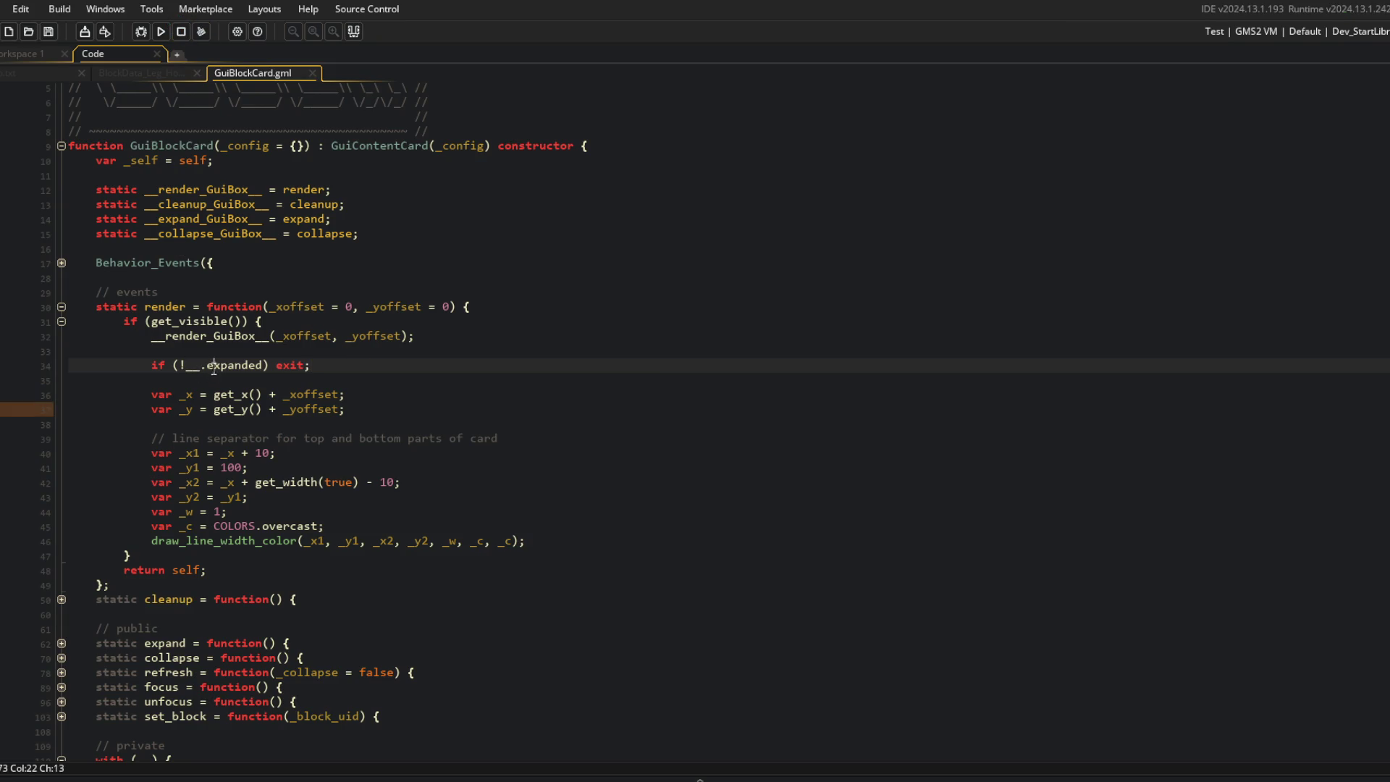
text(card.)
key(F5)
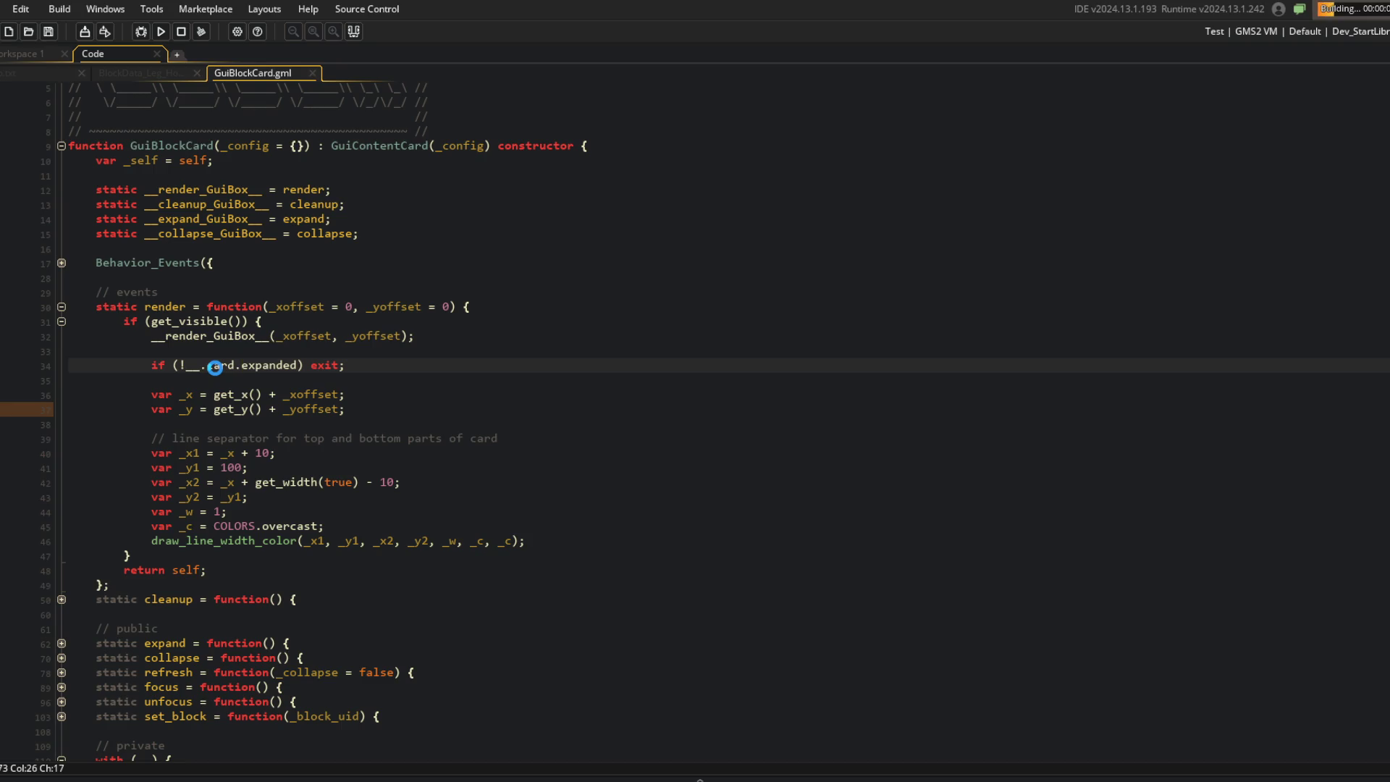
Step: Expand and collapse the Big Fist card in-game to verify the separator, then close the game
click(61, 643)
click(61, 643)
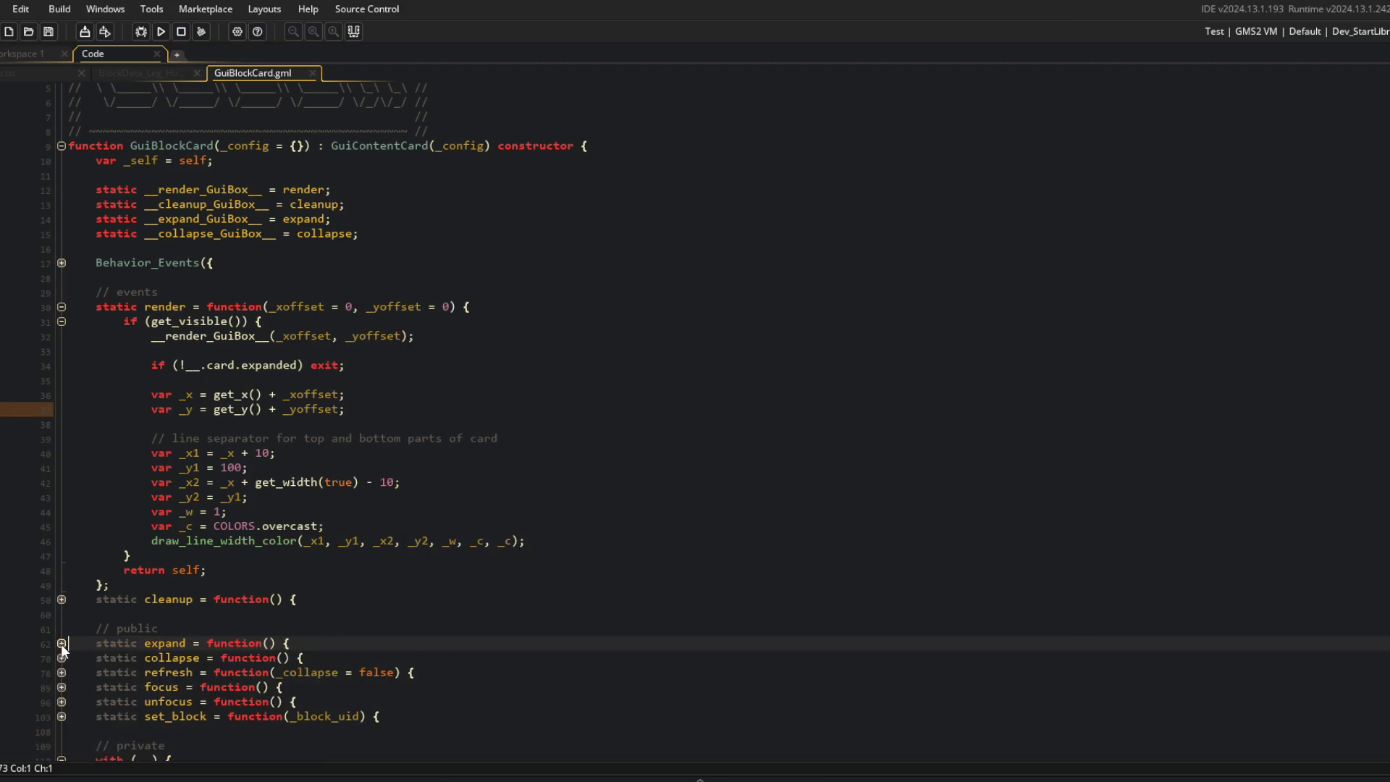
click(610, 358)
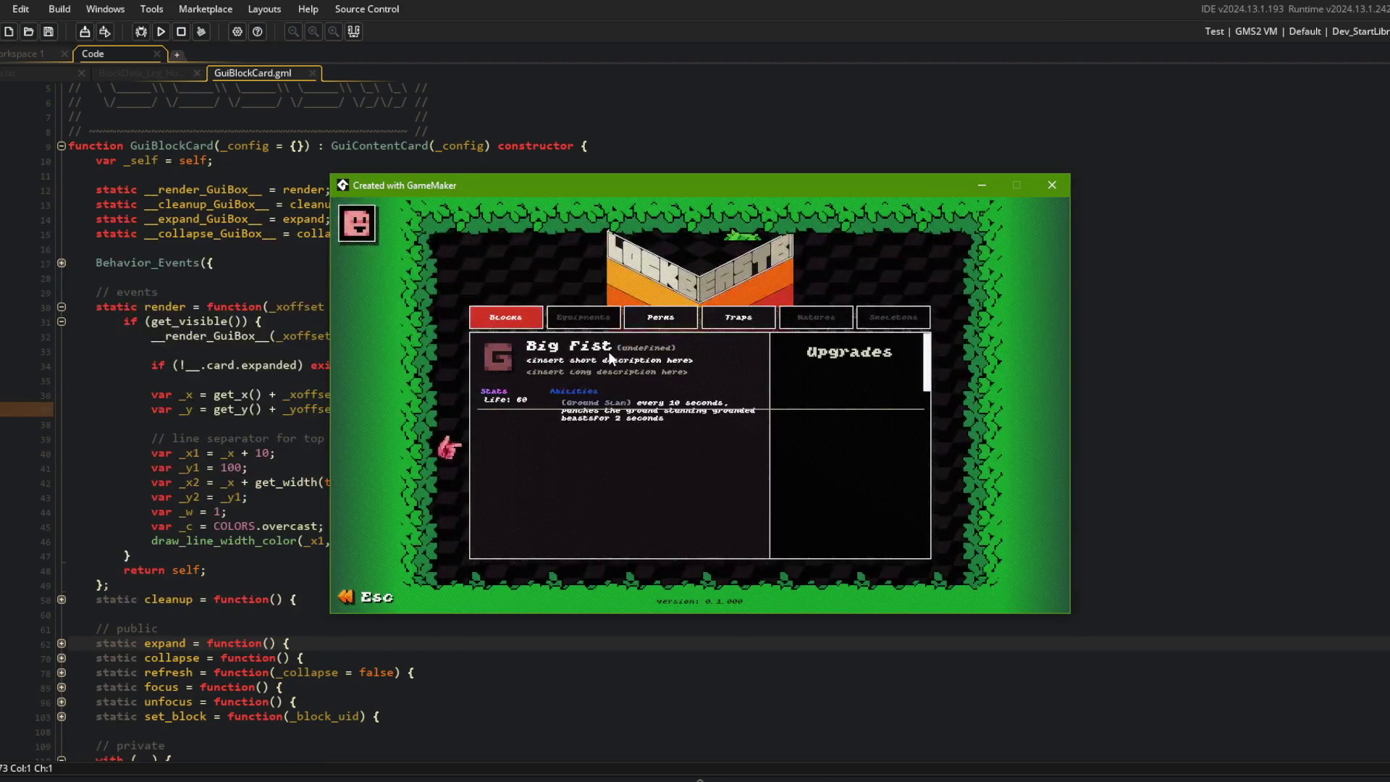
click(611, 358)
click(610, 358)
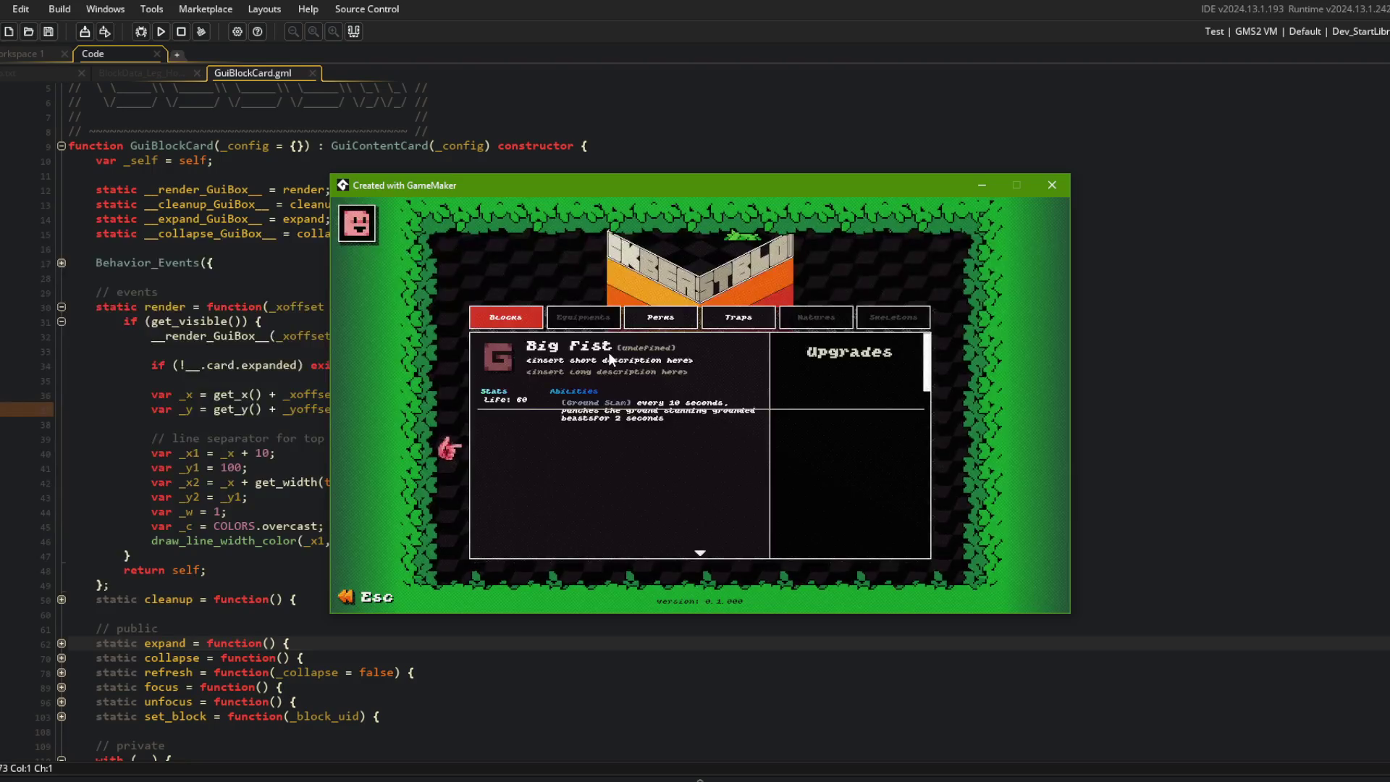
click(611, 358)
key(Escape)
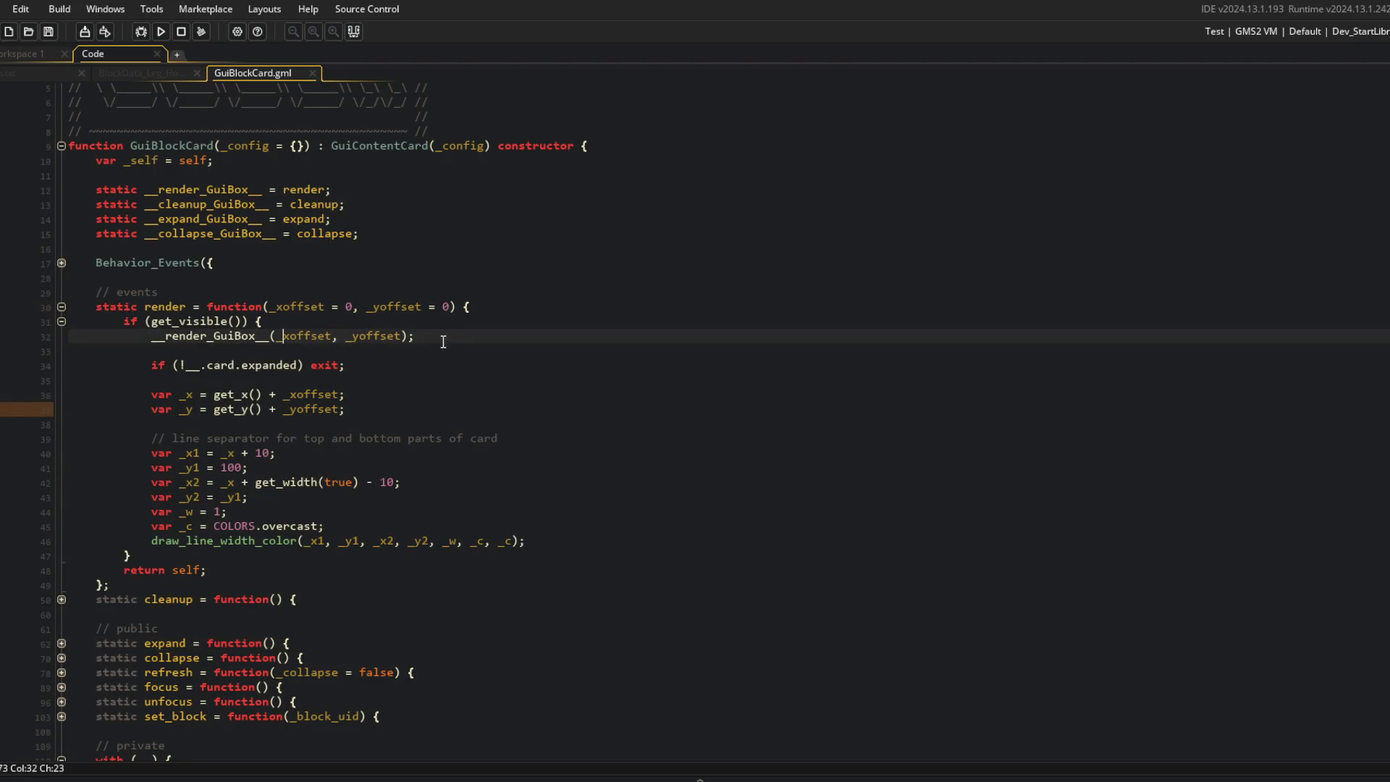
Step: Turn the expanded check into a braced block wrapping the indented separator code, and save
key(Down)
key(Down)
key(BackSpace)
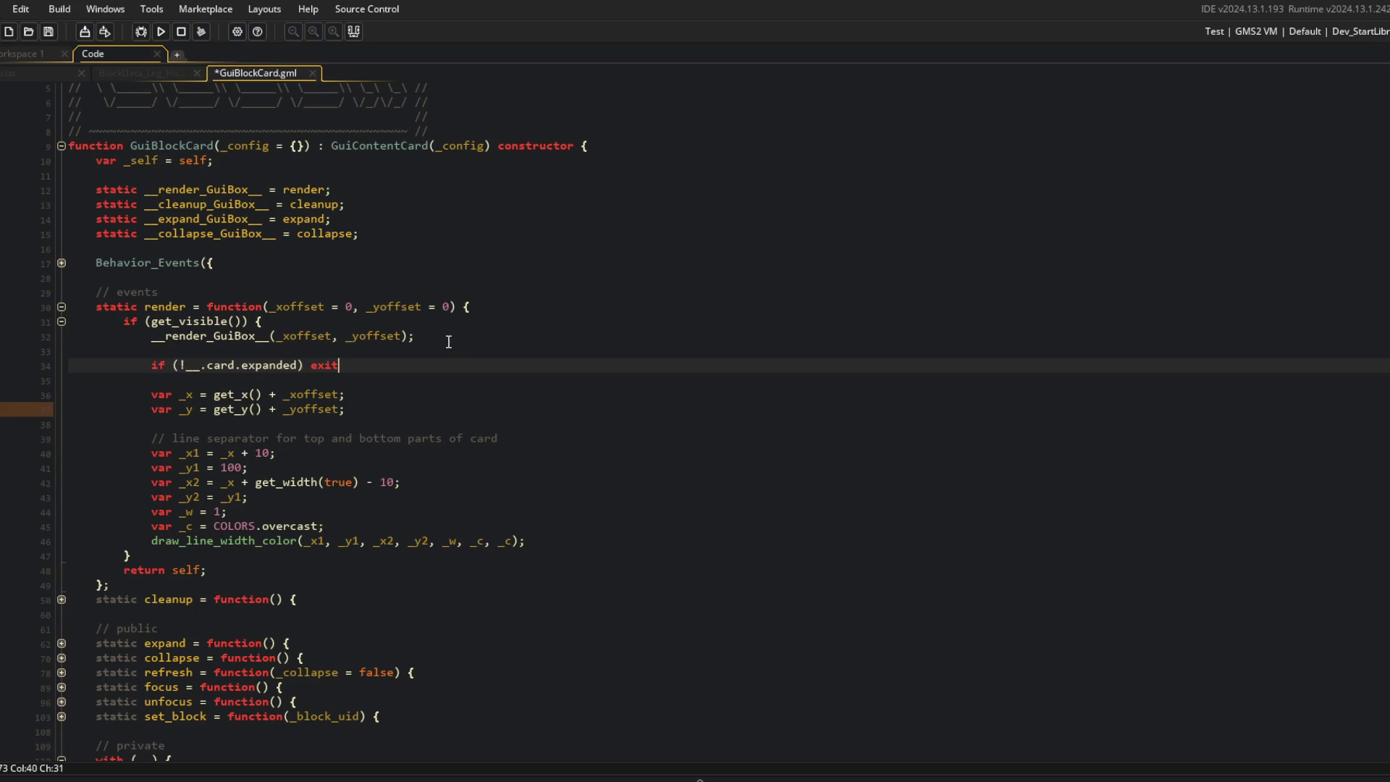
text({)
key(Down)
key(Delete)
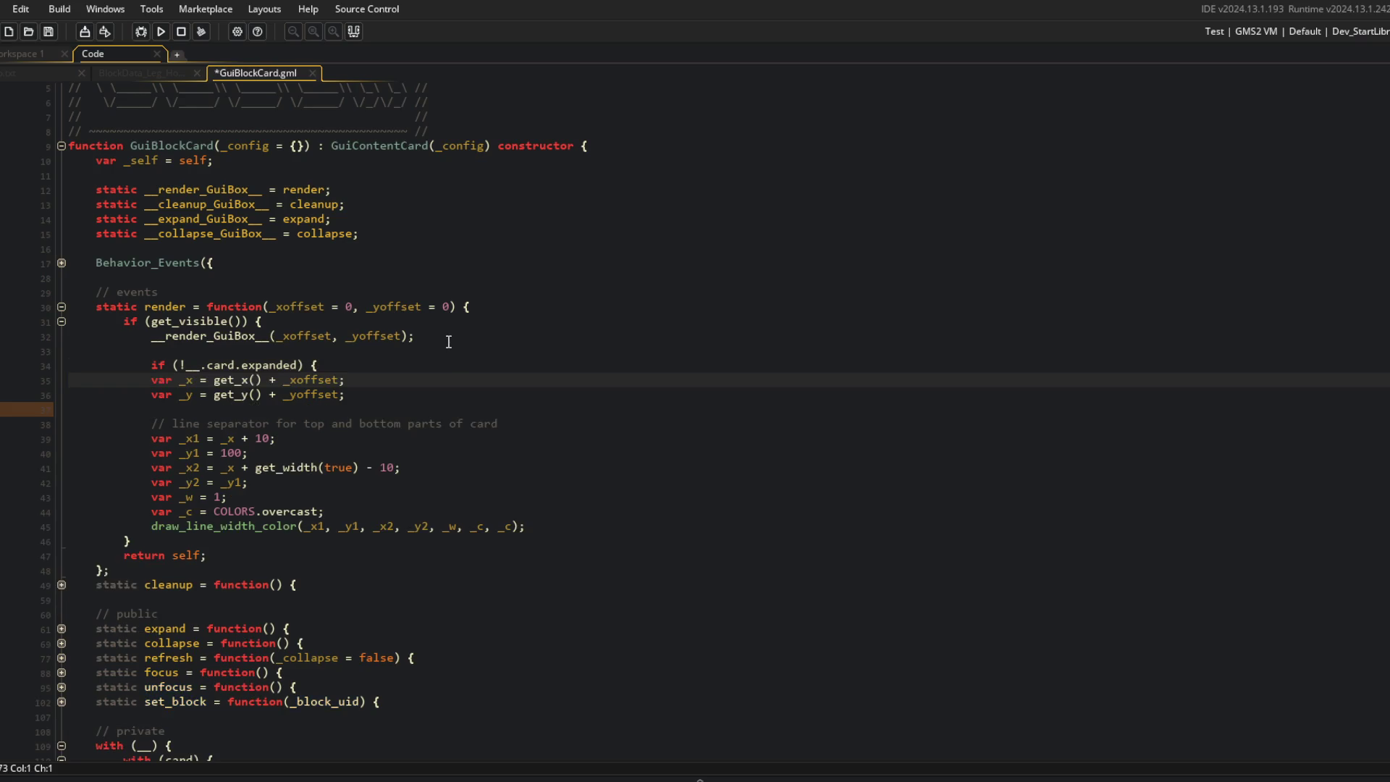
key(shift+Down)
key(shift+Down)
key(shift+Down)
key(Tab)
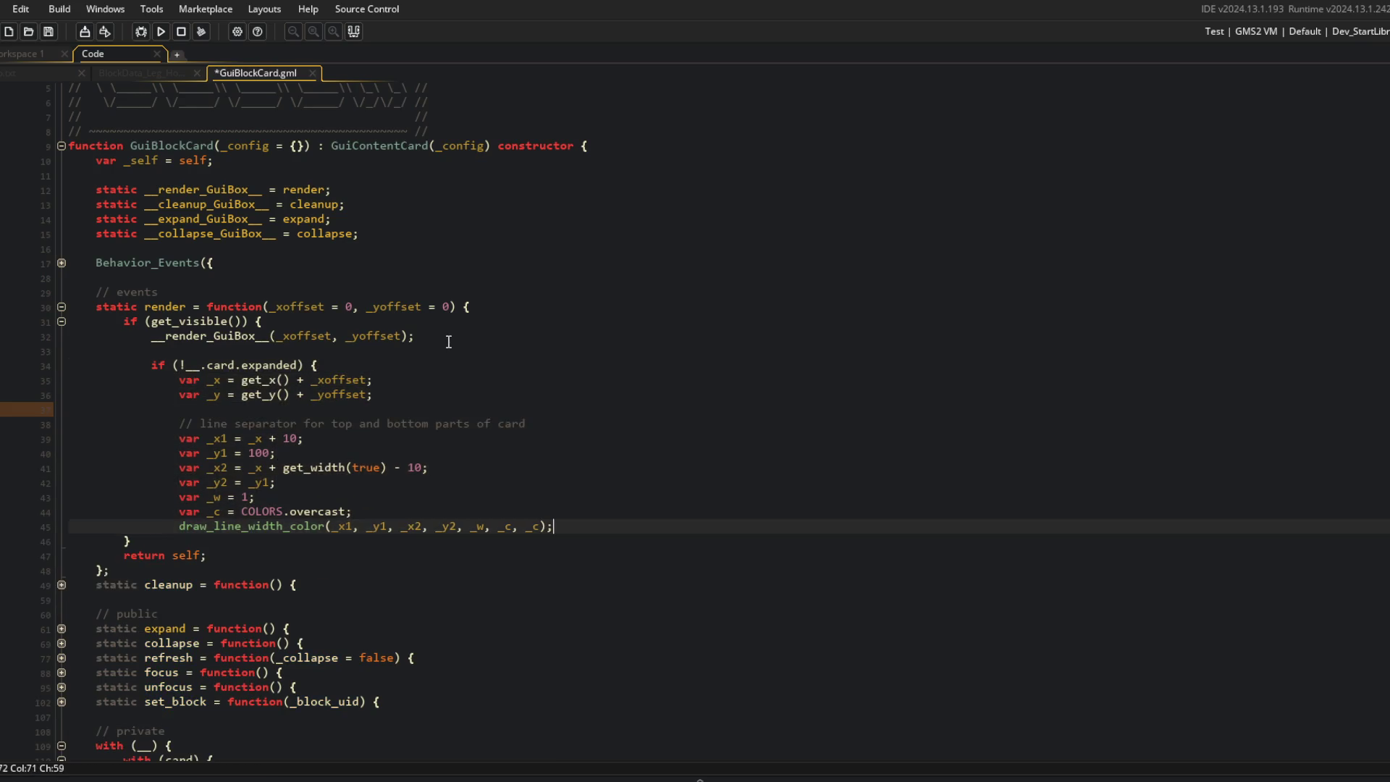
key(End)
key(Return)
text(})
key(ctrl+s)
key(Up)
key(Up)
key(Up)
Step: Drop the negation, move __render_GuiBox__ below the expanded block, then save and run with F5
key(Down)
key(Right)
key(Right)
key(Right)
key(Delete)
key(Up)
key(Up)
key(End)
key(shift+Home)
key(shift+Home)
key(ctrl+x)
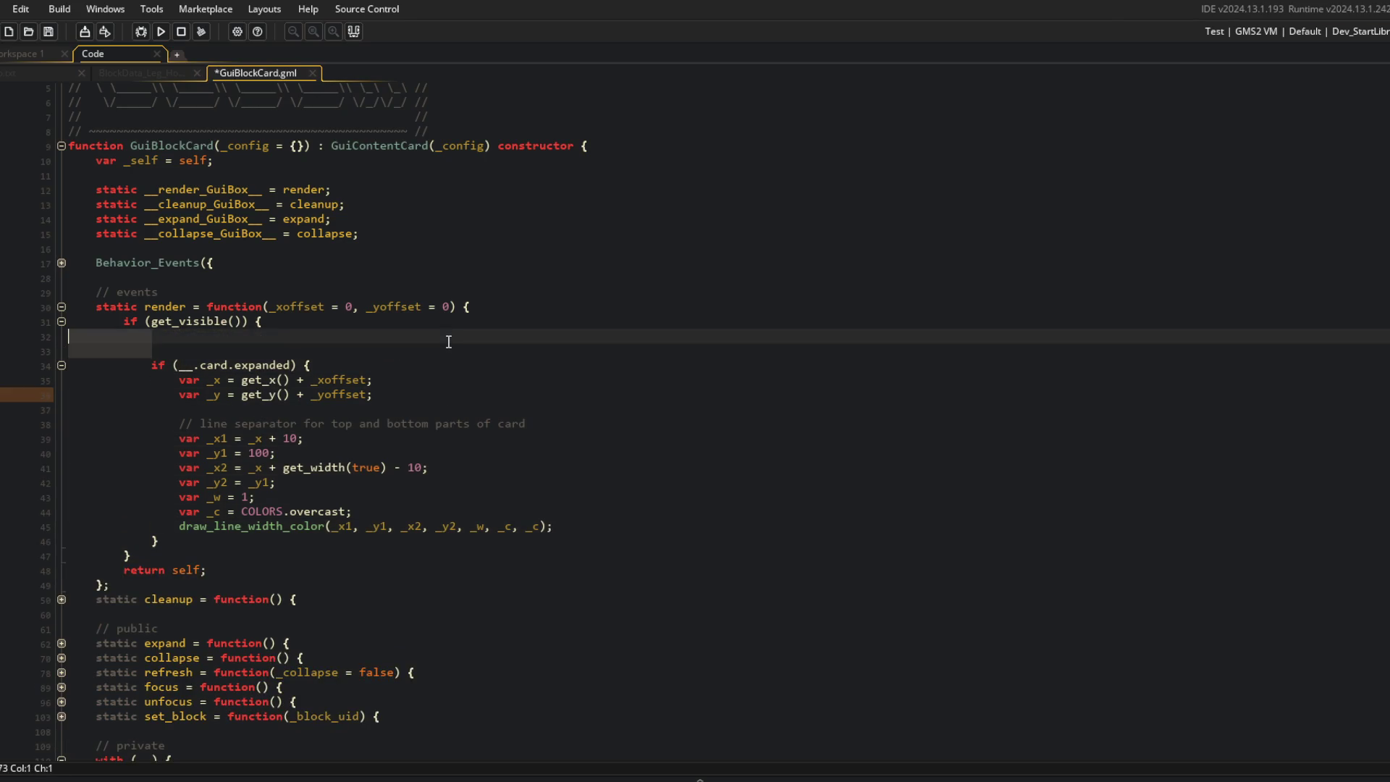
key(Delete)
key(Delete)
key(Down)
key(Down)
key(Down)
key(End)
key(Return)
key(ctrl+v)
key(ctrl+s)
key(F5)
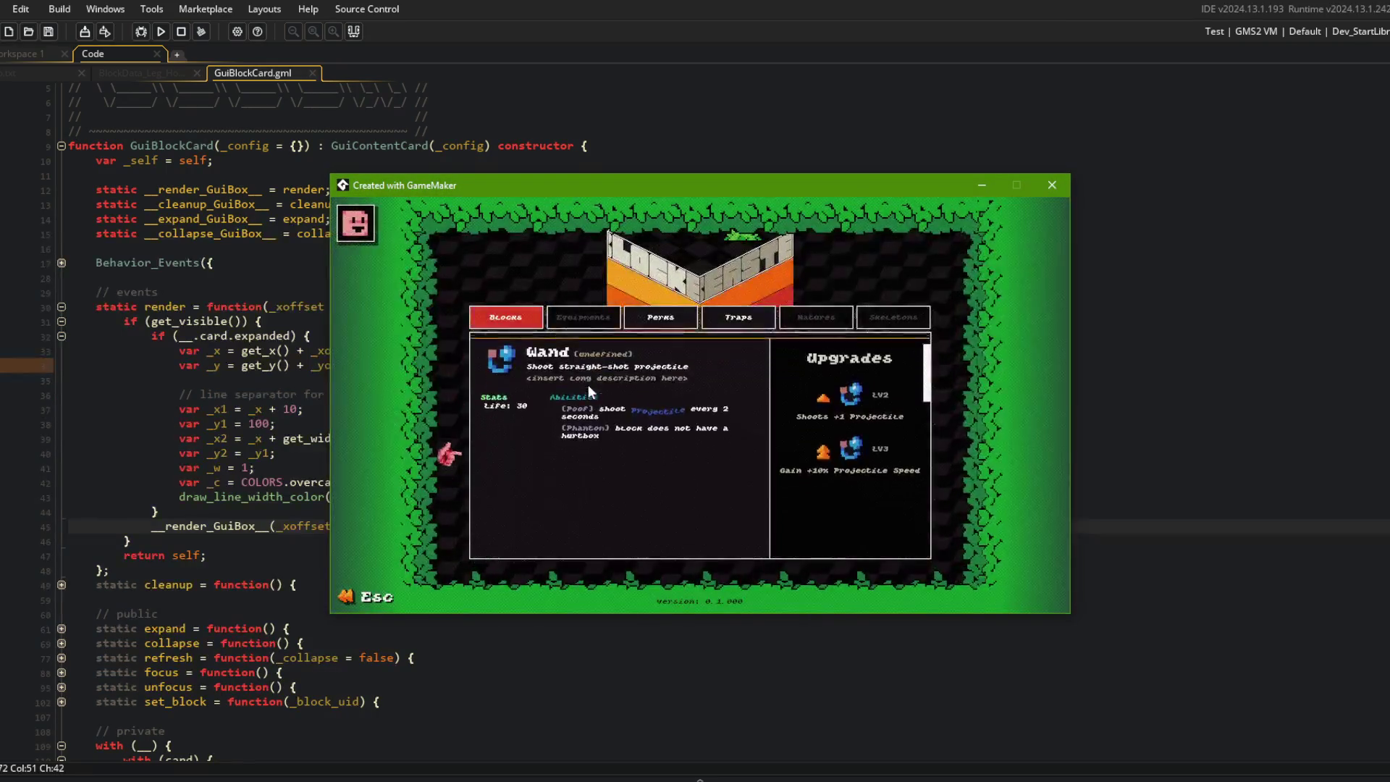
Step: Back in the editor, cut the __render_GuiBox__ call from after the block
scroll(610, 355, down, 1)
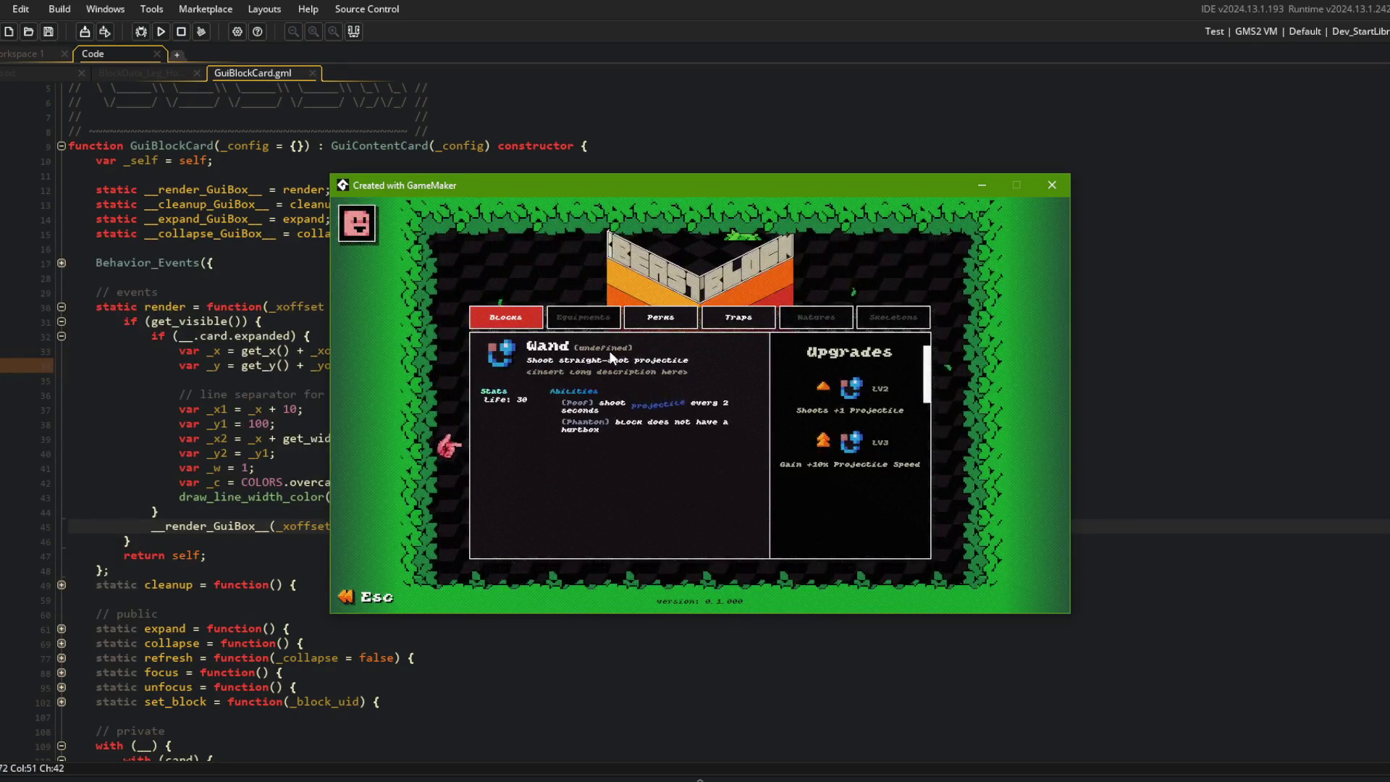
click(280, 448)
click(433, 527)
key(ctrl+x)
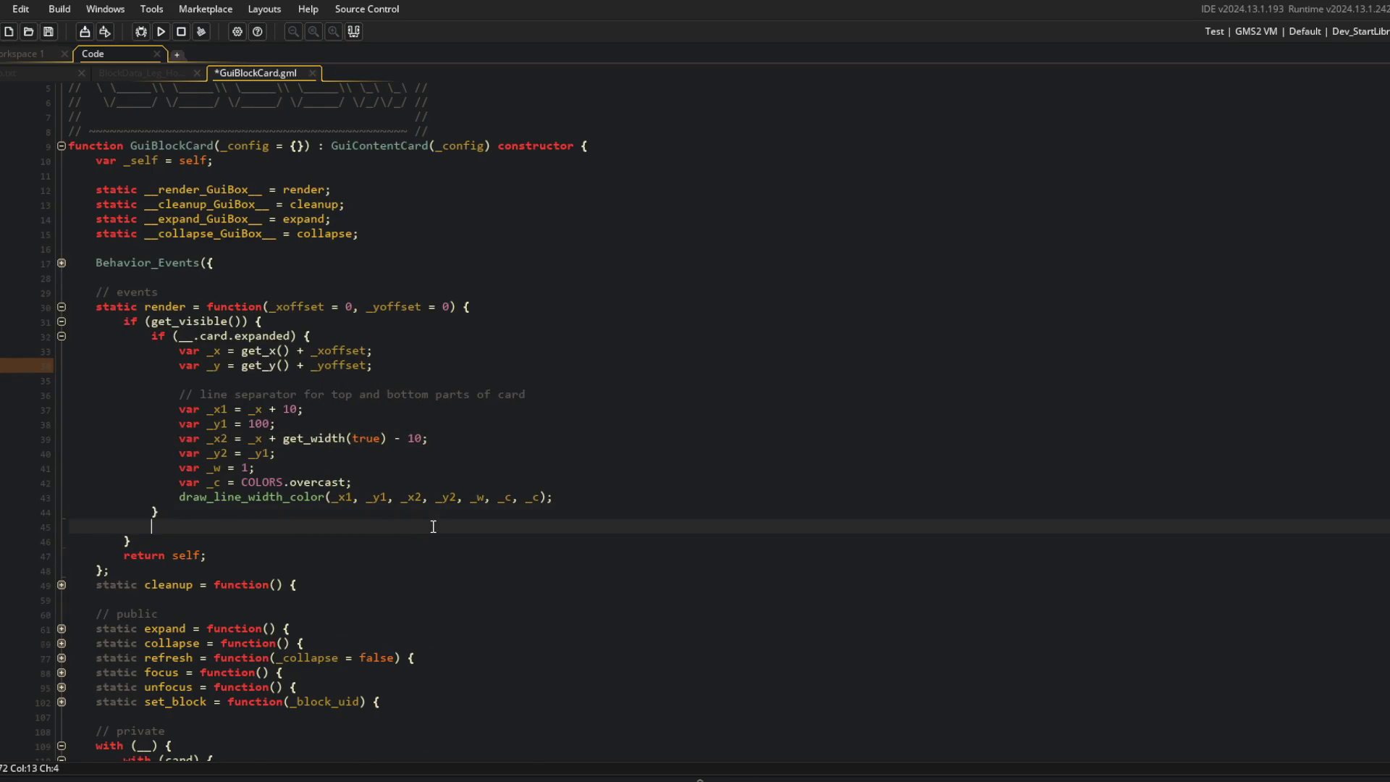
Step: Paste __render_GuiBox__ back on top, revert to 'if (!__.card.expanded) exit' with de-indented separator code, and save
key(Return)
key(Return)
key(ctrl+v)
text(!)
key(shift+Up)
key(shift+Up)
key(shift+Up)
key(shift+Tab)
key(Up)
key(End)
key(BackSpace)
text(exit)
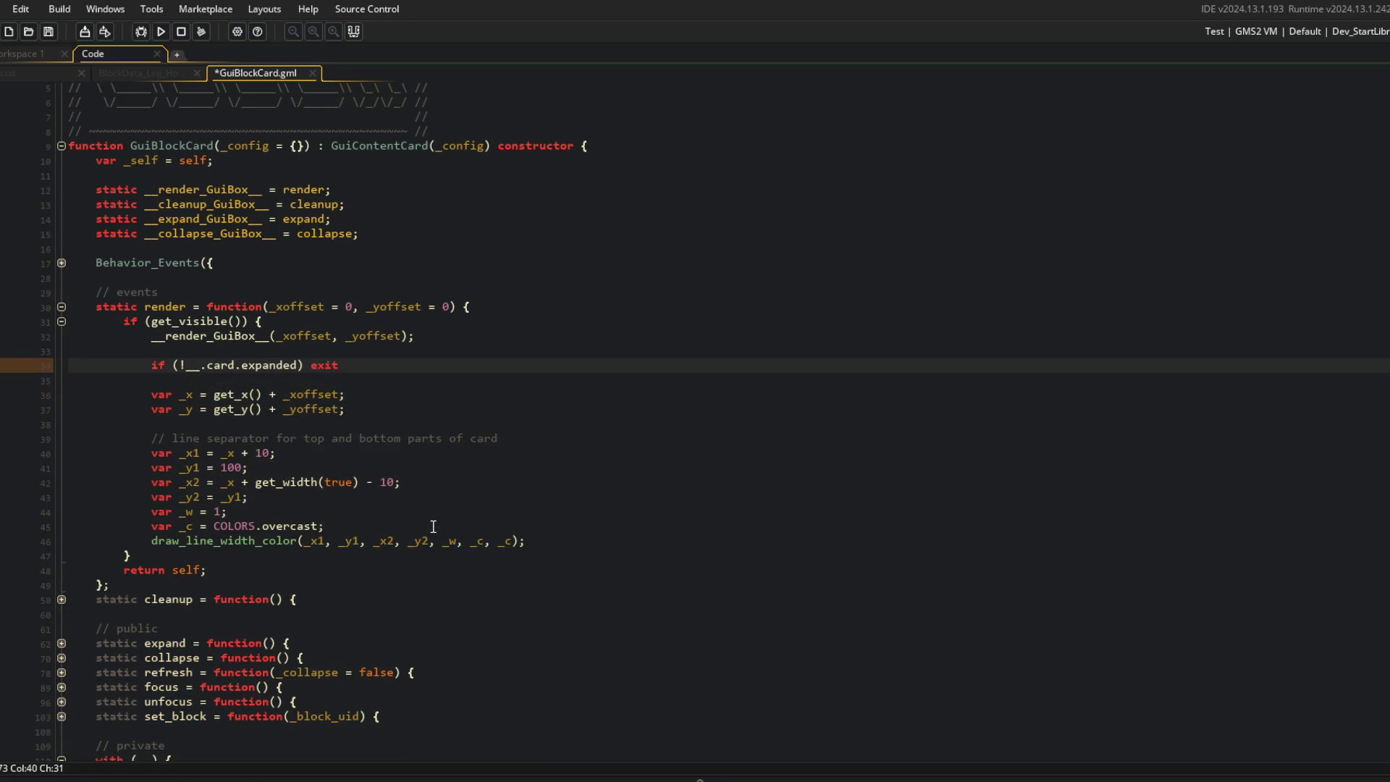
key(ctrl+s)
Step: Run the game to view the Wand separator, then highlight every use of stats_text in the code
key(F5)
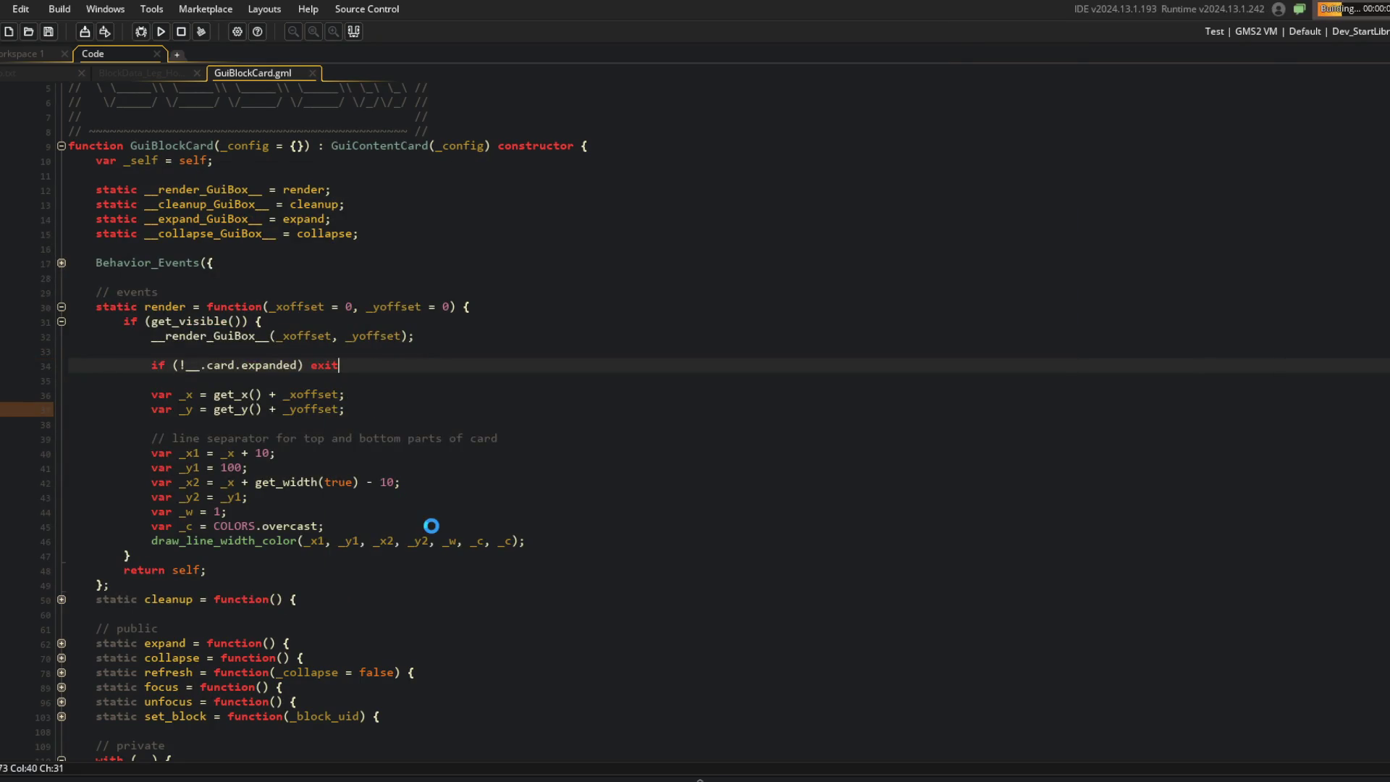
scroll(347, 475, down, 10)
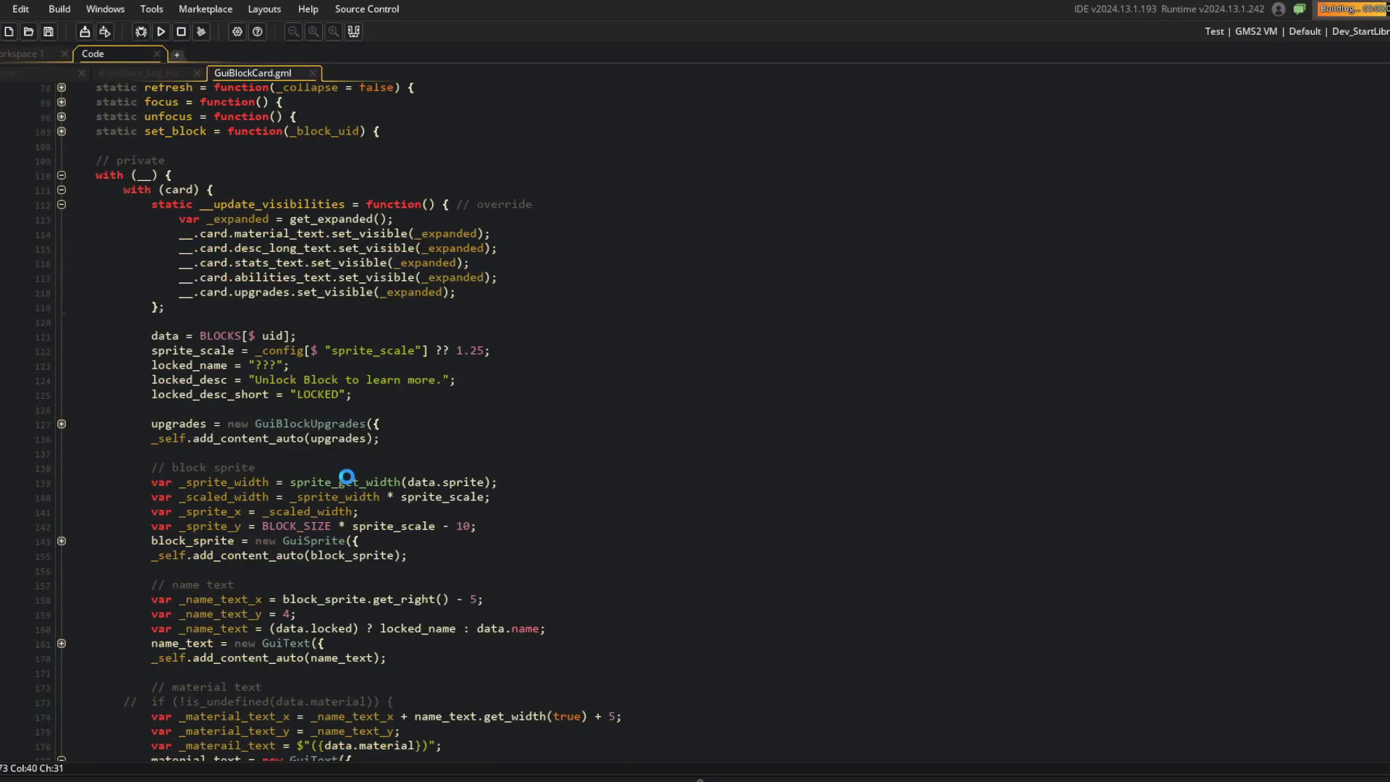
scroll(348, 476, down, 4)
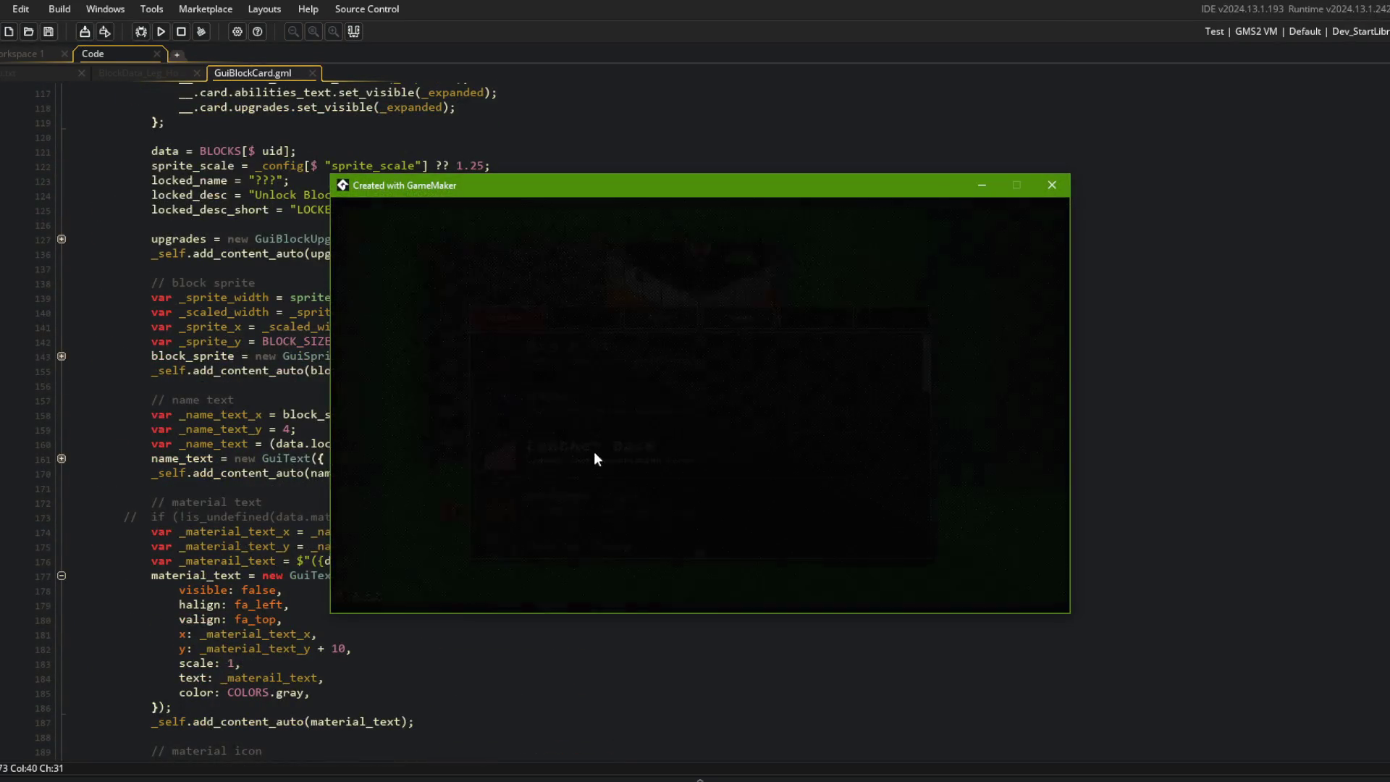
click(186, 369)
scroll(185, 366, down, 3)
scroll(185, 366, down, 10)
click(186, 523)
double_click(187, 522)
scroll(187, 527, up, 20)
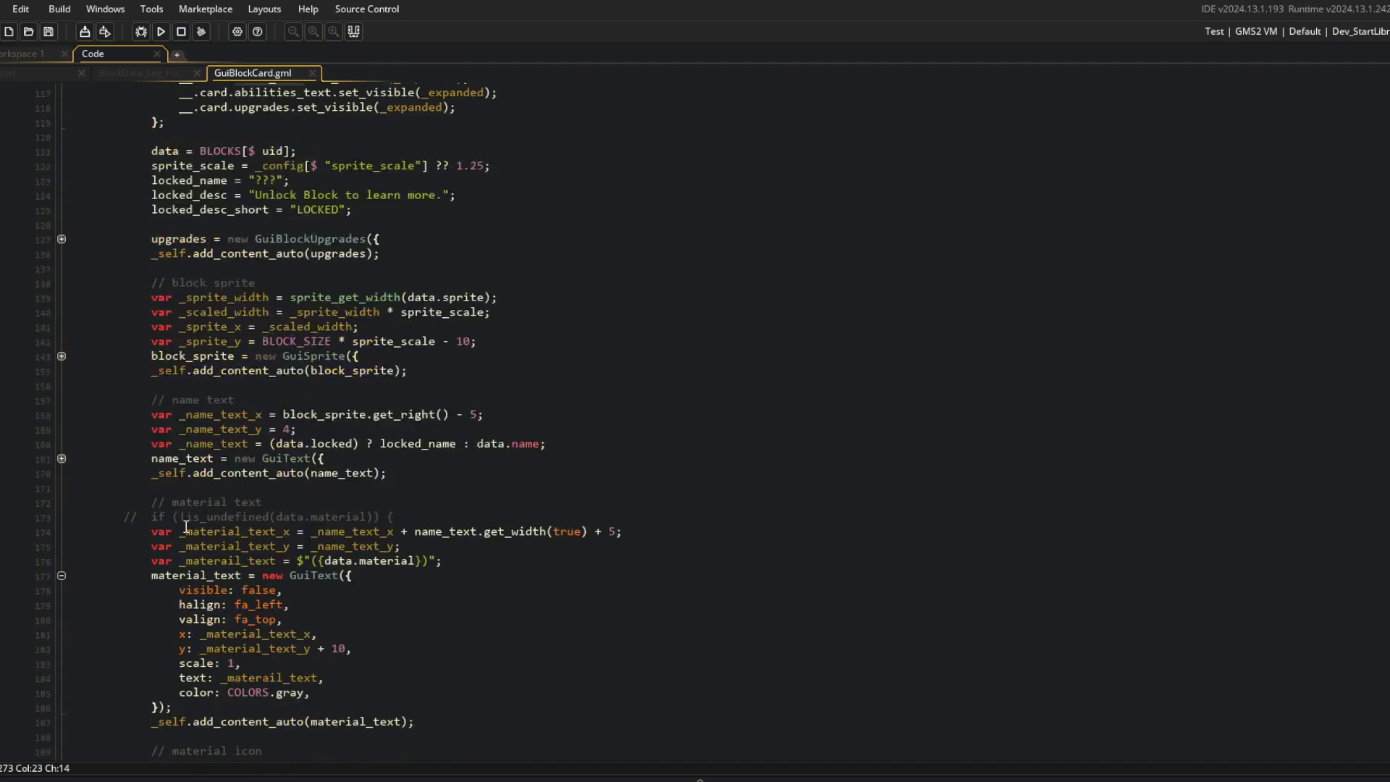
Step: Replace the fixed y value 100 with __.card.stats_text.get_y() - 10 and save
scroll(197, 520, up, 10)
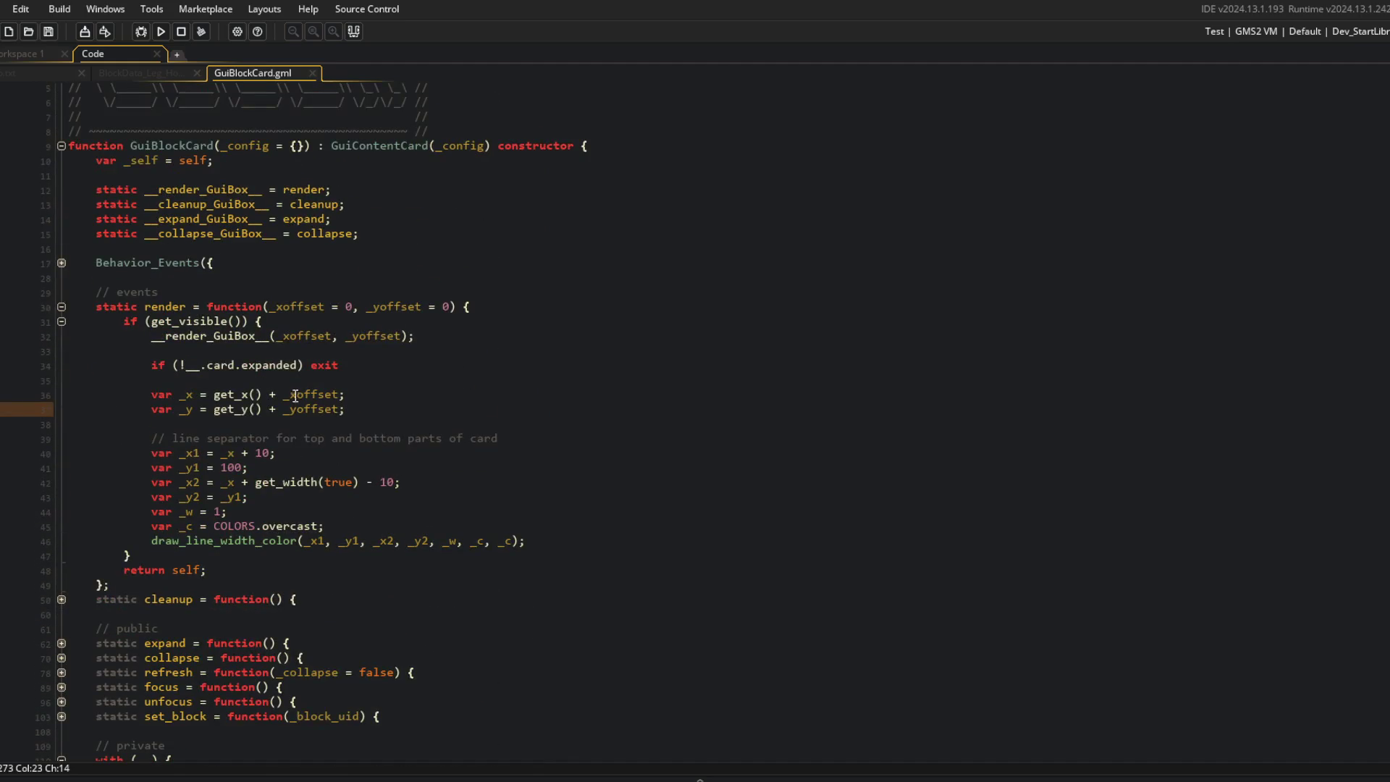
double_click(230, 468)
key(BackSpace)
text(__.car)
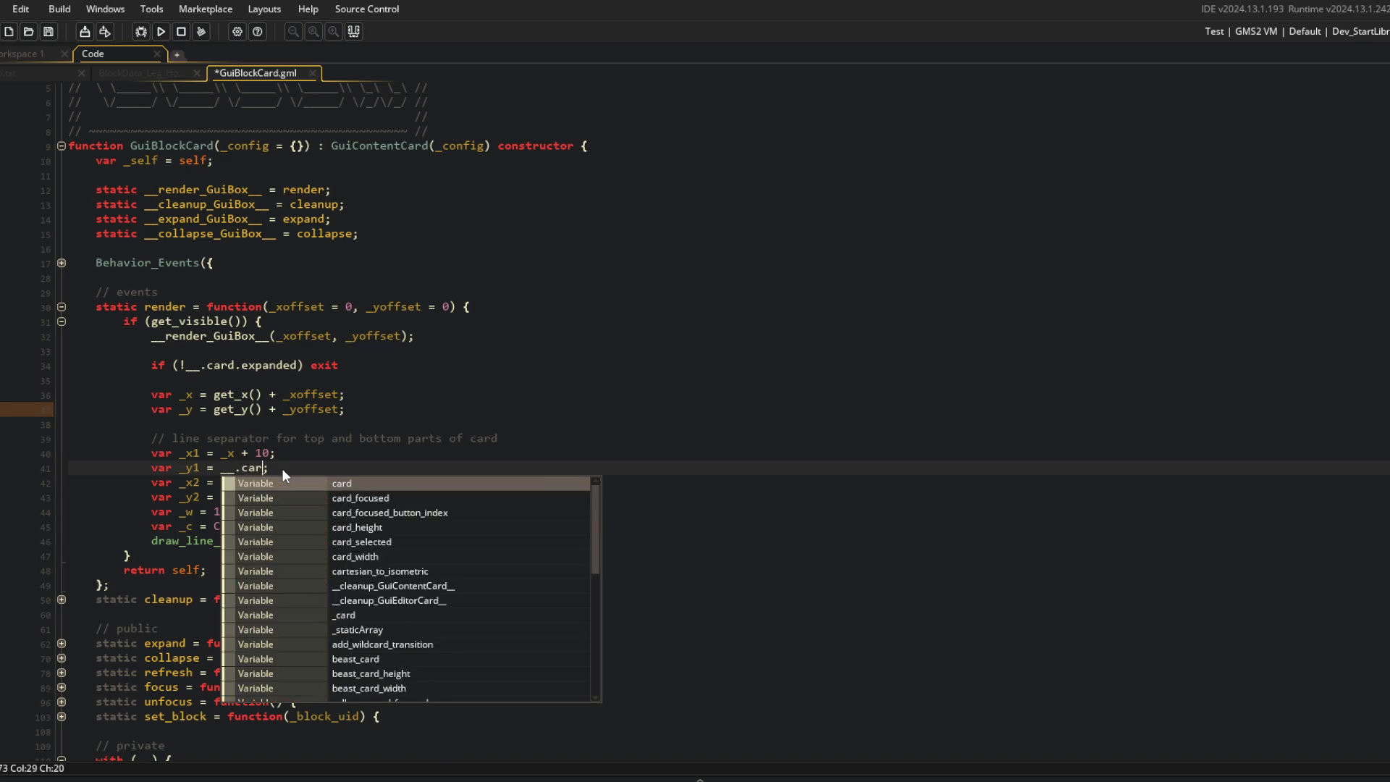
text(d.stats_text.get_y() - )
text(10)
key(ctrl+s)
key(Down)
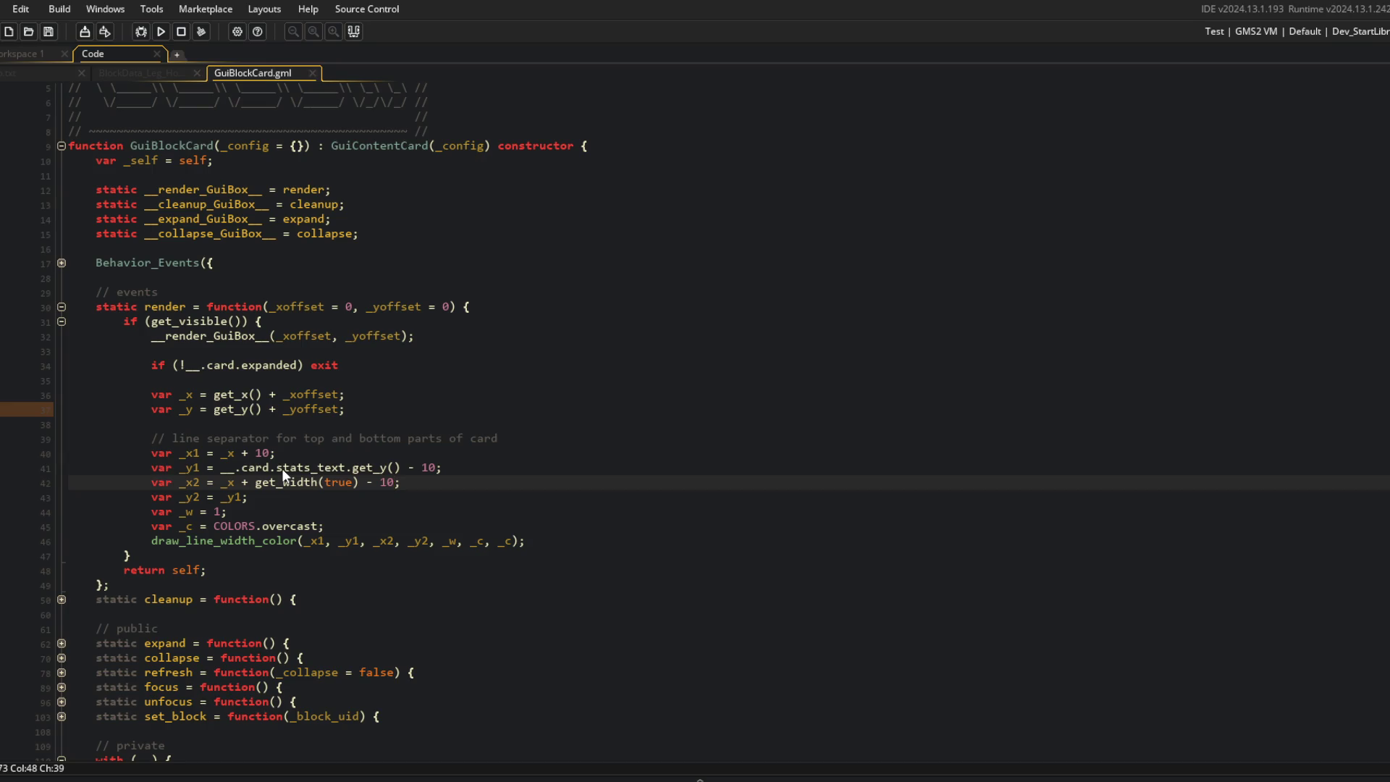
Step: Look over the parent GuiContentCard script, then close it
scroll(282, 474, down, 15)
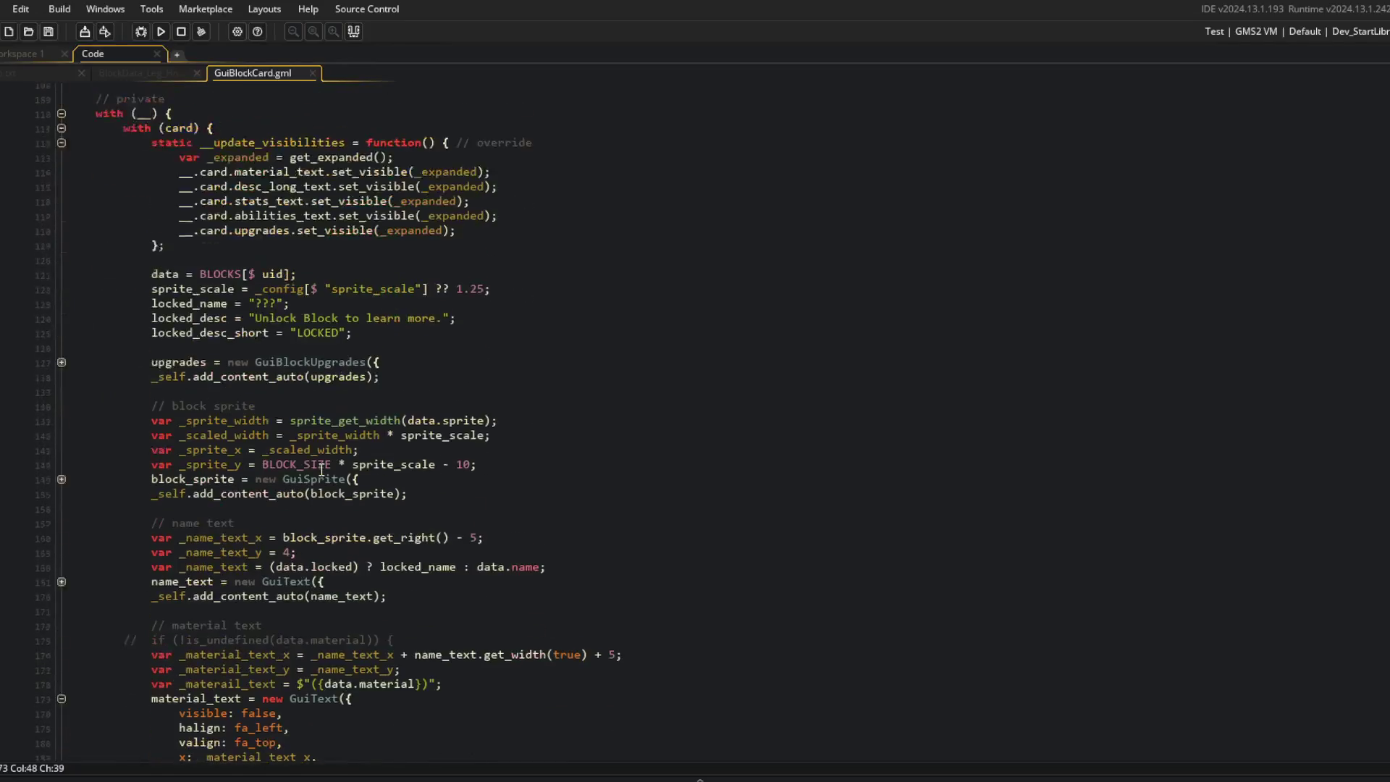
scroll(322, 471, up, 10)
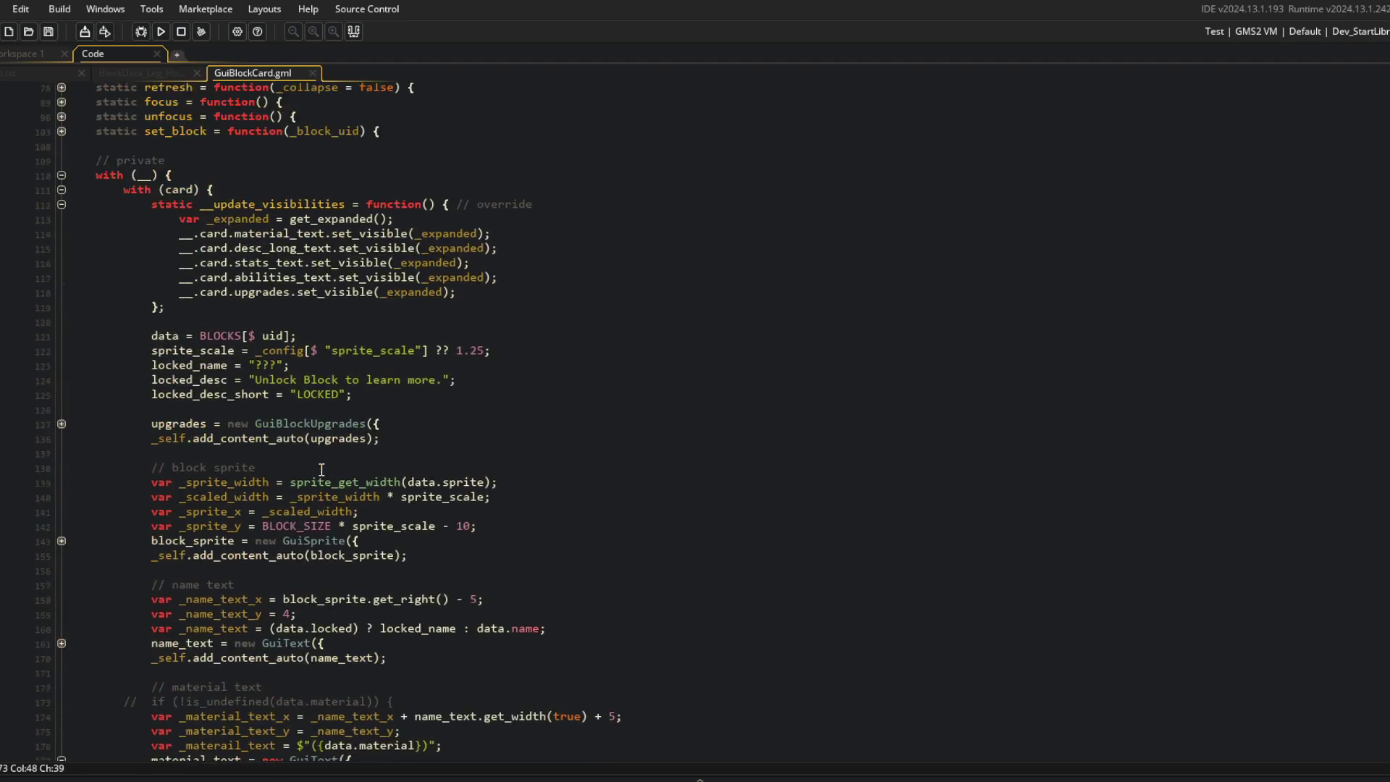
scroll(321, 471, up, 12)
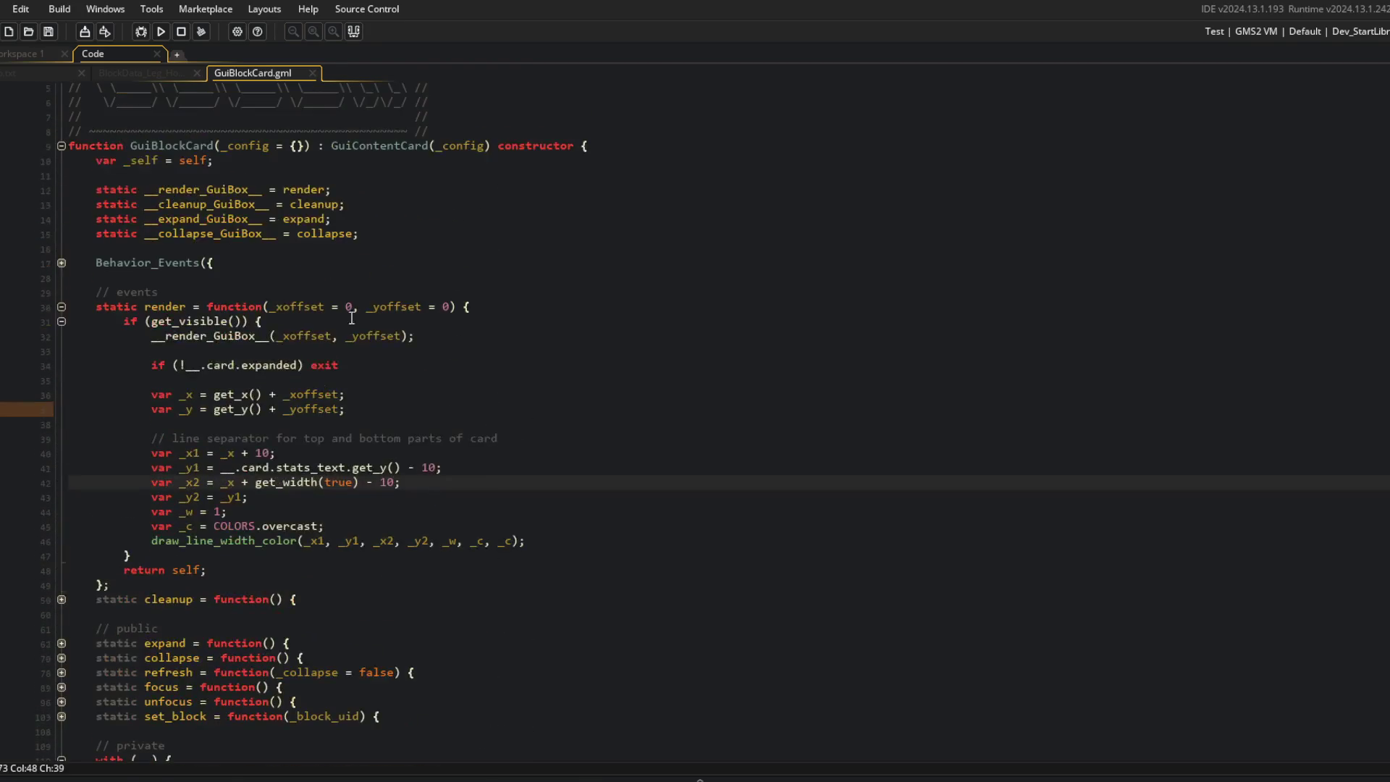
click(369, 210)
middle_click(371, 208)
scroll(210, 264, down, 6)
key(ctrl+w)
Step: Insert a blank line above the upgrades creation and save the script
scroll(348, 297, down, 20)
scroll(348, 297, down, 20)
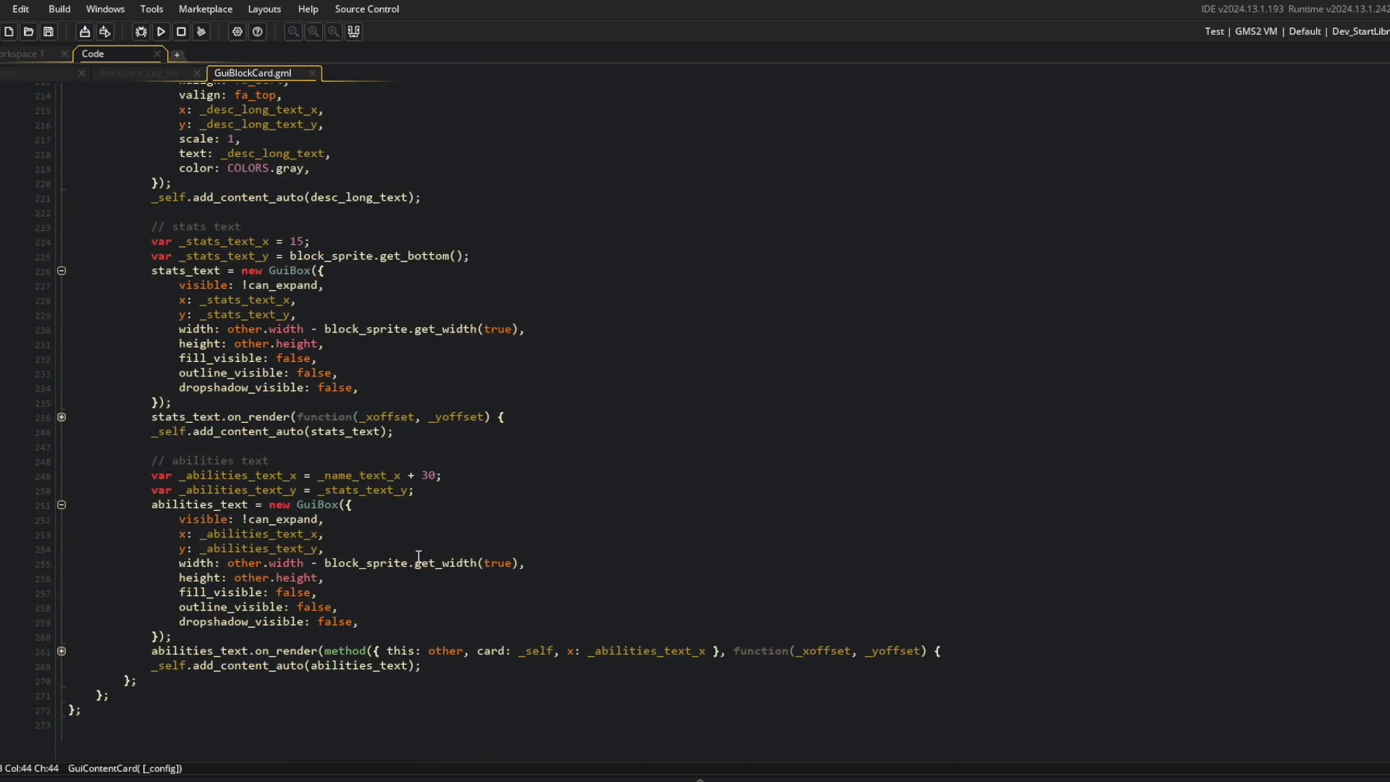
scroll(416, 554, up, 18)
scroll(414, 553, up, 20)
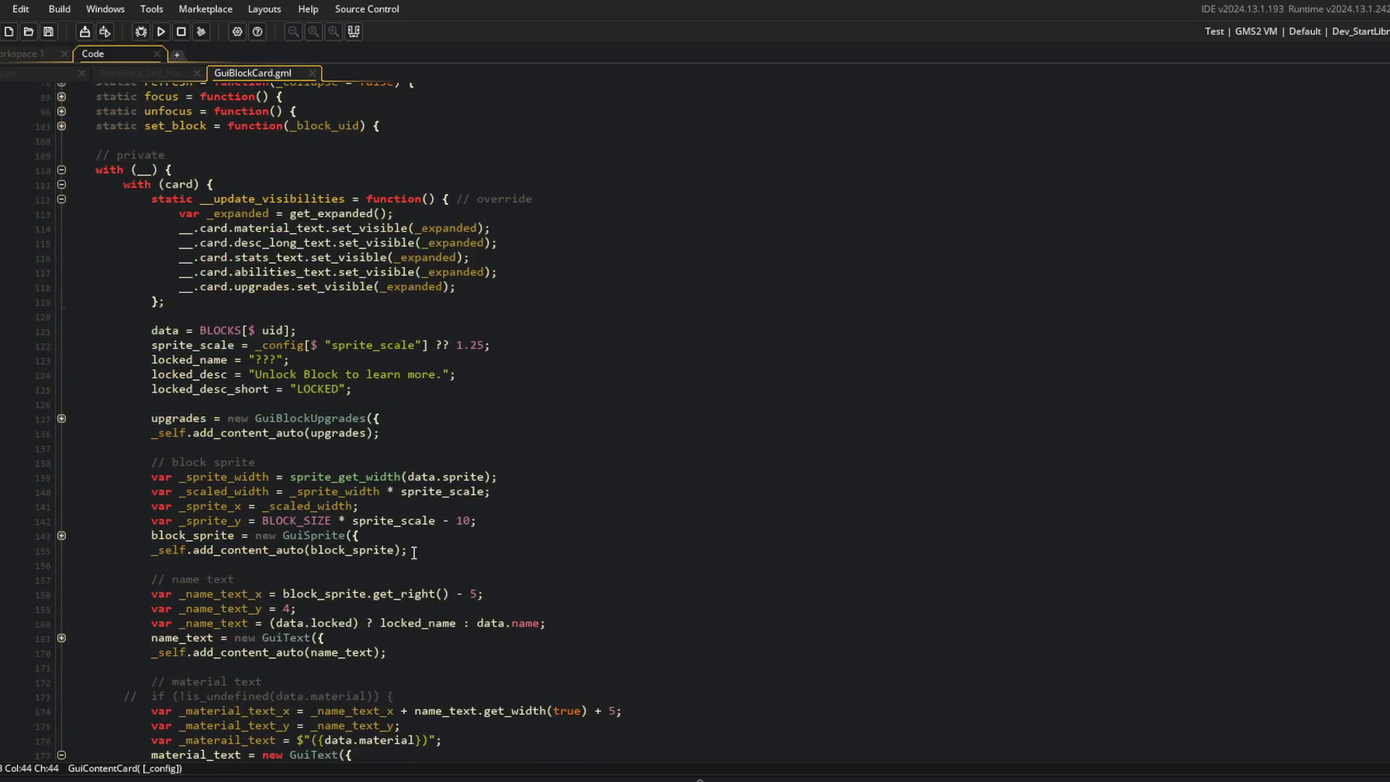
scroll(414, 553, up, 4)
click(294, 562)
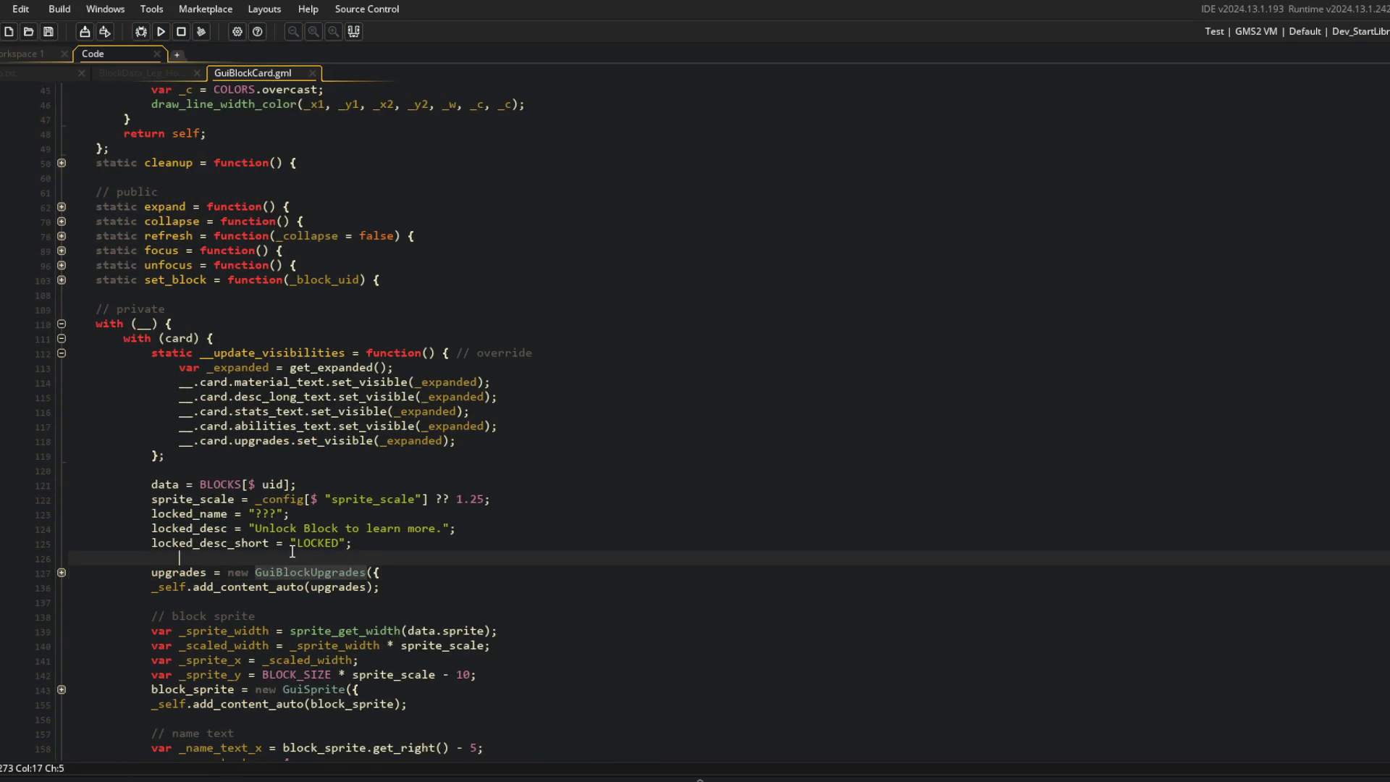
key(Return)
key(ctrl+s)
Step: Set _x2 to __.card.upgrades.get_x() - 10, then save and rebuild the game
double_click(167, 591)
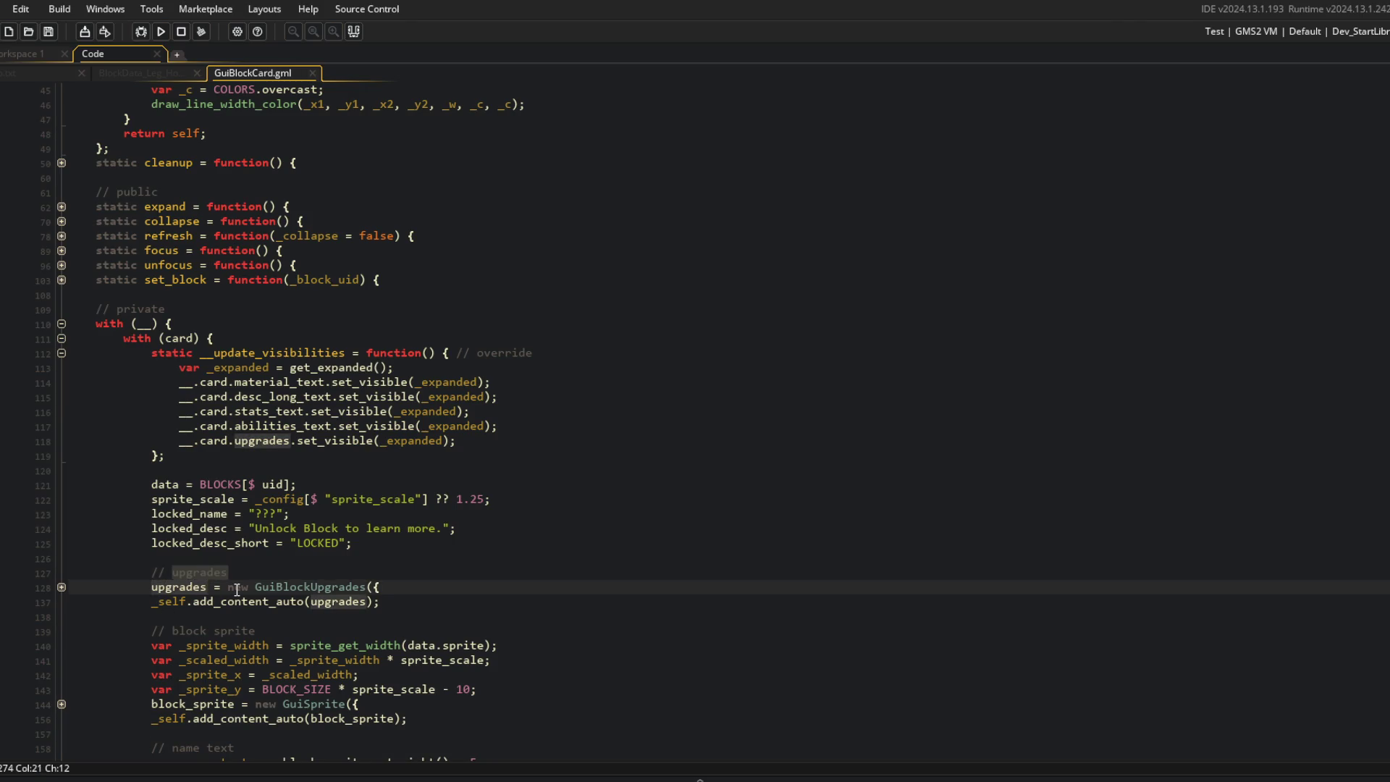
scroll(346, 462, up, 9)
click(248, 446)
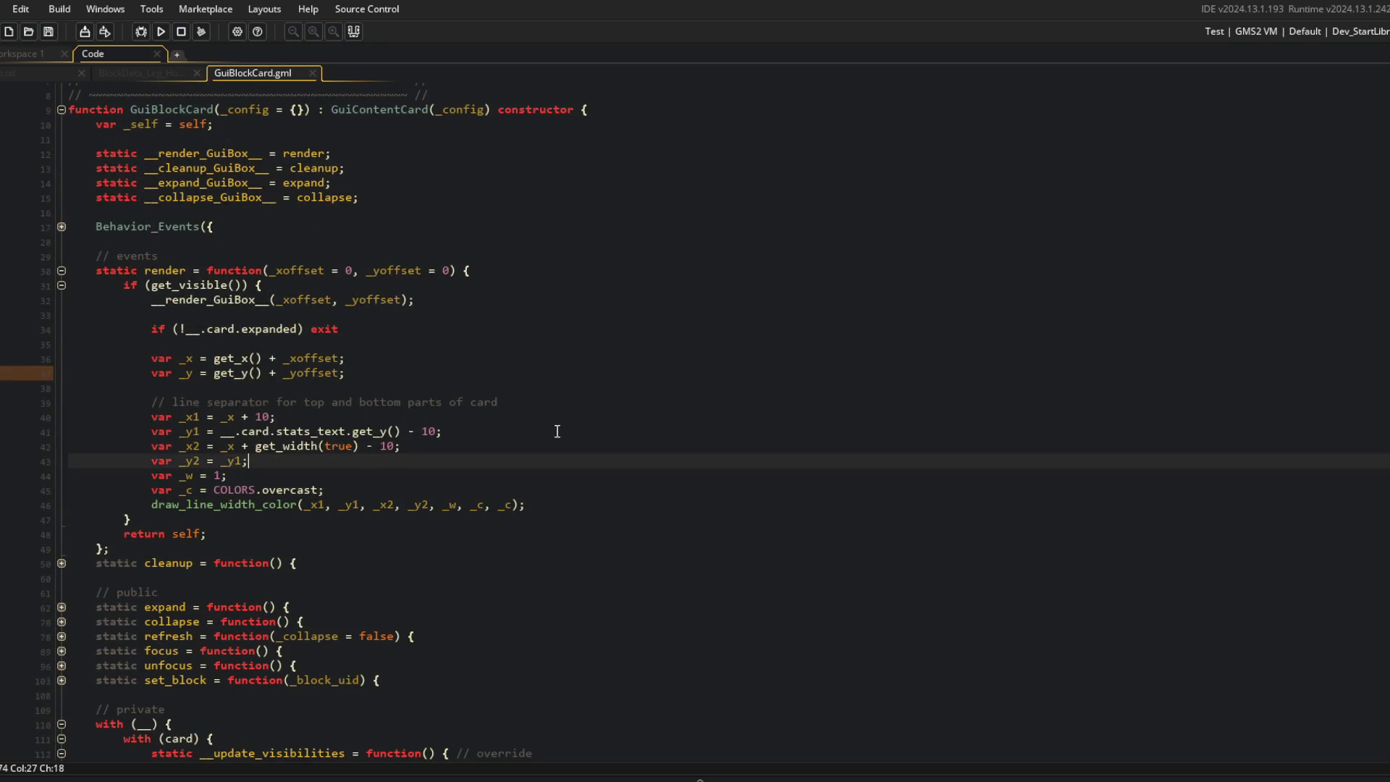
key(End)
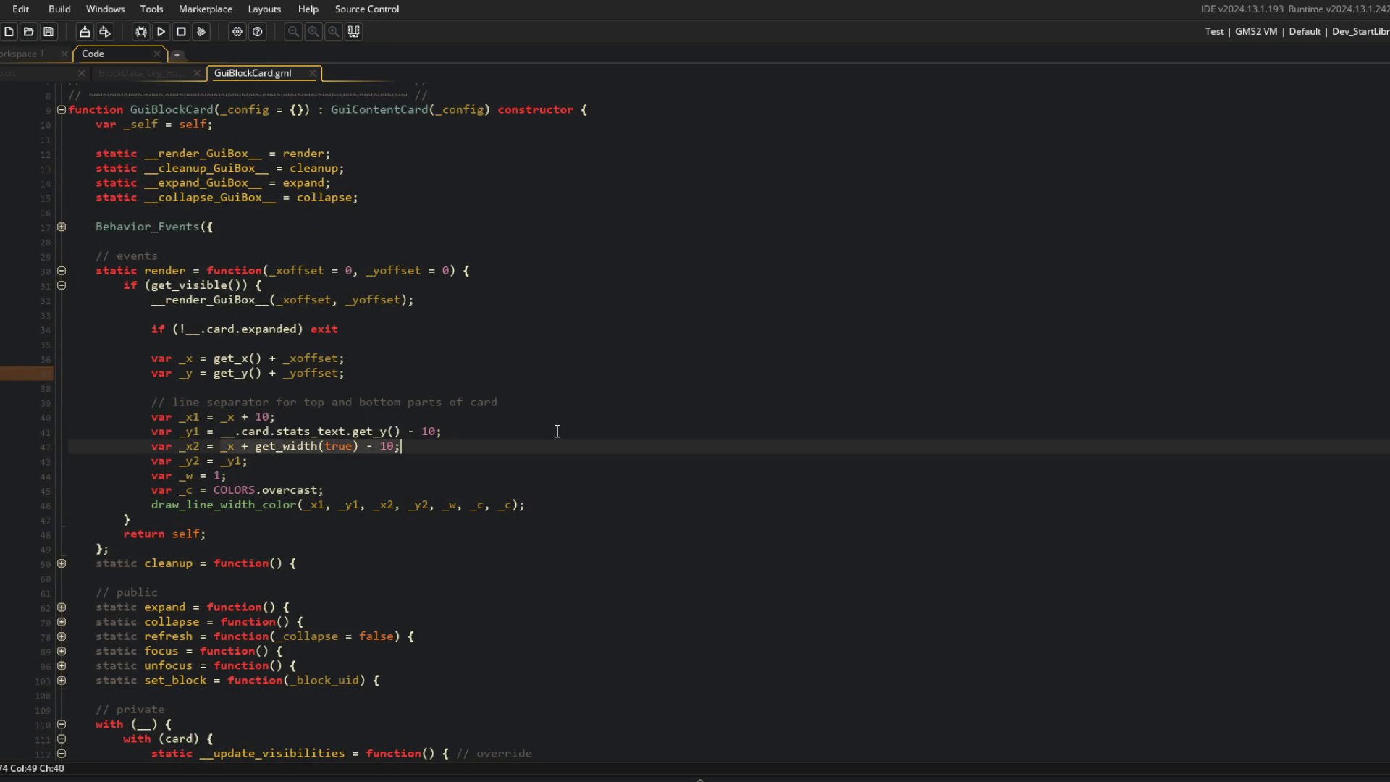
key(ctrl+BackSpace)
key(ctrl+BackSpace)
key(ctrl+BackSpace)
text(__.card.)
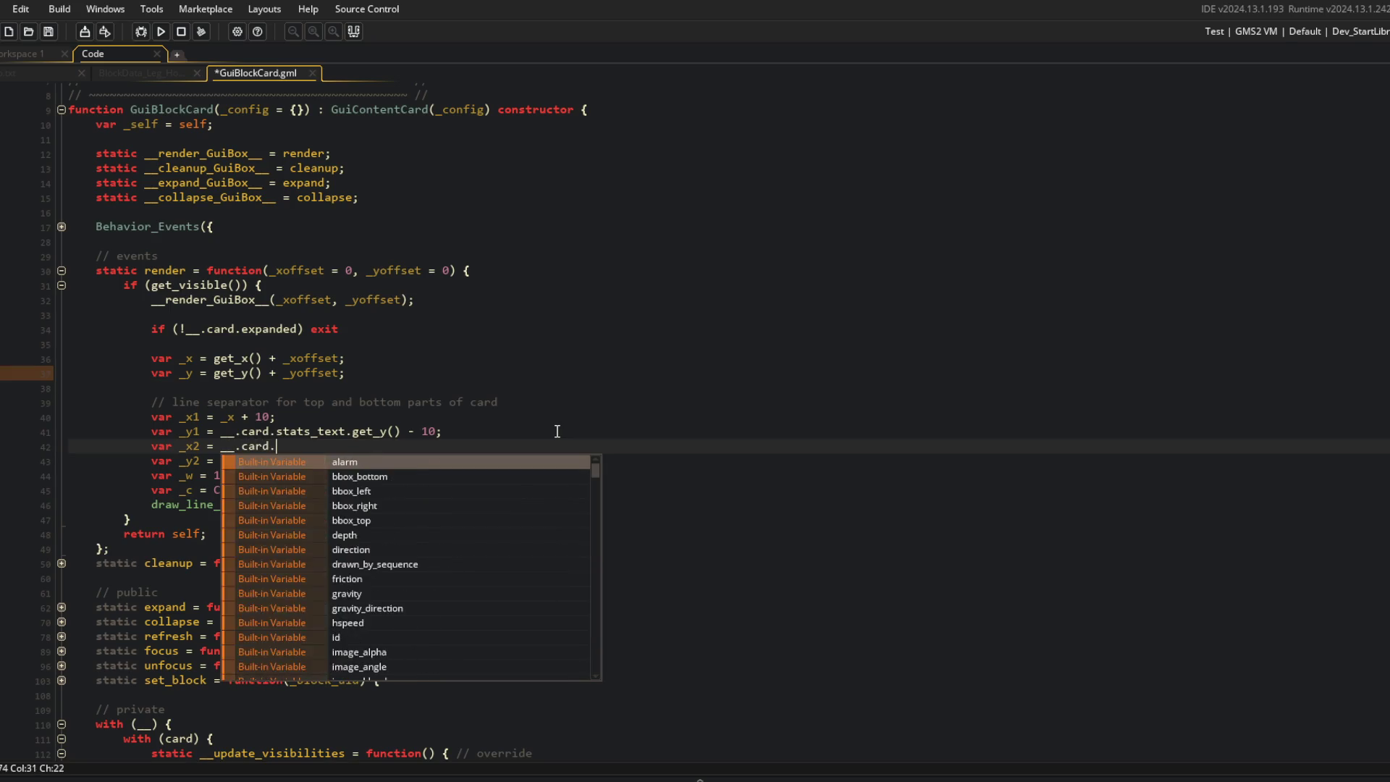
text(upgrades.get_x() -)
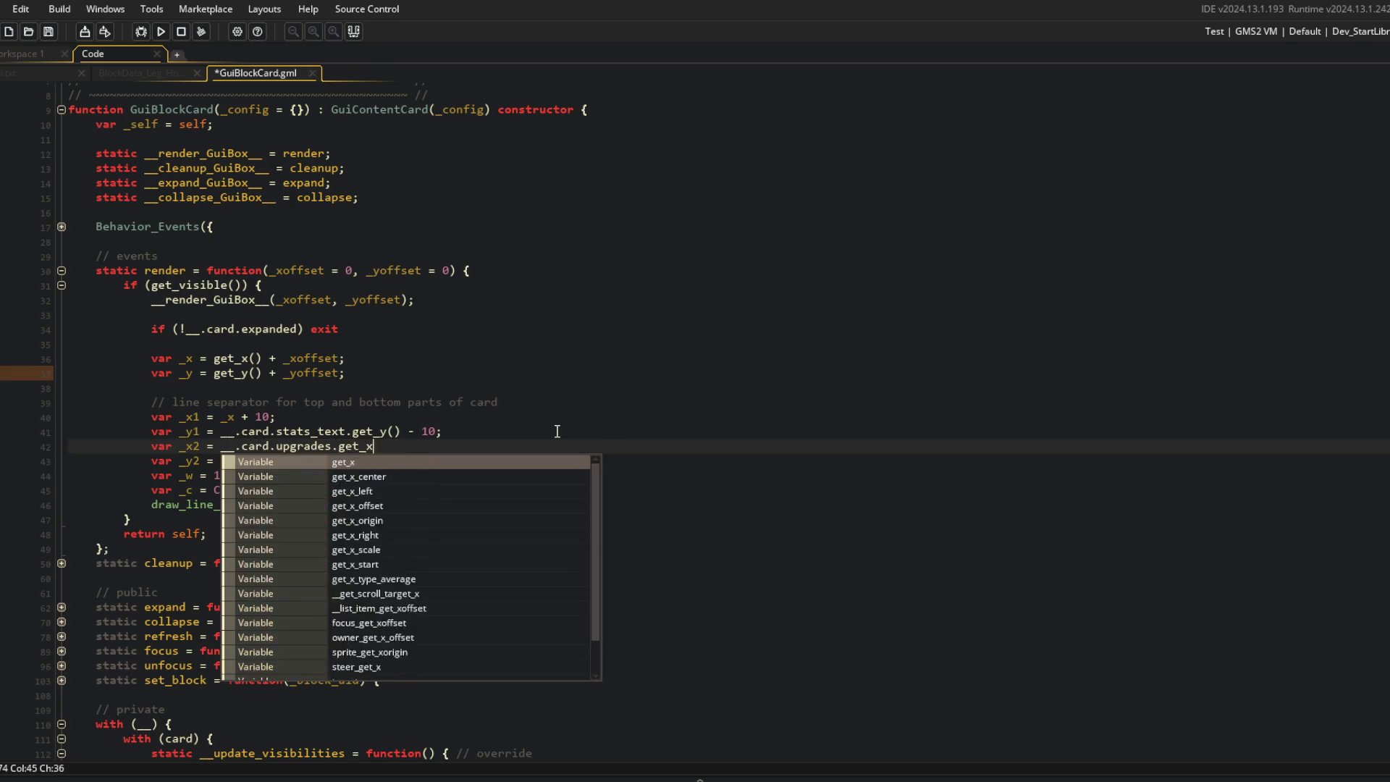
text( 10;)
key(F5)
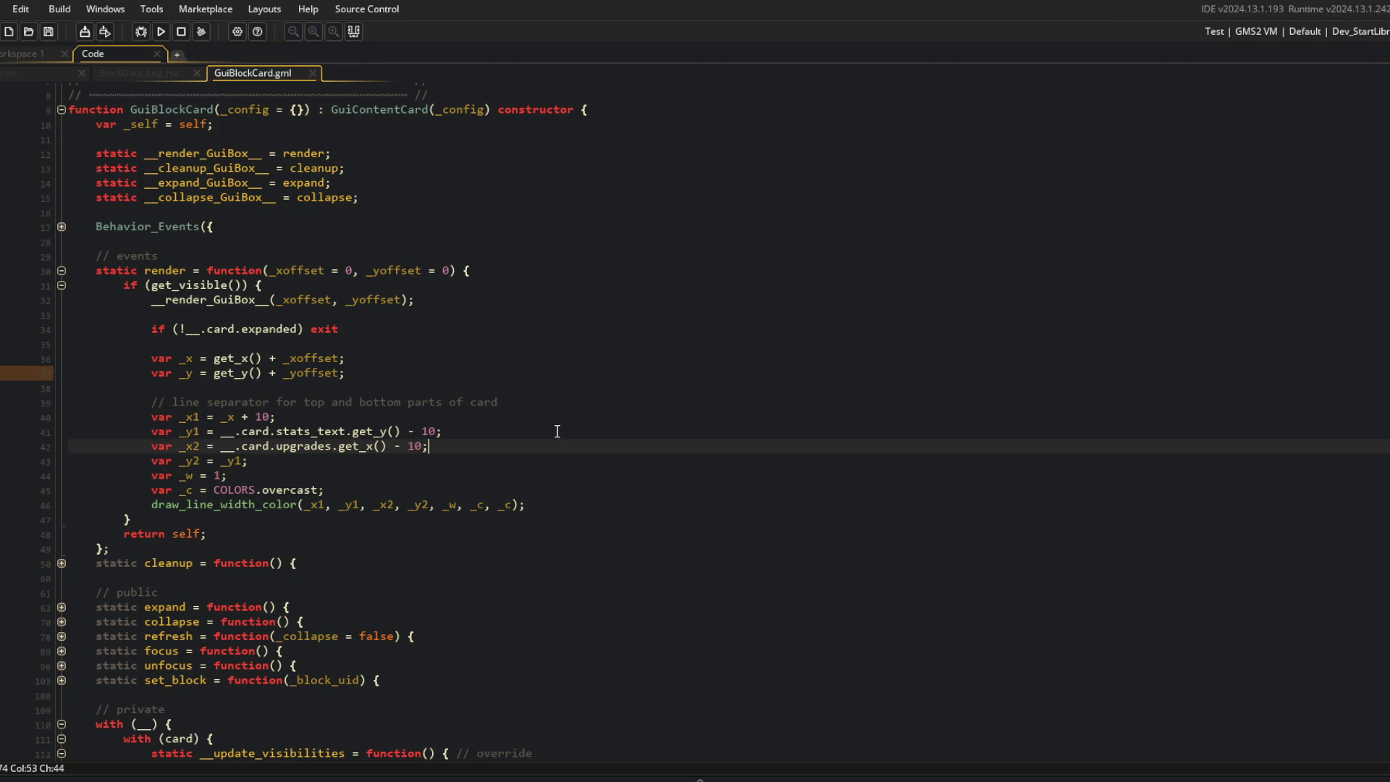
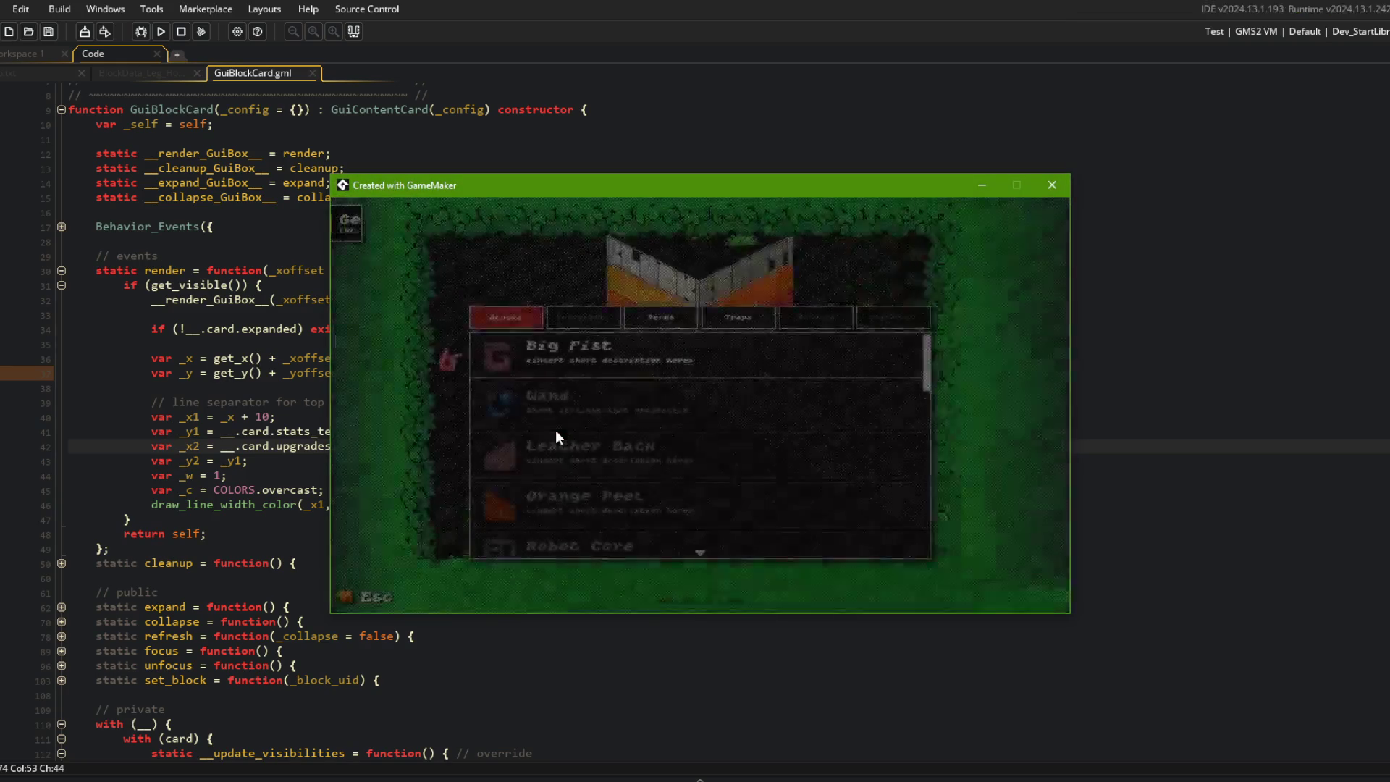
Step: In the running game, expand and collapse the Wand and Orange Peel block cards
click(567, 416)
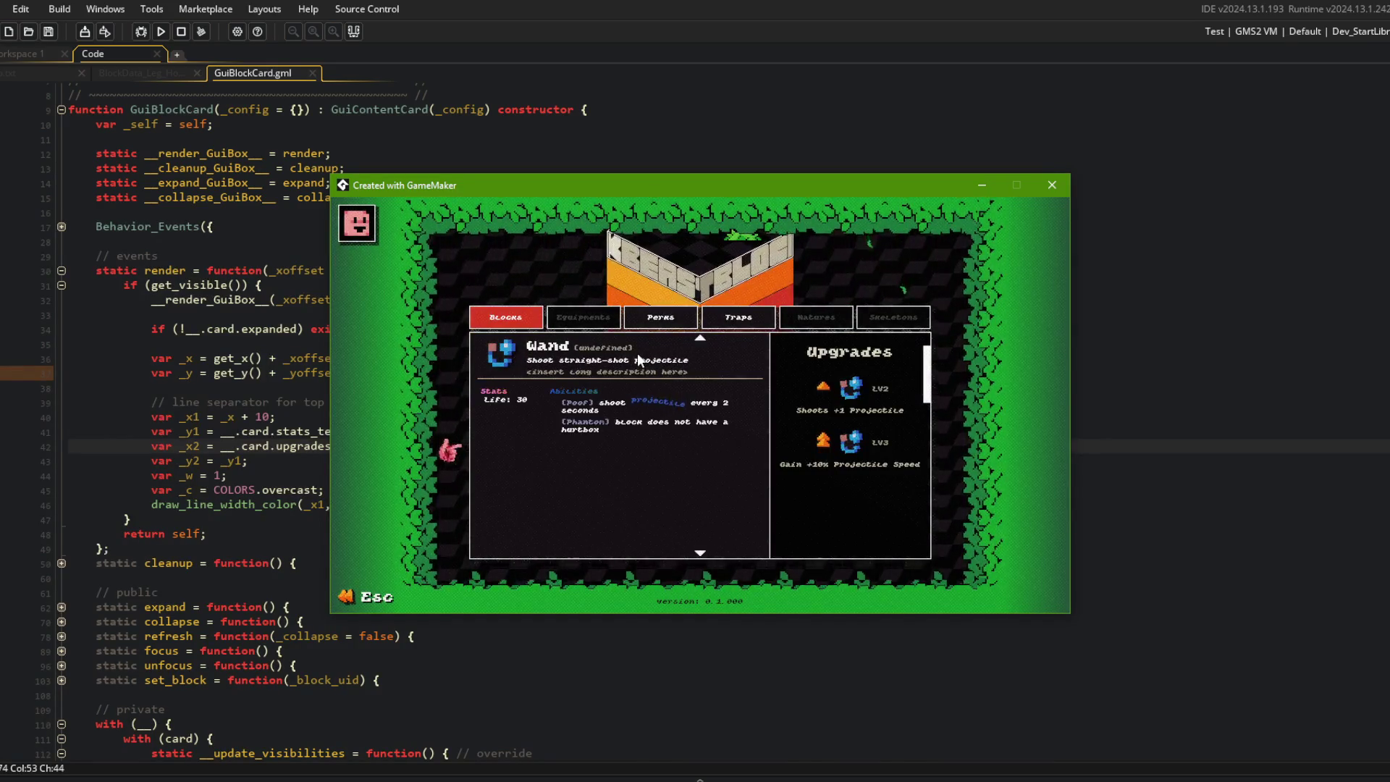
click(598, 342)
click(598, 342)
click(598, 342)
scroll(598, 377, down, 2)
click(597, 377)
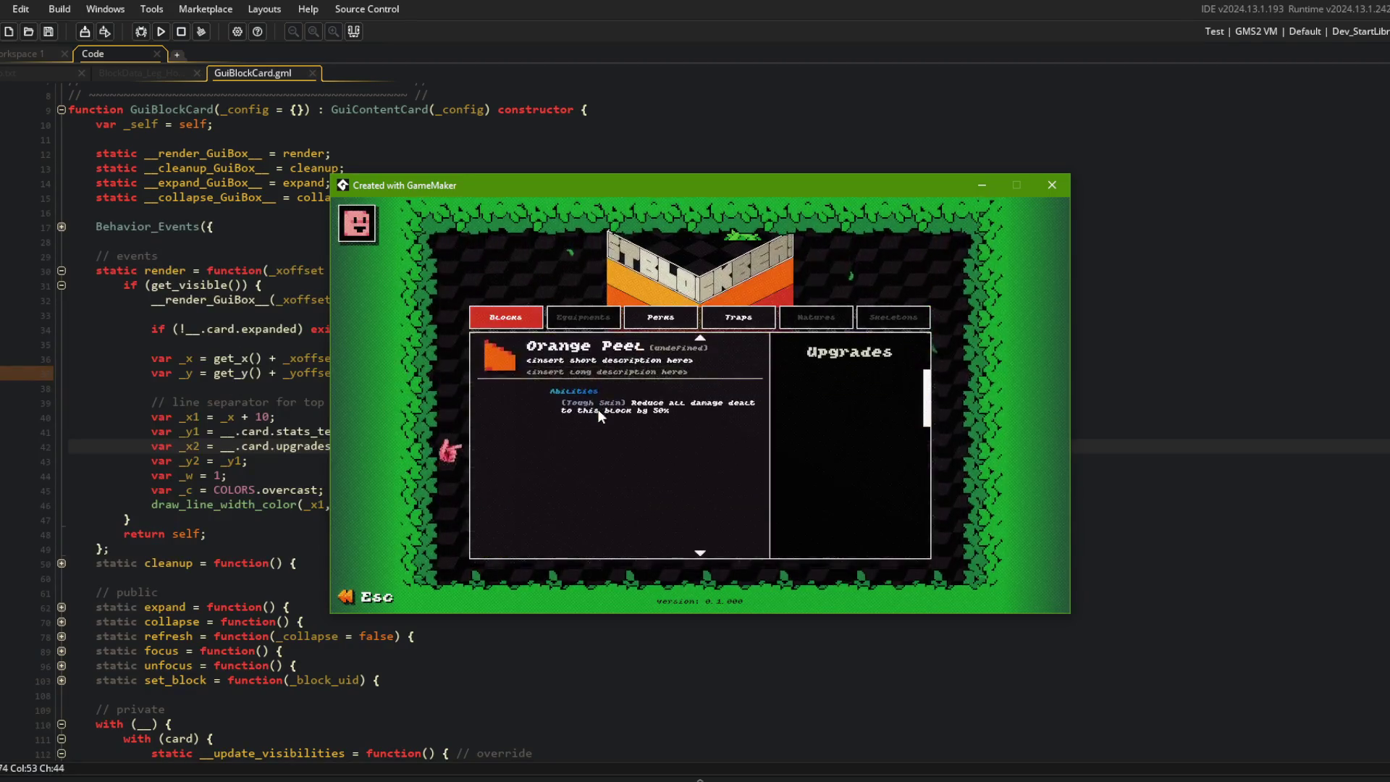
click(594, 380)
Step: Expand the Shell, Dino Head, ??? and Roo Legs cards, then return to GuiBlockCard
scroll(594, 391, down, 1)
click(593, 400)
click(593, 396)
scroll(591, 434, down, 1)
click(590, 454)
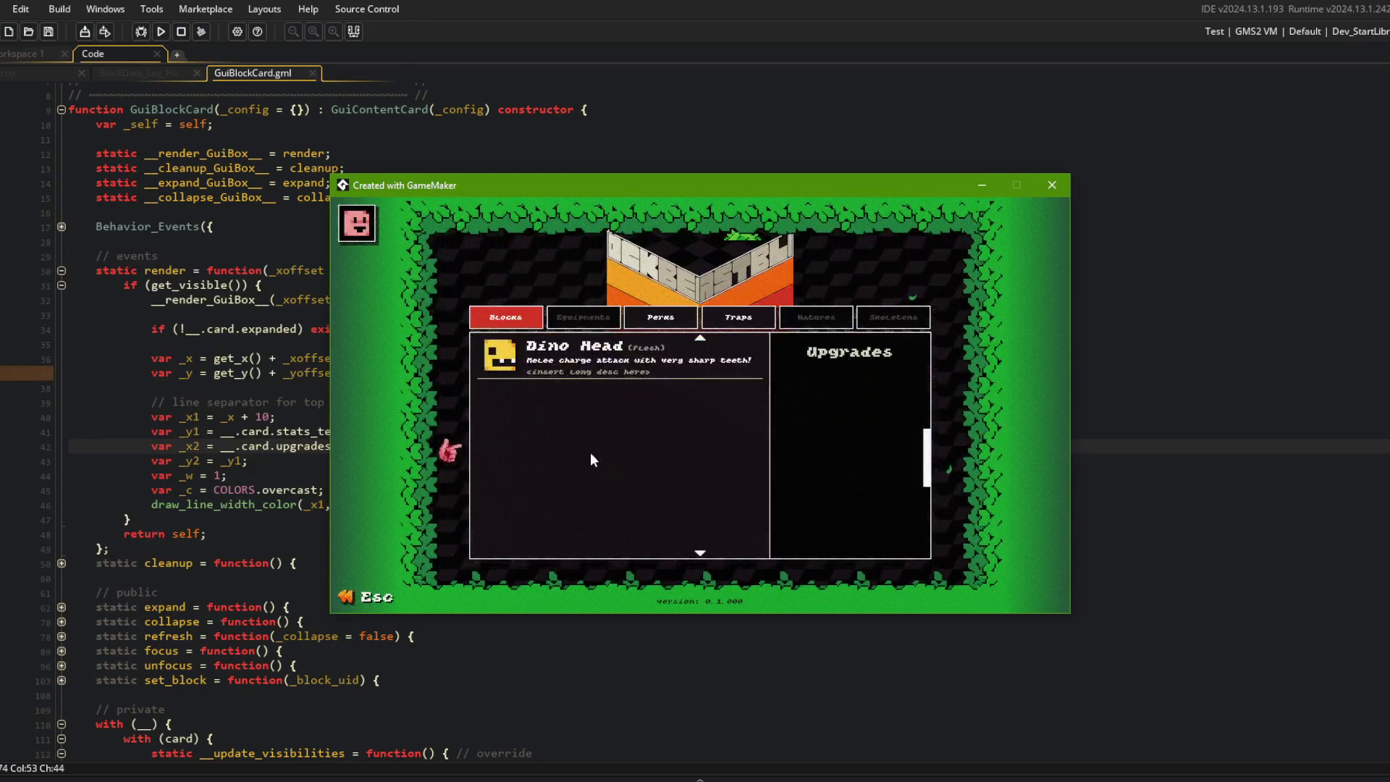
click(589, 369)
scroll(586, 425, down, 1)
click(587, 429)
click(585, 349)
scroll(583, 406, down, 1)
click(582, 433)
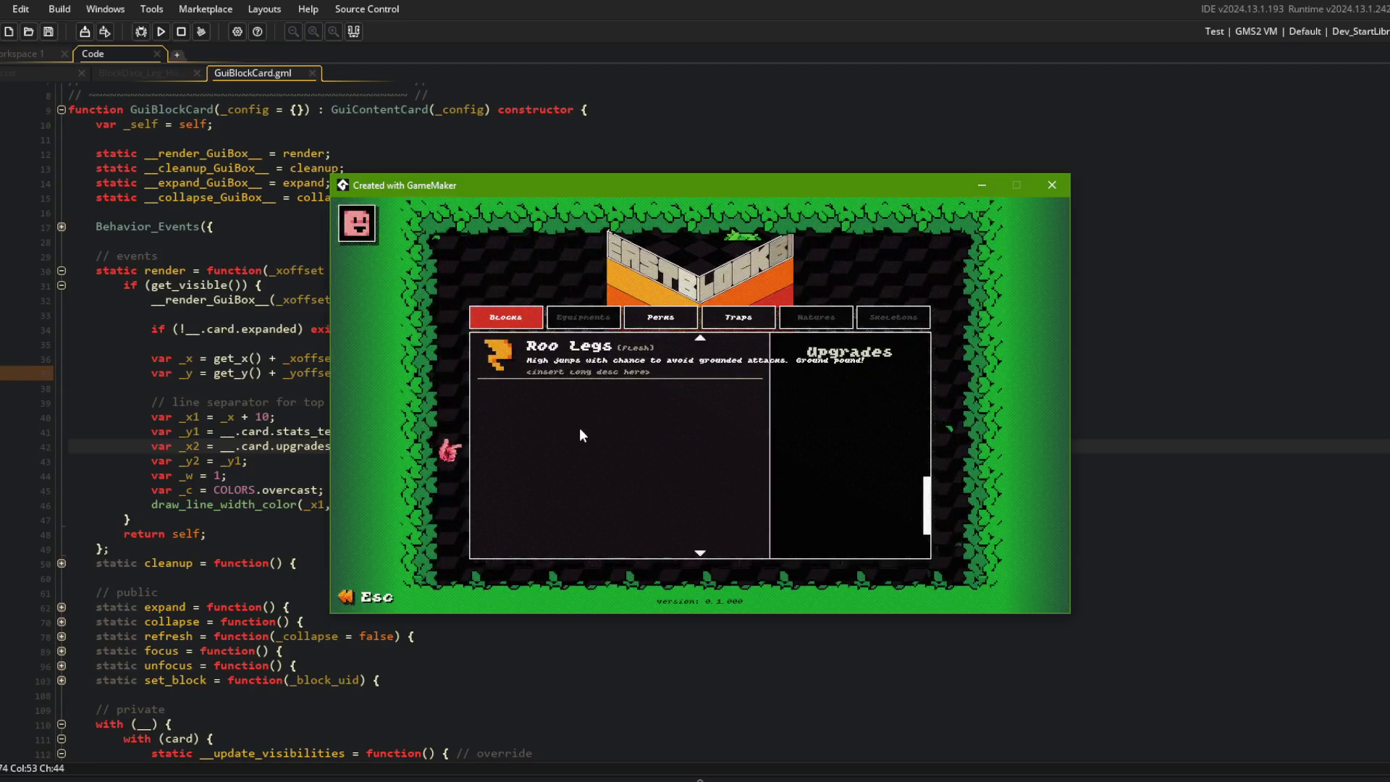
click(192, 314)
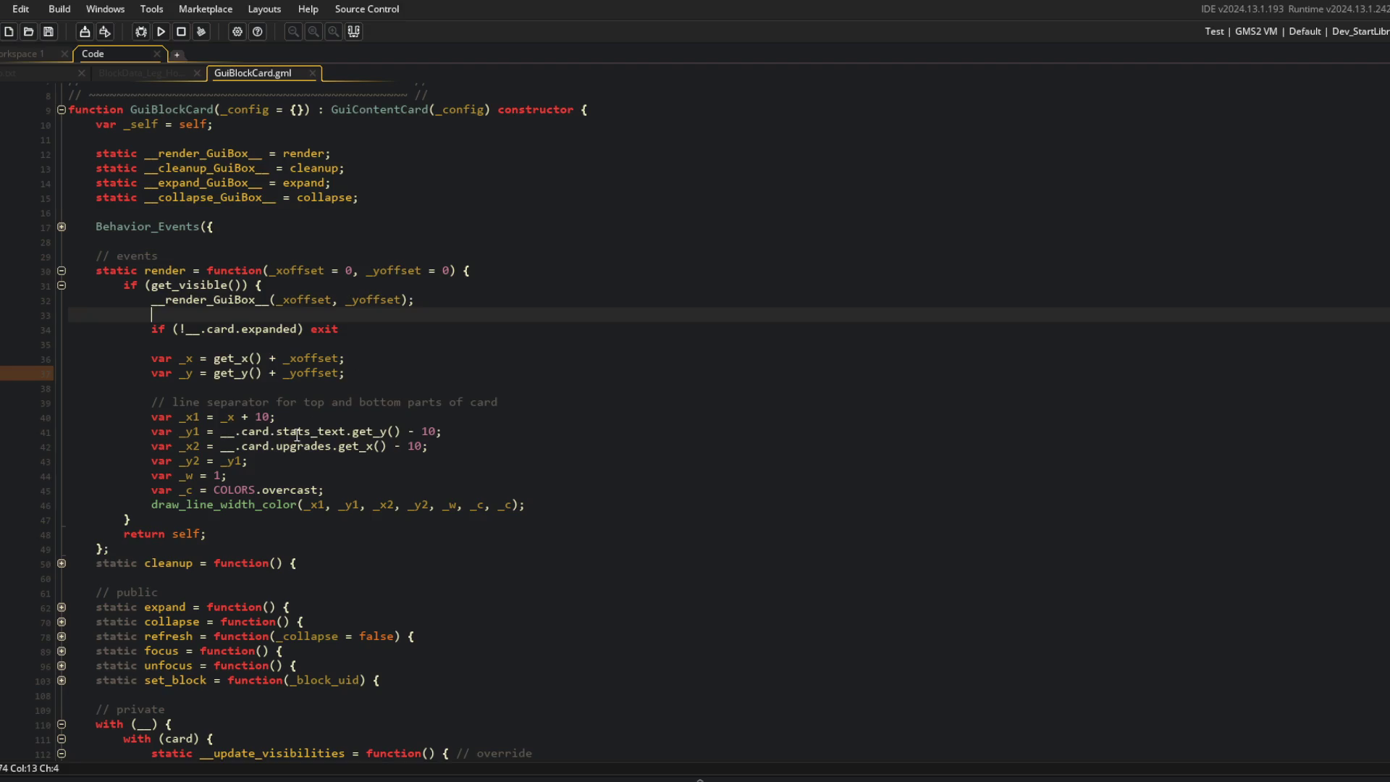
Step: Insert '_yoffset + ' before __.card.stats_text.get_y() on line 41 of GuiBlockCard
double_click(294, 376)
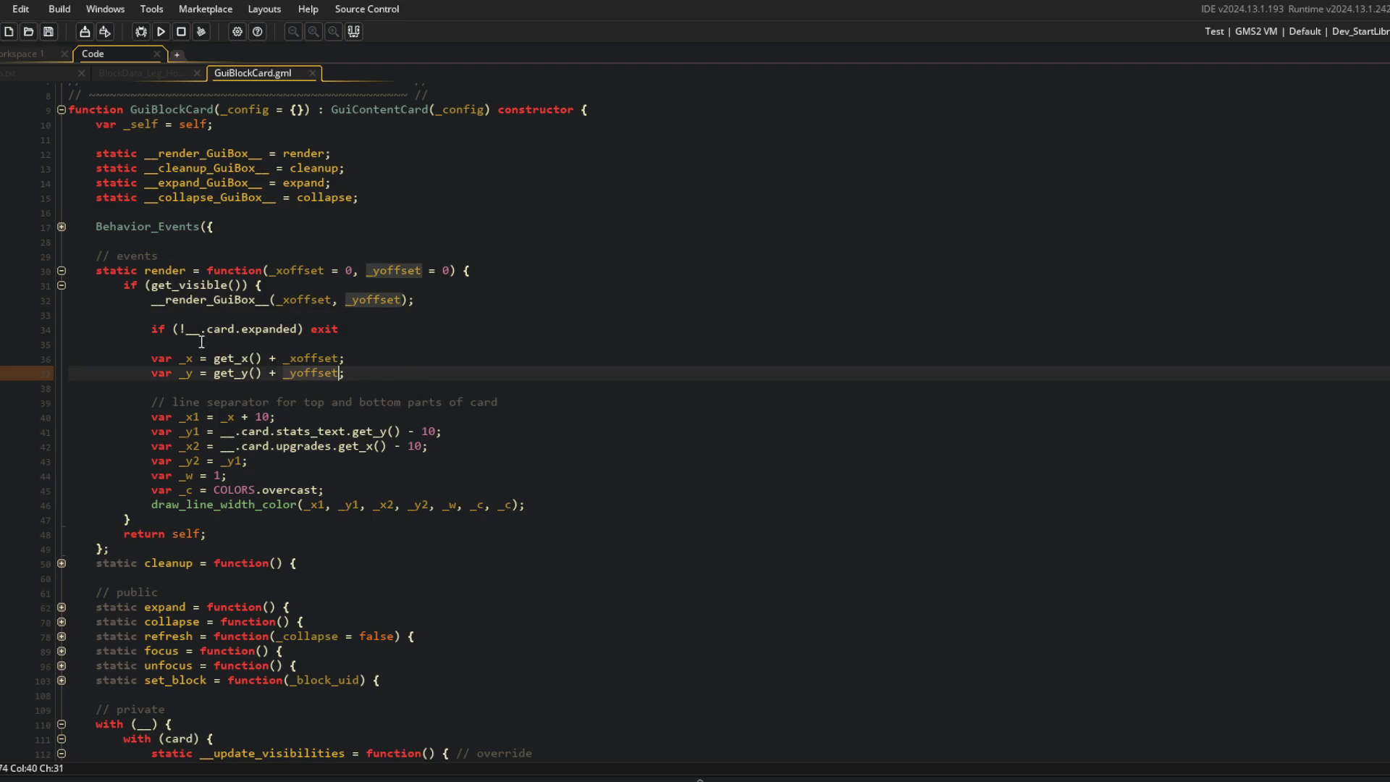
key(Up)
key(Down)
key(Down)
key(Down)
key(Up)
key(Up)
key(Up)
key(Down)
key(Down)
key(Down)
key(End)
text(_yoffset +)
Step: Run the game with F5 and toggle the Wand and Orange Peel cards to check the line
key(F5)
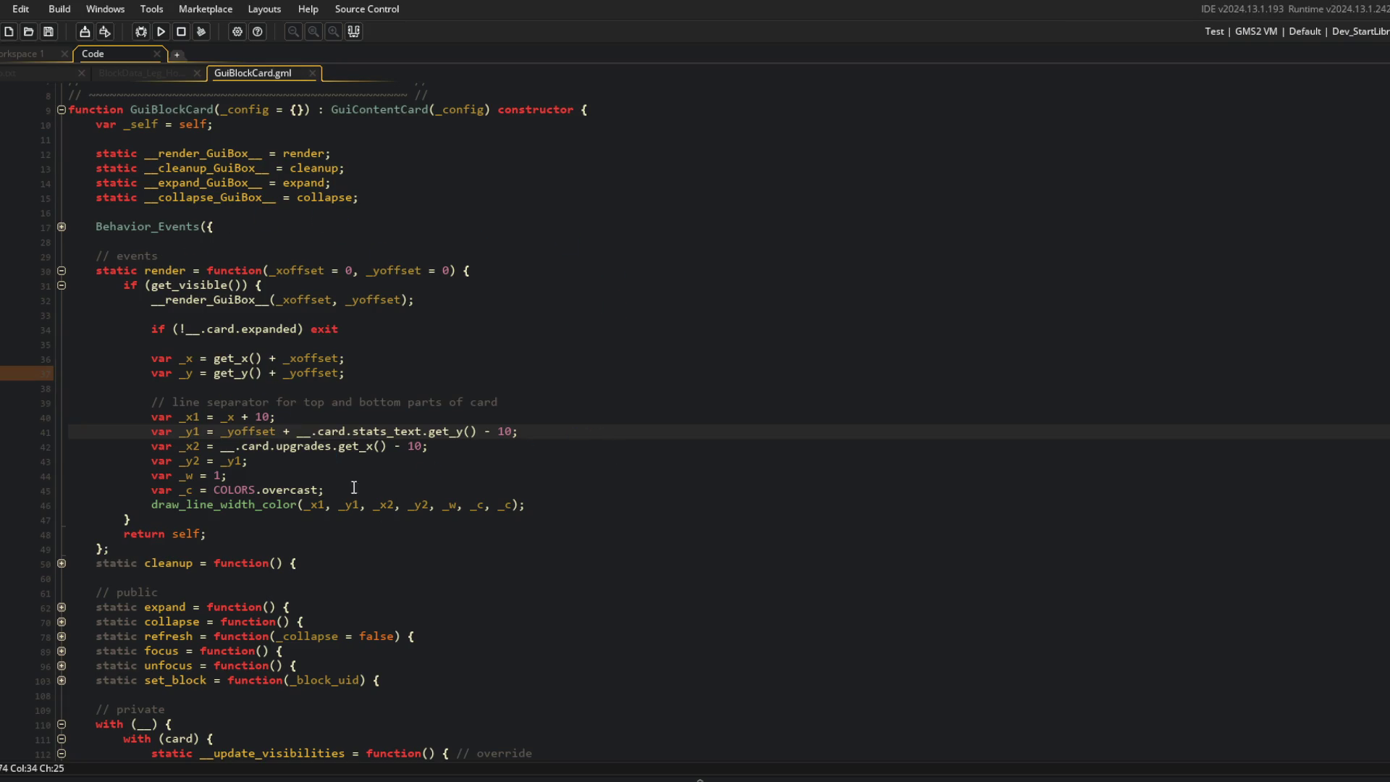
click(717, 391)
click(691, 350)
click(688, 350)
click(685, 354)
scroll(670, 397, down, 2)
click(670, 397)
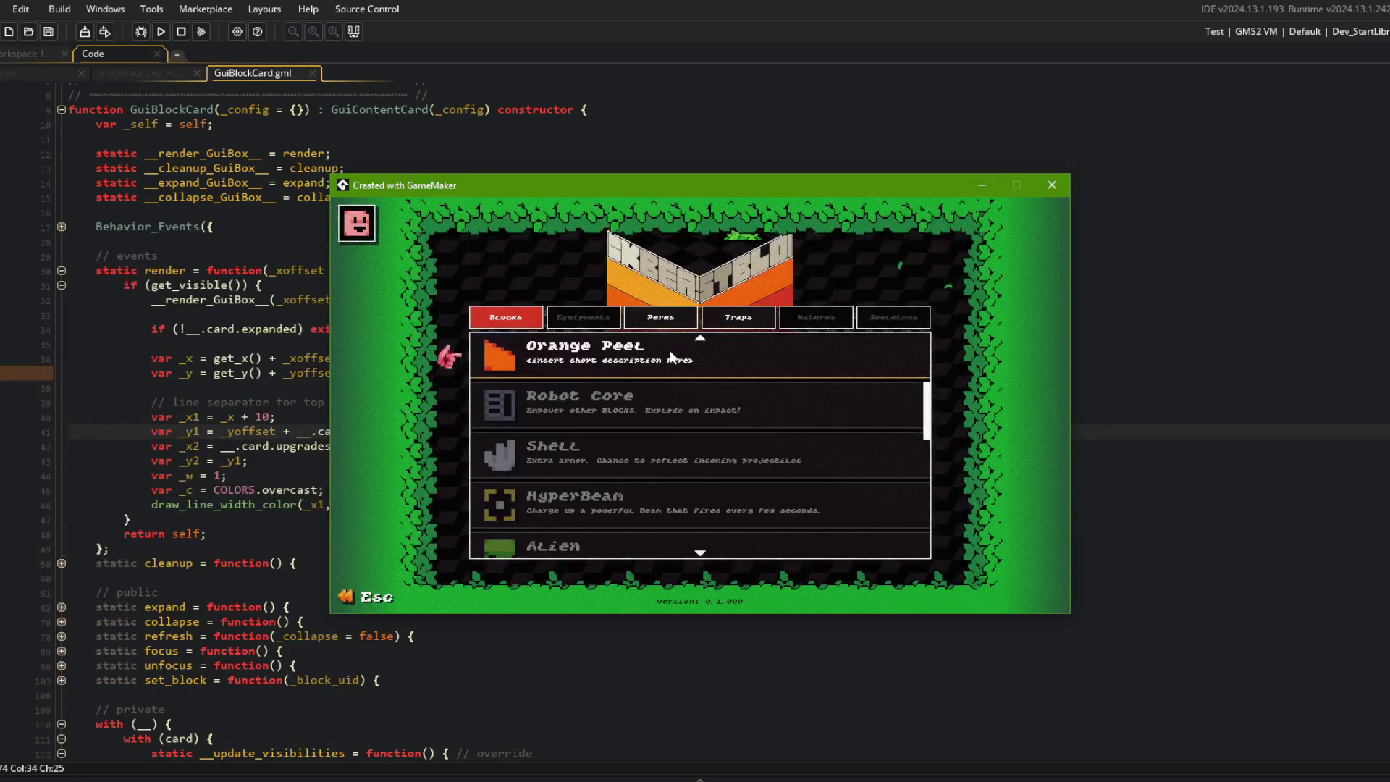
Step: Back in the editor, go to the _y1 assignment on line 41
click(107, 360)
double_click(186, 374)
click(221, 433)
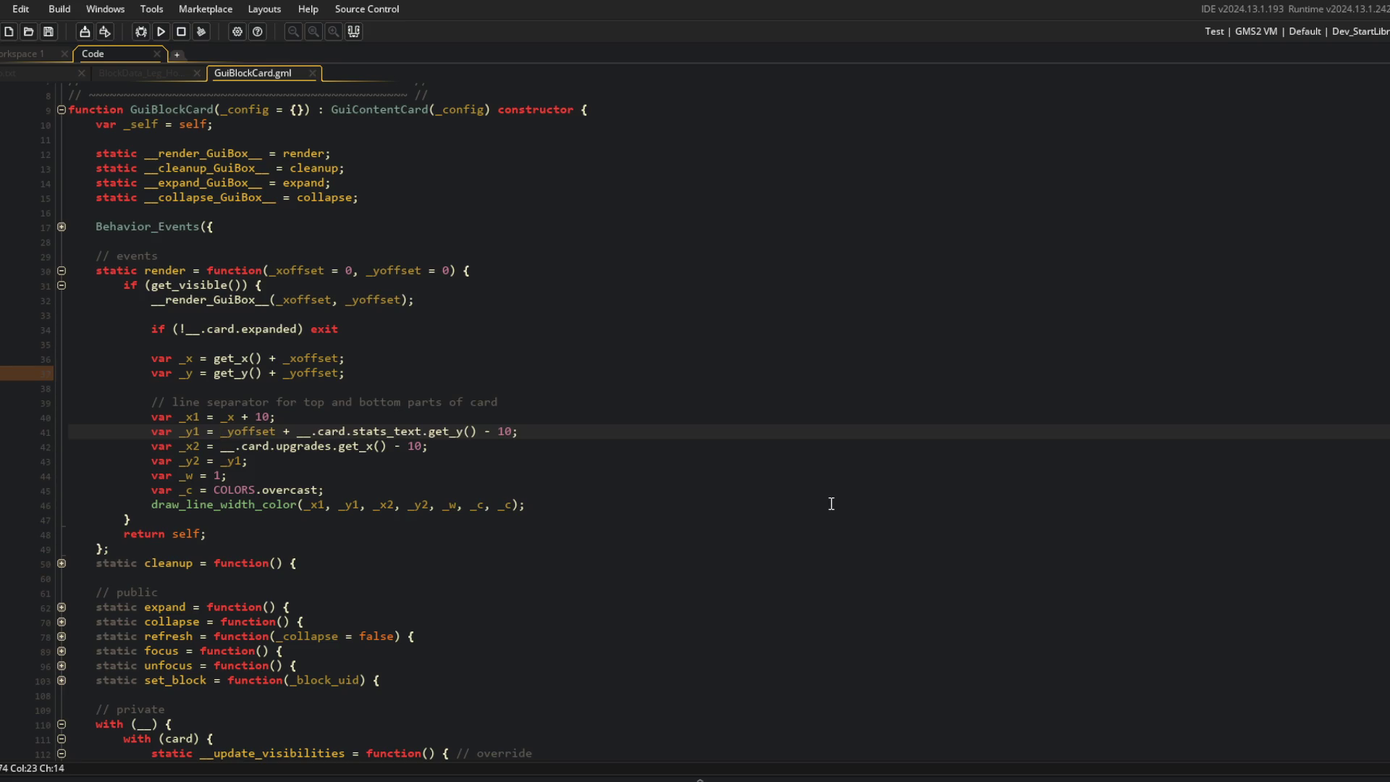
Step: Replace the _y1 expression with just '_y;', save, and start then stop a build
key(shift+End)
text(_y)
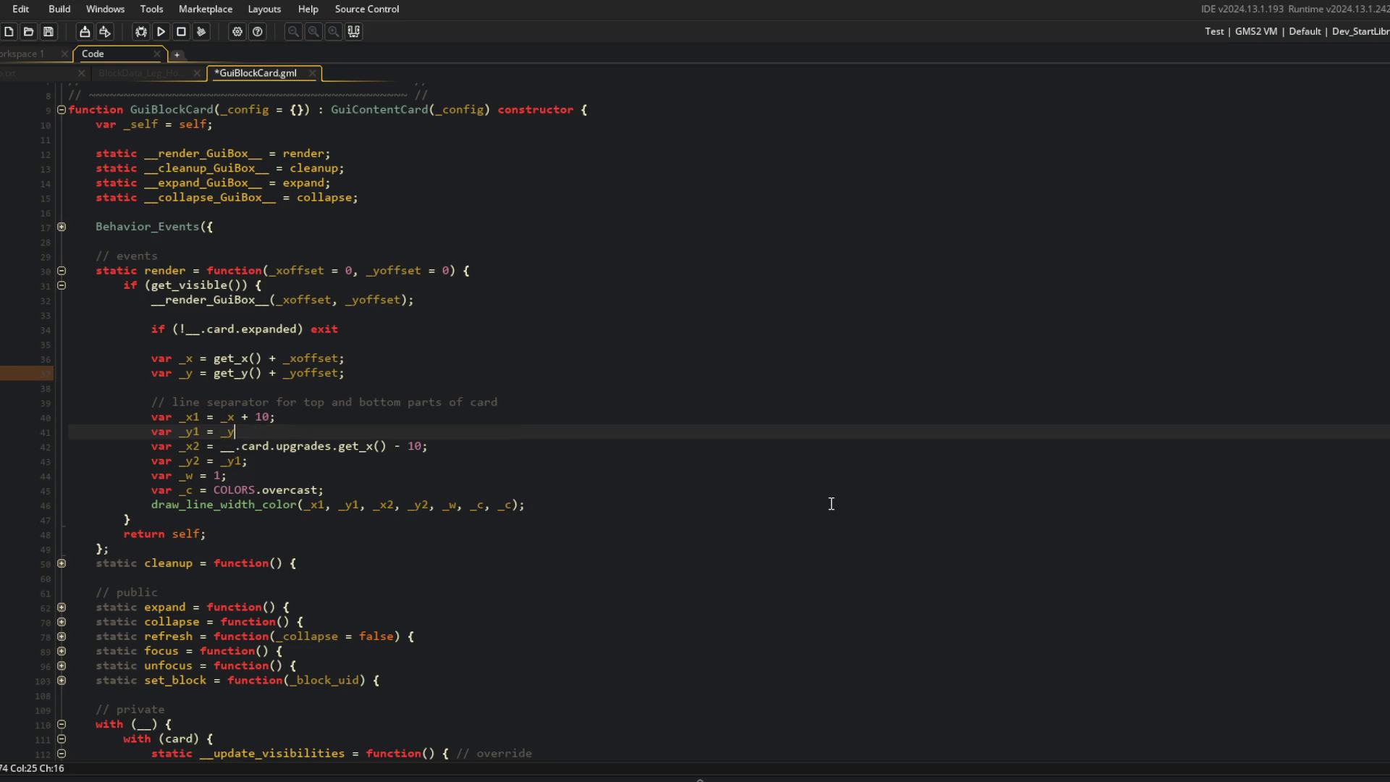
text(;)
key(ctrl+s)
key(F5)
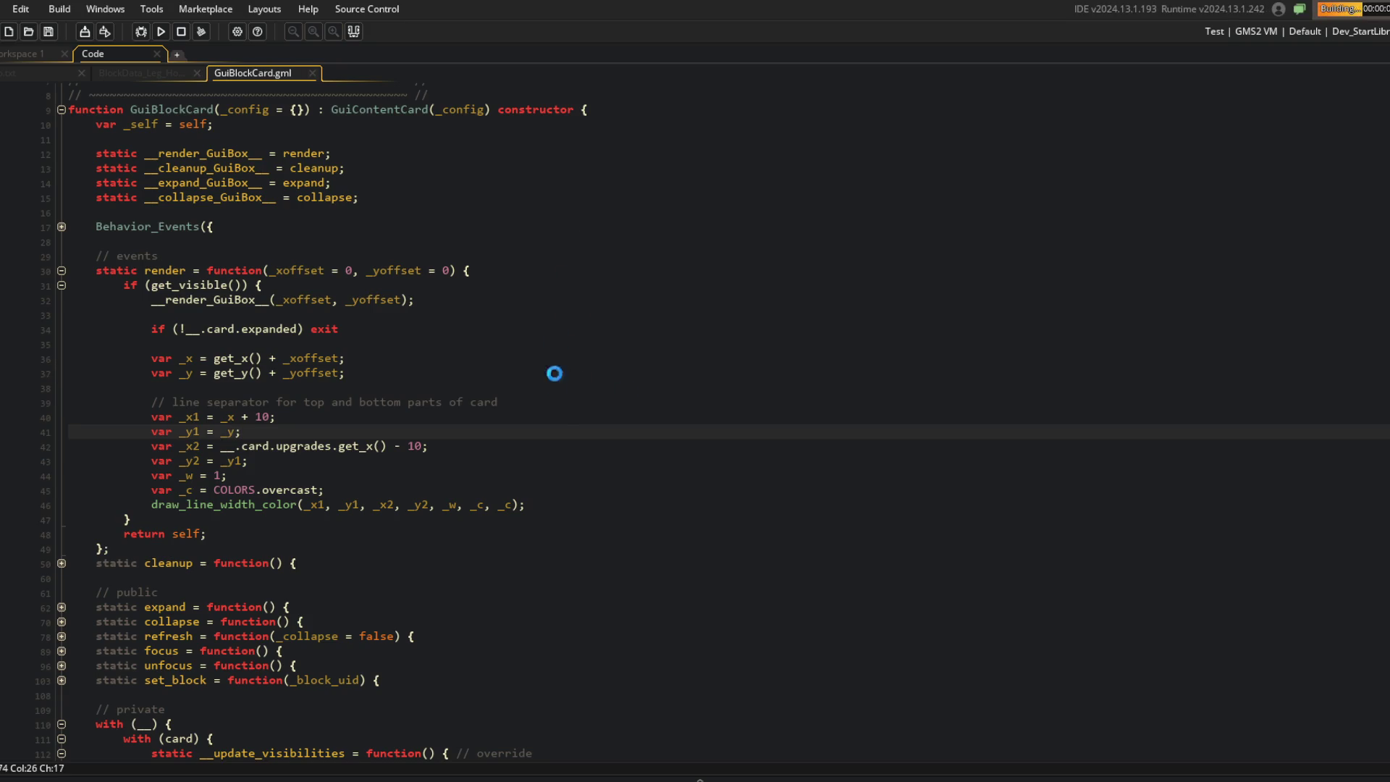
click(174, 31)
Step: Add a fixed offset after _y and rebuild, checking the Big Fist and Leather Back cards
key(BackSpace)
text(+ )
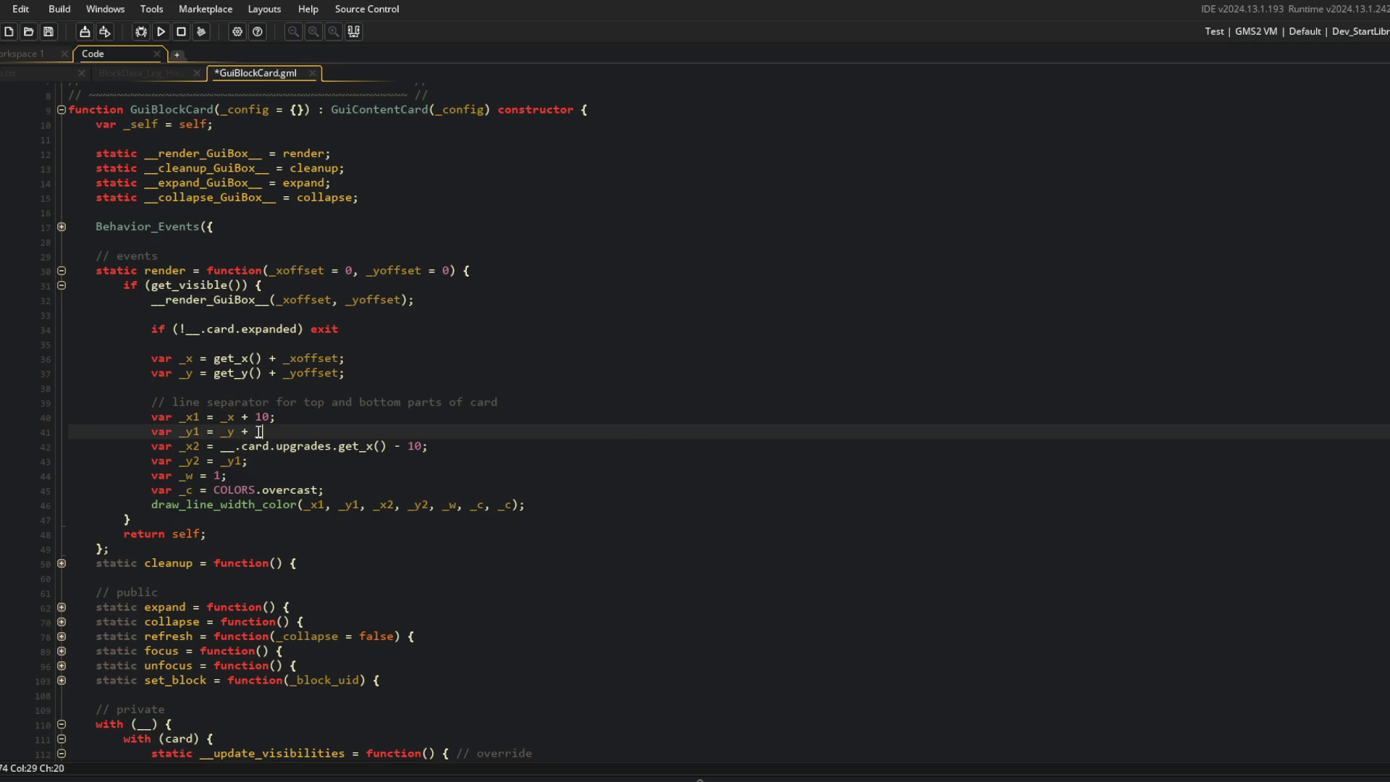
text(__.)
key(BackSpace)
text(;)
key(F5)
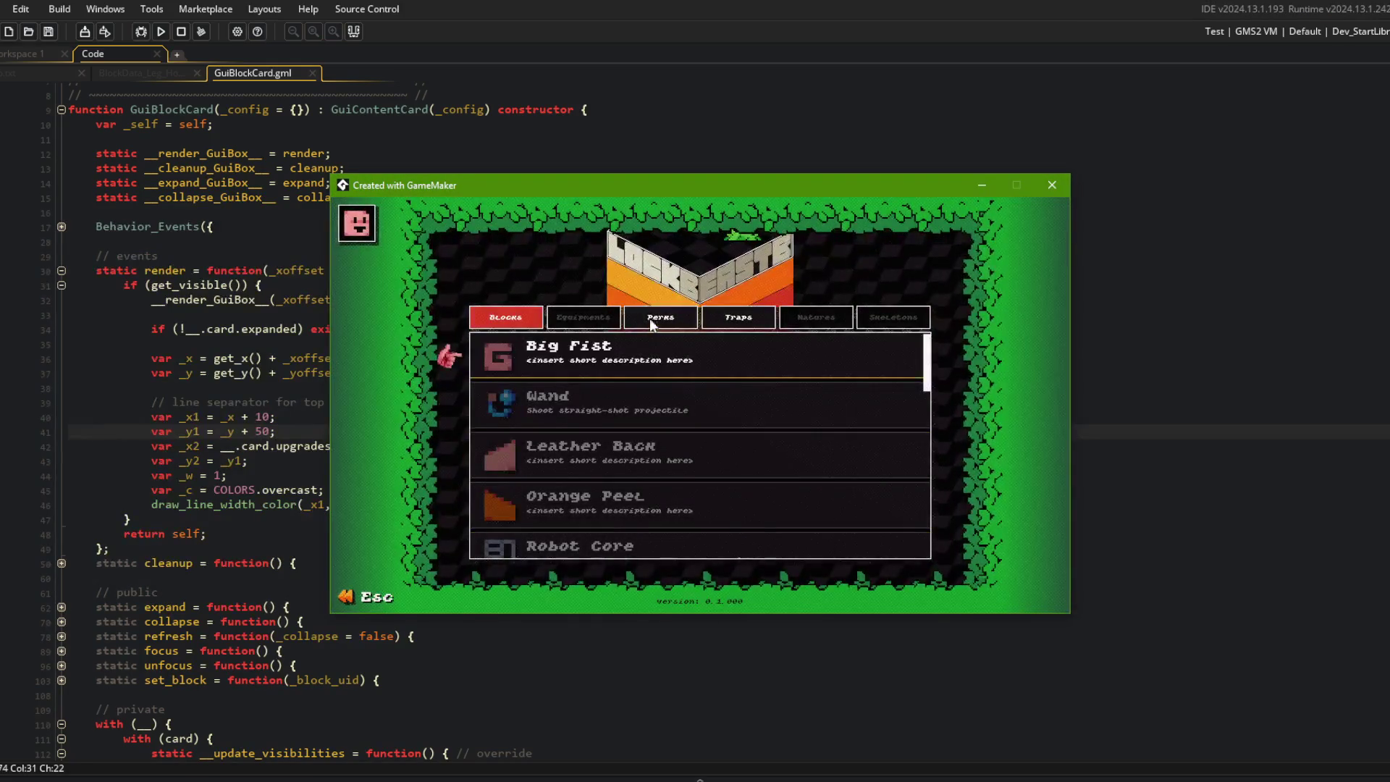
click(641, 346)
click(640, 354)
scroll(640, 360, down, 1)
click(626, 395)
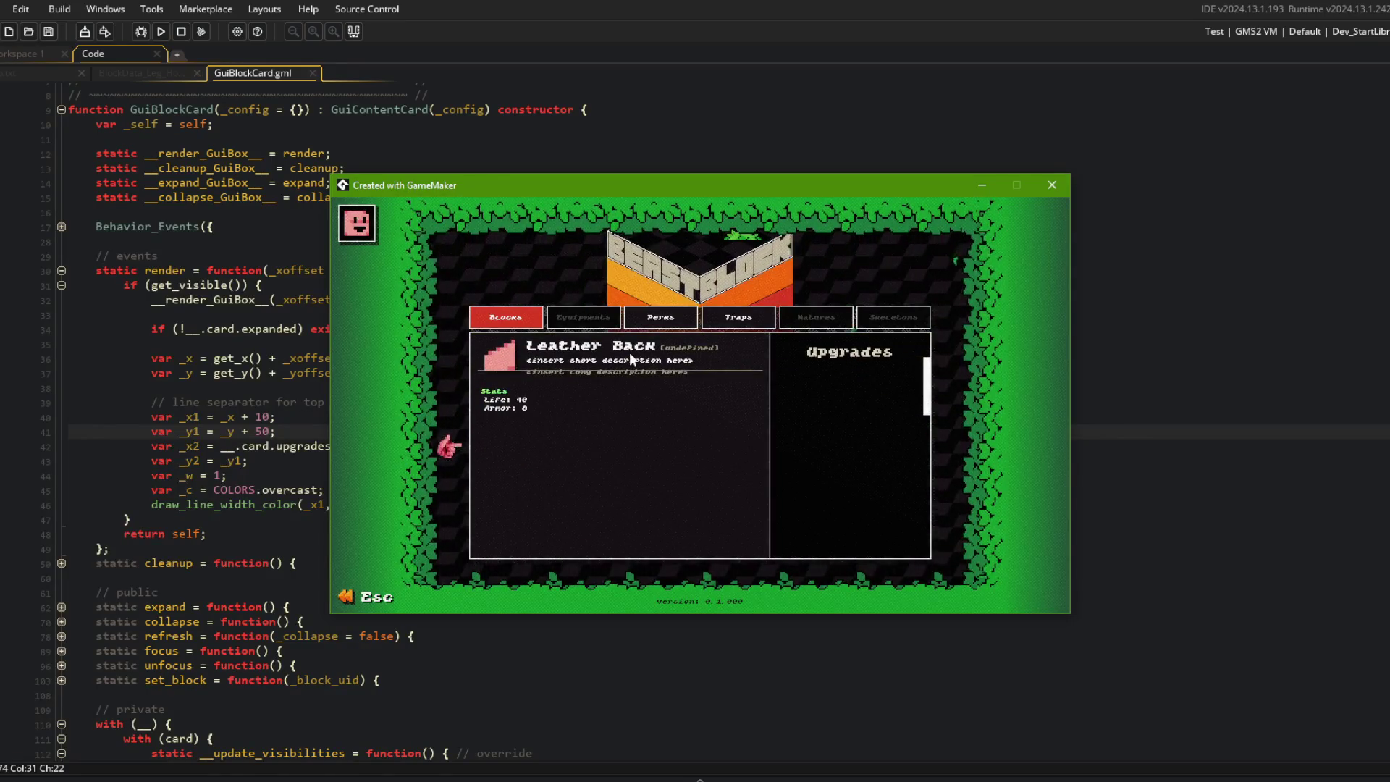
Step: Adjust the separator offset to 70 so _y1 = _y + 70, and rerun the game
click(272, 431)
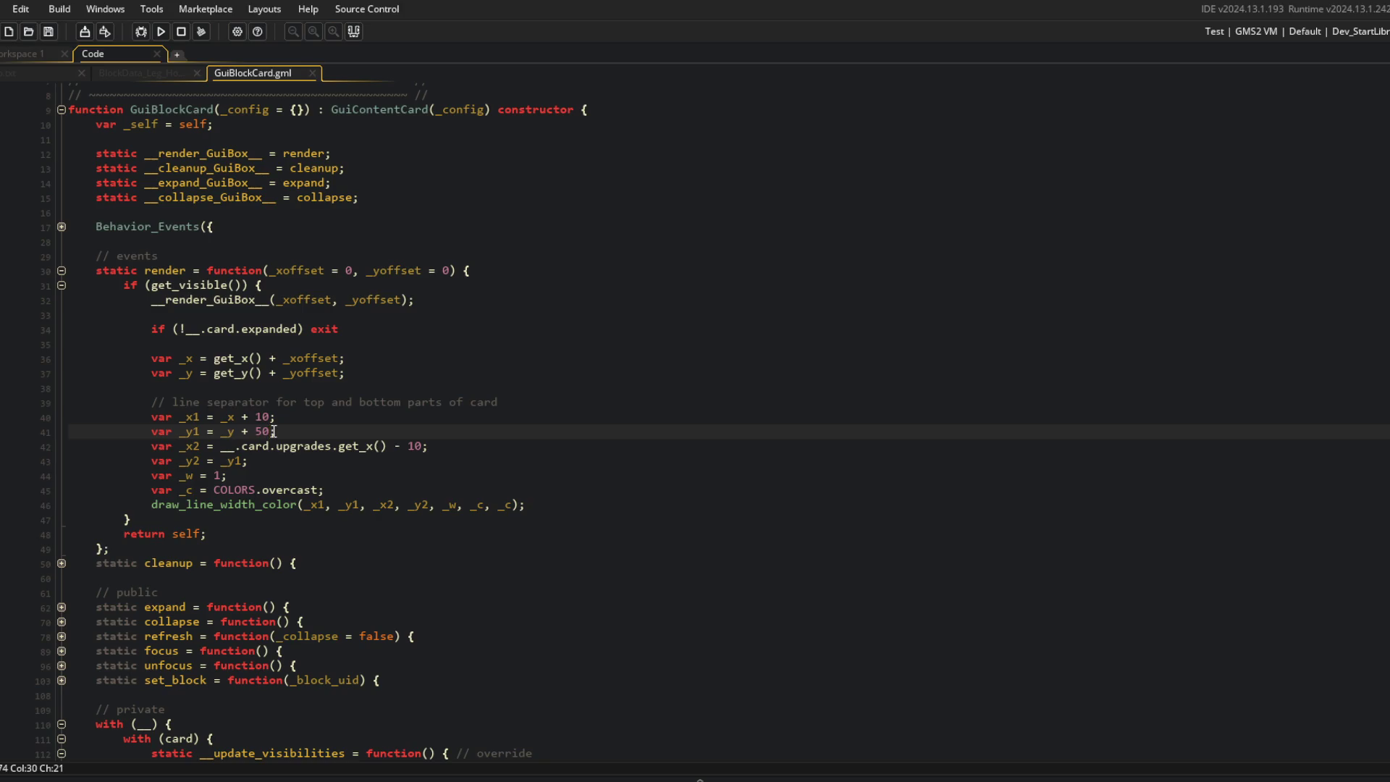
key(BackSpace)
key(BackSpace)
text(70)
key(F5)
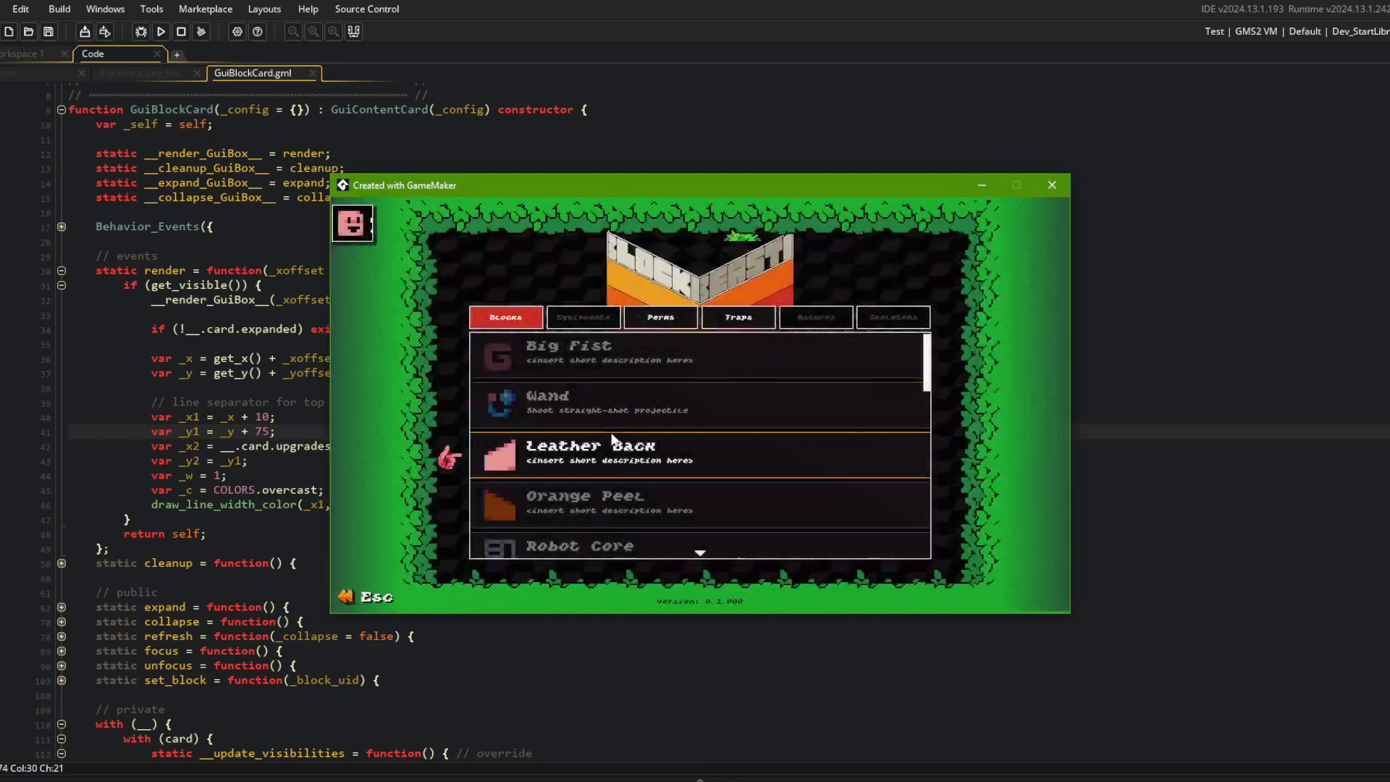
click(174, 347)
click(267, 432)
key(BackSpace)
text(0)
key(F5)
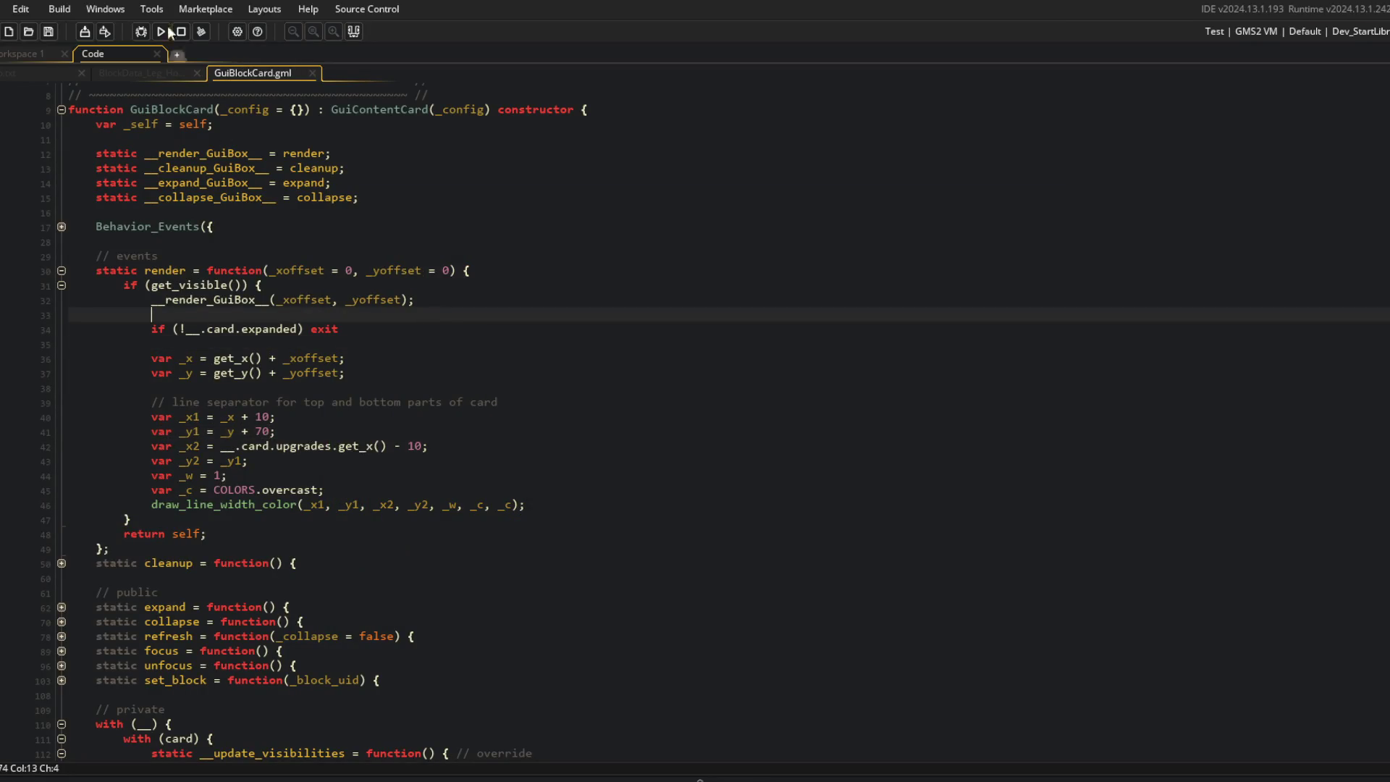